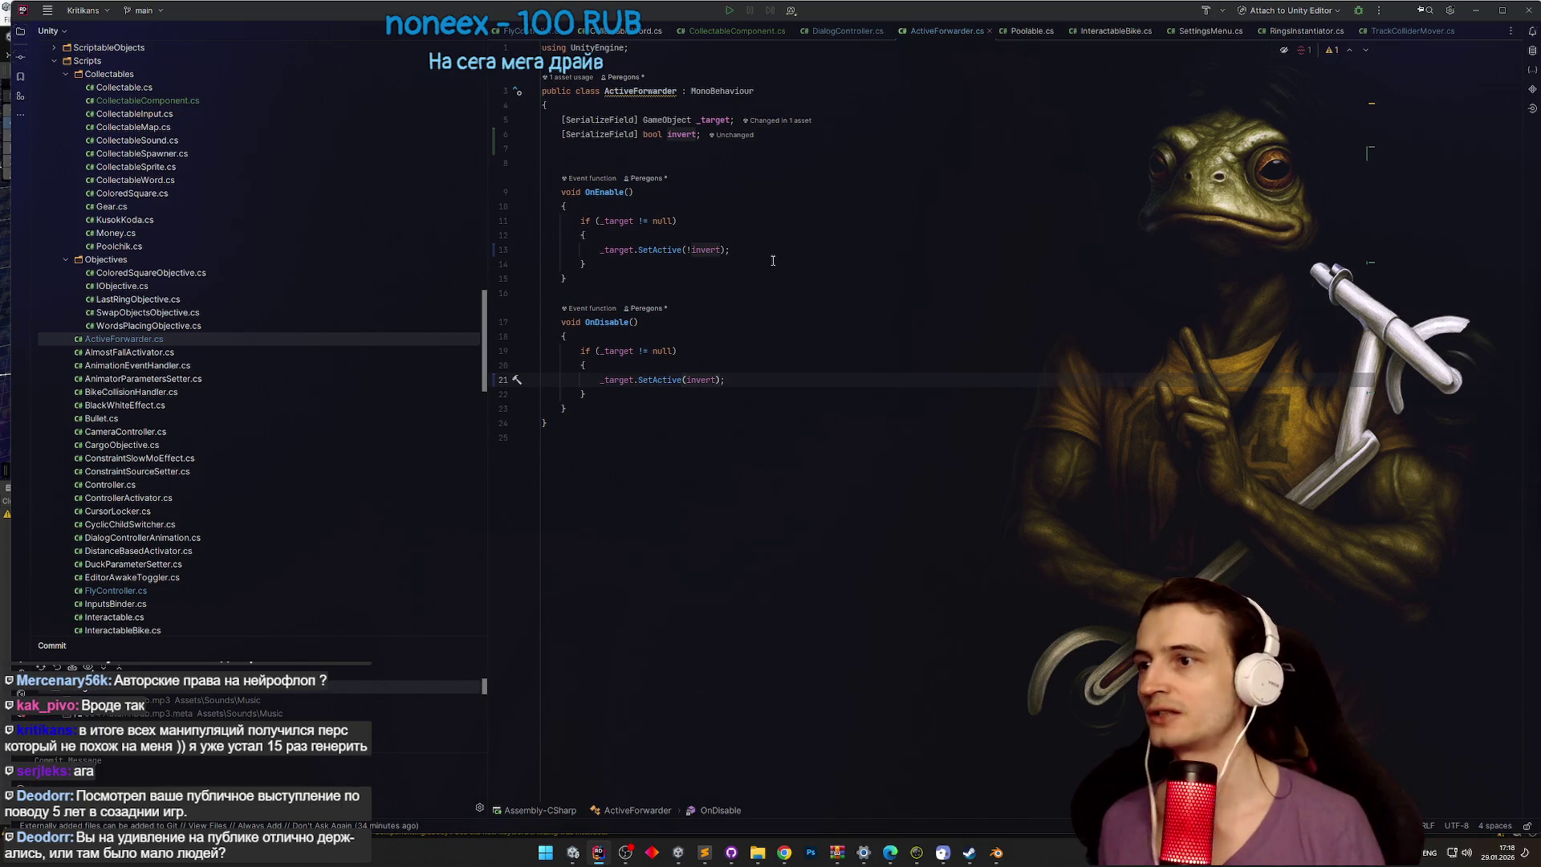
Step: Minimize the Rider window holding ActiveForwarder to return to the Unity bike scene
click(1475, 9)
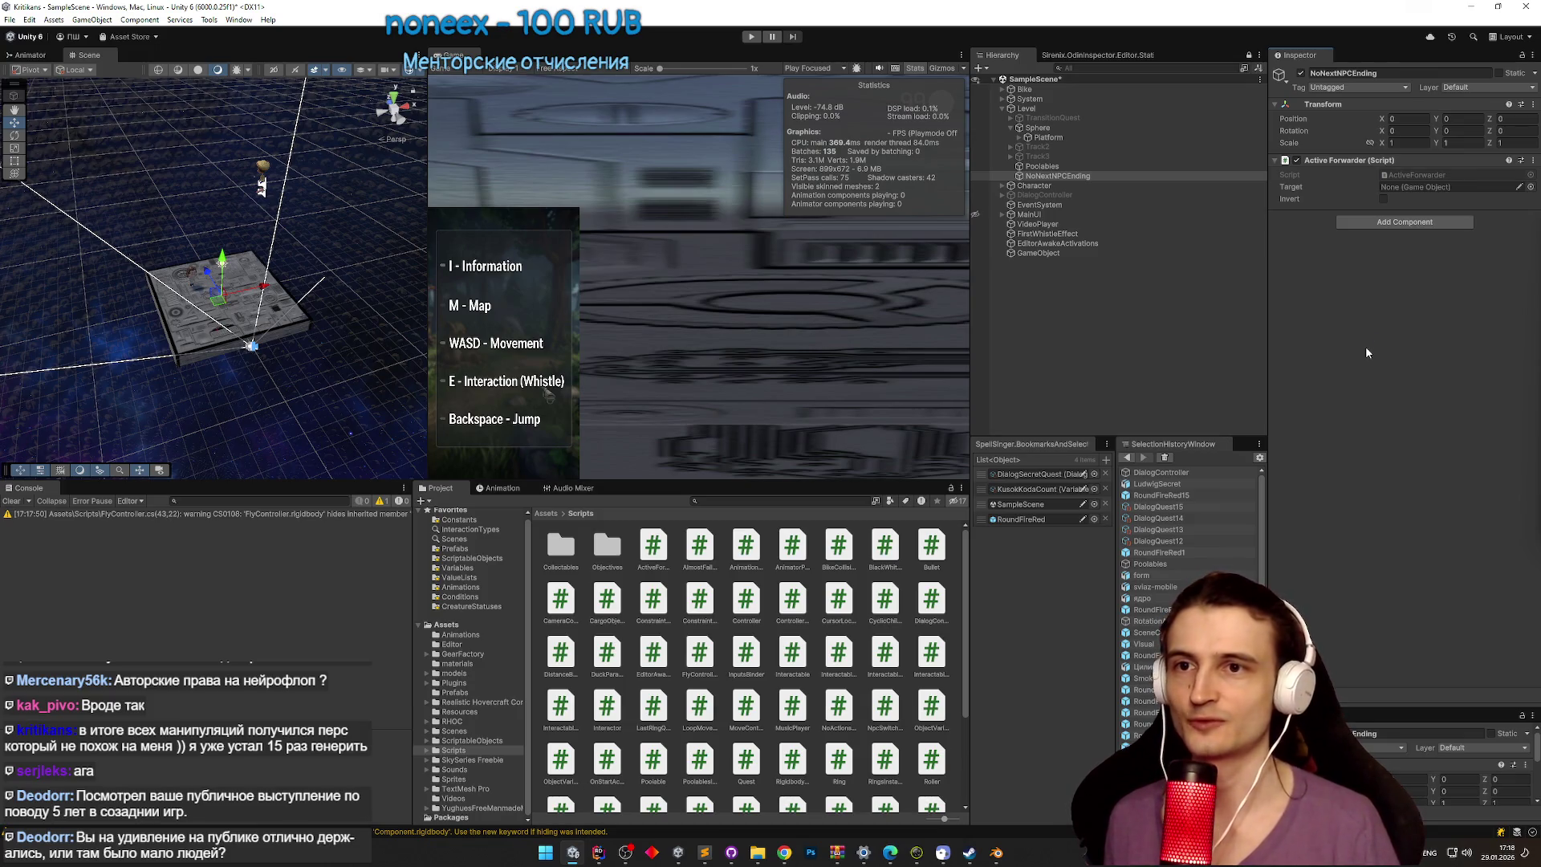
Step: Save the scene and point NoNextNPCEnding's Active Forwarder at Sphere with Invert enabled
key(ctrl+s)
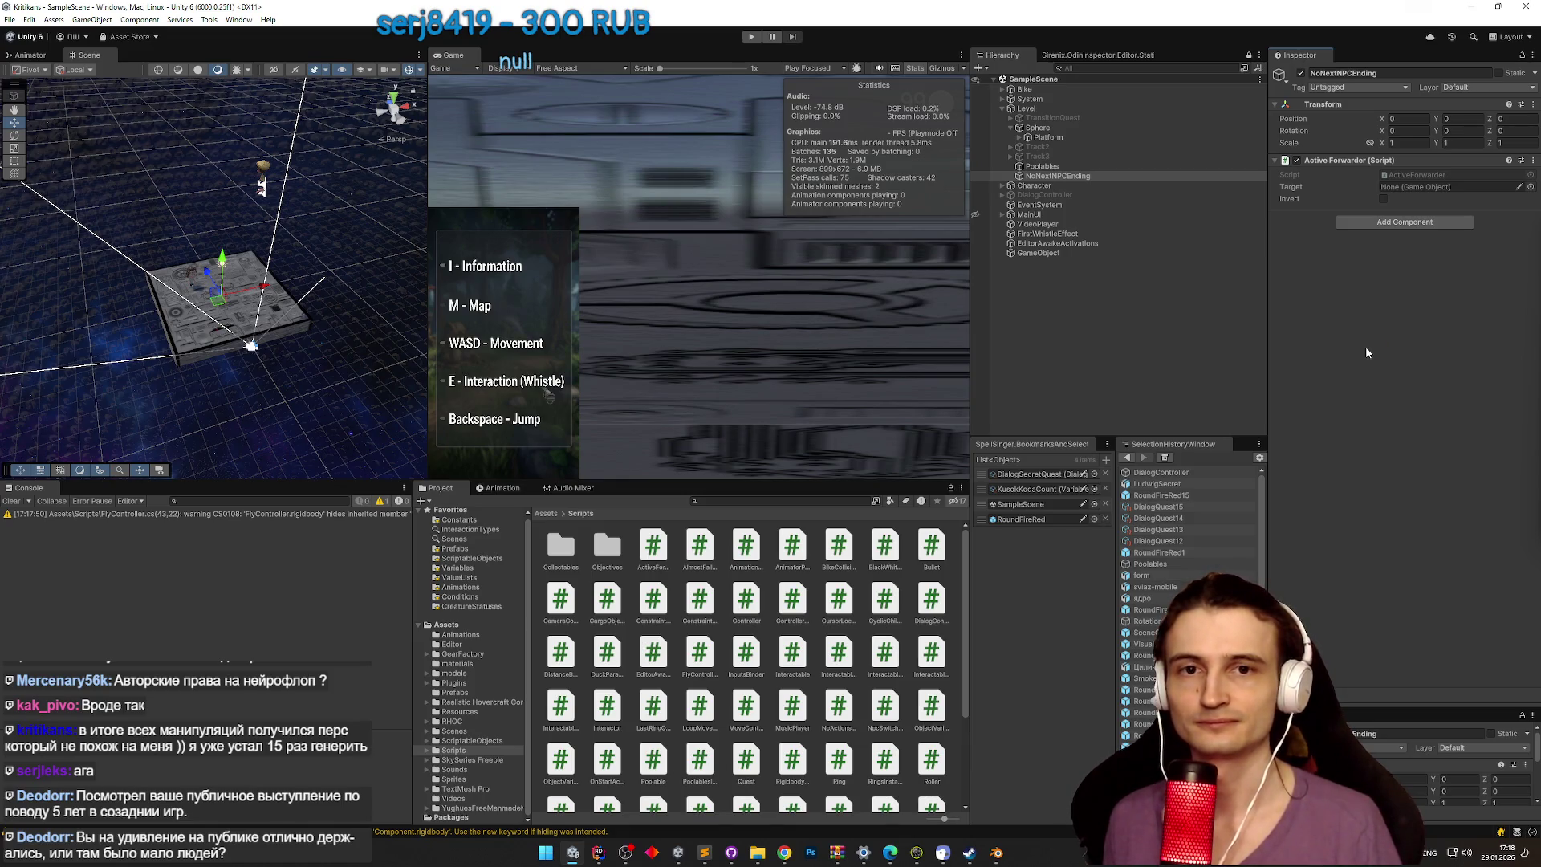
click(1154, 177)
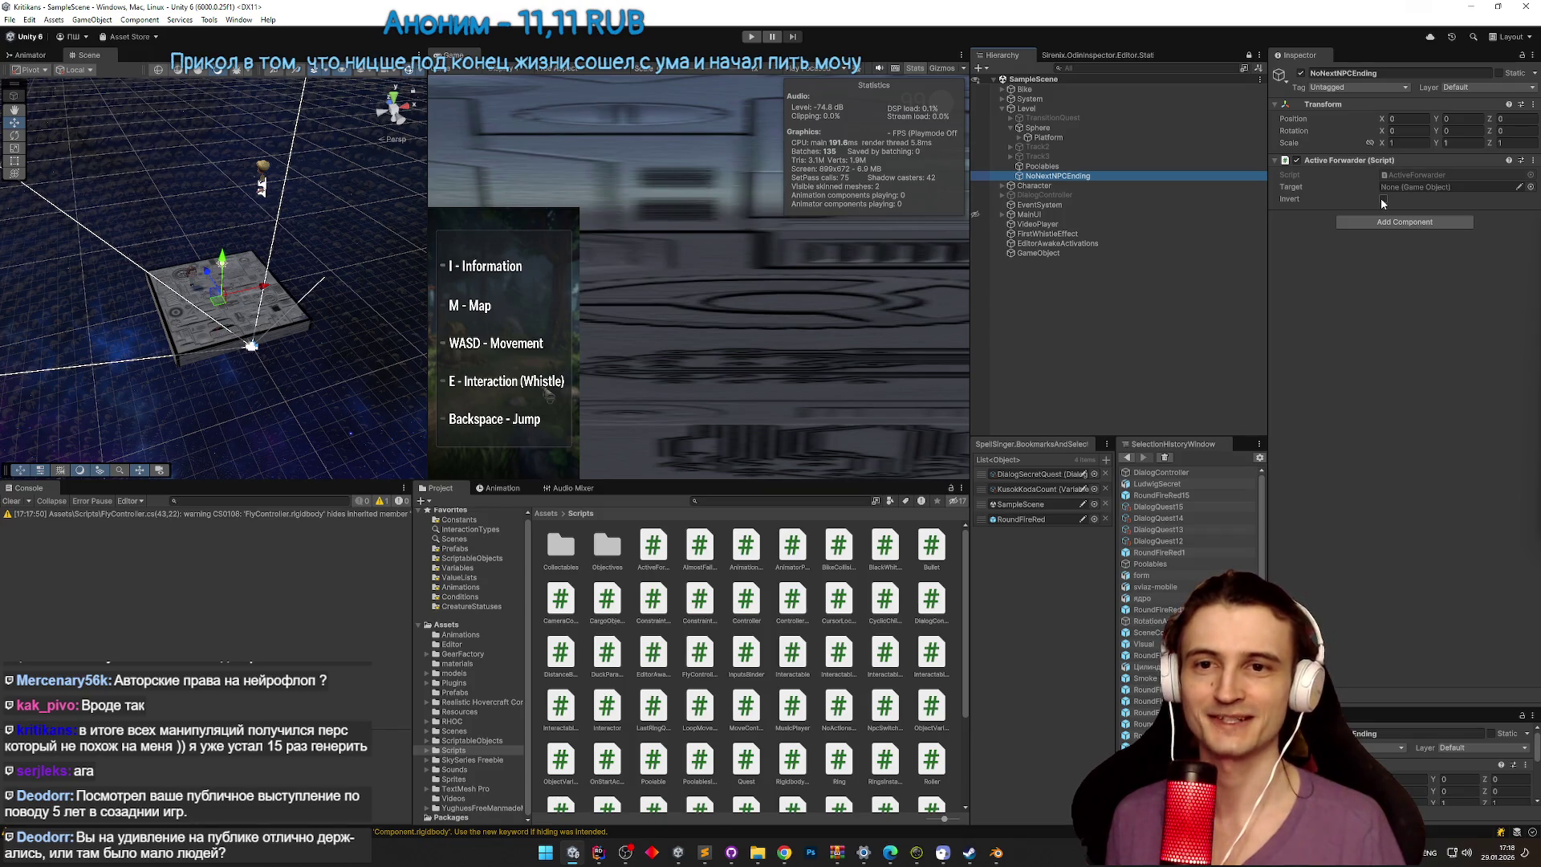
click(1225, 180)
click(1382, 249)
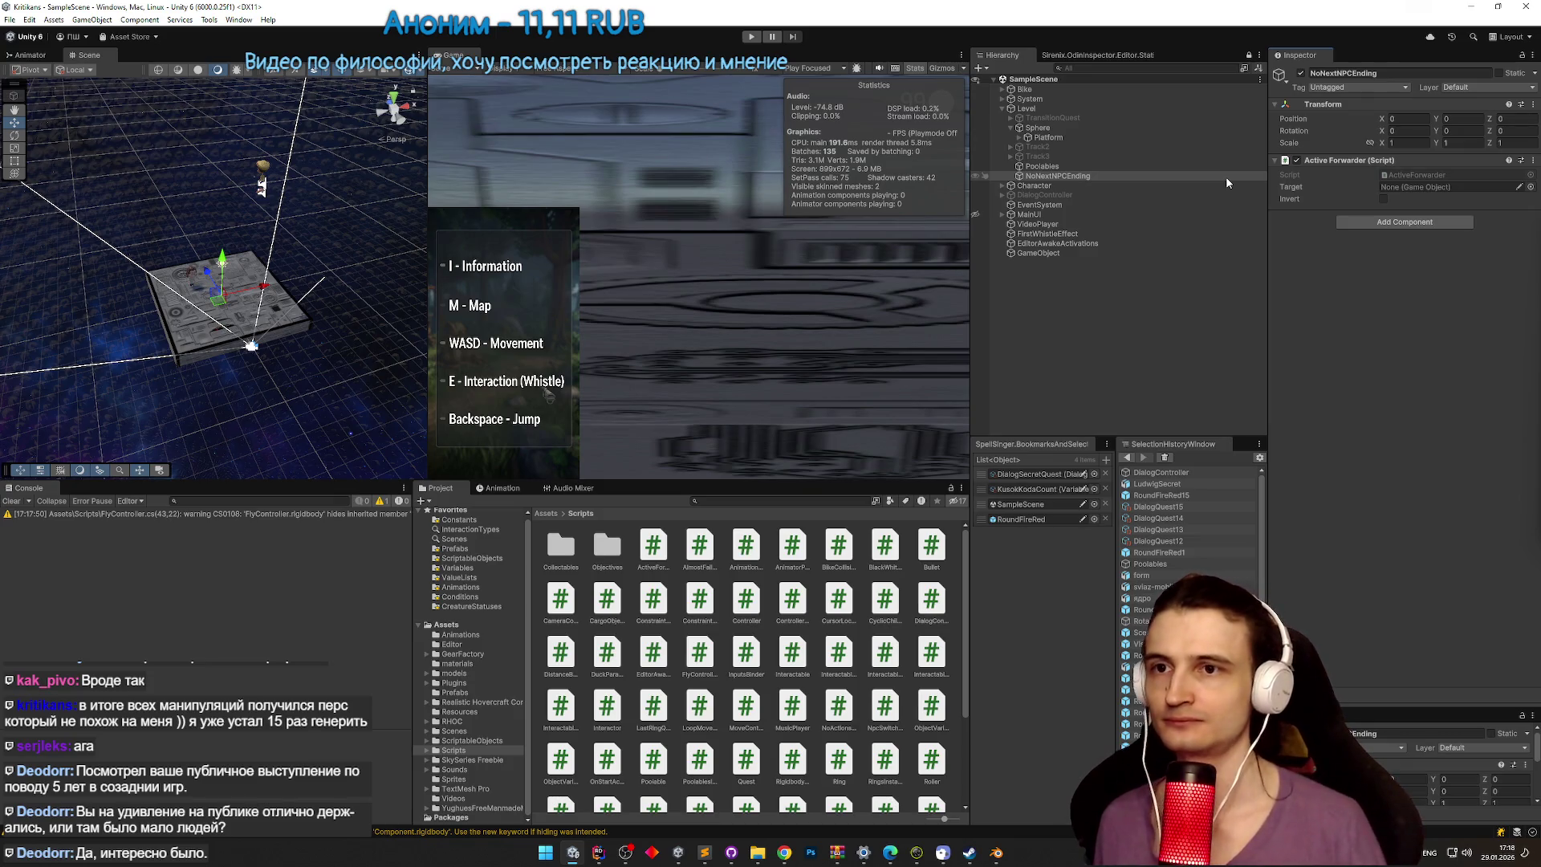
click(1383, 199)
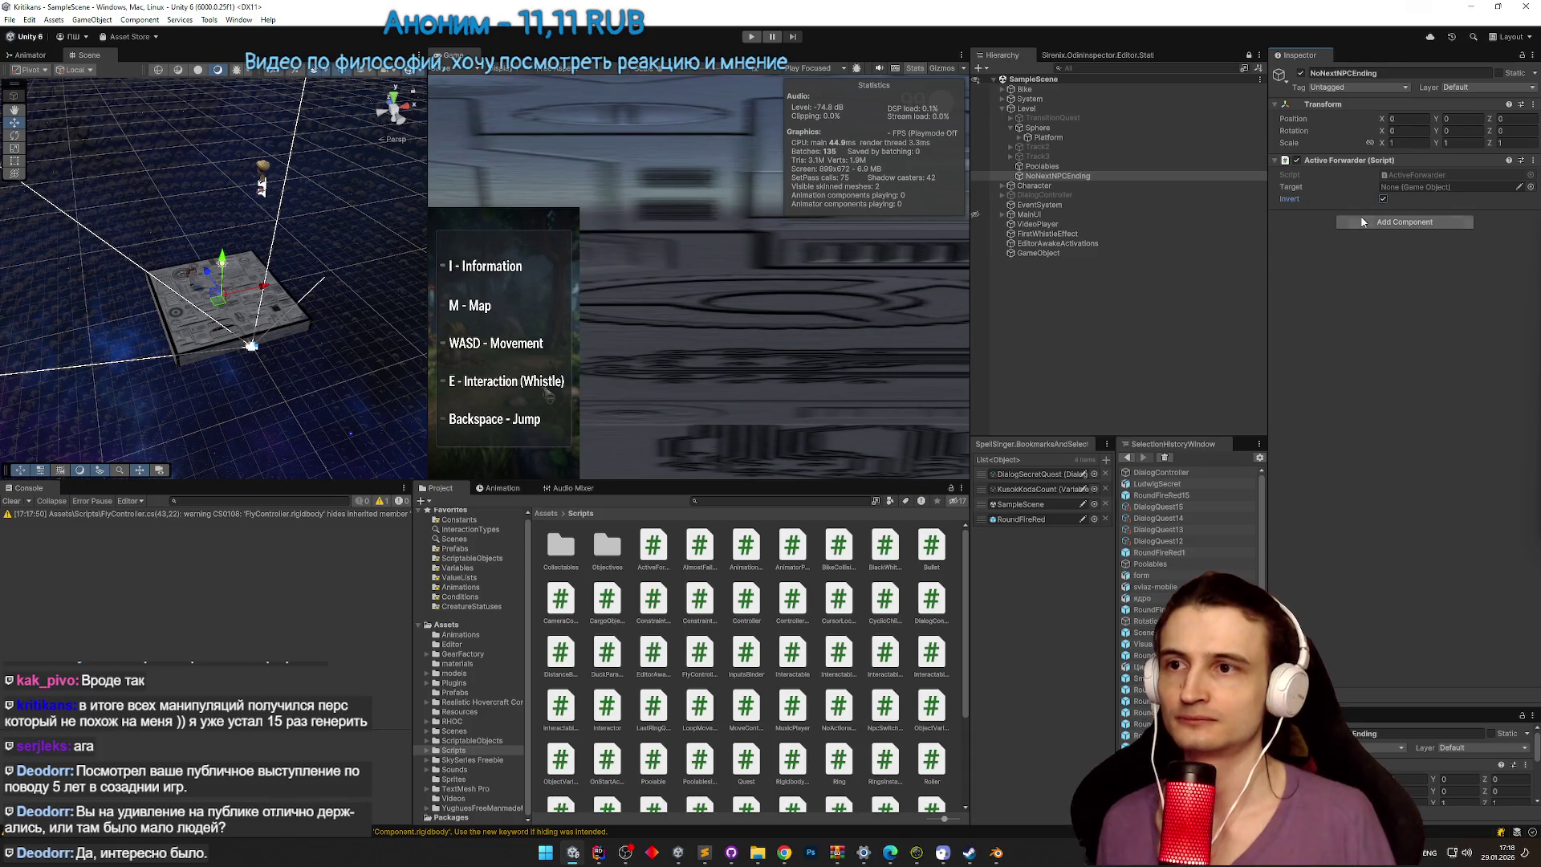
mouse_move(1039, 128)
mouse_down()
mouse_move(1164, 160)
mouse_move(1444, 187)
mouse_up()
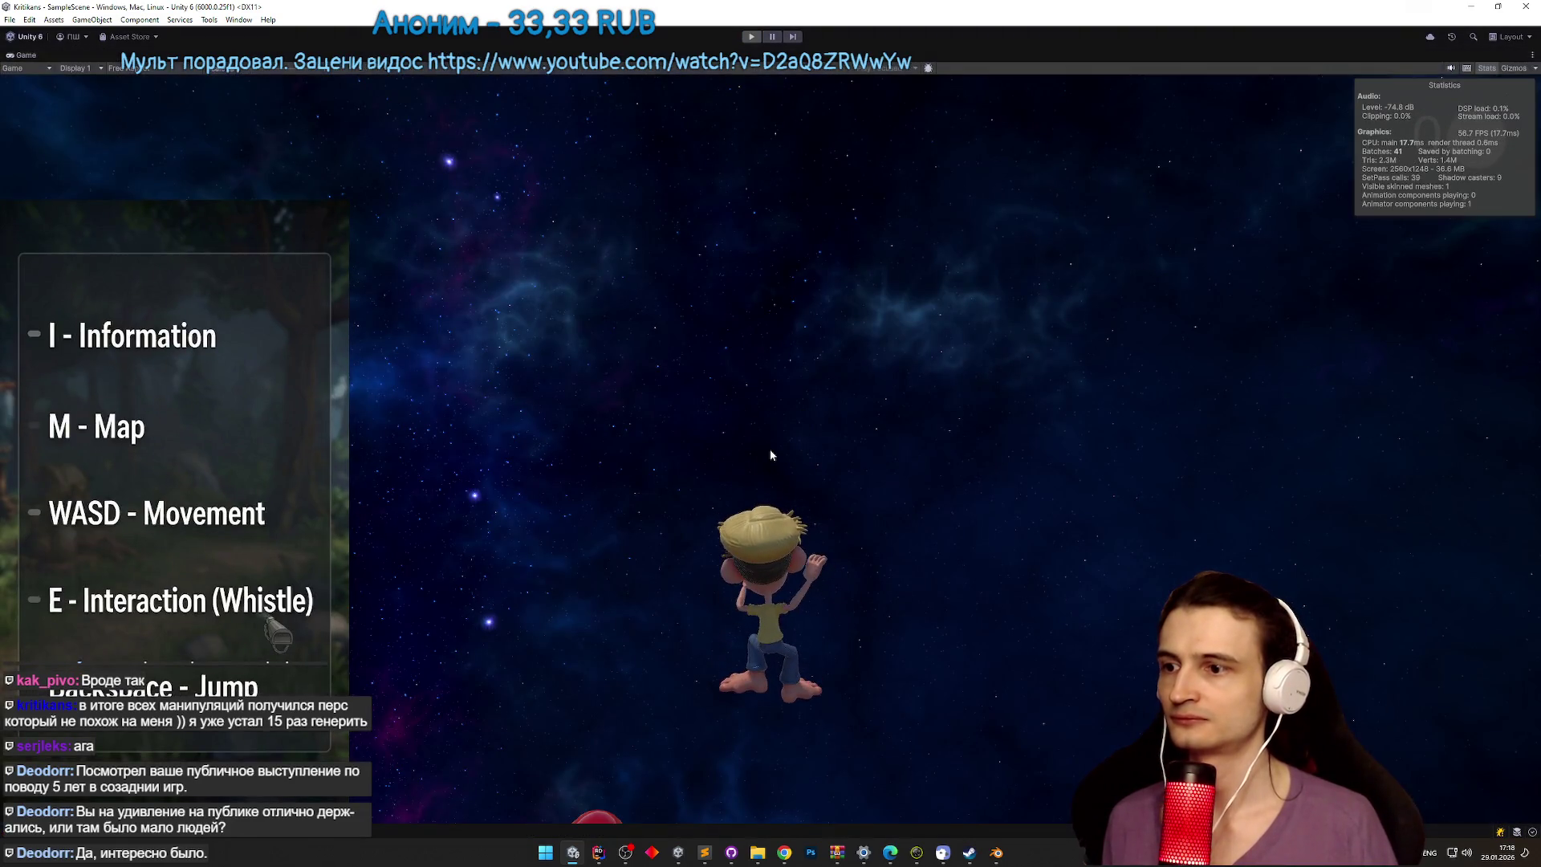
Step: Deactivate NoNextNPCEnding, assign it as DialogController's No Next Npc Object, and start Play
key(ctrl+p)
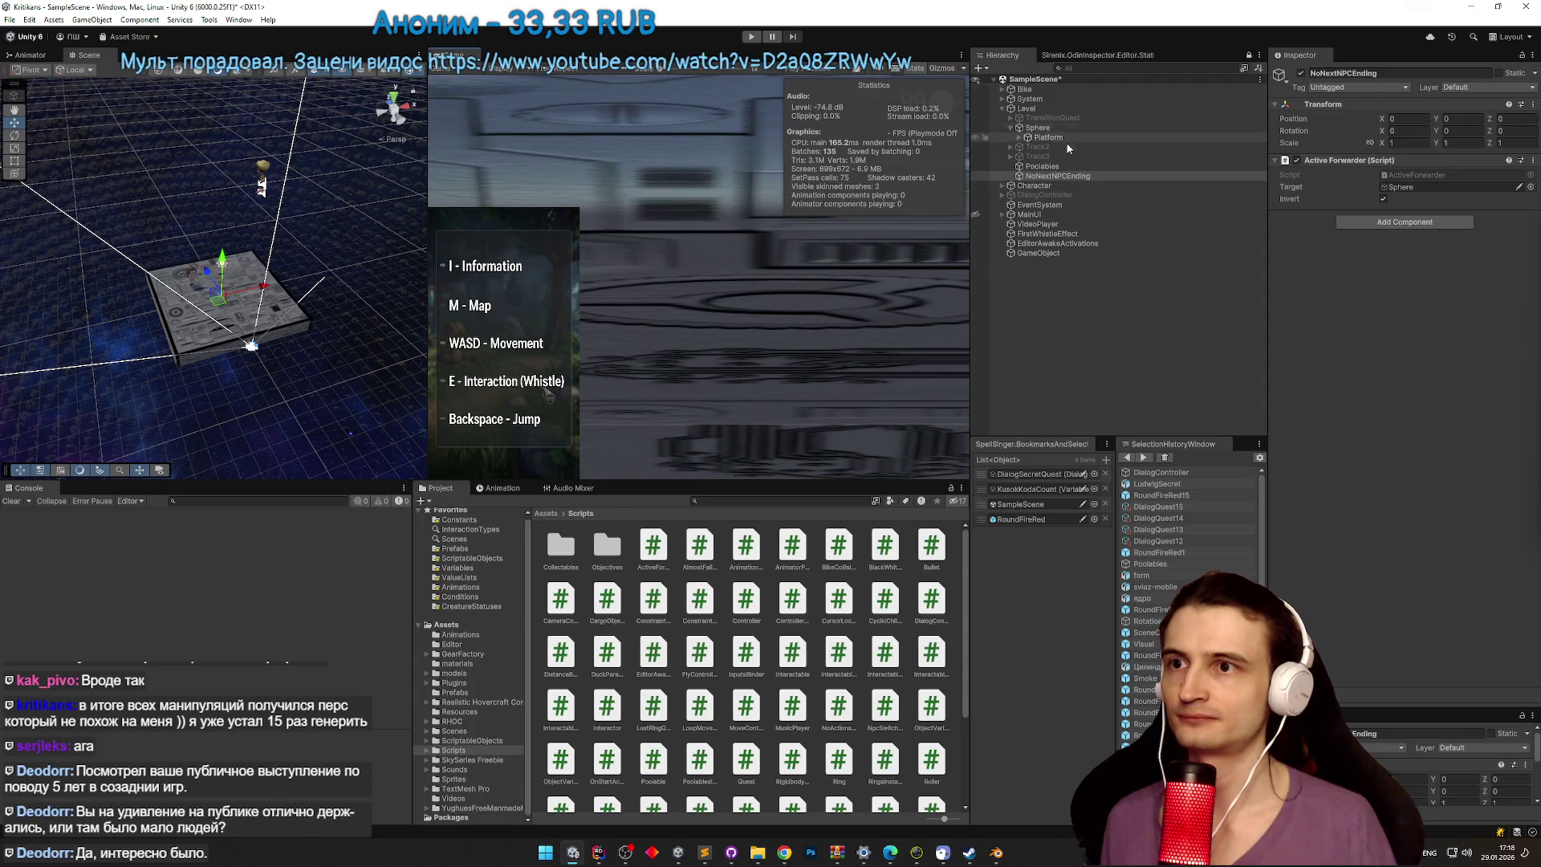
key(ctrl+z)
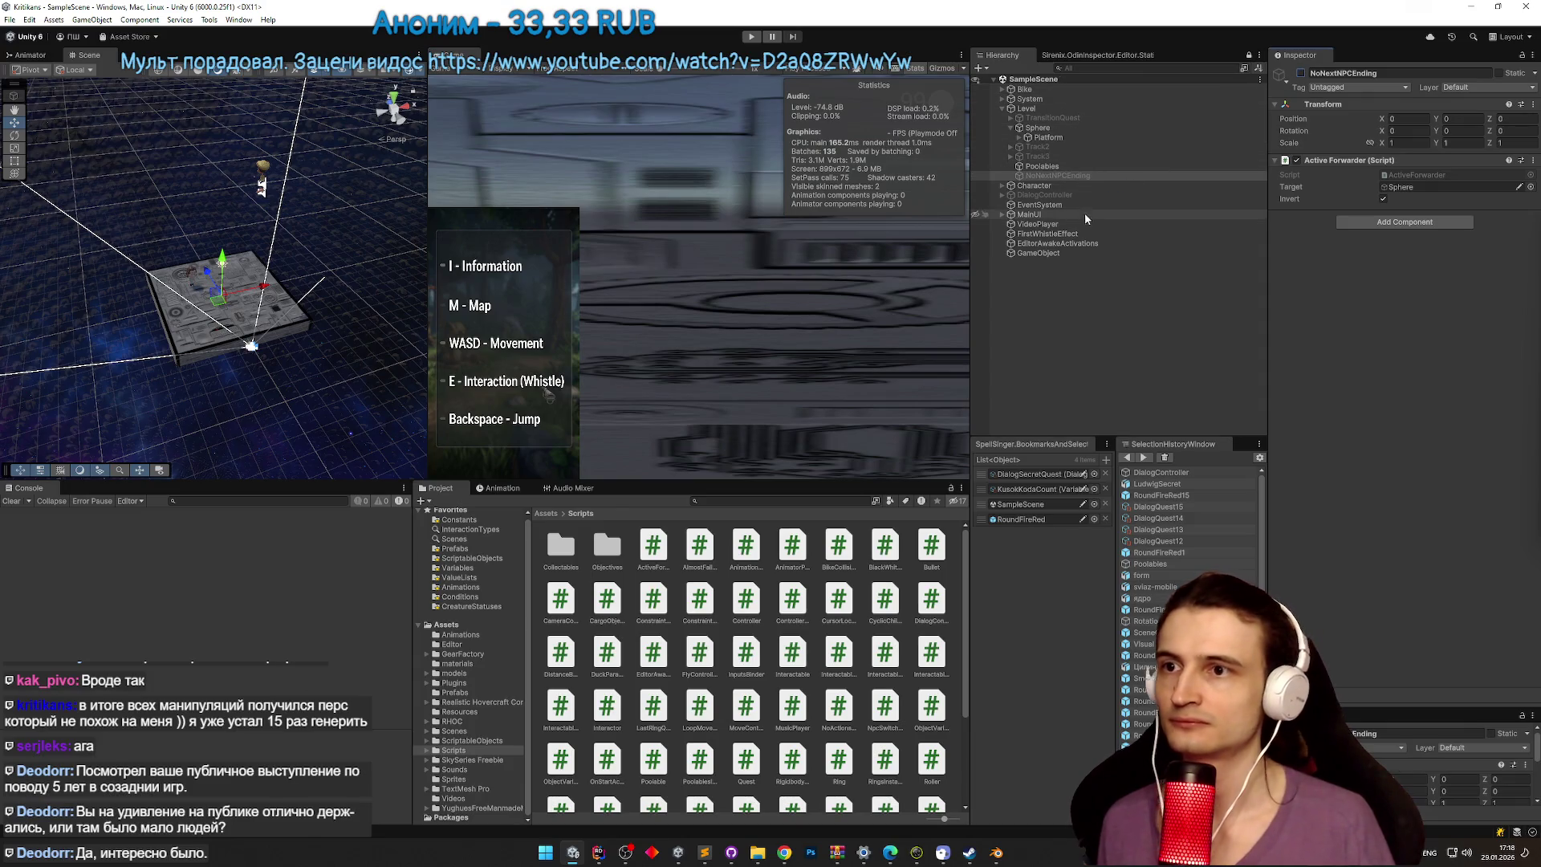
click(1067, 197)
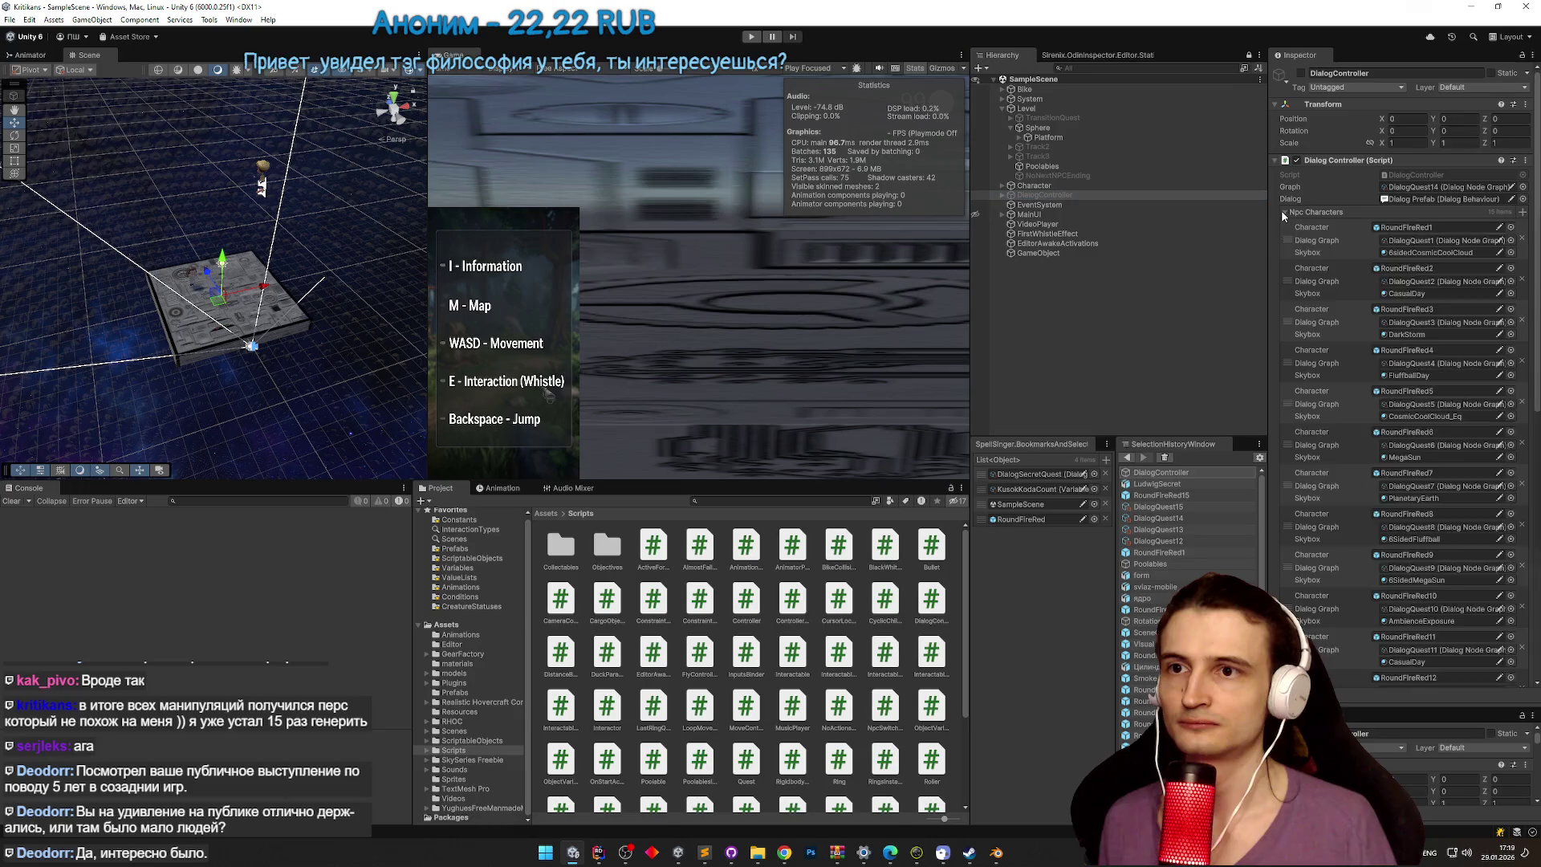
click(1282, 211)
drag(1047, 175, 1445, 285)
key(ctrl+p)
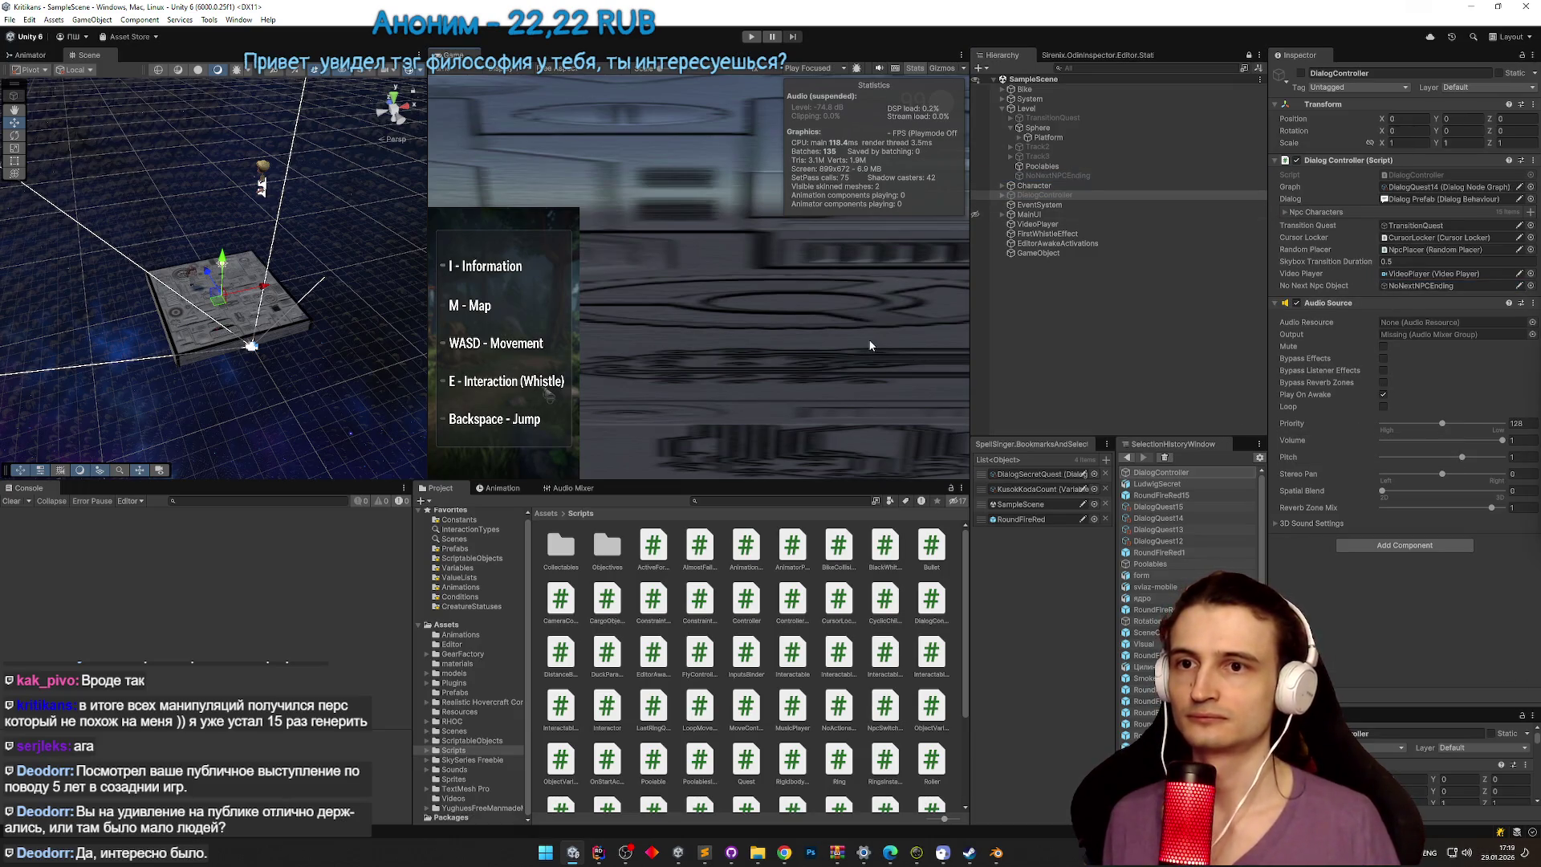
Step: Play through the bike ride and blue ring tunnel in a maximized Game view, then stop
key(shift+space)
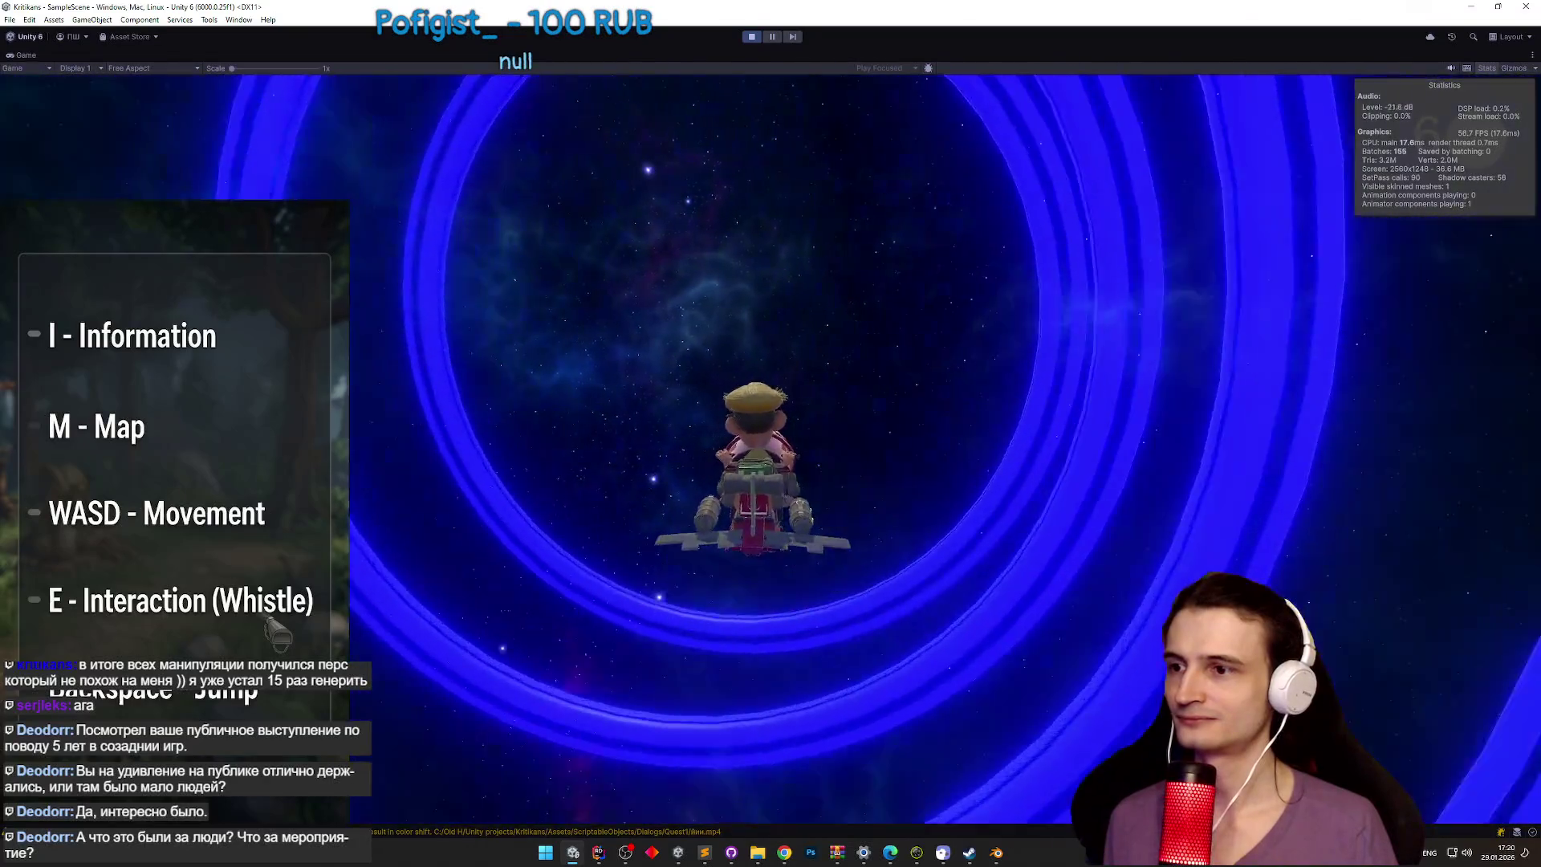
key(ctrl+p)
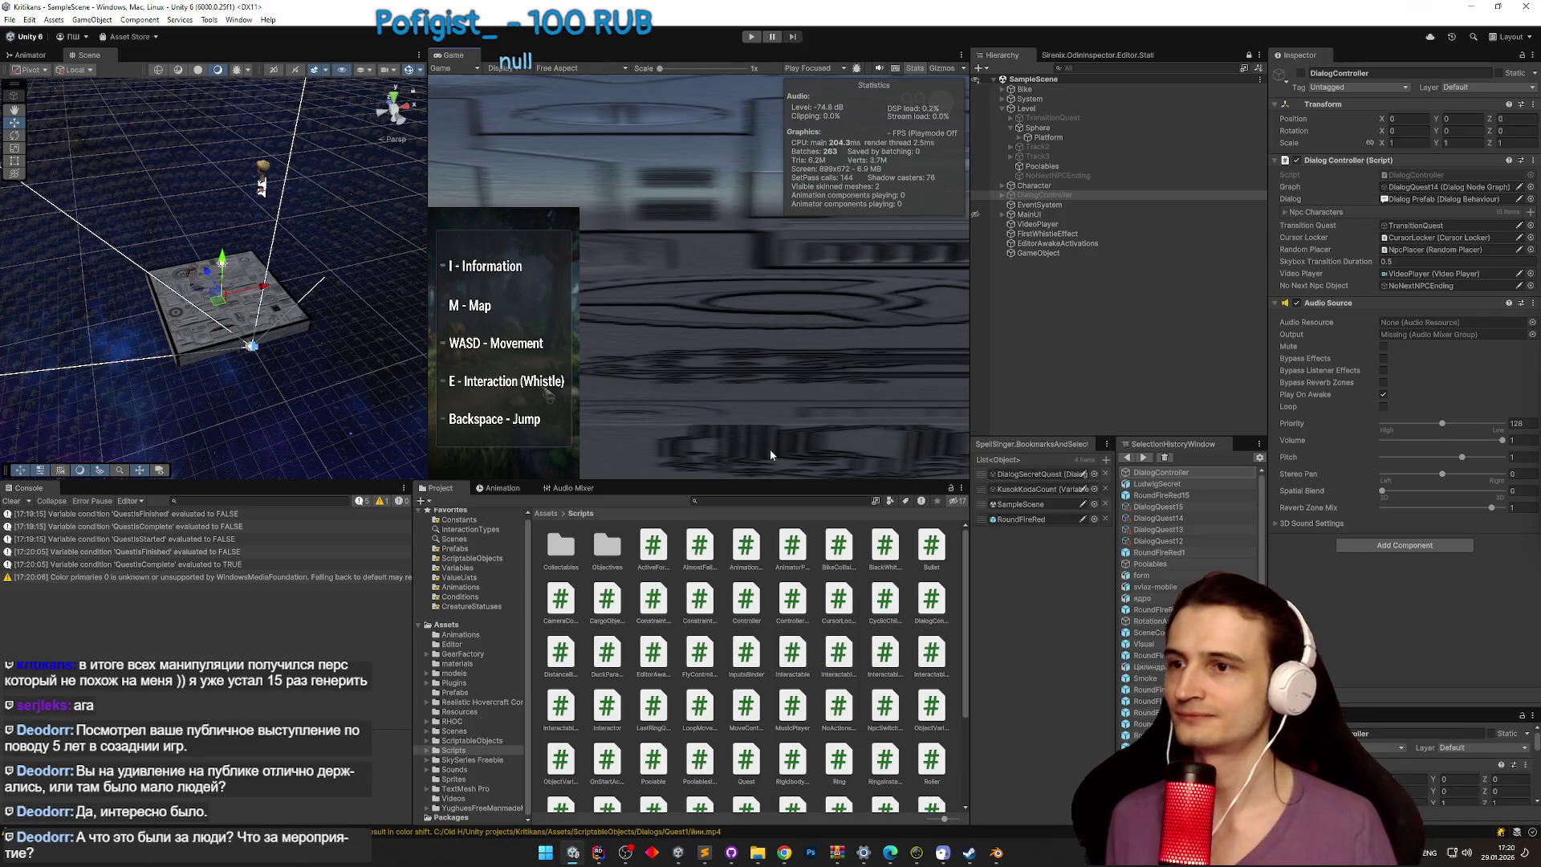
Step: Create an empty child GameObject under NoNextNPCEnding from its right-click menu
click(1055, 176)
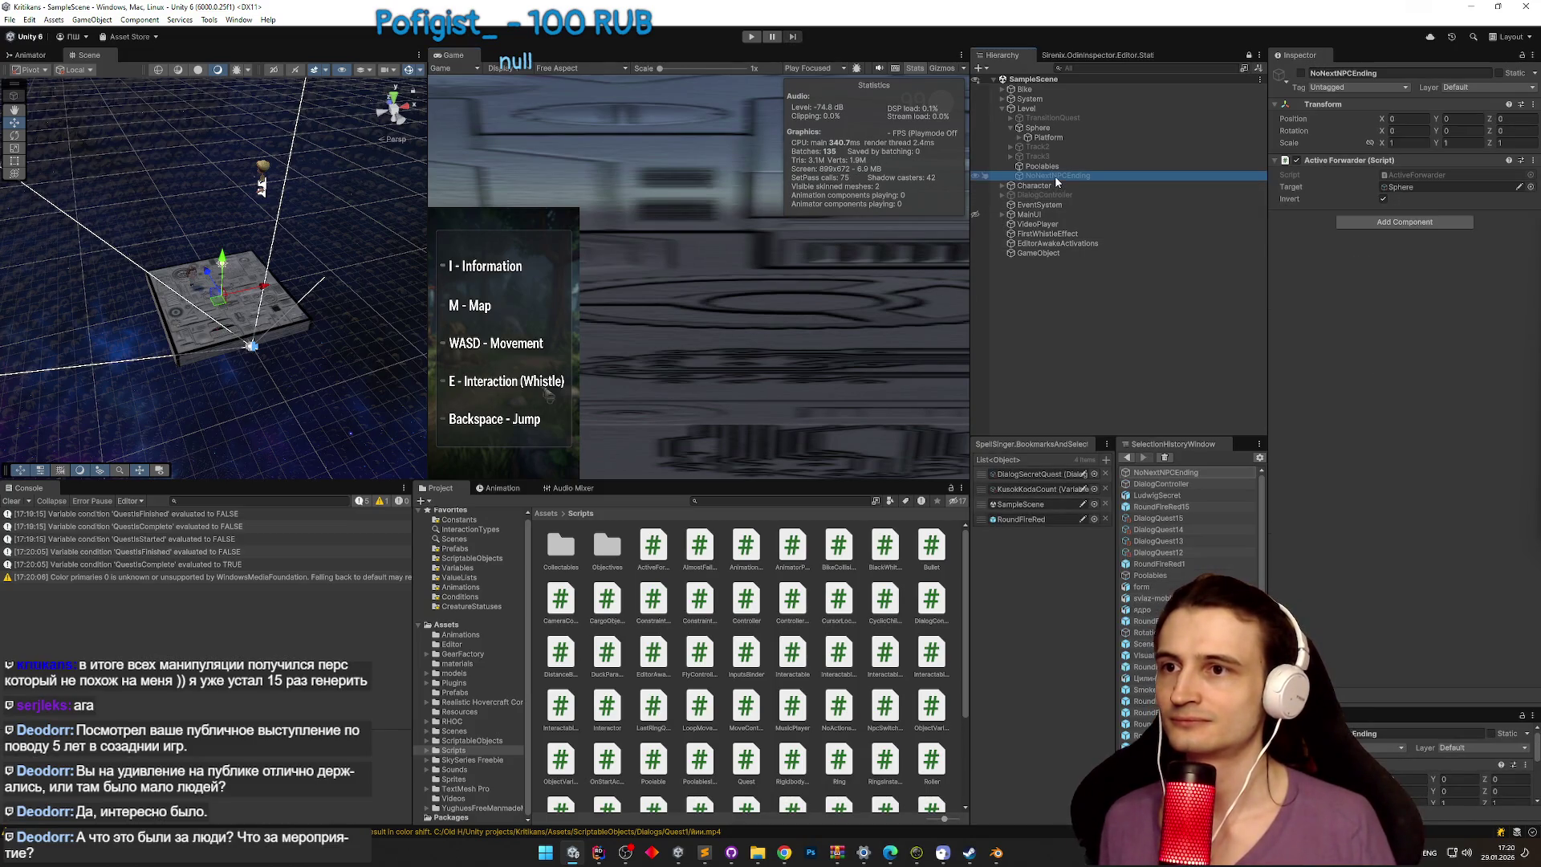
right_click(1055, 175)
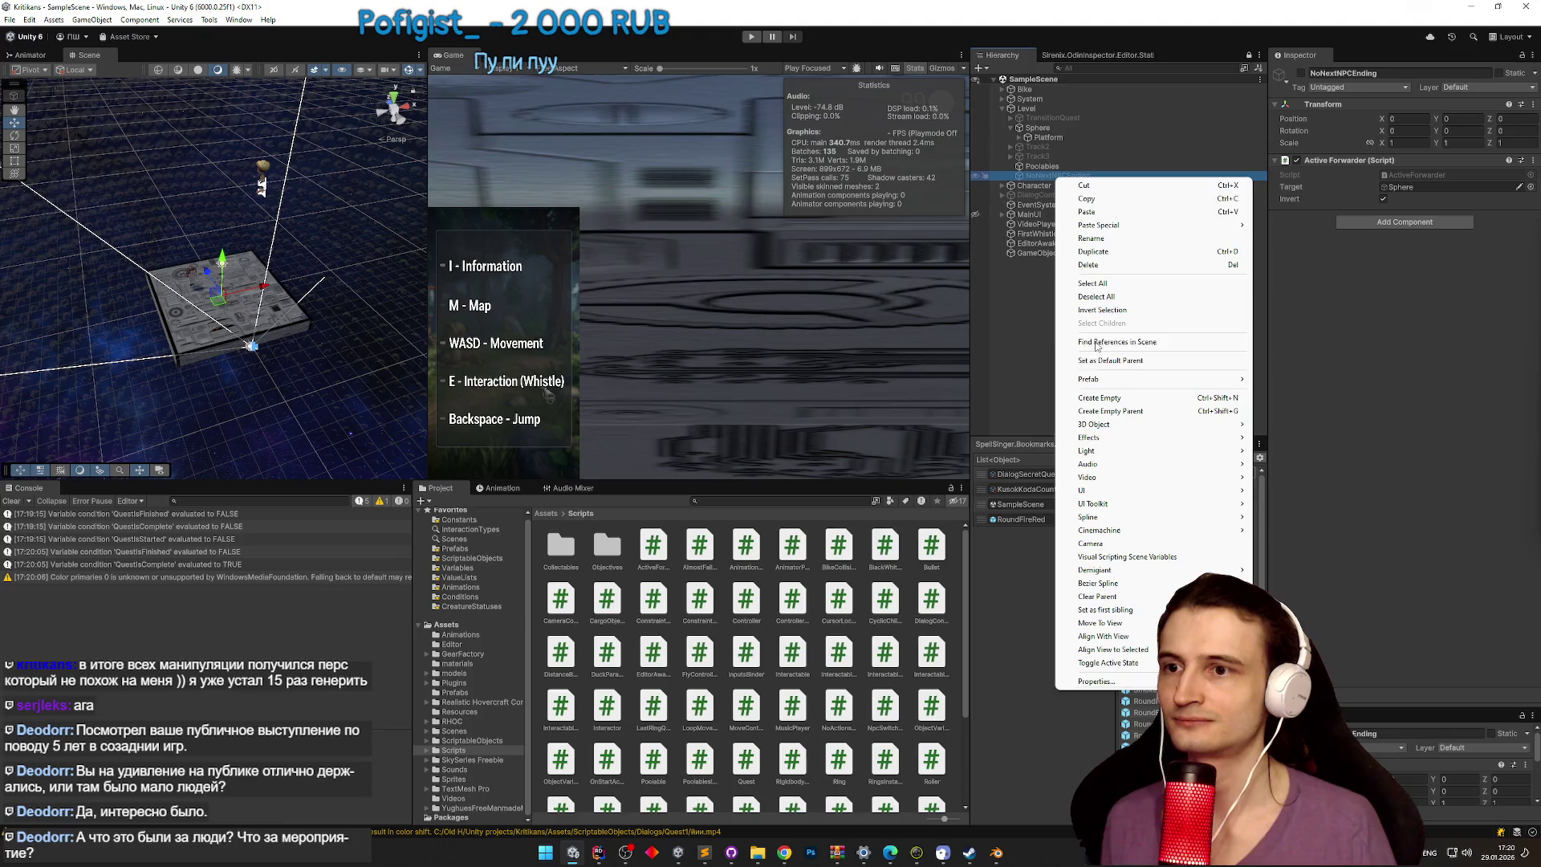
click(1079, 185)
right_click(1080, 177)
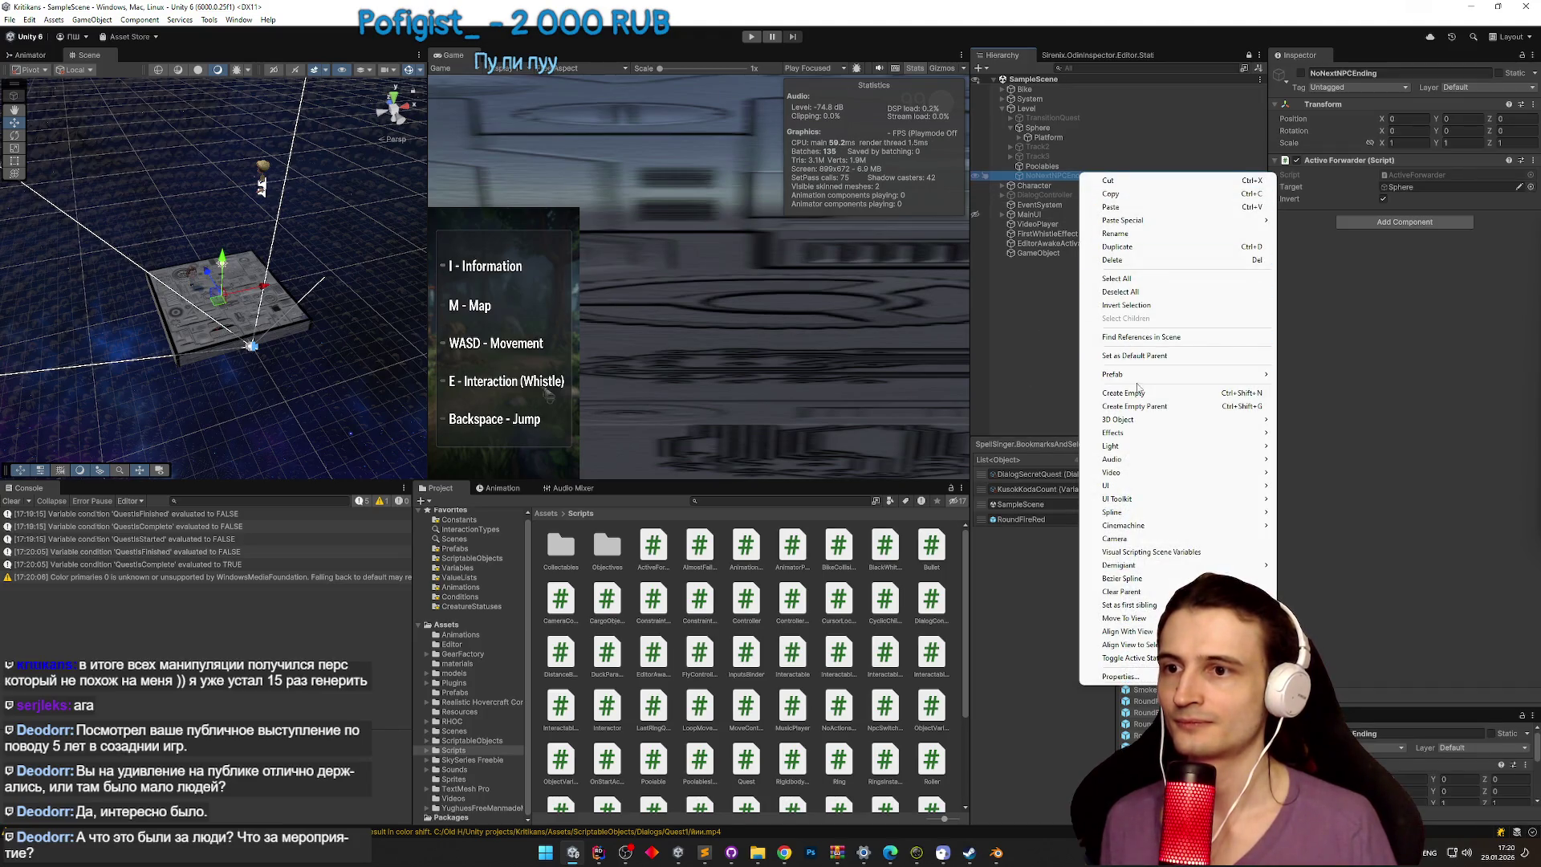
click(1120, 300)
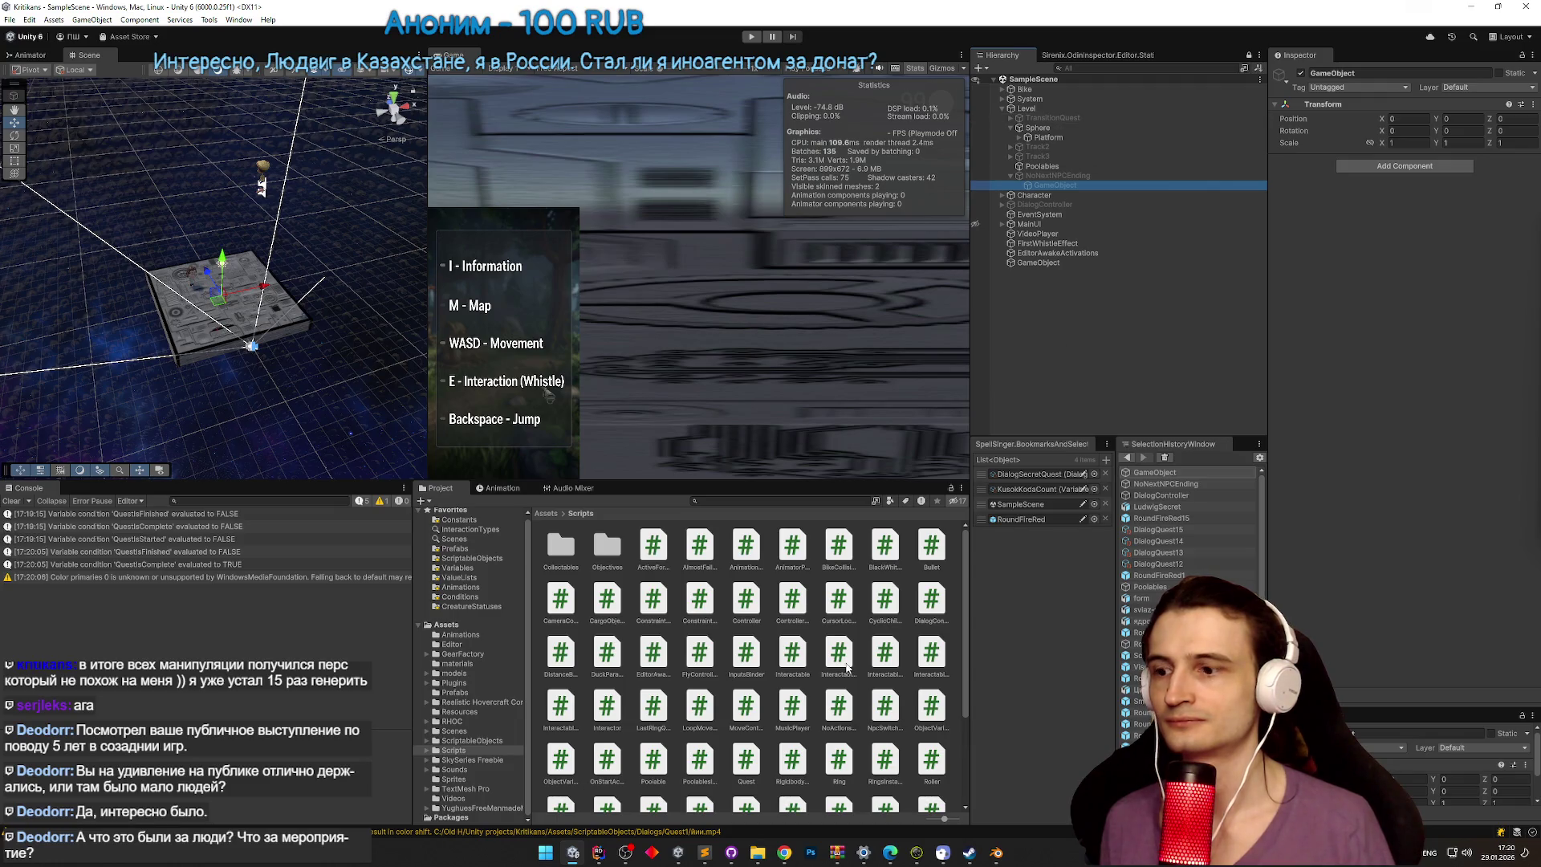
Step: Glance at ActiveForwarder.cs in Rider twice, returning to Unity each time
click(598, 851)
click(597, 850)
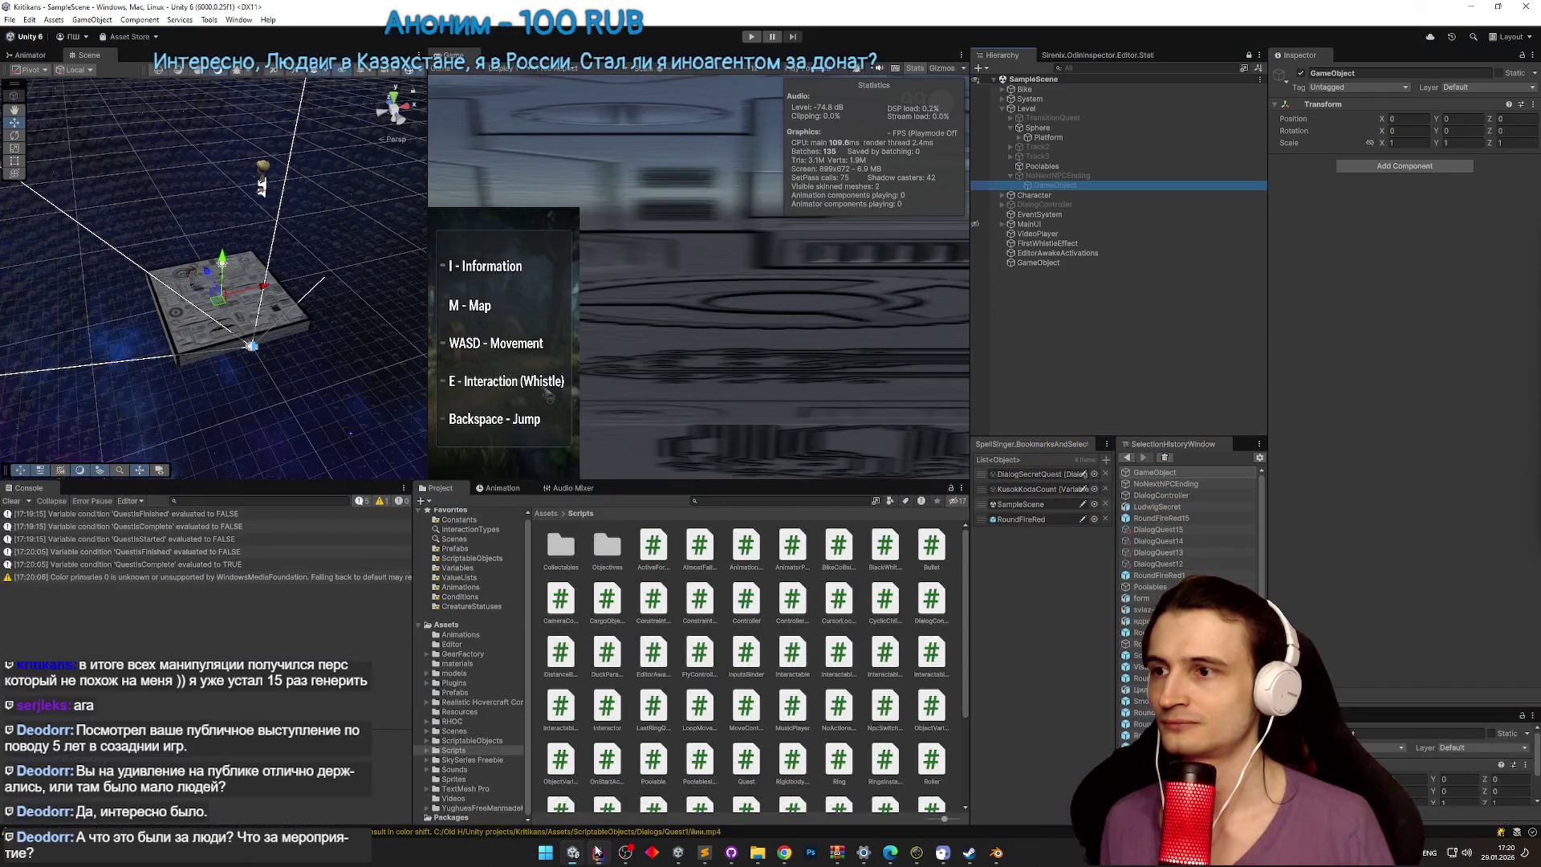
click(598, 851)
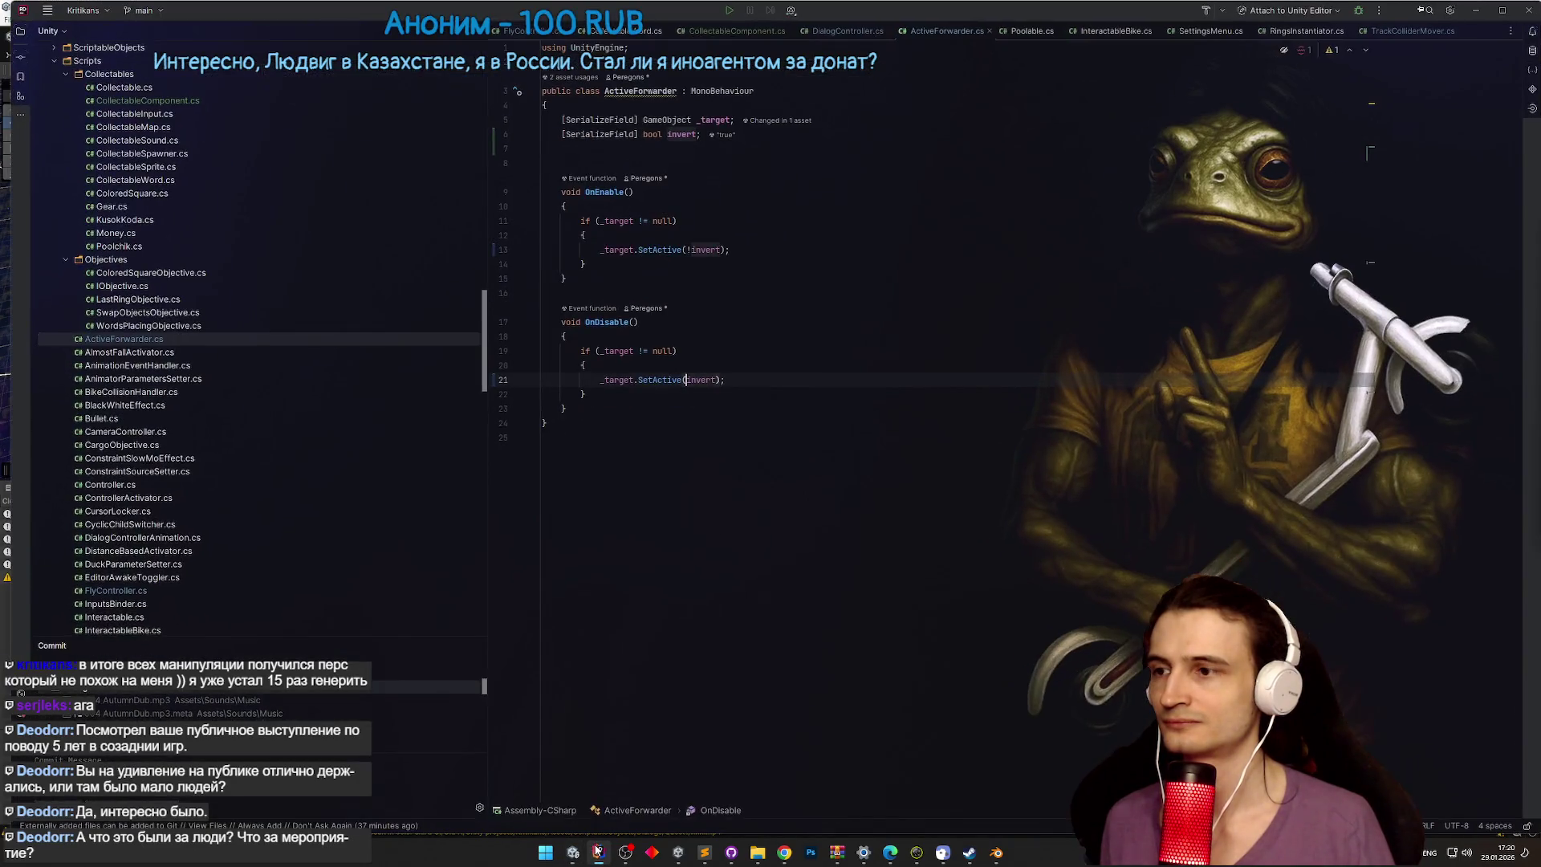
click(598, 851)
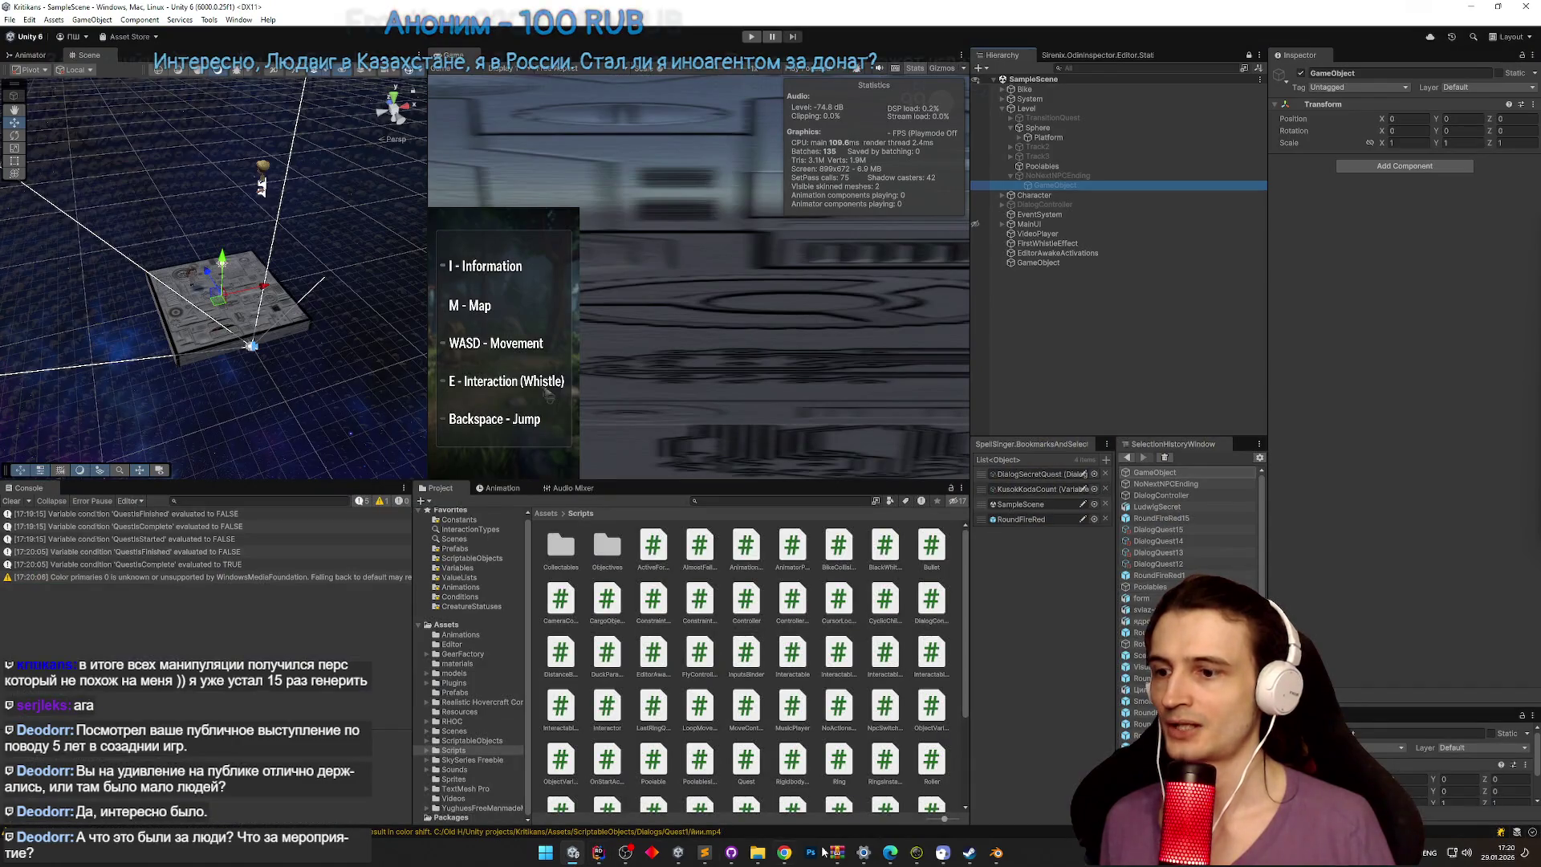
Step: Expand Bike > Visual > TweenAxis > RollAxis in the Hierarchy to reveal TheRocketAnimation
click(546, 852)
mouse_move(570, 855)
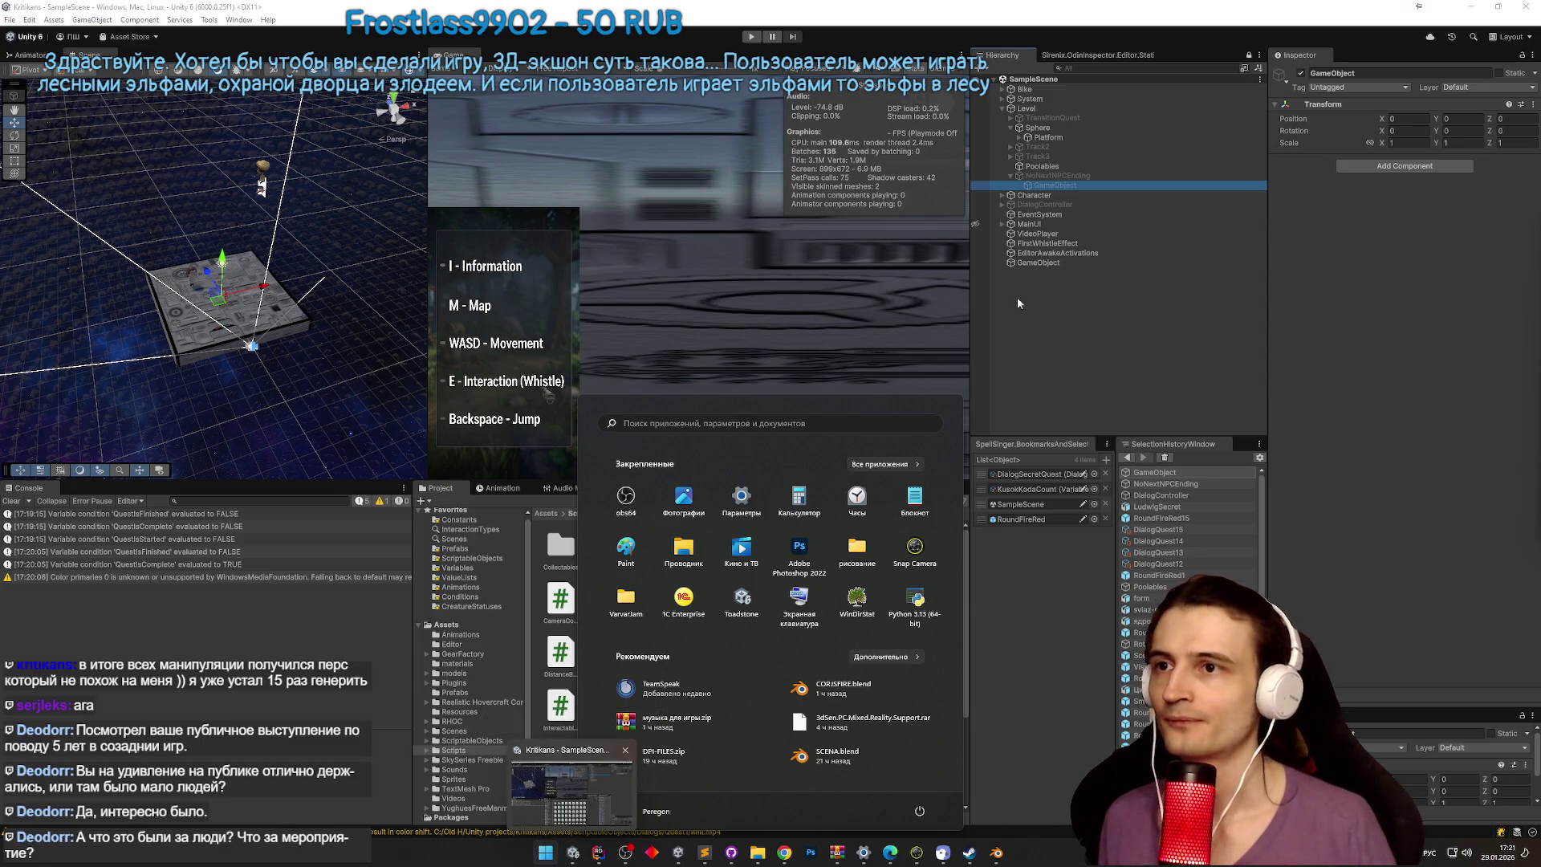
click(1003, 97)
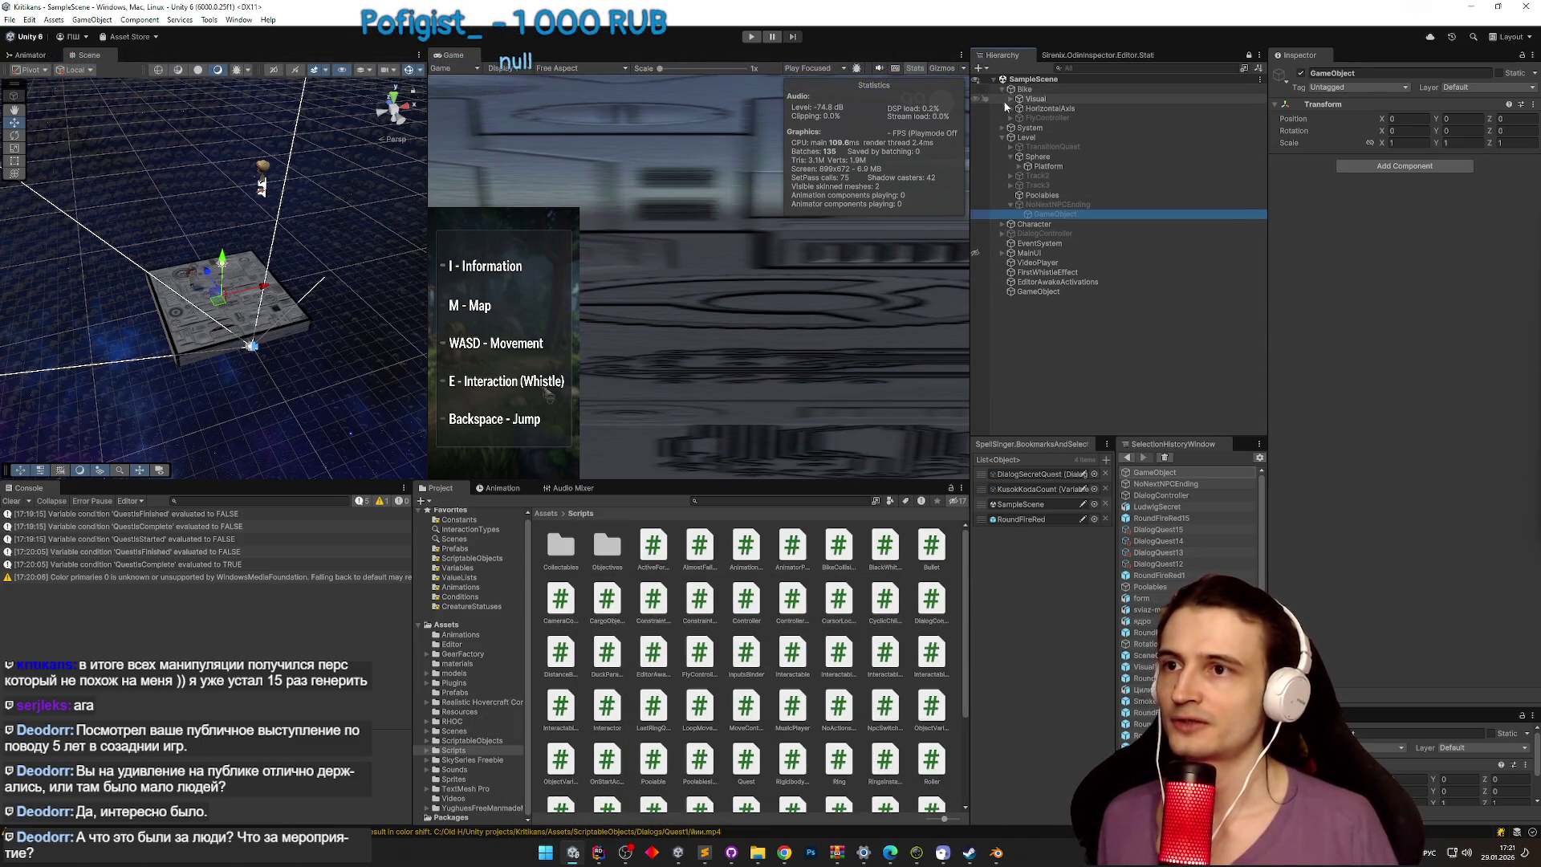
click(1003, 89)
click(1011, 98)
click(1047, 108)
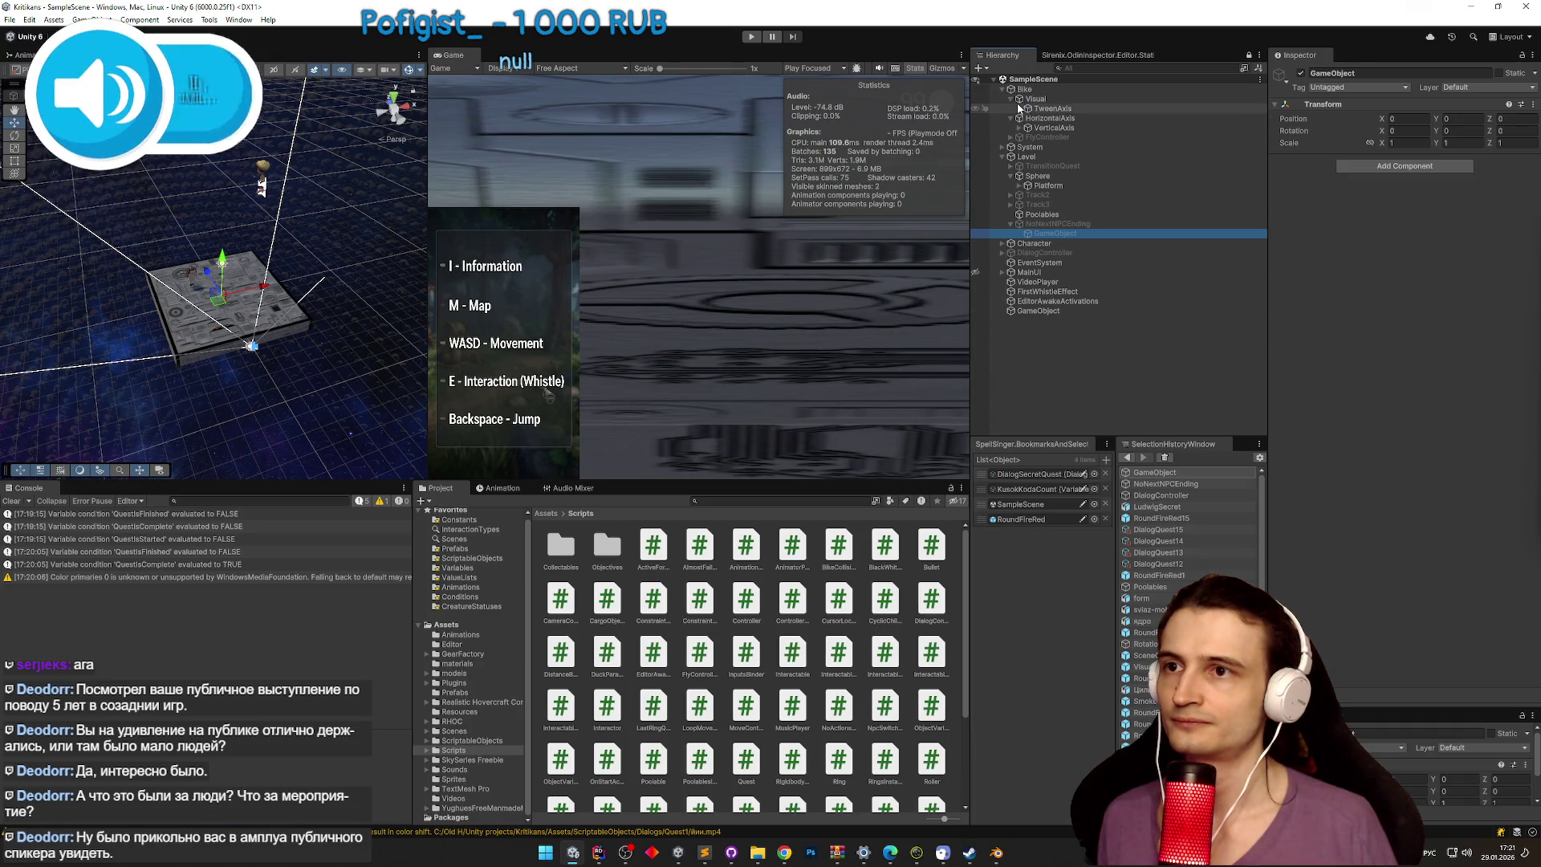
click(1020, 108)
click(1032, 118)
click(1026, 118)
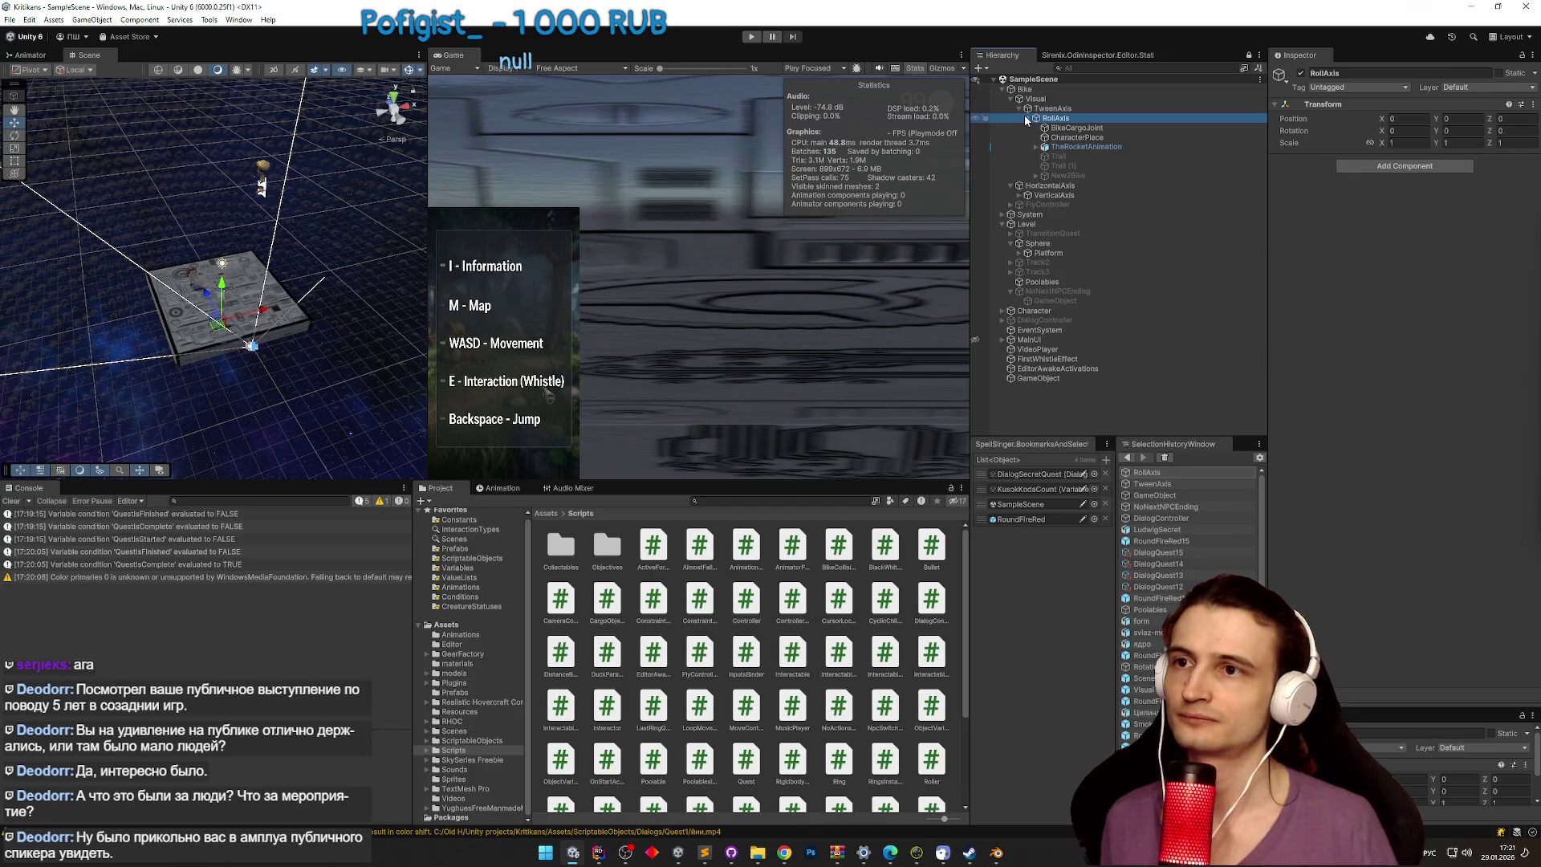
Step: Inspect Bike's Rigidbody, then Visual's Rotation Follower component
click(1079, 107)
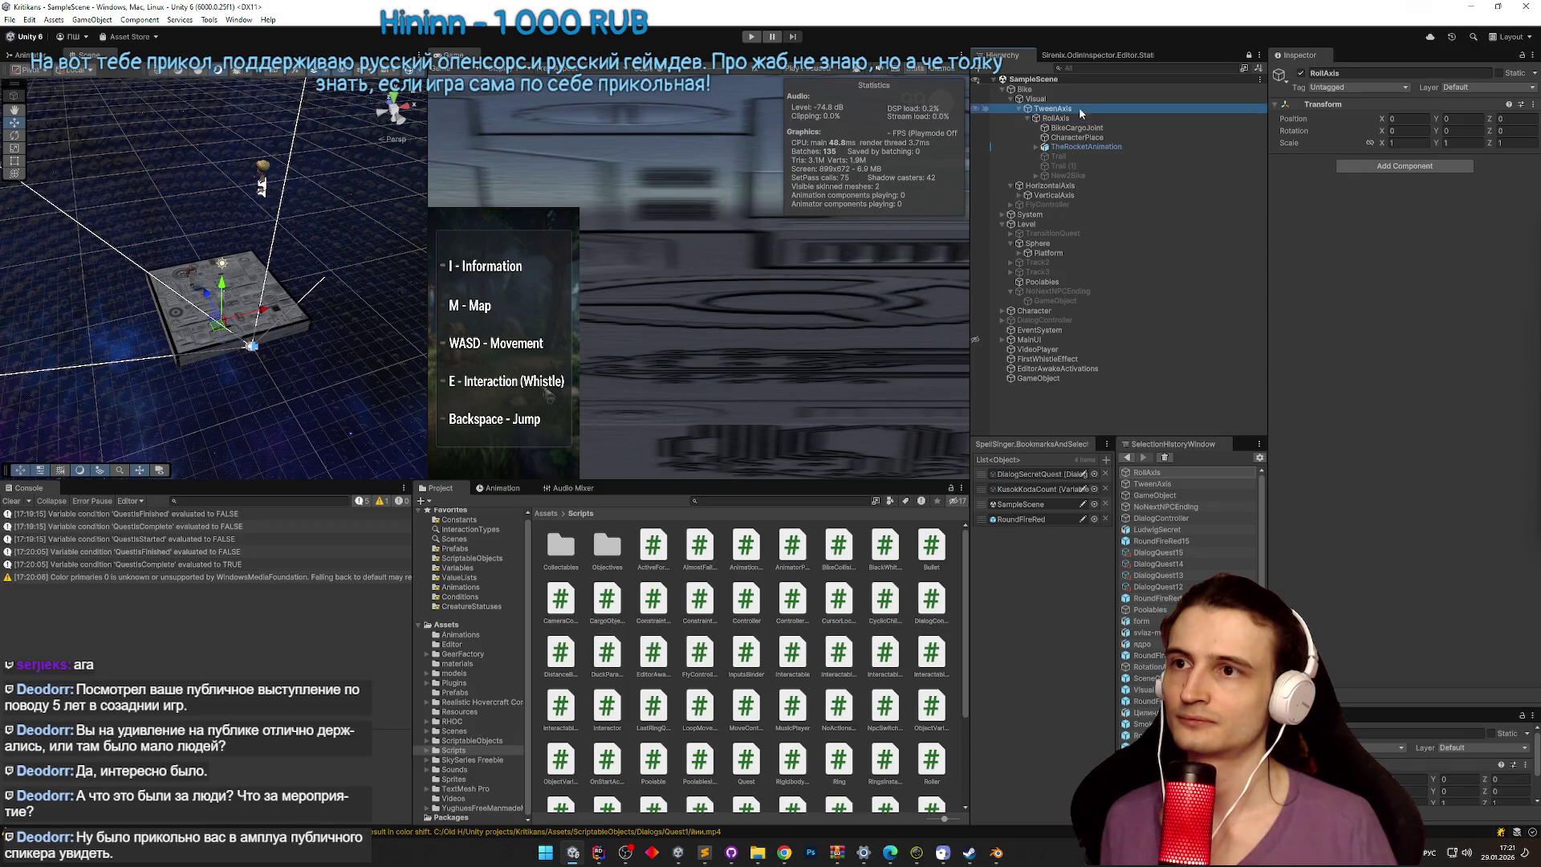
click(1070, 98)
click(1071, 89)
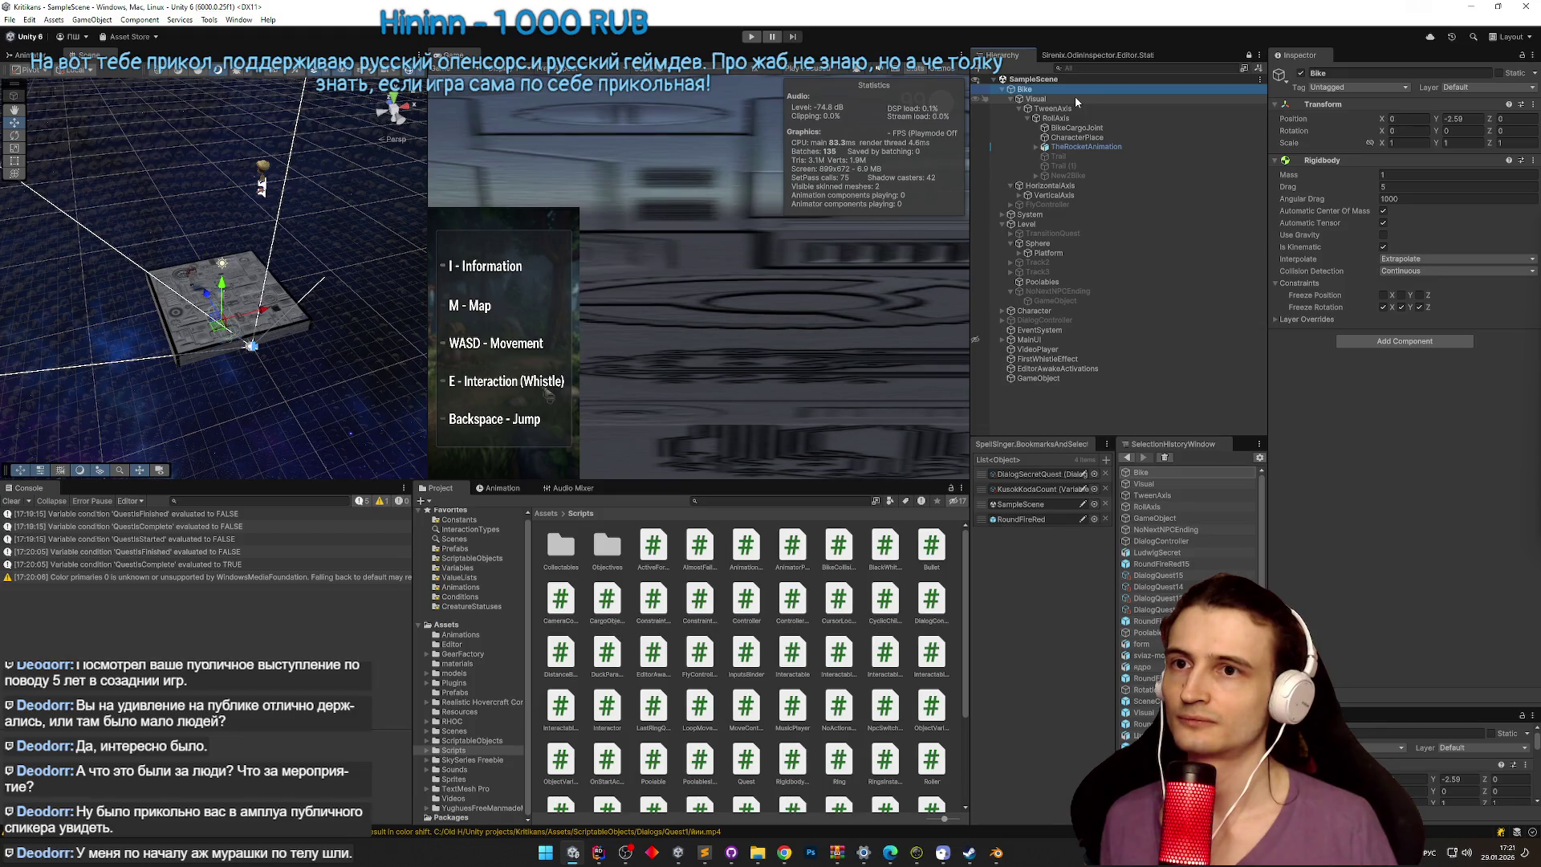
click(1075, 98)
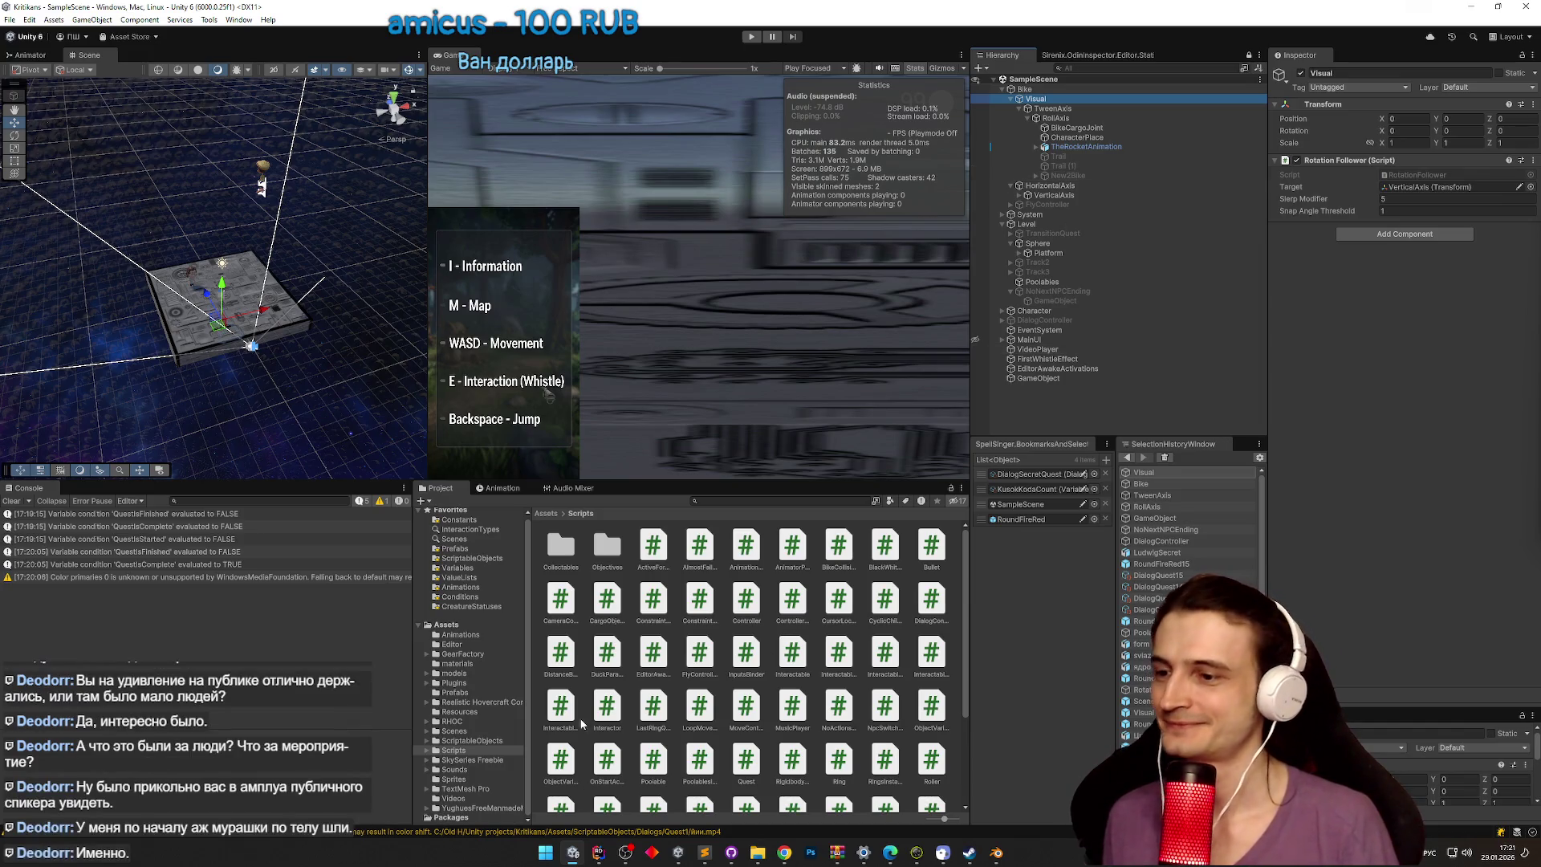
Step: Toggle the Windows Start menu open and closed repeatedly, leaving it open
click(547, 852)
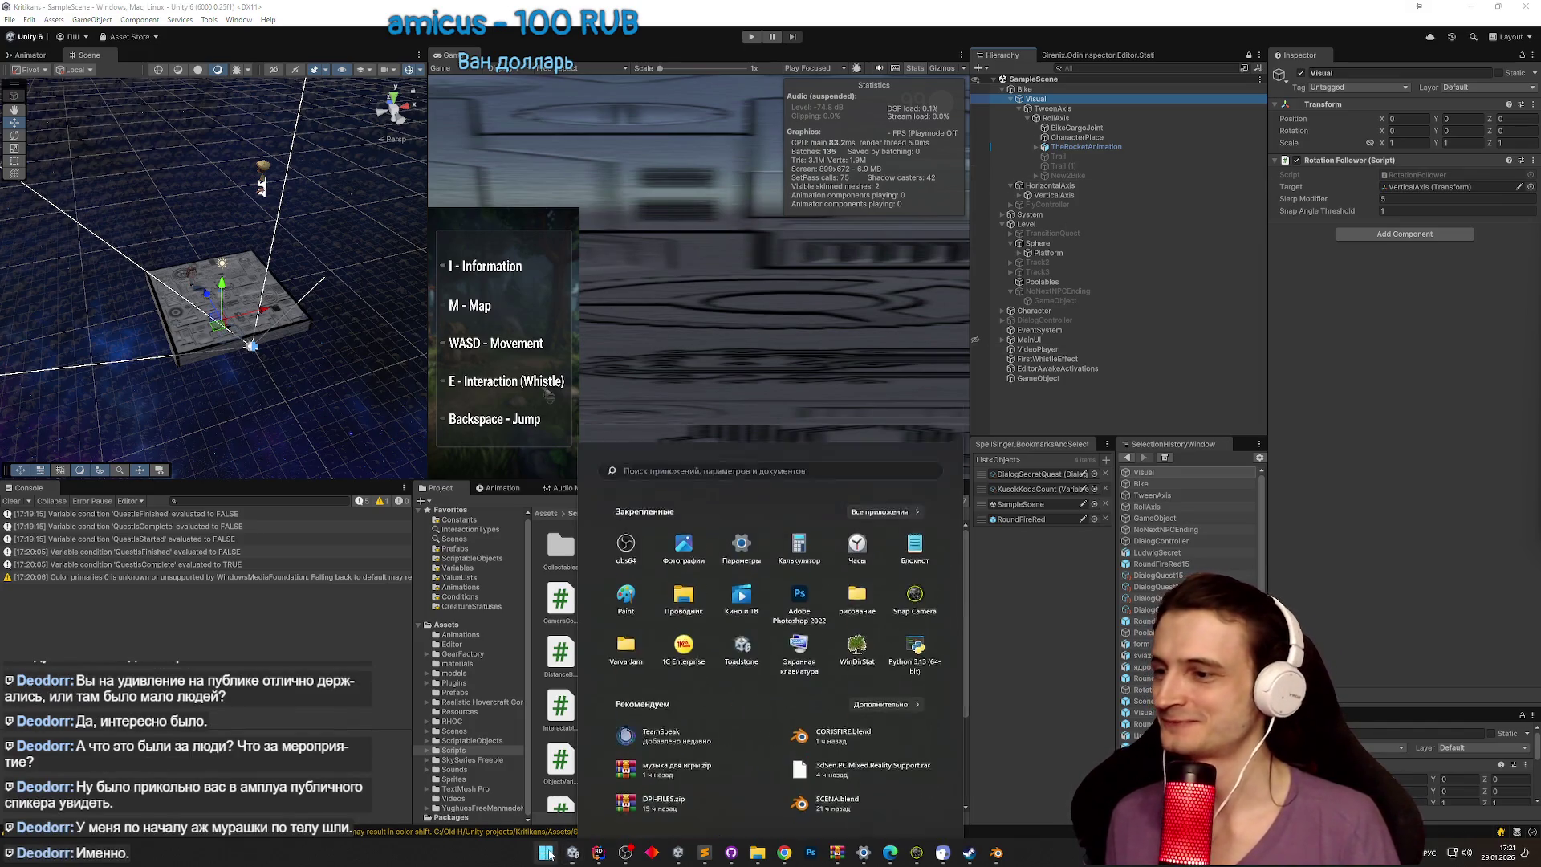
click(549, 854)
click(549, 854)
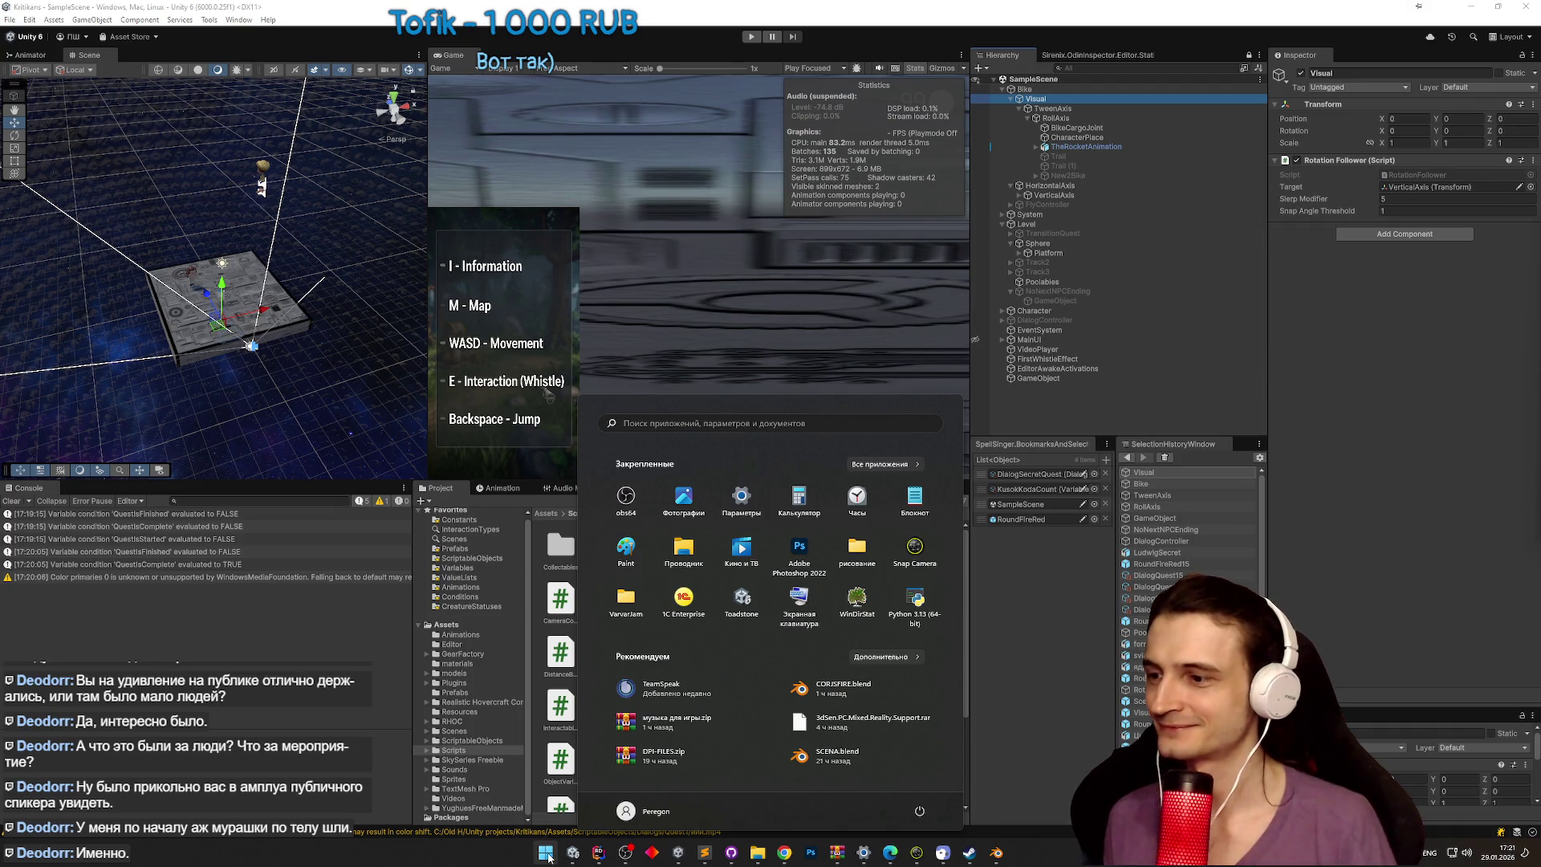
click(549, 857)
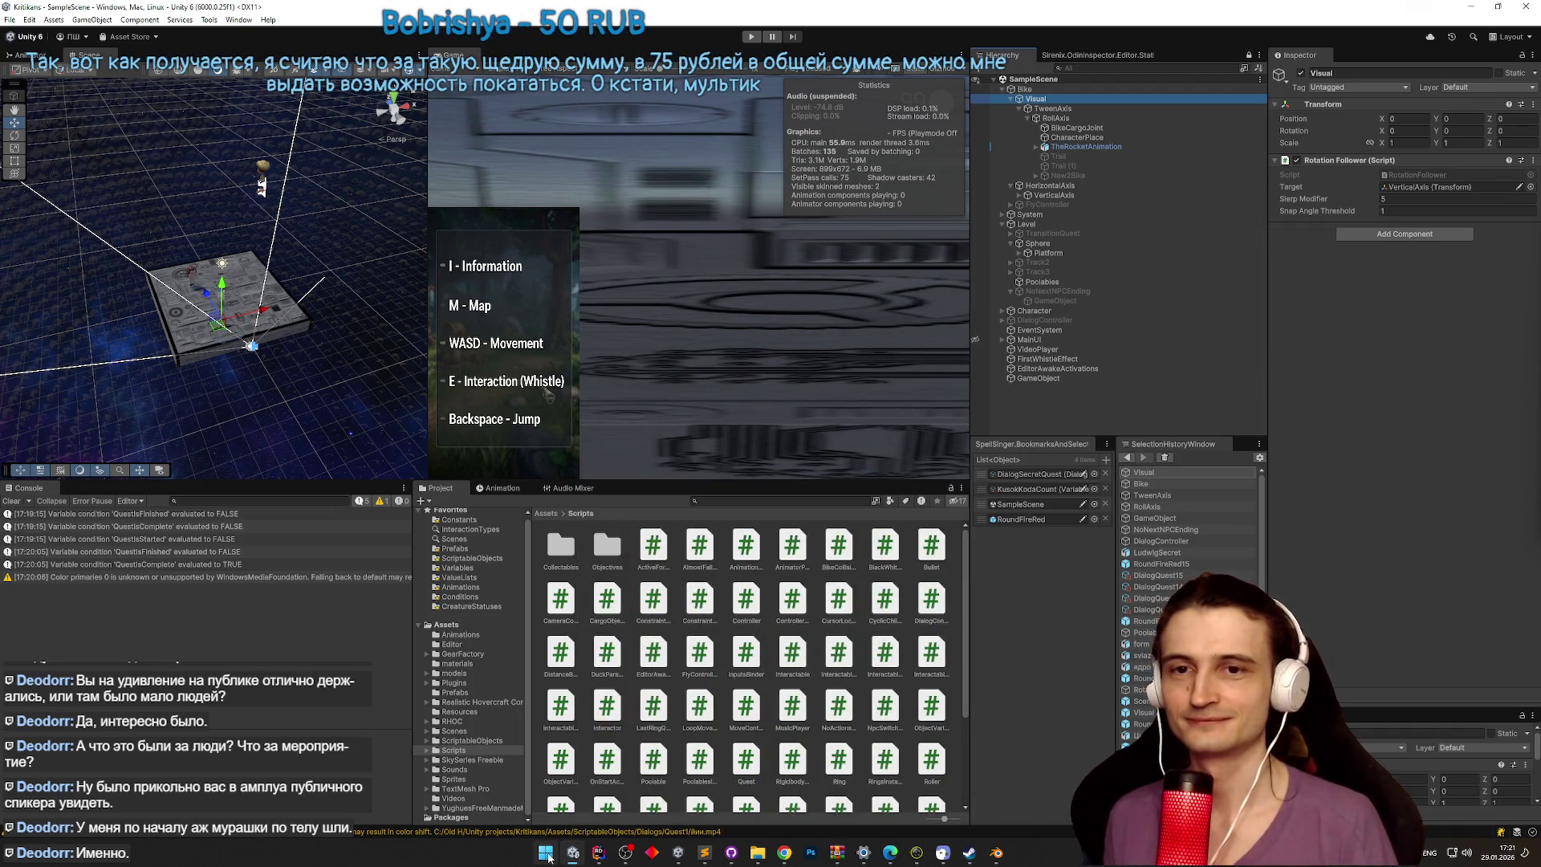
click(549, 857)
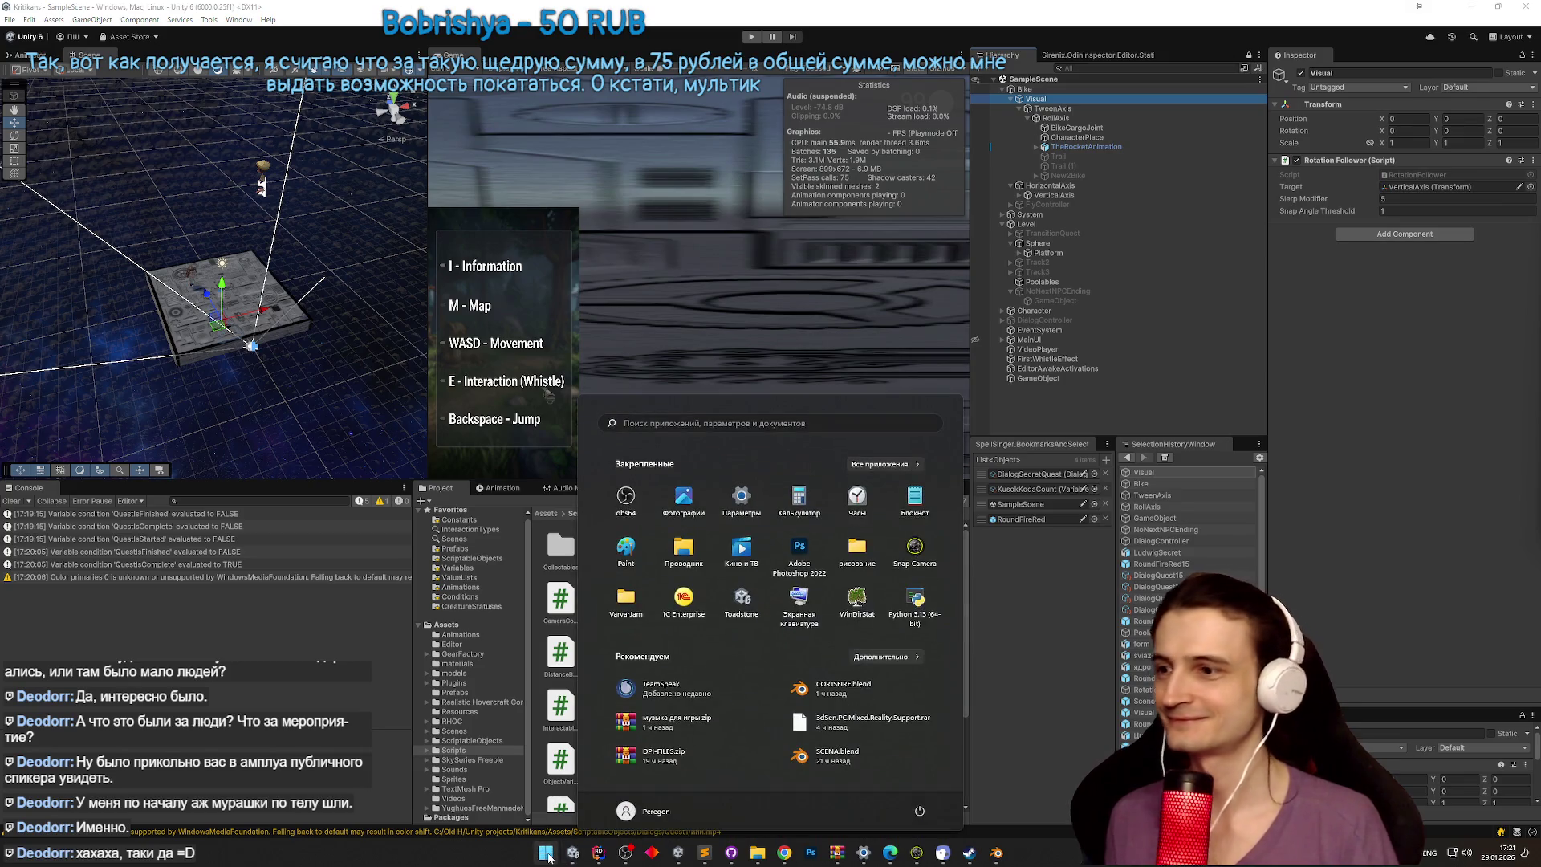
click(549, 857)
mouse_move(634, 852)
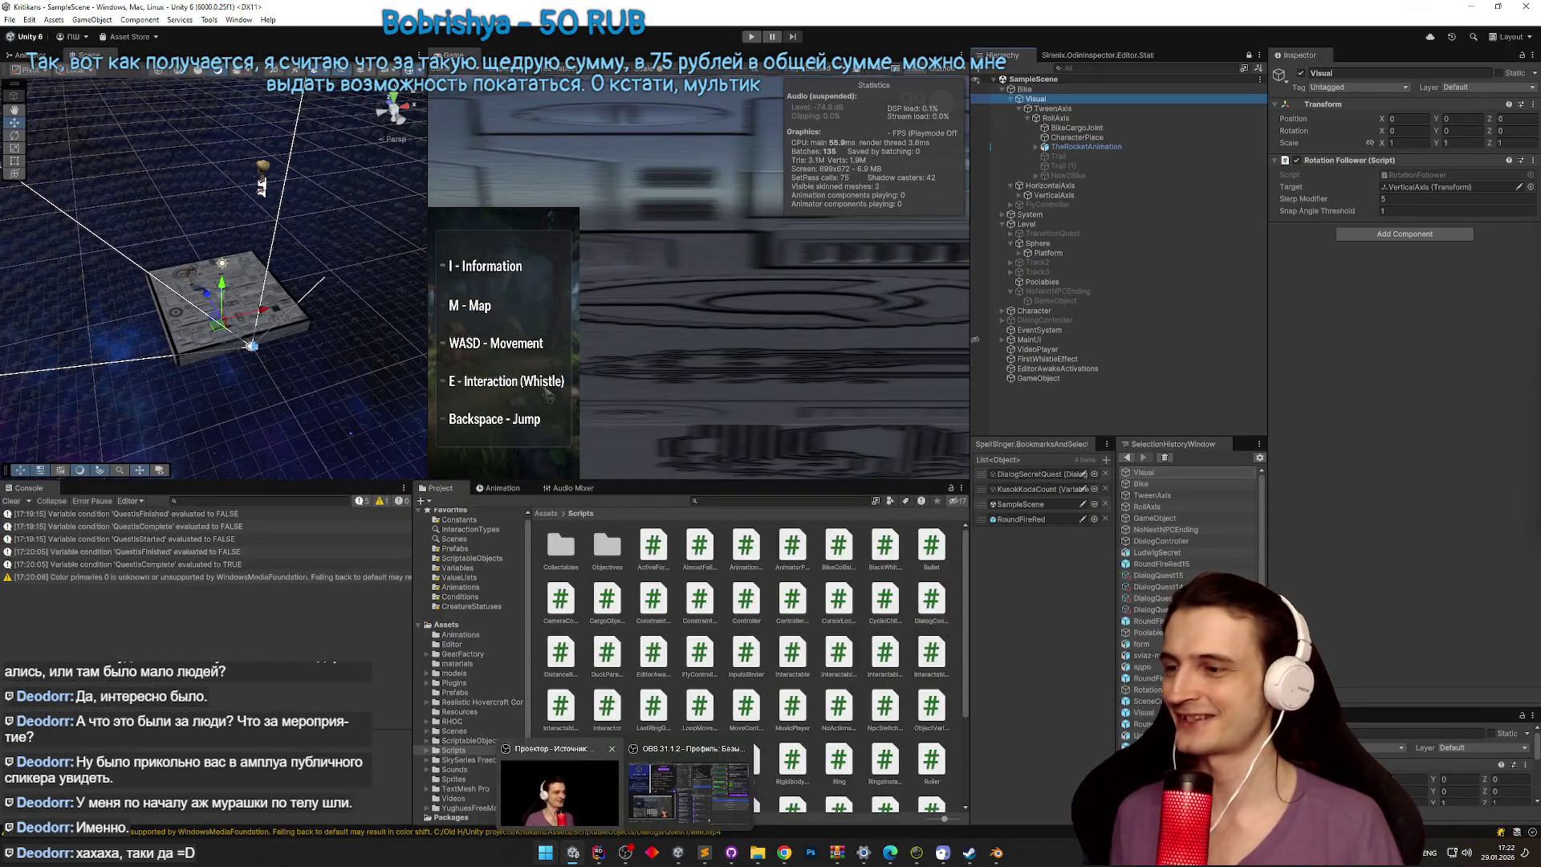
click(548, 856)
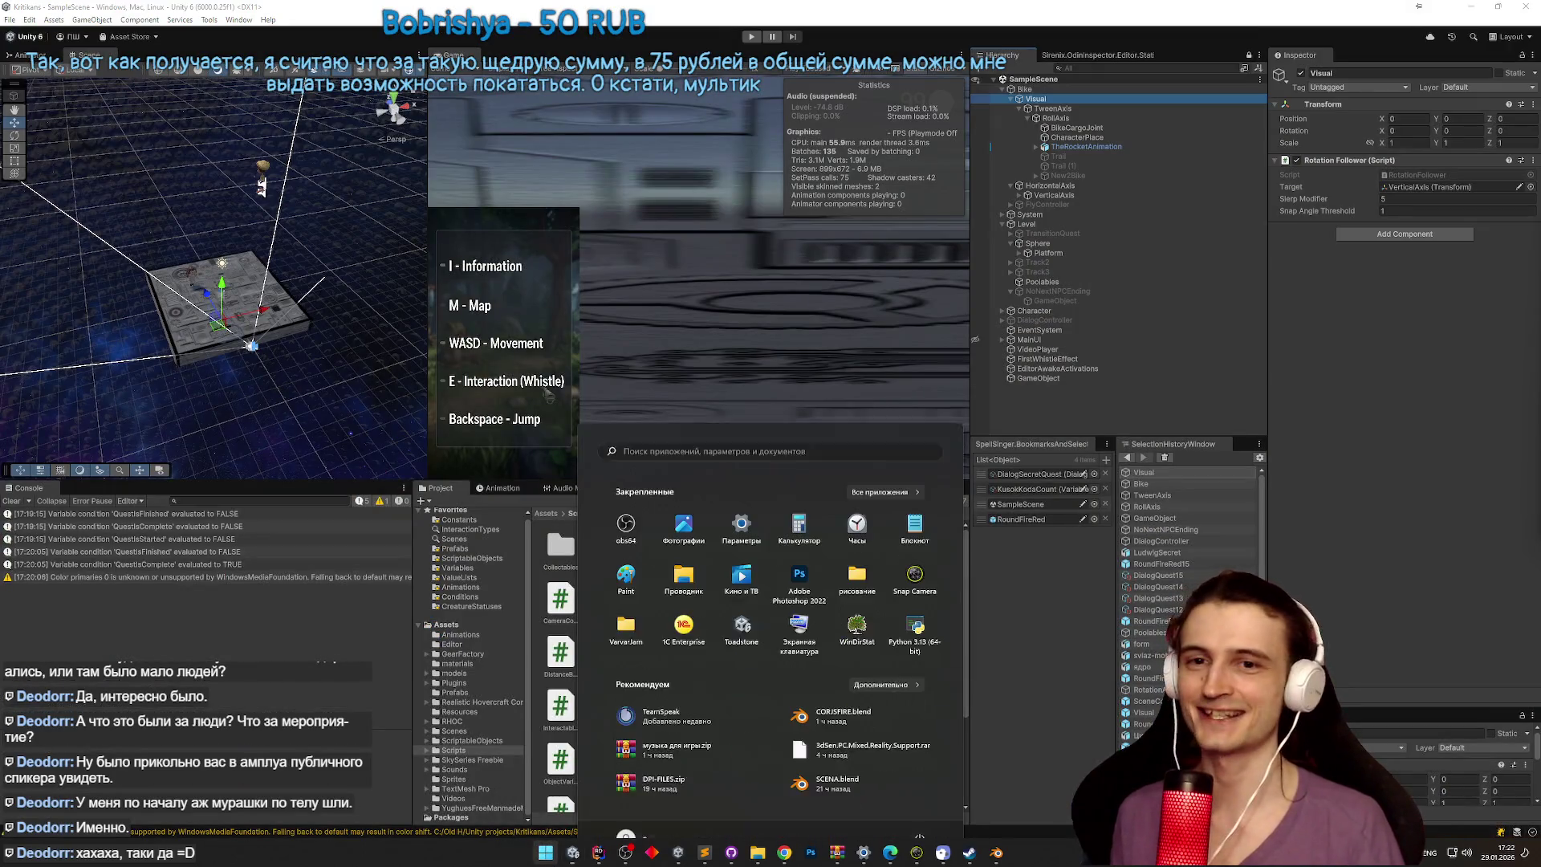
click(552, 859)
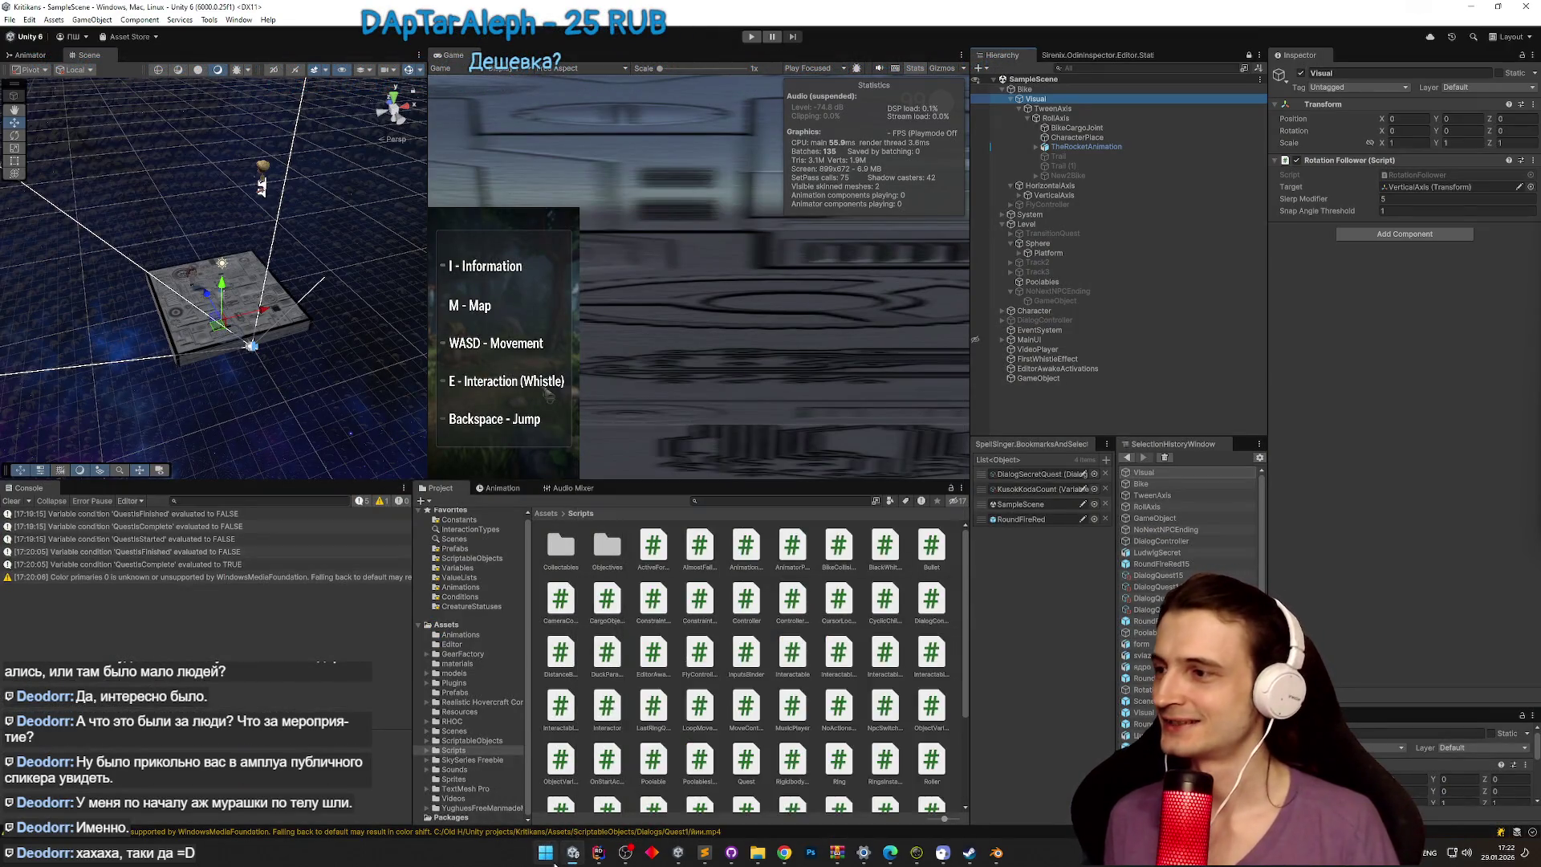
click(552, 859)
click(9, 502)
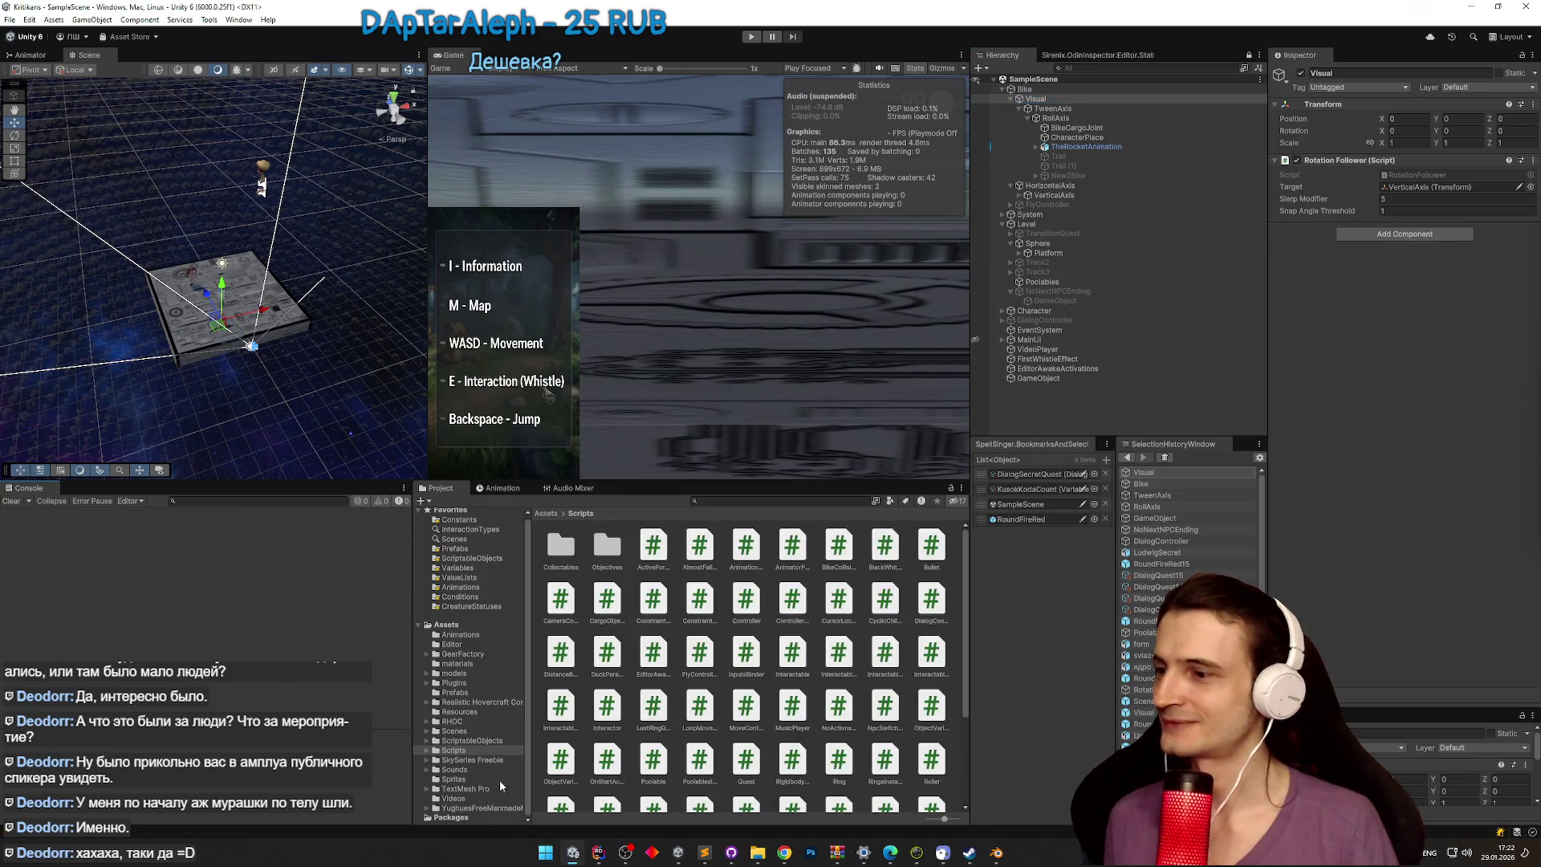
click(544, 858)
click(542, 860)
click(542, 861)
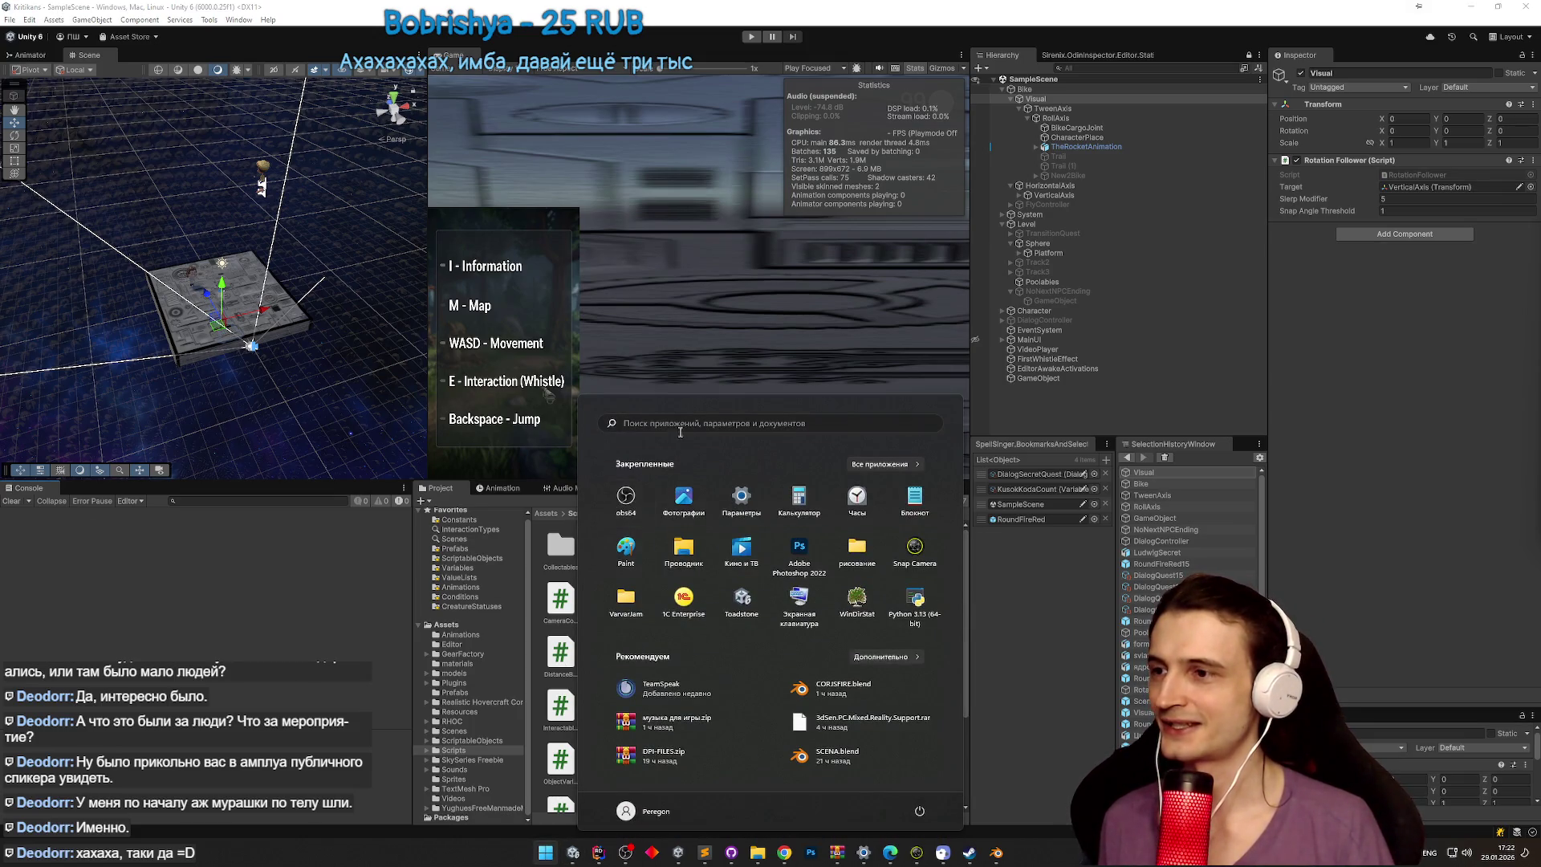
Step: Bring up Rider with ActiveForwarder.cs, then minimize it again
click(545, 852)
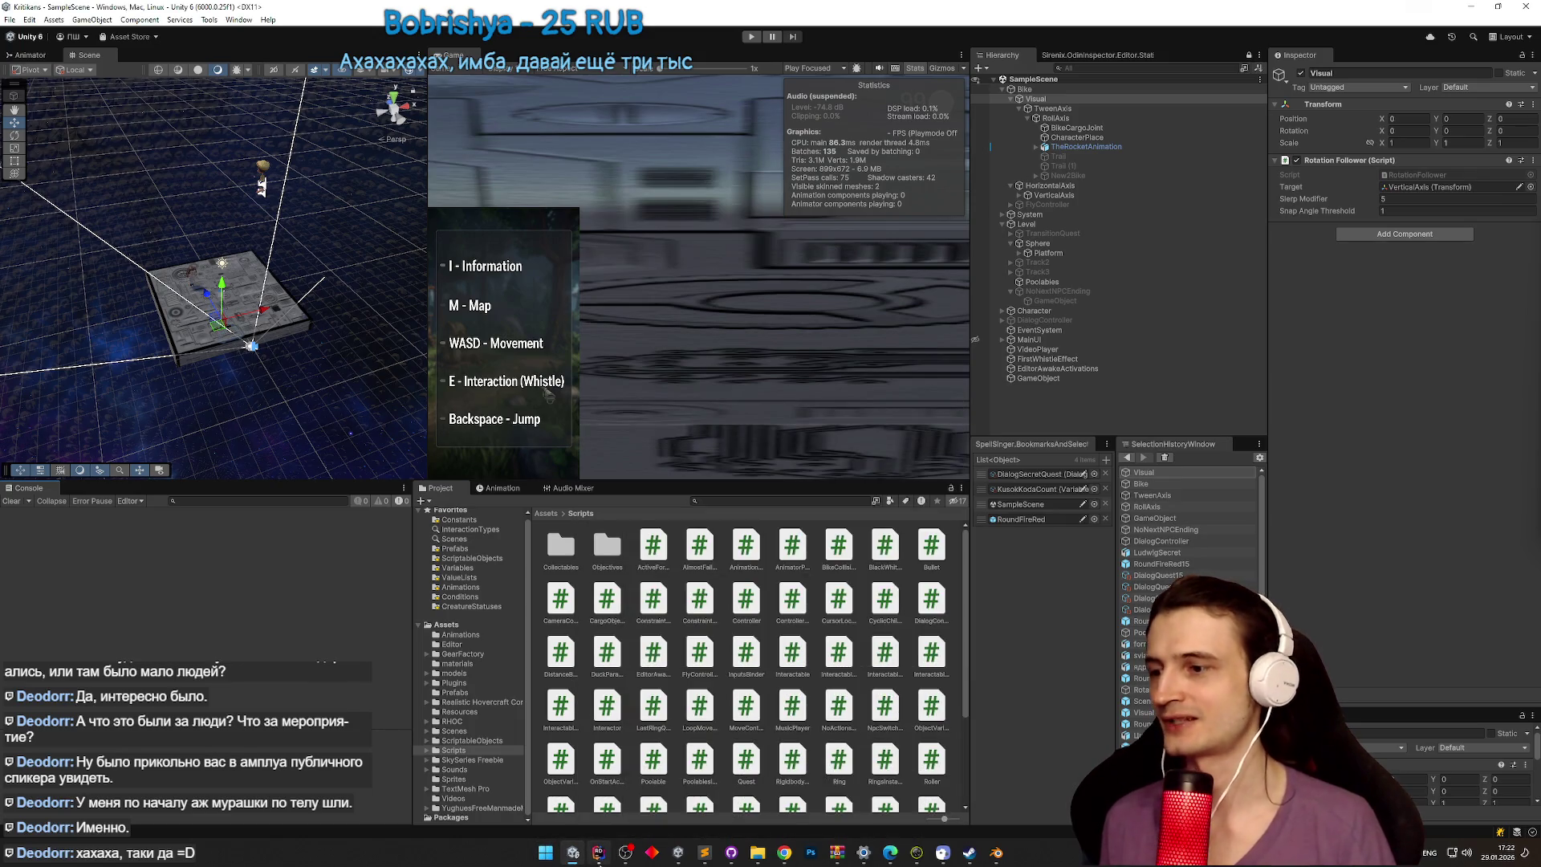
click(599, 852)
click(599, 852)
Step: Close the Blender CORUSFIRE.blend fire scene without saving
click(545, 853)
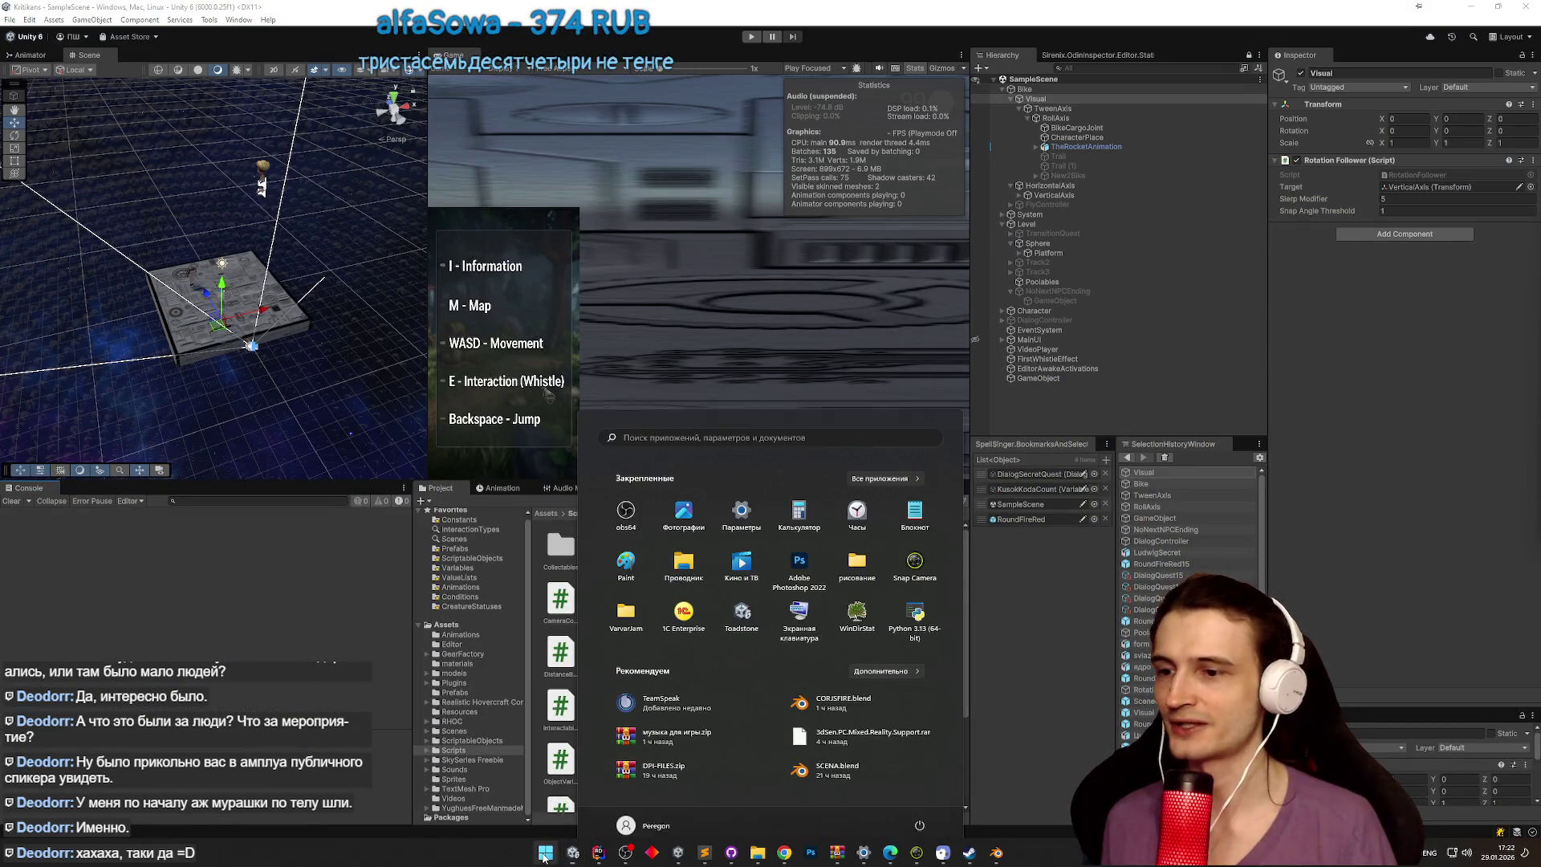
click(995, 855)
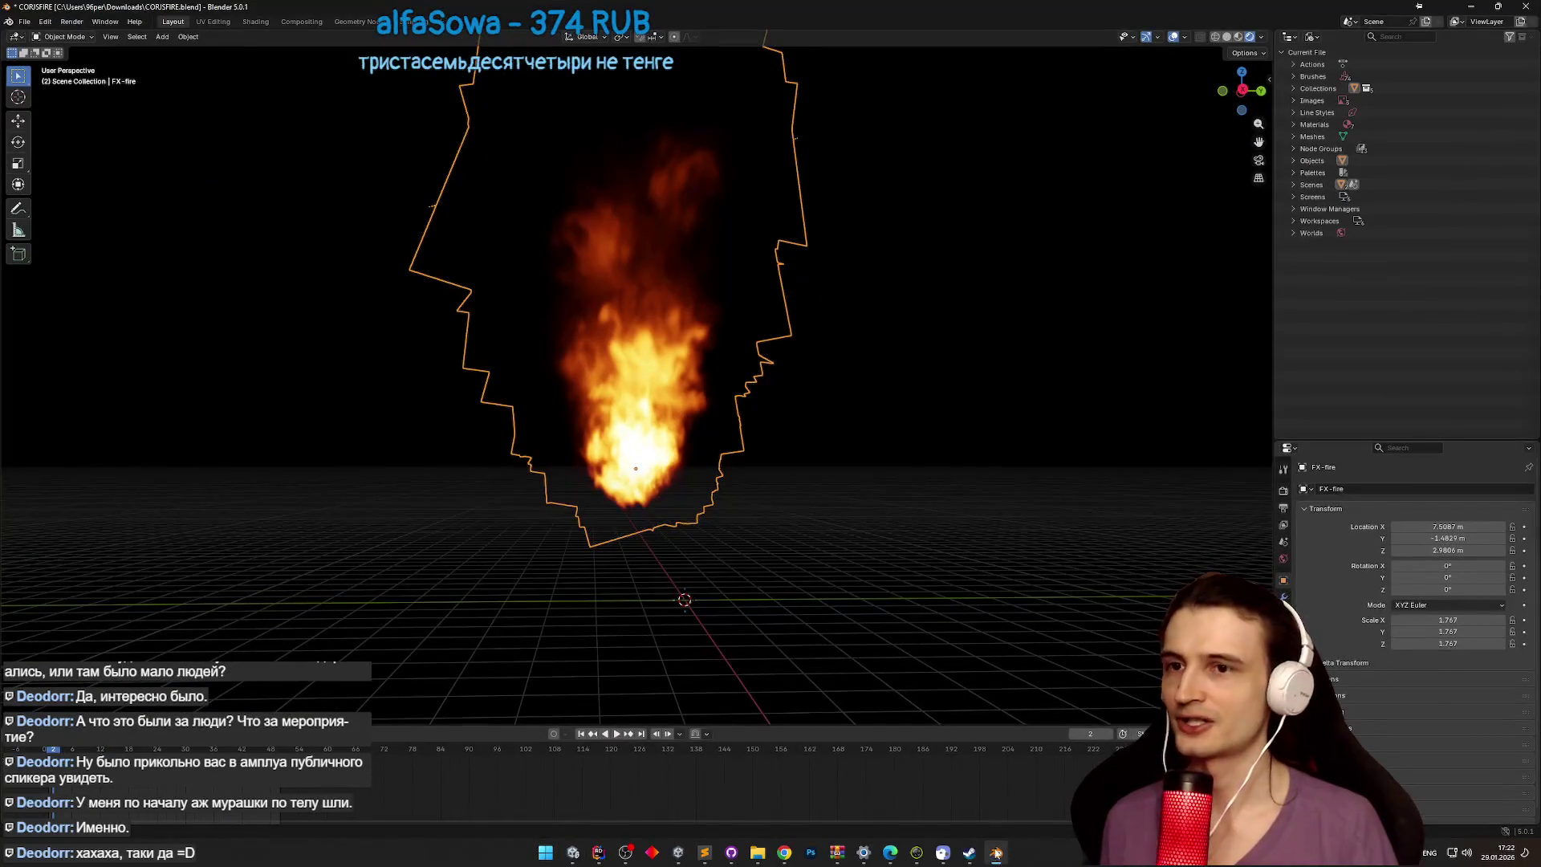
click(1525, 7)
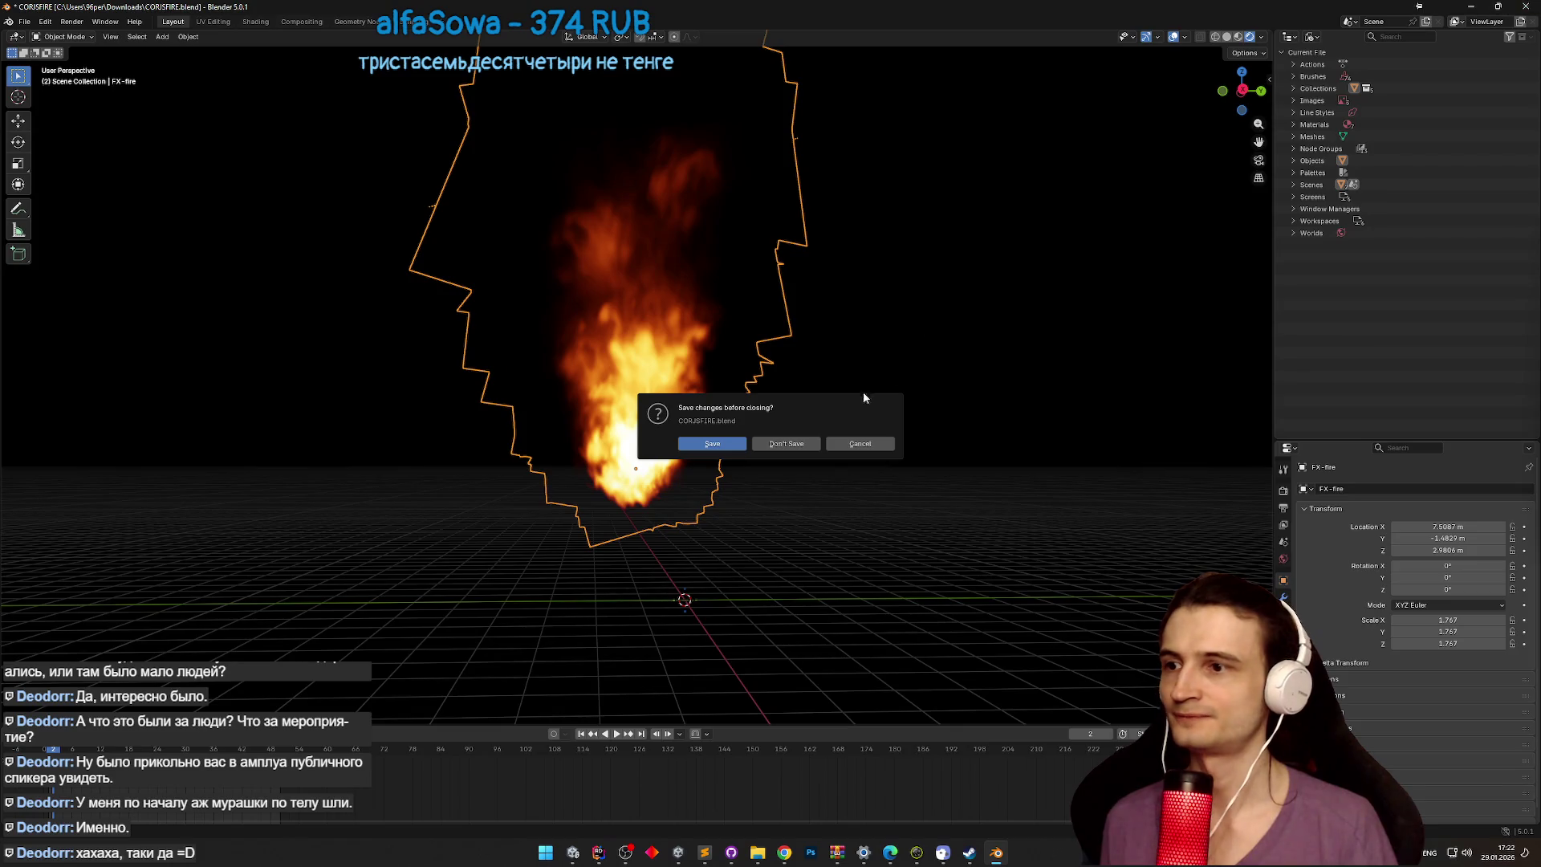
click(802, 446)
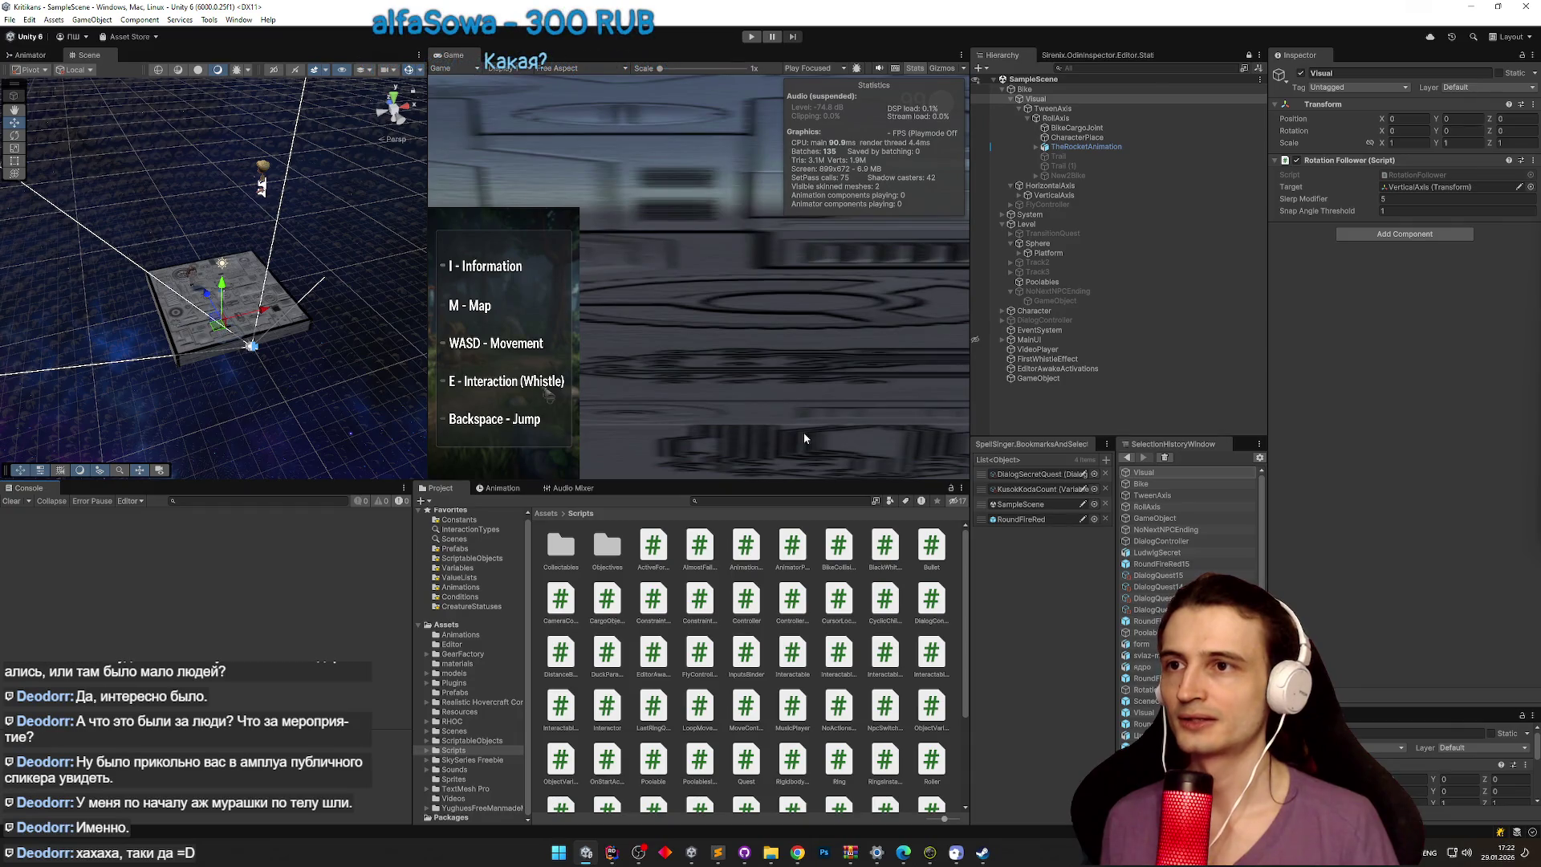
Step: Search the Start menu for 'cursor' and launch the Cursor app
click(559, 854)
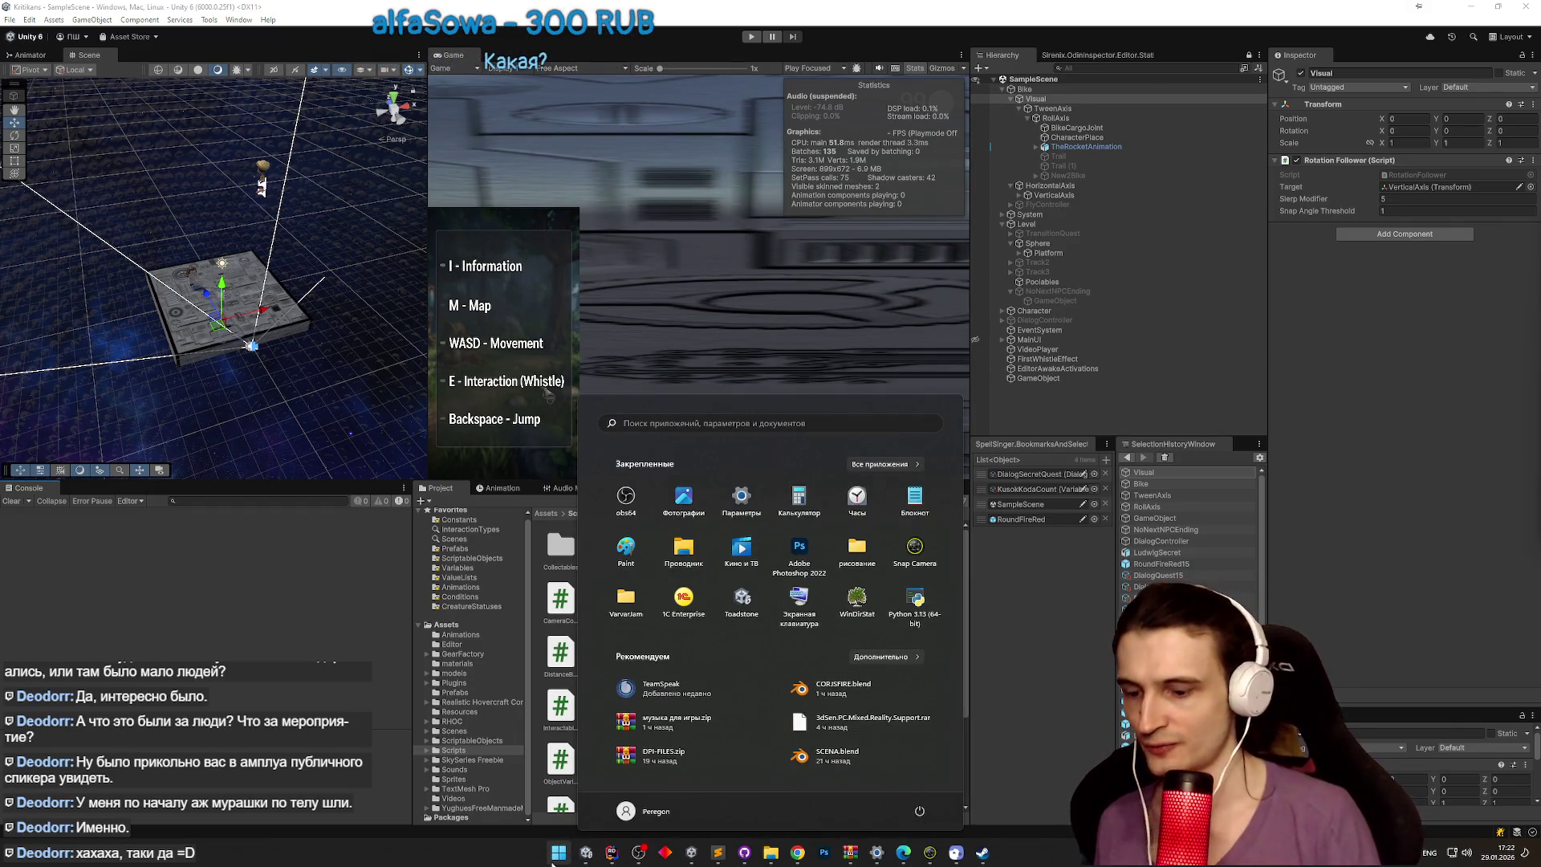
text(cursor)
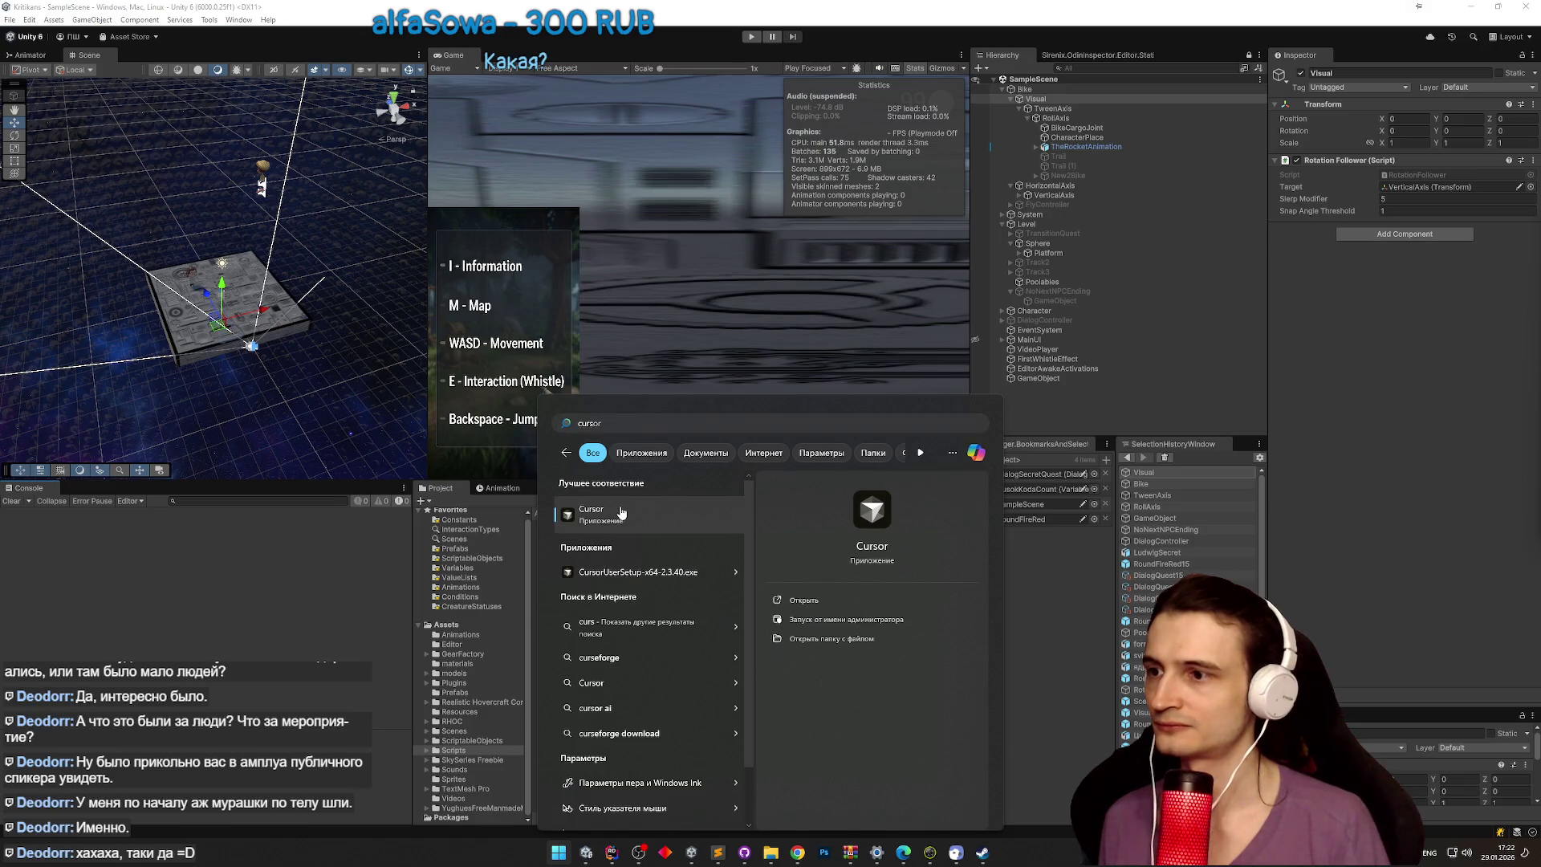
click(604, 522)
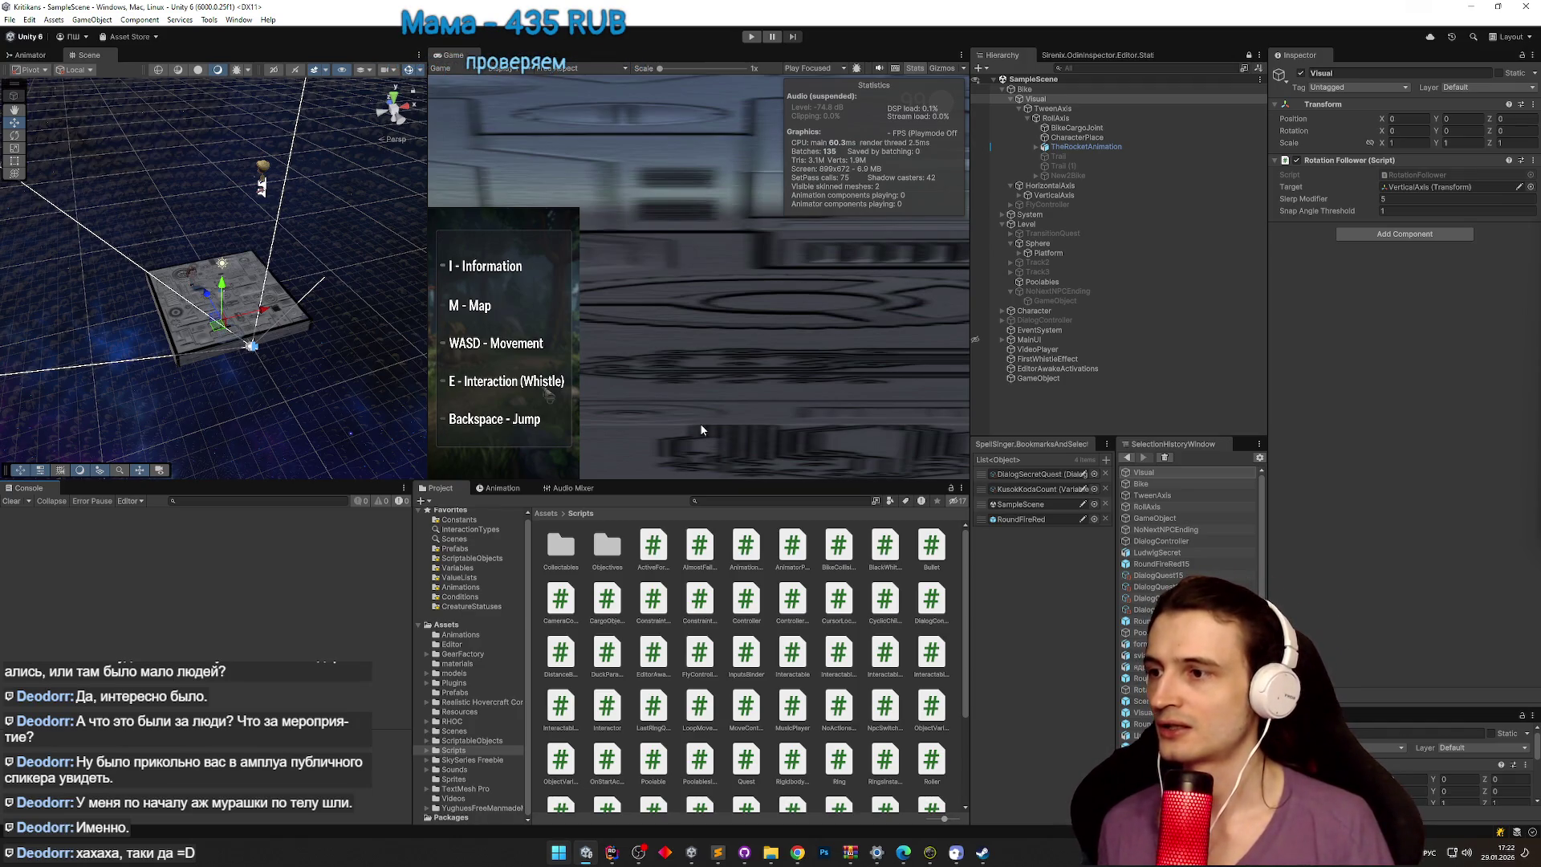
Step: In Cursor, widen the agents sidebar and open the 'Скрипт переключения компонентов' conversation
click(1004, 853)
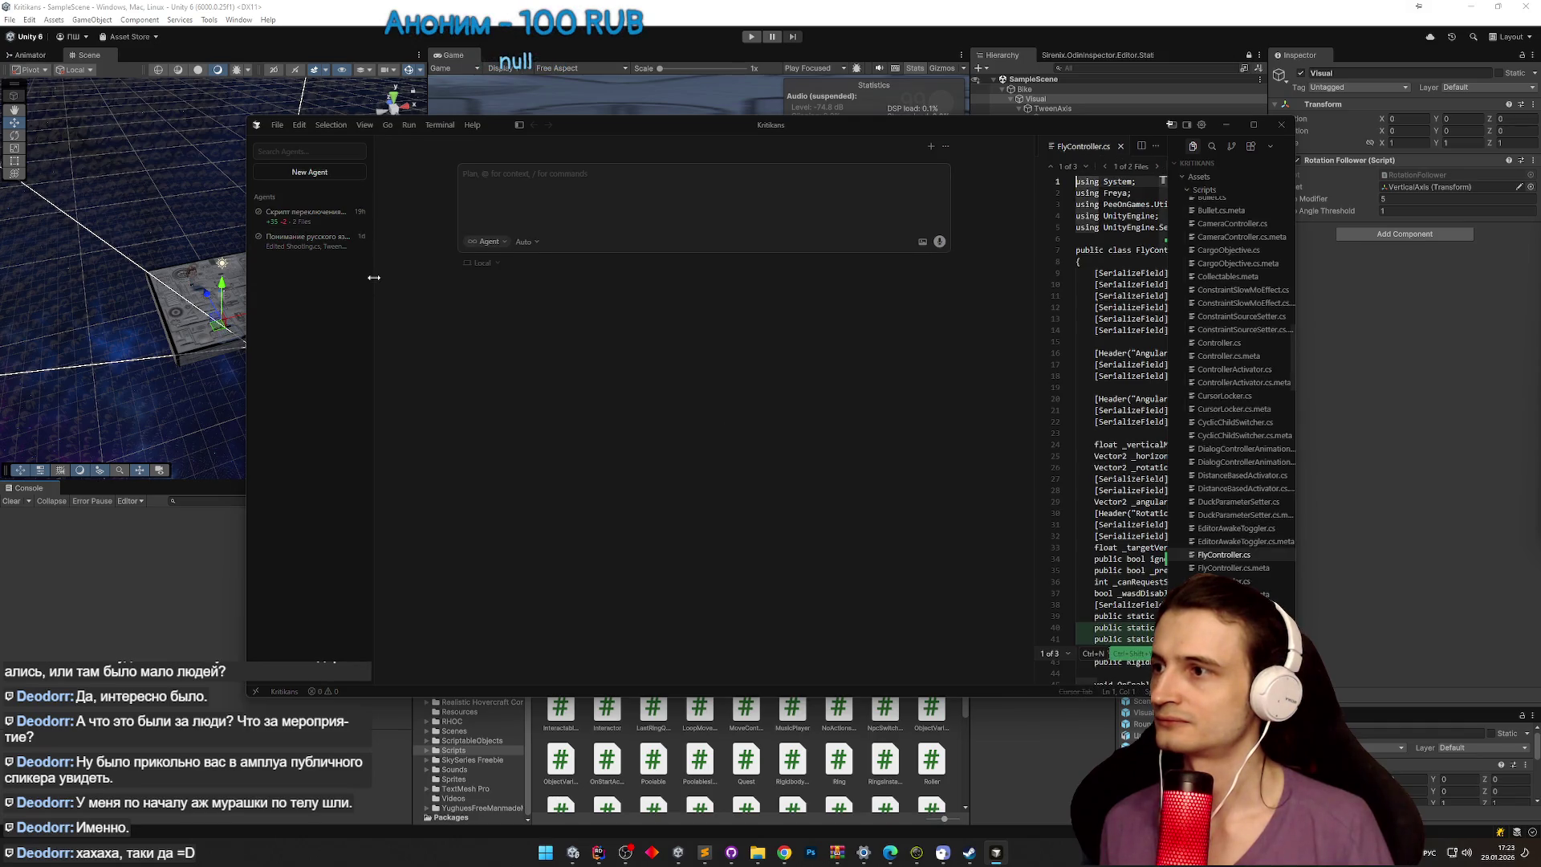
drag(374, 277, 465, 277)
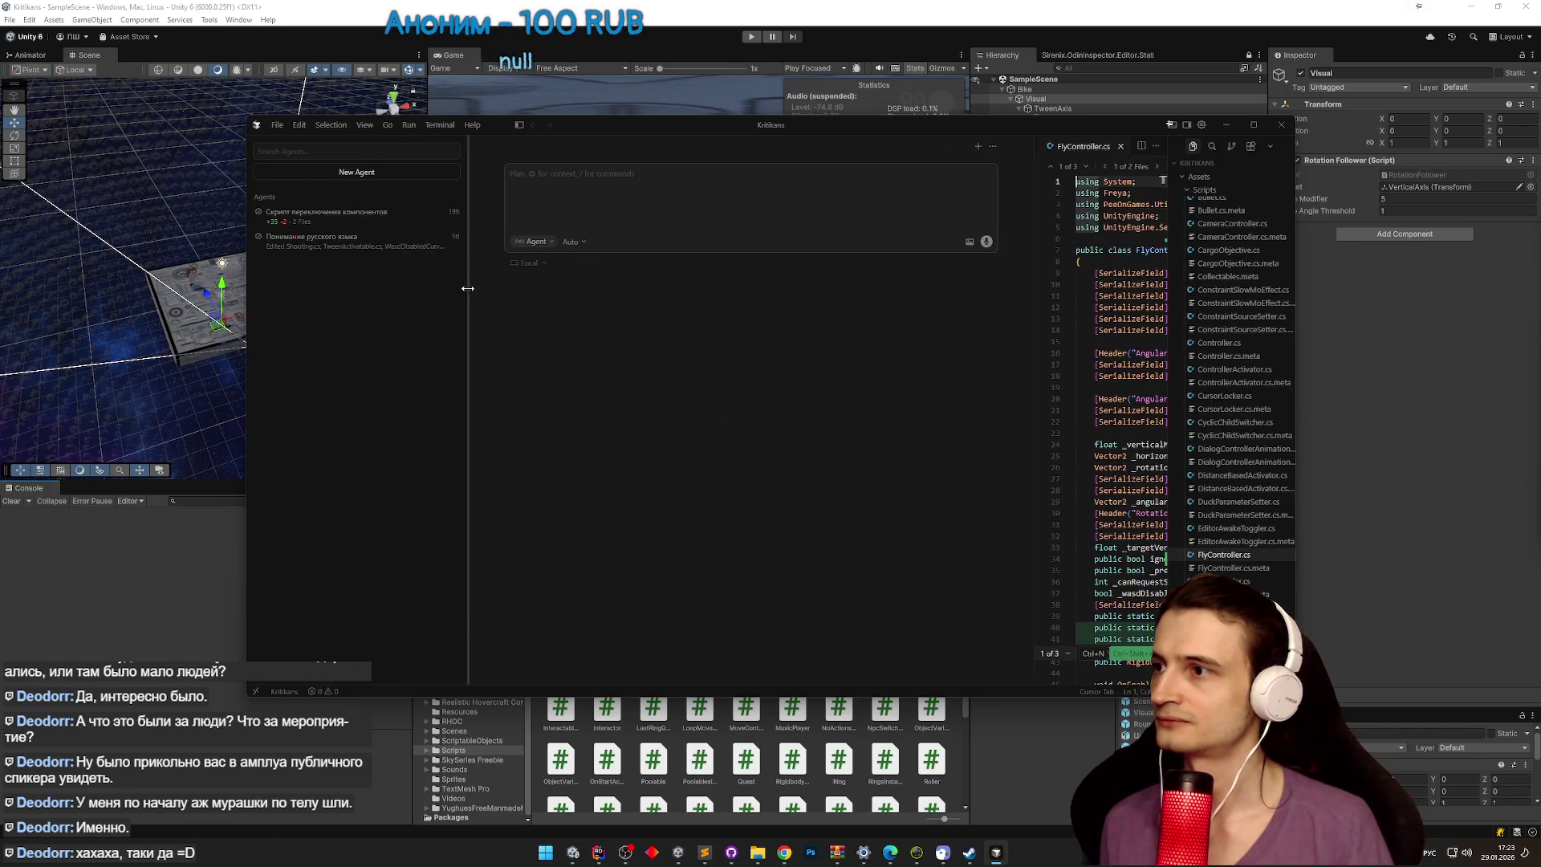
click(381, 221)
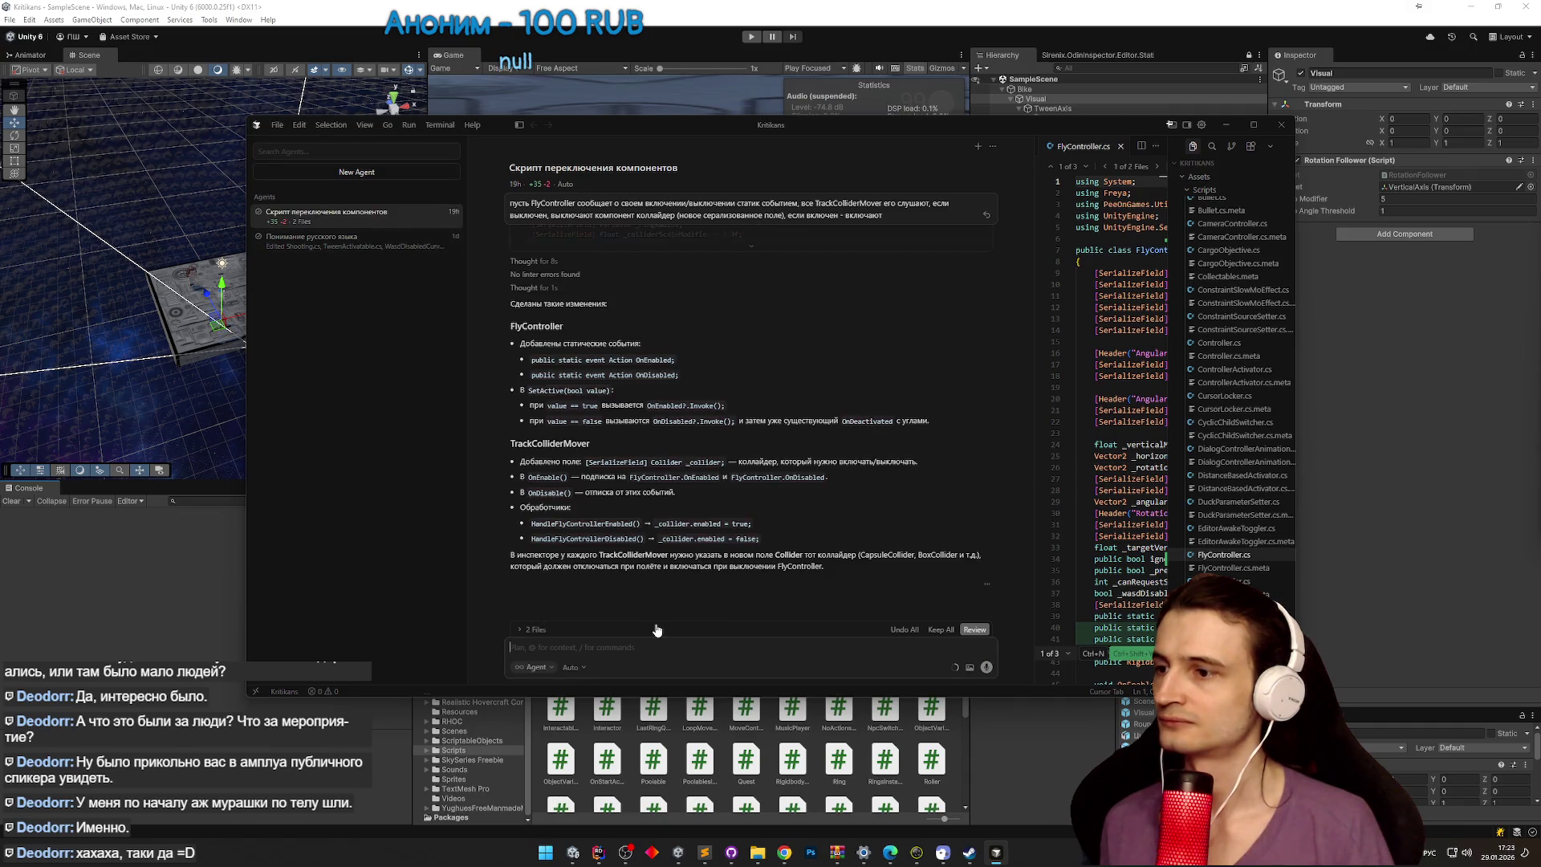
Step: Begin a Russian prompt requesting a script that listens to PassedLastRing and disables something
text(co)
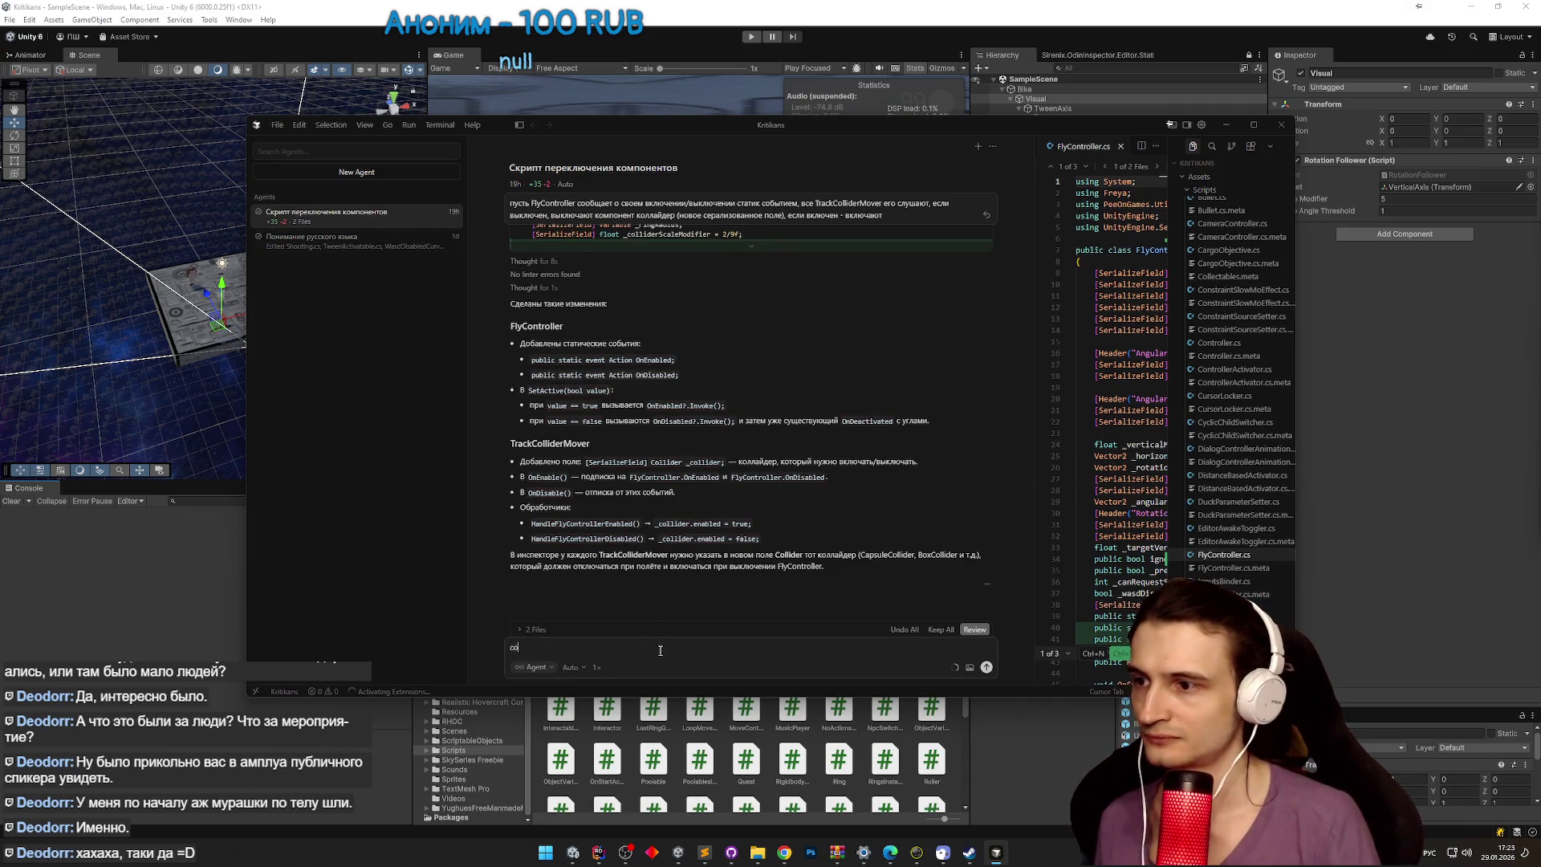
text(здай скрипт ко)
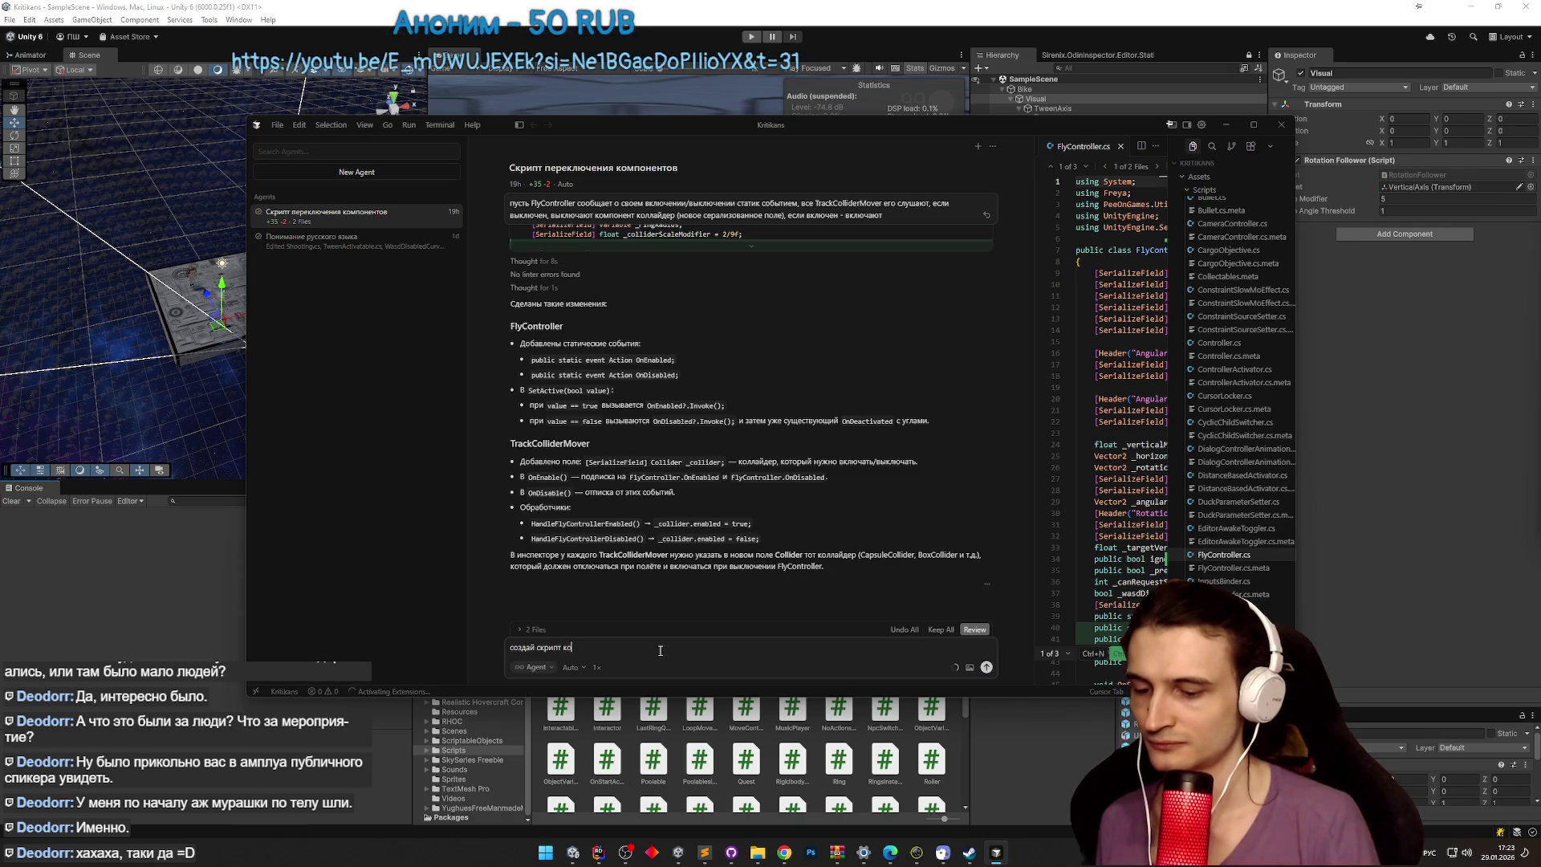
text(торый слушай)
key(alt+shift)
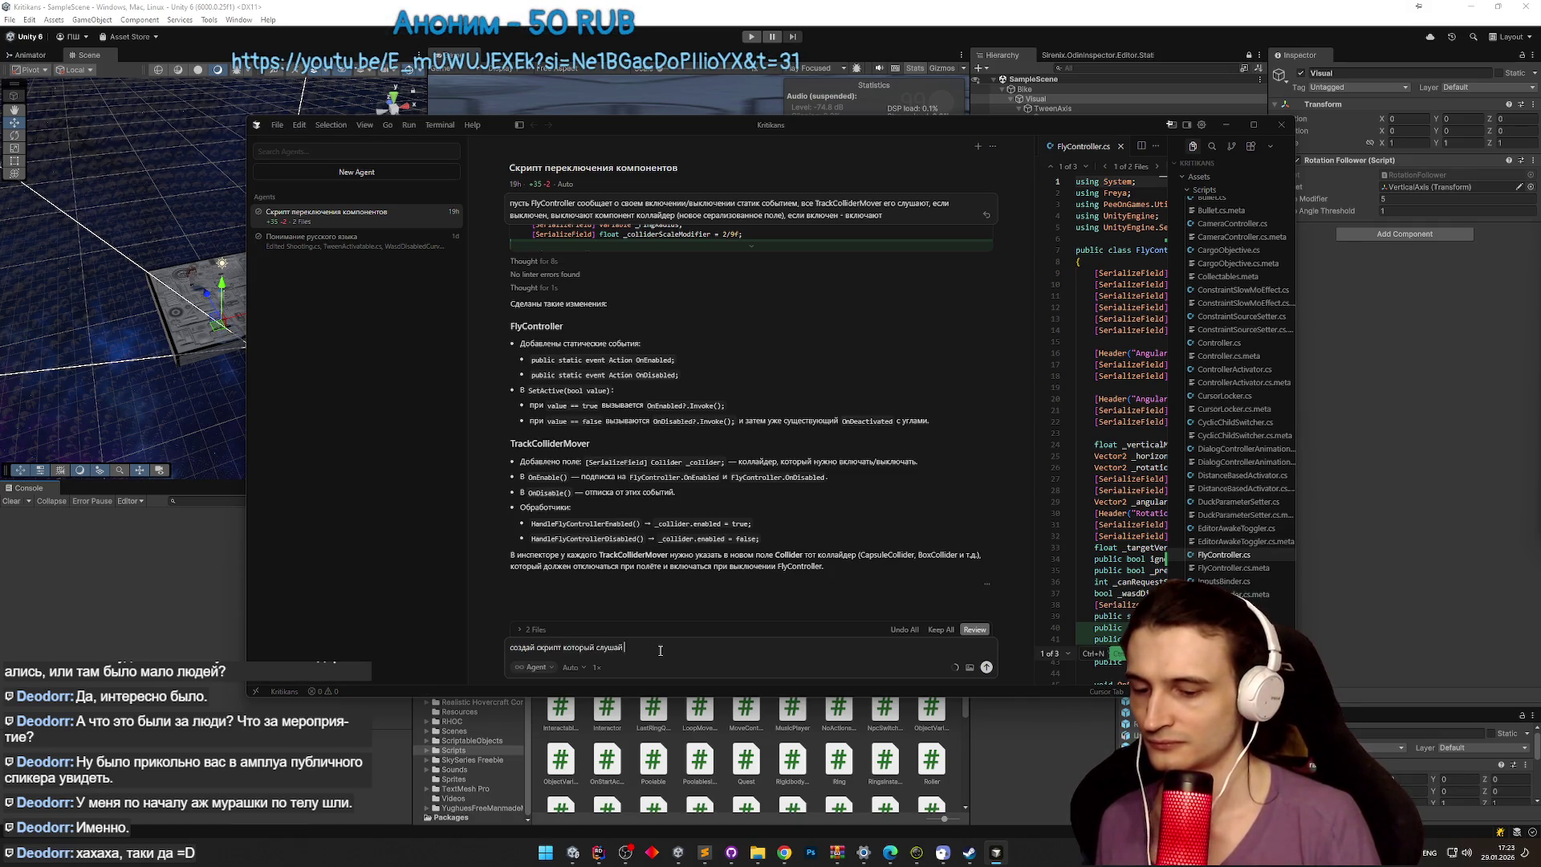
text(PassedLastRing)
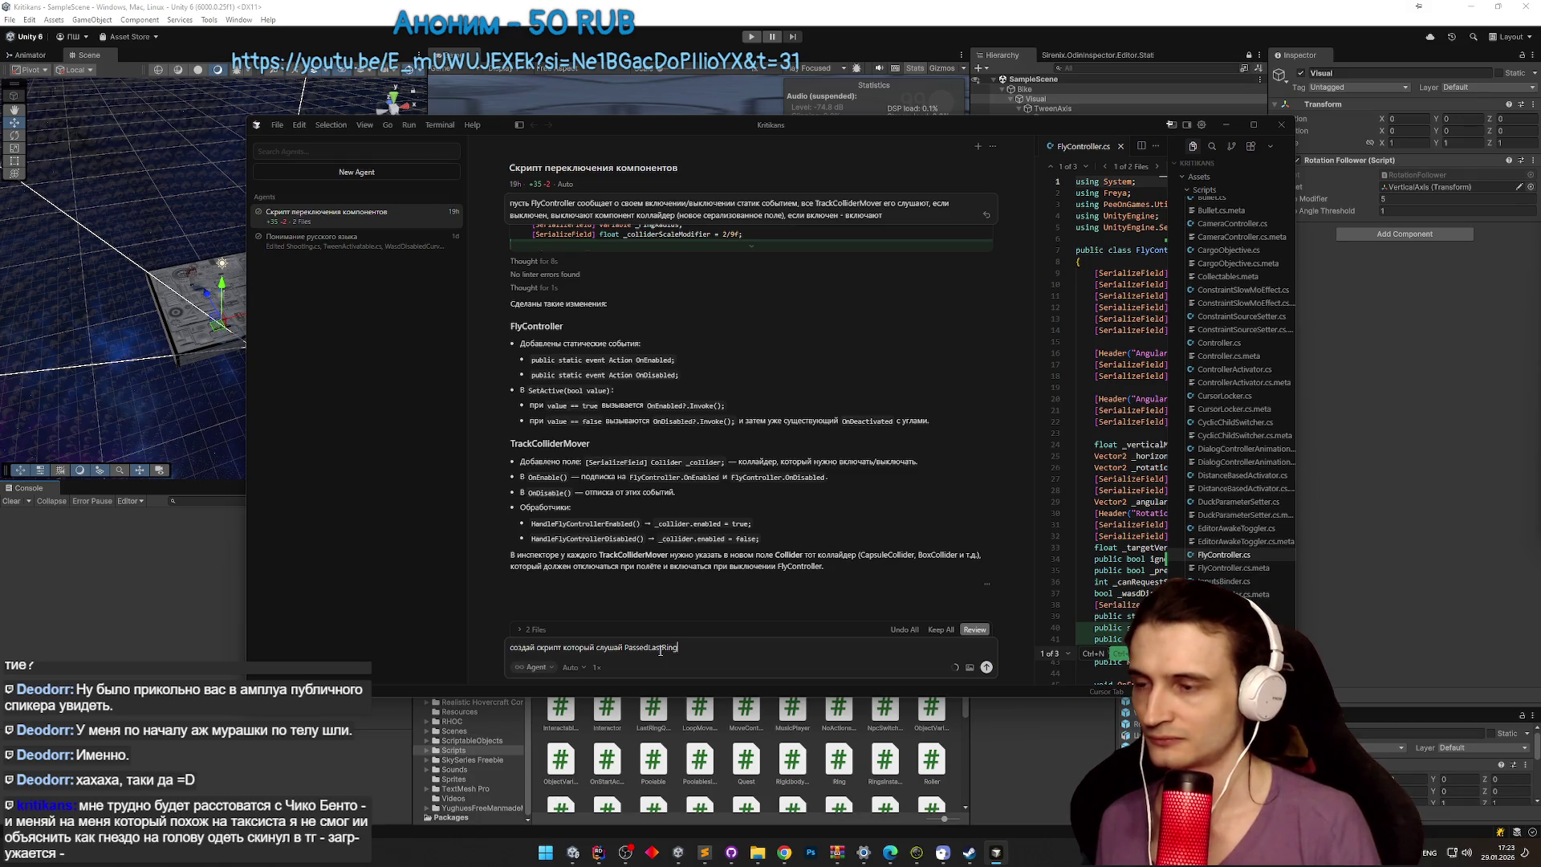
key(alt+shift)
text( и в этот )
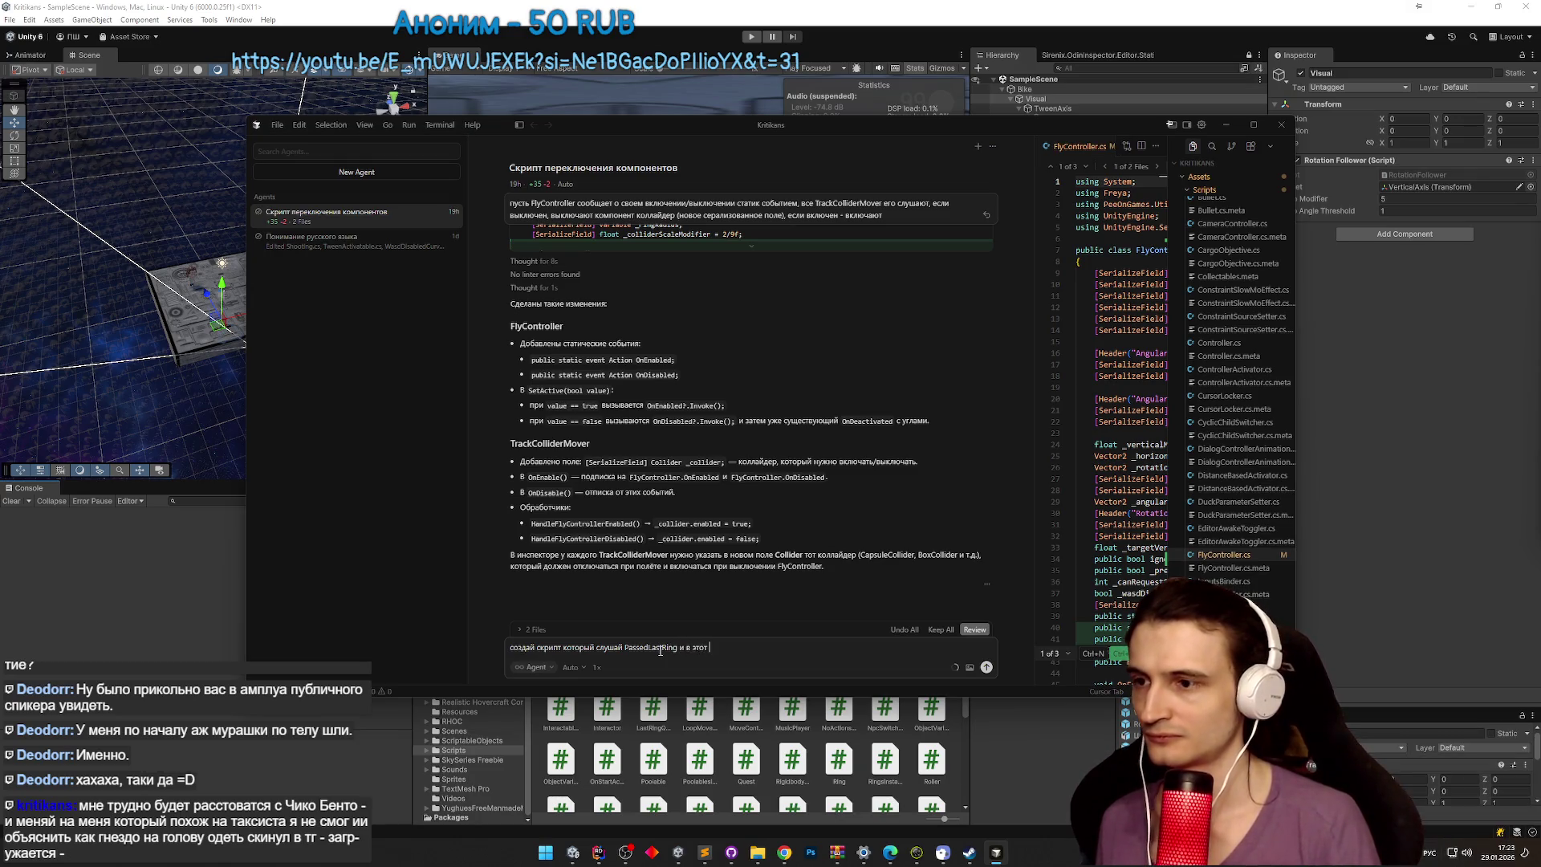
text(момент)
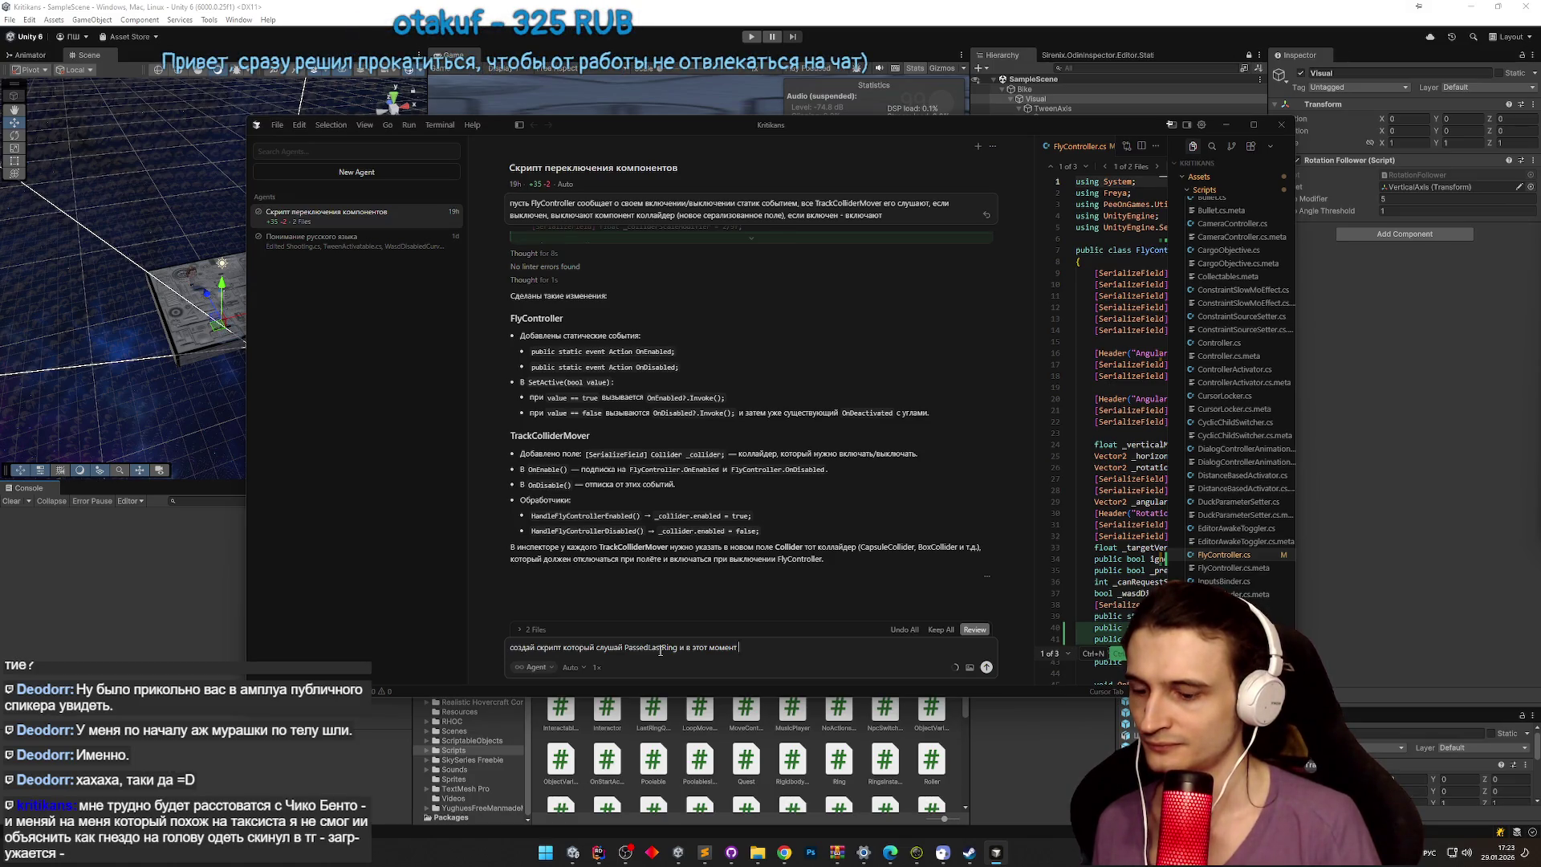
text(выключа)
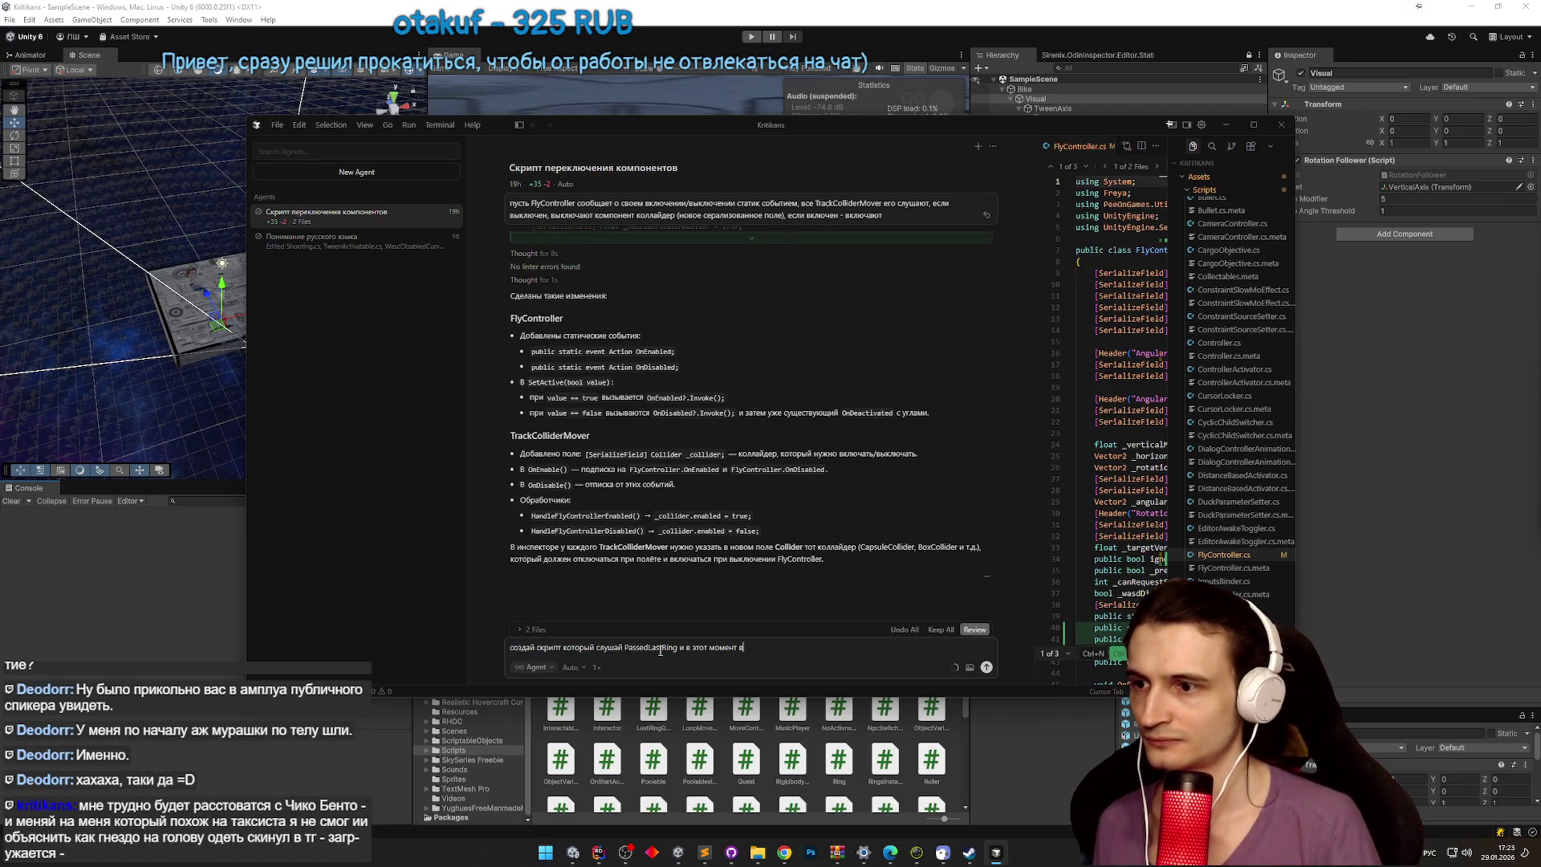
key(BackSpace)
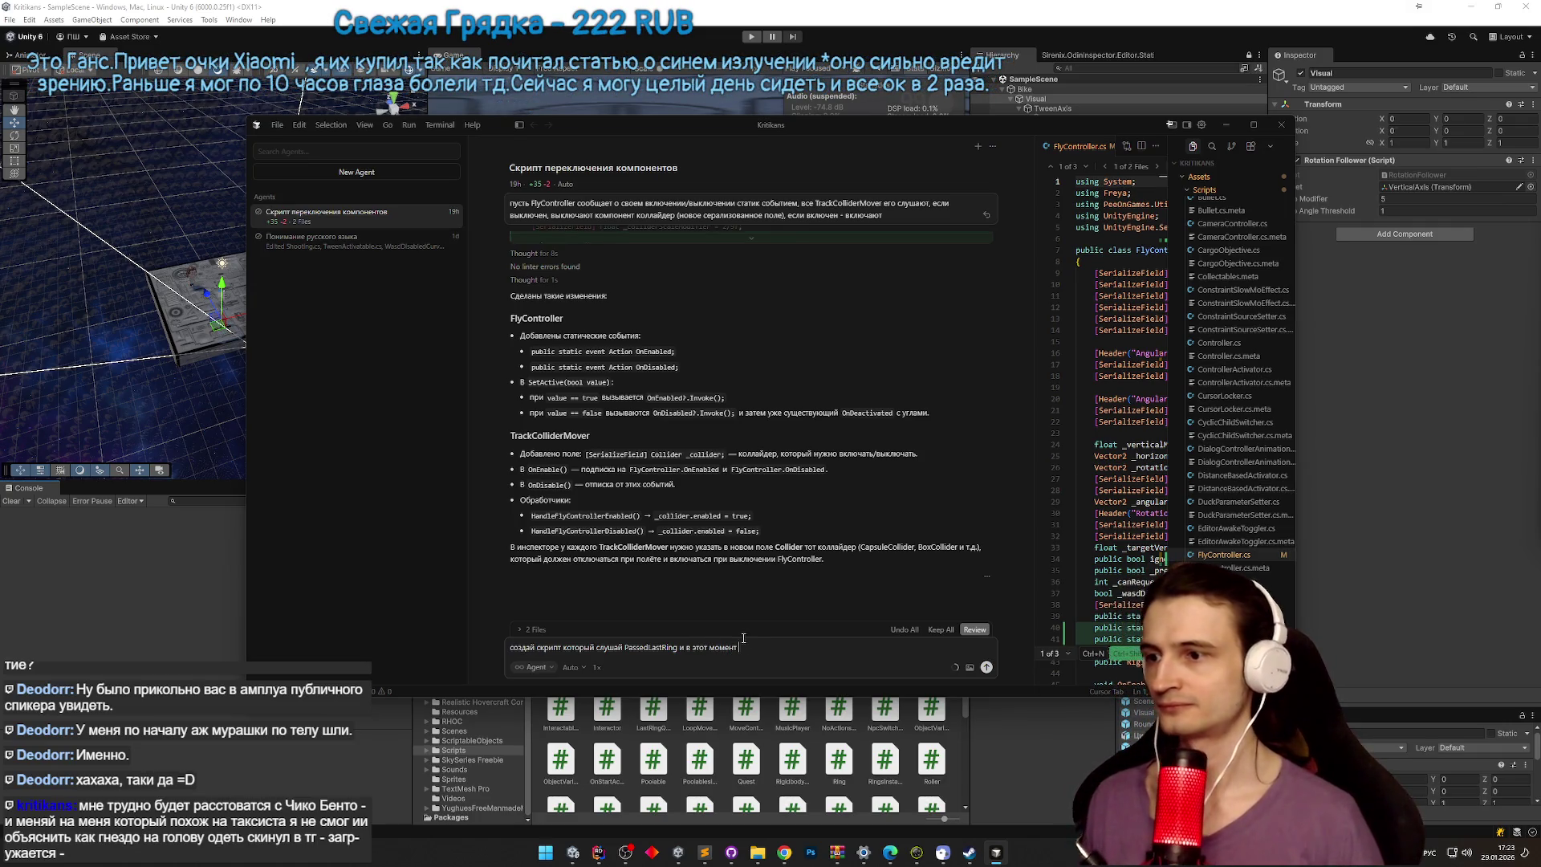
Step: Add a Rigidbody kinematic clause, delete the unfinished ending, and return the layout to Russian
text(делает опреде)
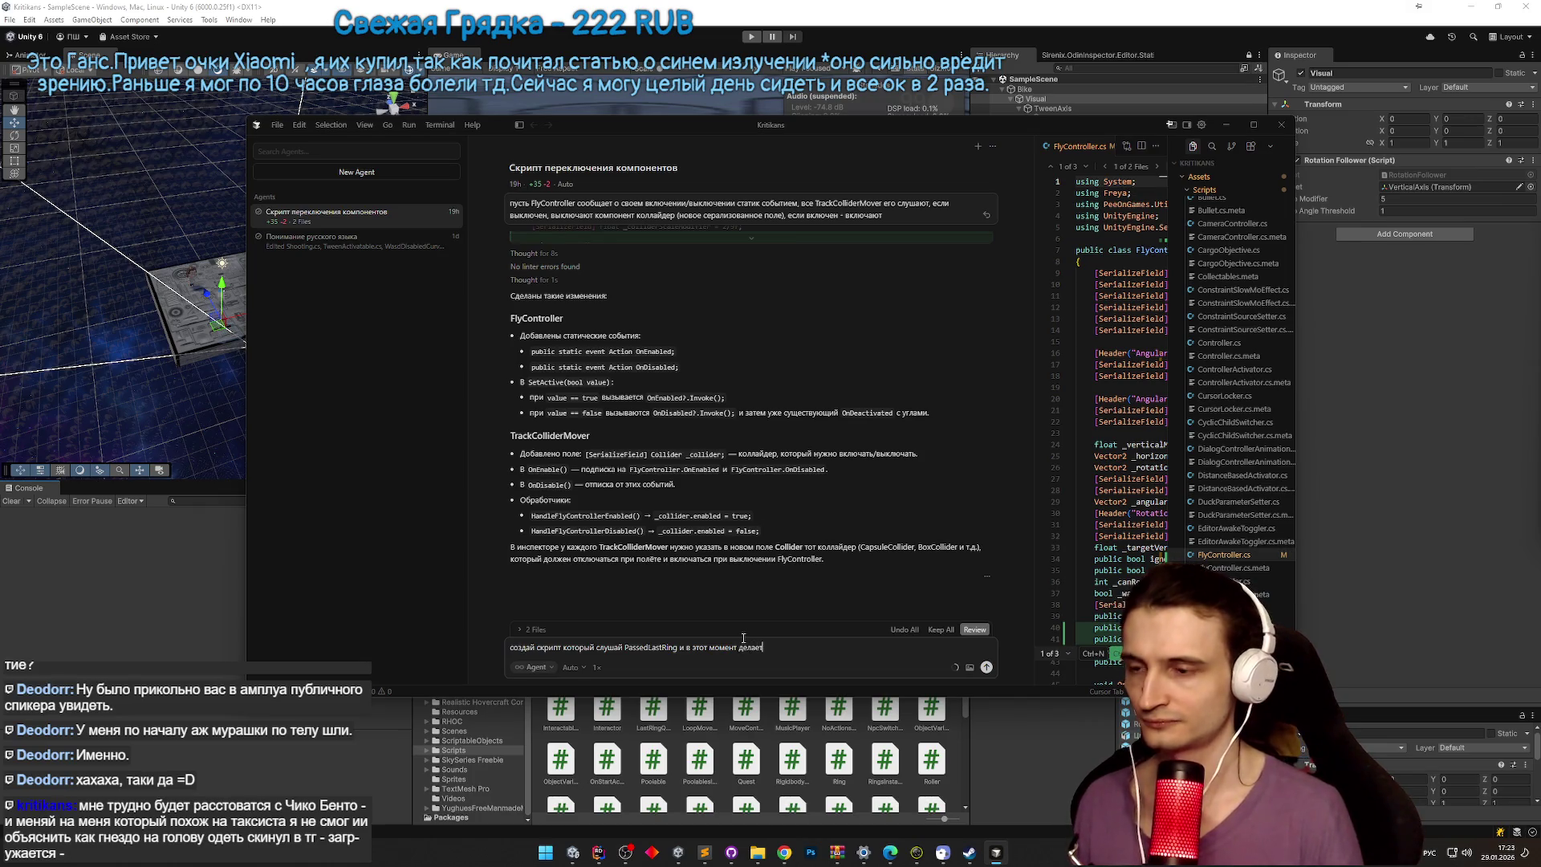
text(ленный)
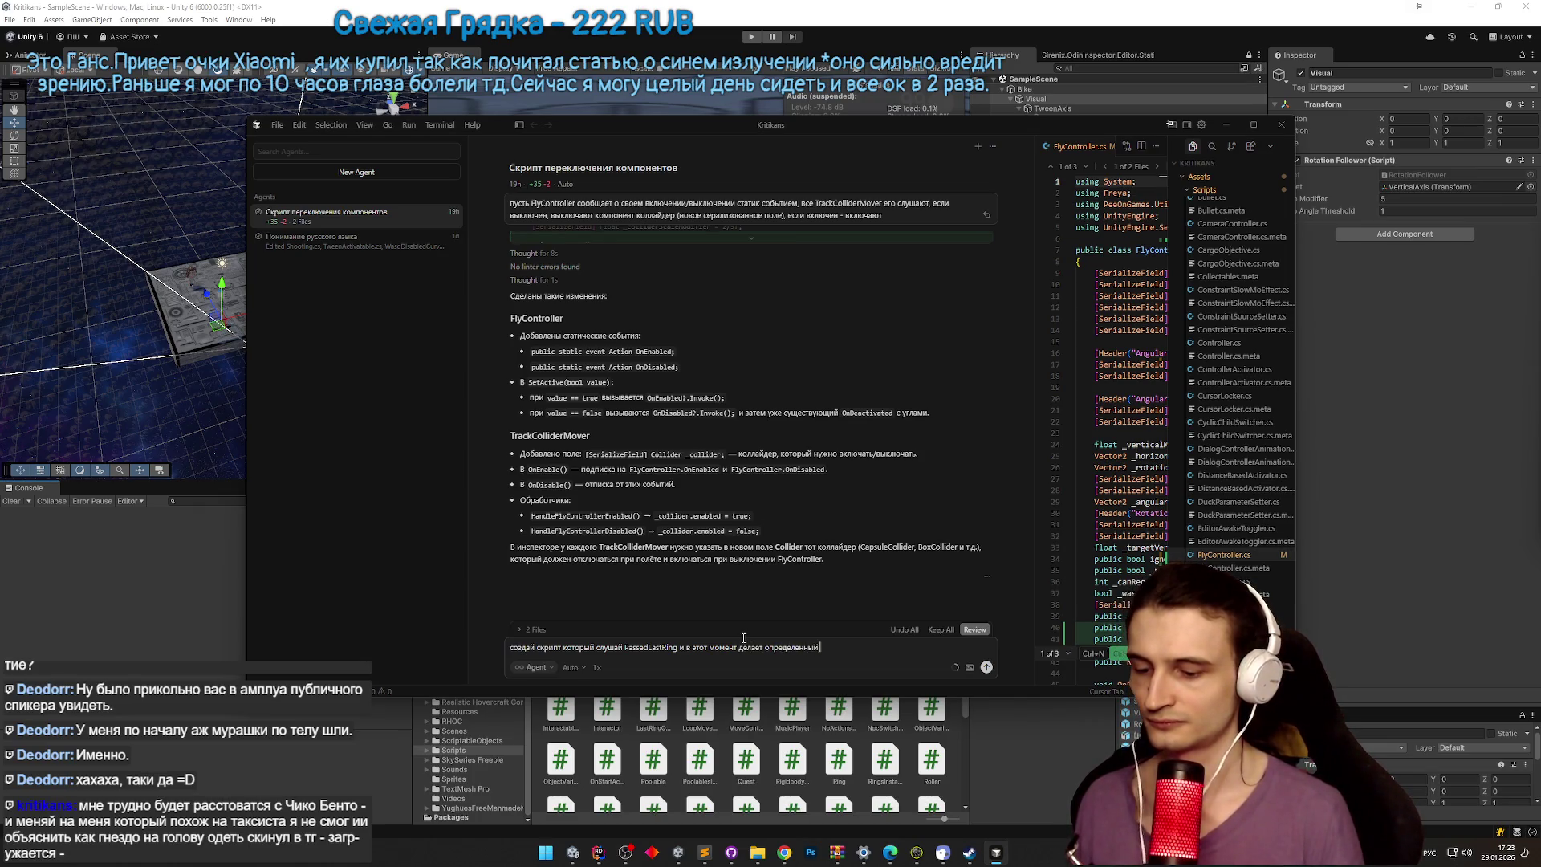
key(alt+shift)
text(Rigidbody)
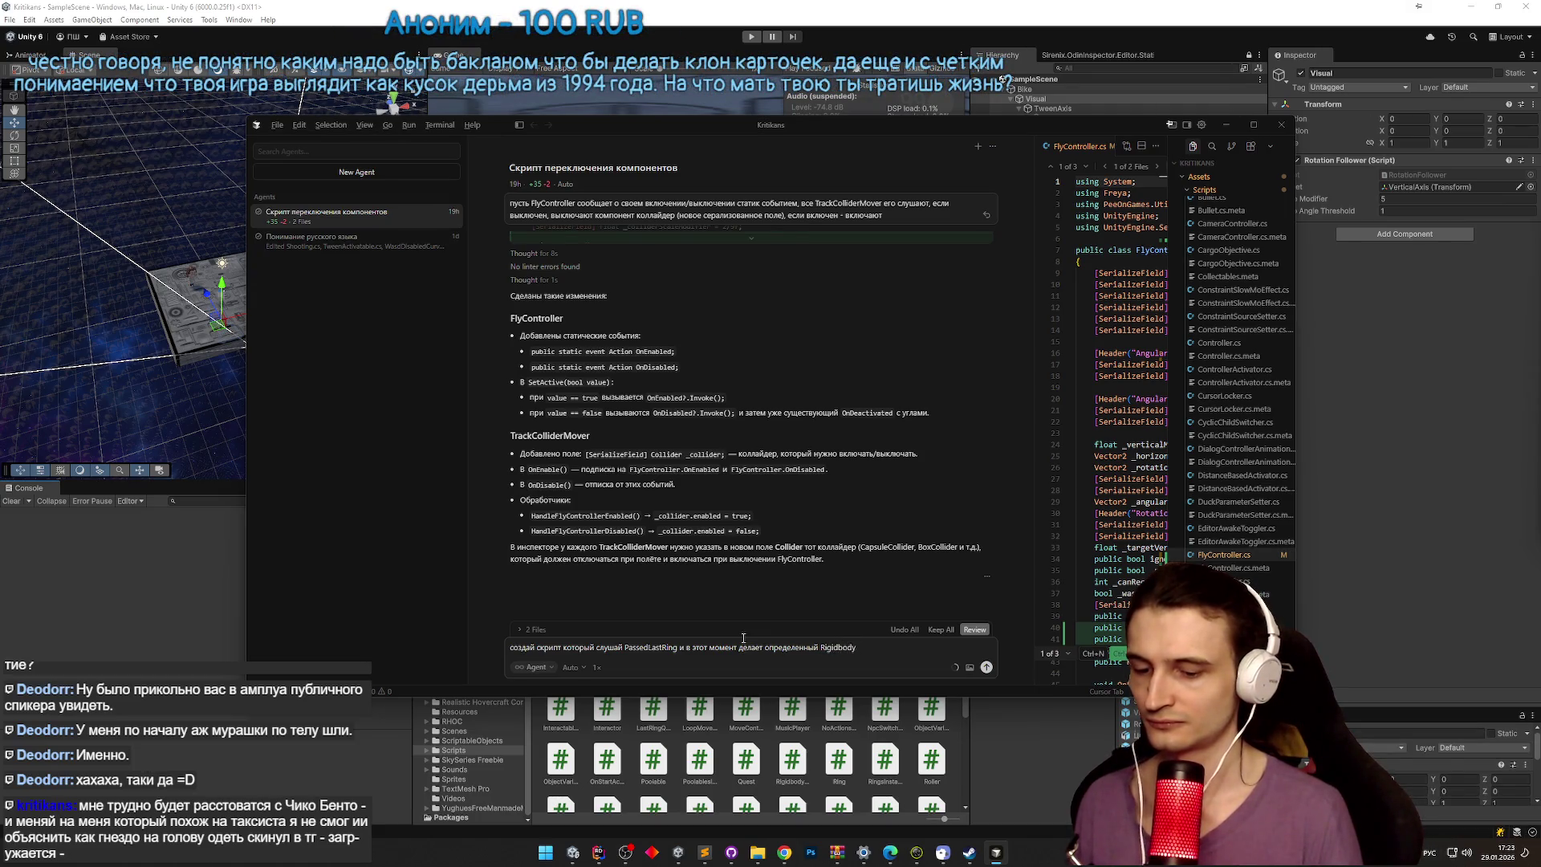
key(alt+shift)
text( kin)
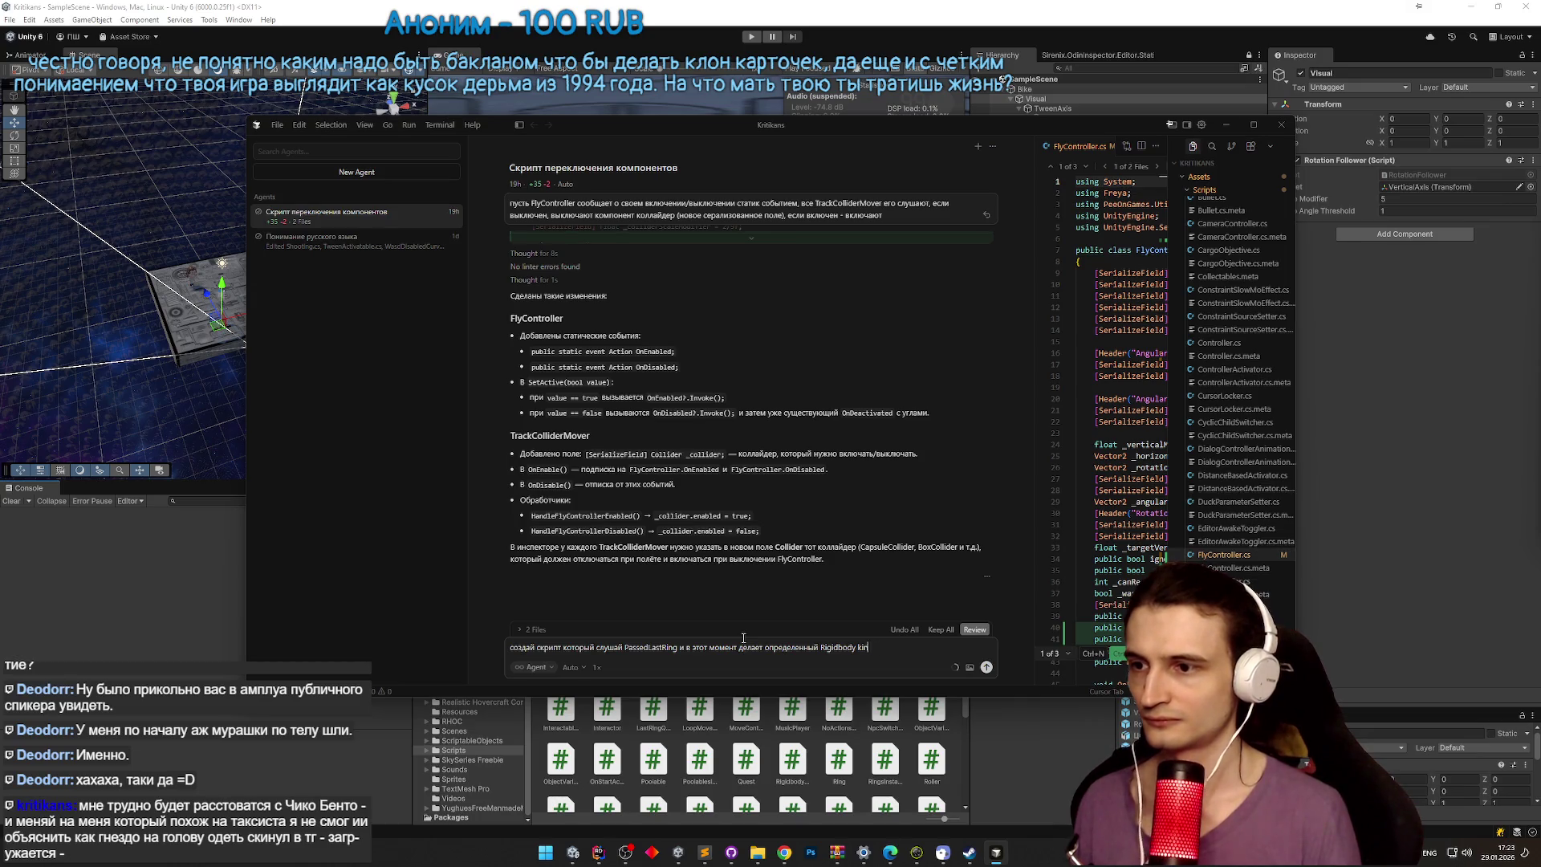
key(BackSpace)
key(BackSpace)
key(BackSpace)
key(alt+shift)
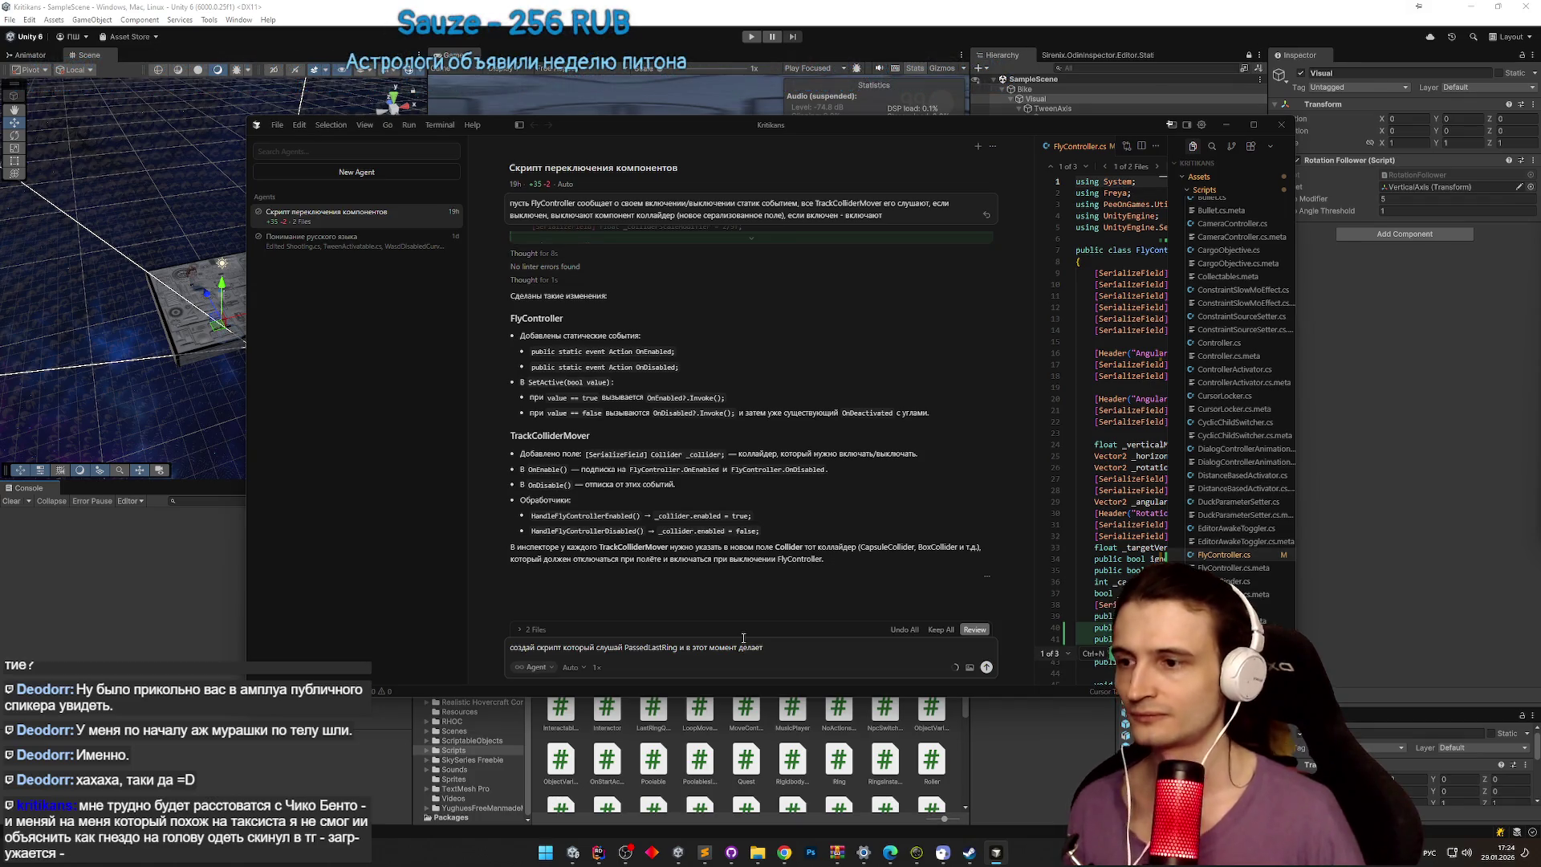
Step: Minimize Cursor so Unity reloads the scripts, briefly checking Telegram before returning
click(1226, 125)
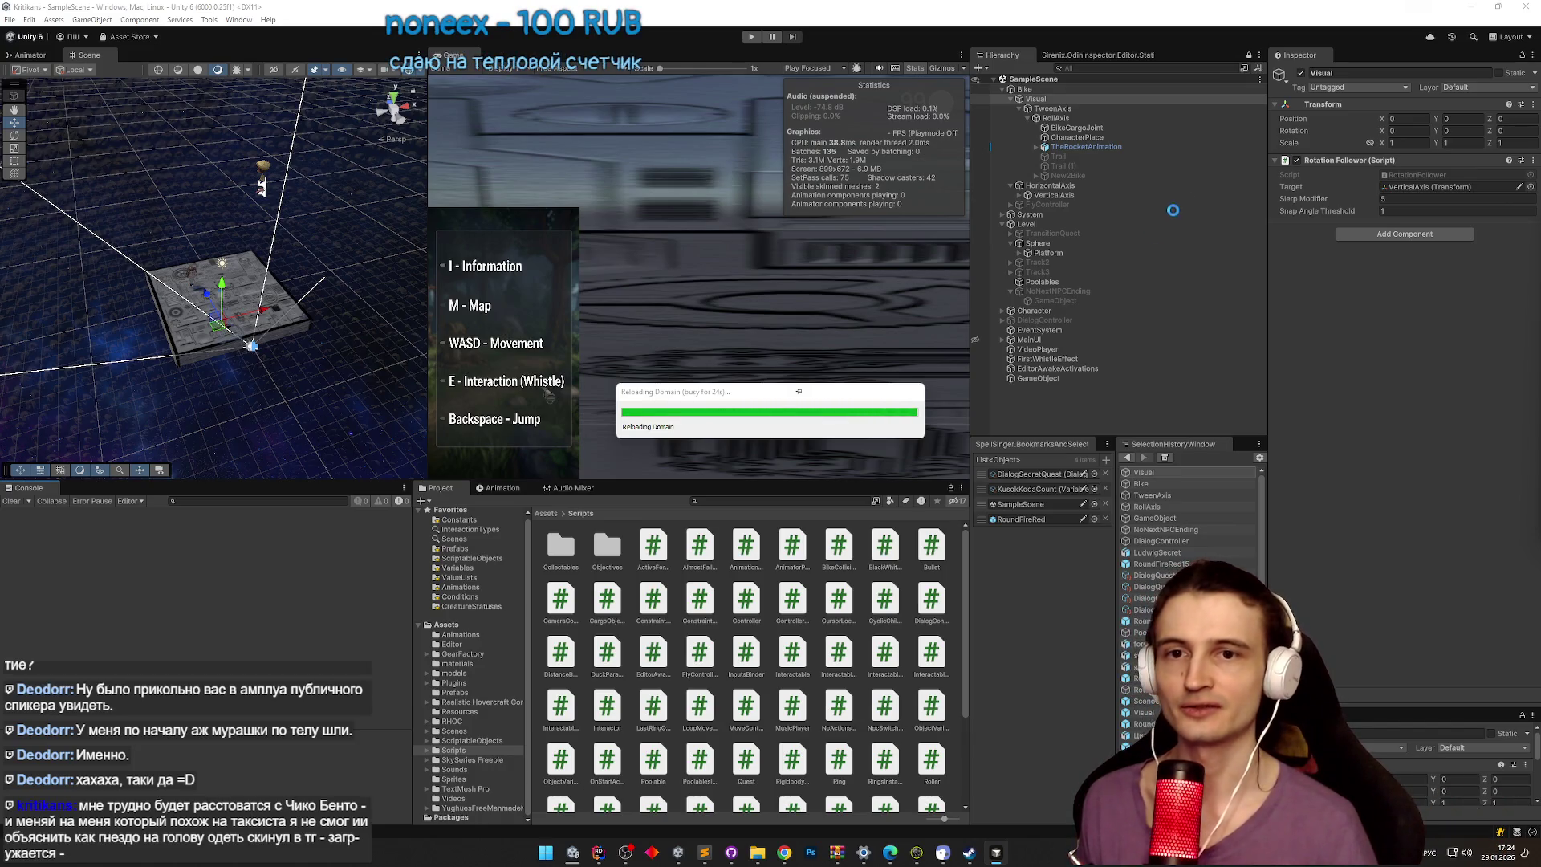
click(784, 853)
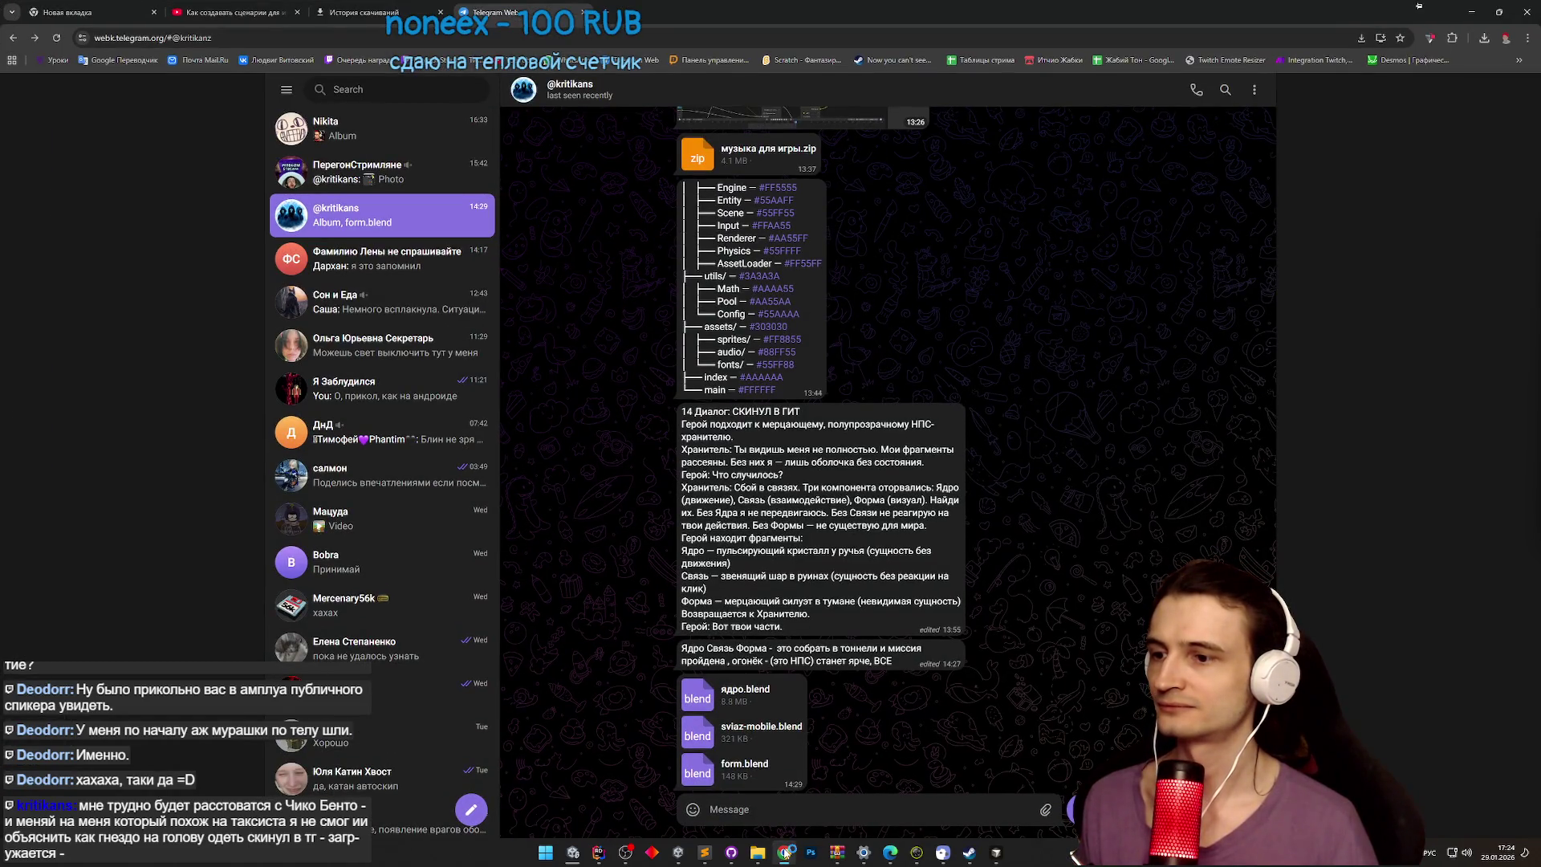
click(784, 852)
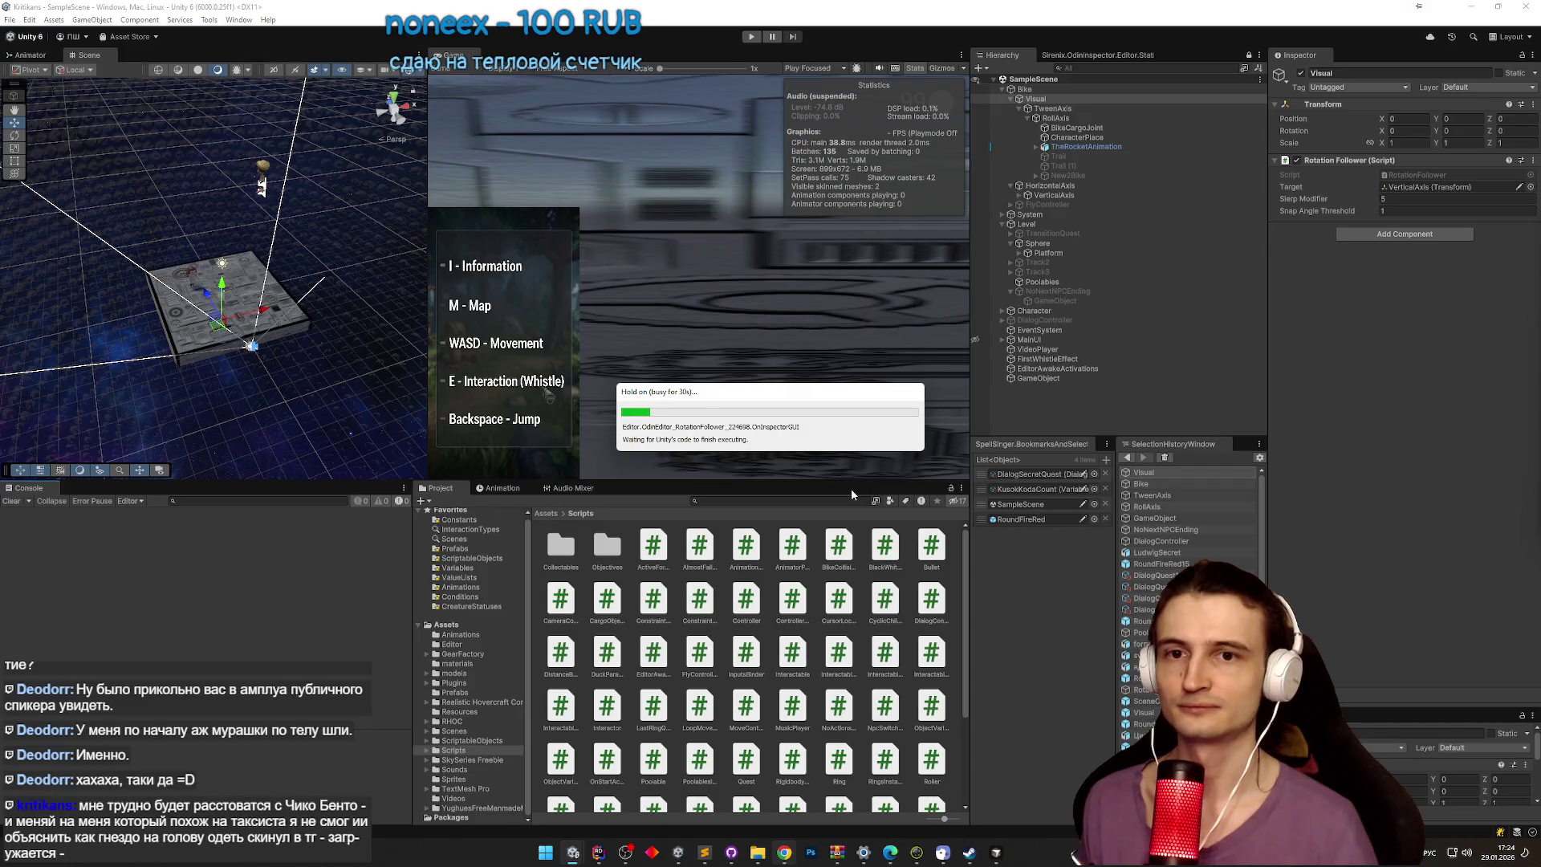
Step: Clear the console warnings, run a quick Play test, then select FlyController under Bike
click(11, 501)
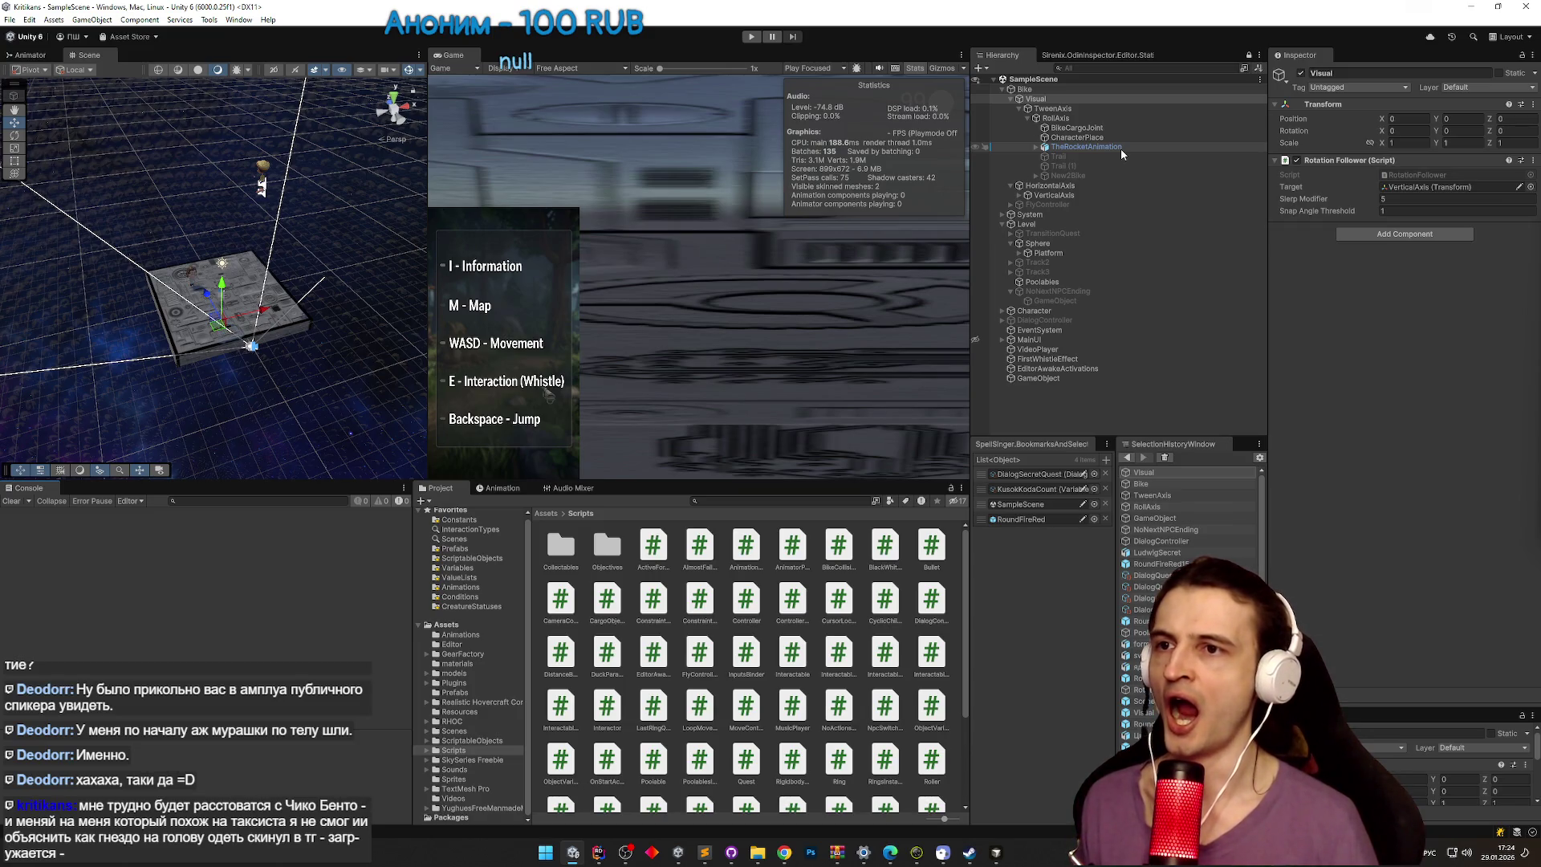
key(ctrl+p)
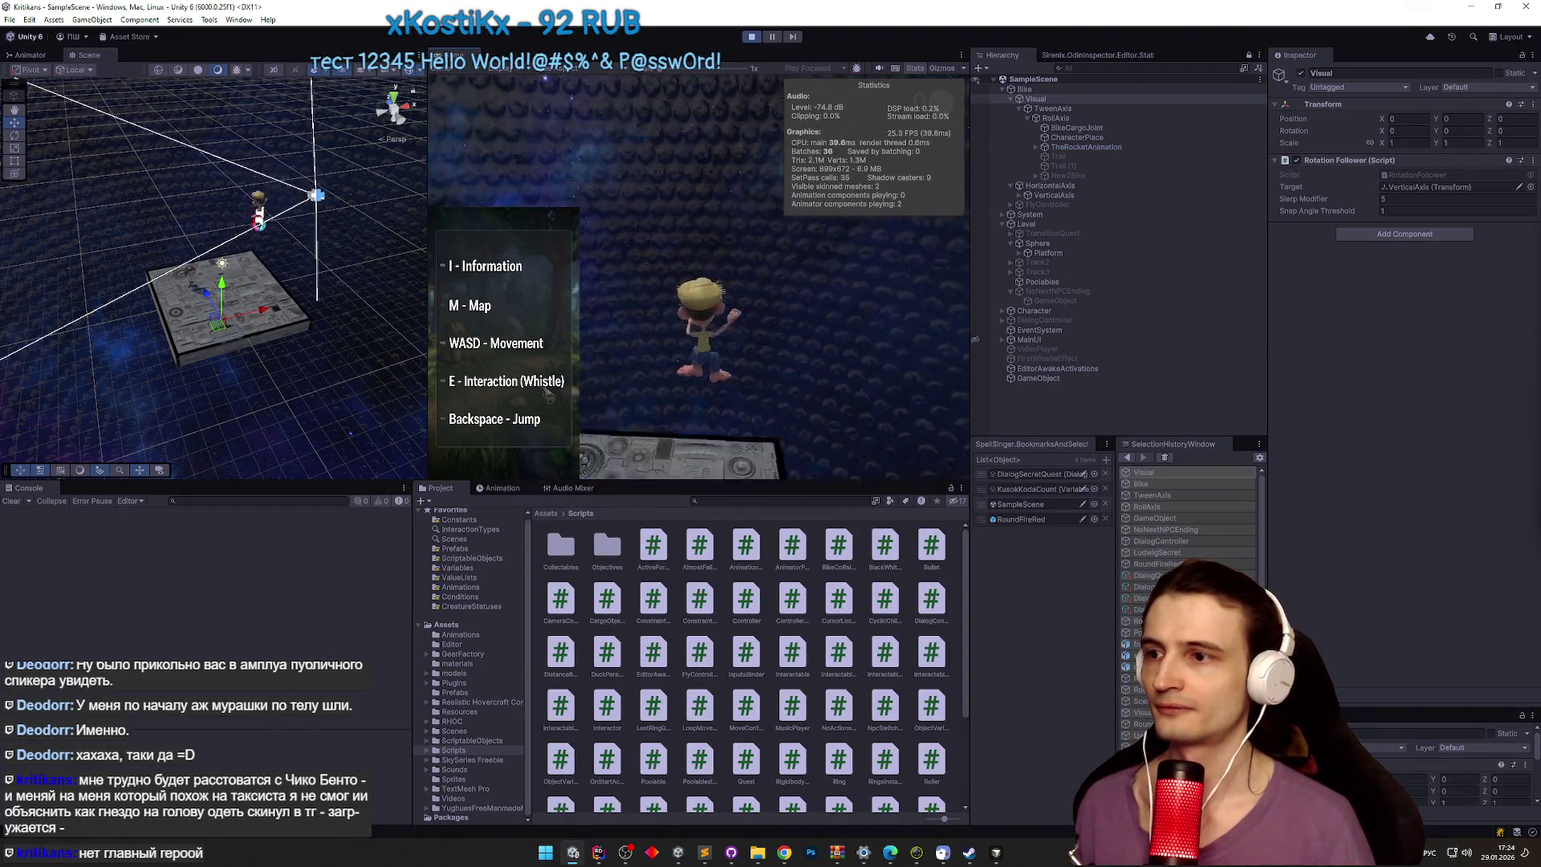
key(ctrl+p)
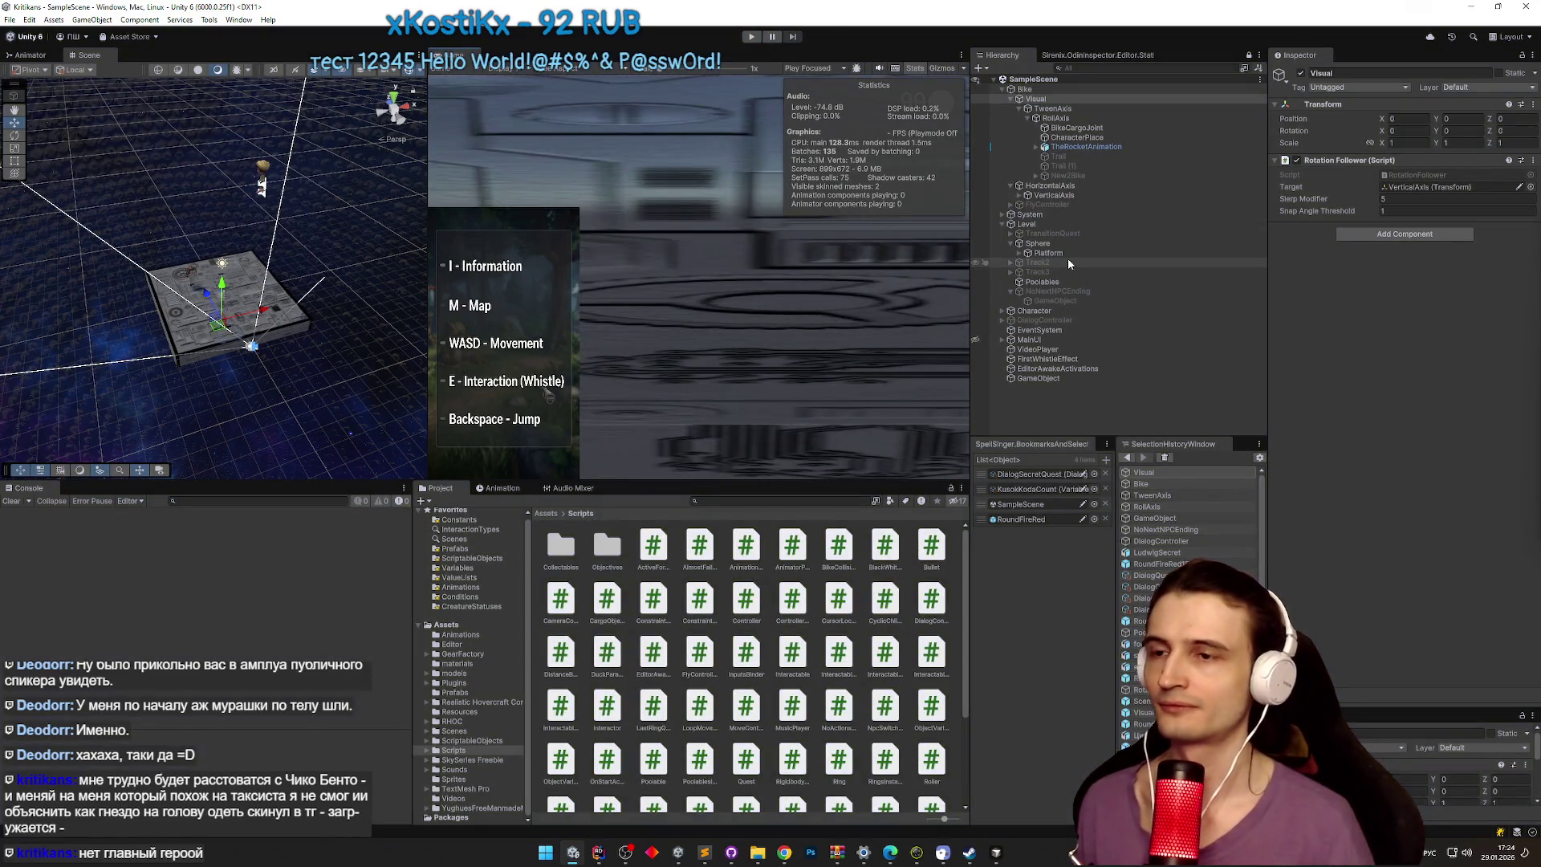
click(1044, 89)
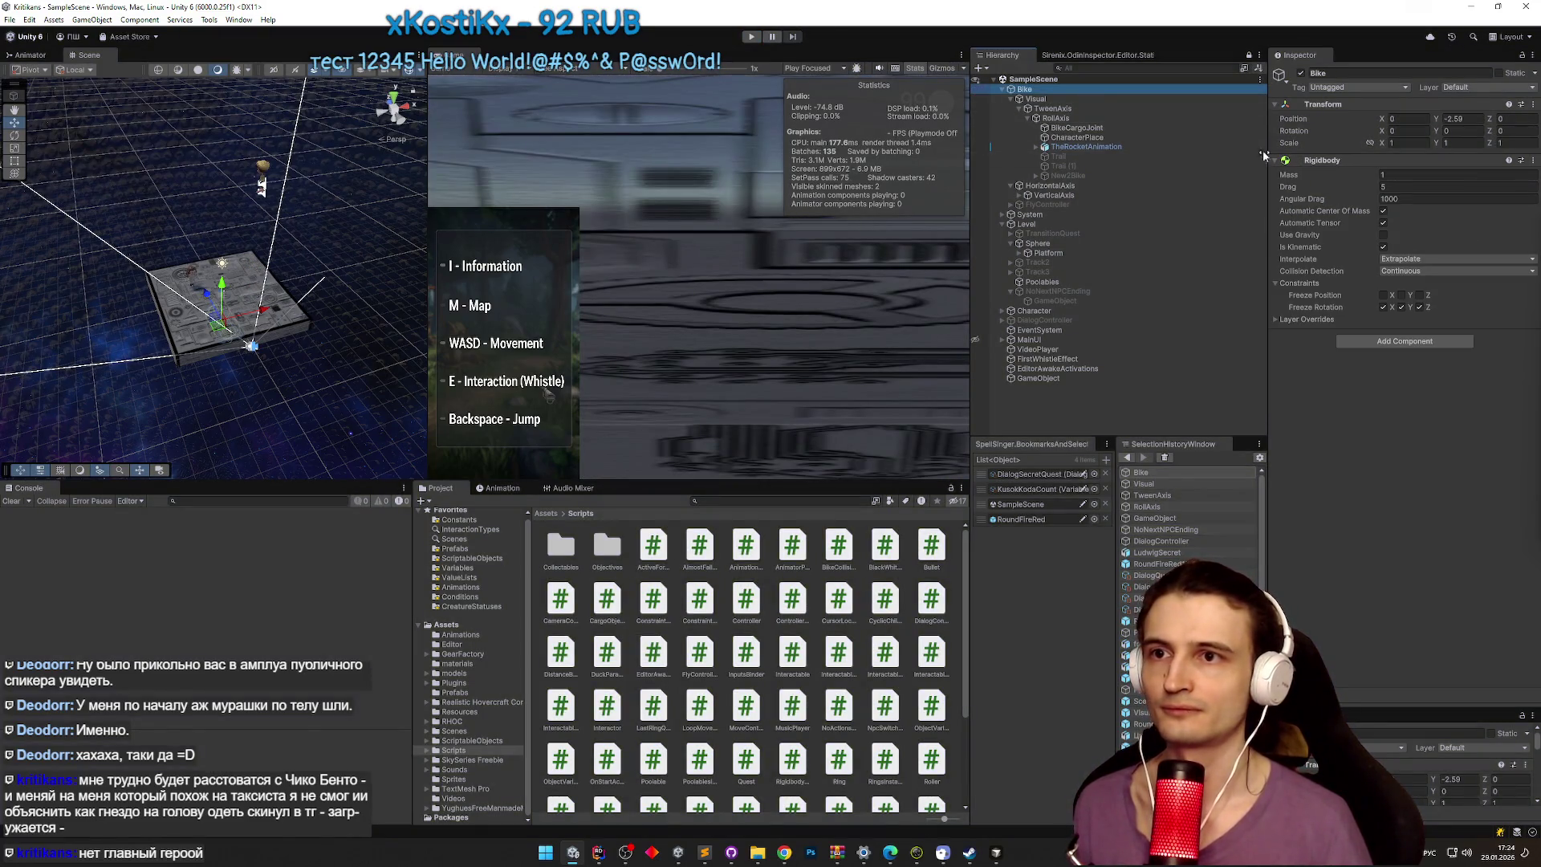
click(1073, 205)
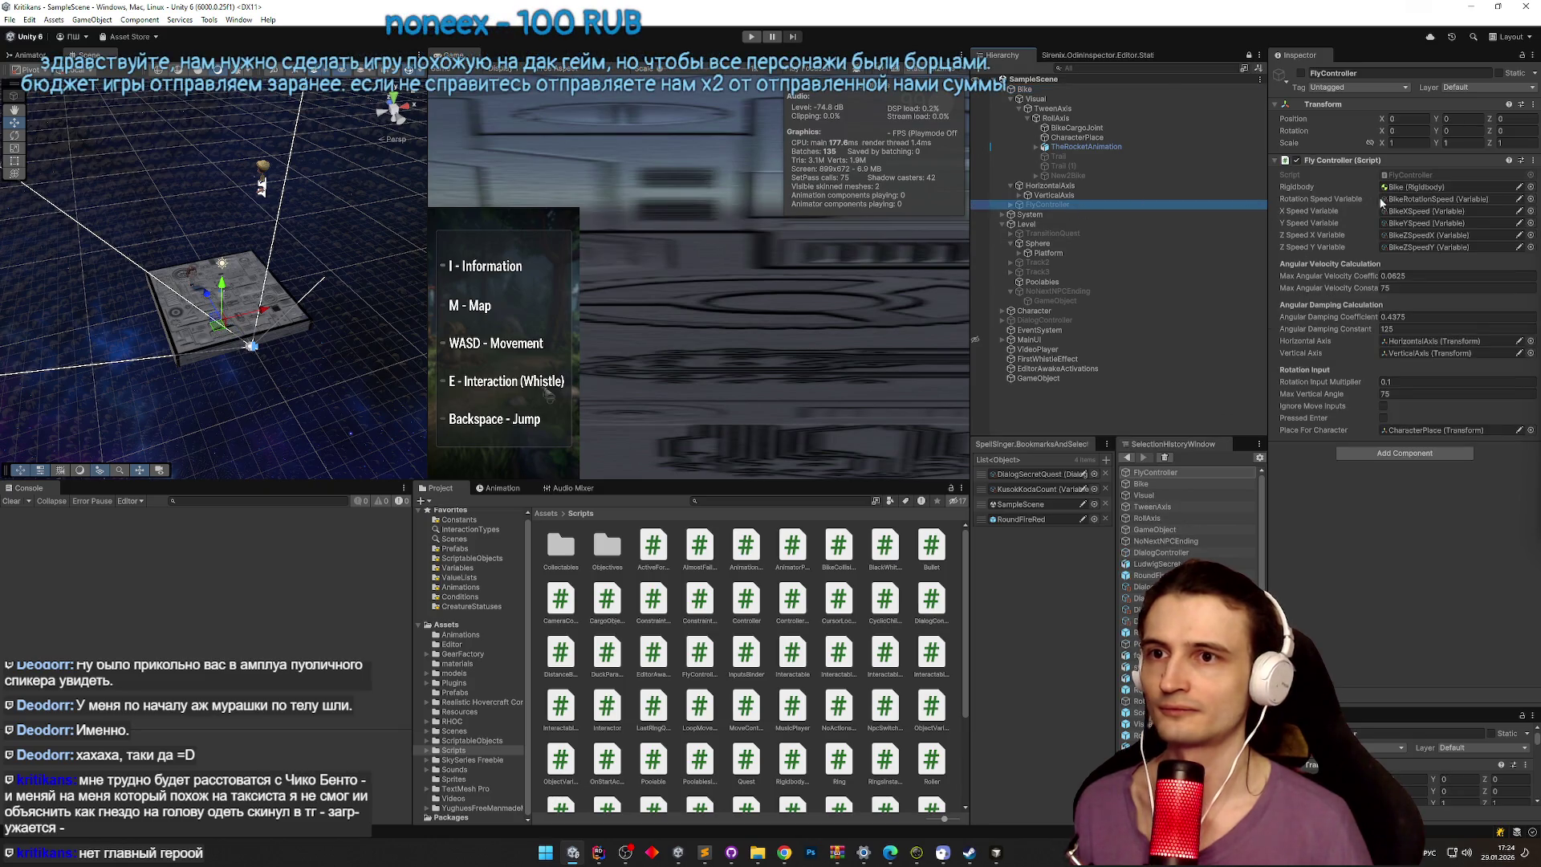
double_click(1418, 172)
scroll(1298, 225, down, 15)
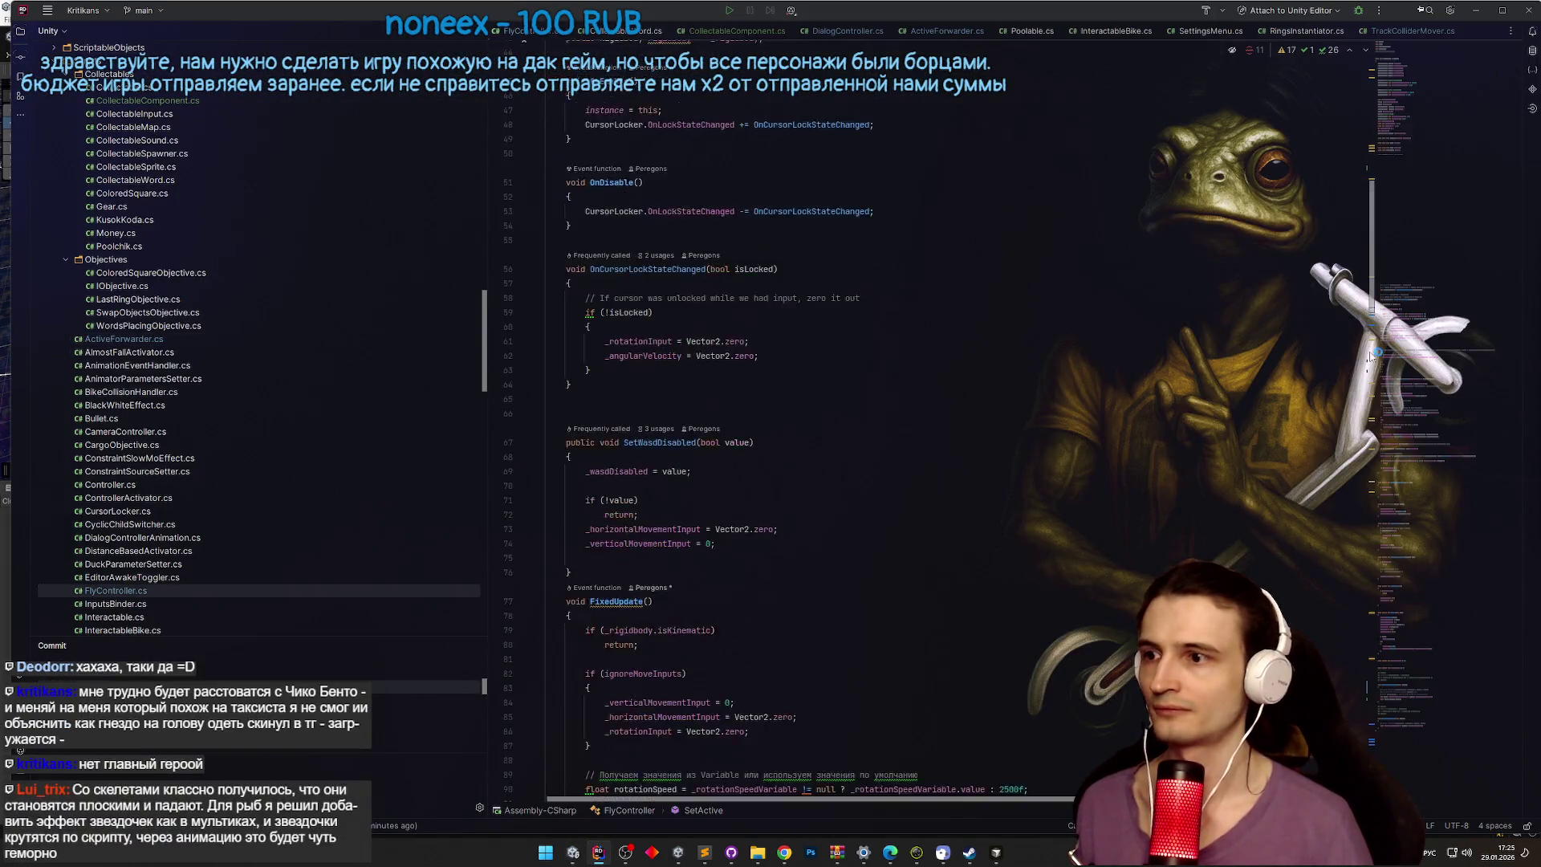
scroll(786, 402, up, 5)
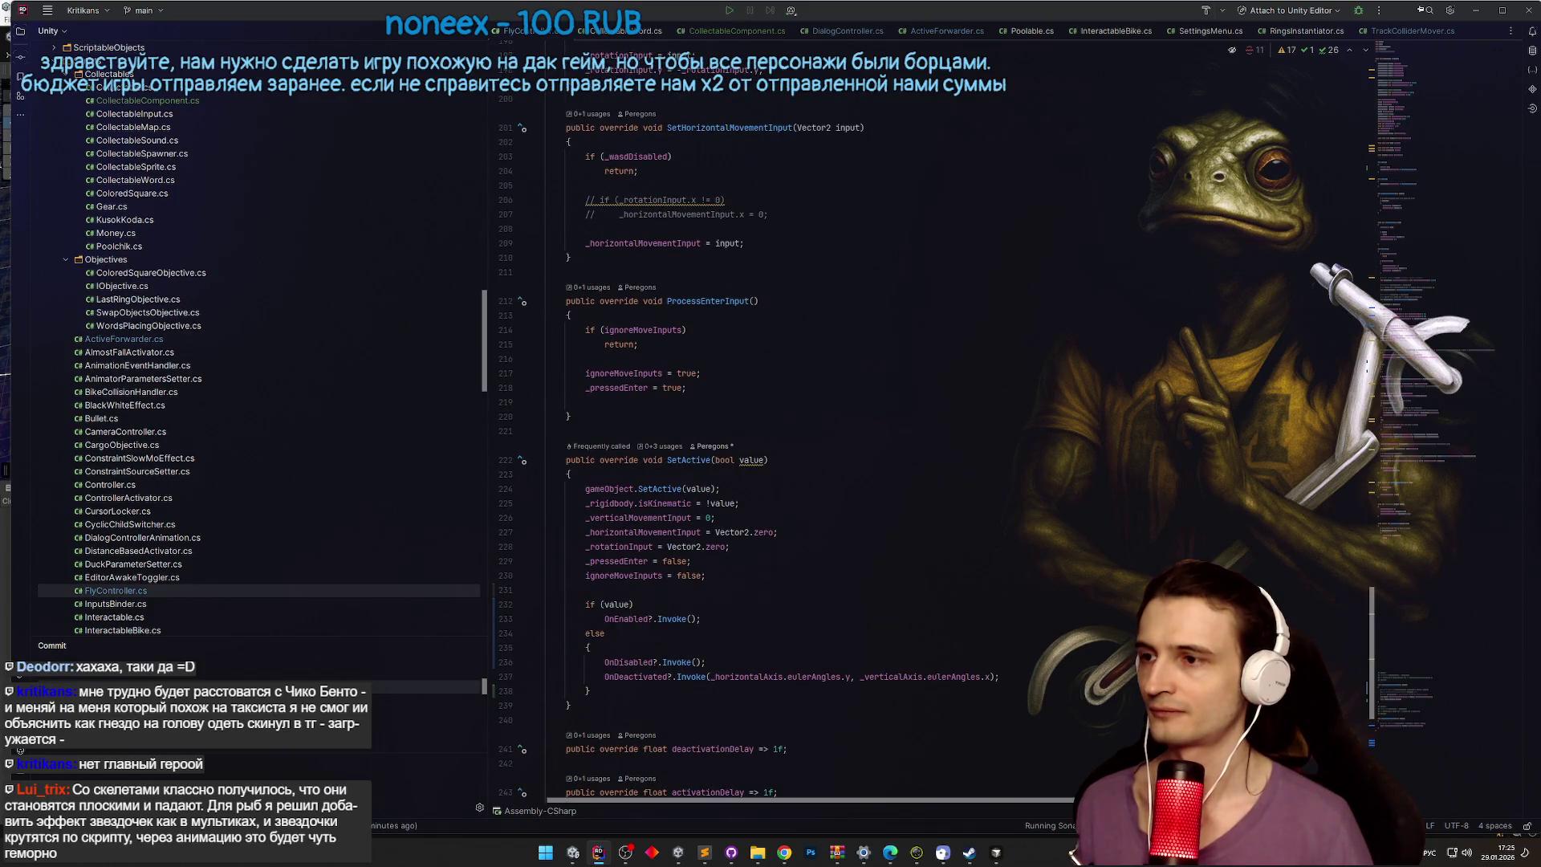
scroll(786, 417, up, 3)
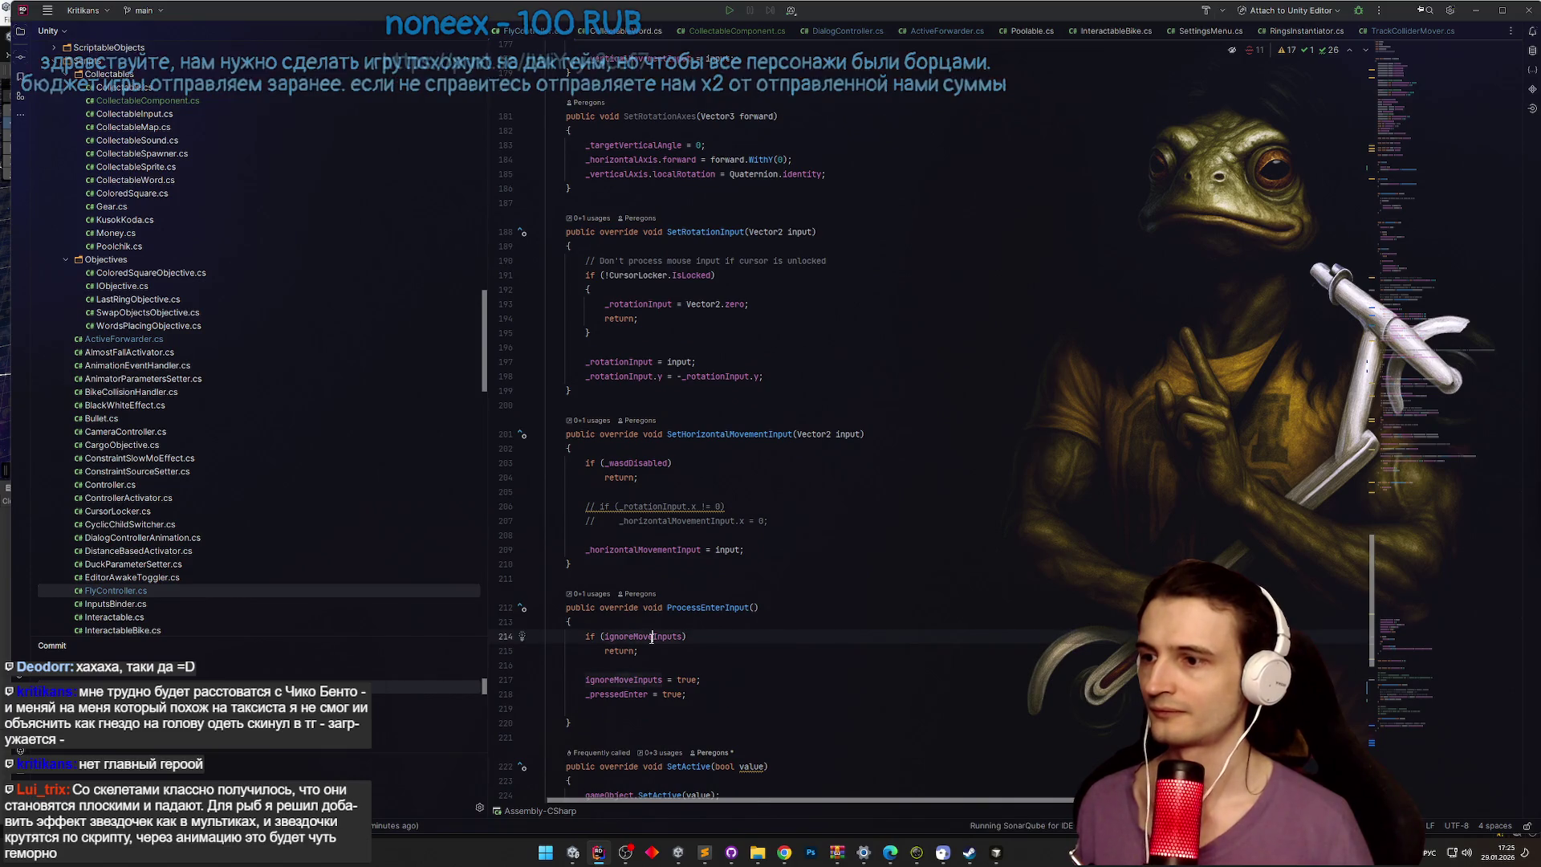
ctrl+click(651, 637)
key(ctrl+f)
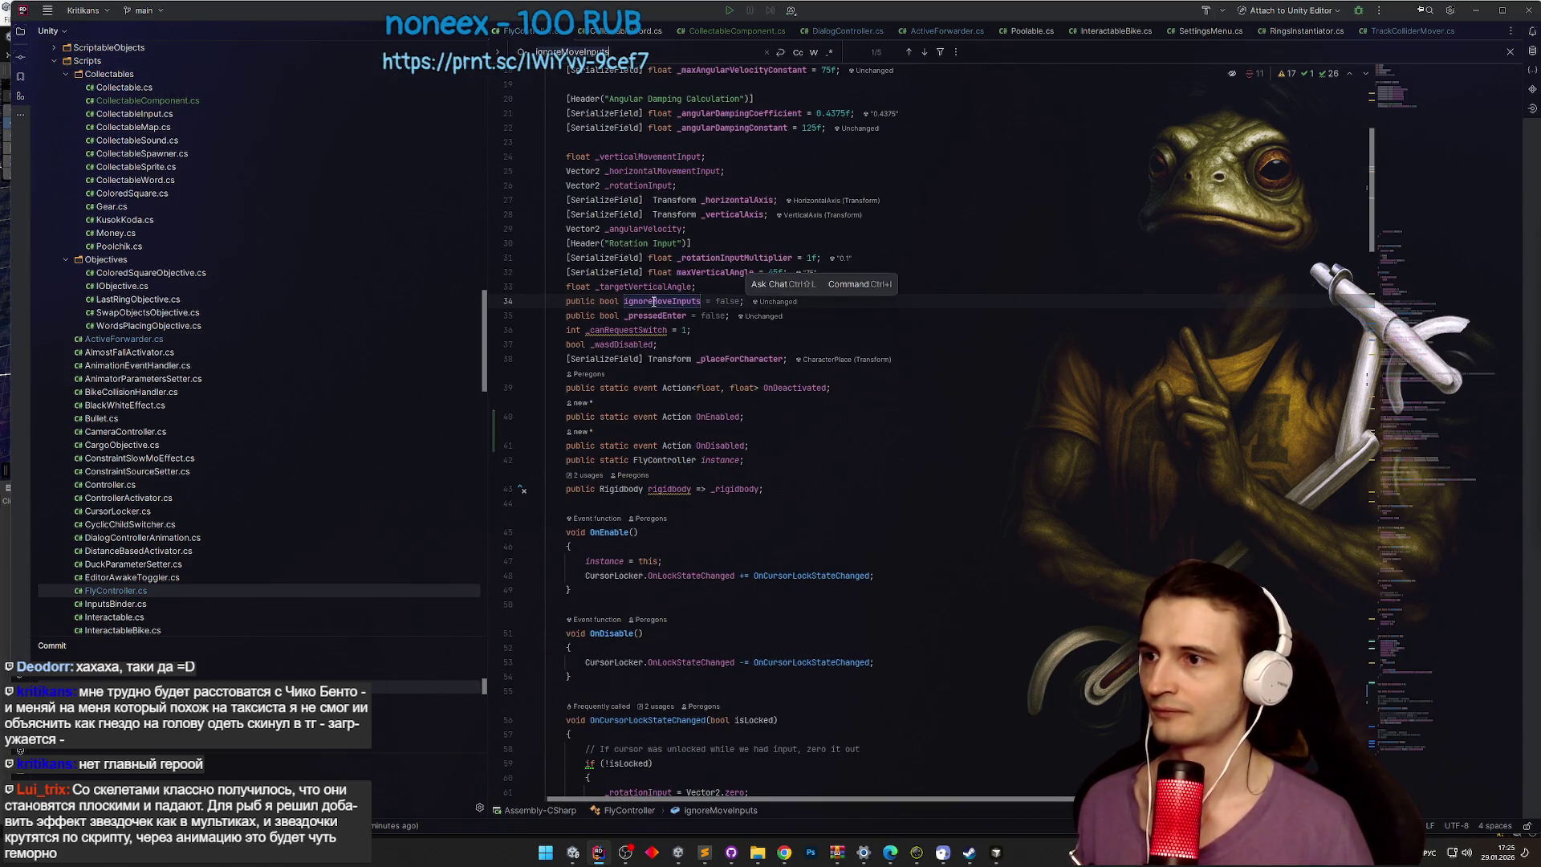
key(Return)
key(Return)
key(Return)
key(Return)
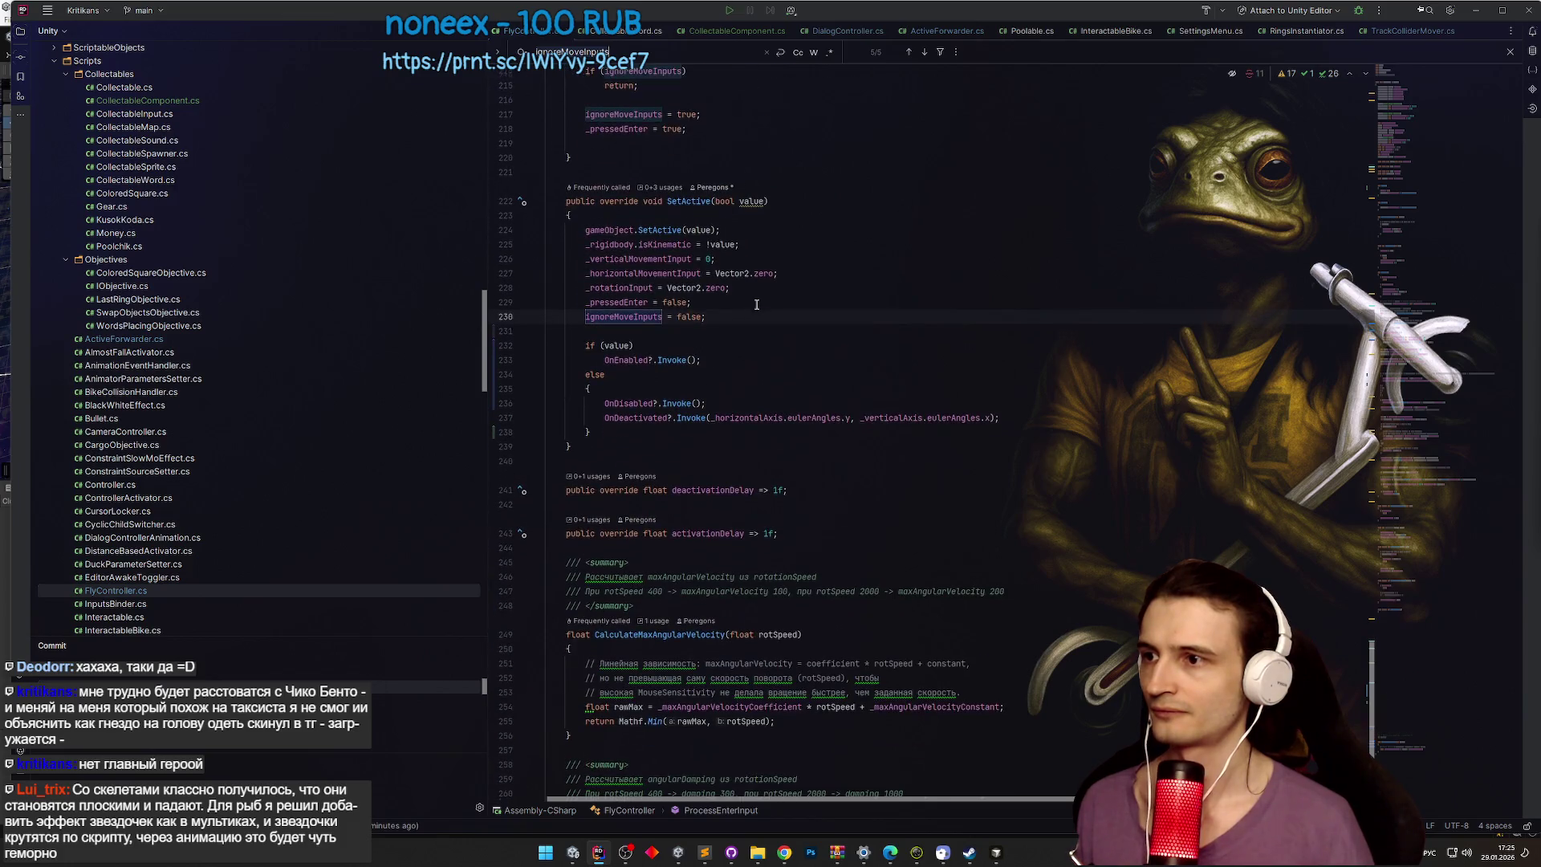
key(Return)
key(Return)
key(Return)
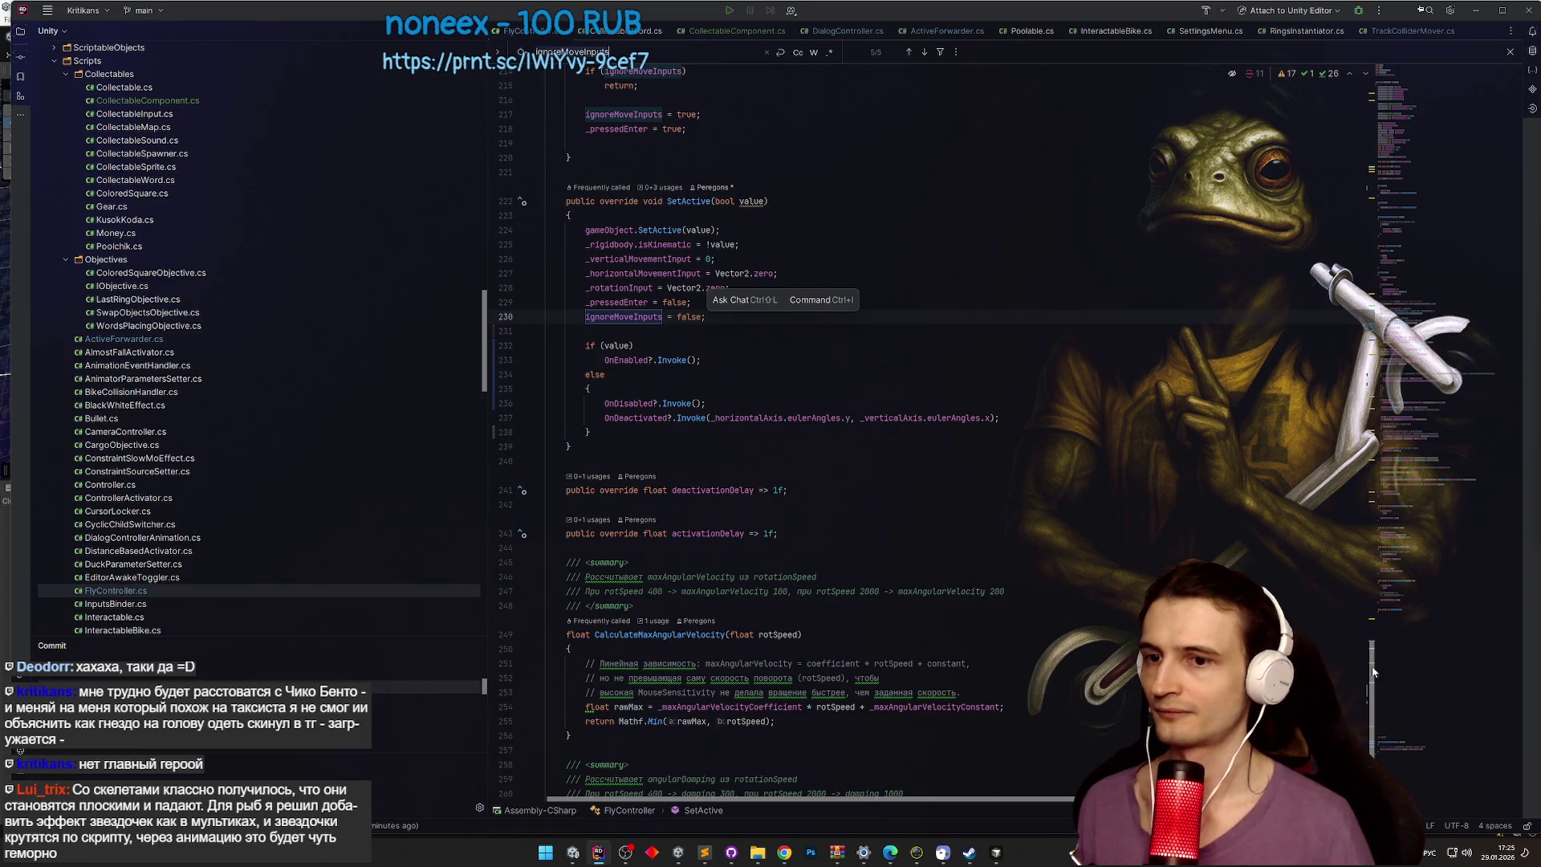
scroll(1369, 709, down, 5)
mouse_move(1369, 710)
mouse_down()
mouse_move(1356, 385)
mouse_move(1316, 205)
mouse_move(1336, 101)
mouse_up()
scroll(1336, 98, down, 3)
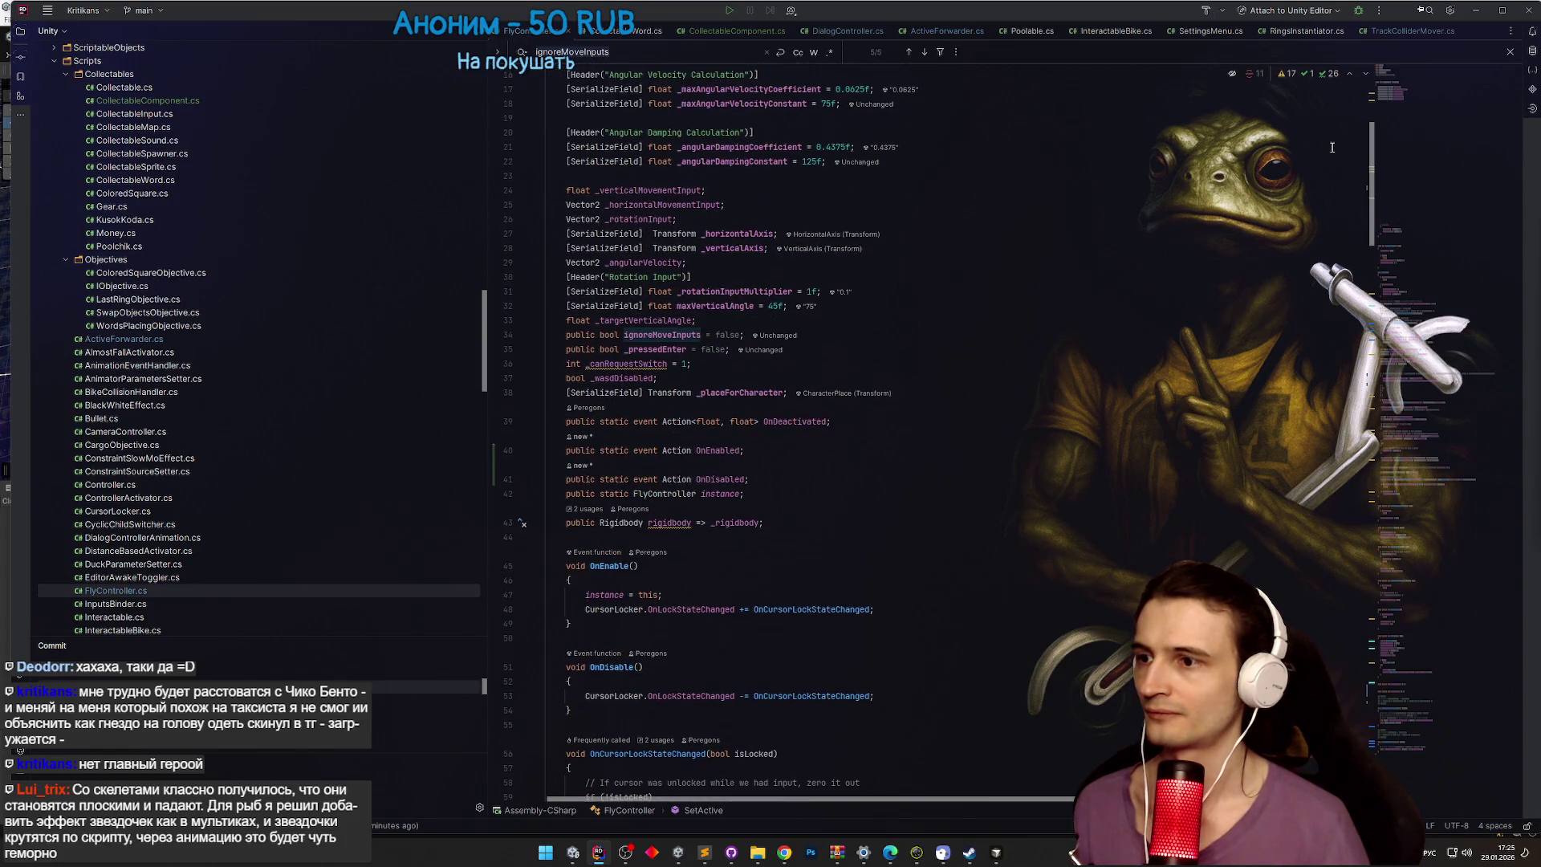
scroll(1339, 98, up, 3)
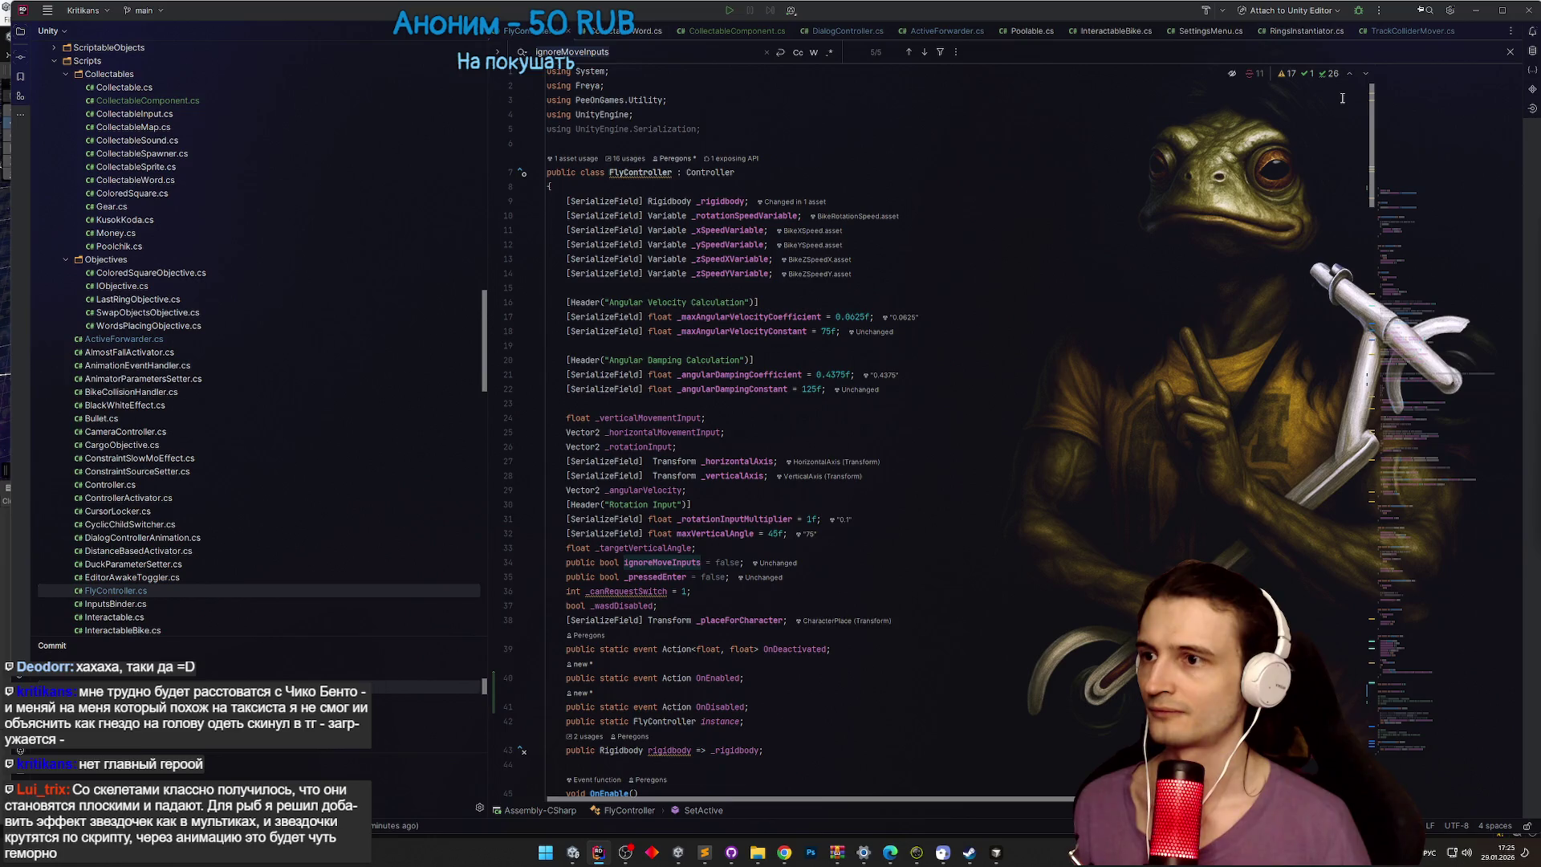
scroll(1332, 133, down, 3)
scroll(1329, 152, down, 10)
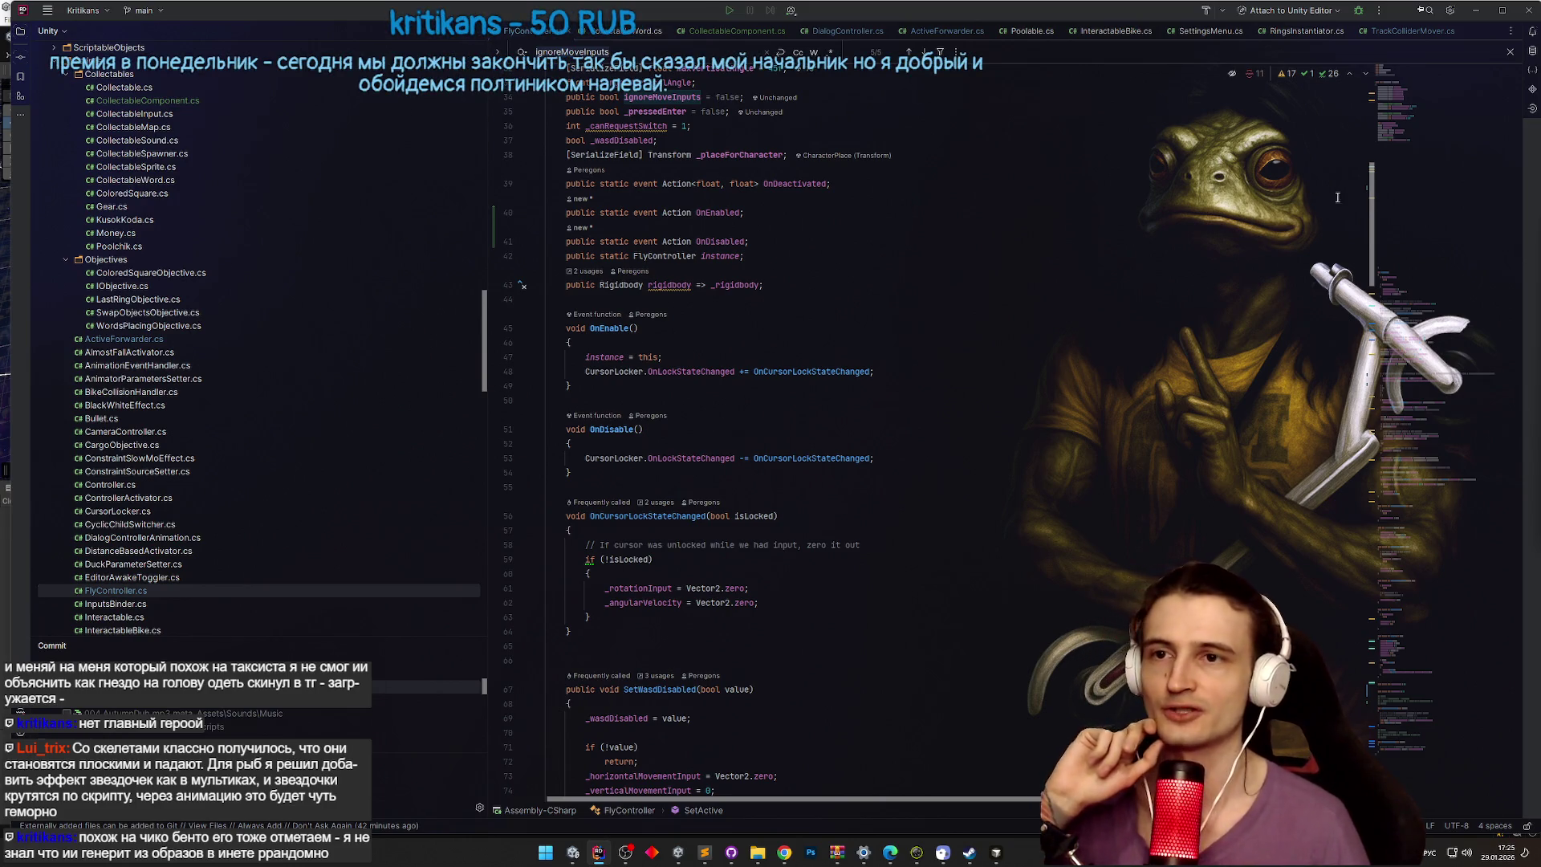
scroll(1337, 197, up, 2)
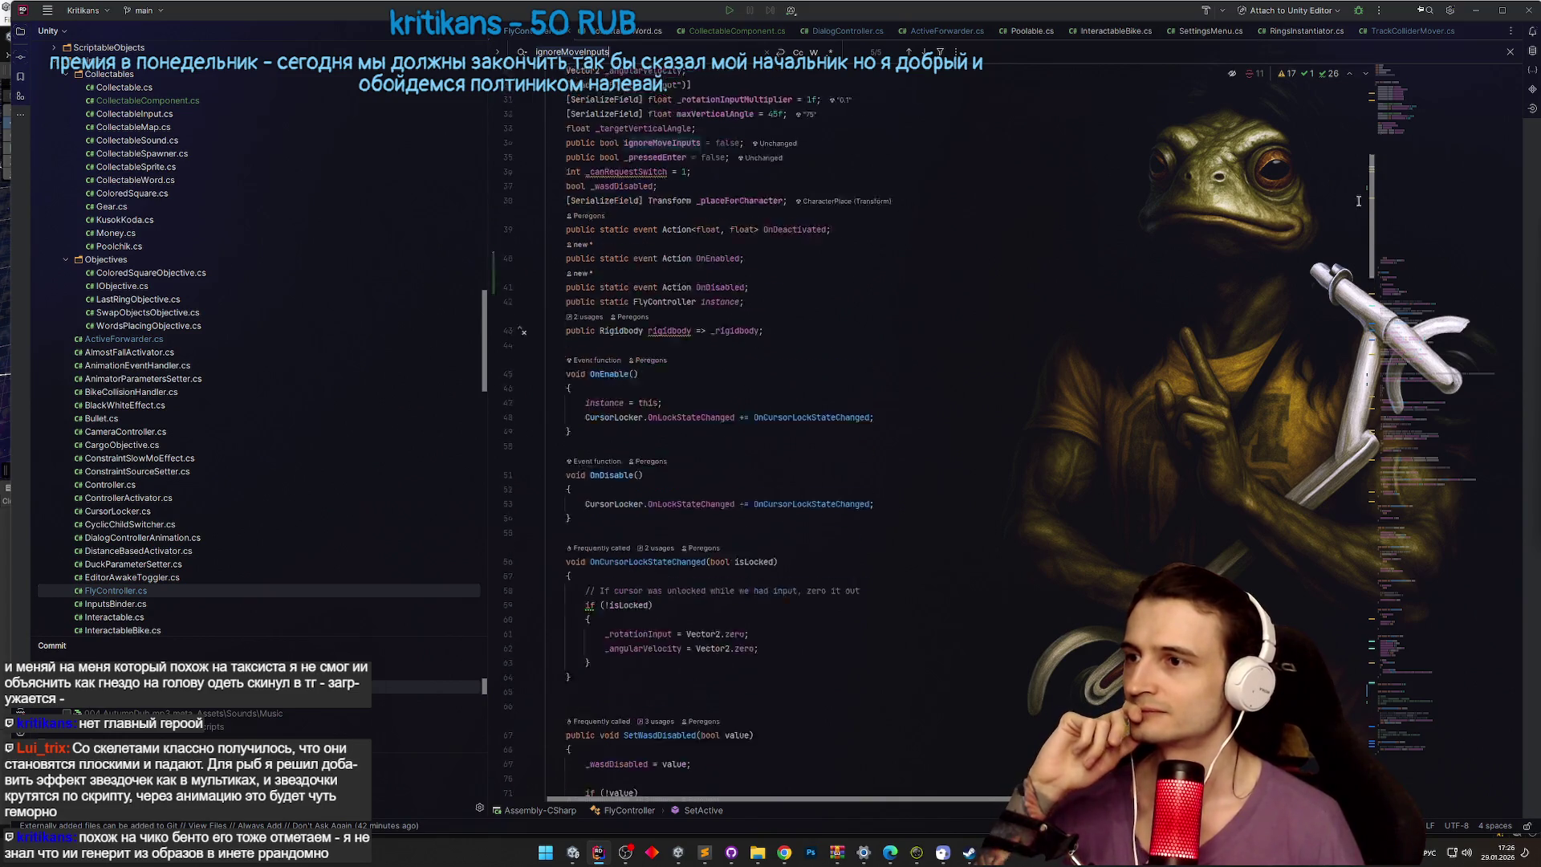
scroll(1358, 201, down, 5)
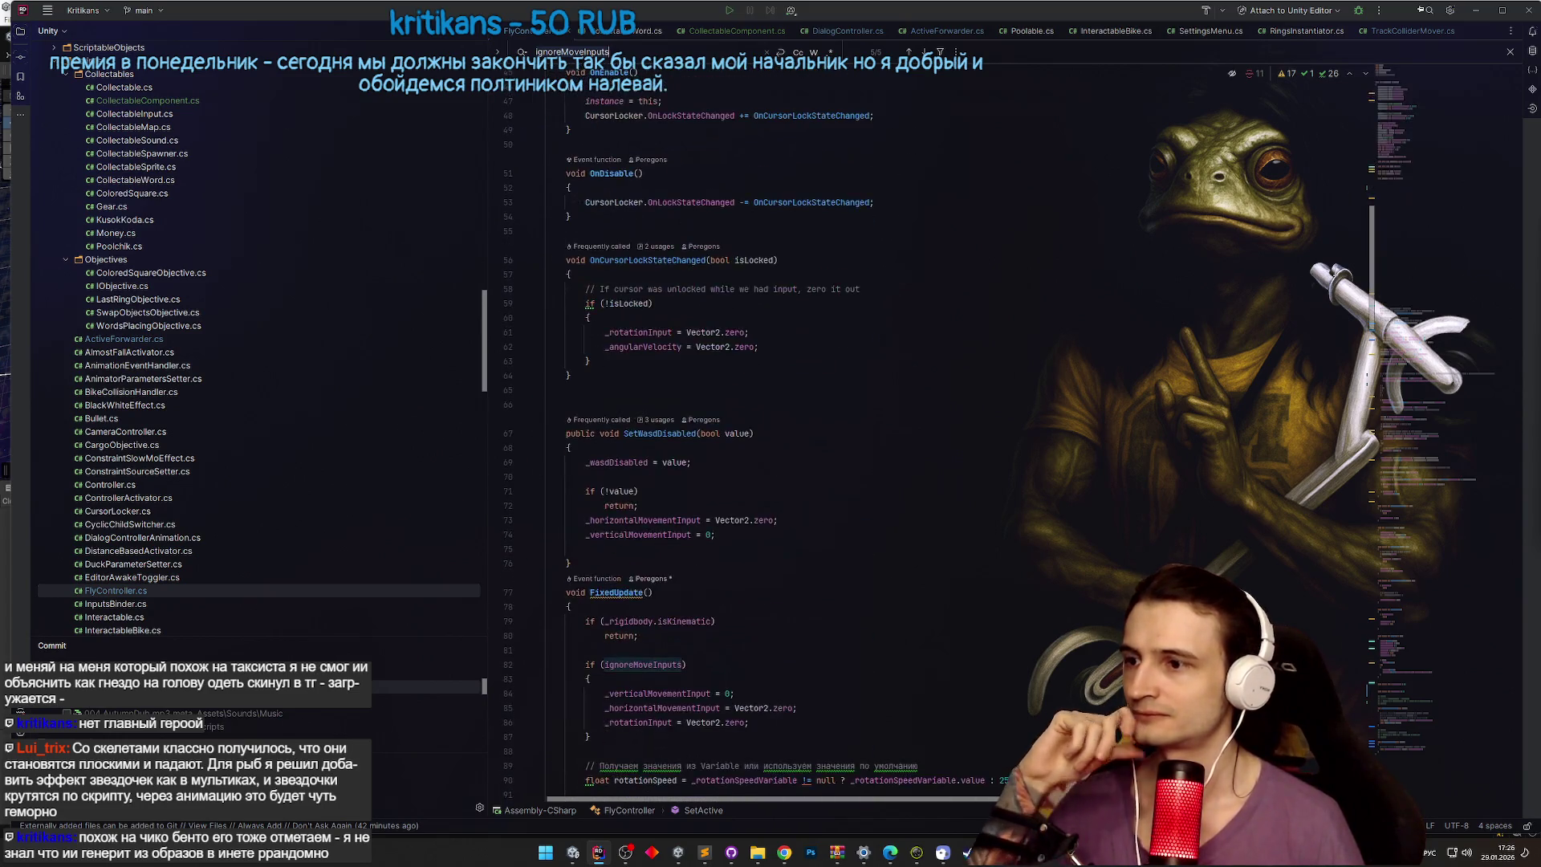
scroll(1326, 311, down, 5)
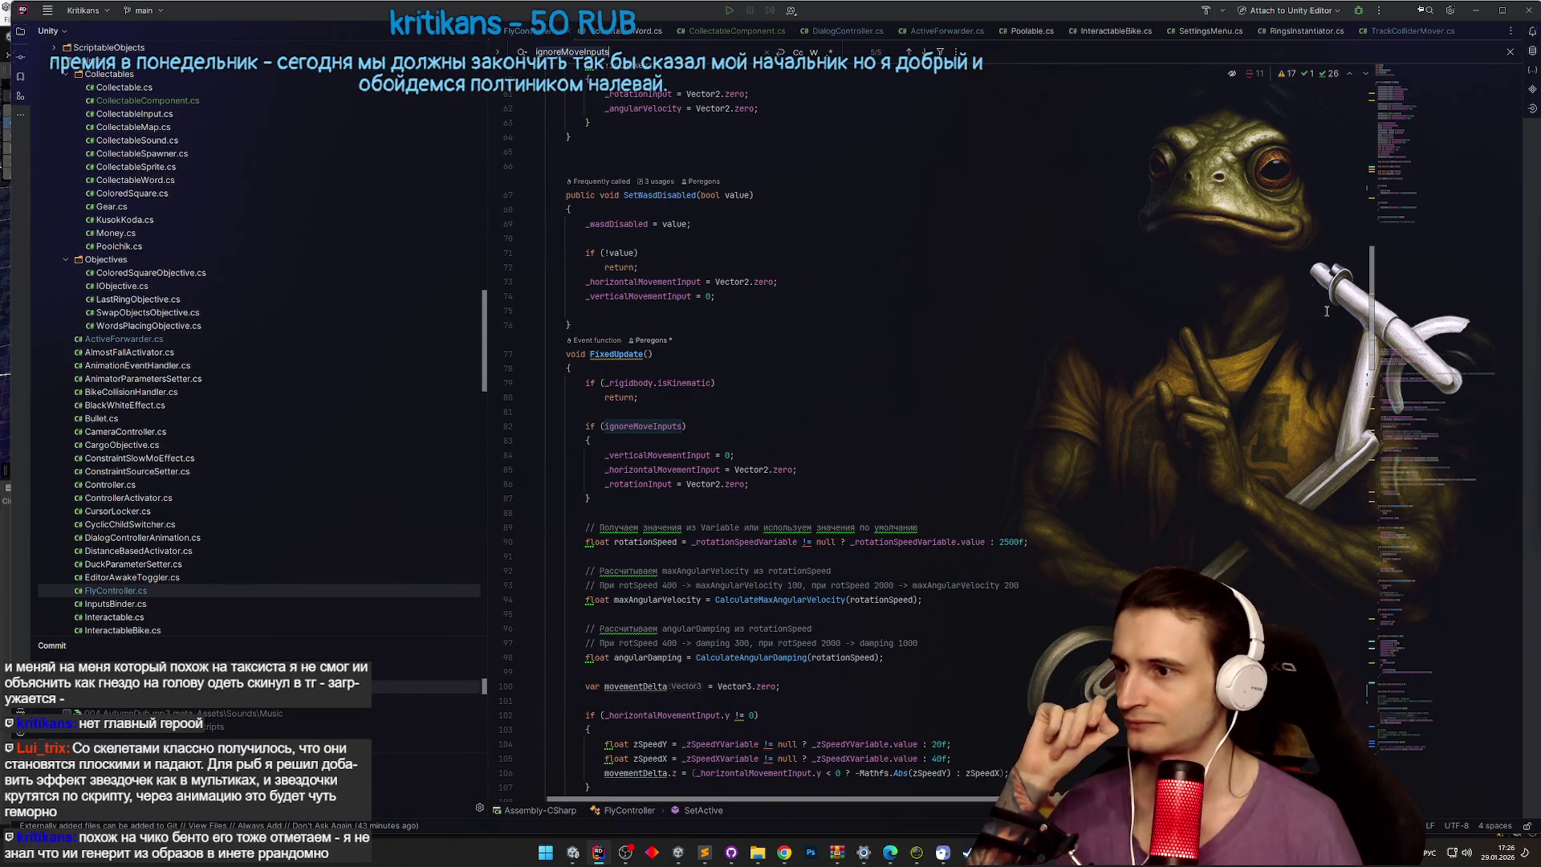
scroll(1322, 284, up, 3)
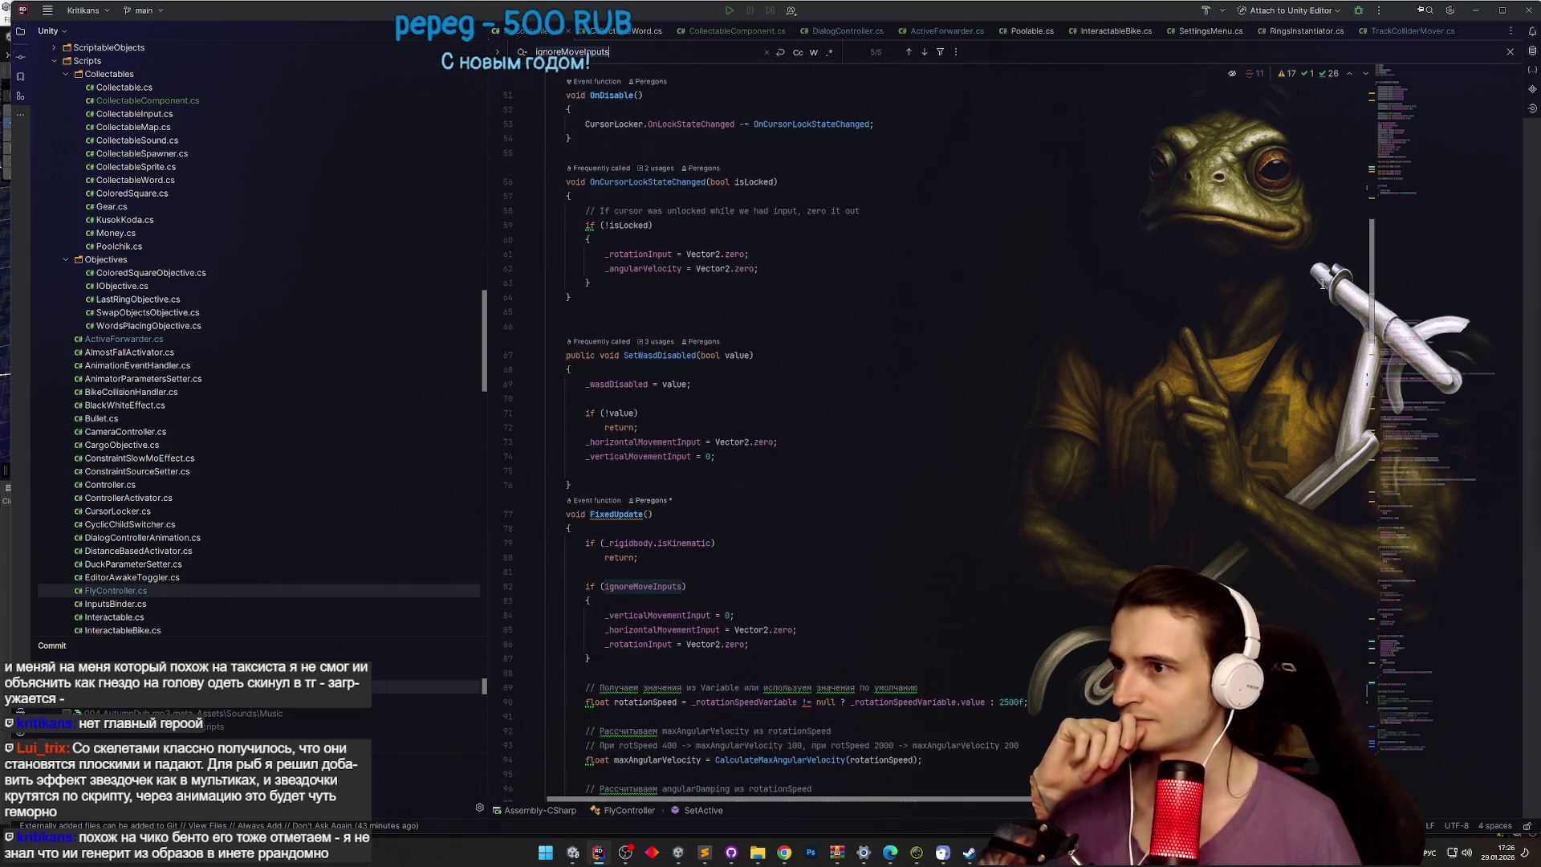
scroll(1323, 284, down, 20)
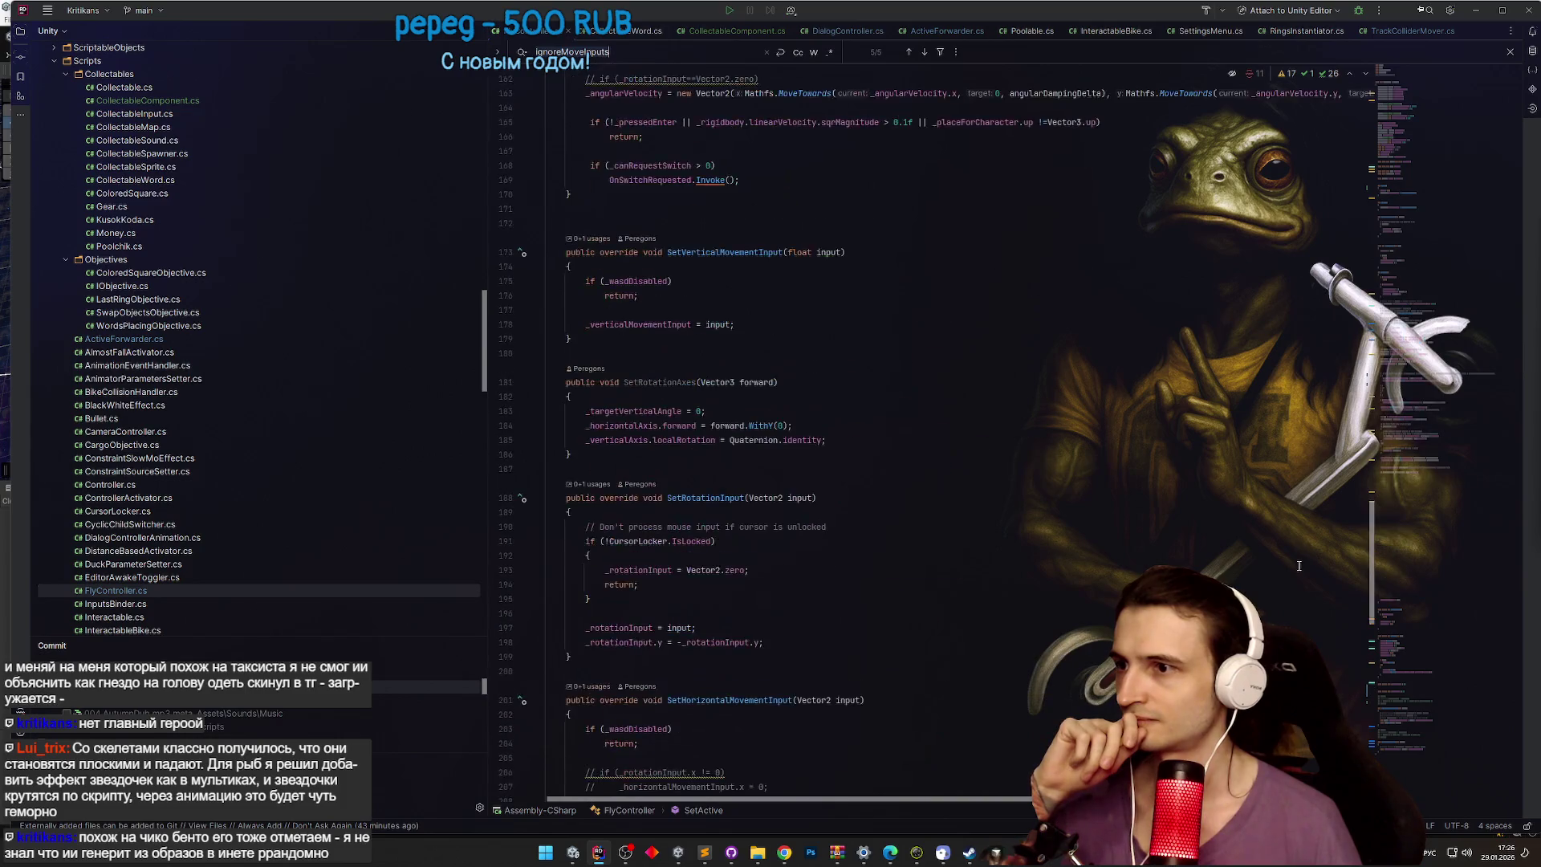
scroll(921, 427, down, 8)
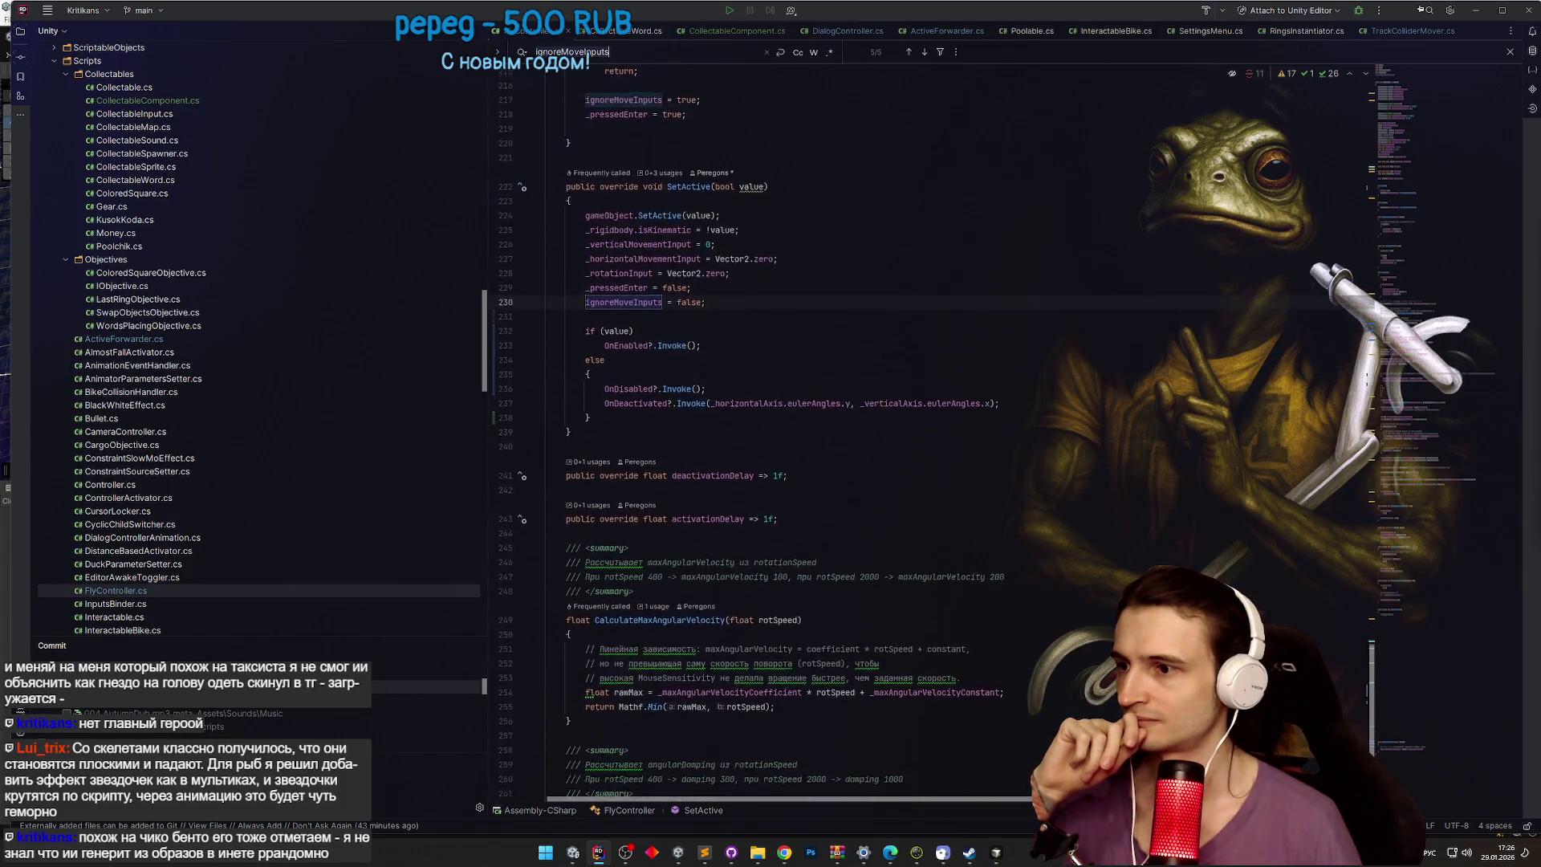
scroll(1300, 746, up, 9)
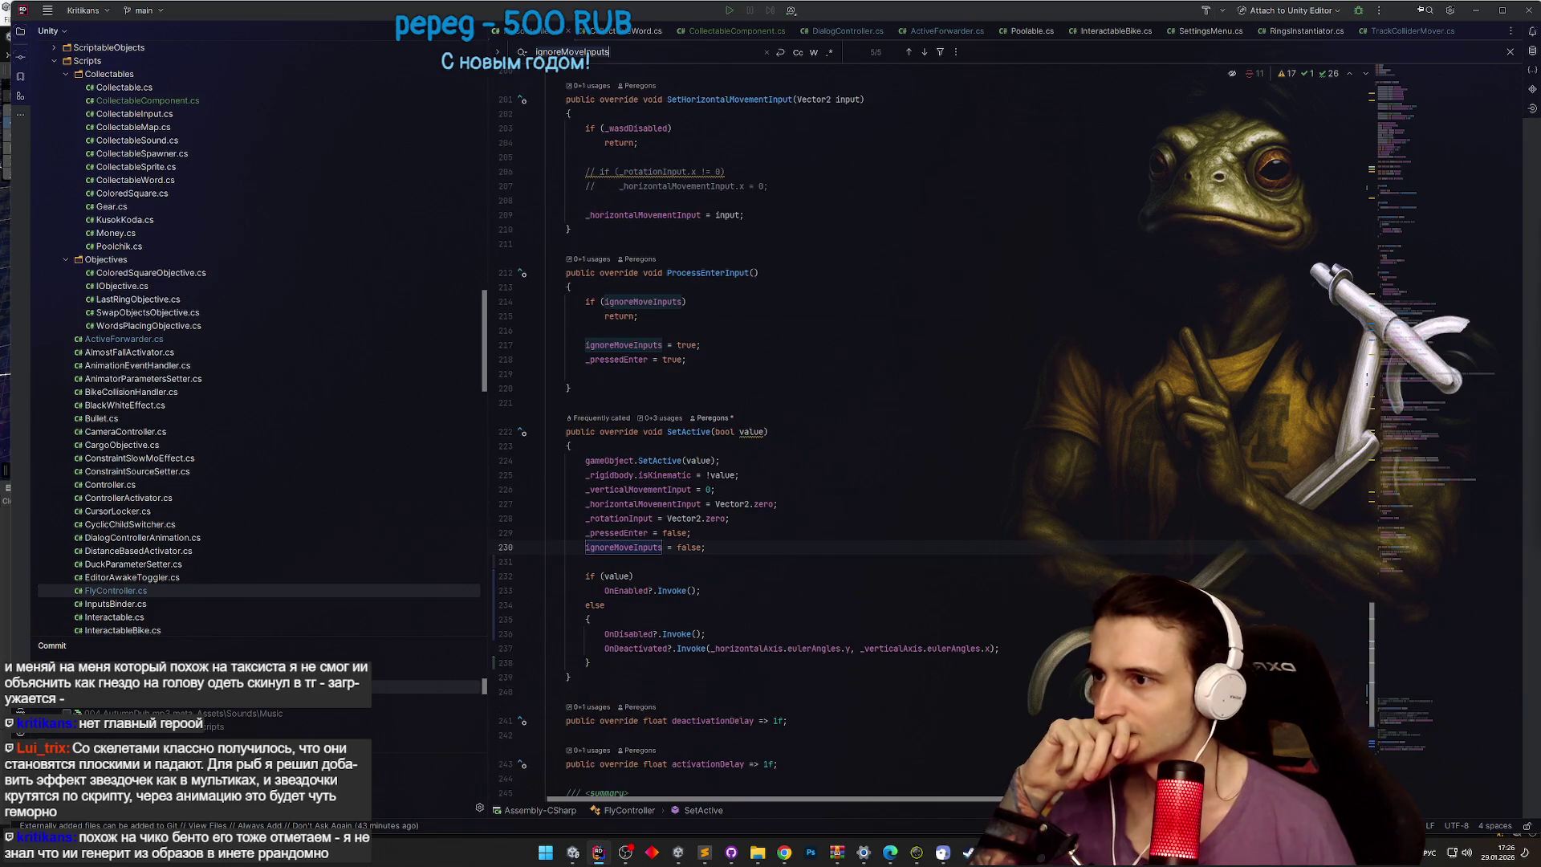
scroll(802, 434, down, 1)
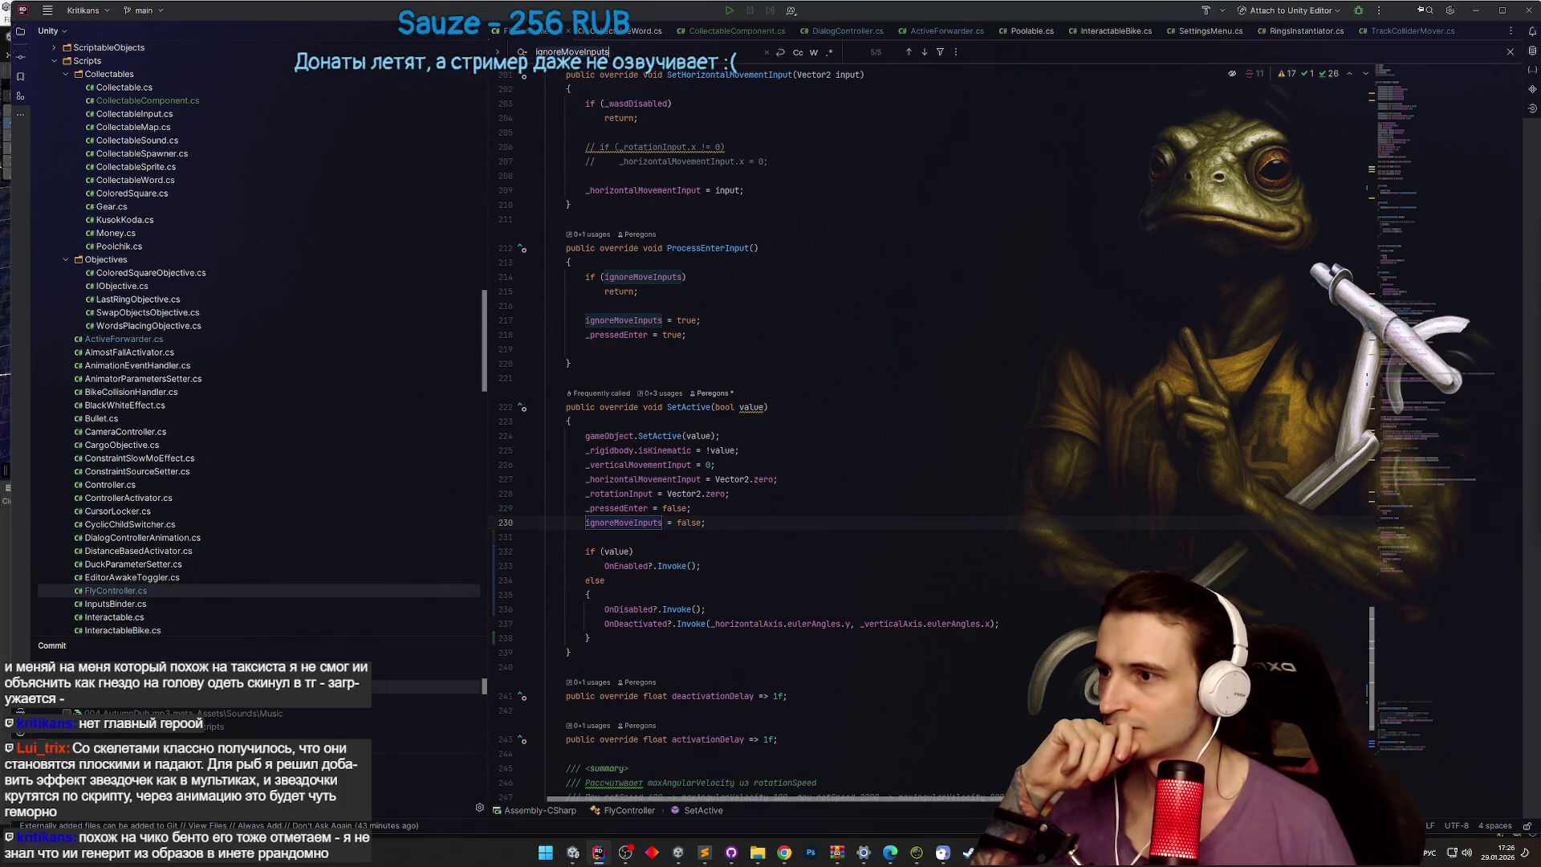
scroll(770, 434, up, 5)
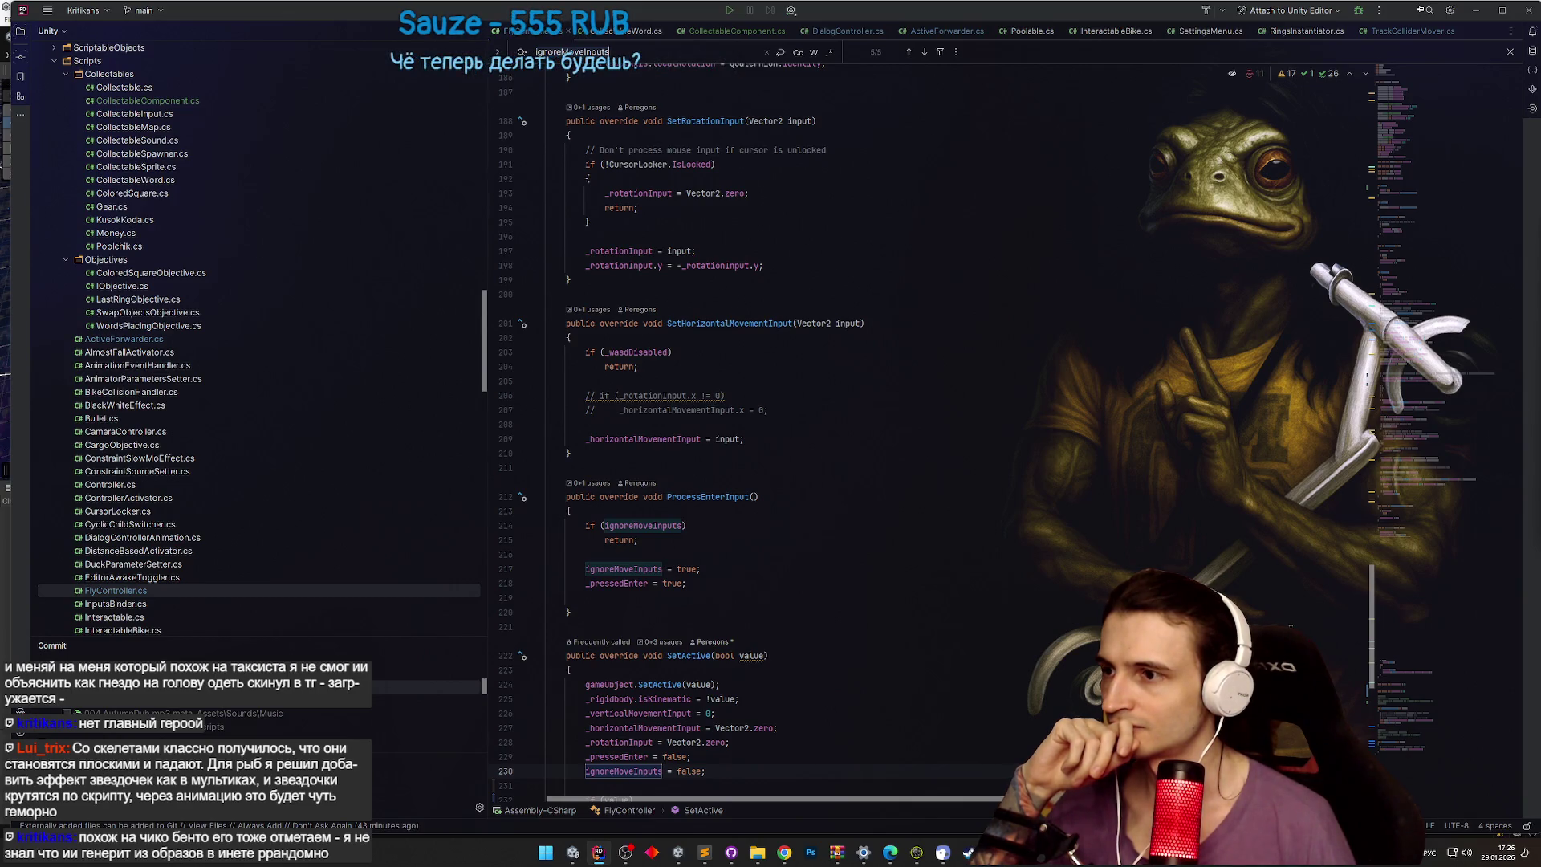
scroll(1284, 610, up, 3)
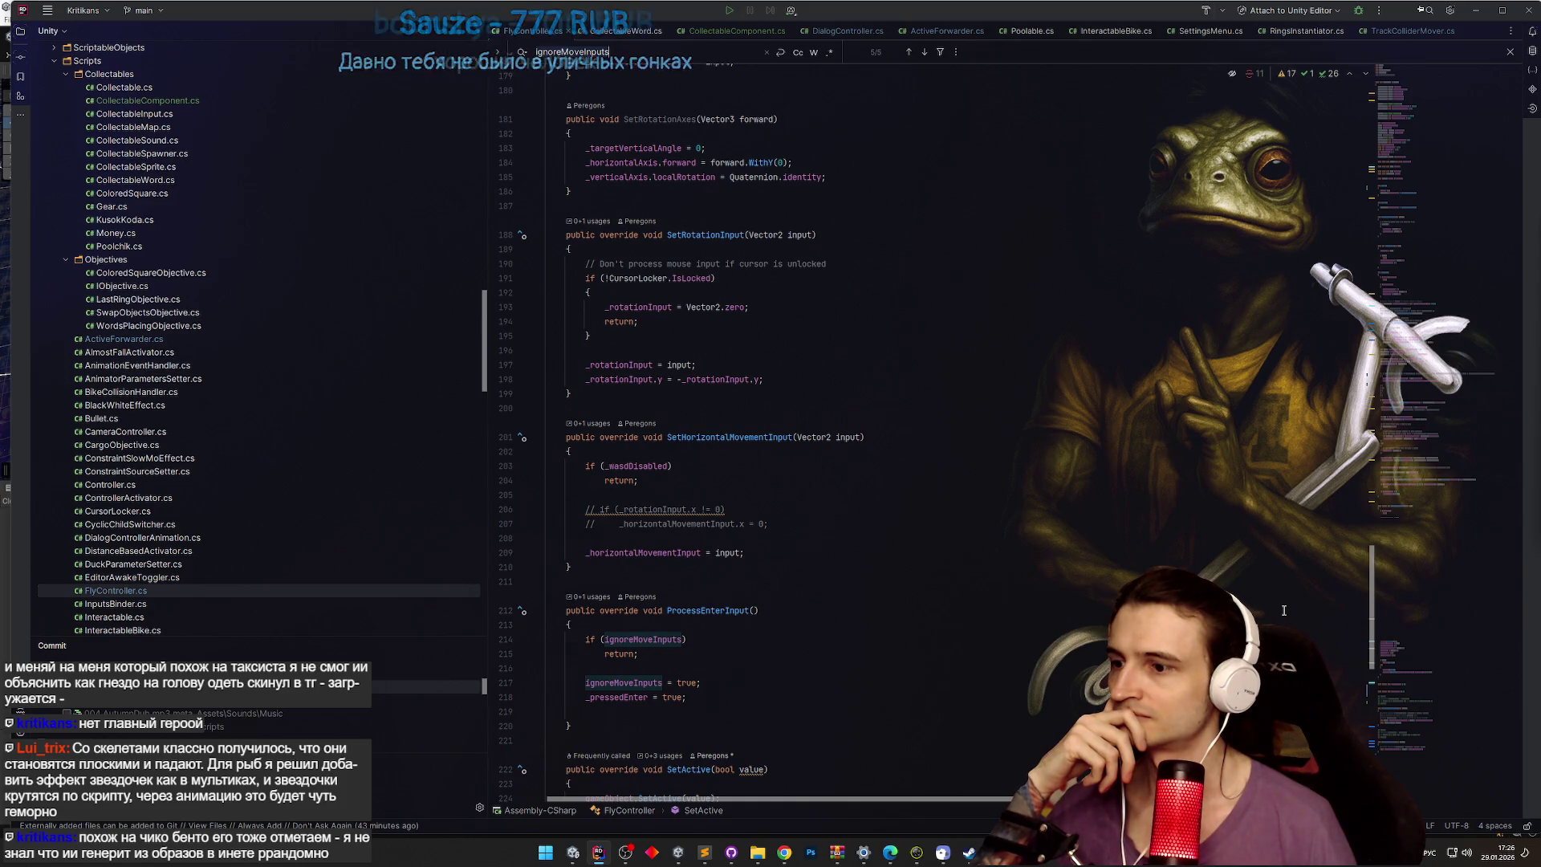
scroll(1284, 610, up, 3)
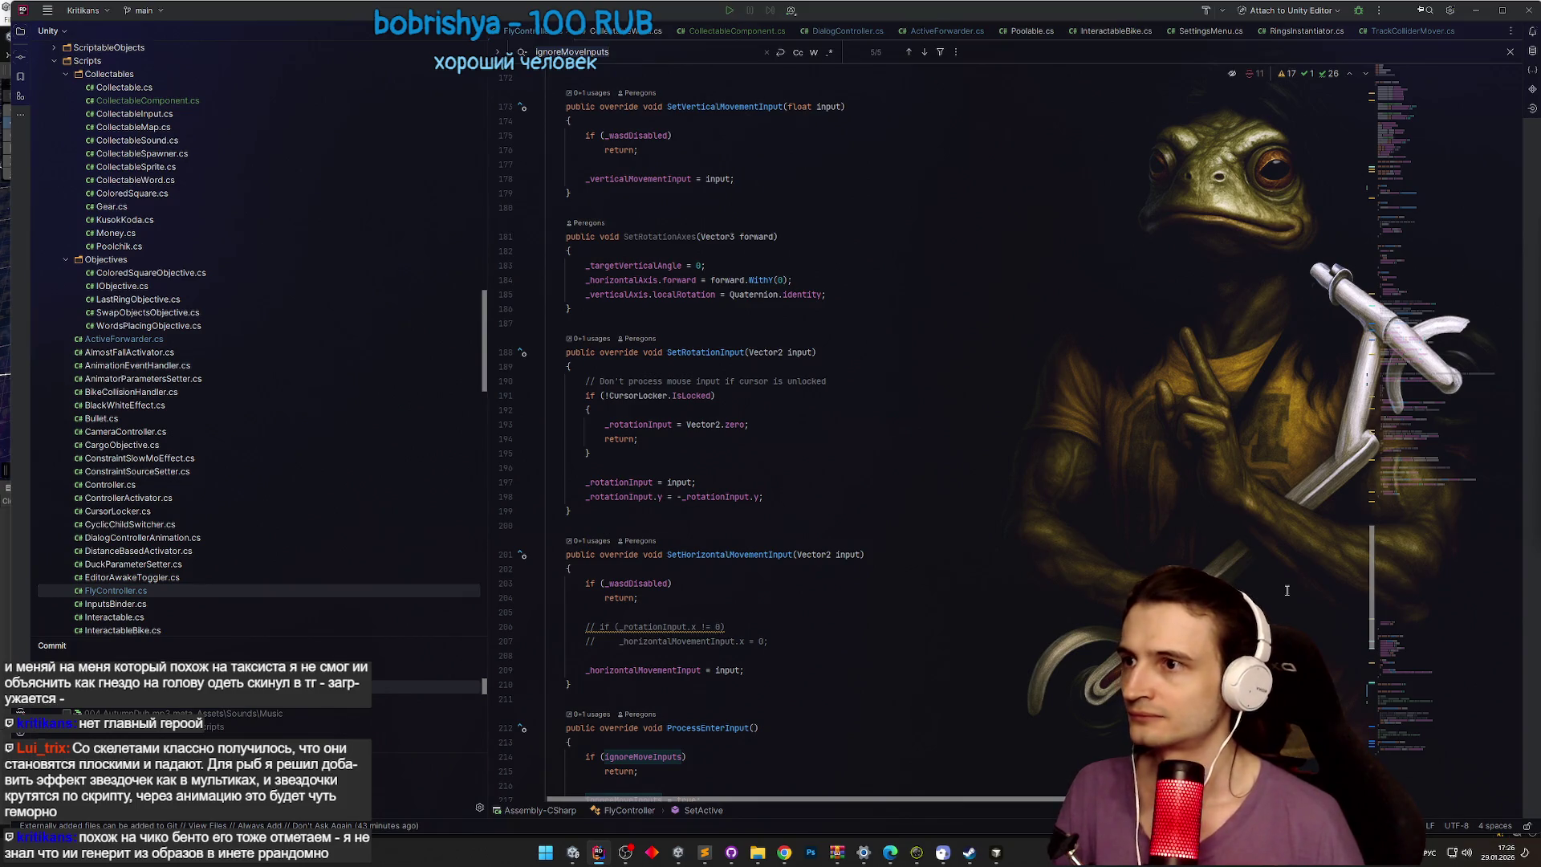
scroll(1284, 590, up, 1)
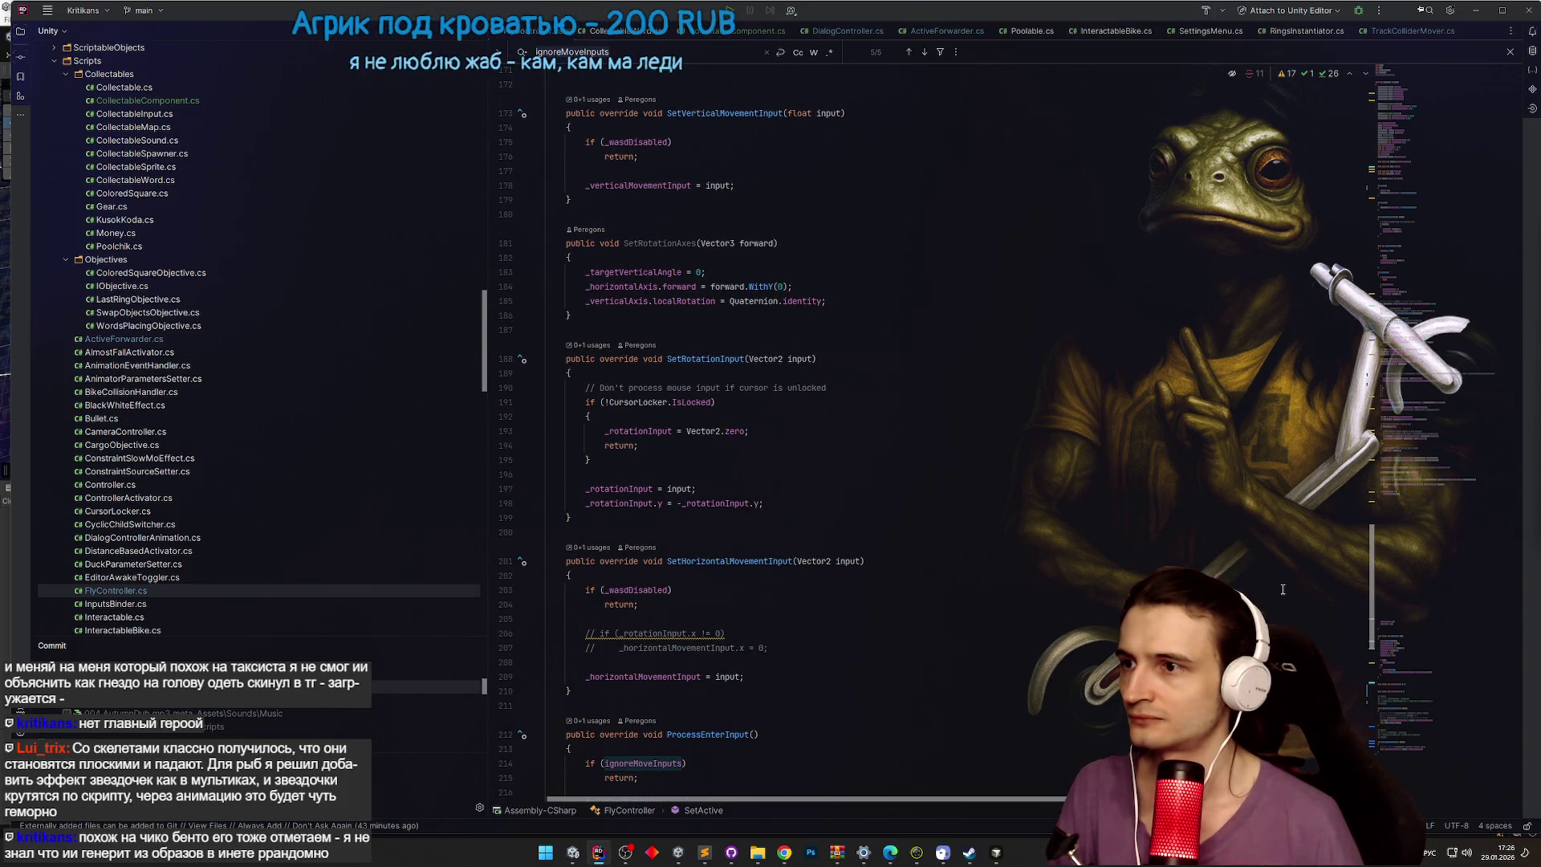
scroll(1283, 590, up, 3)
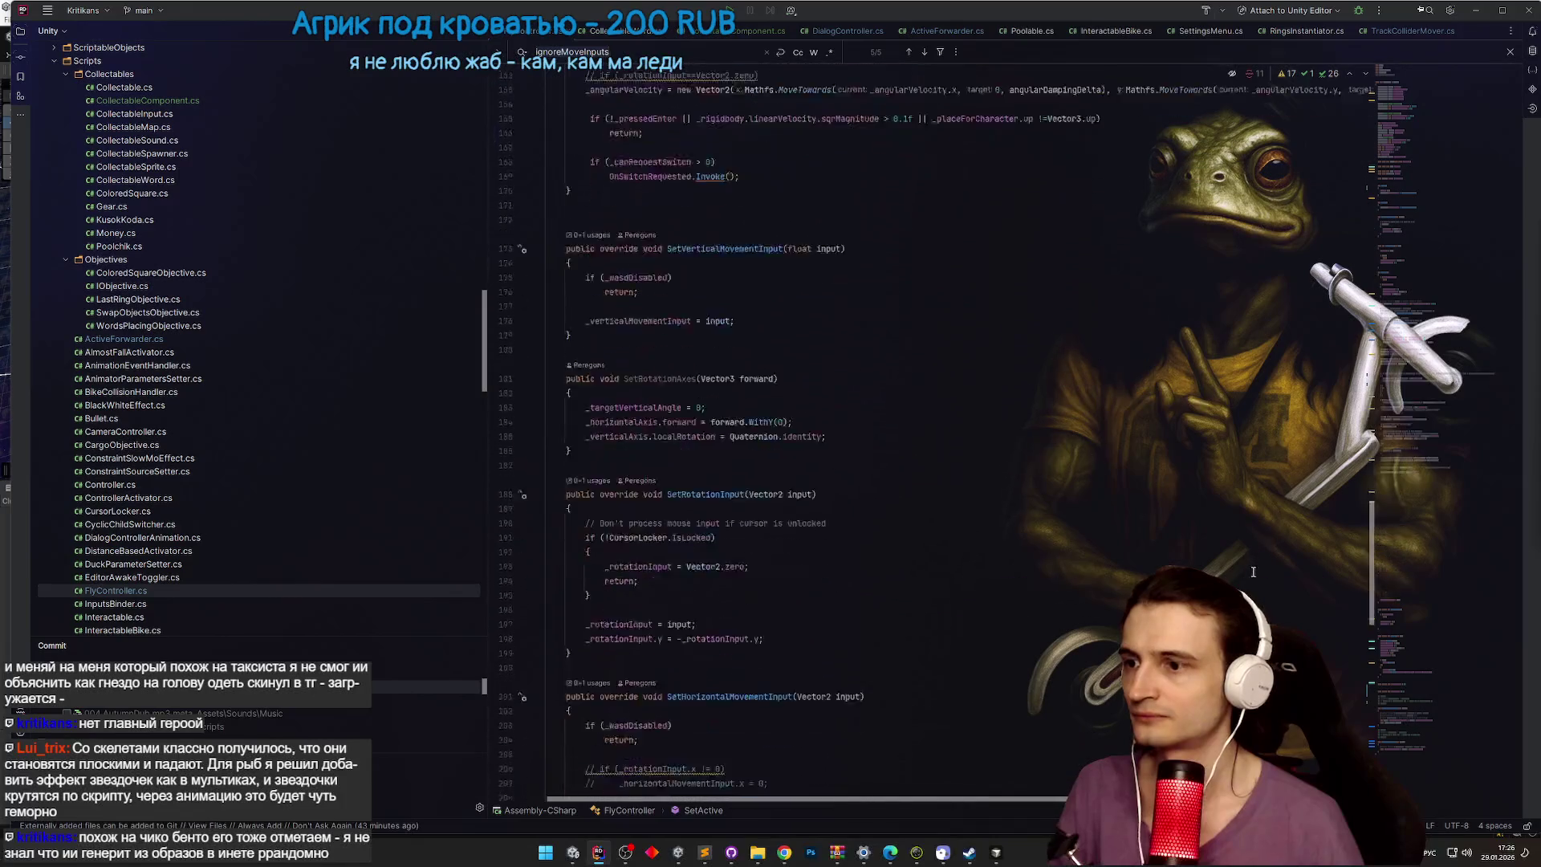
scroll(1251, 577, down, 3)
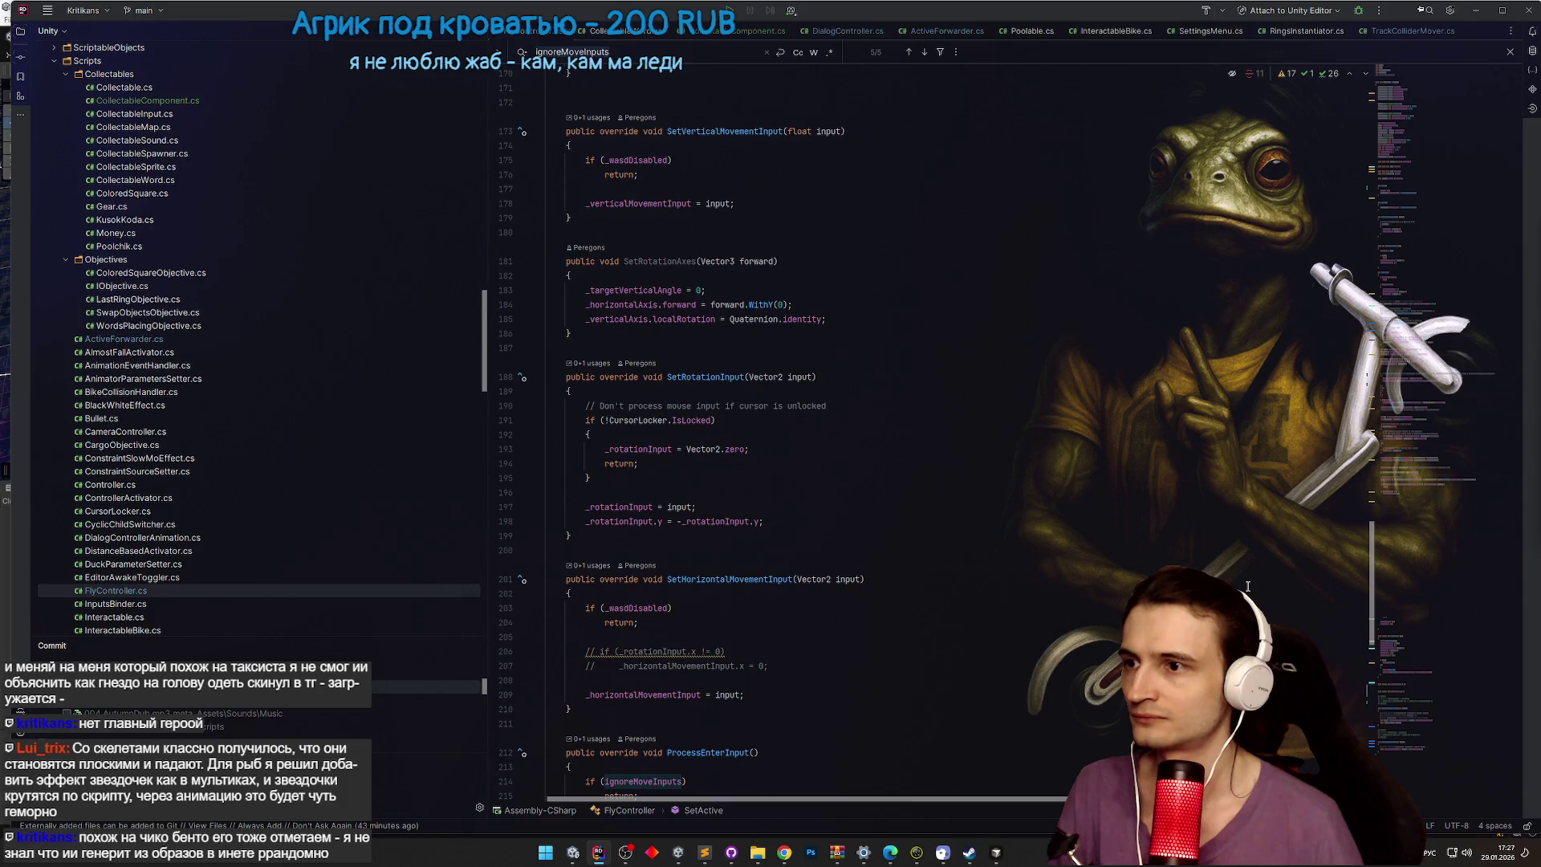
scroll(1247, 586, up, 20)
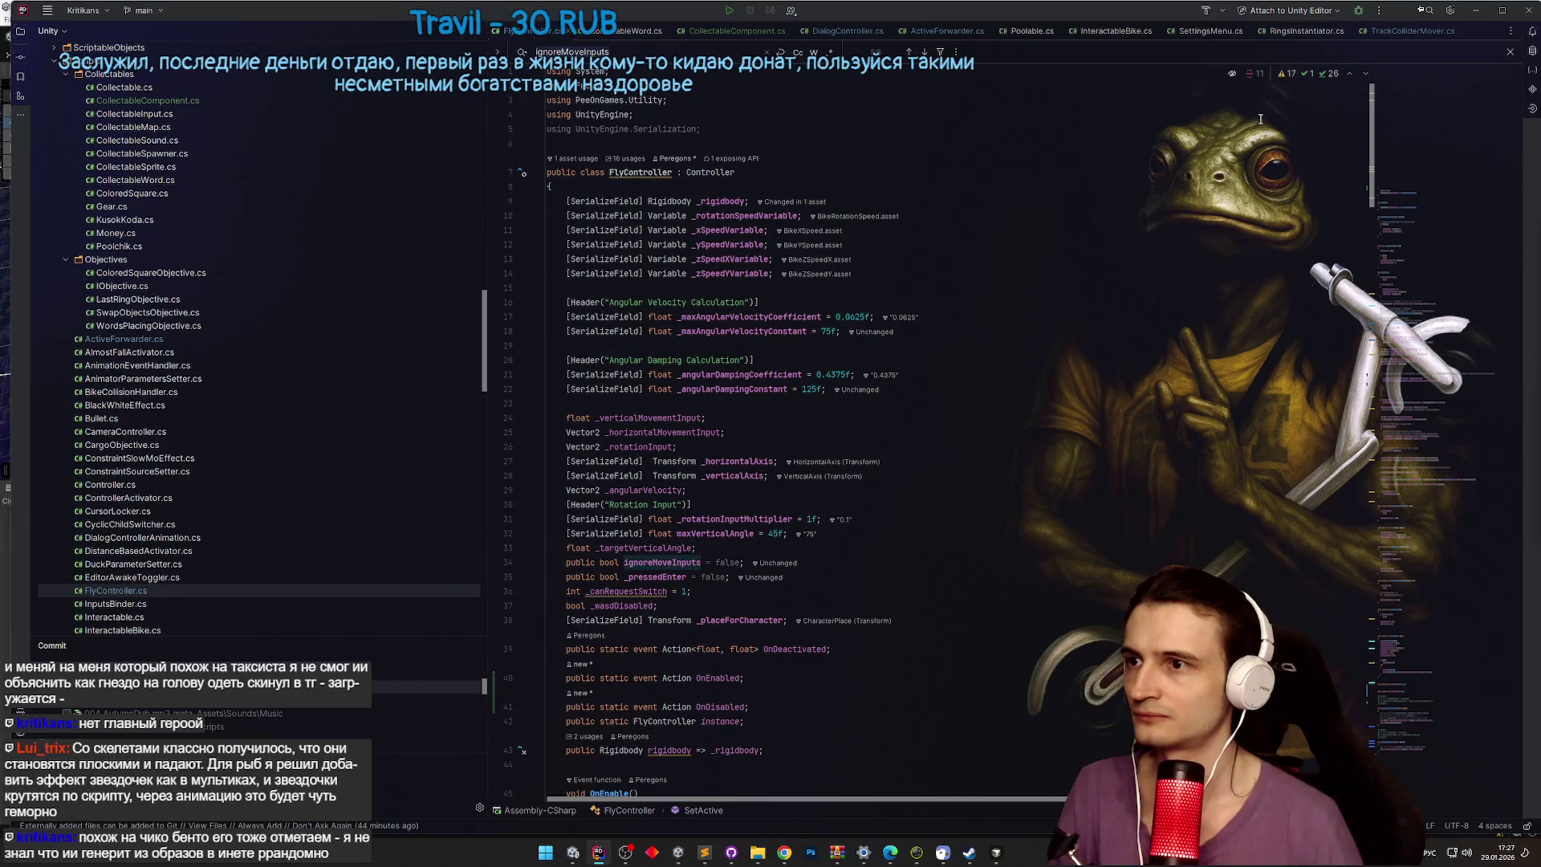
Step: Bring up Cursor and begin asking for a script that makes the selected rigidbody kinematic
click(1475, 10)
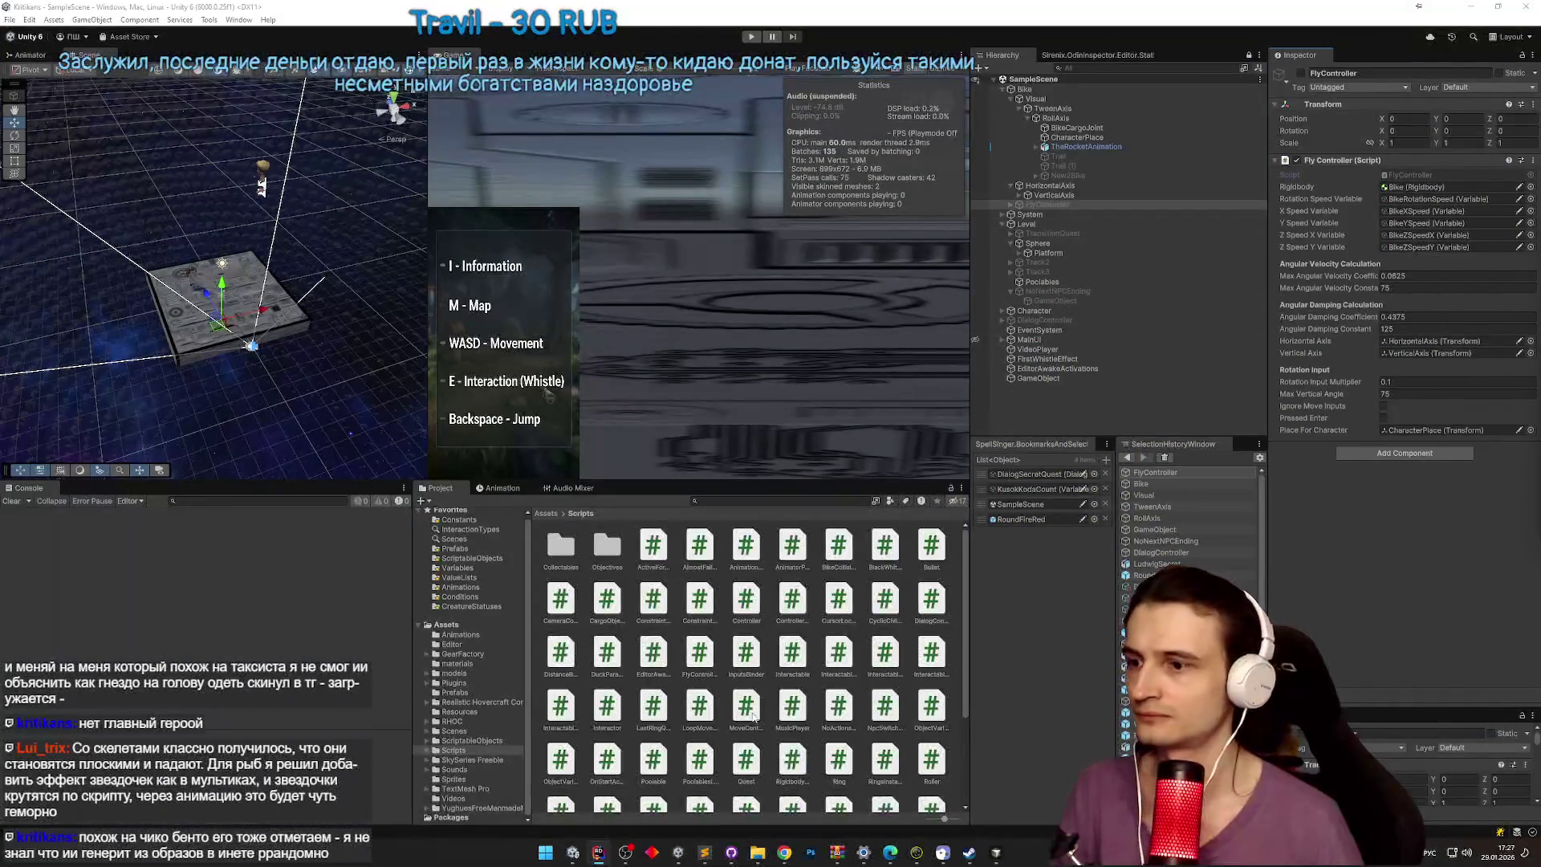
click(699, 854)
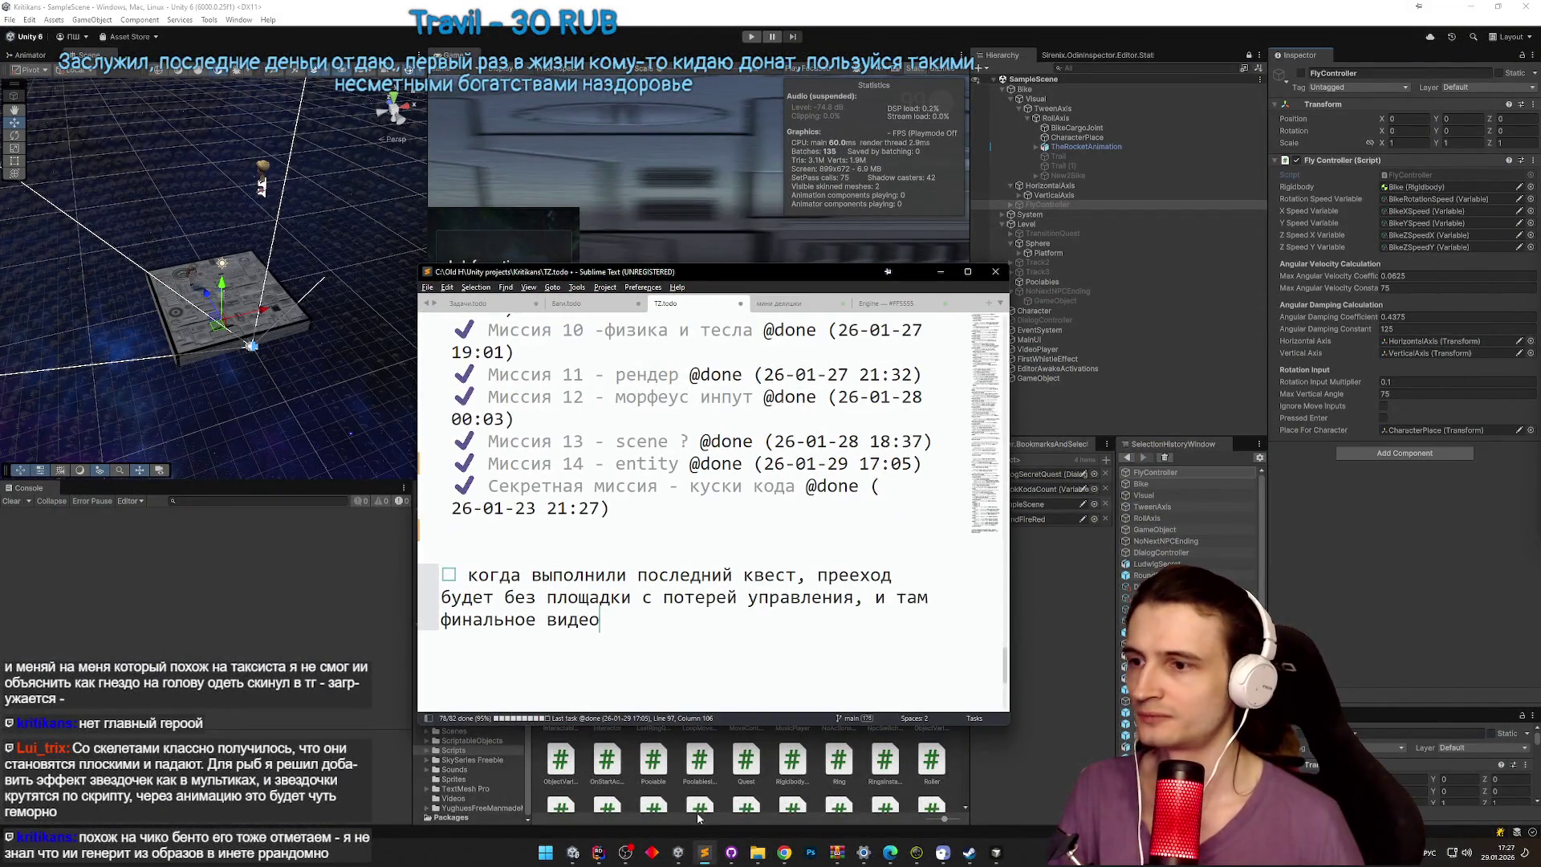
click(996, 852)
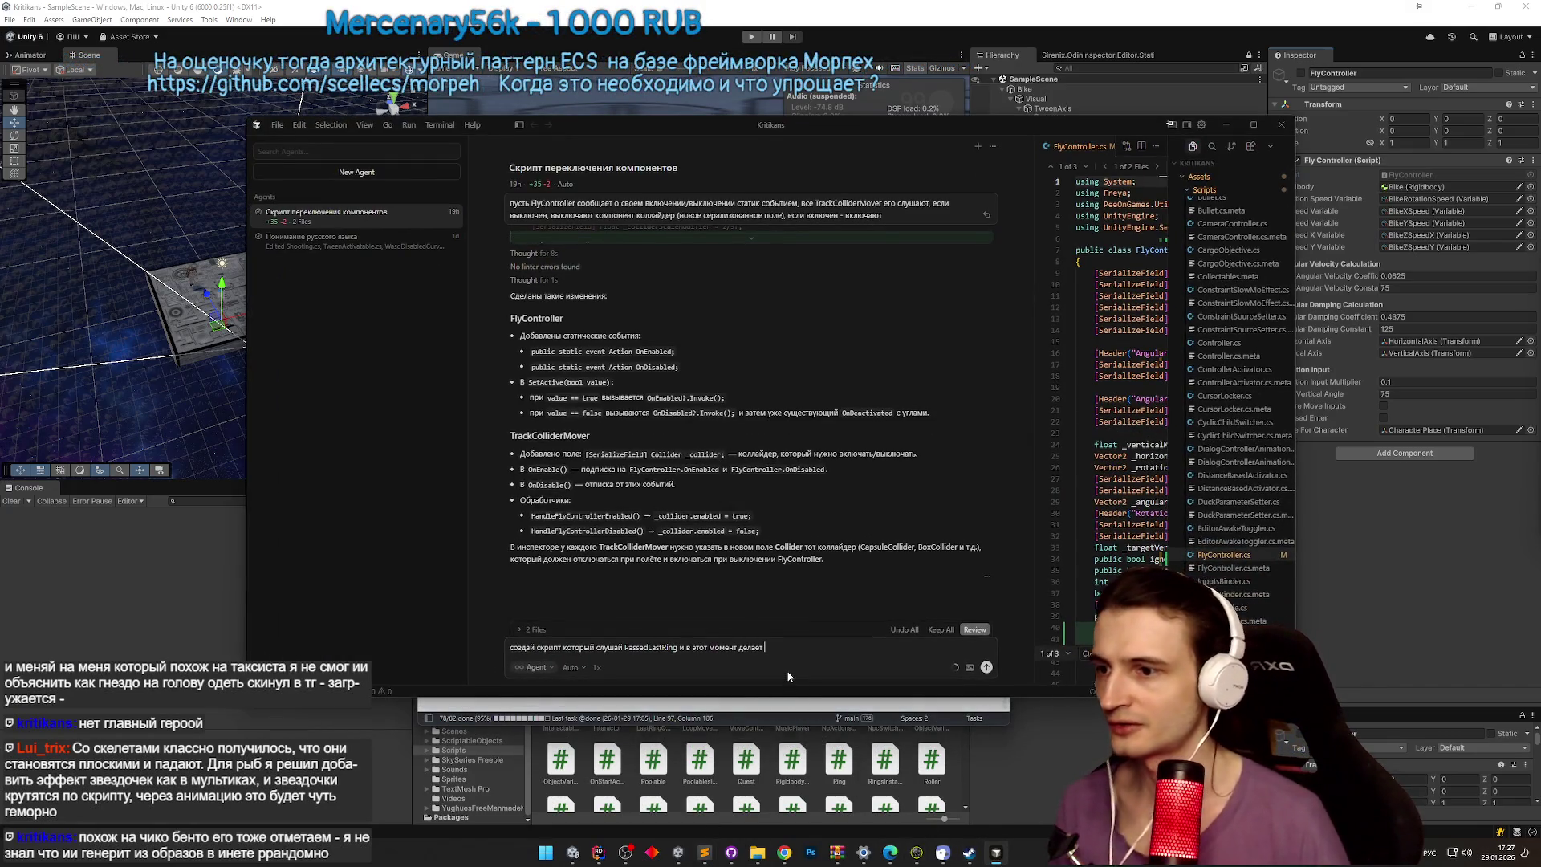
text(выбранные)
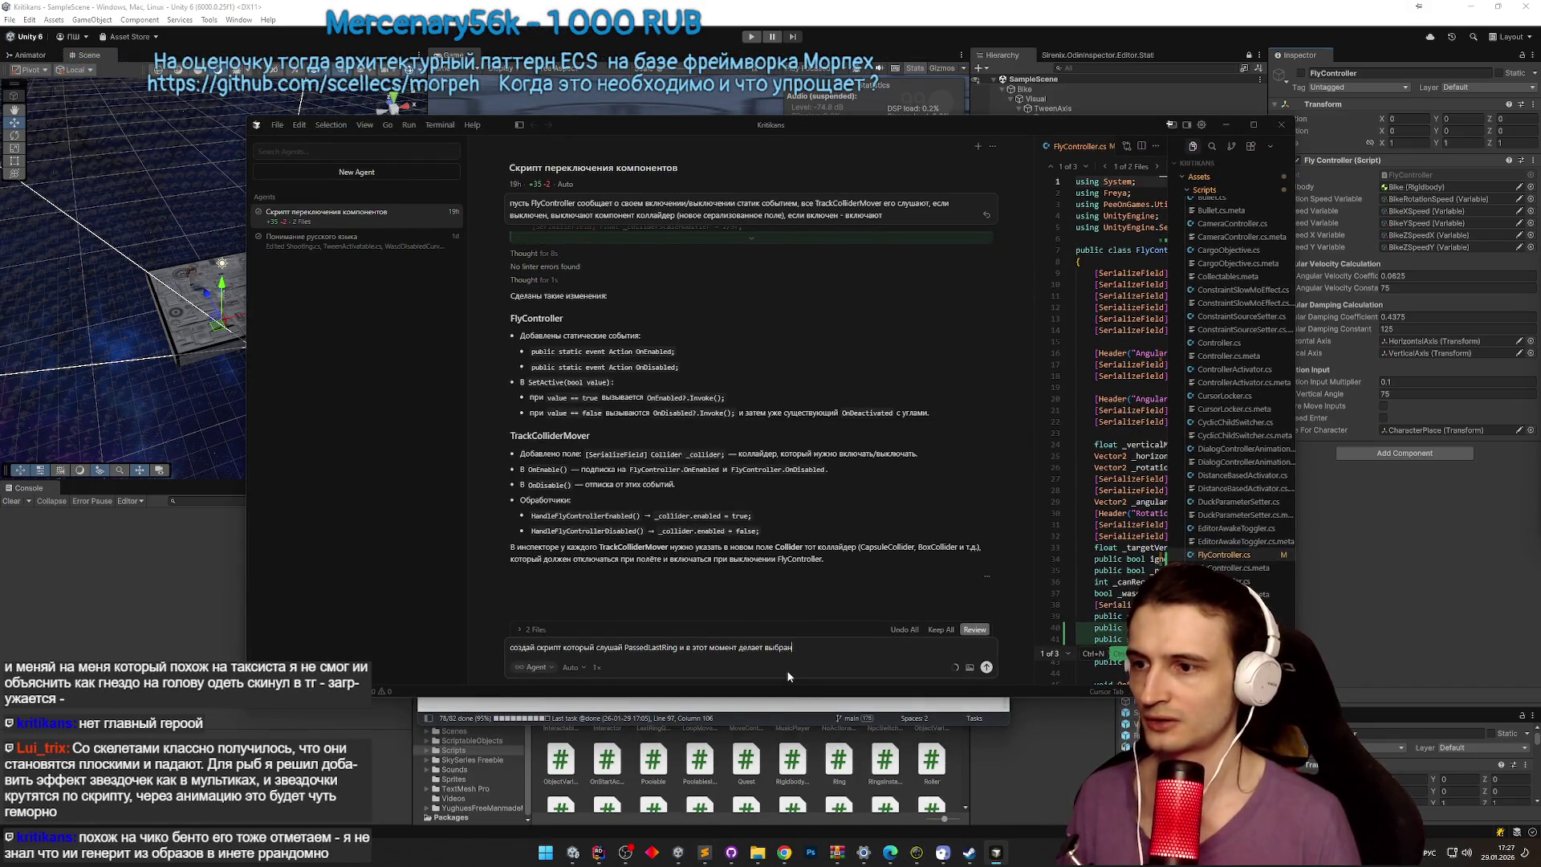
key(alt+shift)
text( rb)
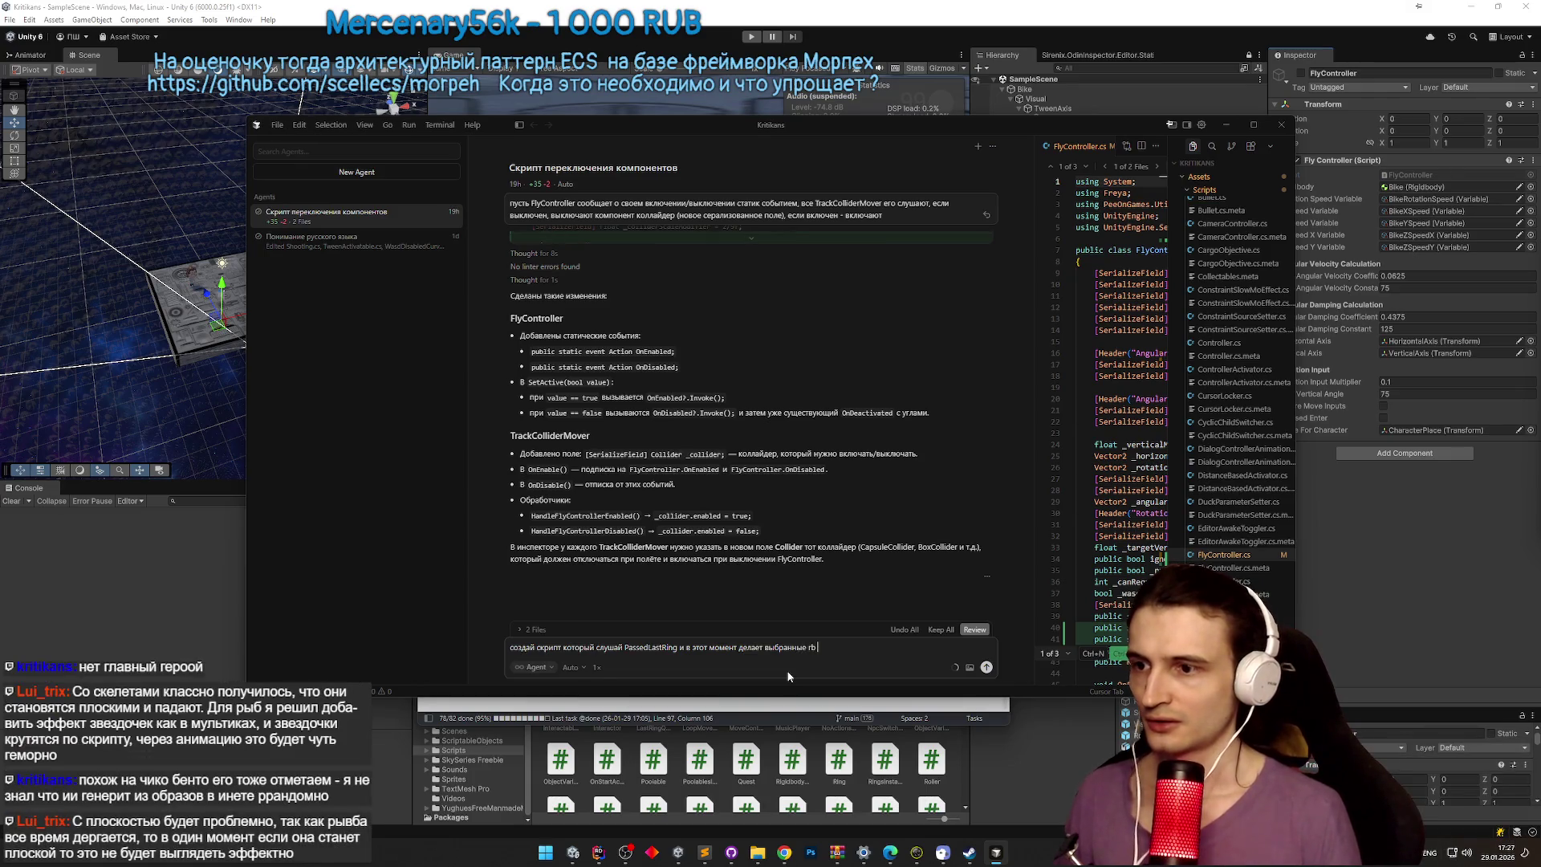
text(j)
text(igi)
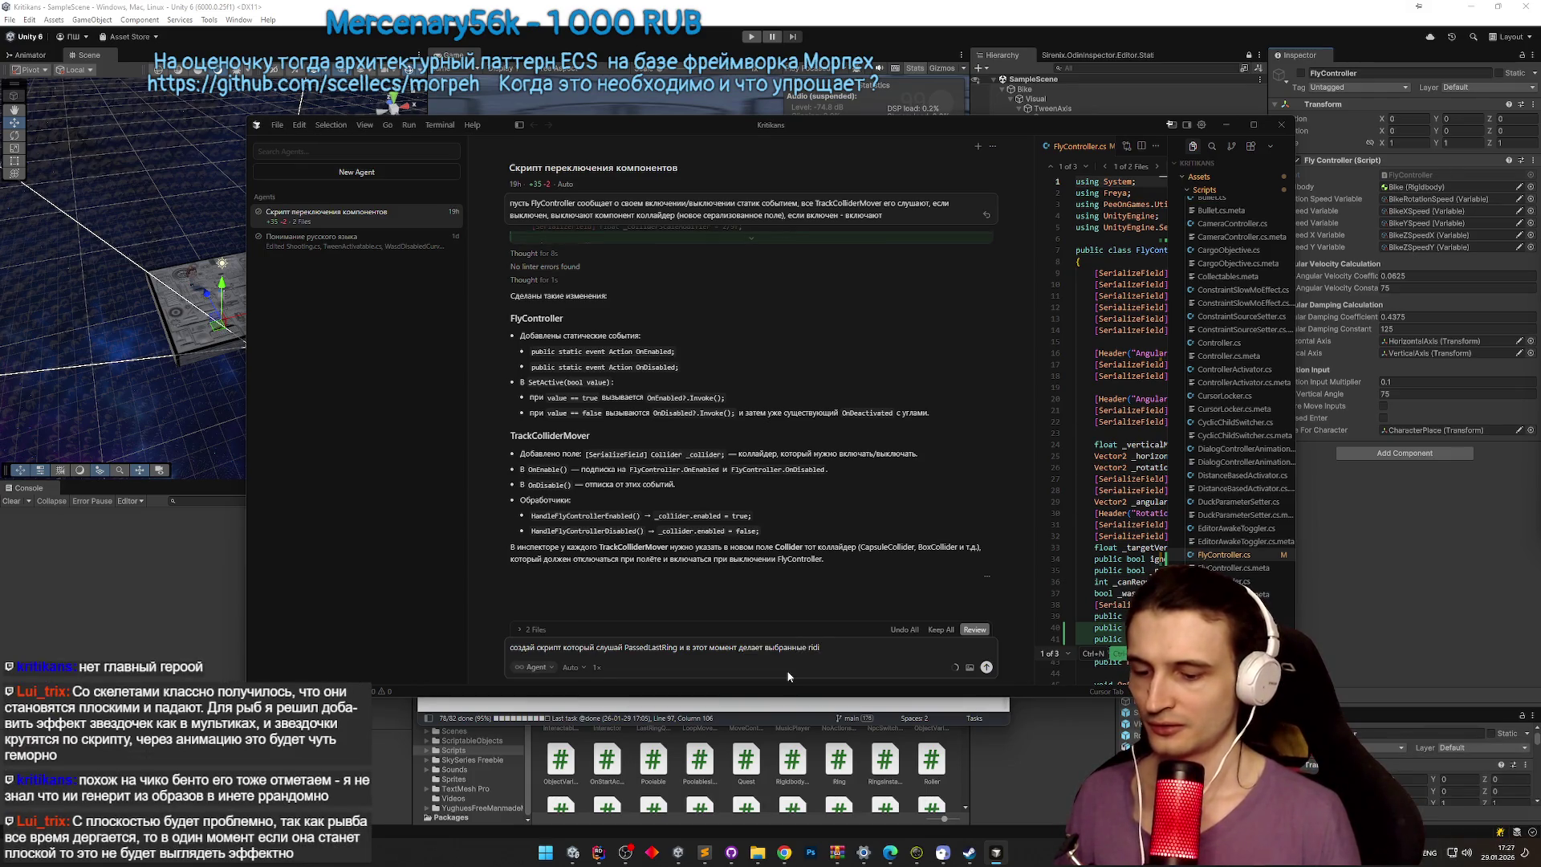
text(db)
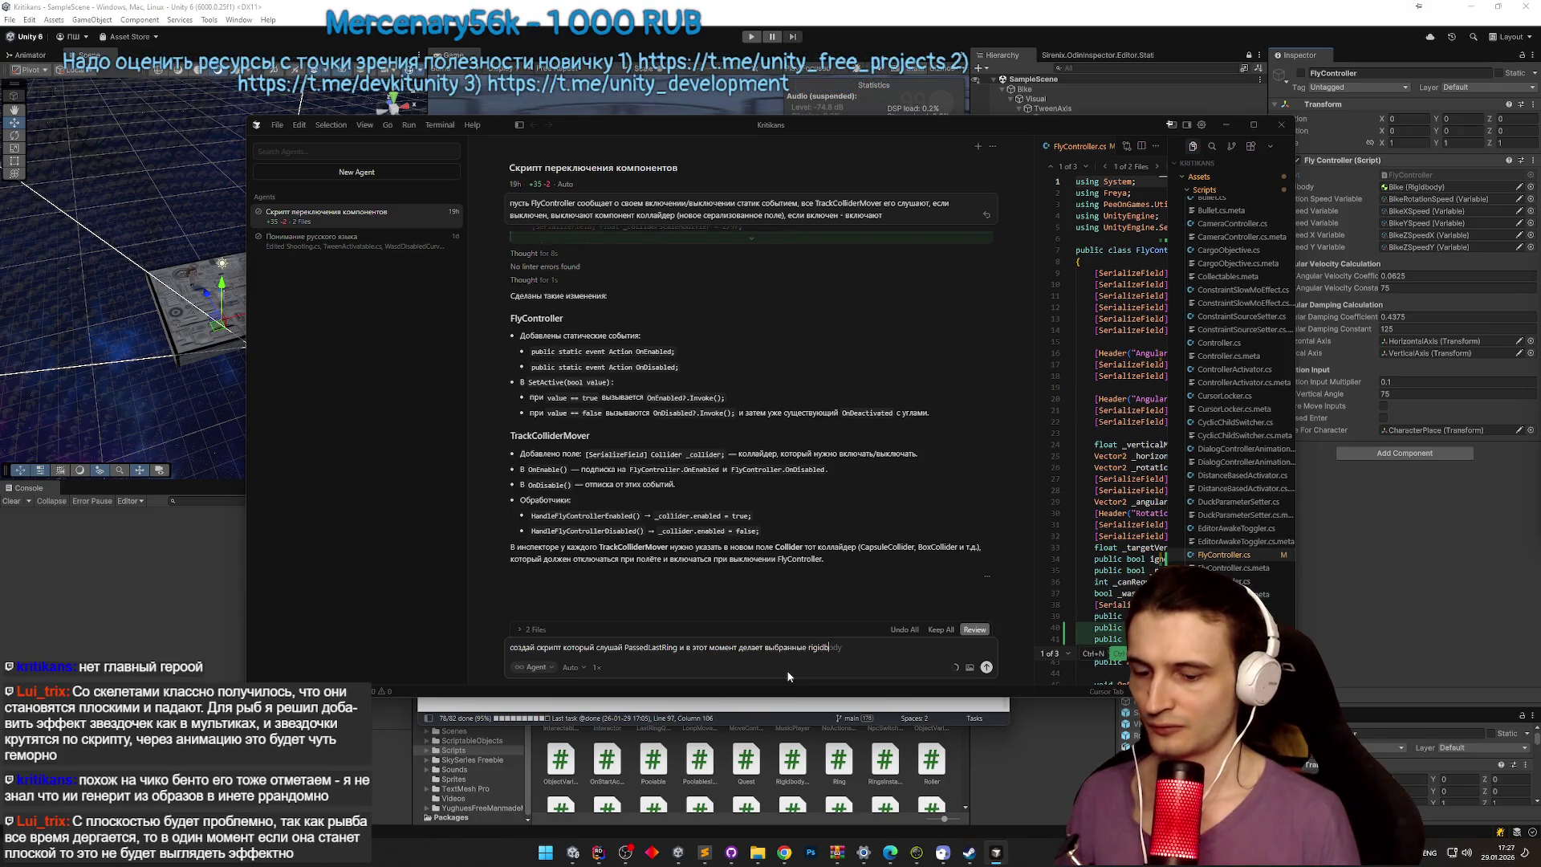
text( к)
text(tic, включае)
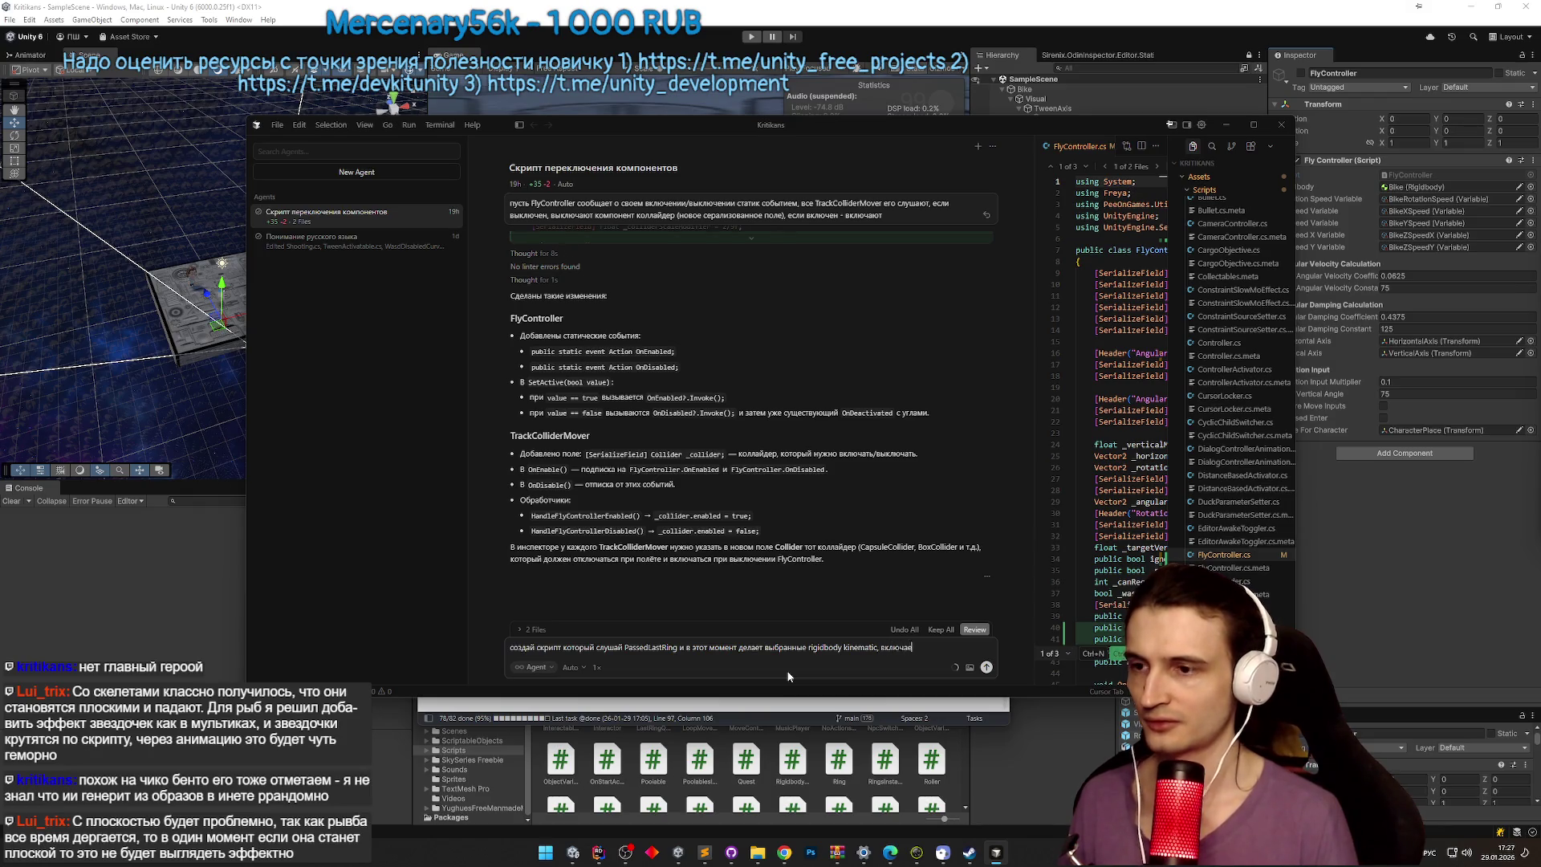
text(т)
key(alt+shift)
text( anima)
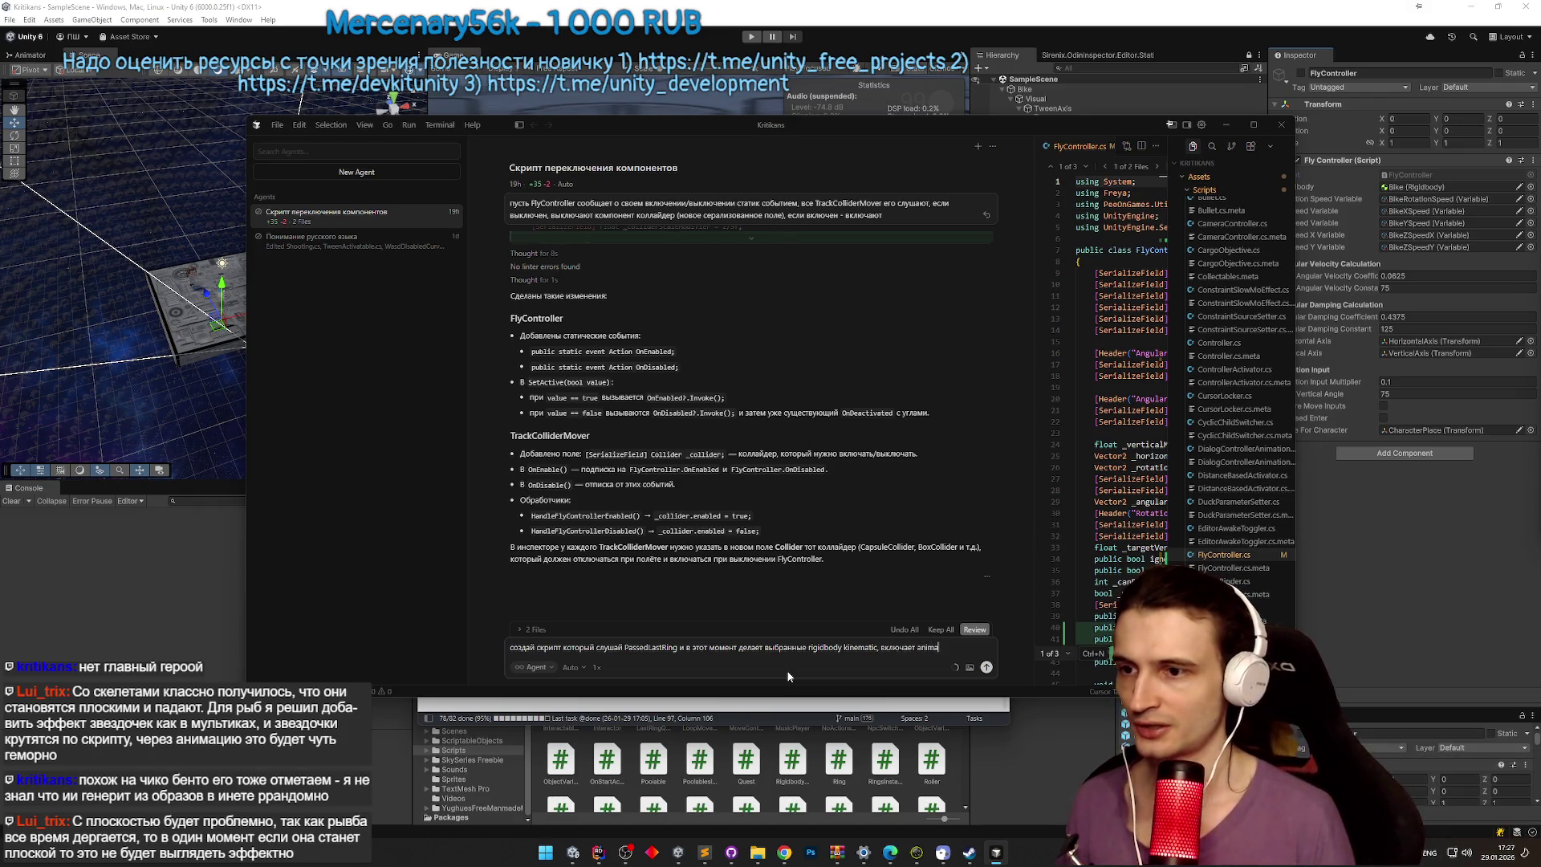
text(tion)
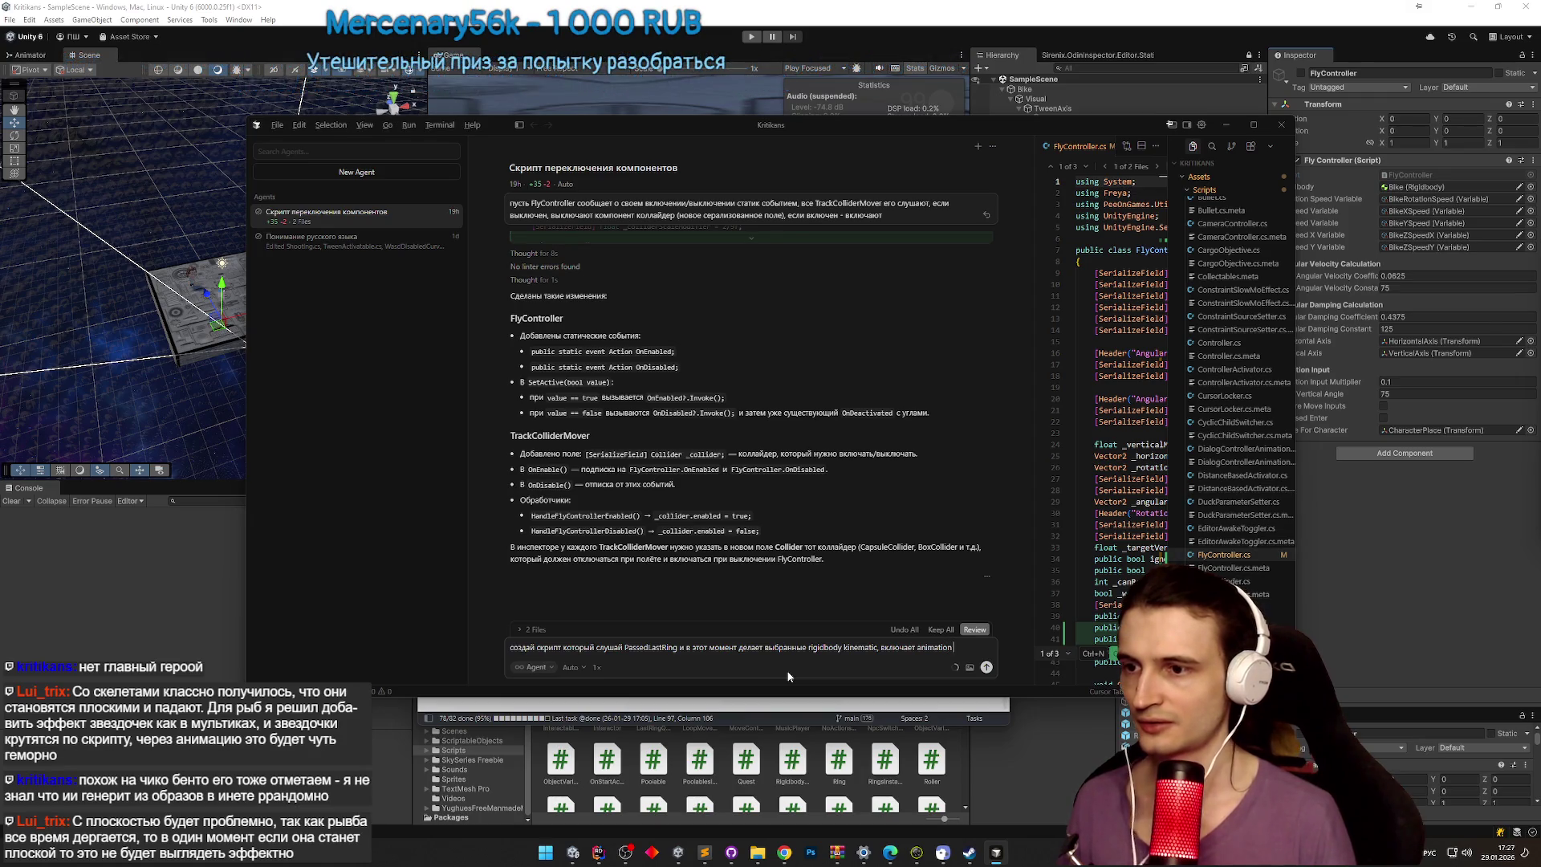
Step: Finish the request to play a serialized animation and shake the chosen transform, and send it
key(alt+shift)
key(BackSpace)
text(начинает про)
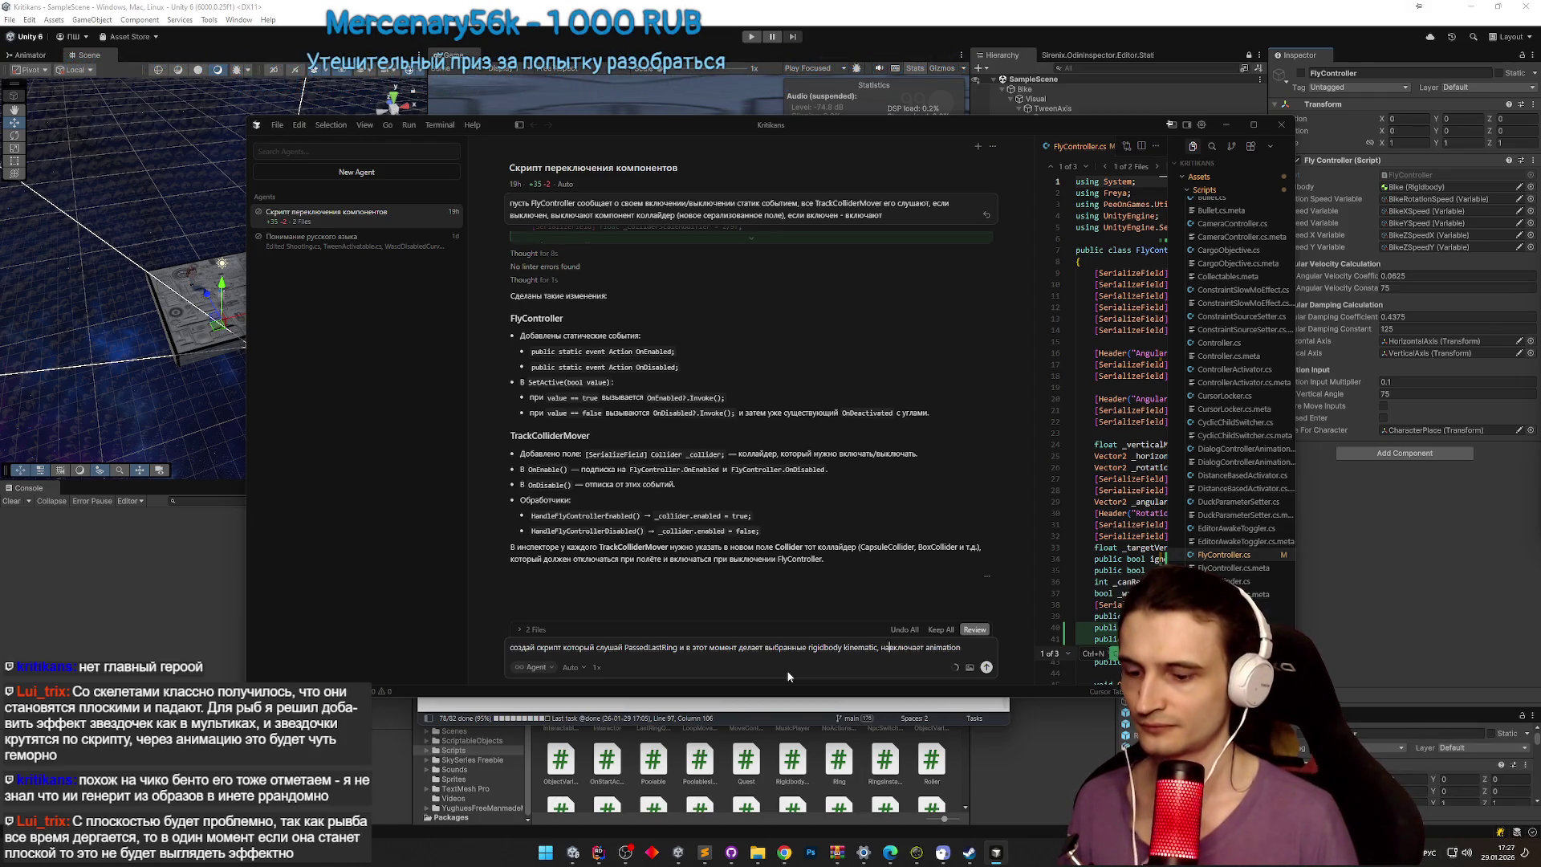
text(игрывать в)
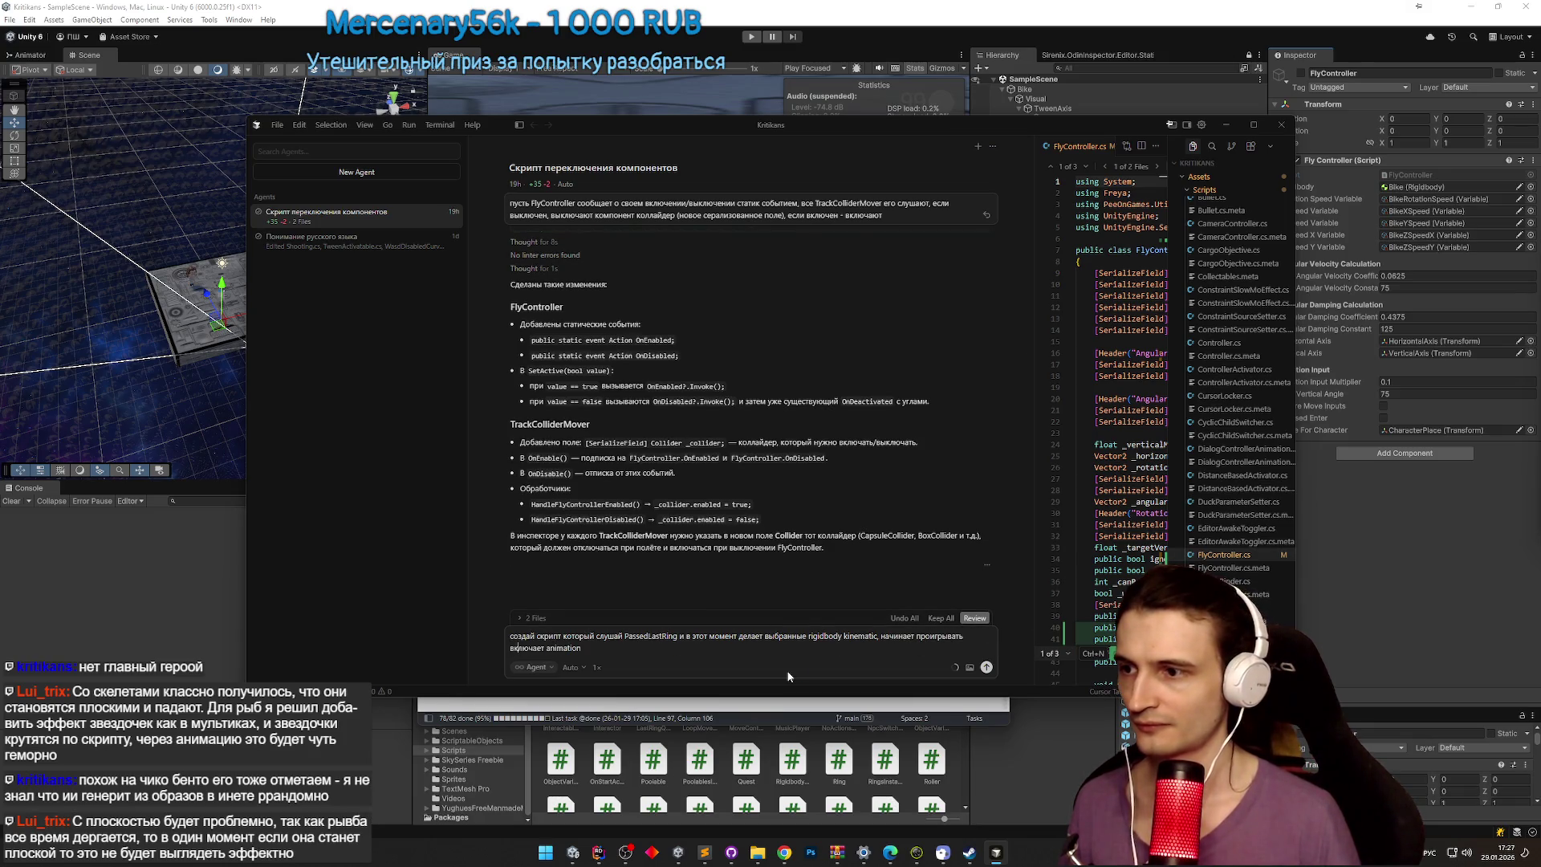
key(ctrl+BackSpace)
text(сер)
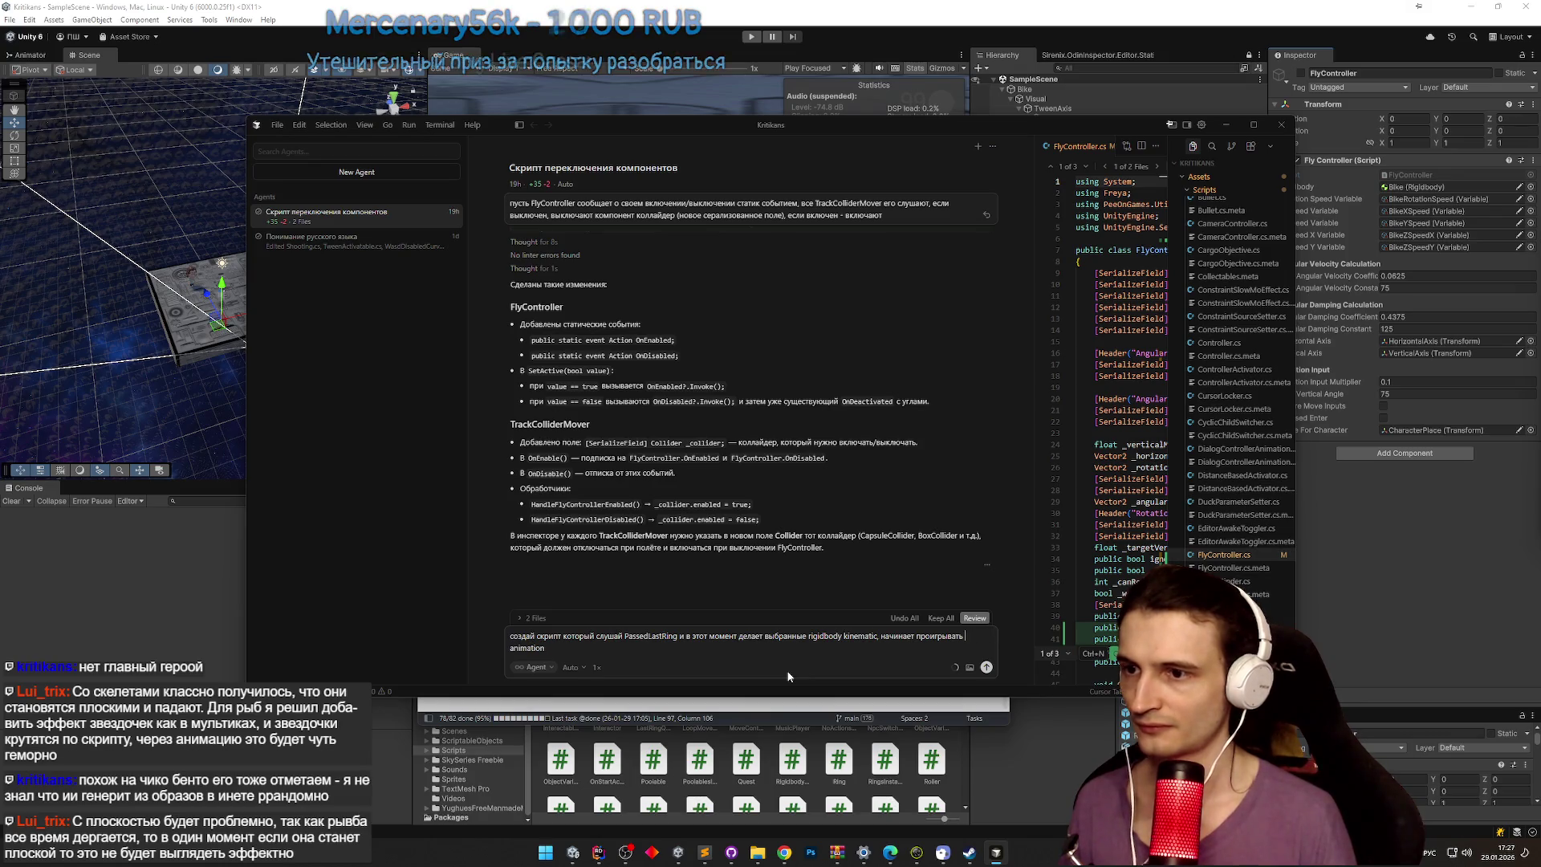
text(иализованный animation)
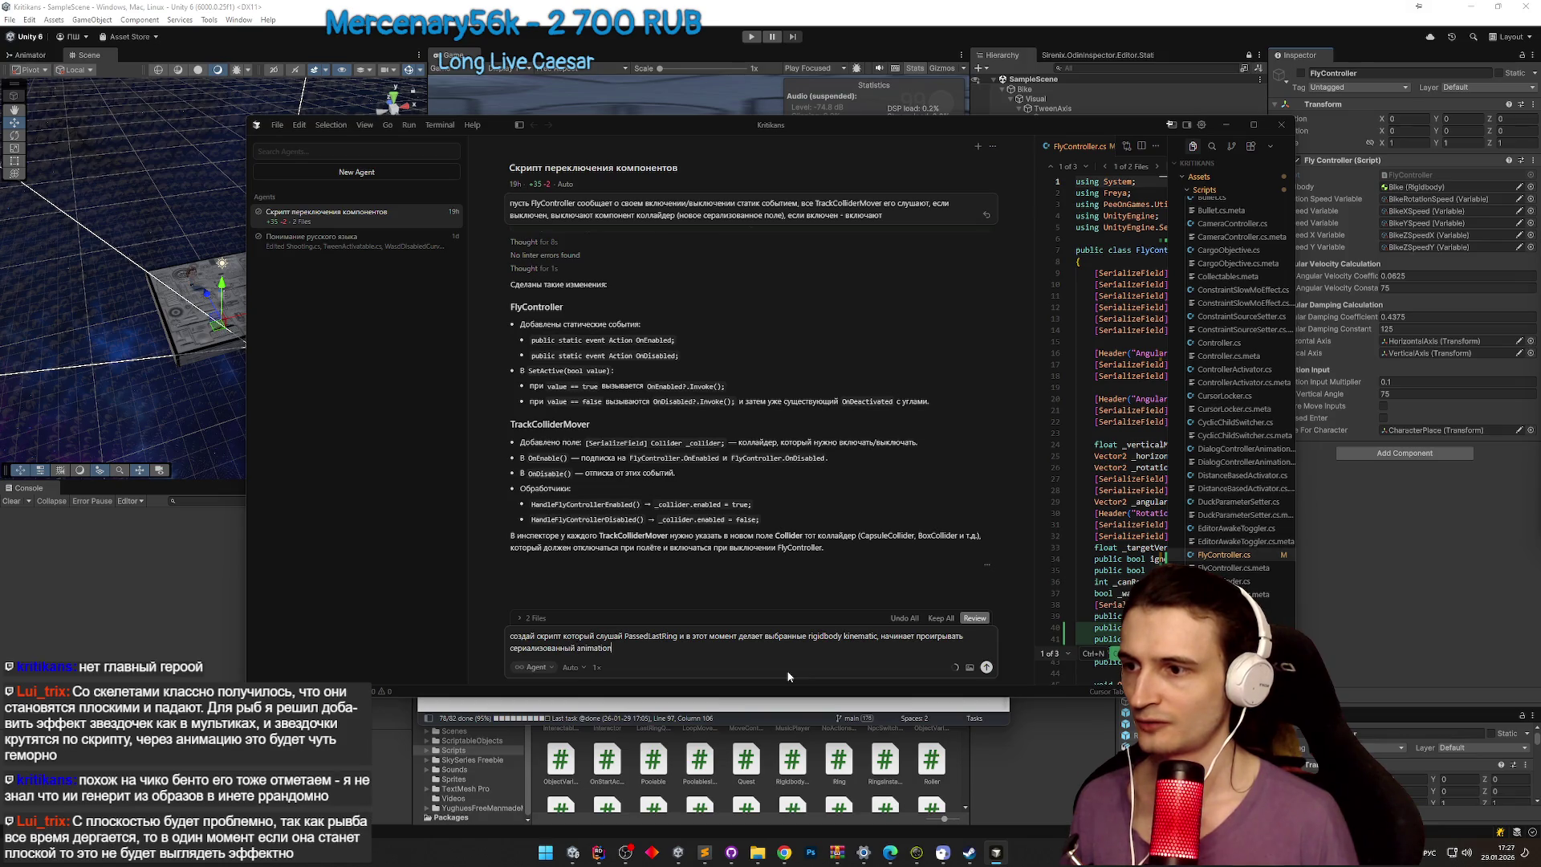
text(, )
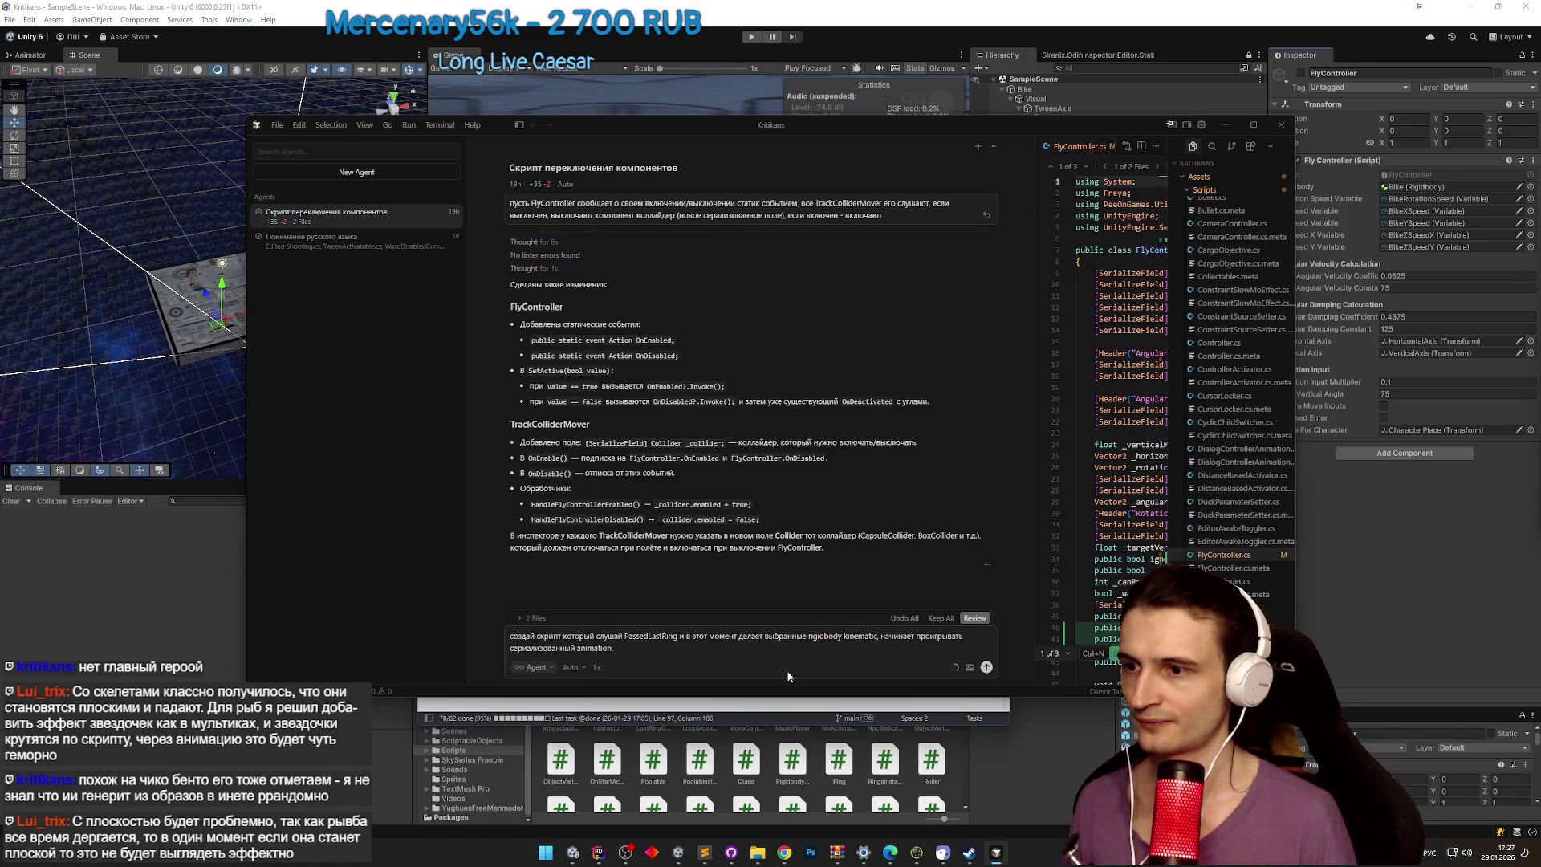
text(дает)
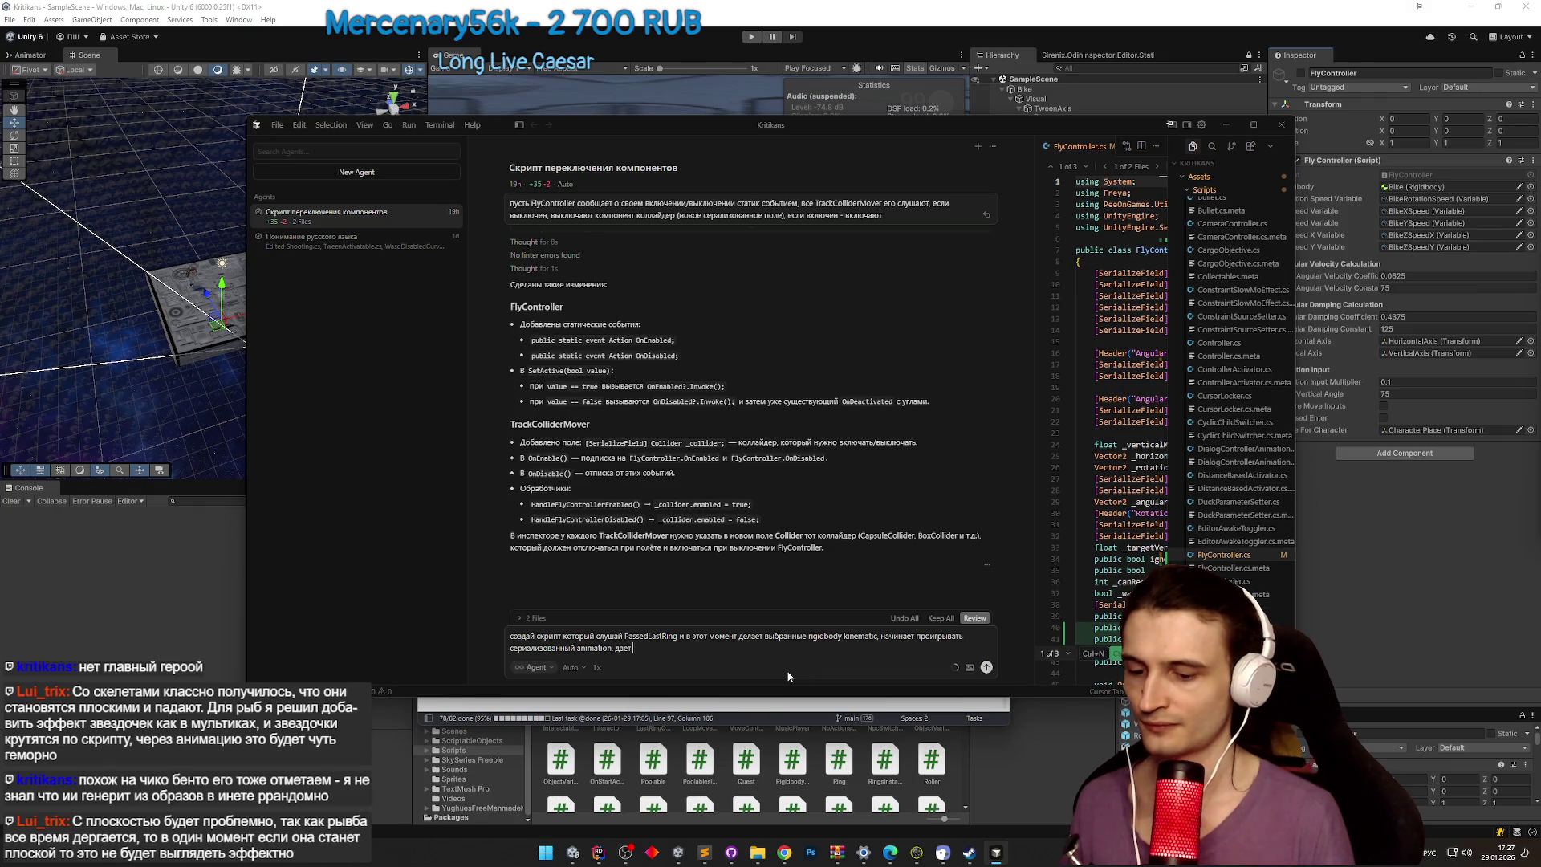
text( трансфор)
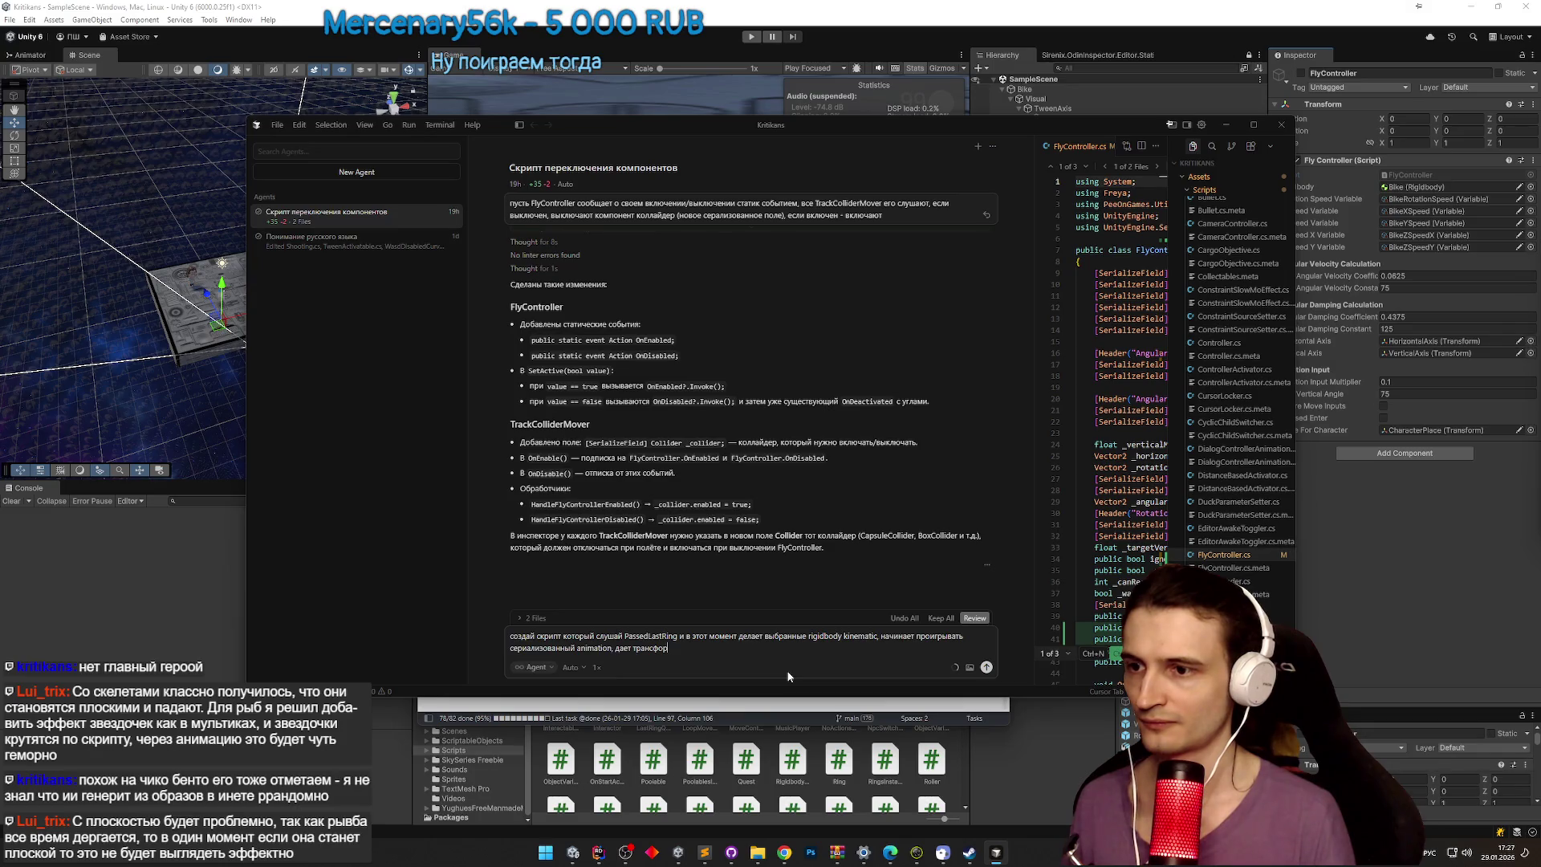
key(BackSpace)
key(BackSpace)
key(BackSpace)
key(BackSpace)
key(BackSpace)
key(BackSpace)
key(BackSpace)
key(BackSpace)
text(выбра)
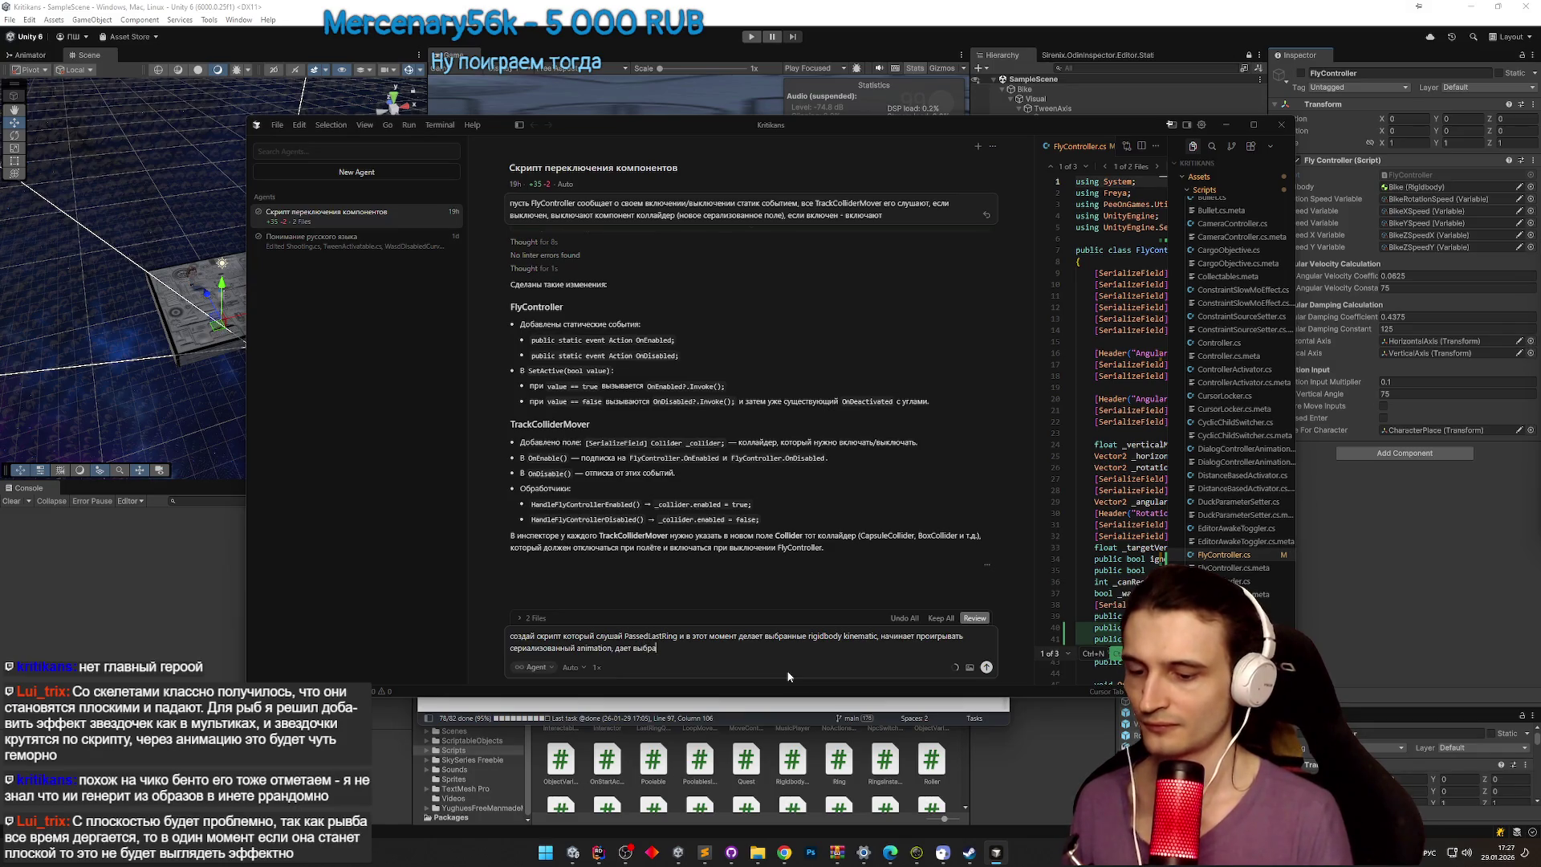
text(нному трансорму твин тряски на определенное время)
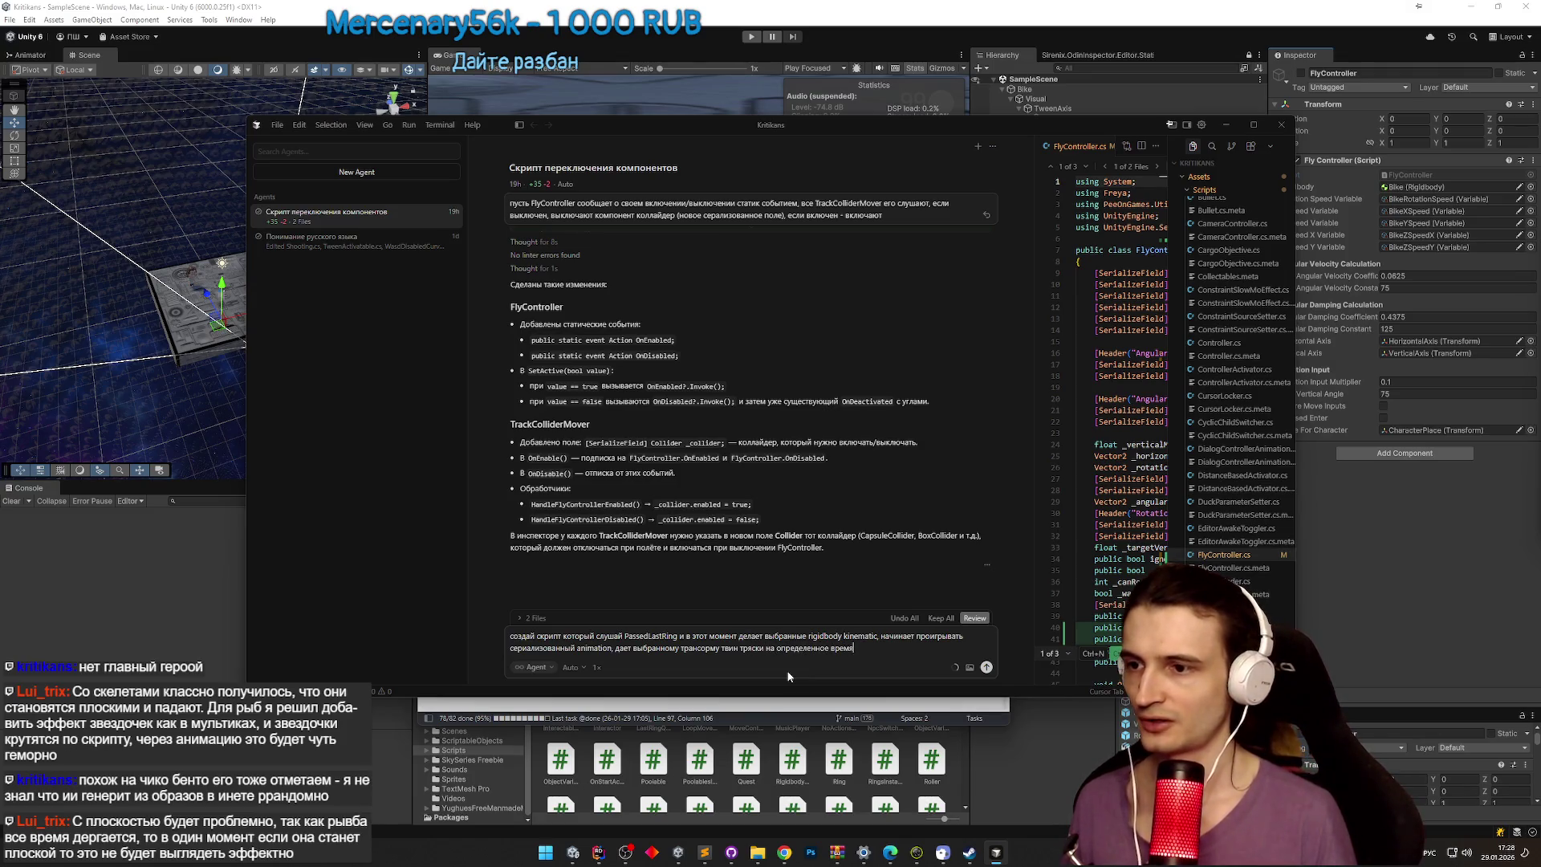
key(Return)
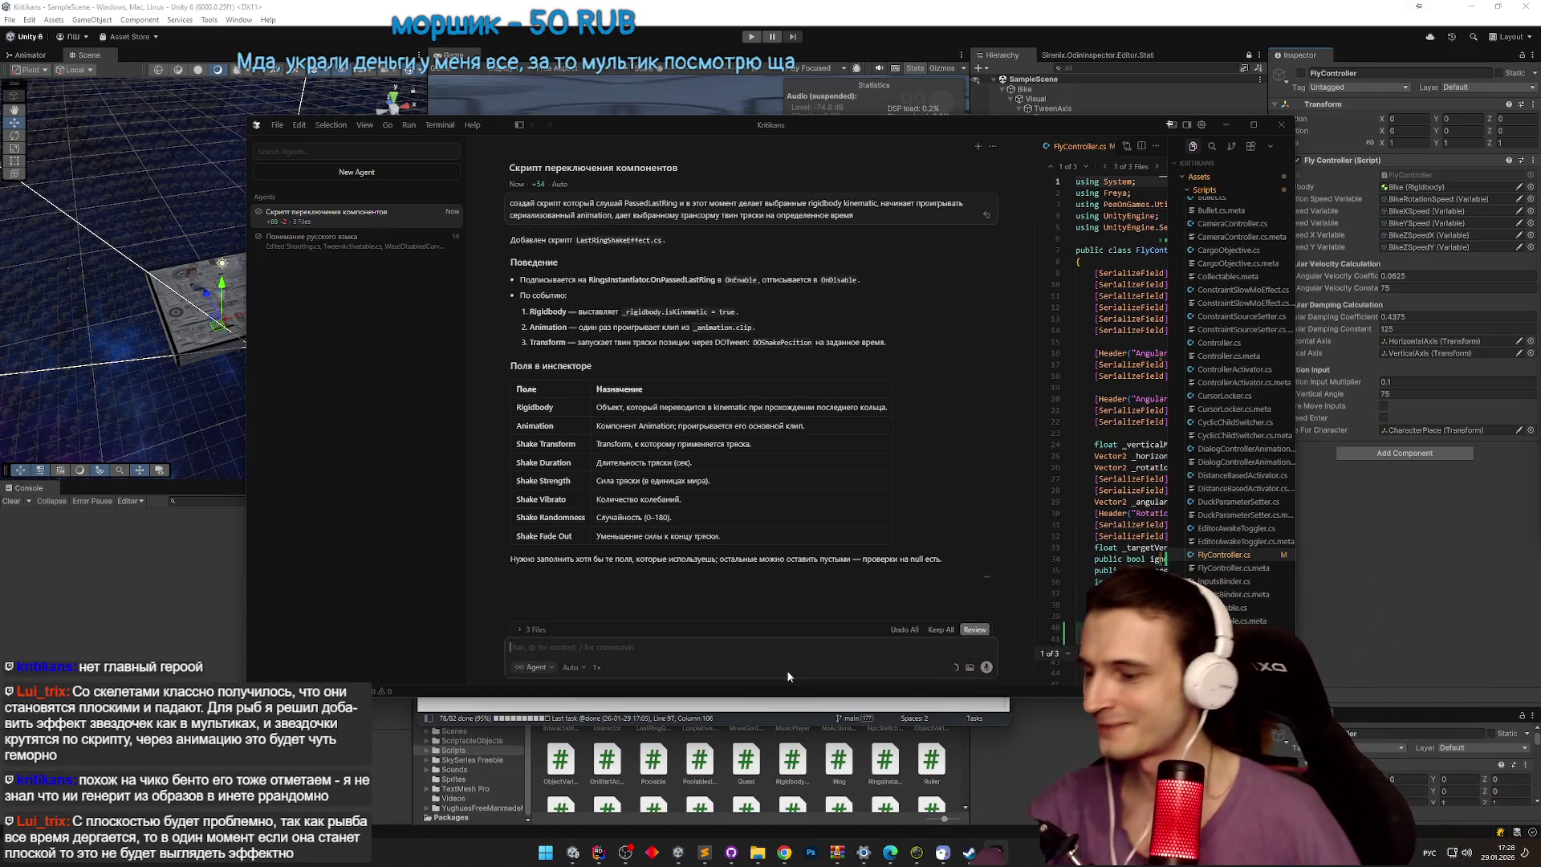
key(alt+Tab)
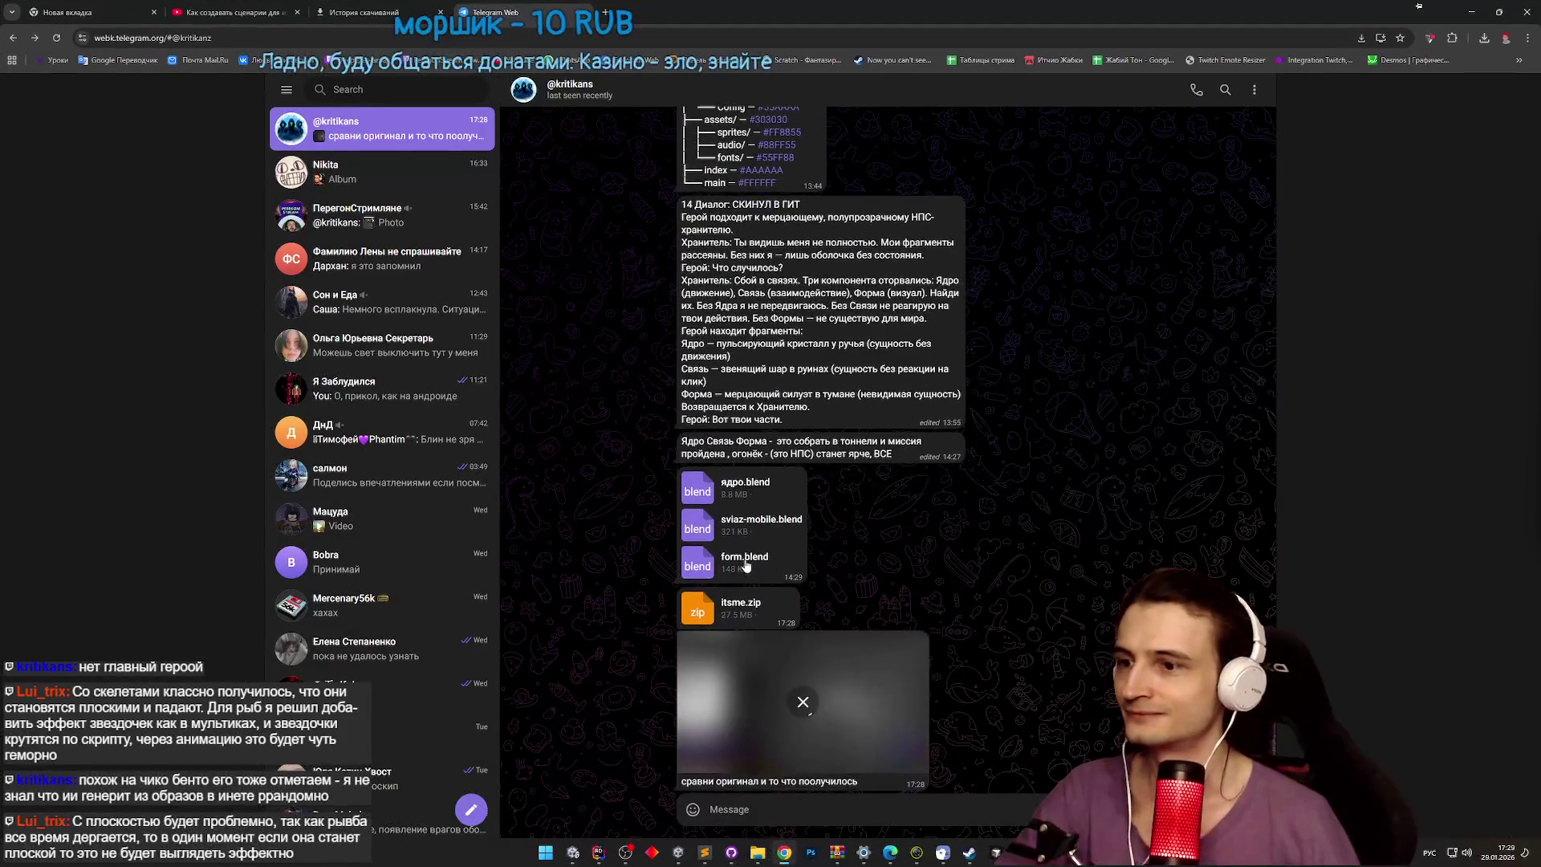
click(807, 688)
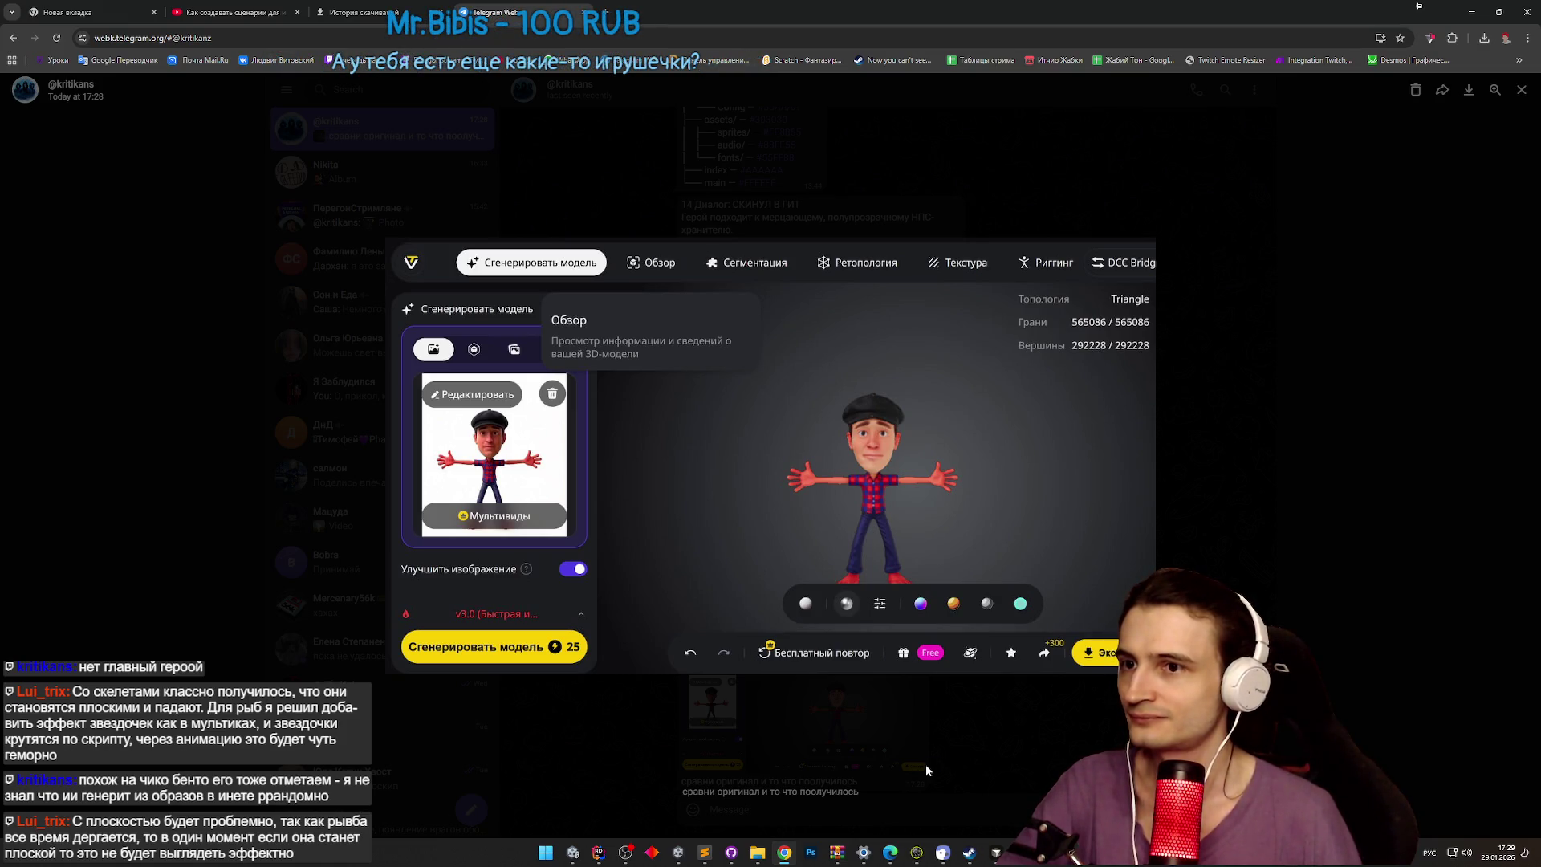
click(926, 764)
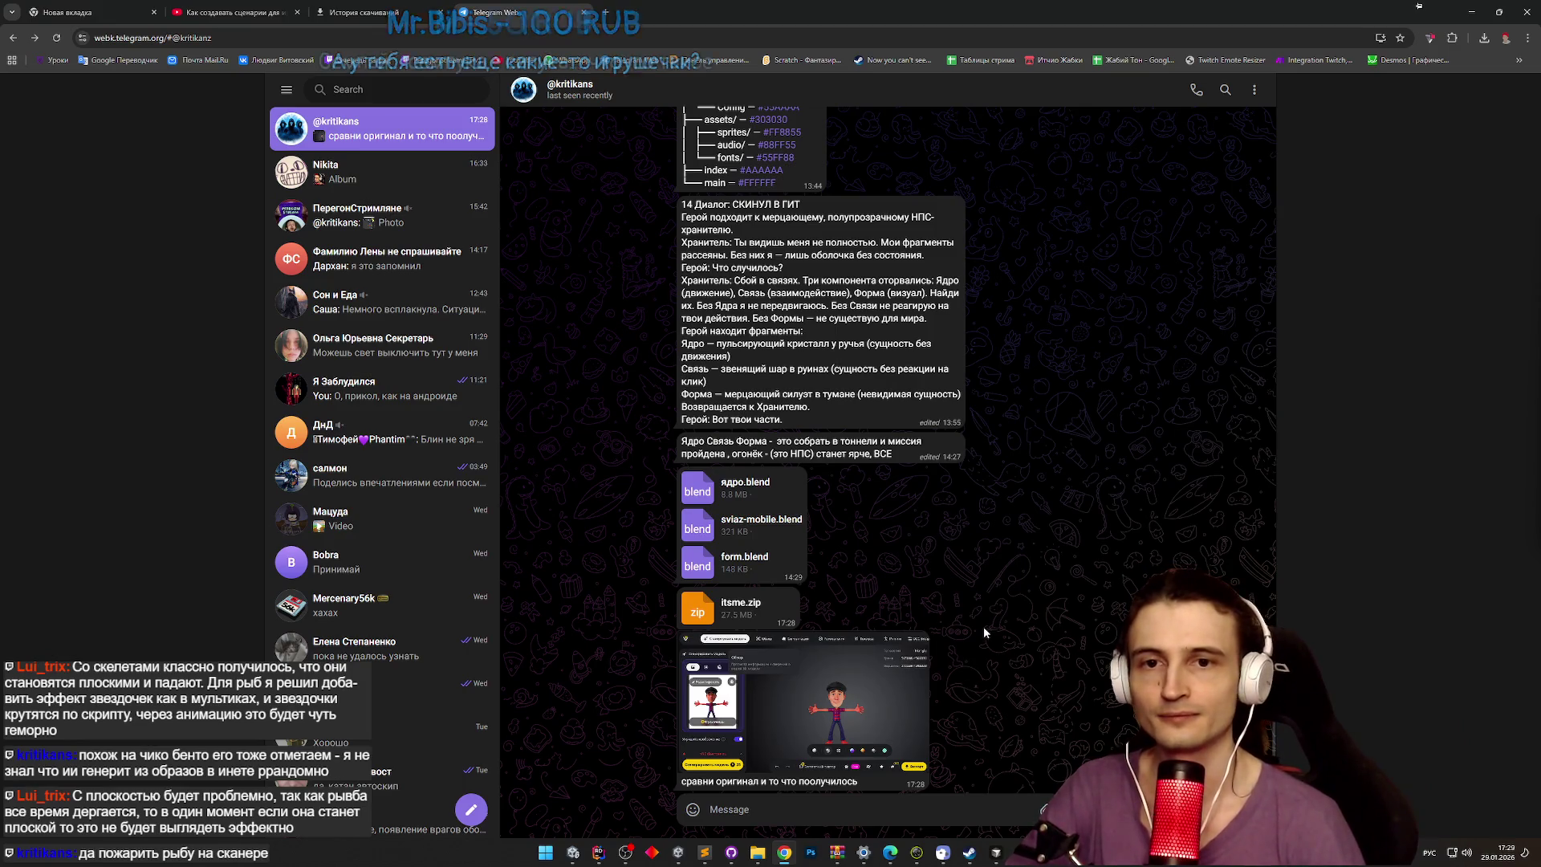
click(1474, 13)
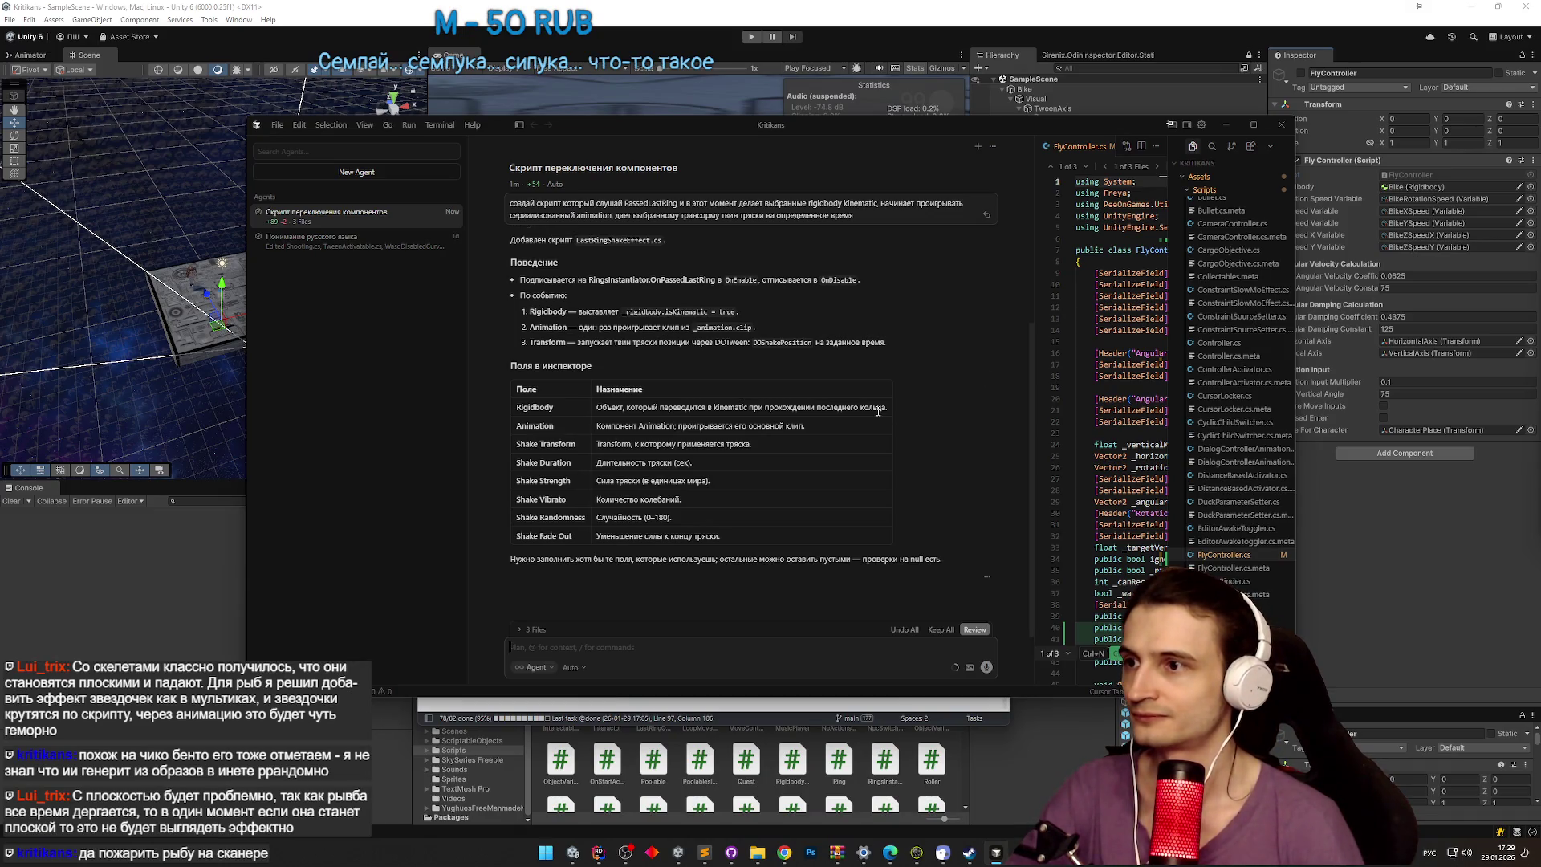
Step: Review the agent's reply, then minimize the code editor and notes windows to reveal Unity
scroll(983, 400, up, 1)
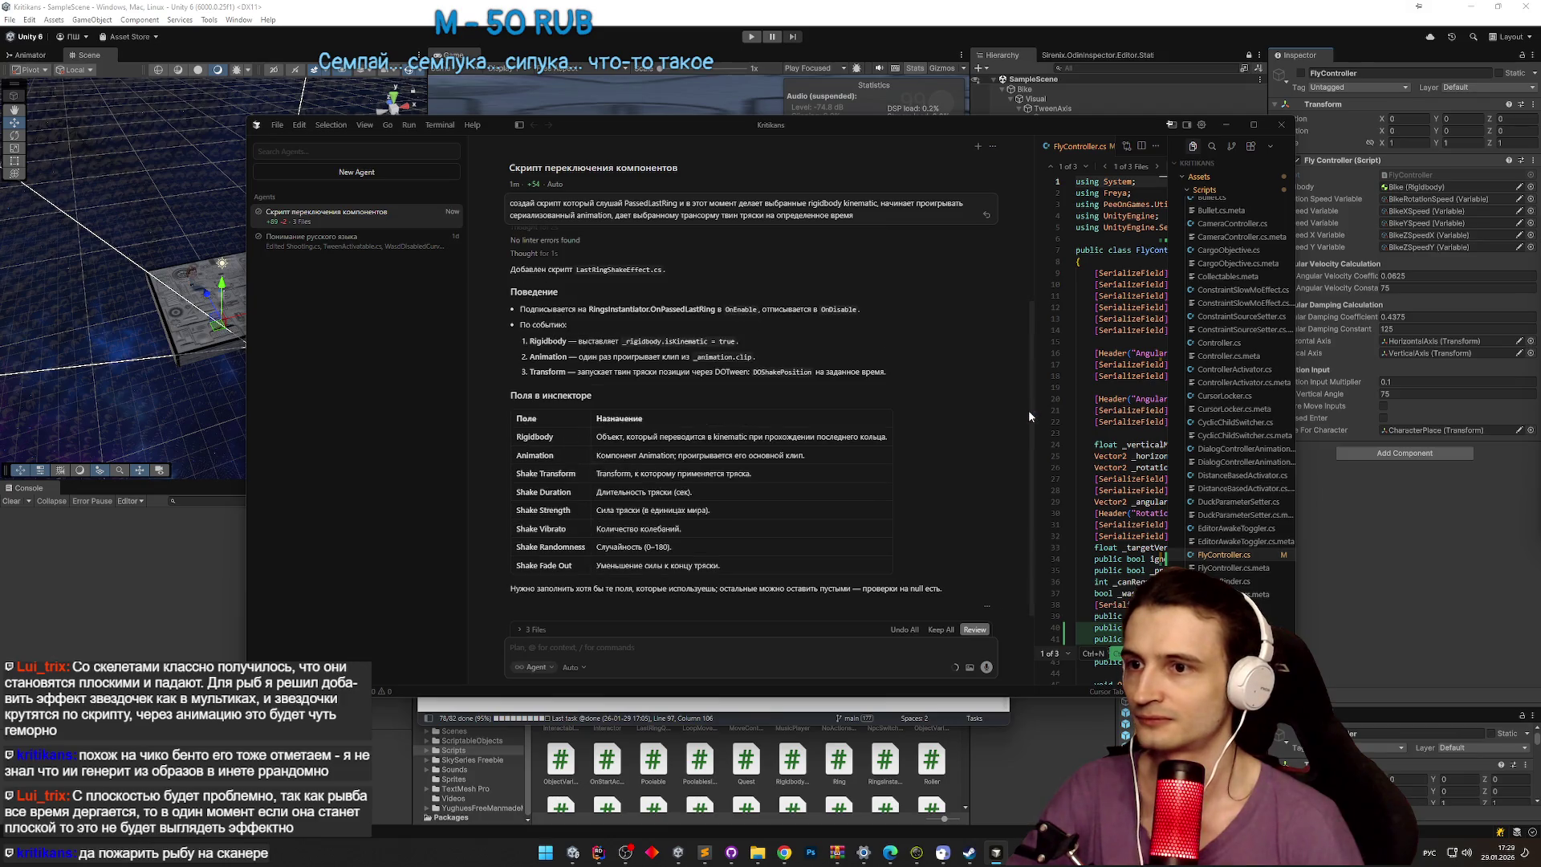
mouse_move(1031, 377)
mouse_down()
mouse_move(1022, 225)
mouse_move(1041, 278)
mouse_move(999, 589)
mouse_up()
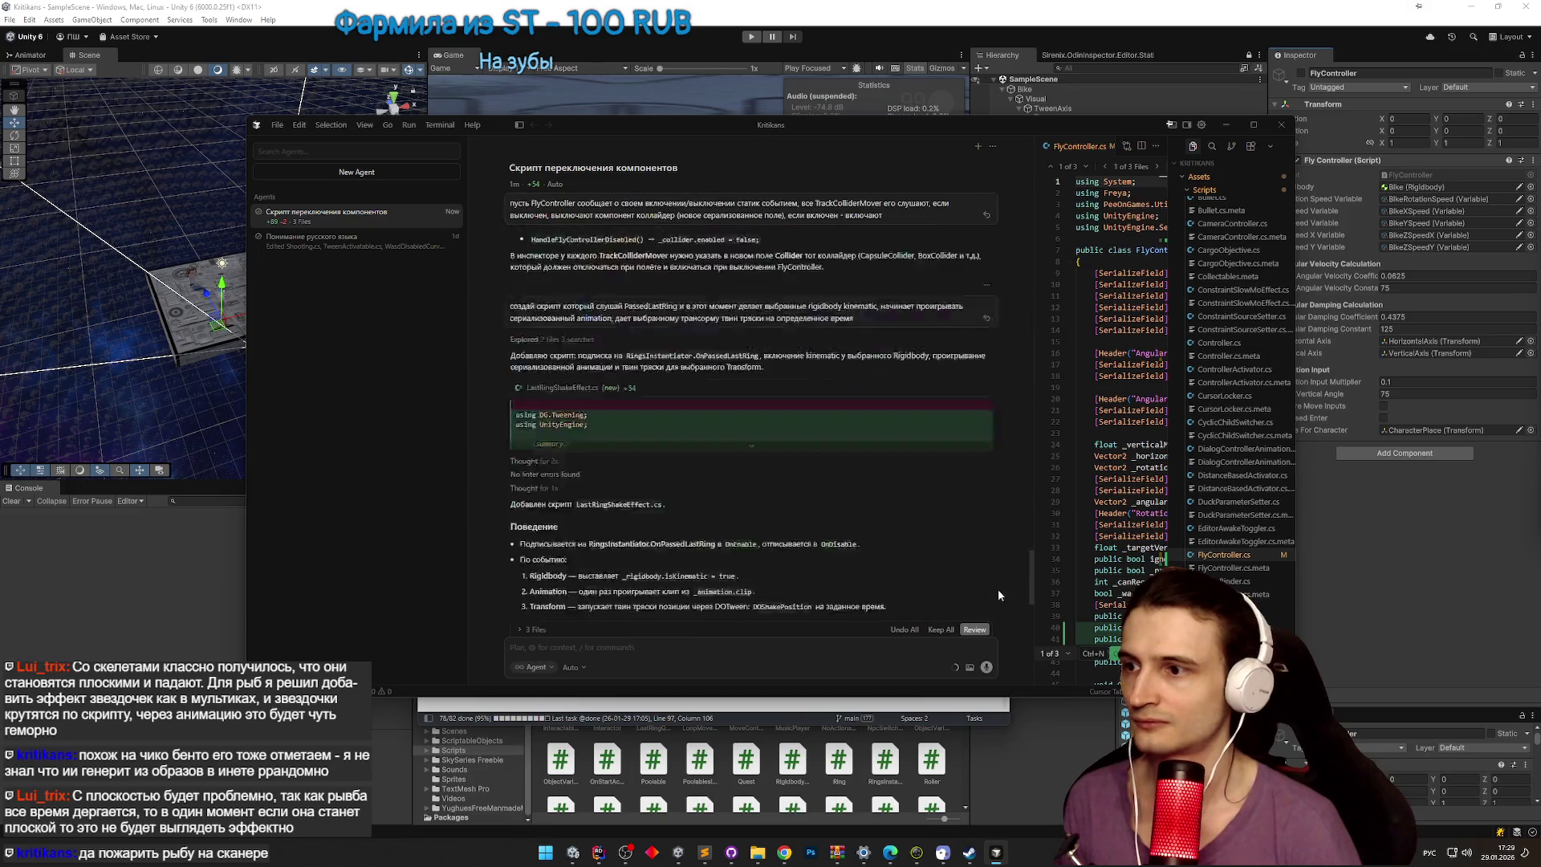
scroll(998, 594, up, 5)
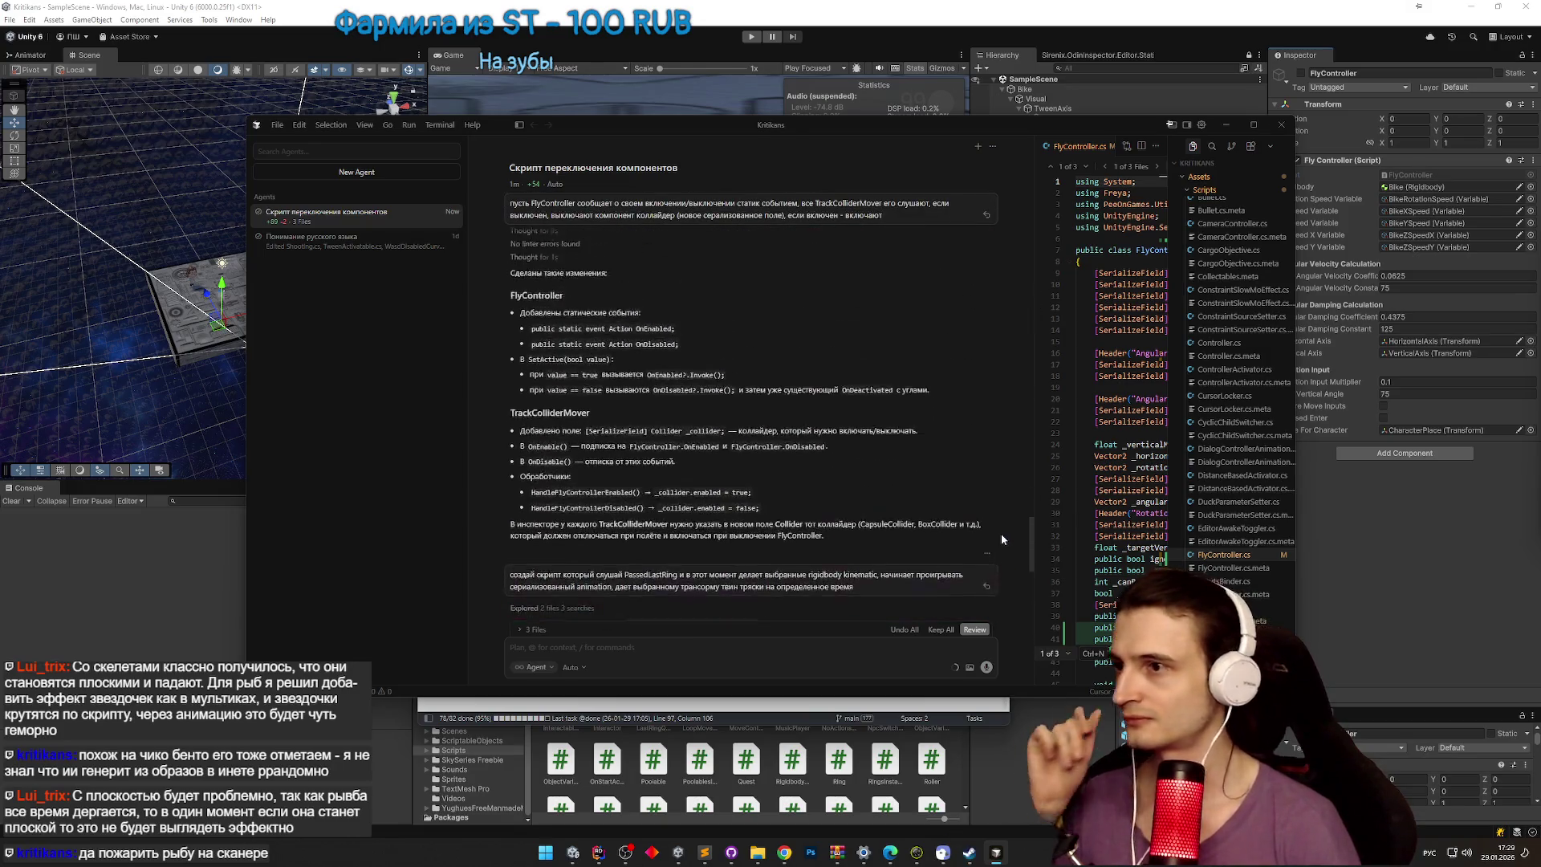
scroll(1003, 530, up, 8)
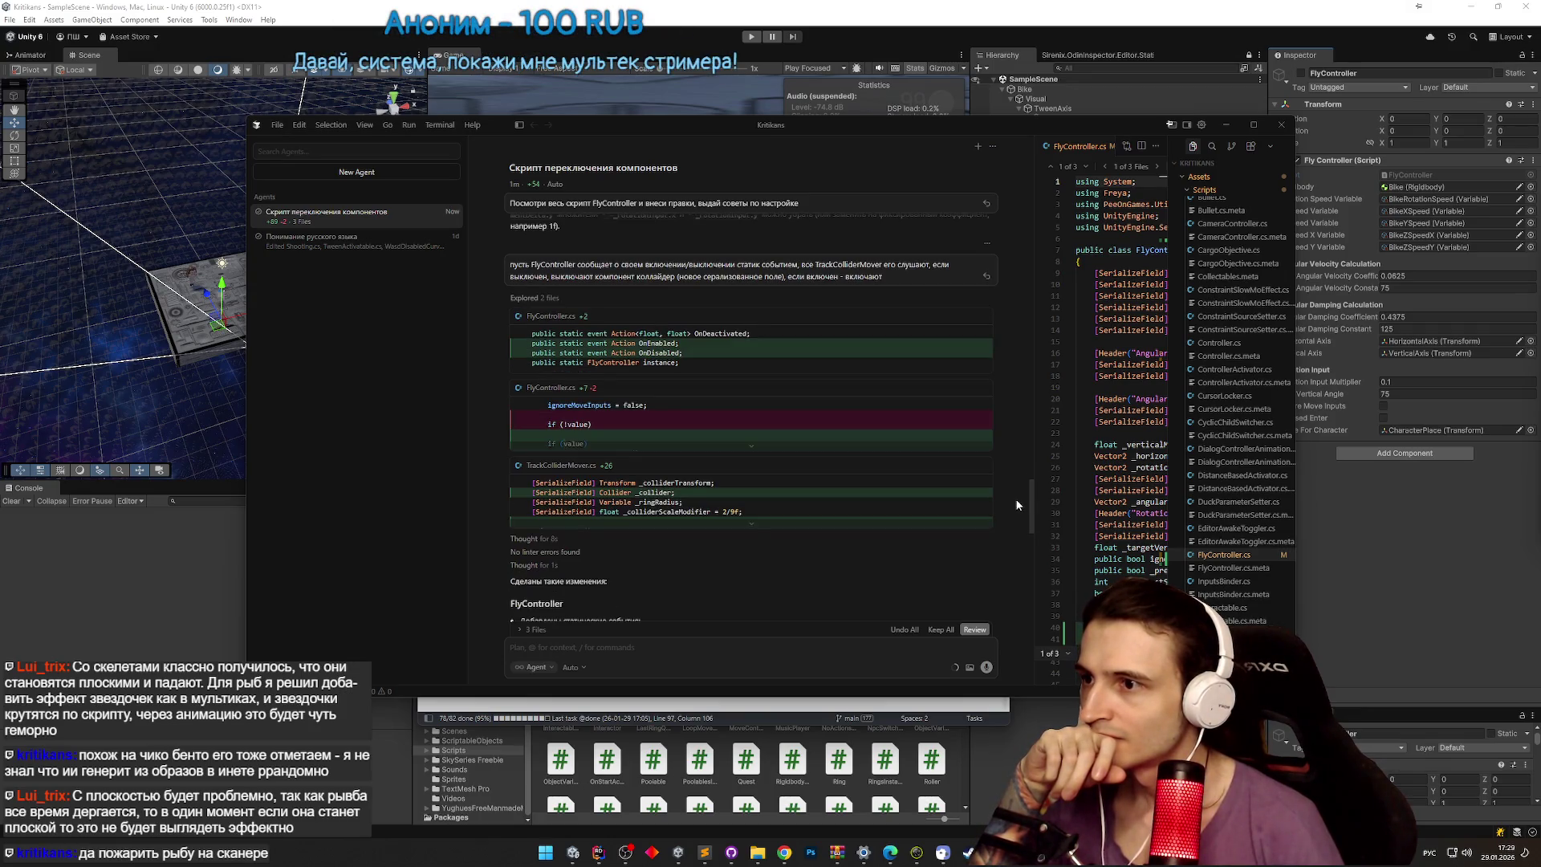
scroll(1017, 503, down, 10)
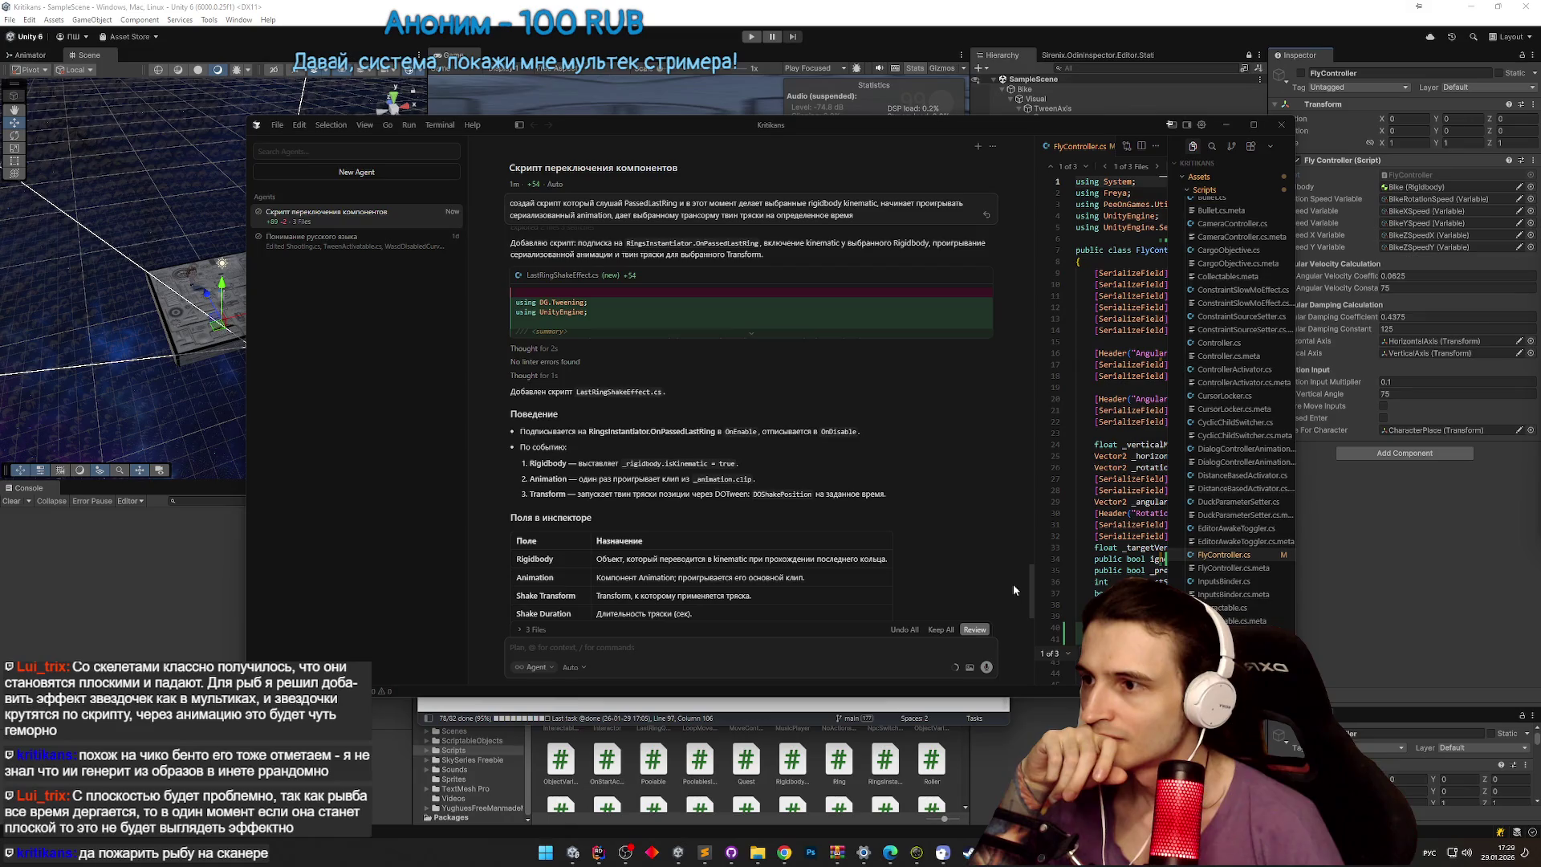
scroll(1016, 554, up, 6)
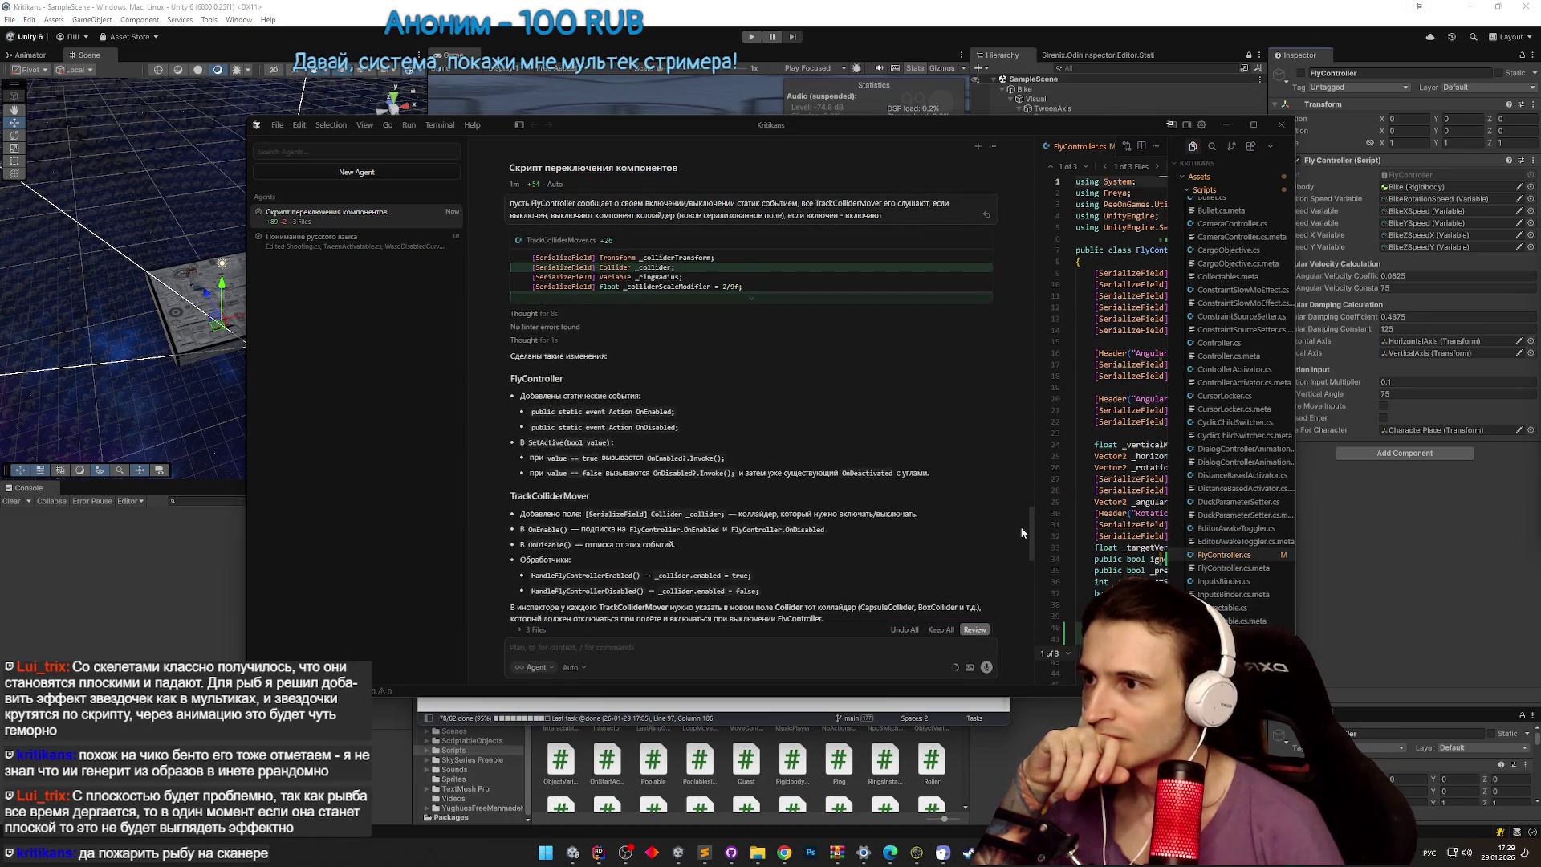
scroll(1021, 530, down, 8)
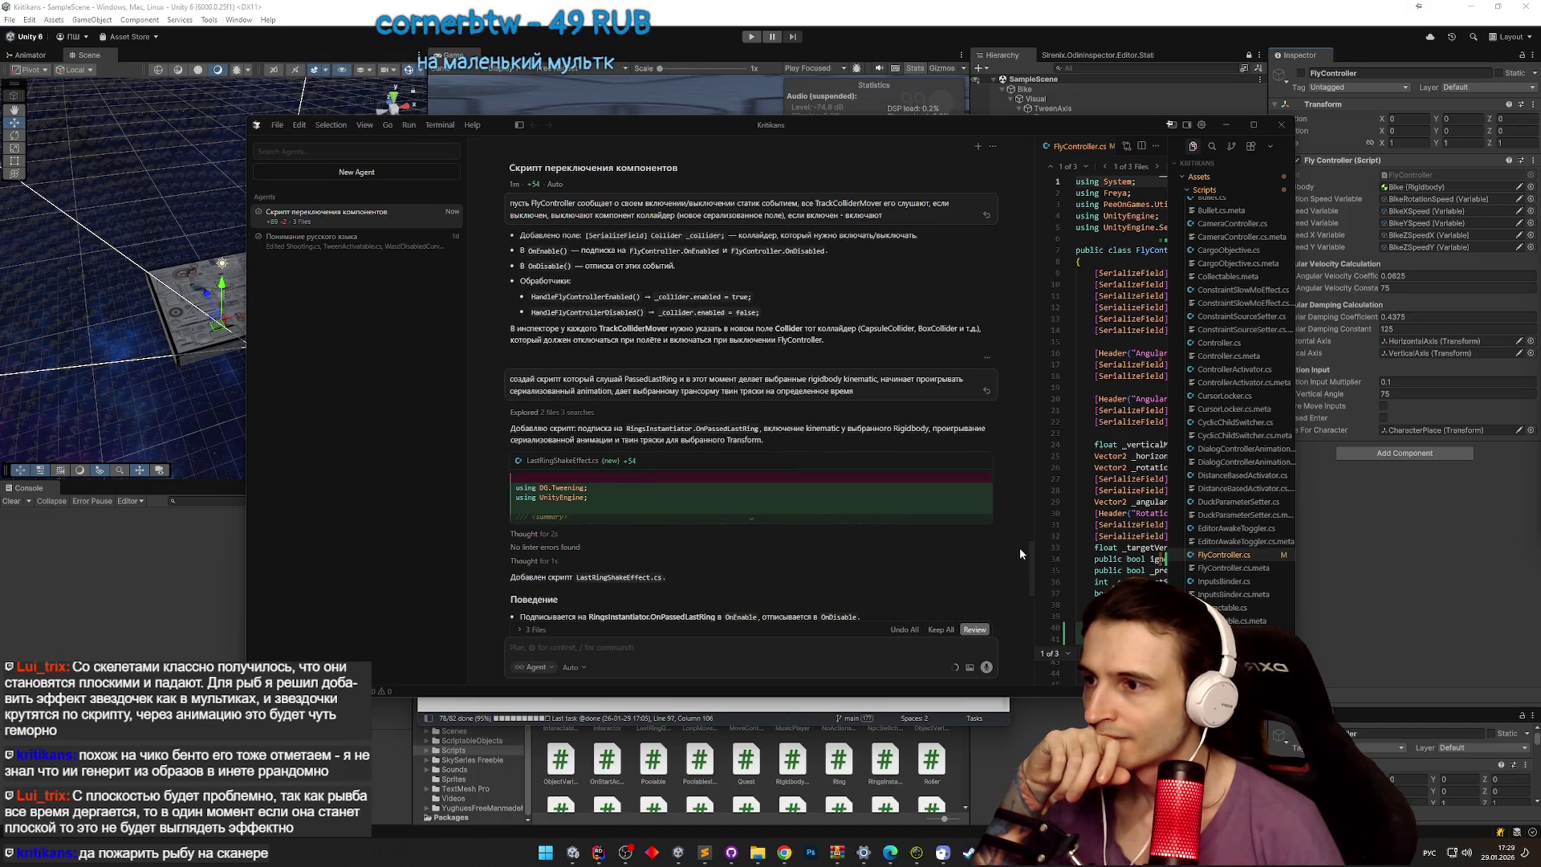
click(1225, 127)
click(938, 273)
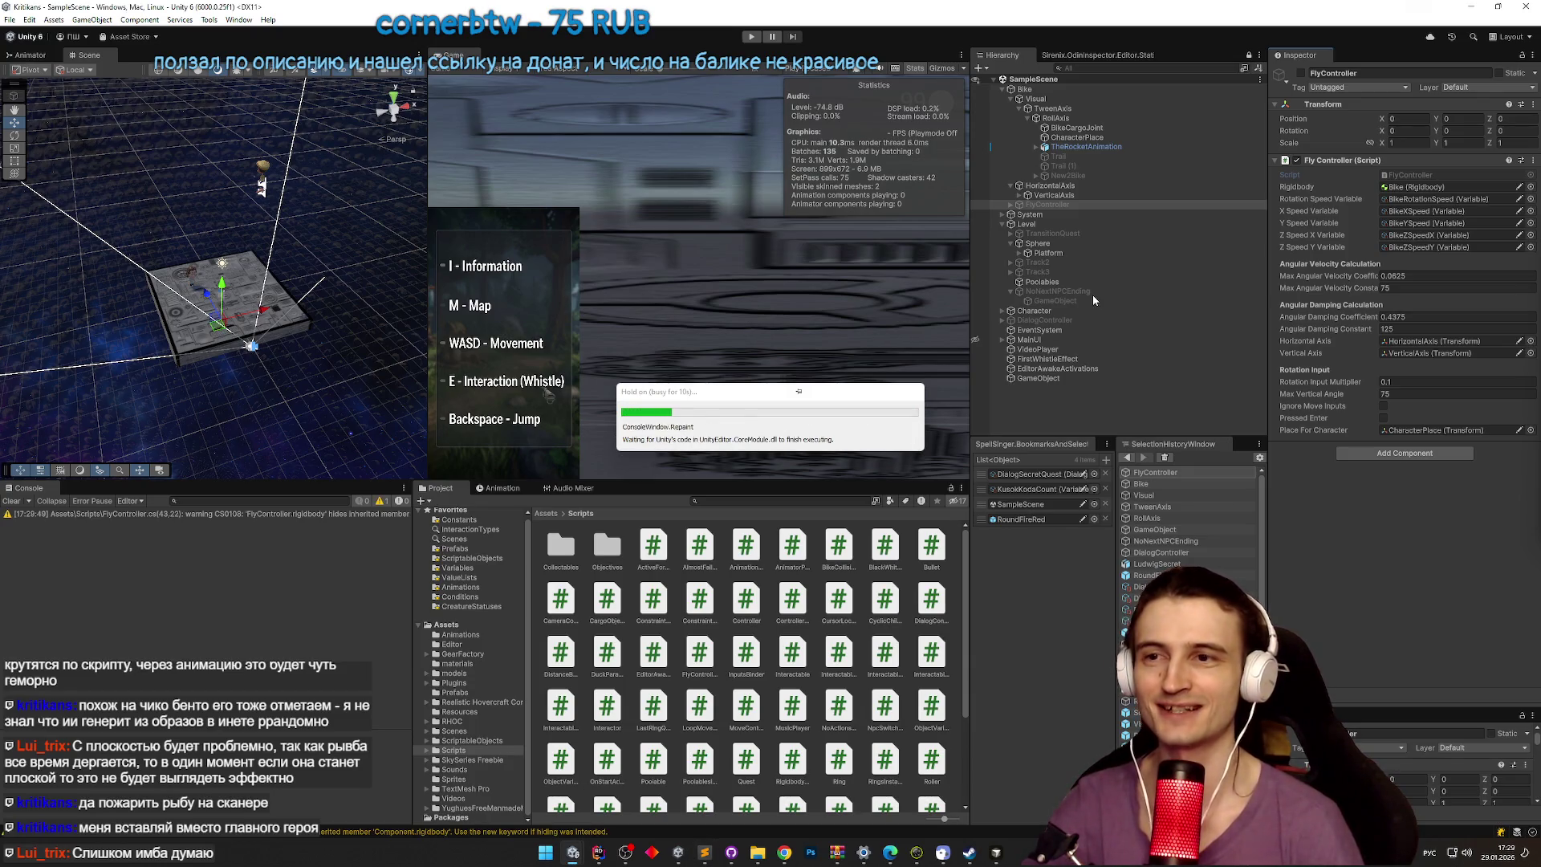
Step: Add a Last Ring Shake Effect component to NoNextNPCEnding
click(1091, 294)
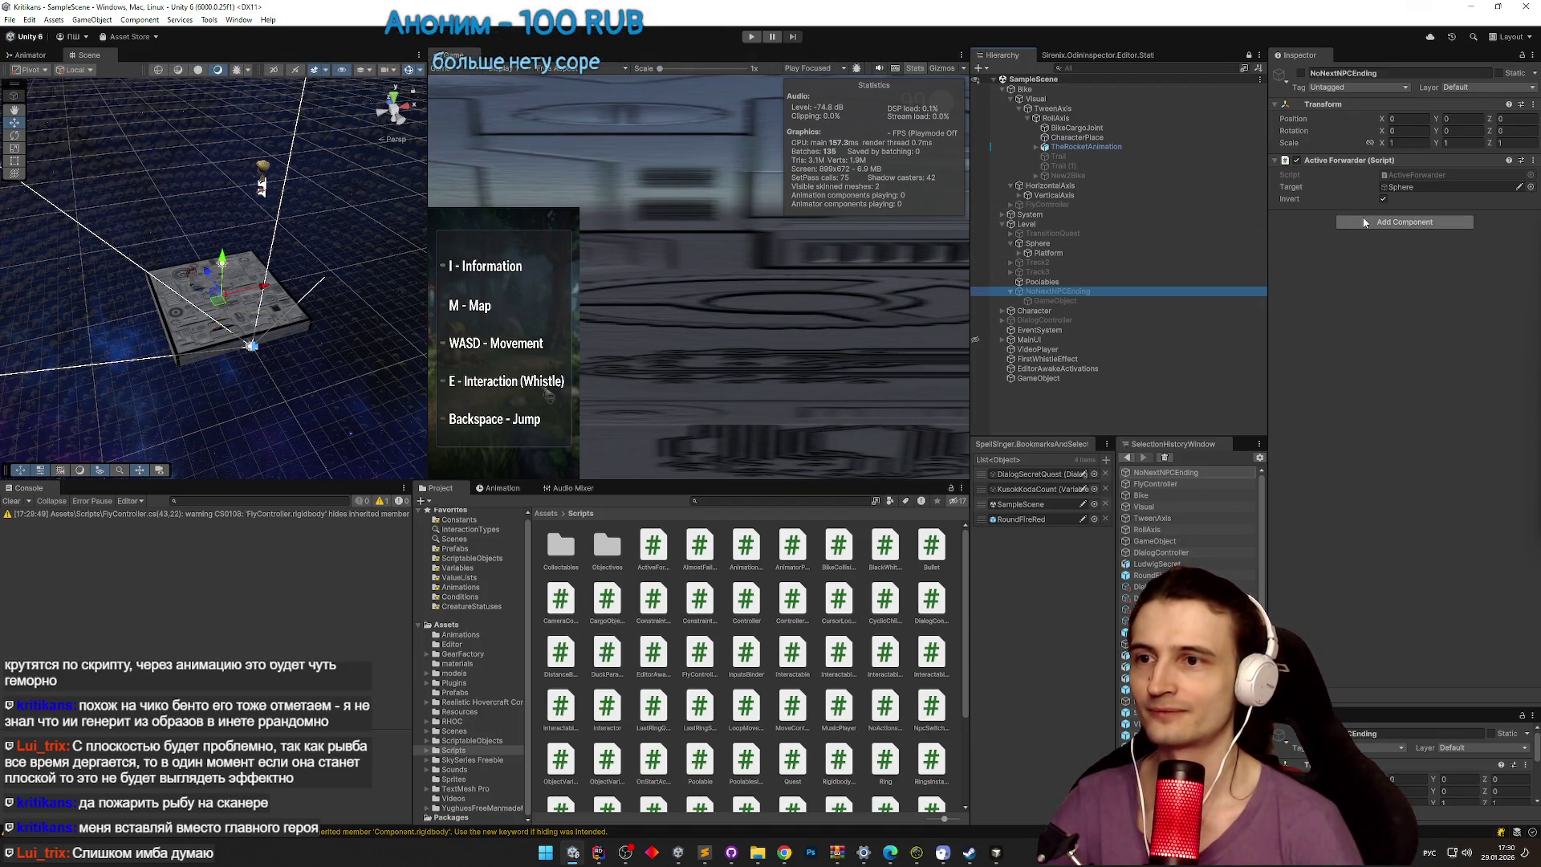
click(1364, 222)
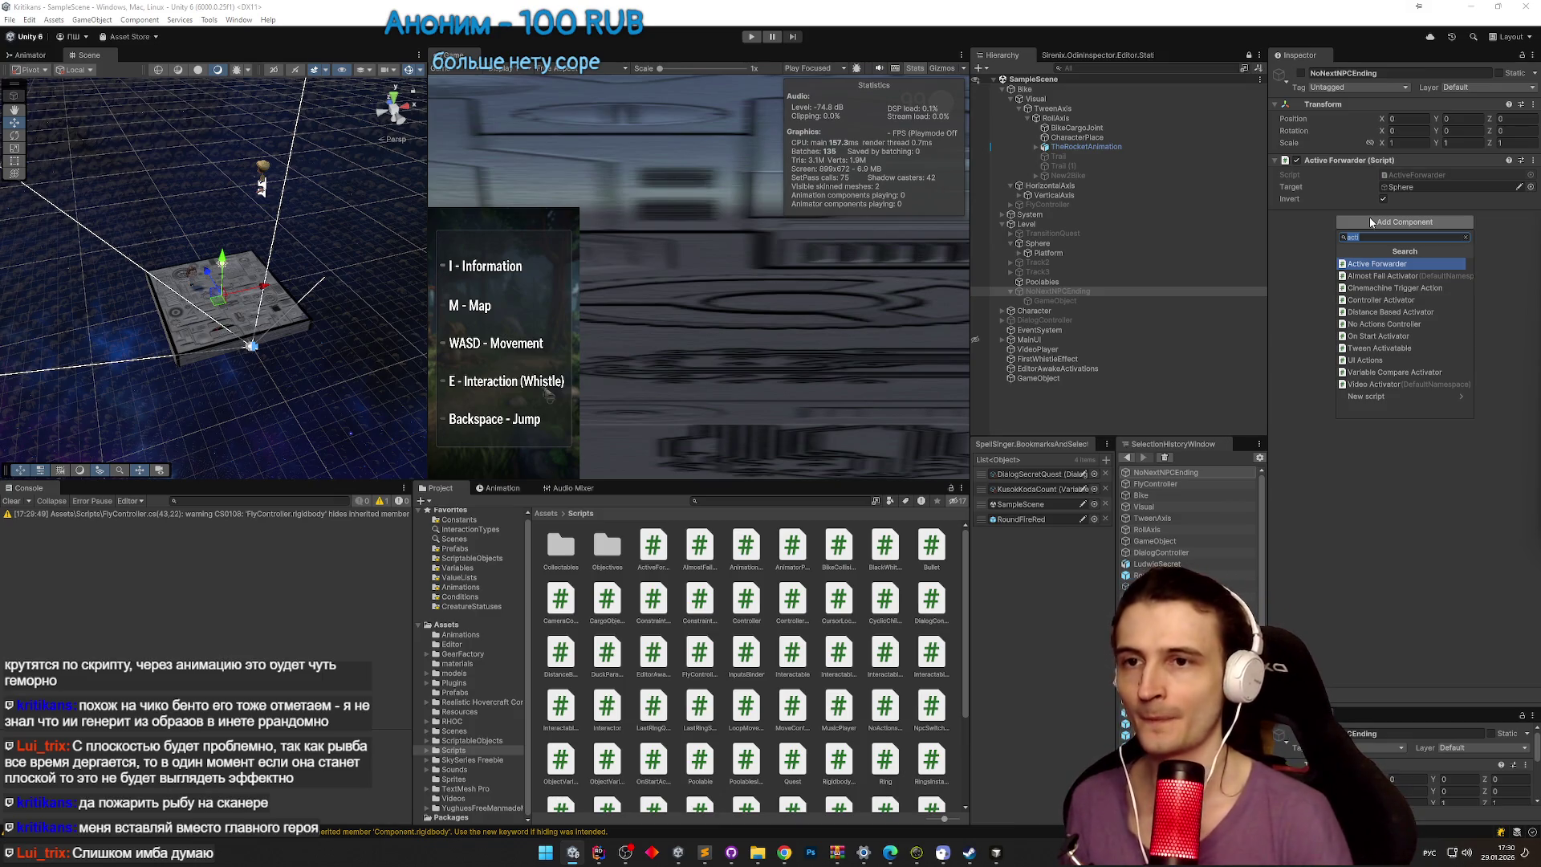
text(До)
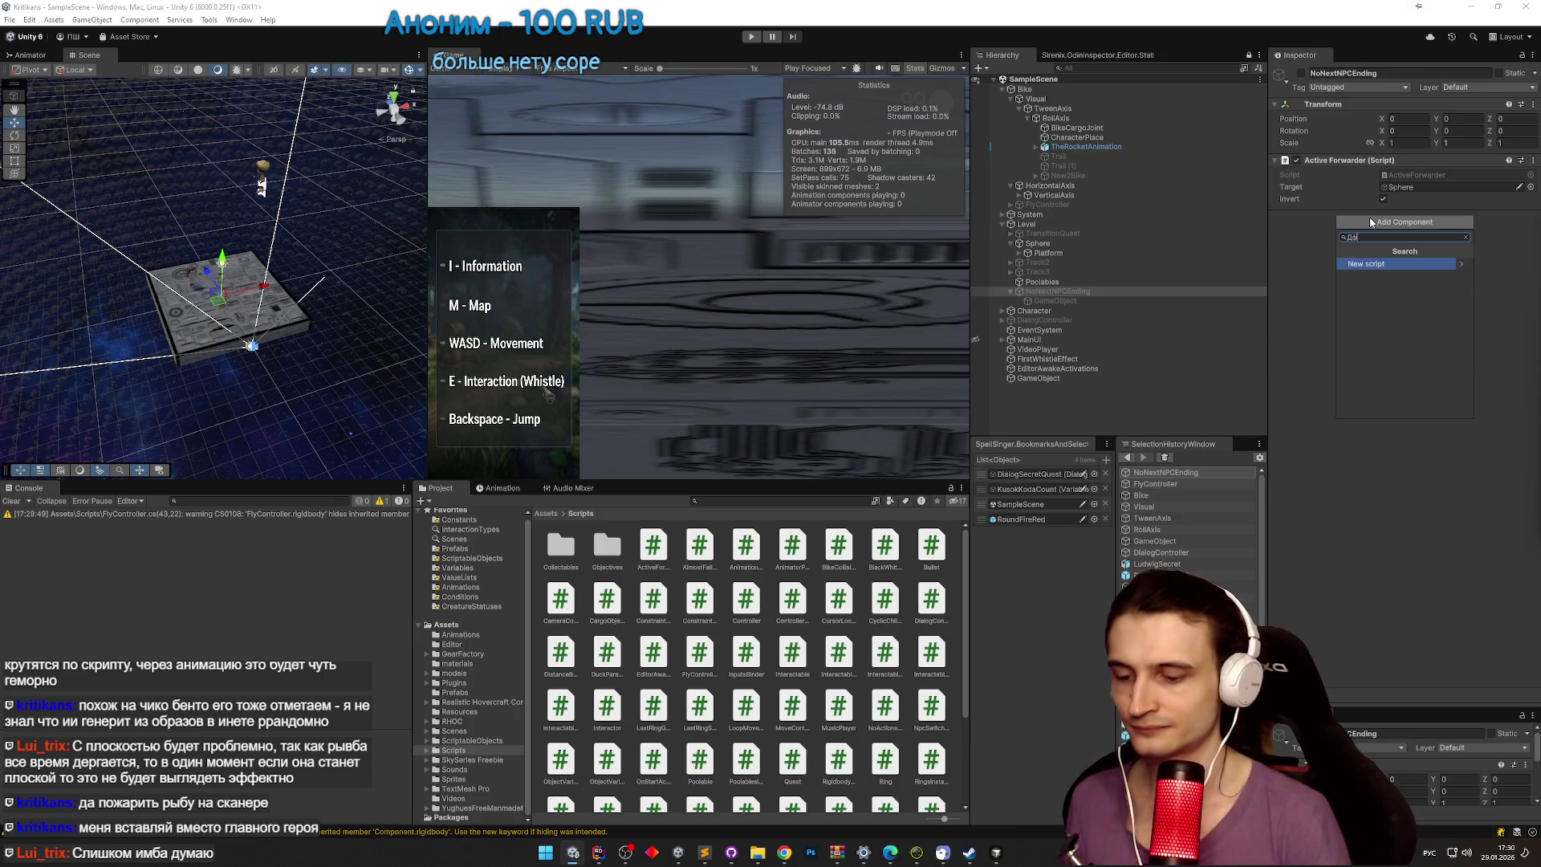
key(BackSpace)
key(BackSpace)
key(BackSpace)
text(LastR)
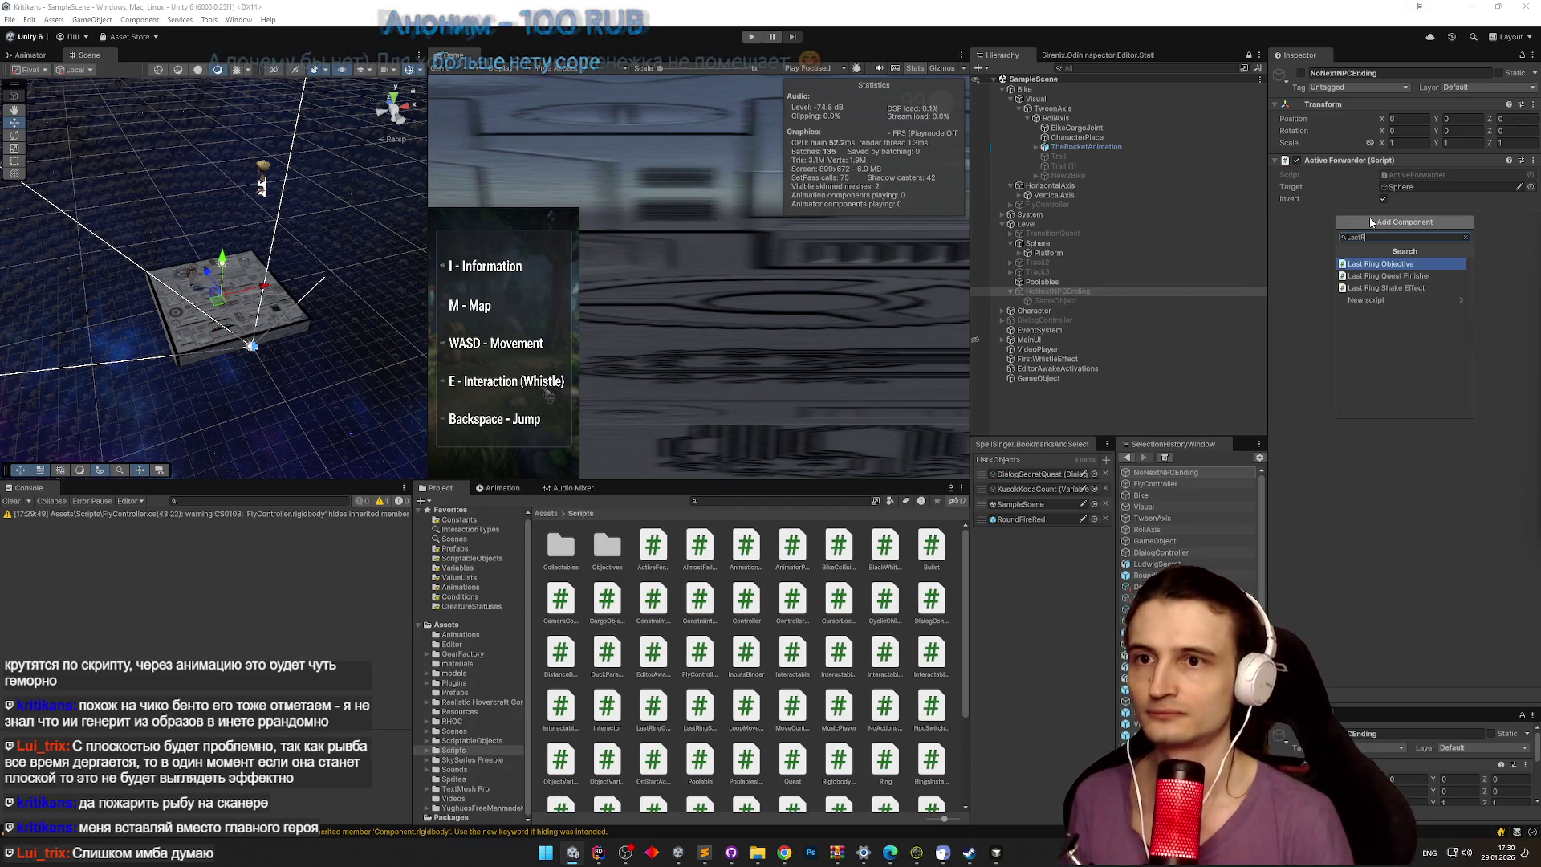
key(Down)
key(Down)
key(Return)
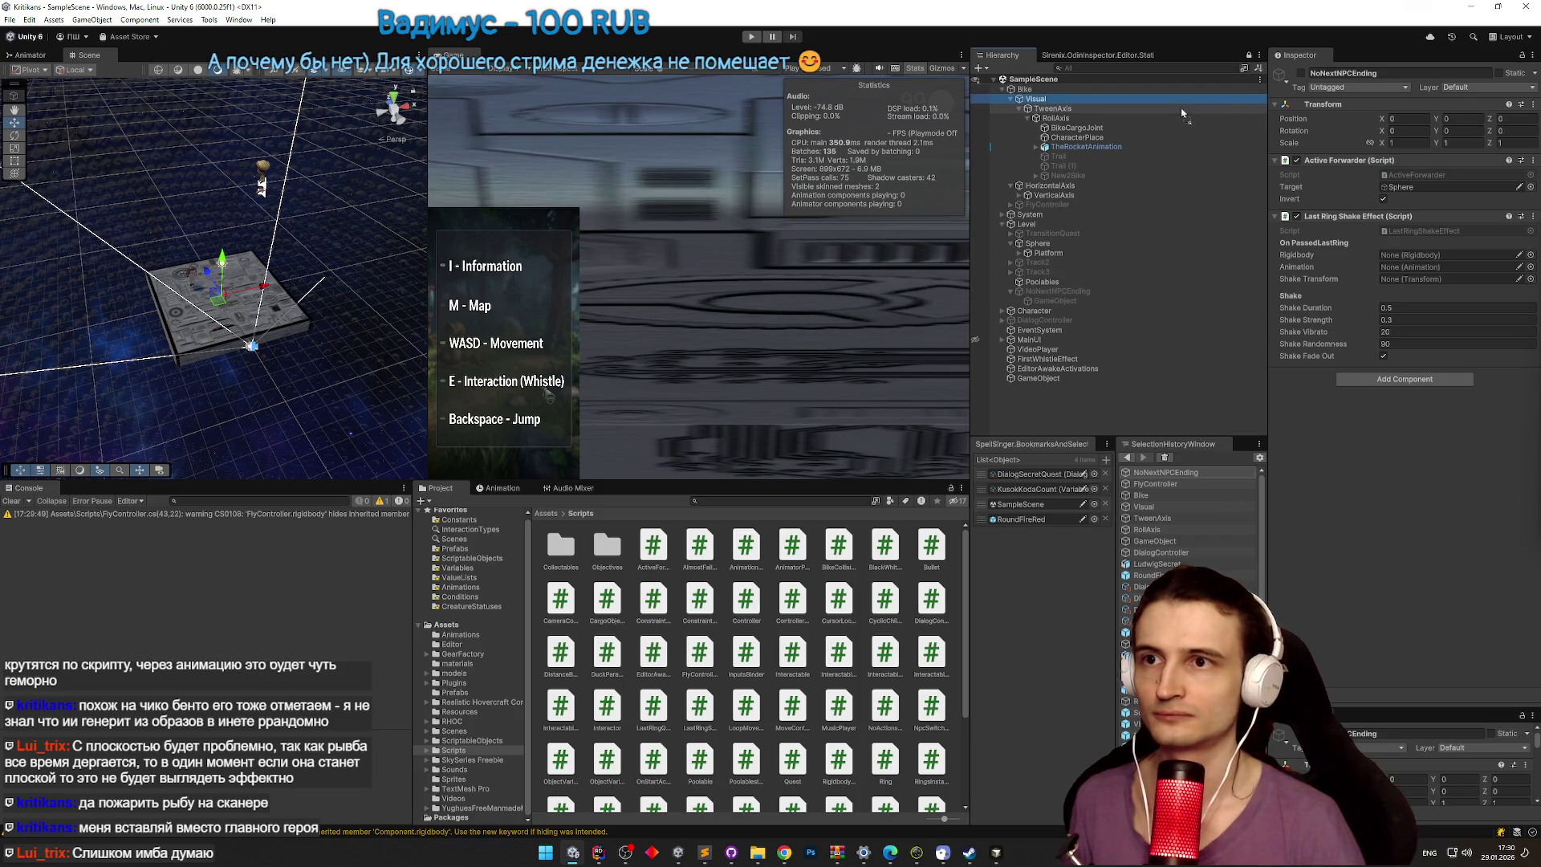
Step: Assign Bike as the Rigidbody and TweenAxis as the shaken transform, with duration 10 and fade-out off
mouse_move(1030, 93)
mouse_down()
mouse_move(1203, 185)
mouse_move(1397, 255)
mouse_up()
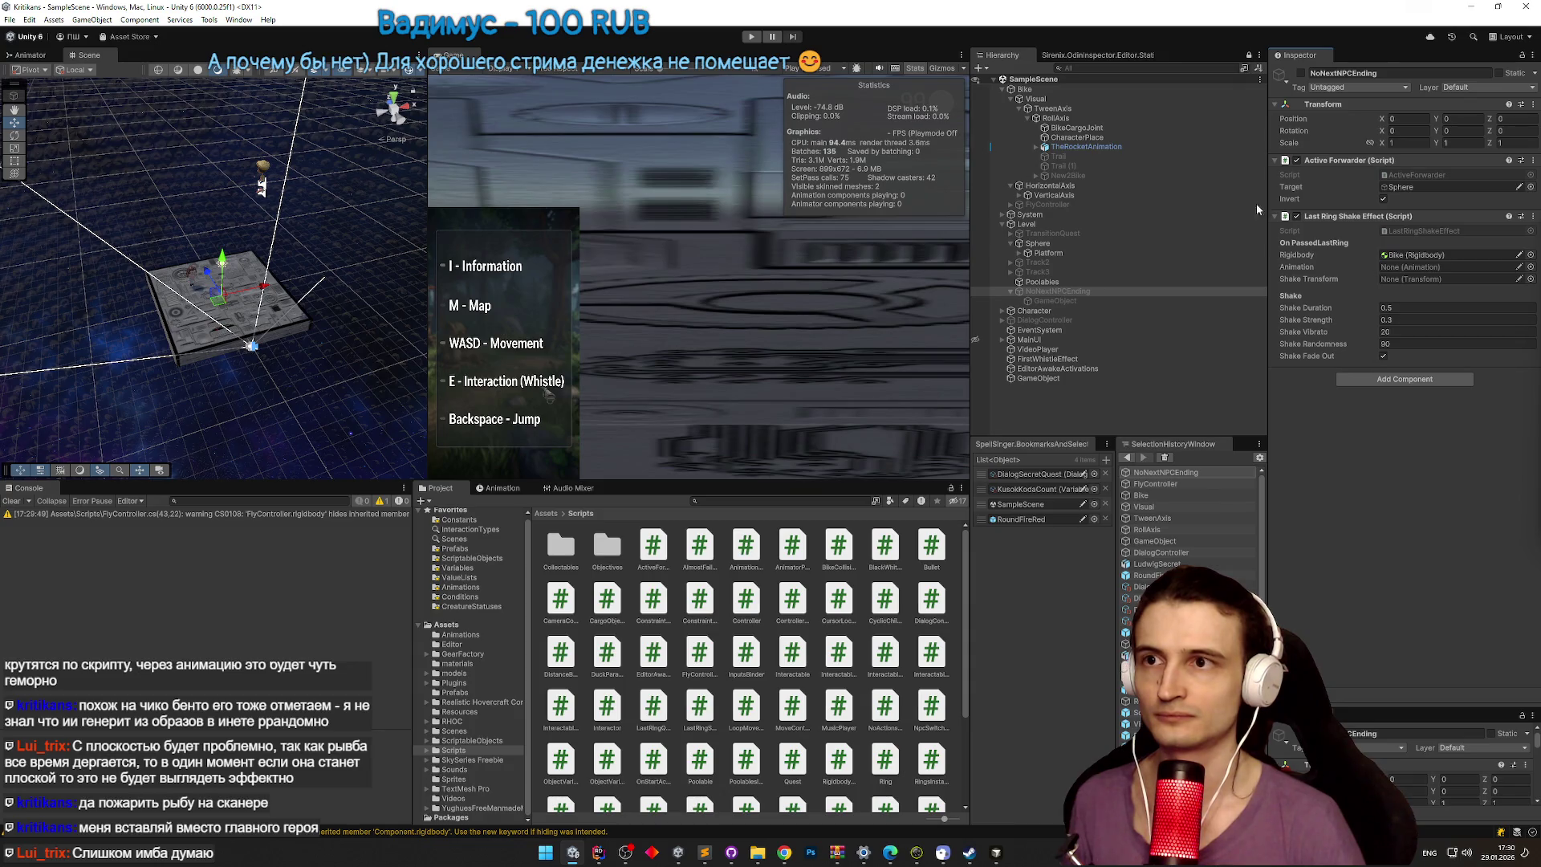
mouse_move(1071, 108)
mouse_down()
mouse_move(1204, 241)
mouse_move(1401, 281)
mouse_up()
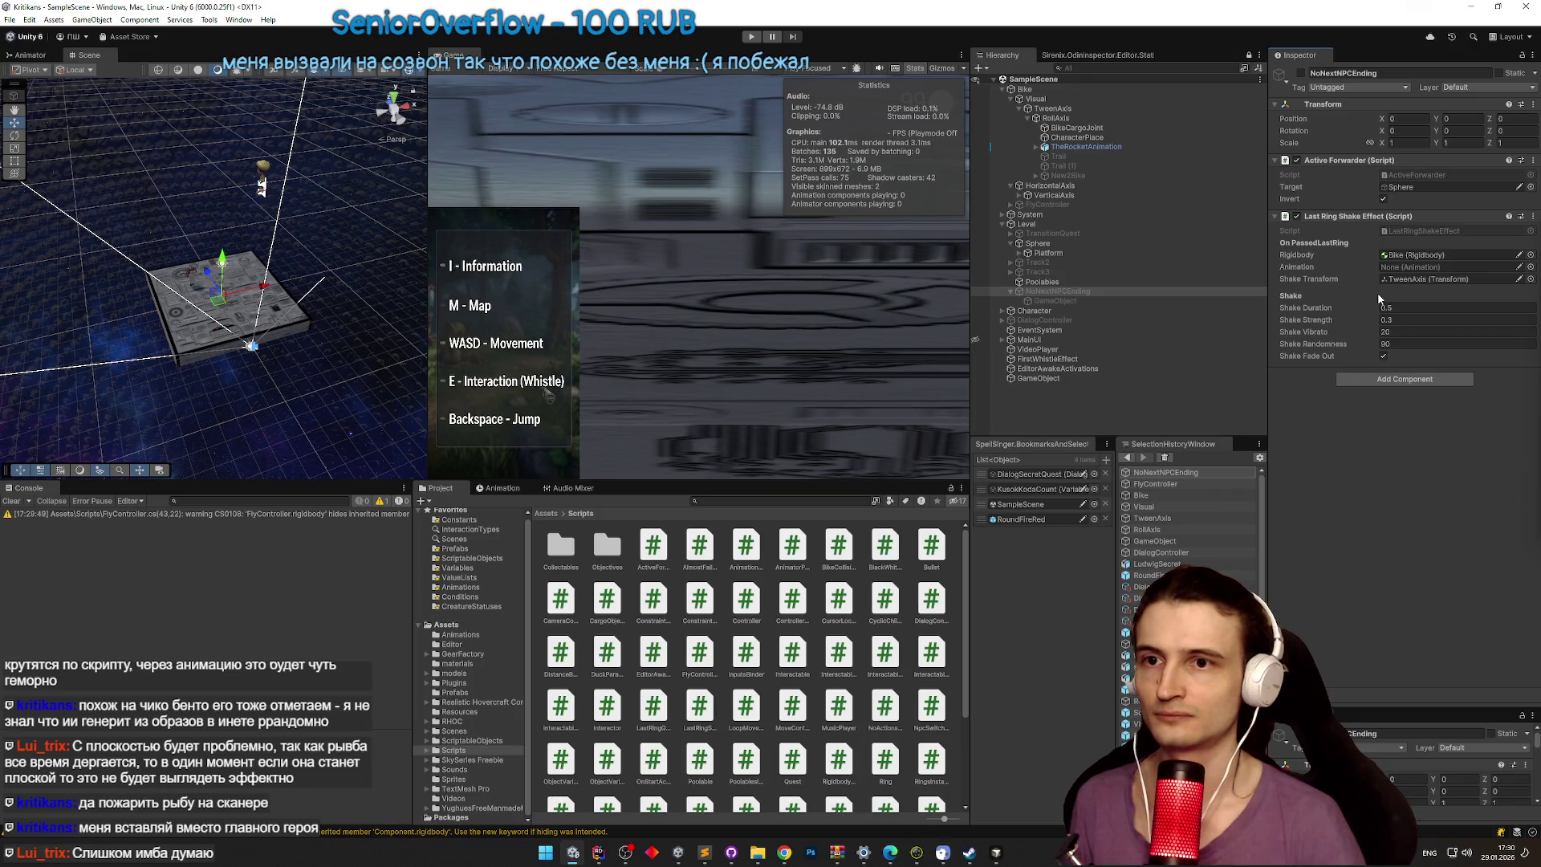
click(1410, 309)
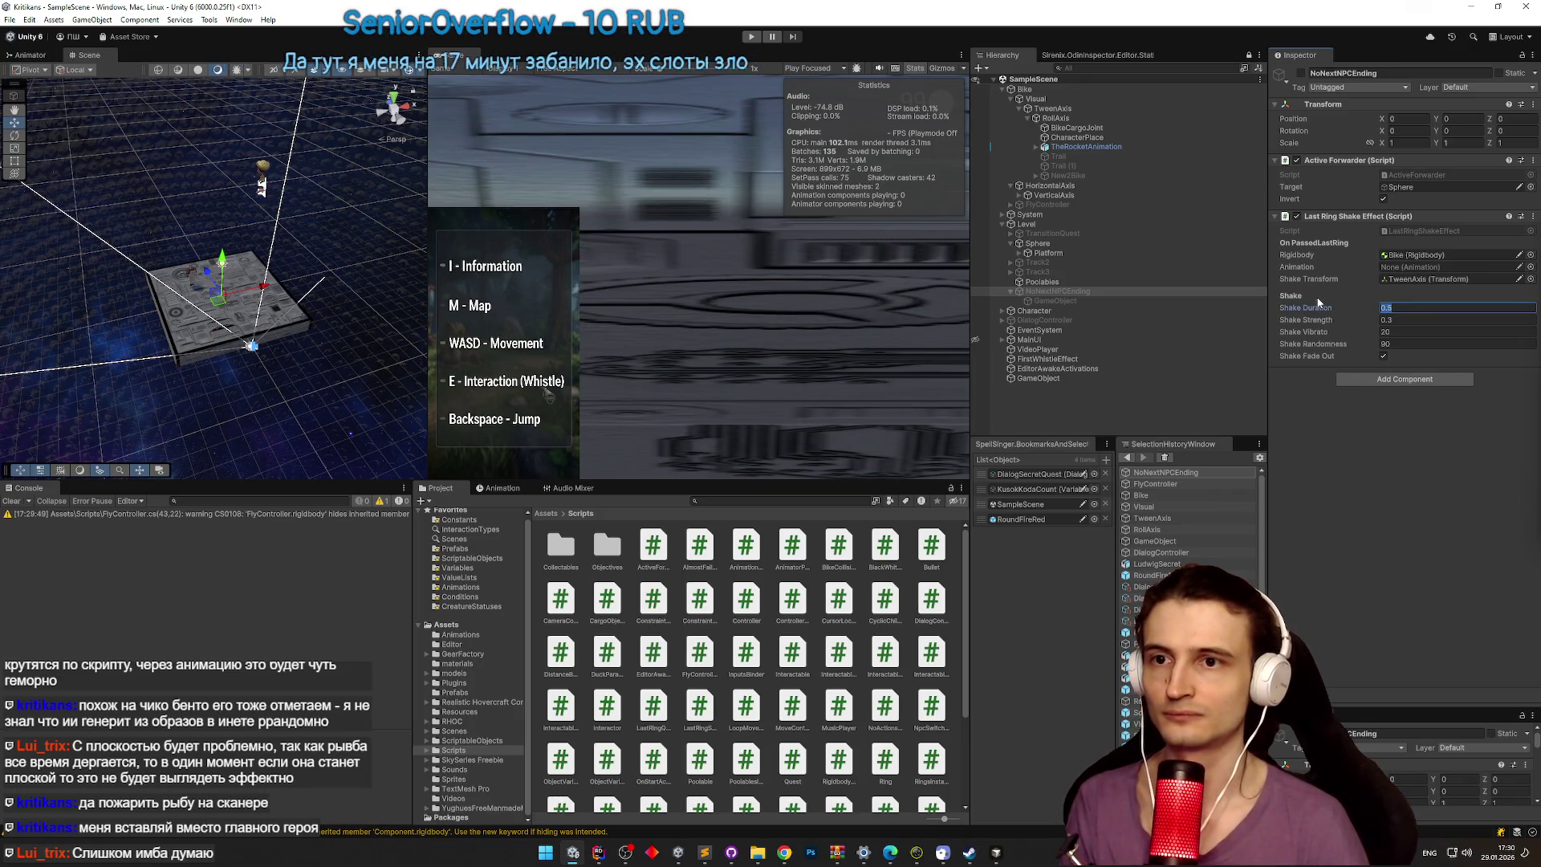
text(10)
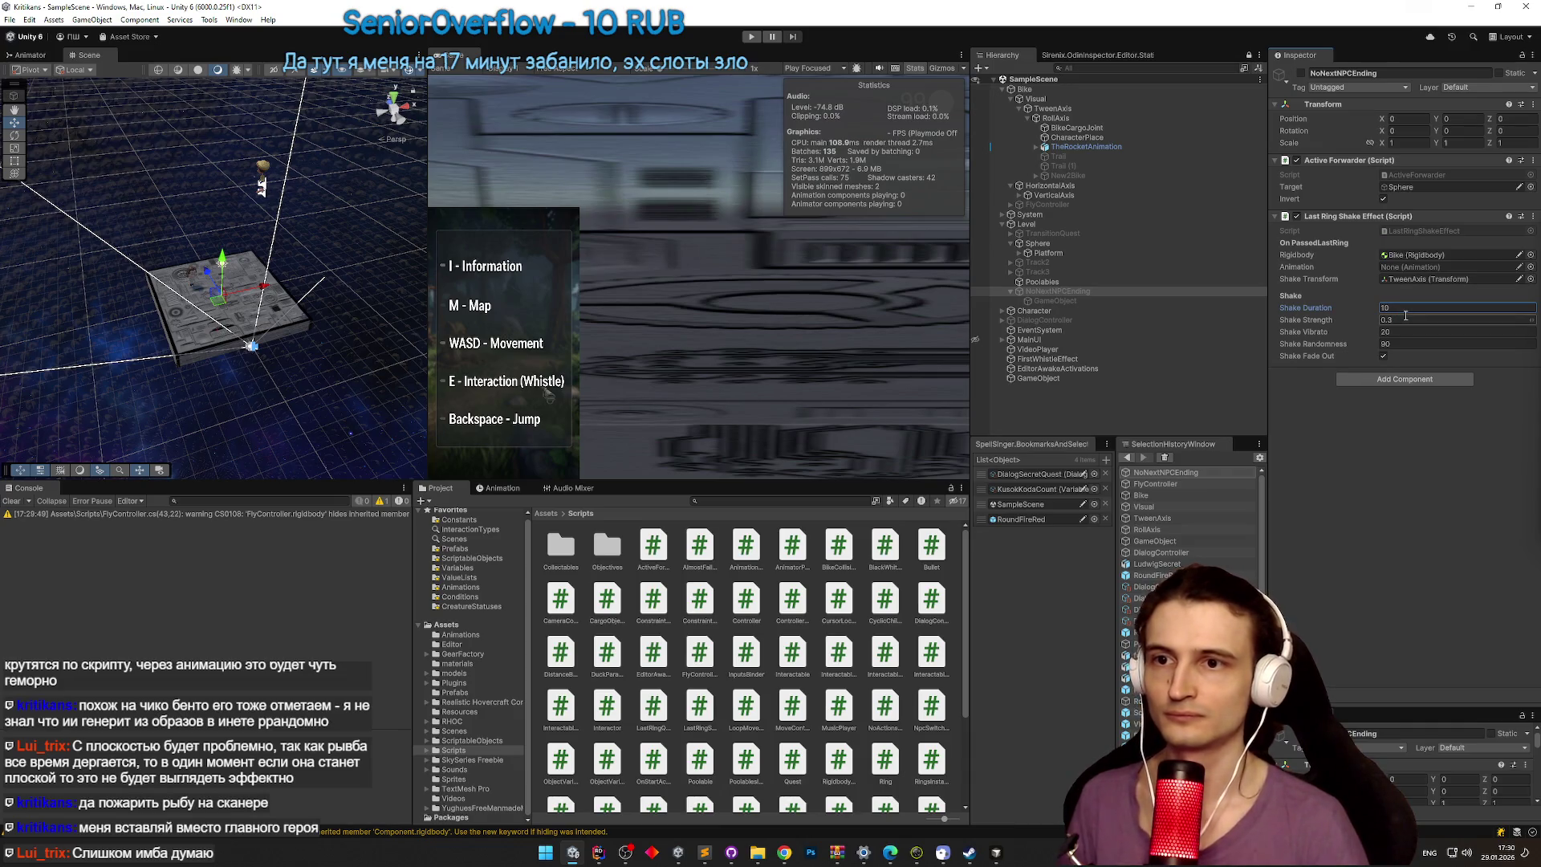
click(1384, 356)
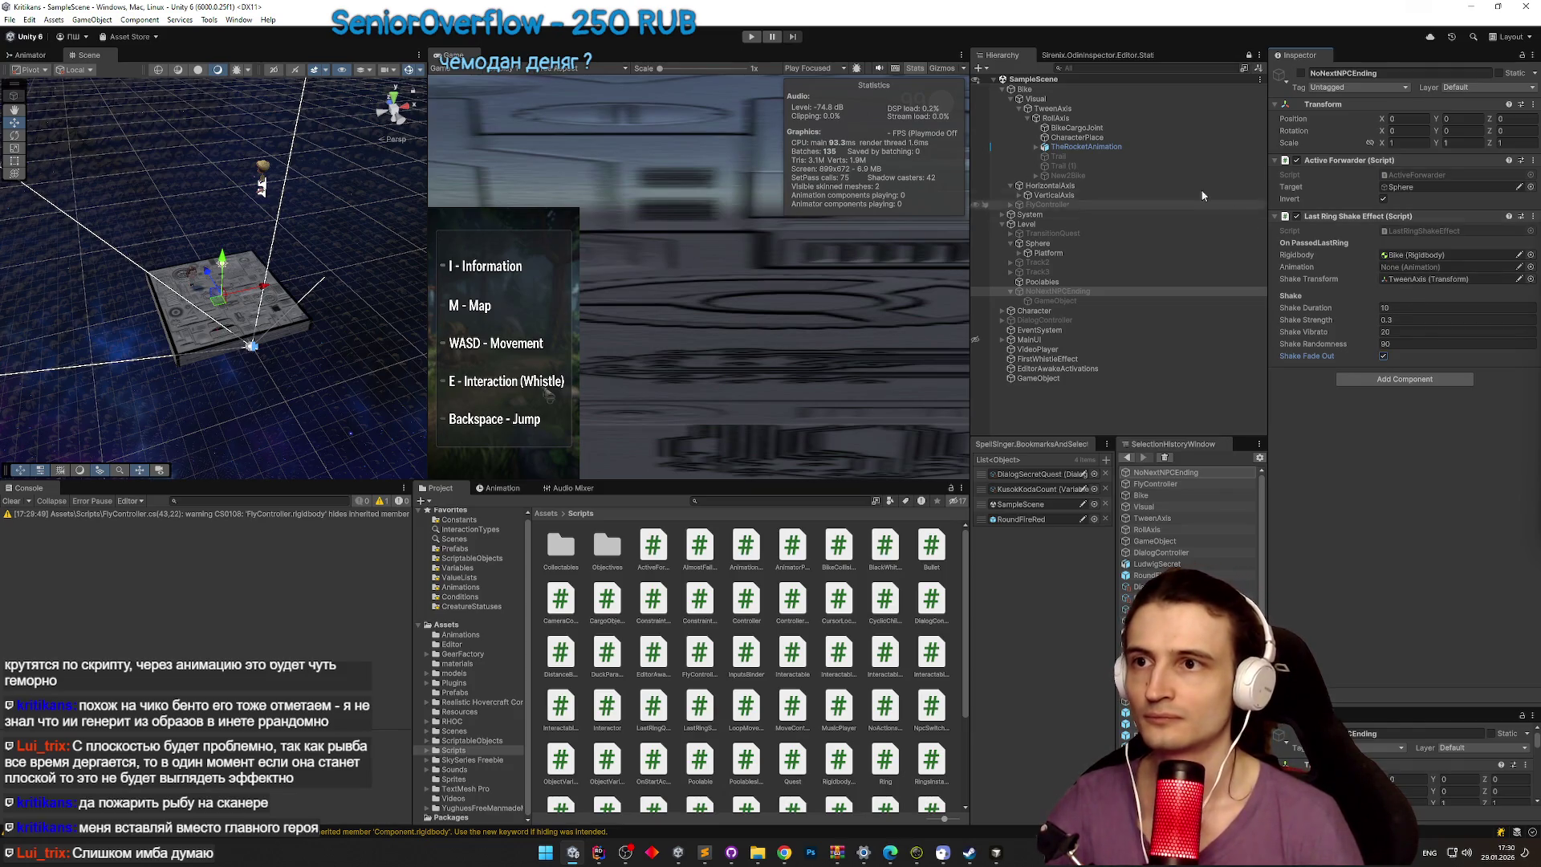
click(1072, 101)
Step: Add an Animation component to the Visual object
click(1377, 238)
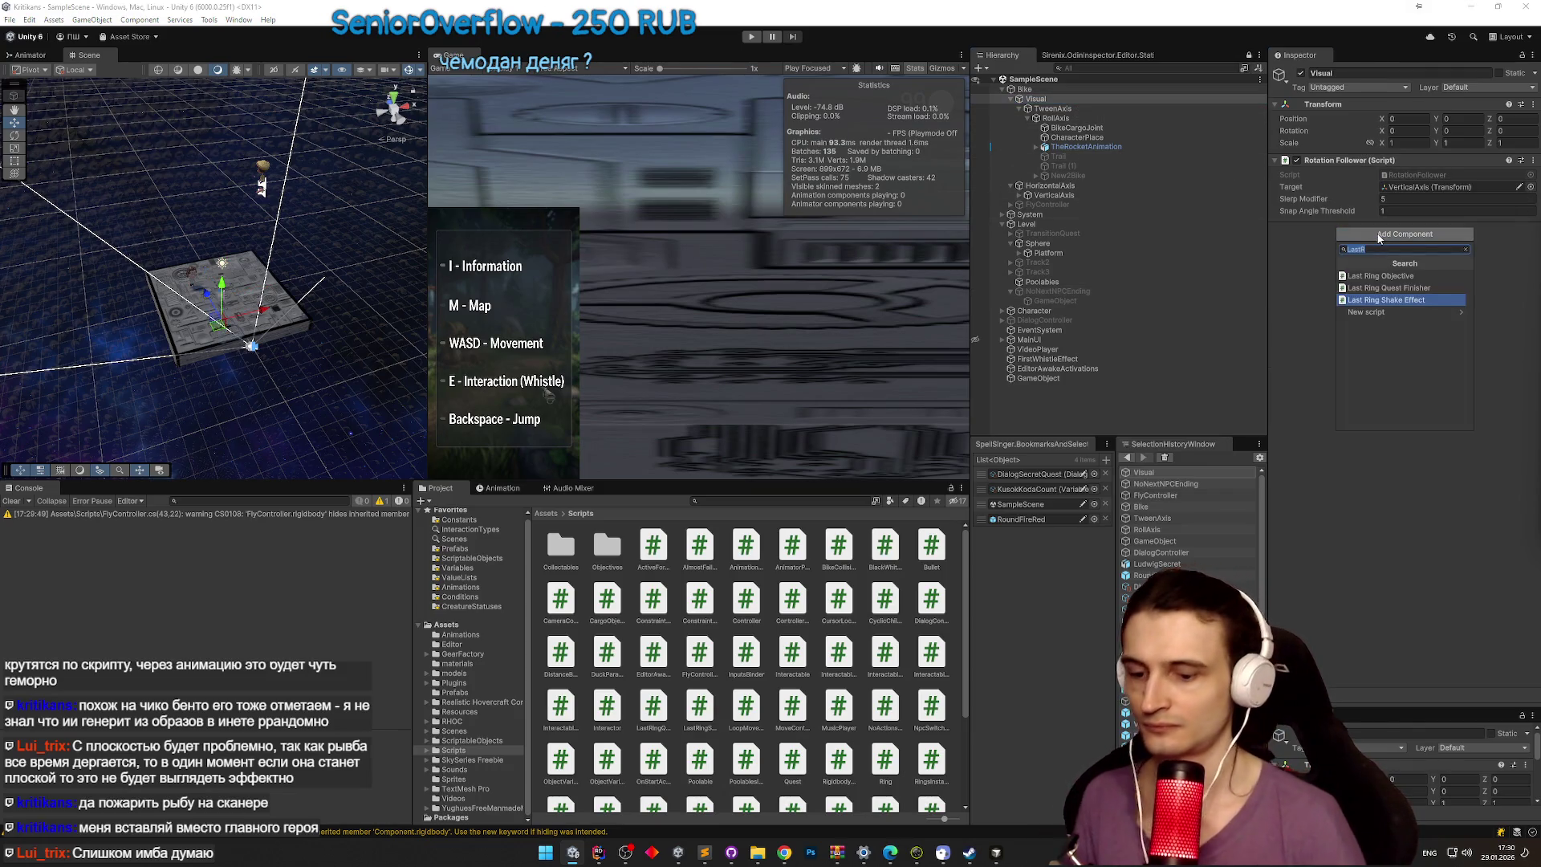
text(animat)
click(1363, 275)
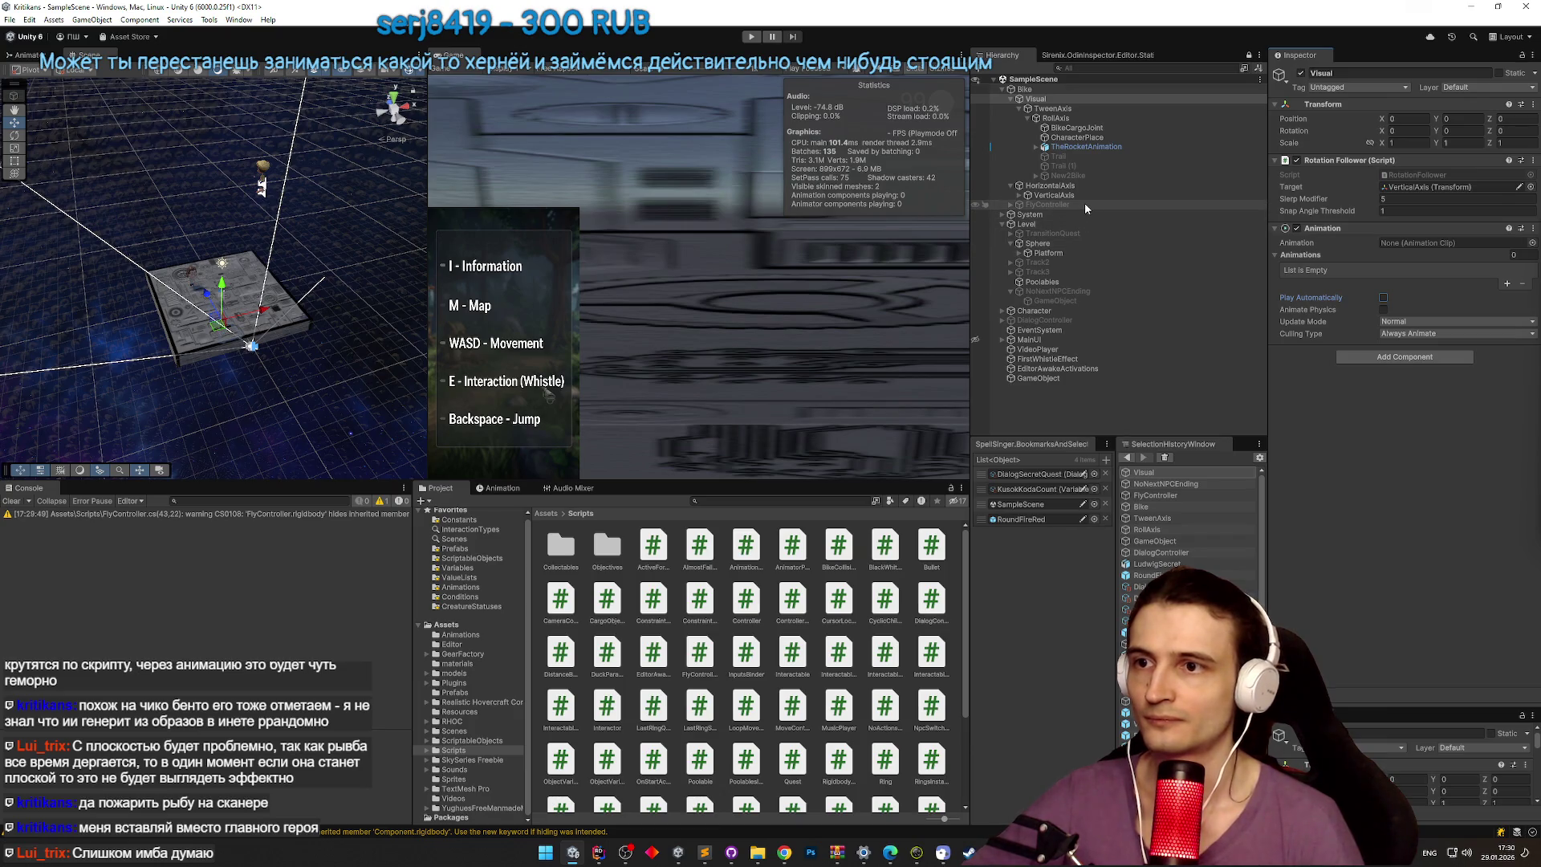
Step: Assign Visual's Animation to NoNextNPCEnding's shake effect and save the scene
click(1086, 291)
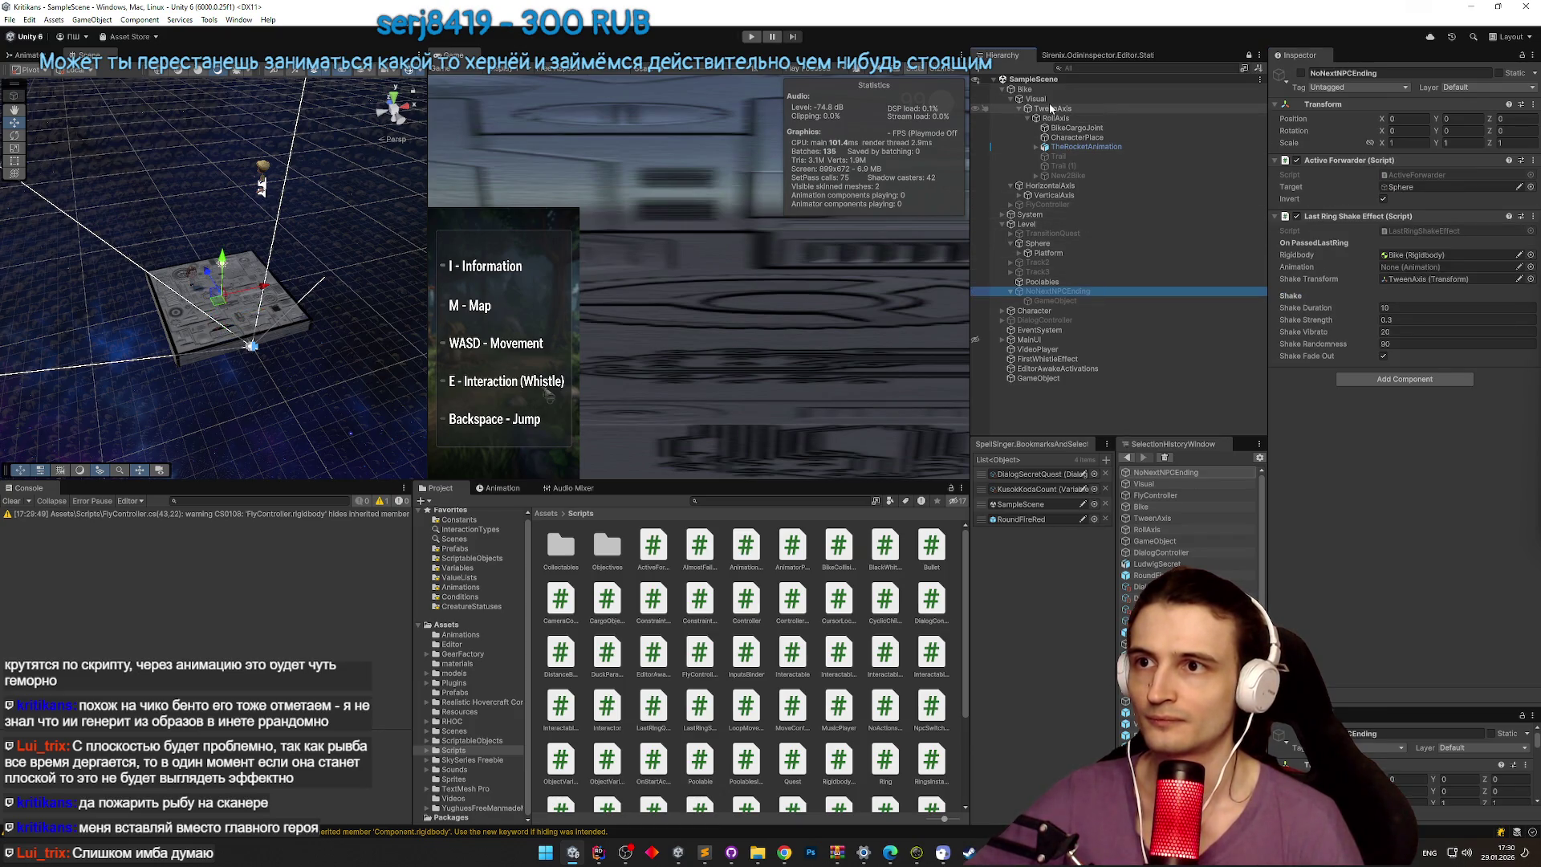
drag(1036, 99, 1436, 267)
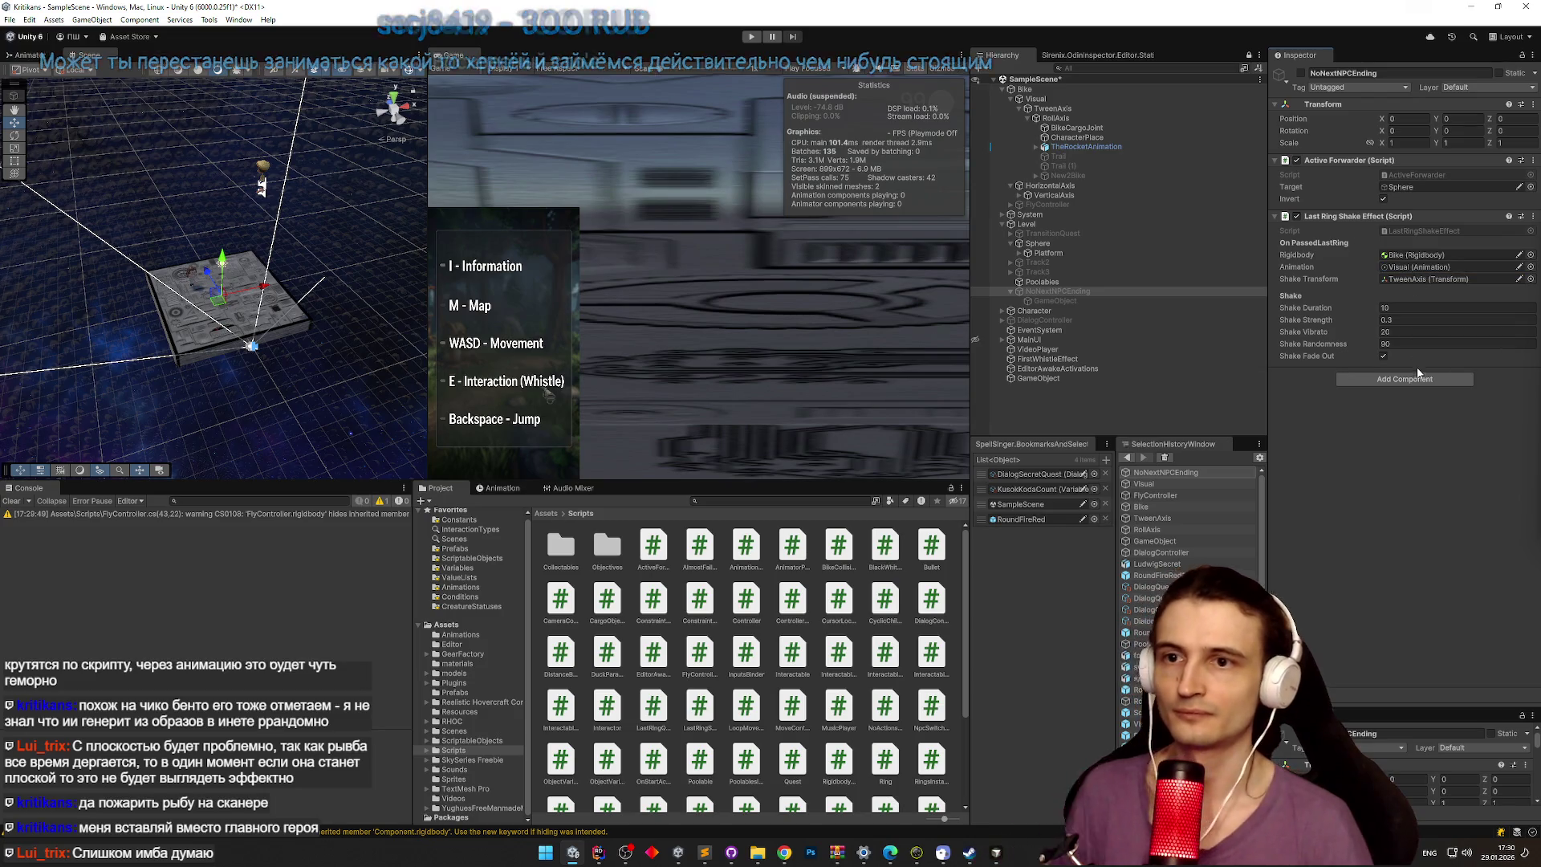
key(ctrl+s)
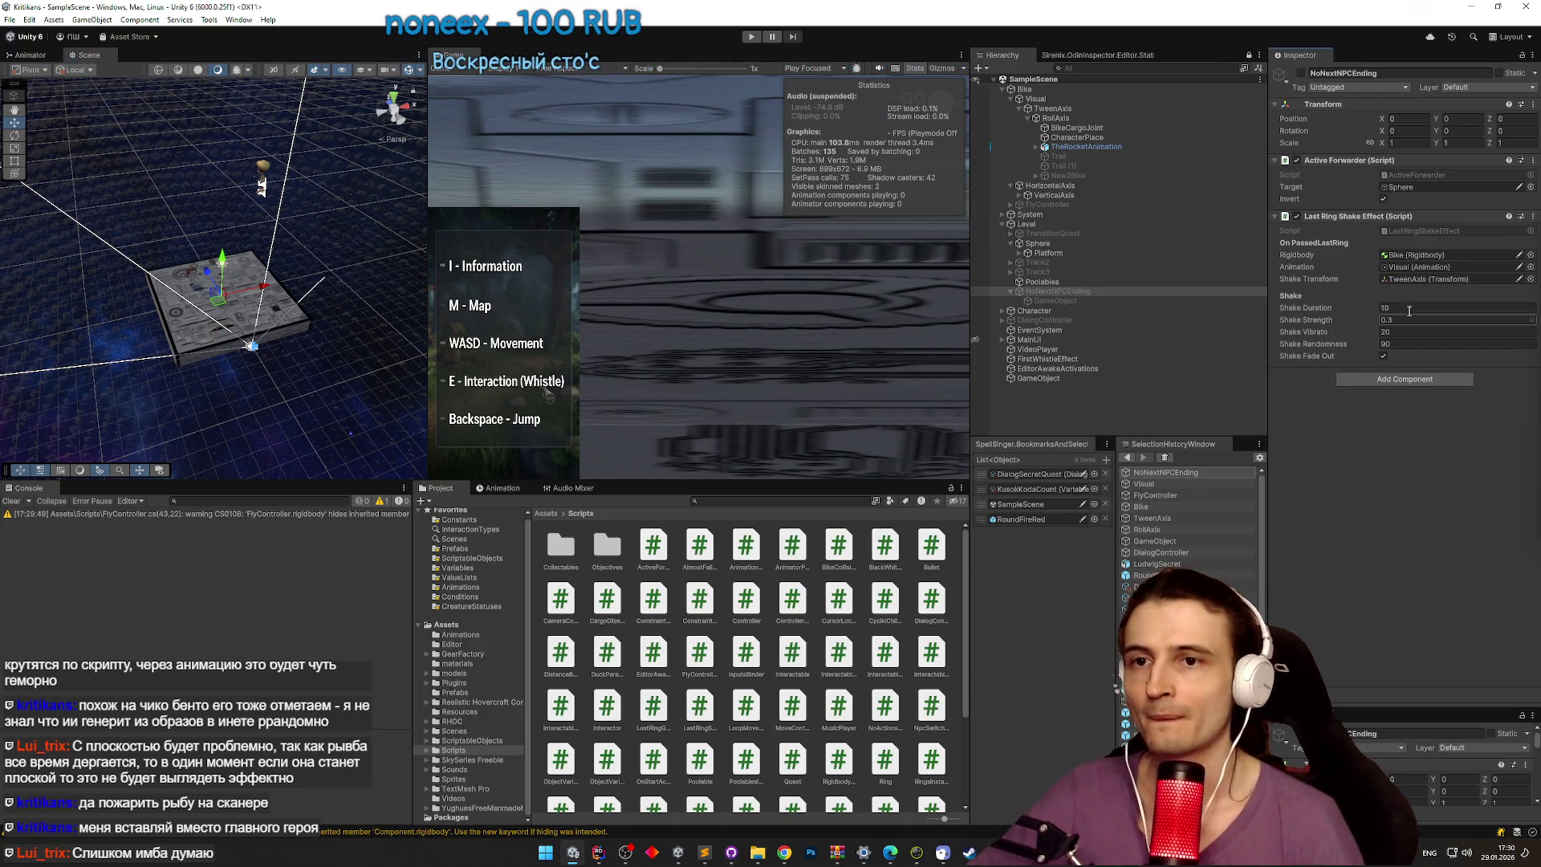
click(1092, 101)
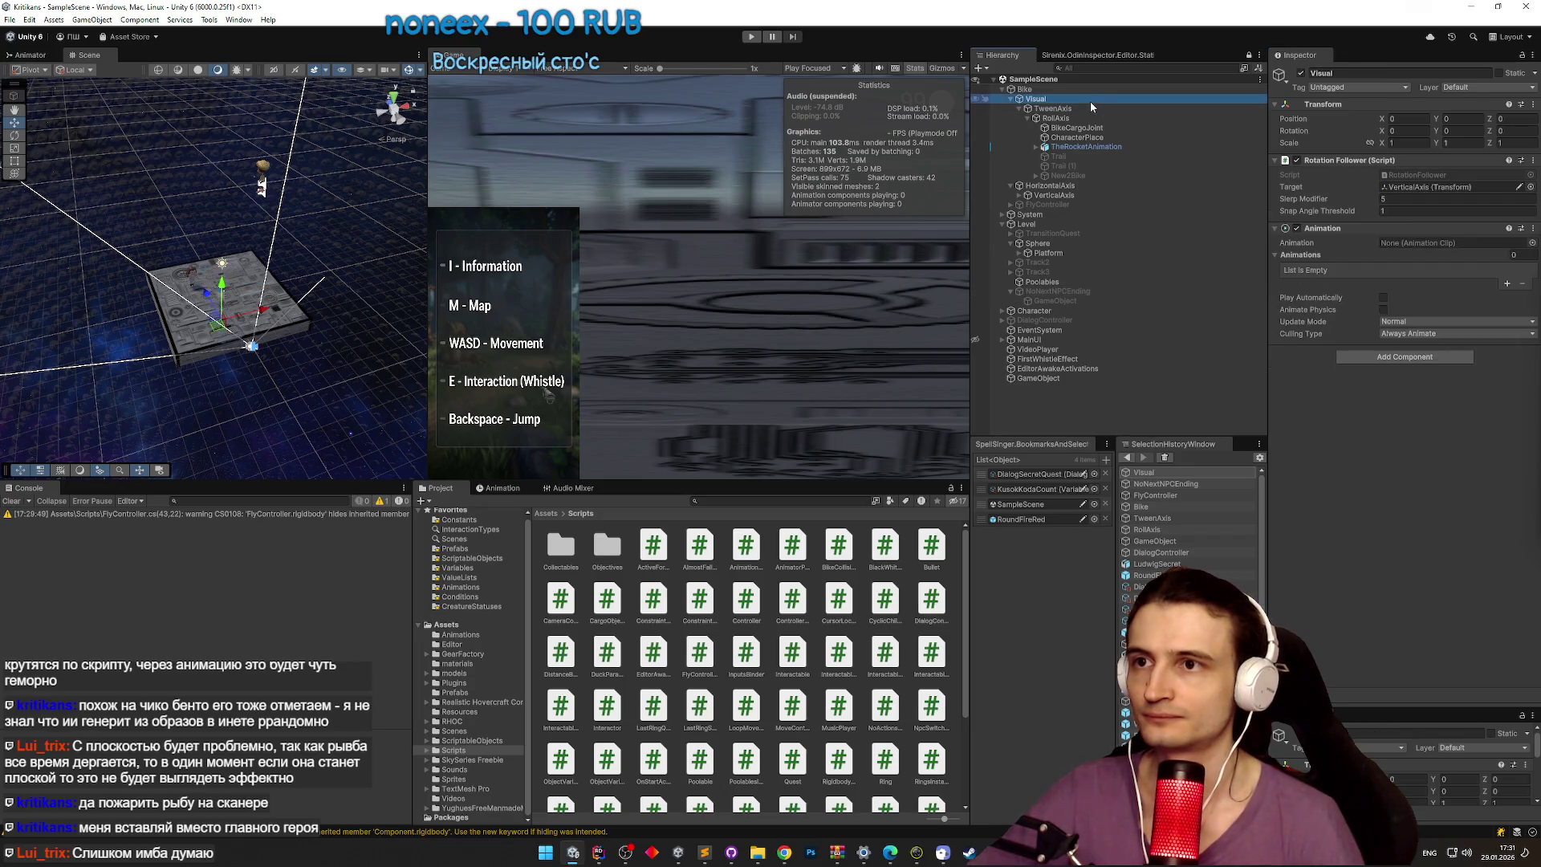
double_click(1077, 99)
mouse_move(353, 287)
mouse_down()
mouse_move(330, 339)
mouse_move(294, 264)
mouse_up()
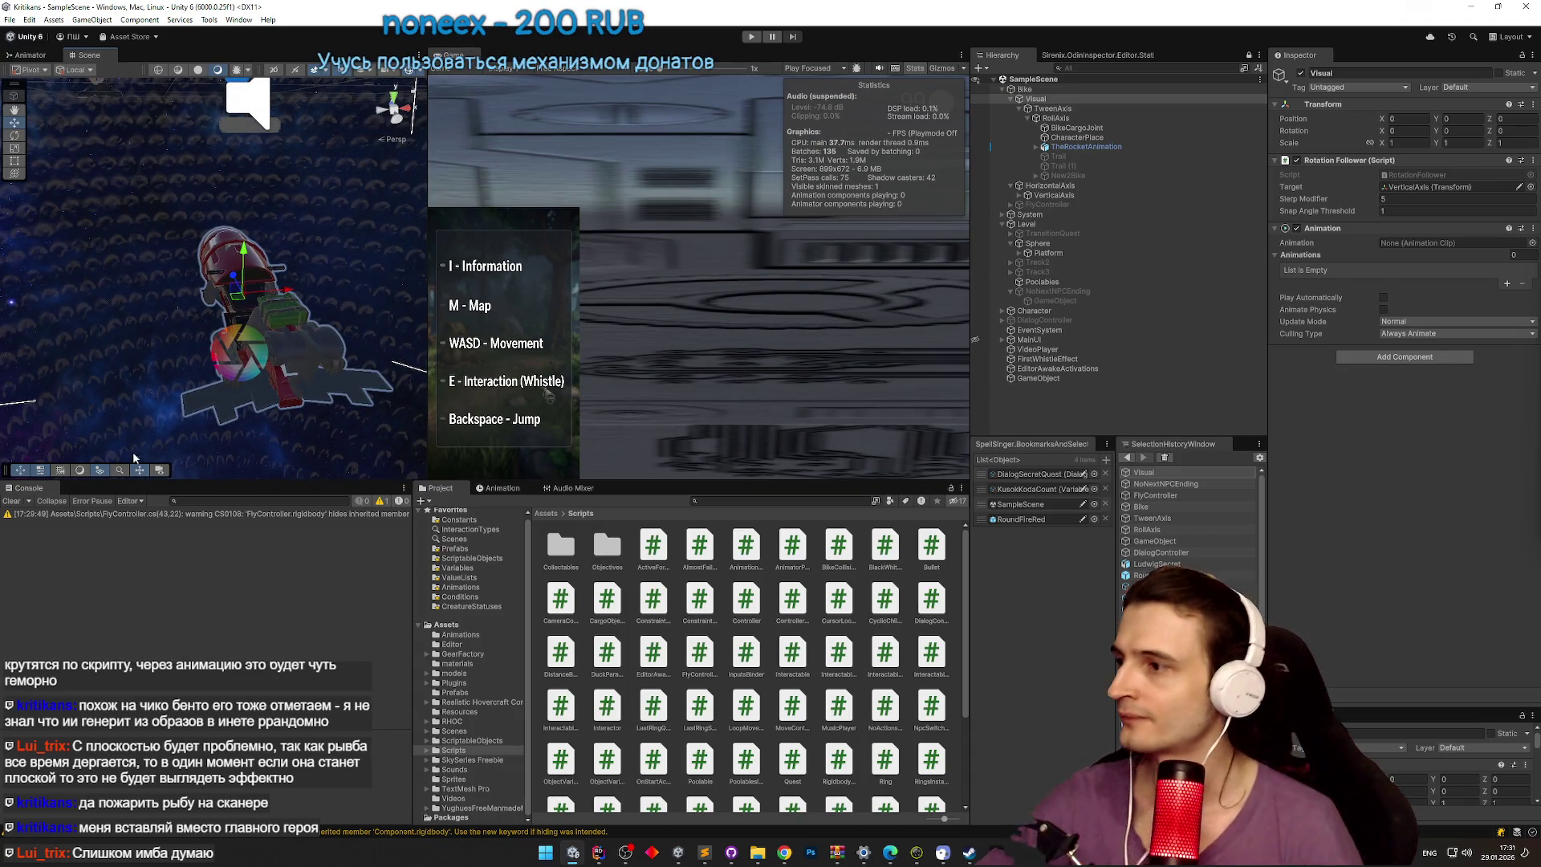
Step: Create a new animation clip for Visual named BikeEndingAnimation in Assets/Animations
click(505, 489)
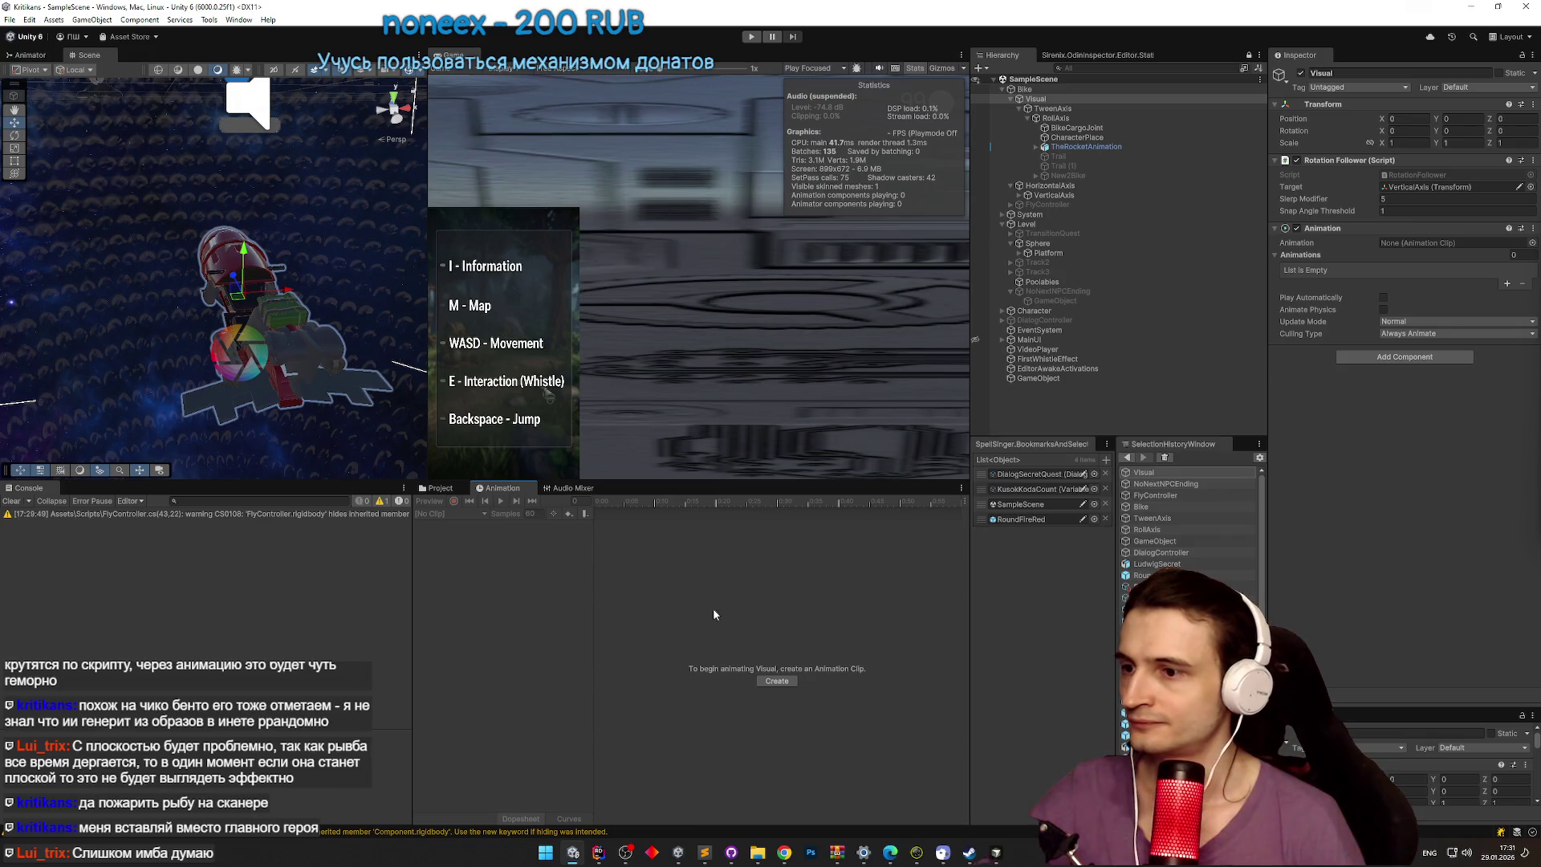
click(775, 681)
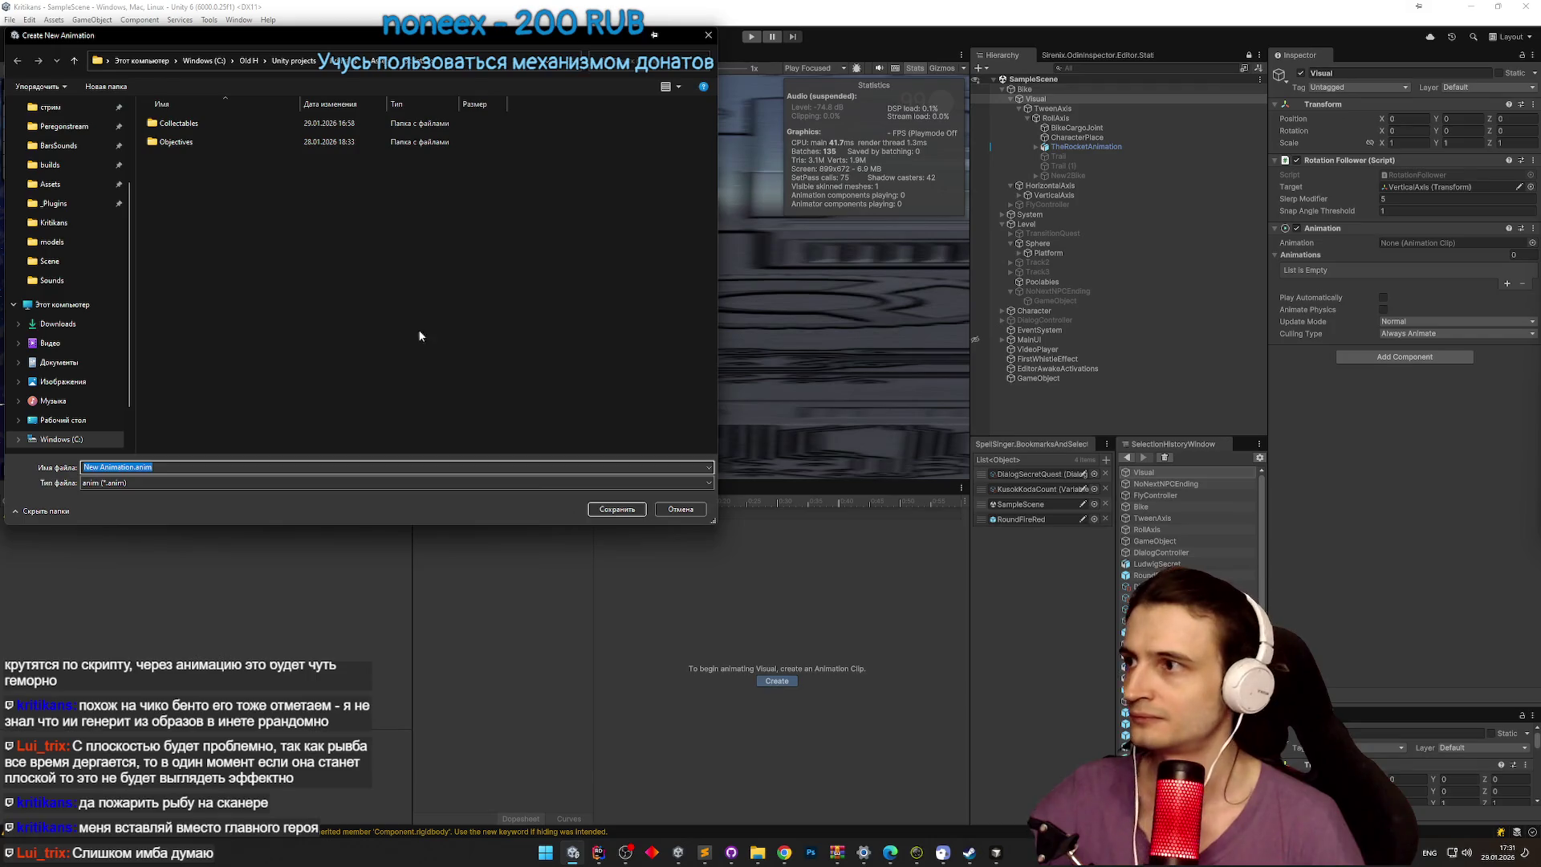
click(377, 61)
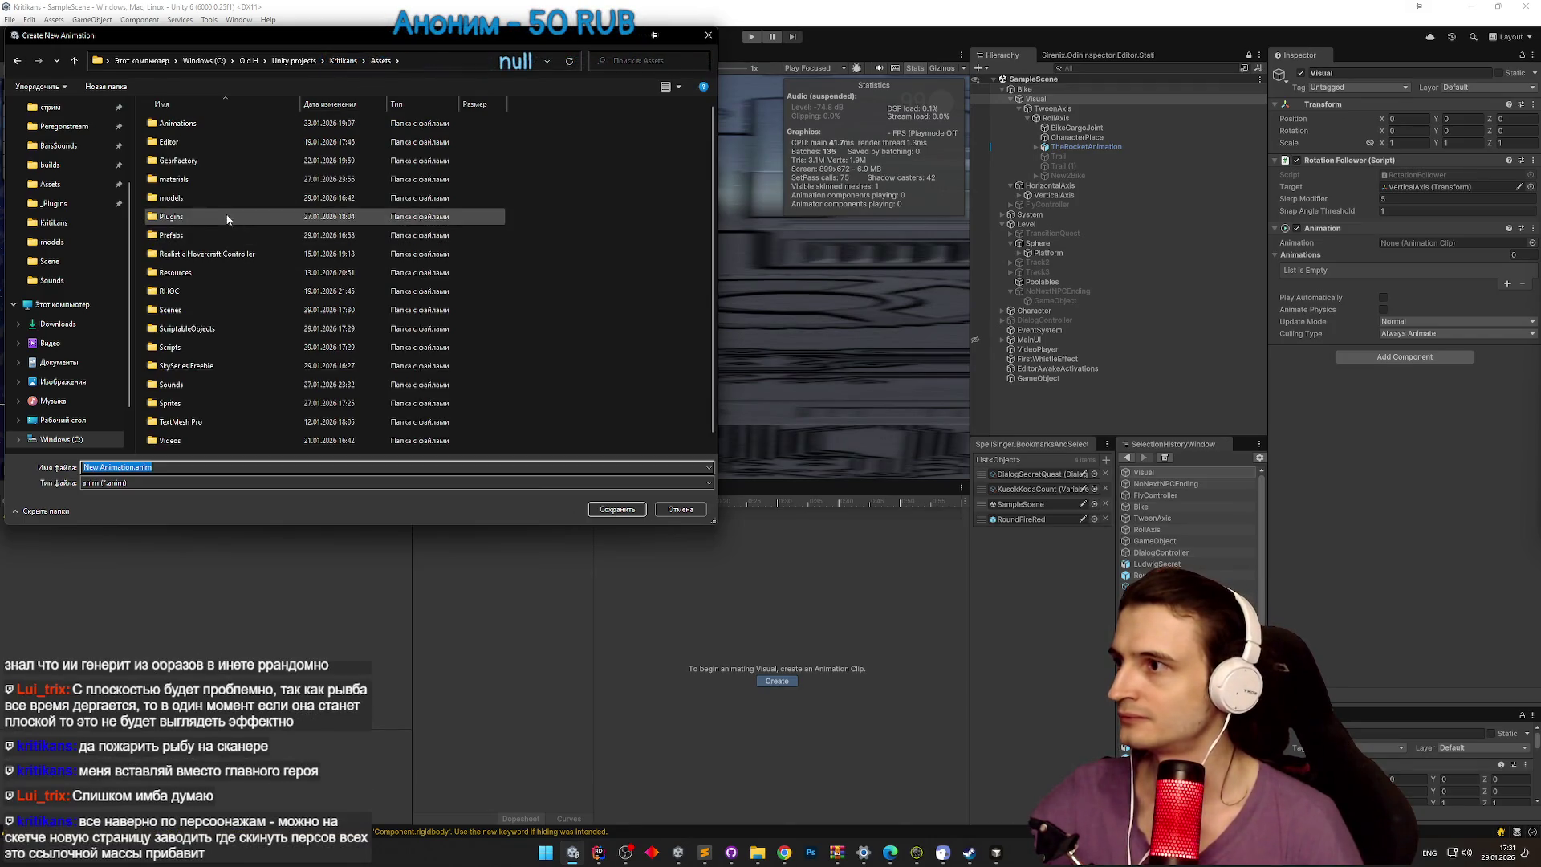
double_click(192, 123)
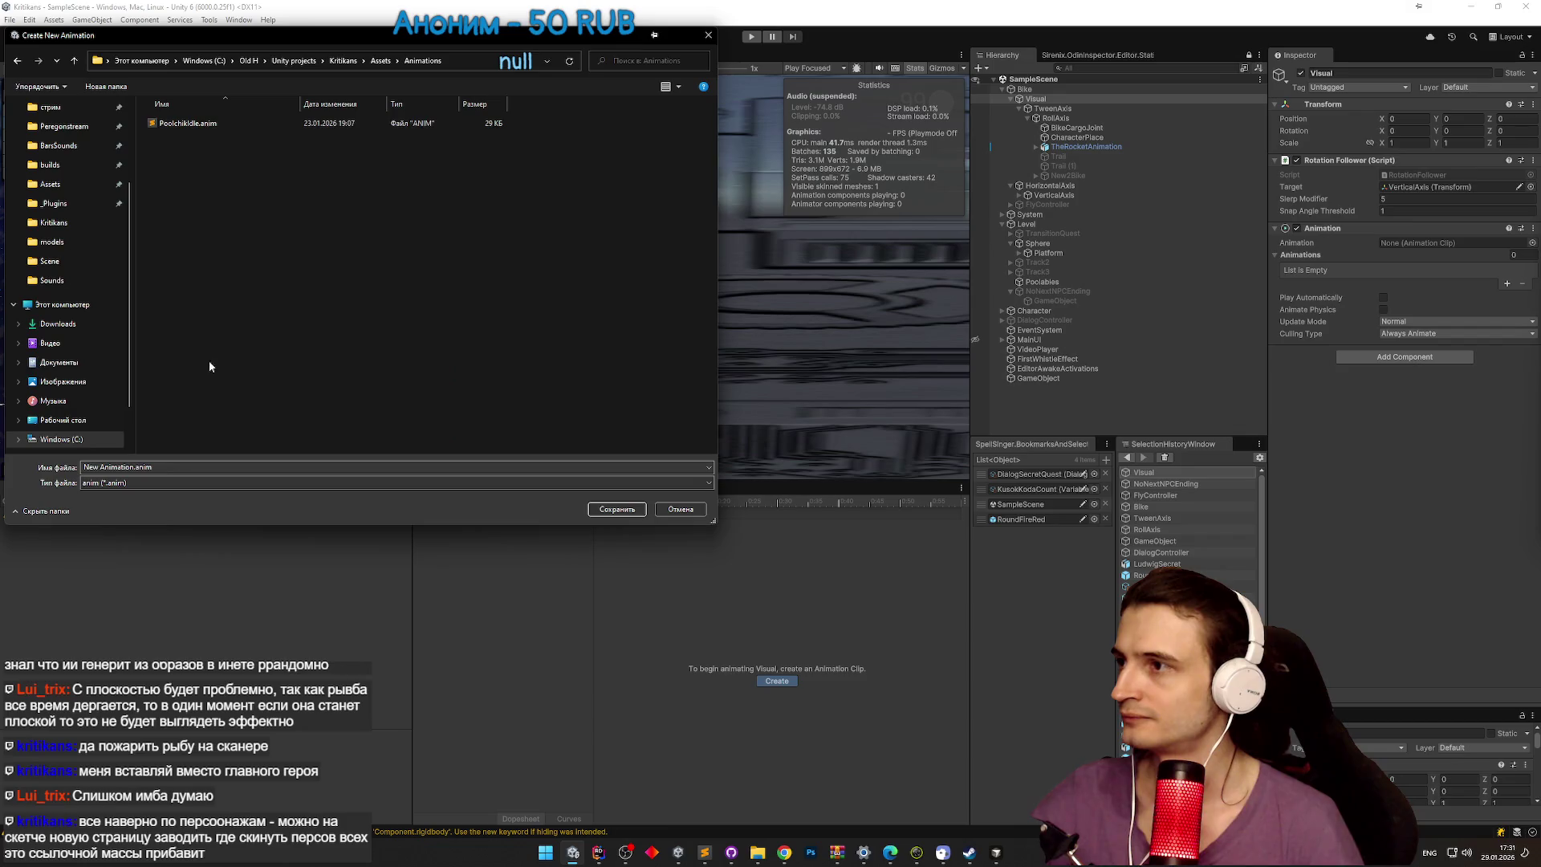
click(187, 470)
text(Last)
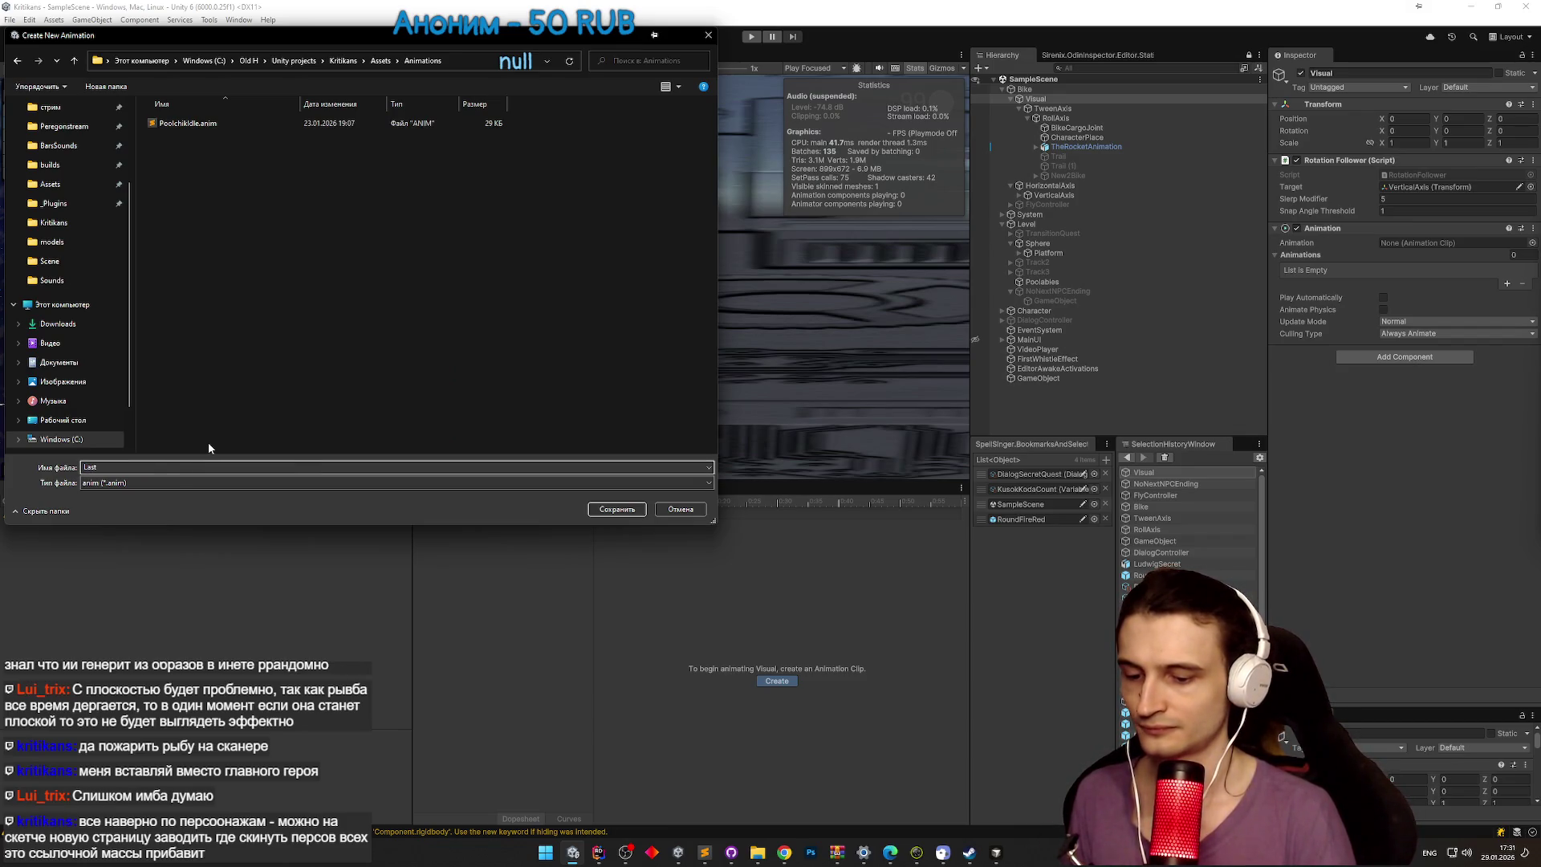
text(EndingBike)
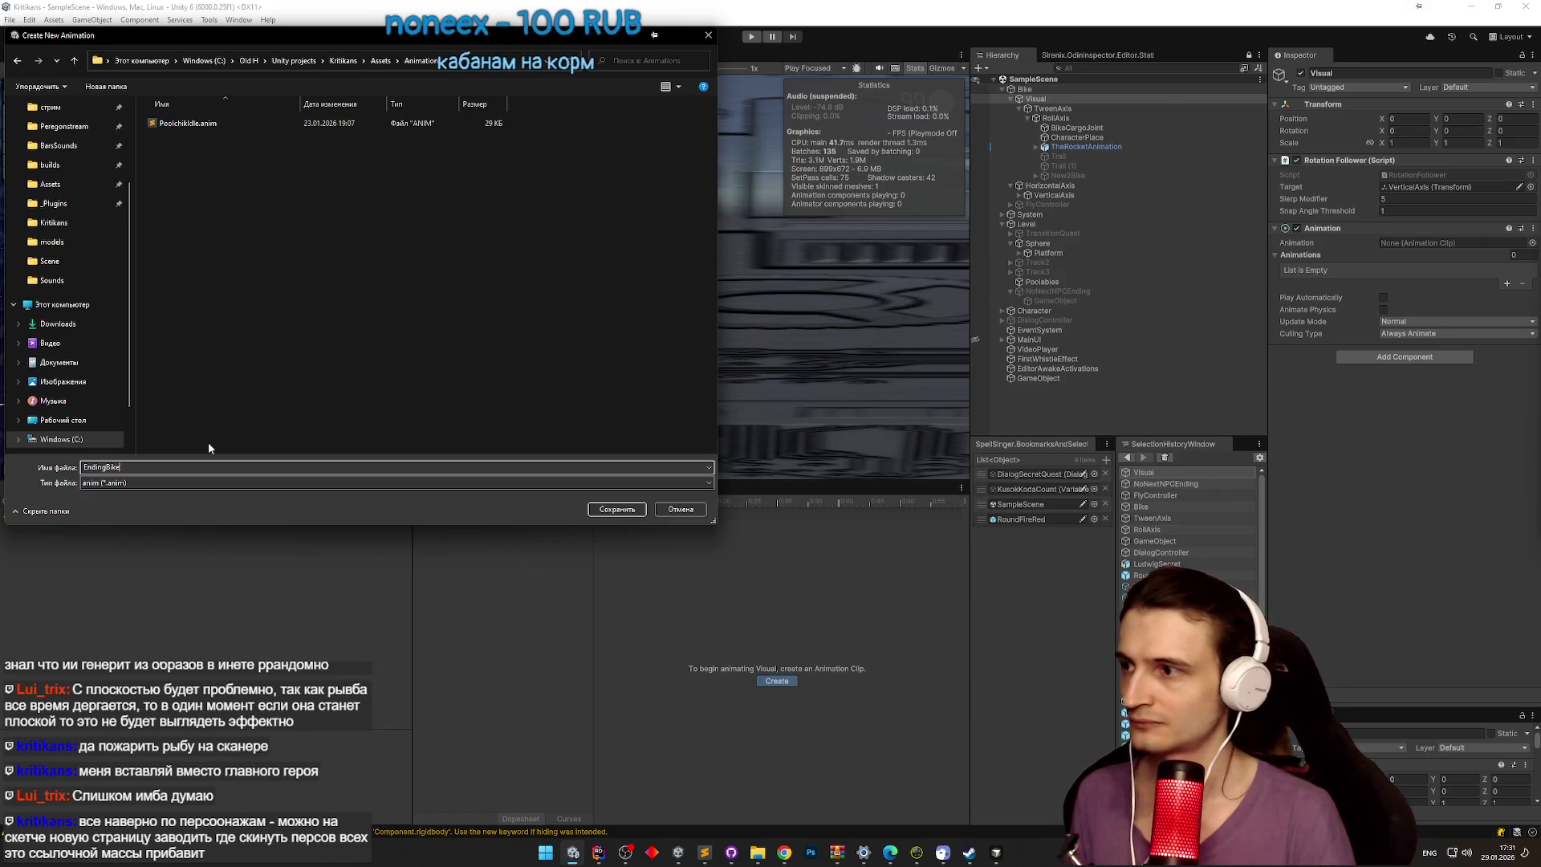
key(ctrl+a)
text(BikeEndi)
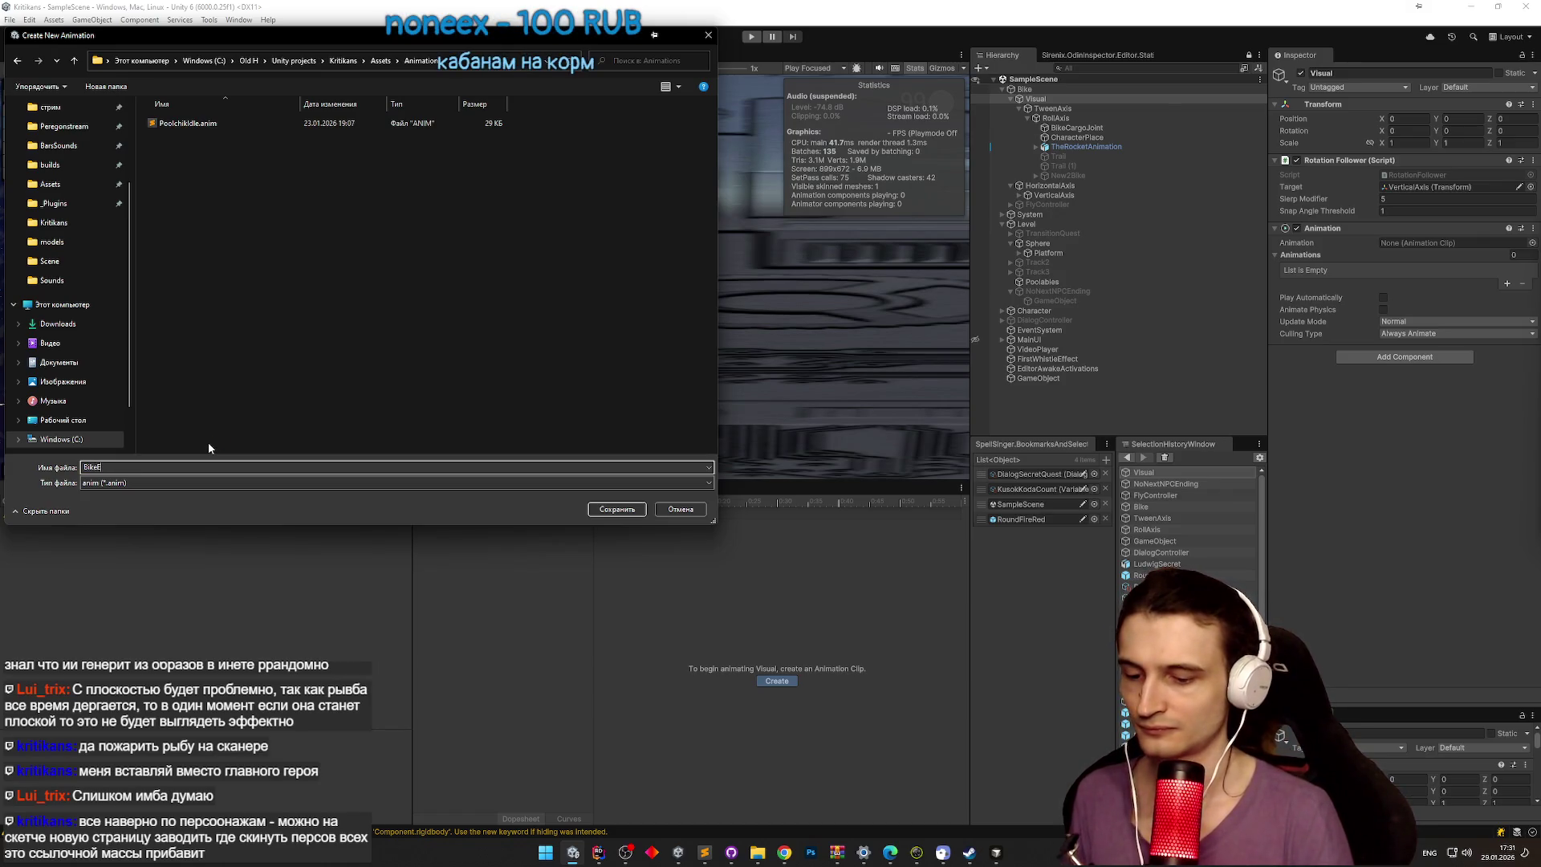
text(ngAnimat)
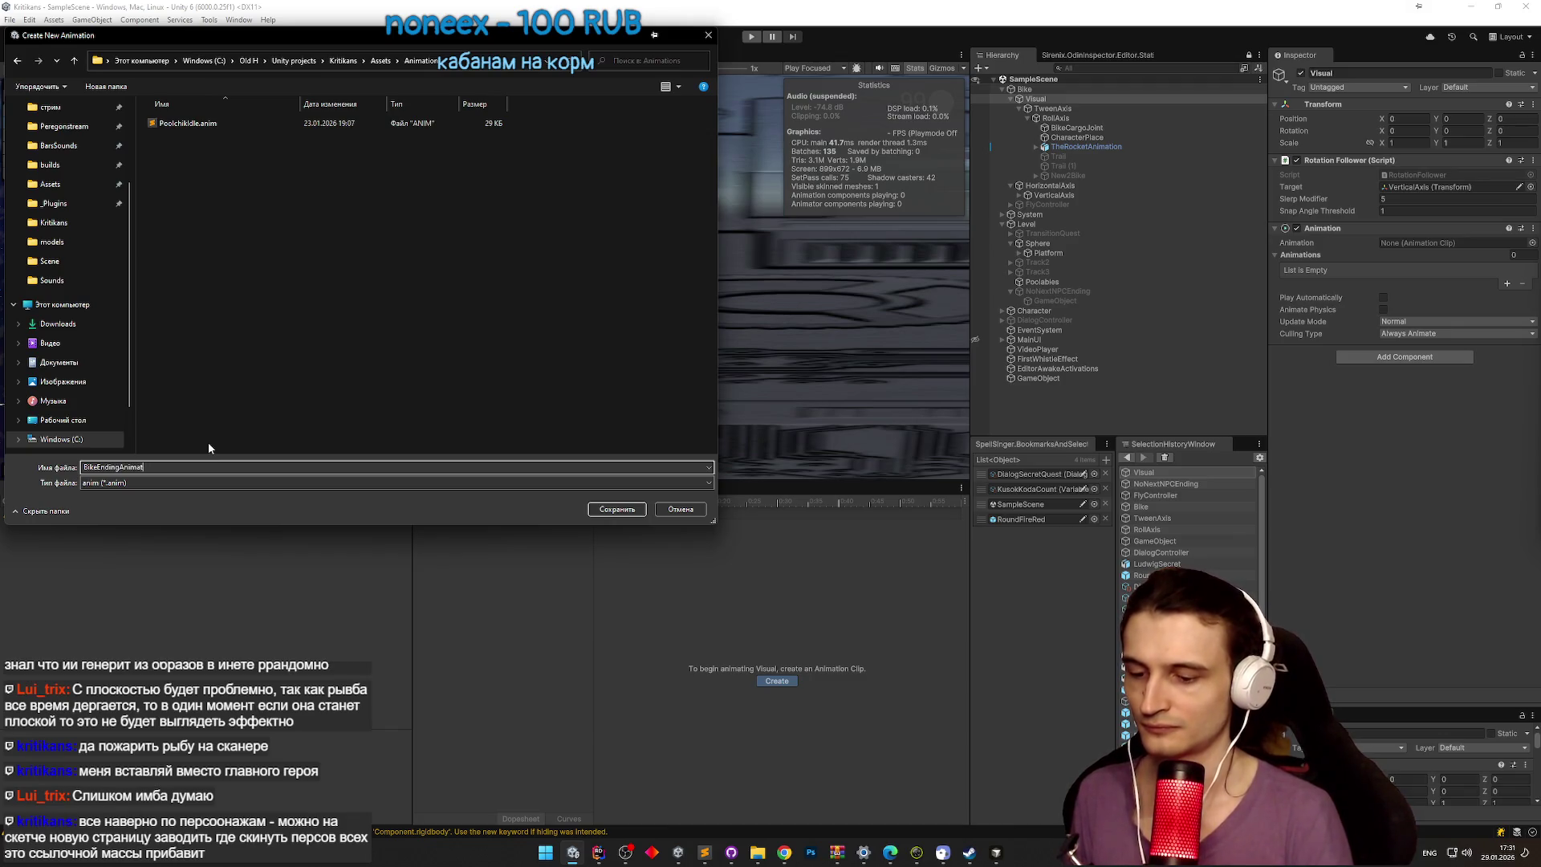
text(ion)
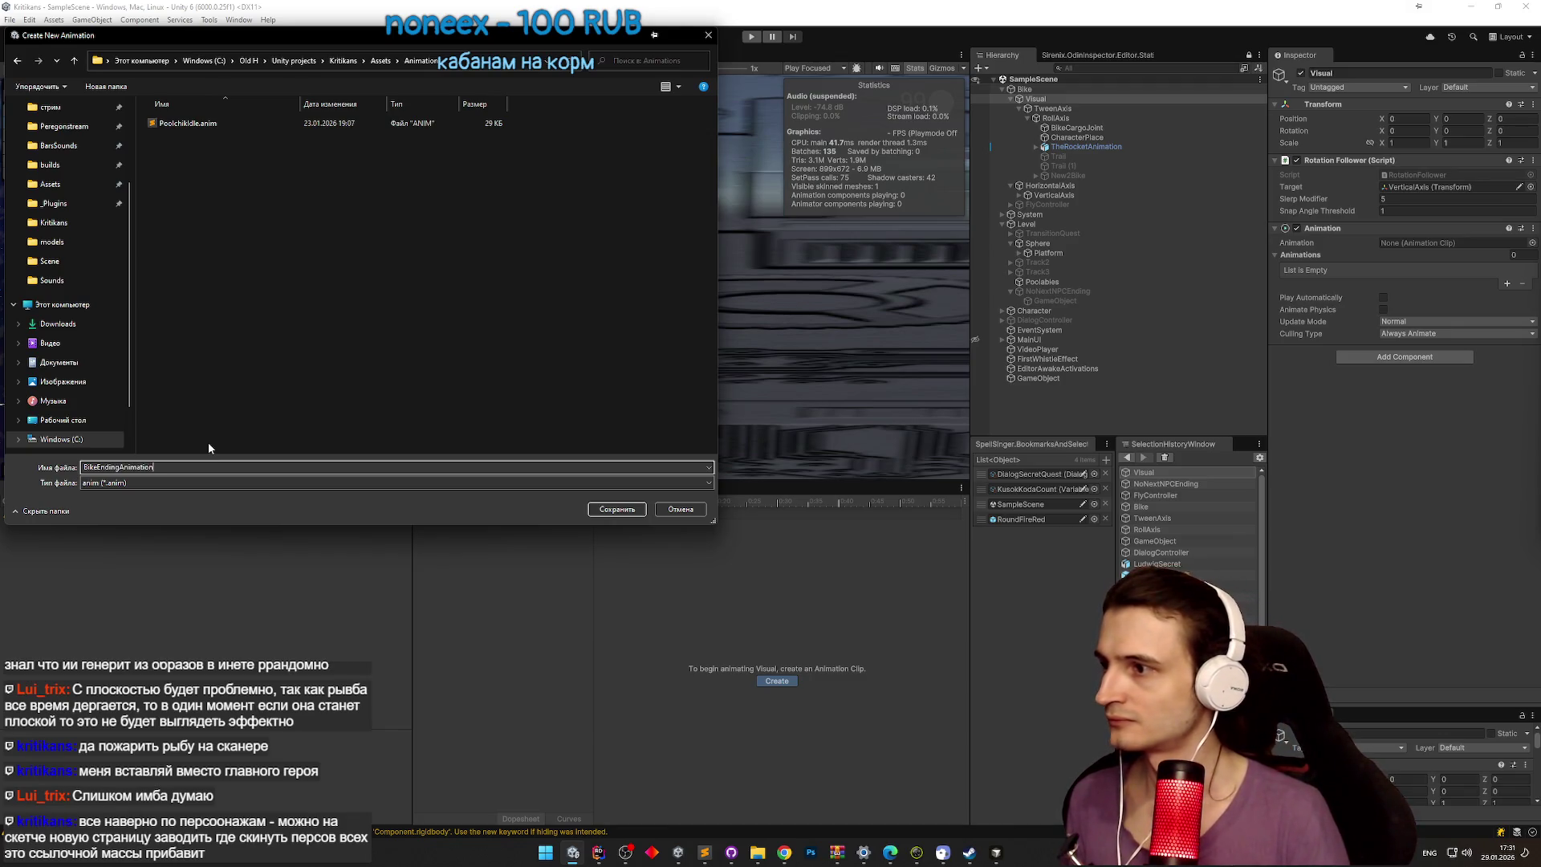
key(Return)
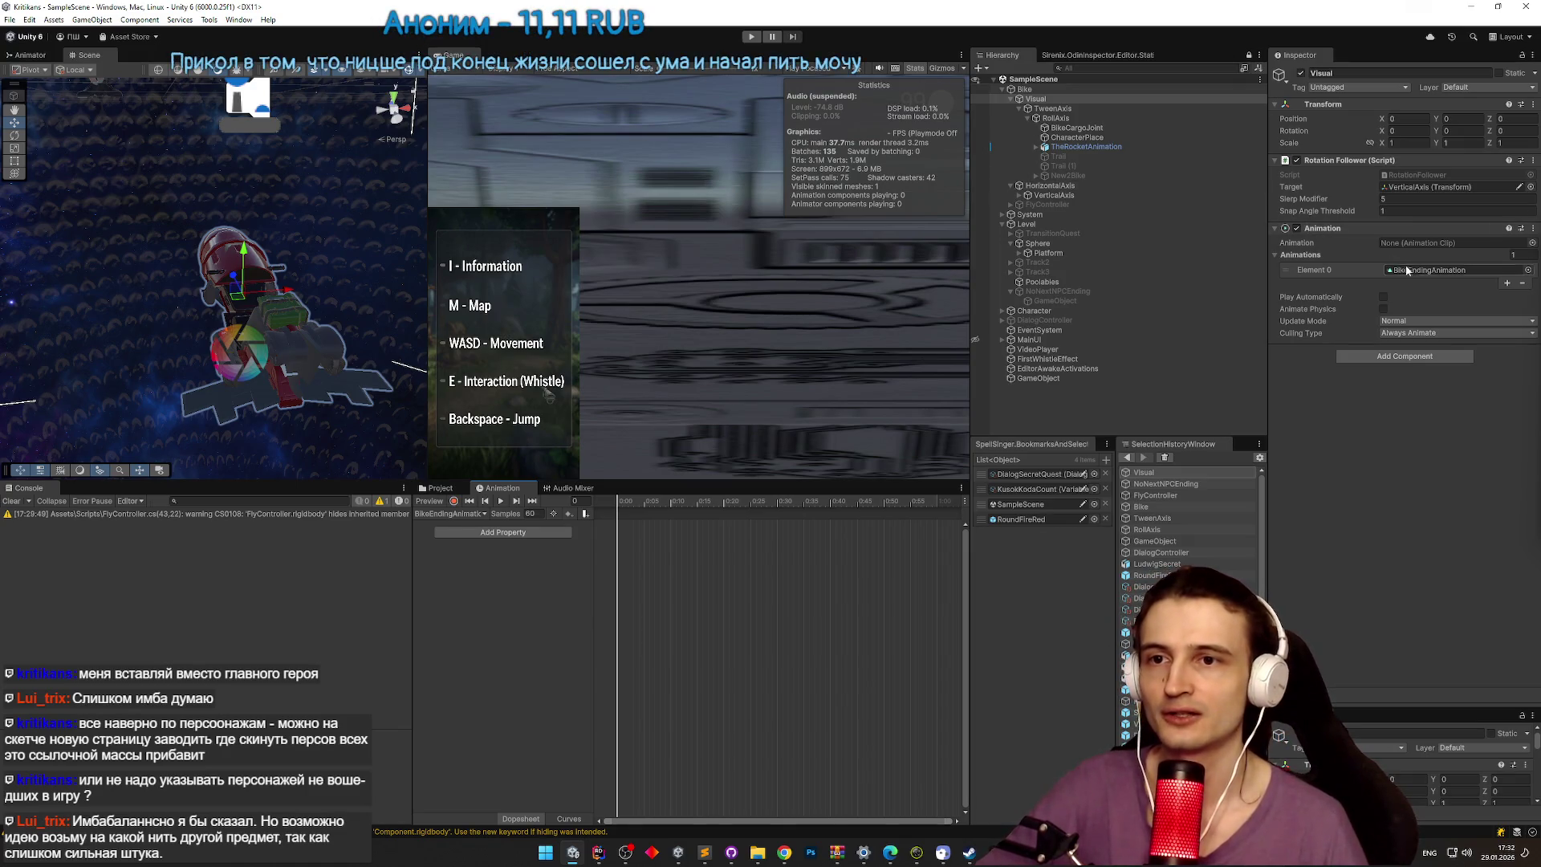
Step: Make BikeEndingAnimation Visual's default clip, open it, and start recording keyframes on Visual
click(440, 488)
drag(561, 546, 1417, 249)
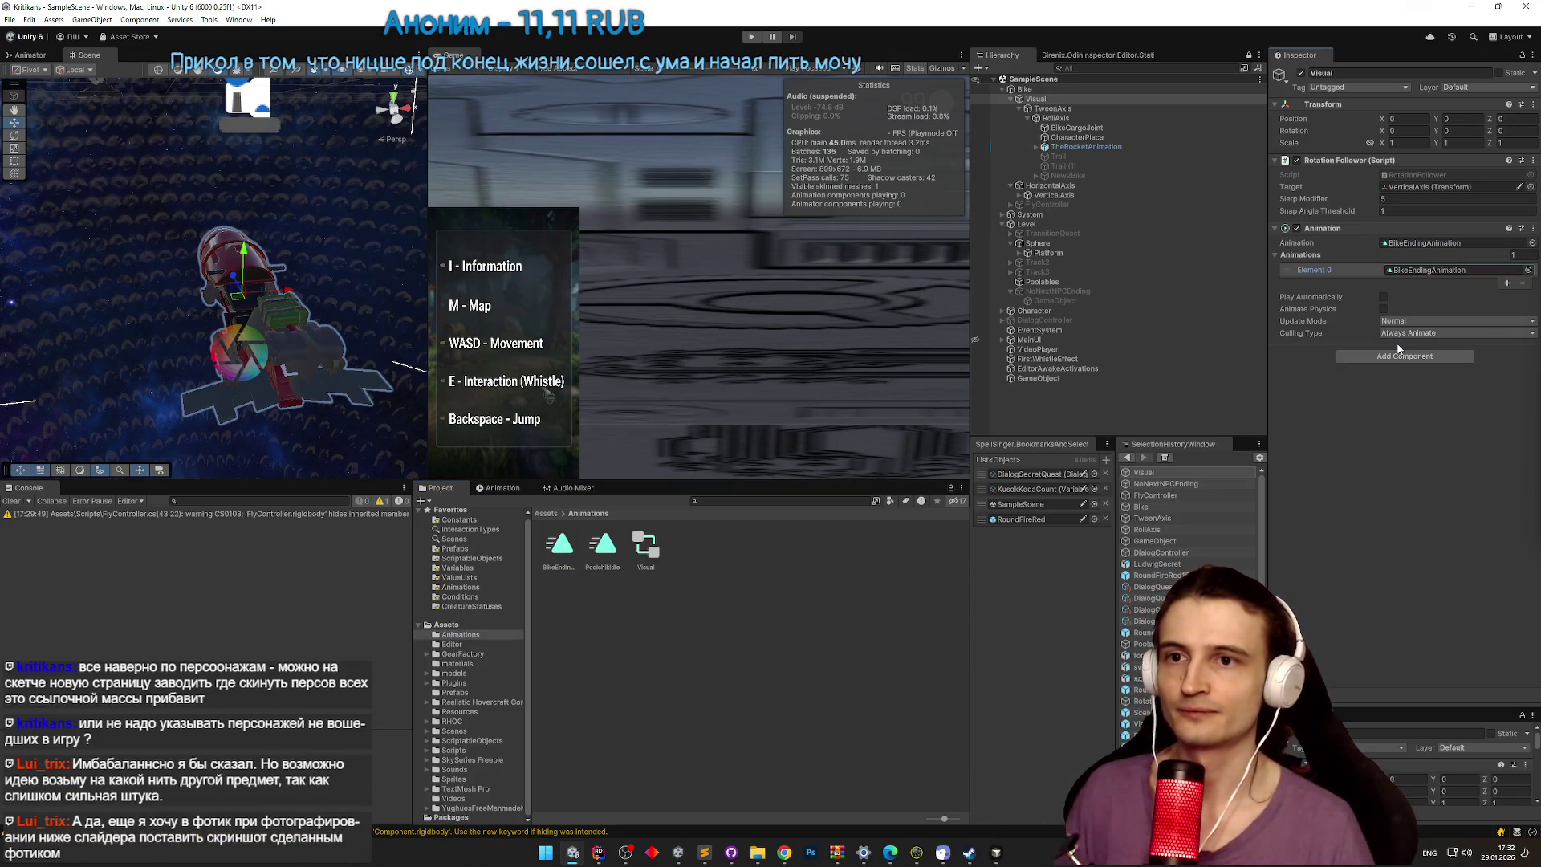
double_click(561, 545)
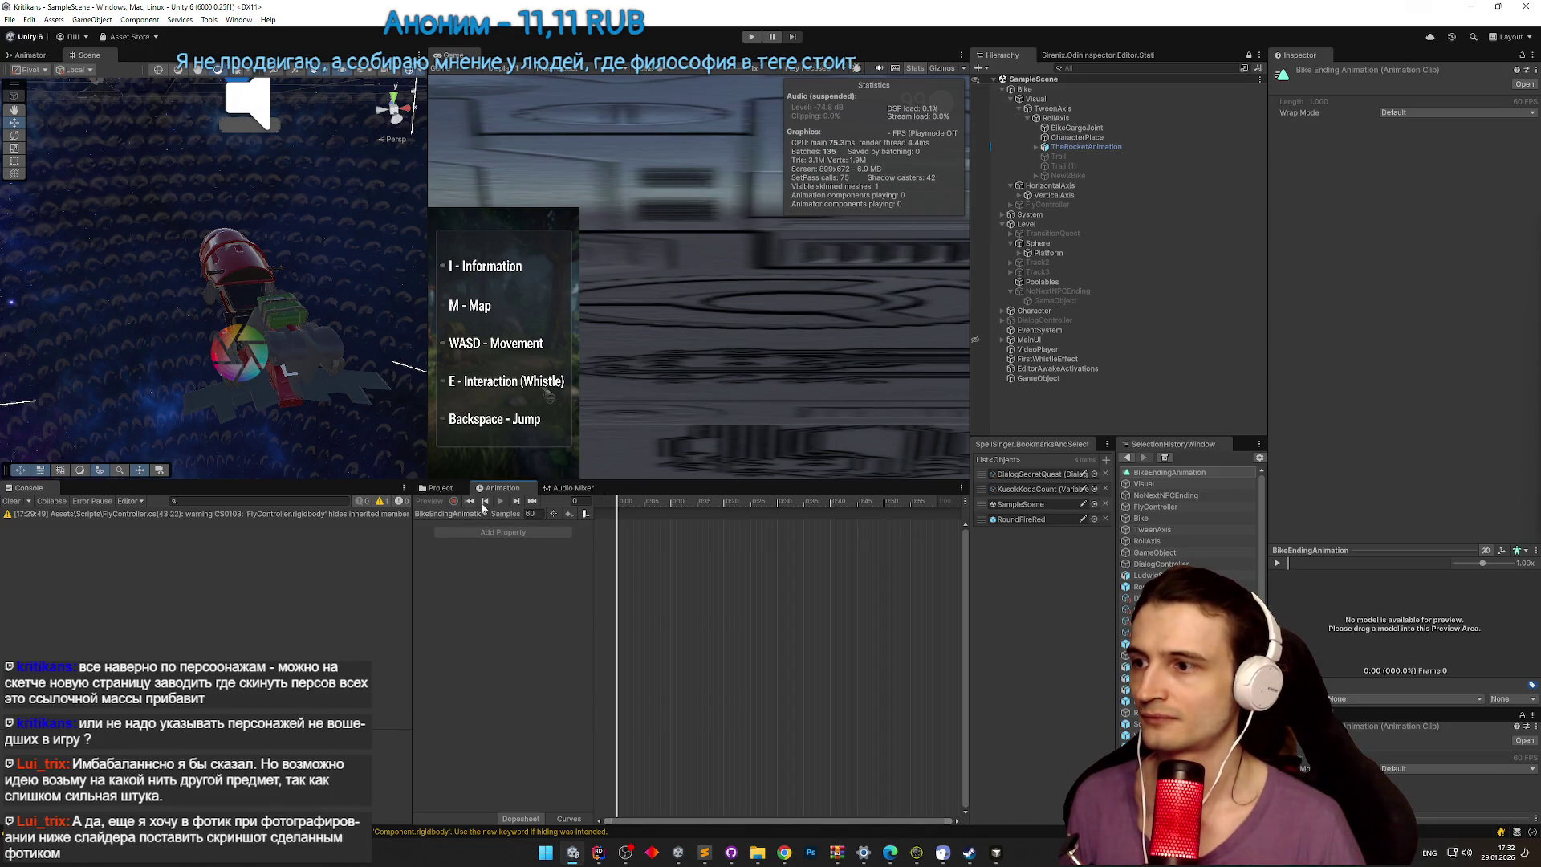
click(1061, 99)
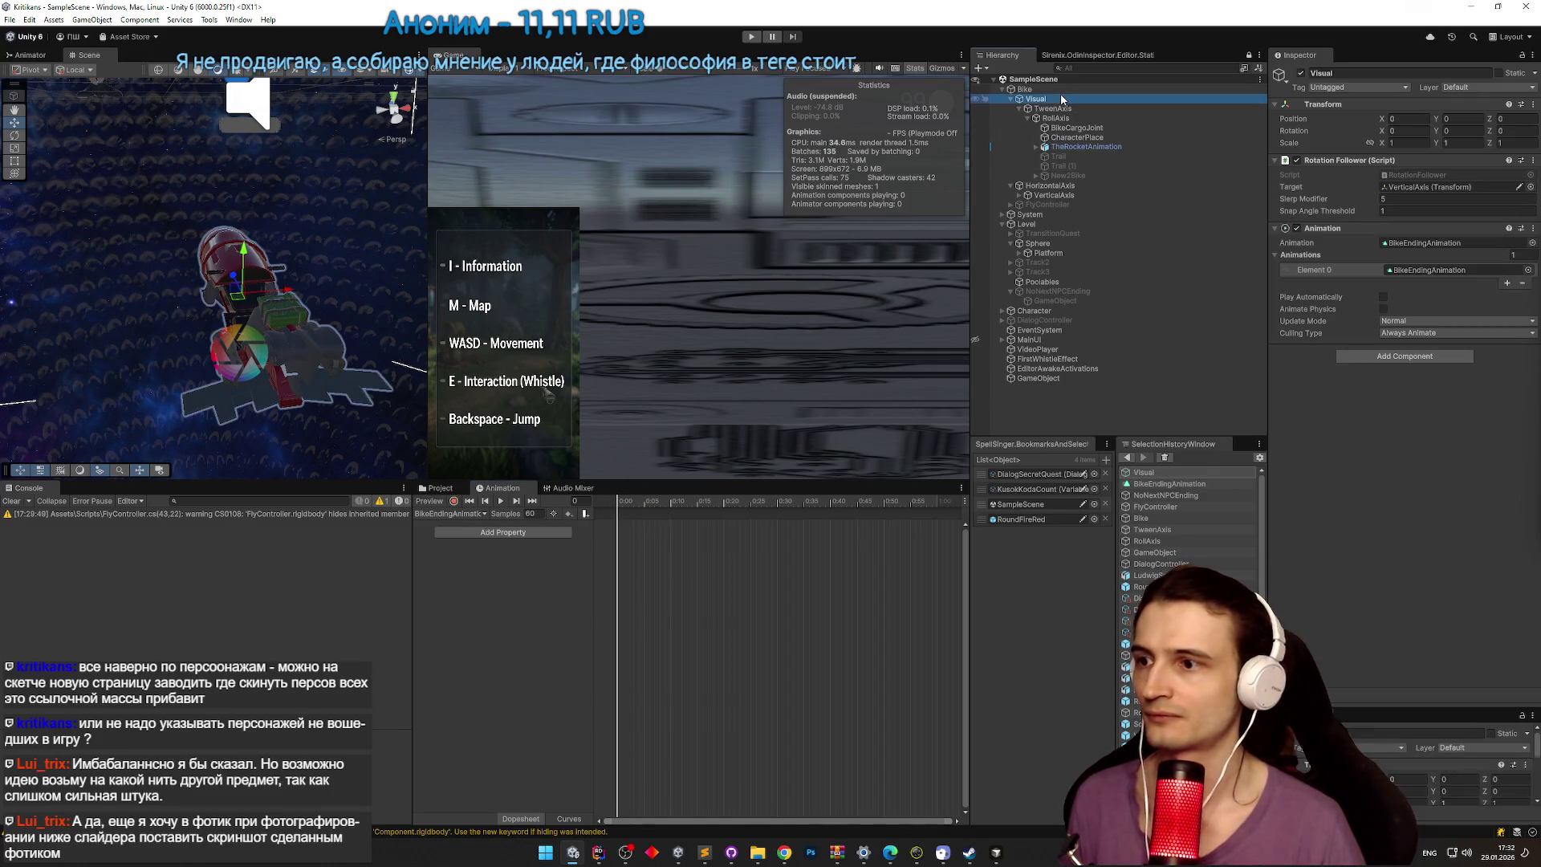
click(454, 501)
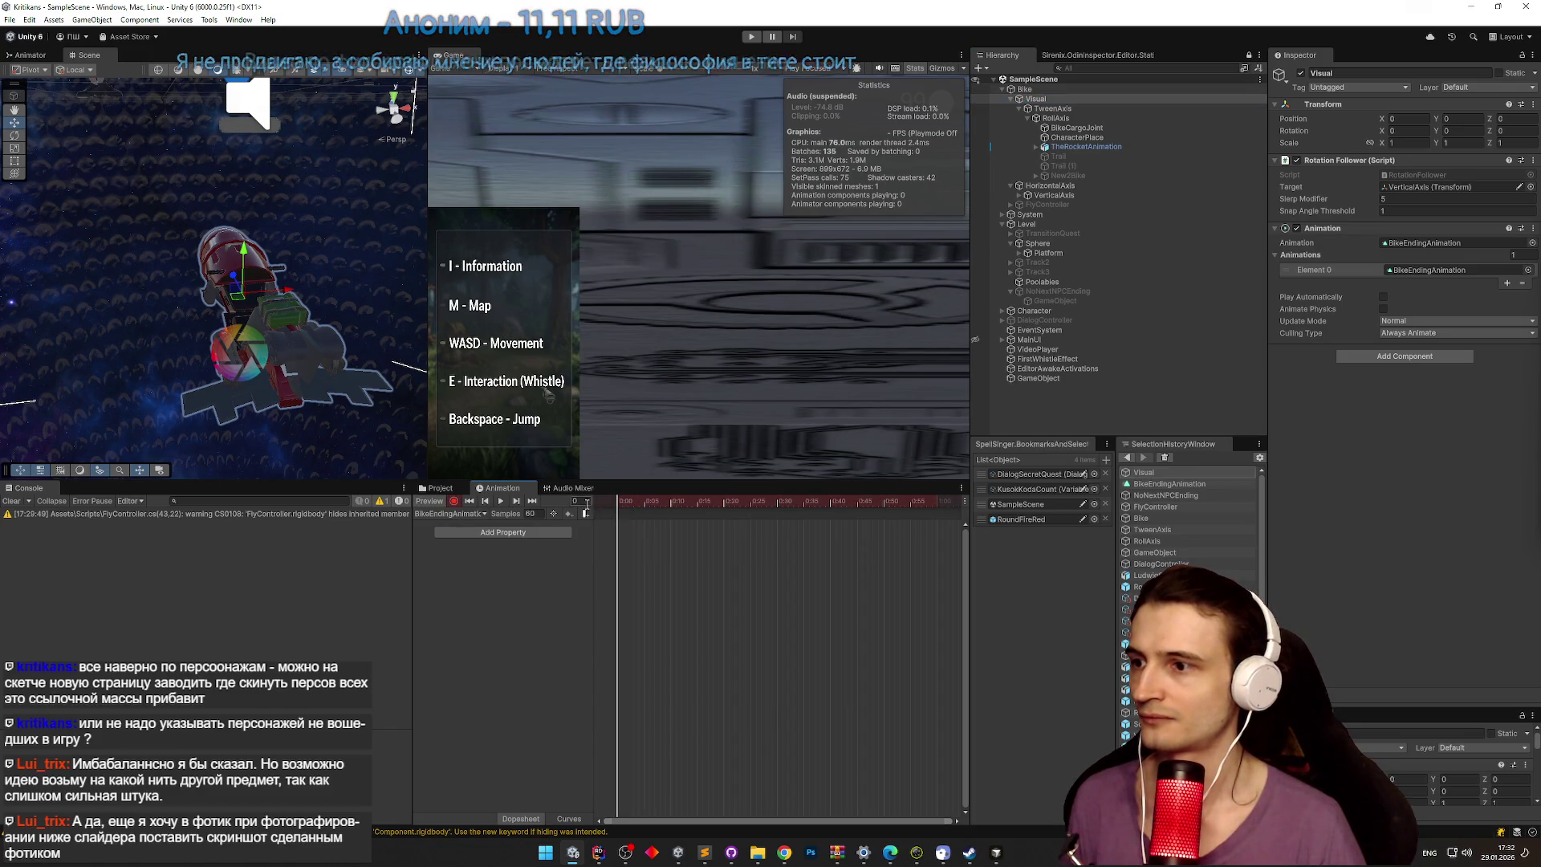
drag(307, 401, 1345, 101)
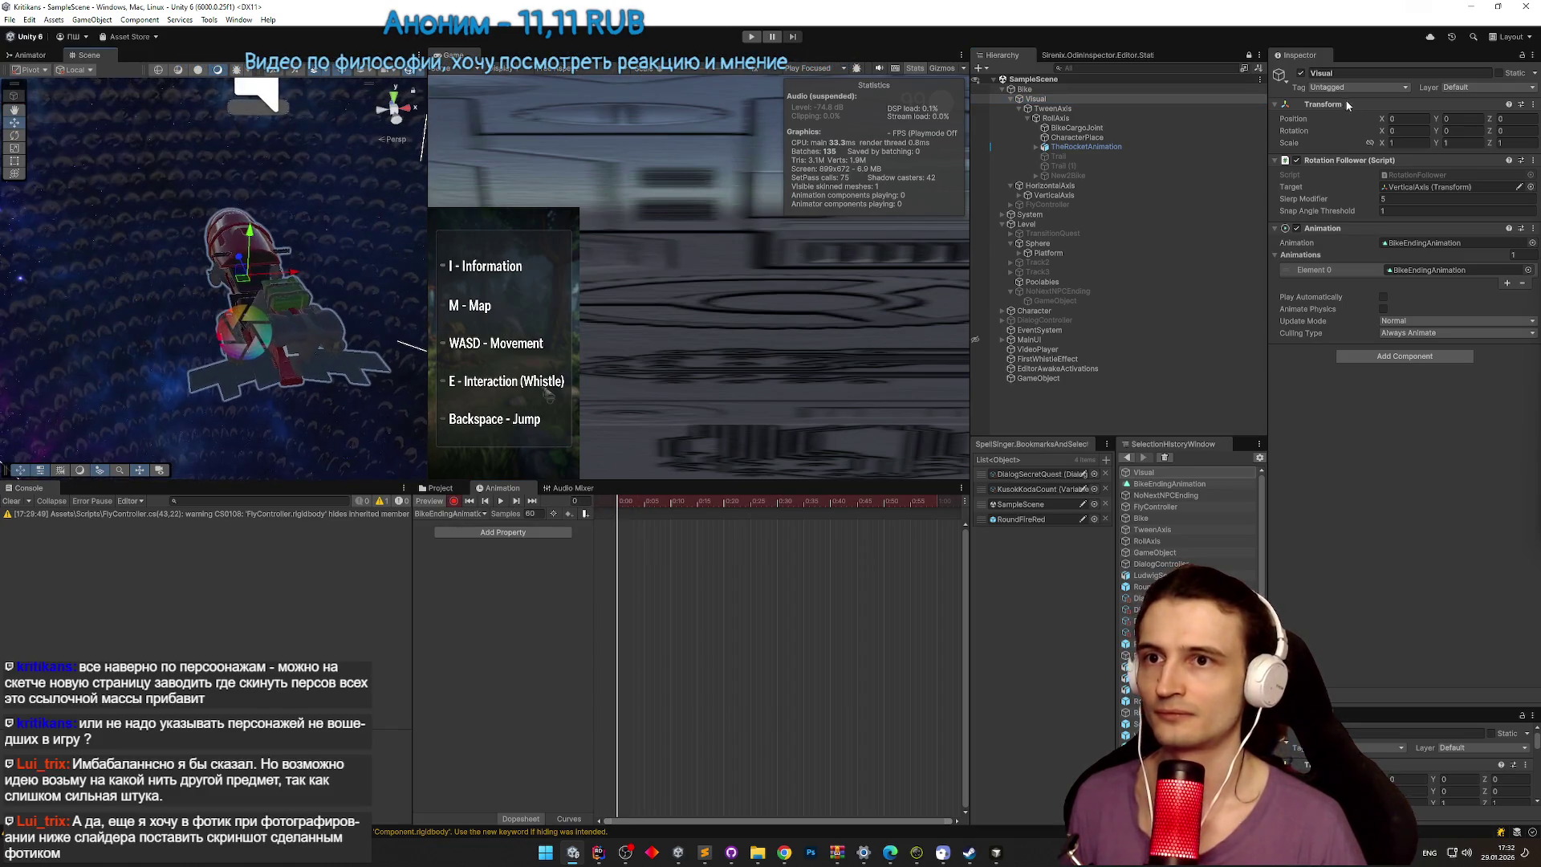
right_click(1302, 121)
Step: Add starting keyframes for Visual's Position and Rotation
click(1341, 191)
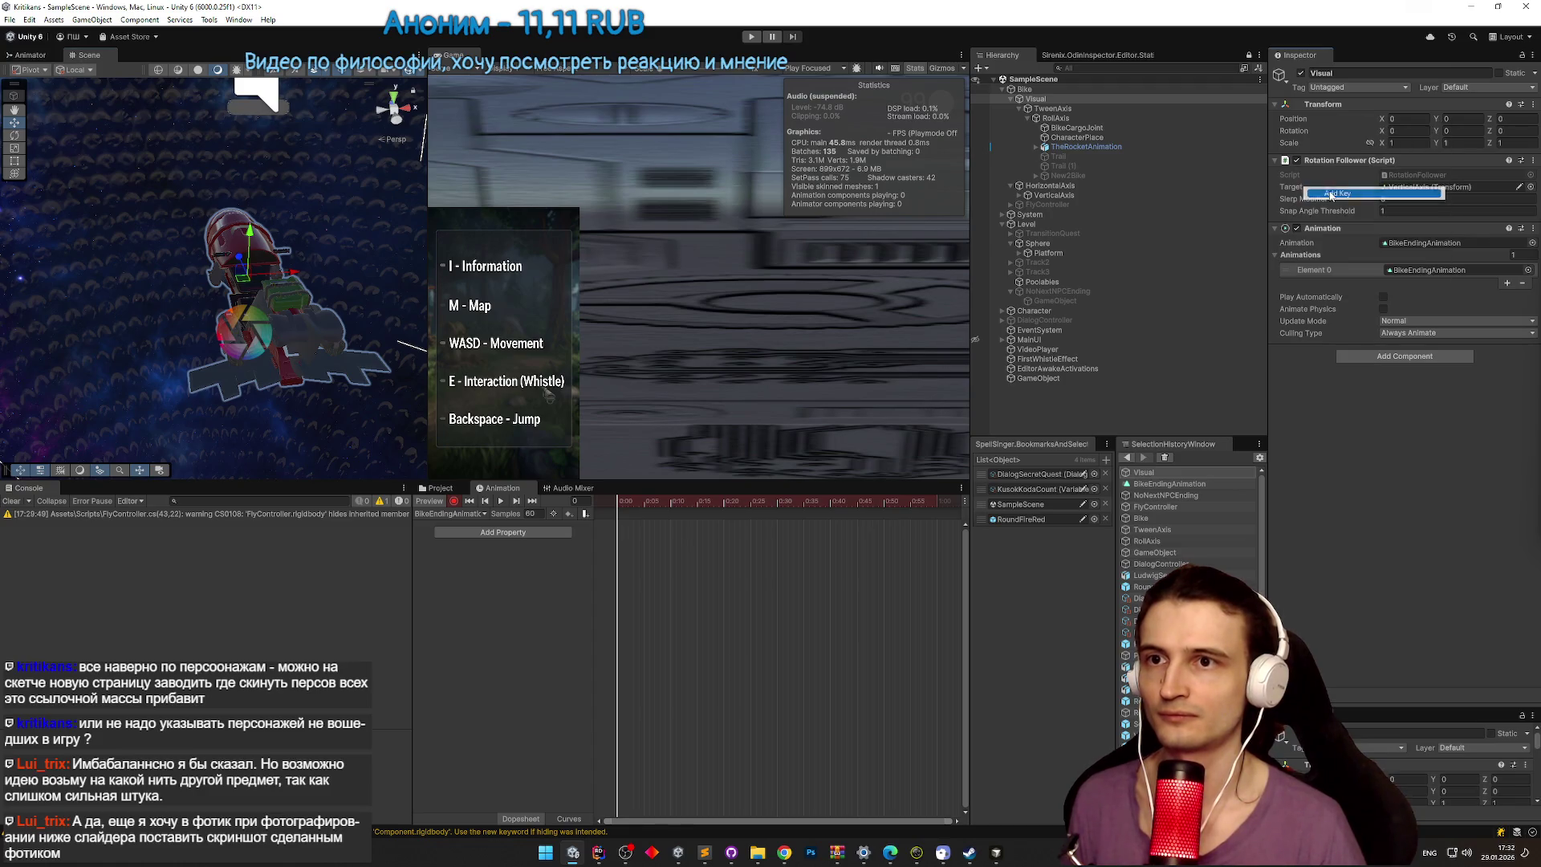
right_click(1306, 131)
click(1340, 216)
drag(297, 299, 466, 280)
Step: At frame 605, key Visual's Position Z to 1000
scroll(821, 528, down, 1)
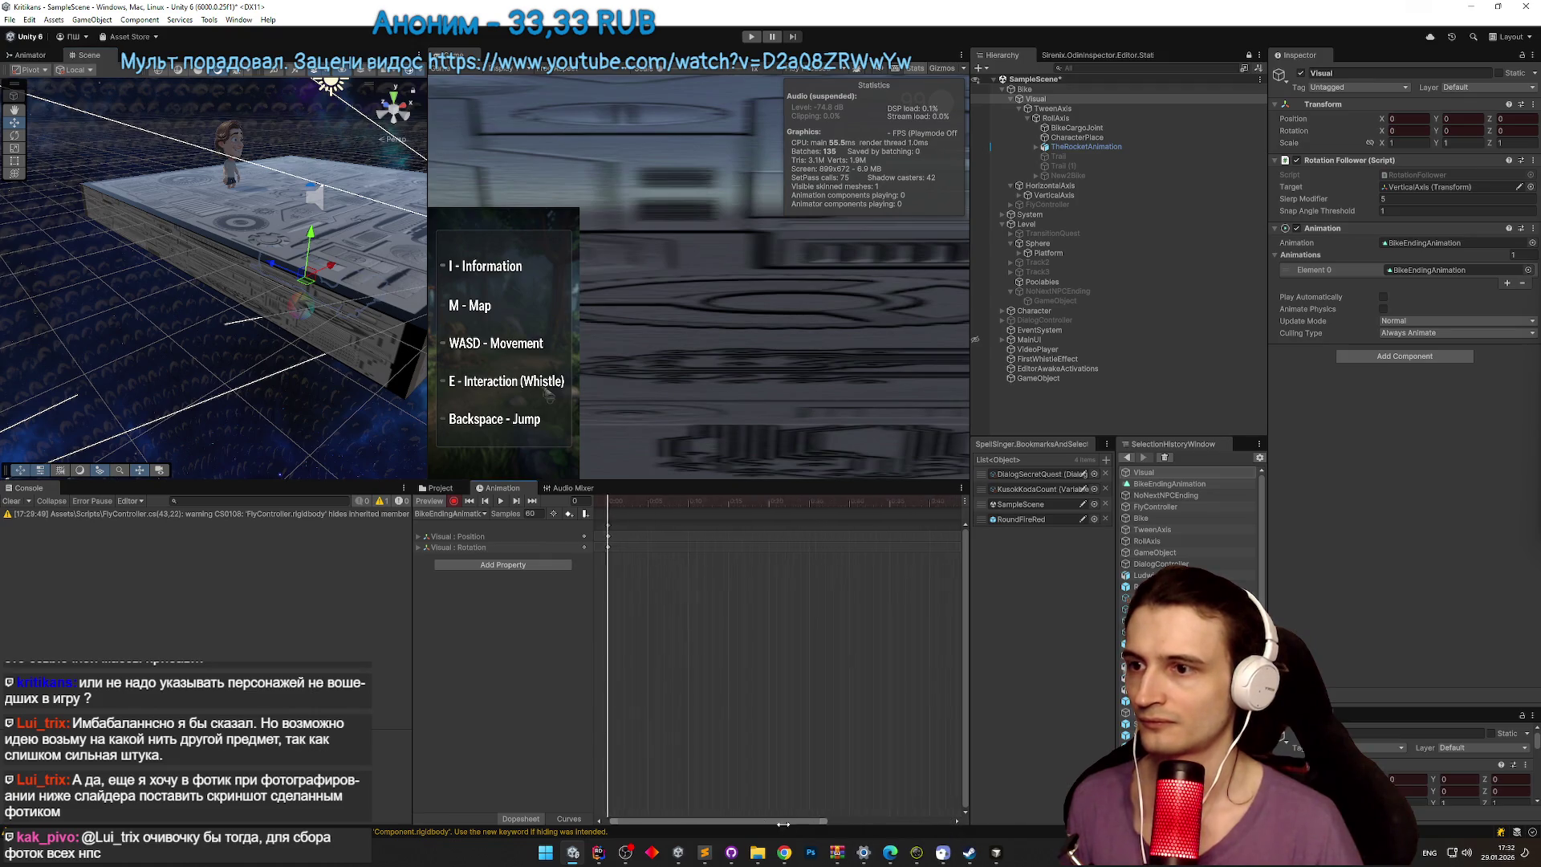
scroll(781, 628, down, 5)
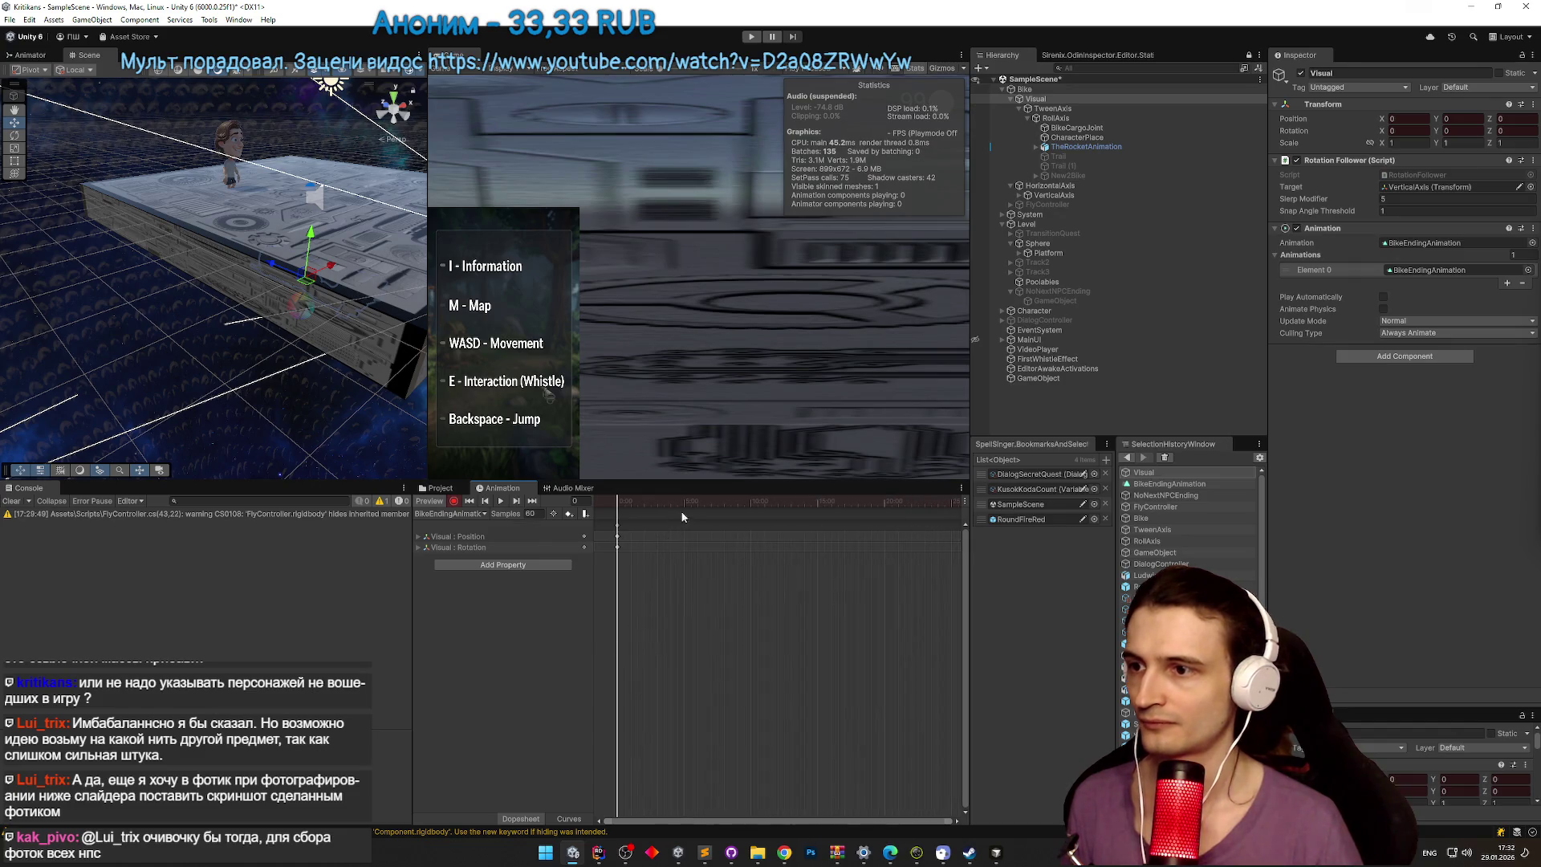
click(752, 505)
mouse_move(321, 337)
mouse_down()
mouse_move(259, 325)
mouse_move(361, 264)
mouse_up()
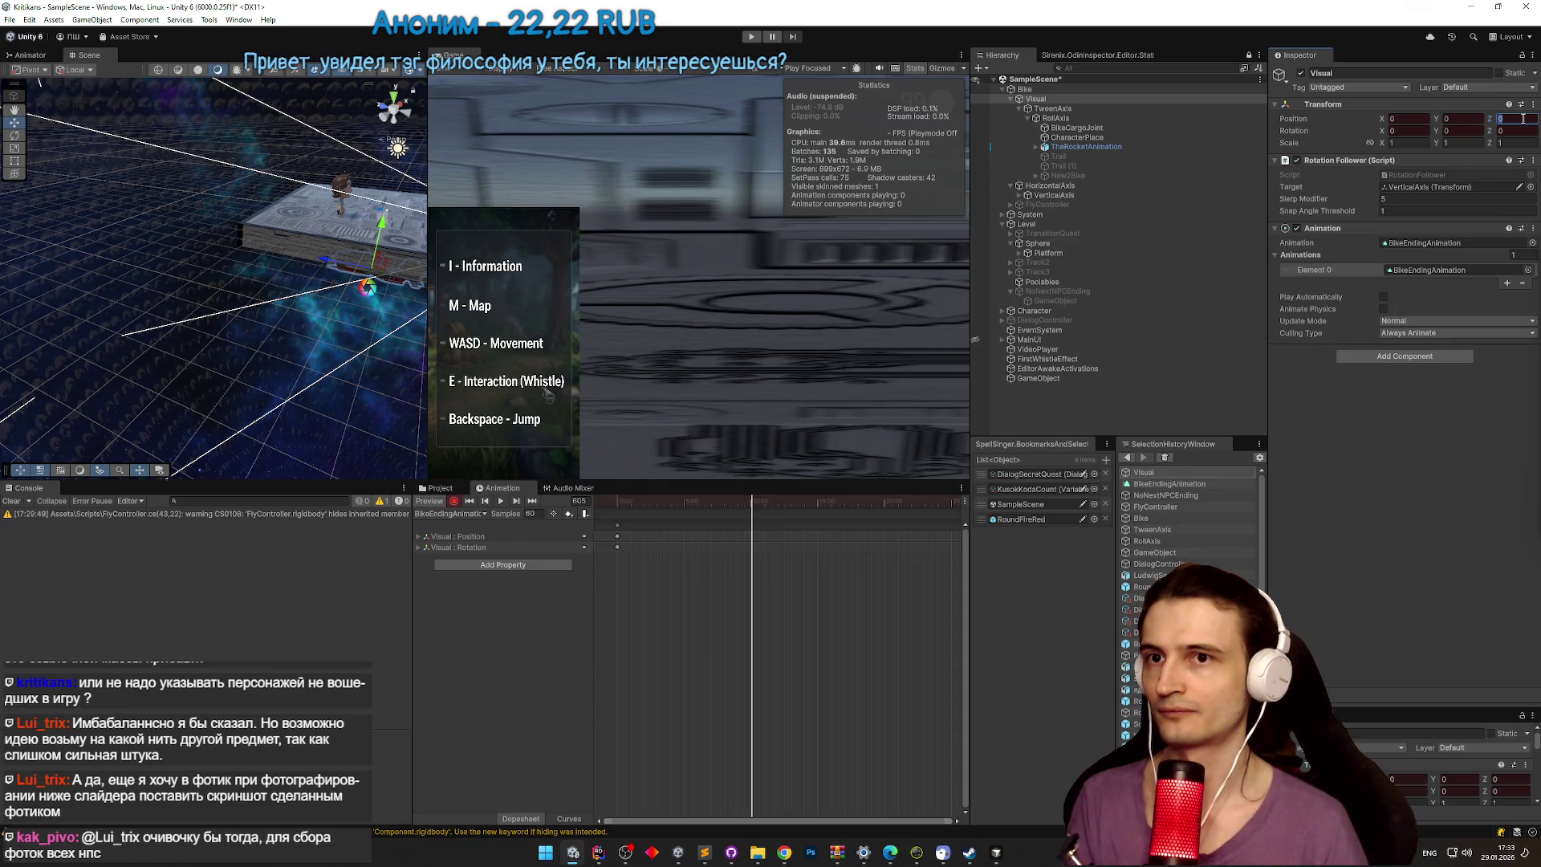
text(1000)
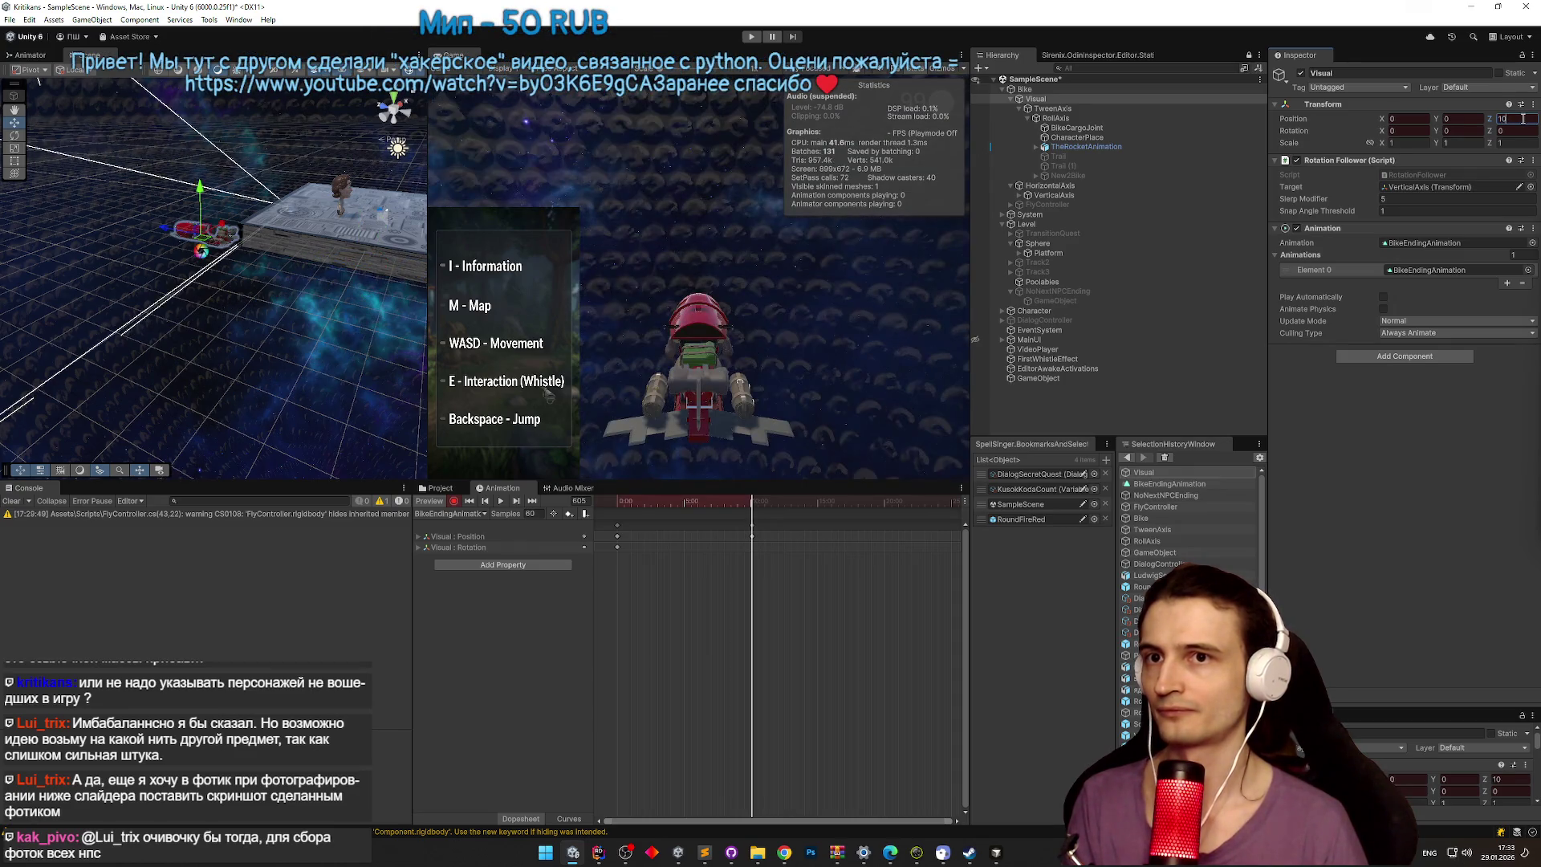
mouse_move(241, 265)
mouse_down()
mouse_move(131, 269)
mouse_move(676, 481)
mouse_move(573, 494)
mouse_move(756, 497)
mouse_move(610, 504)
mouse_up()
right_click(752, 535)
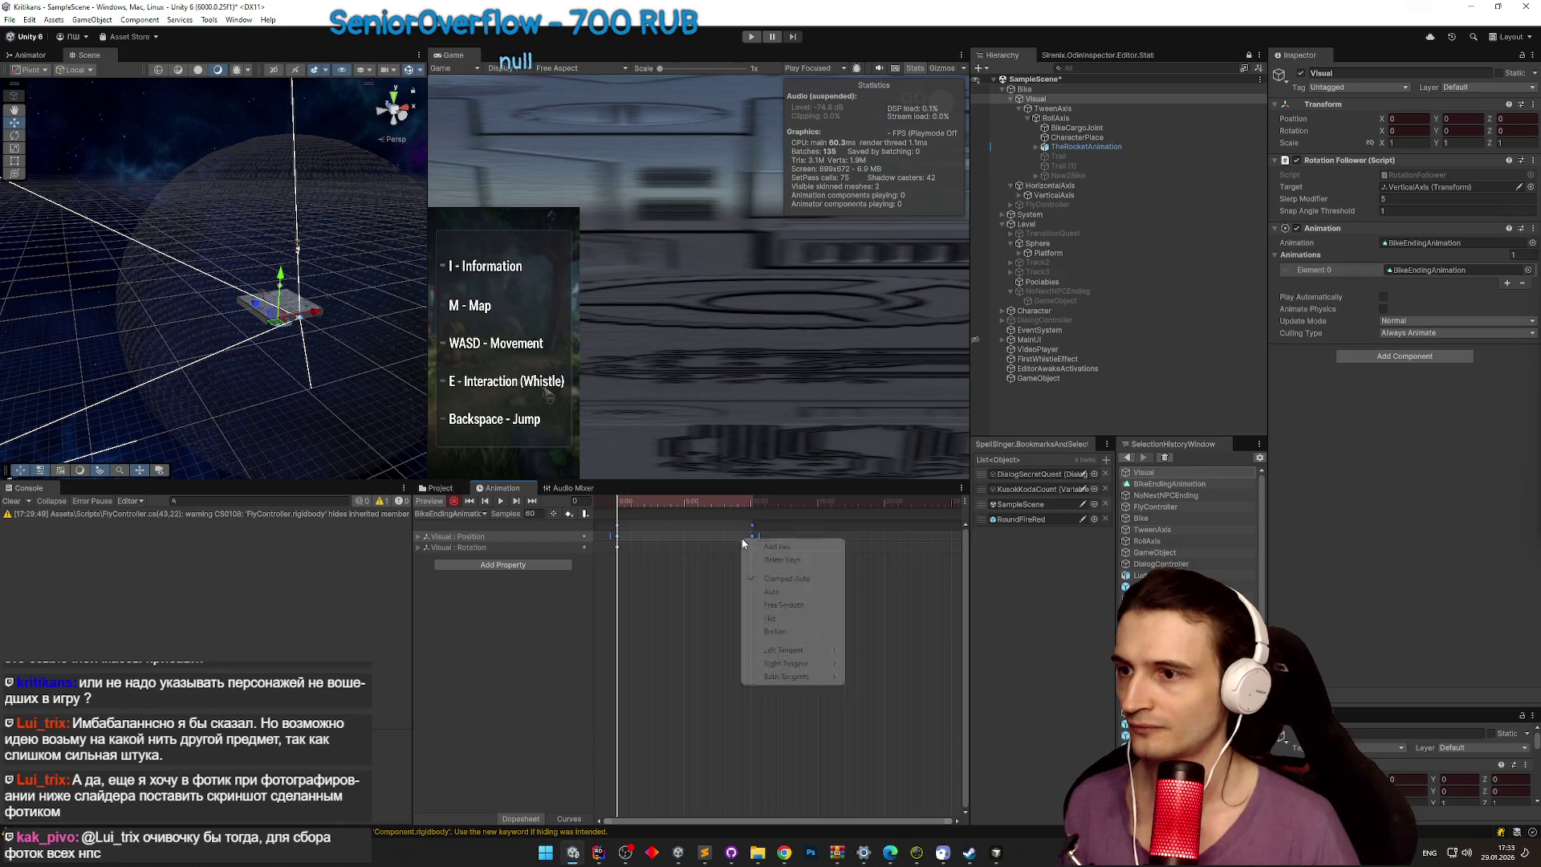
Step: Set the keyframes' tangents to free smooth and linear, then preview the motion
click(787, 604)
mouse_move(617, 508)
mouse_down()
mouse_move(662, 502)
mouse_move(617, 506)
mouse_up()
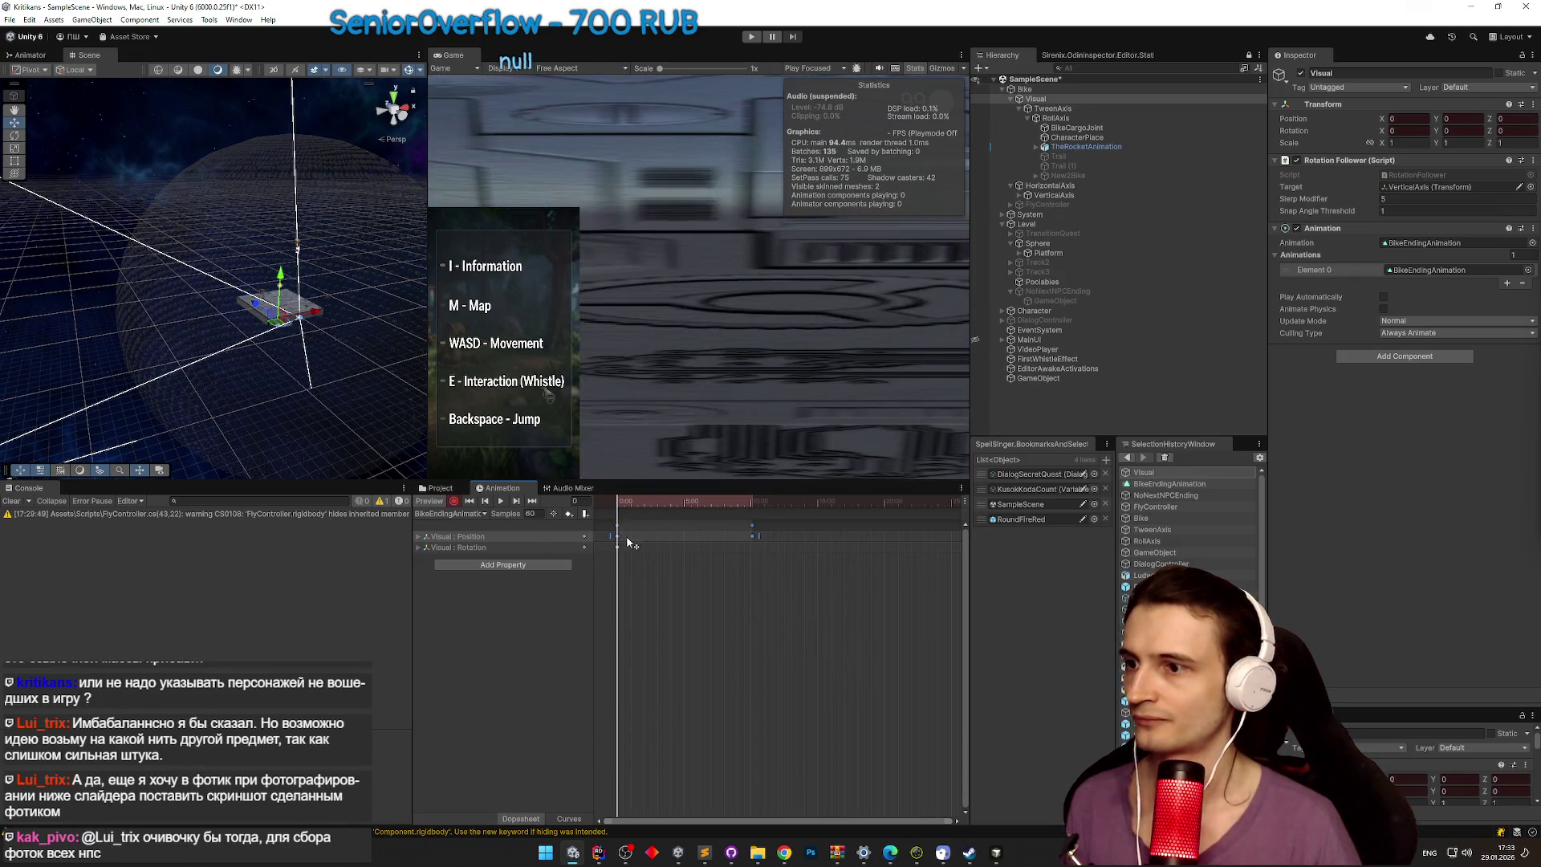
right_click(628, 538)
mouse_move(674, 676)
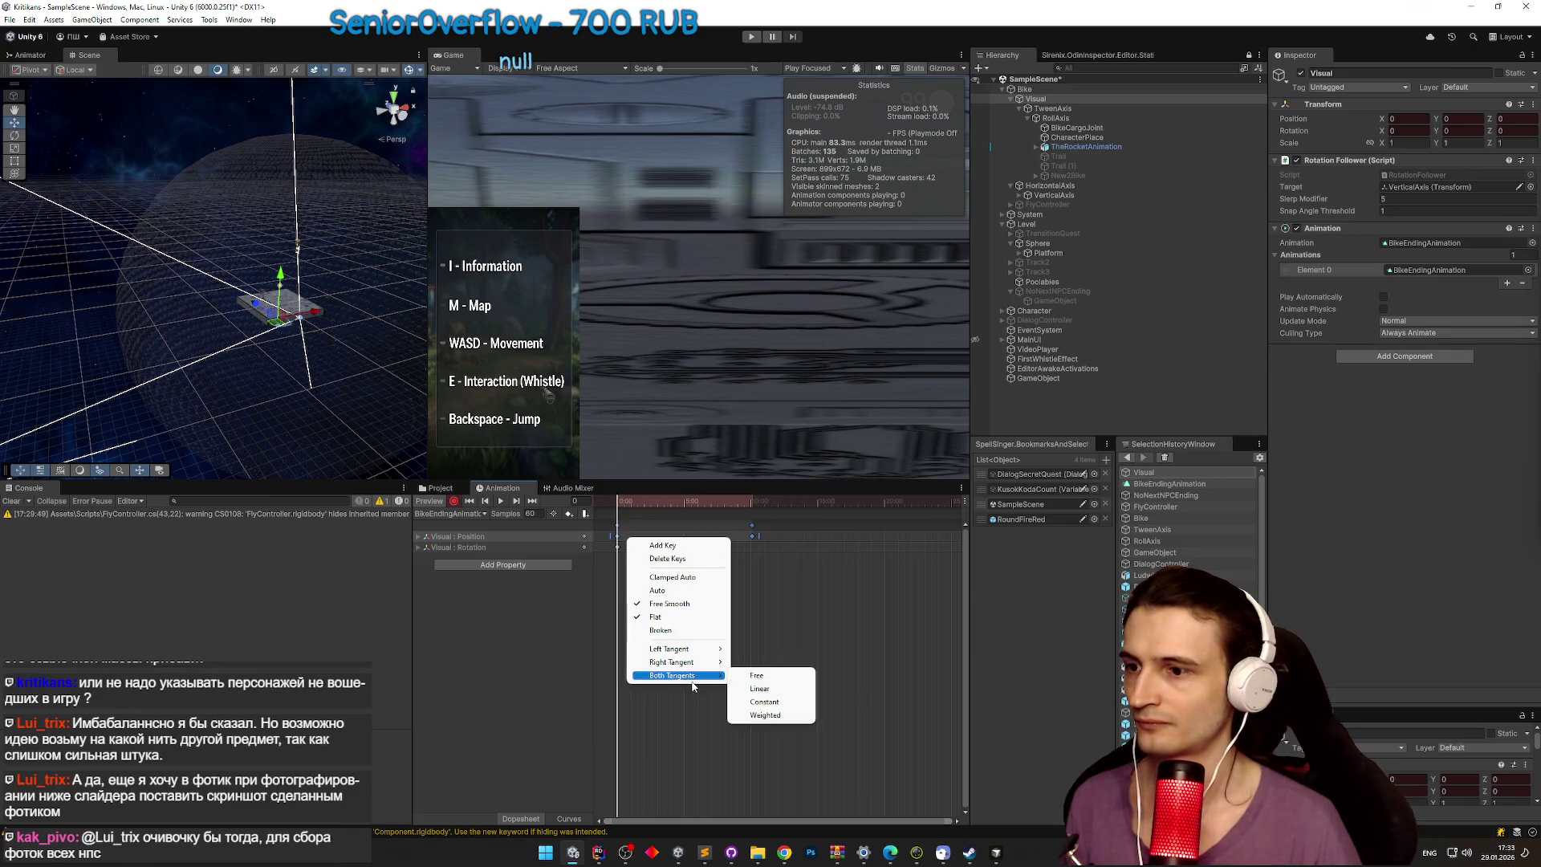
click(771, 689)
mouse_move(621, 506)
mouse_down()
mouse_move(644, 498)
mouse_move(600, 488)
mouse_up()
key(space)
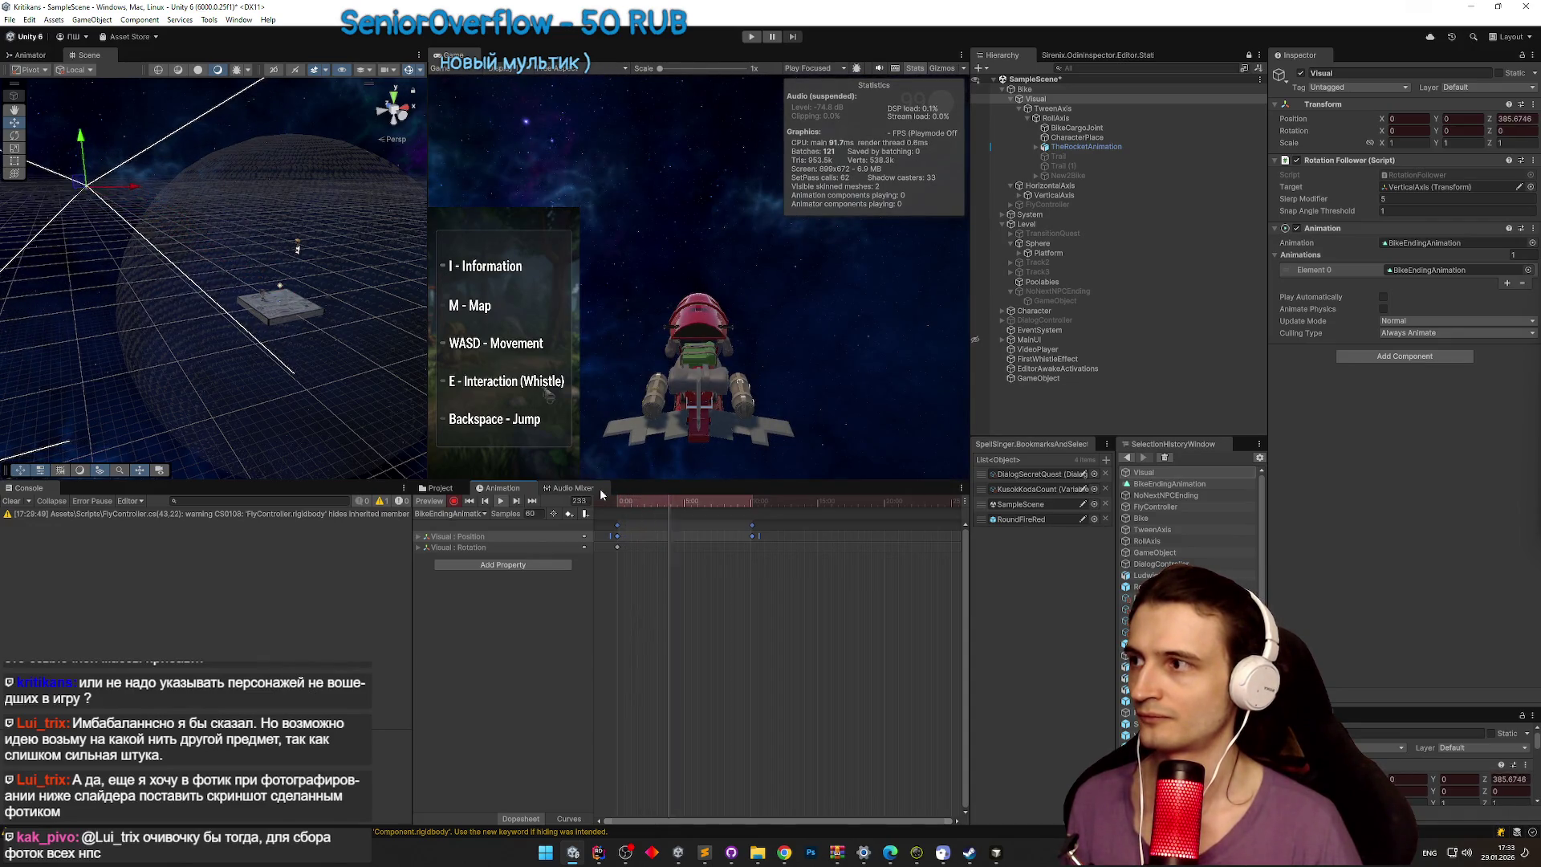
Step: Key the Rotation Follower component's enabled state at frame 0
click(686, 504)
mouse_move(686, 505)
mouse_down()
mouse_move(621, 506)
mouse_move(673, 510)
mouse_up()
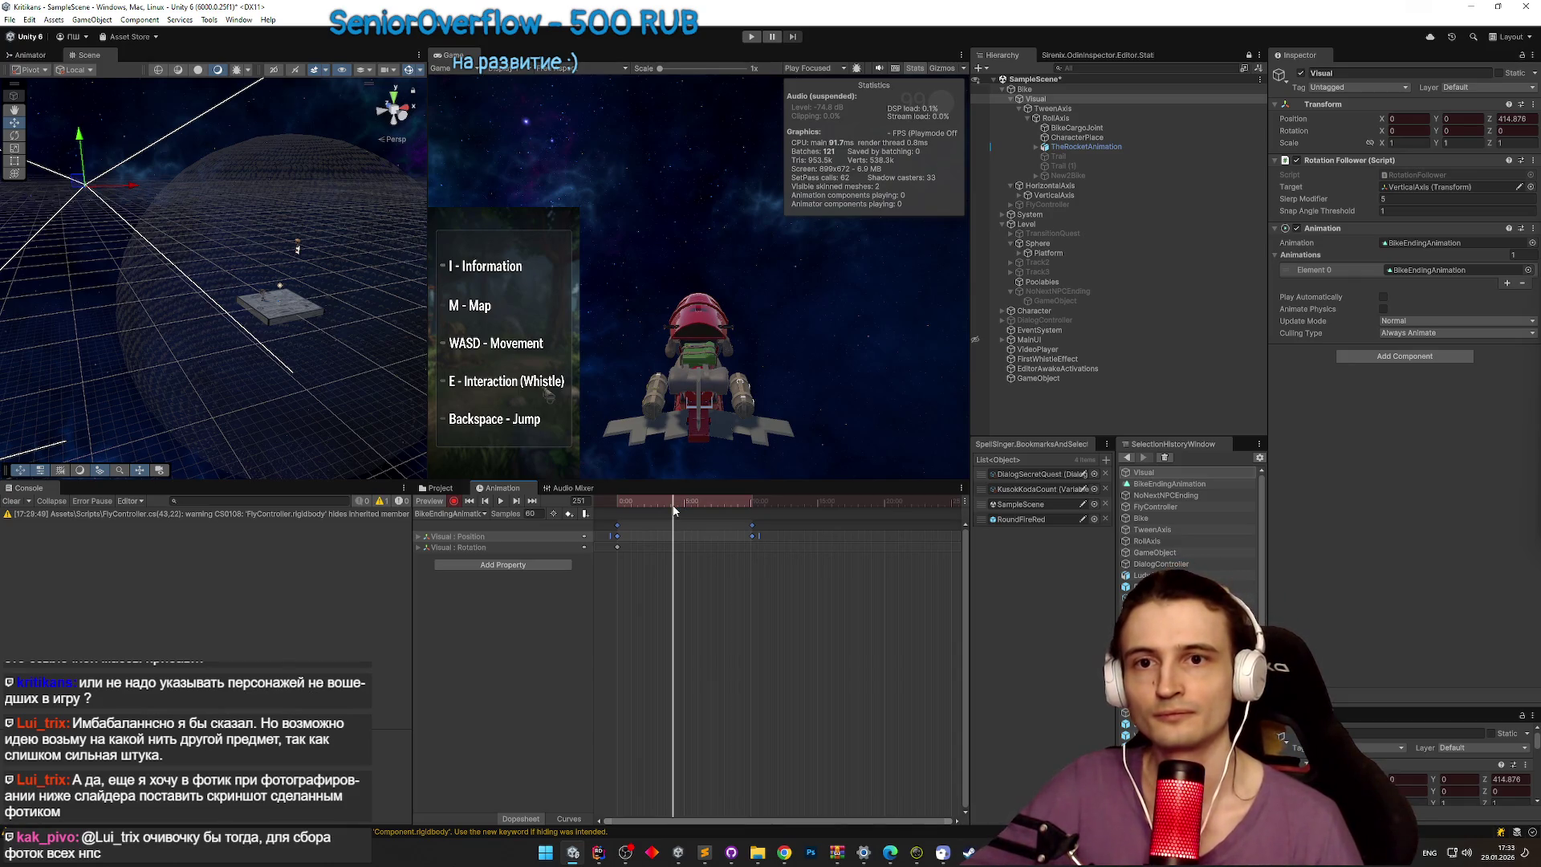
click(617, 506)
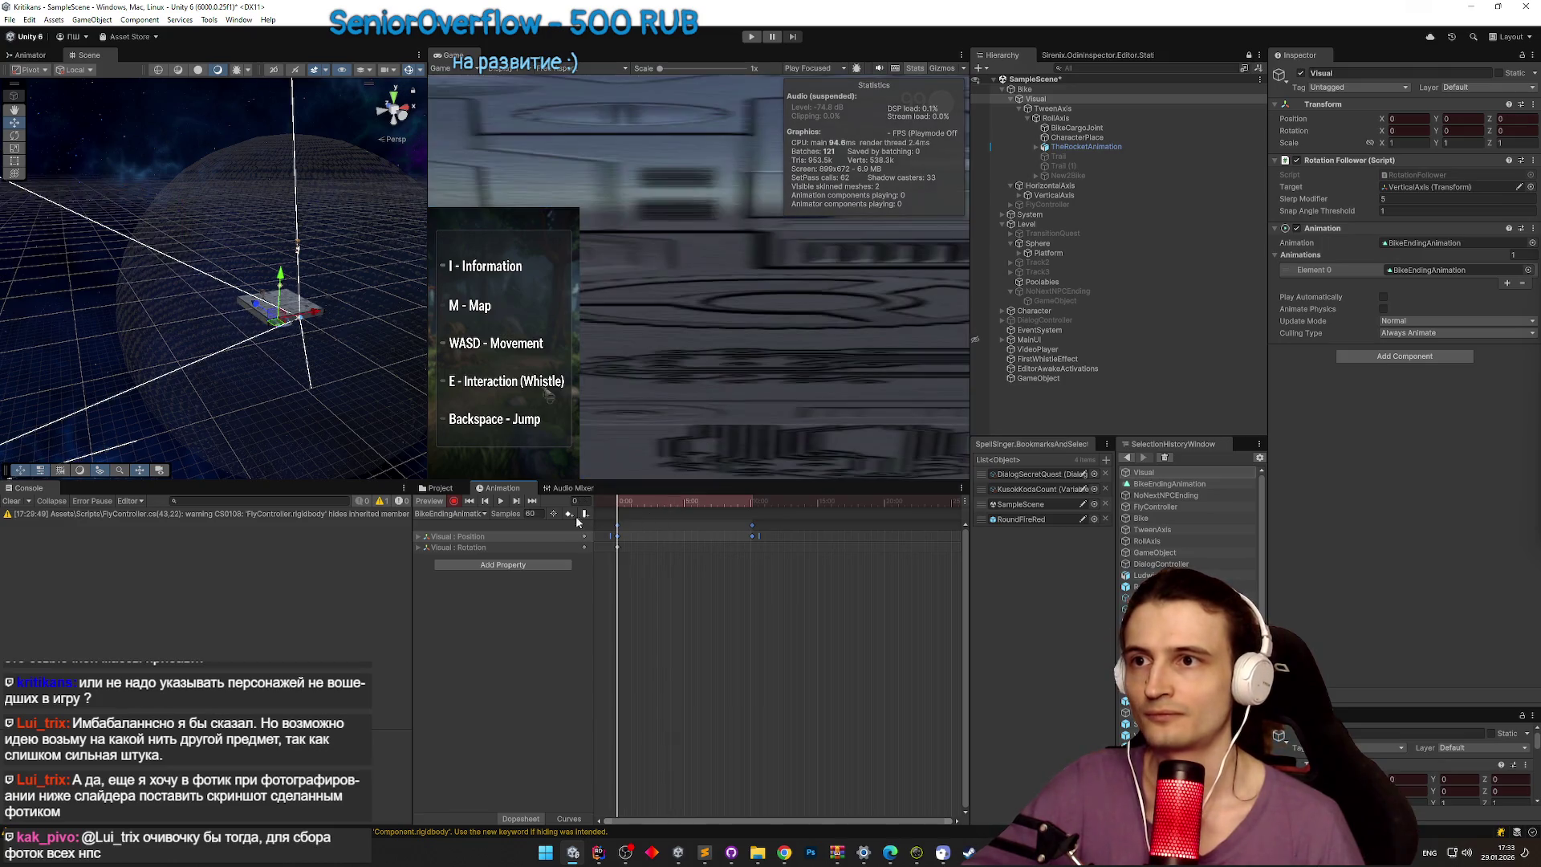
click(1297, 163)
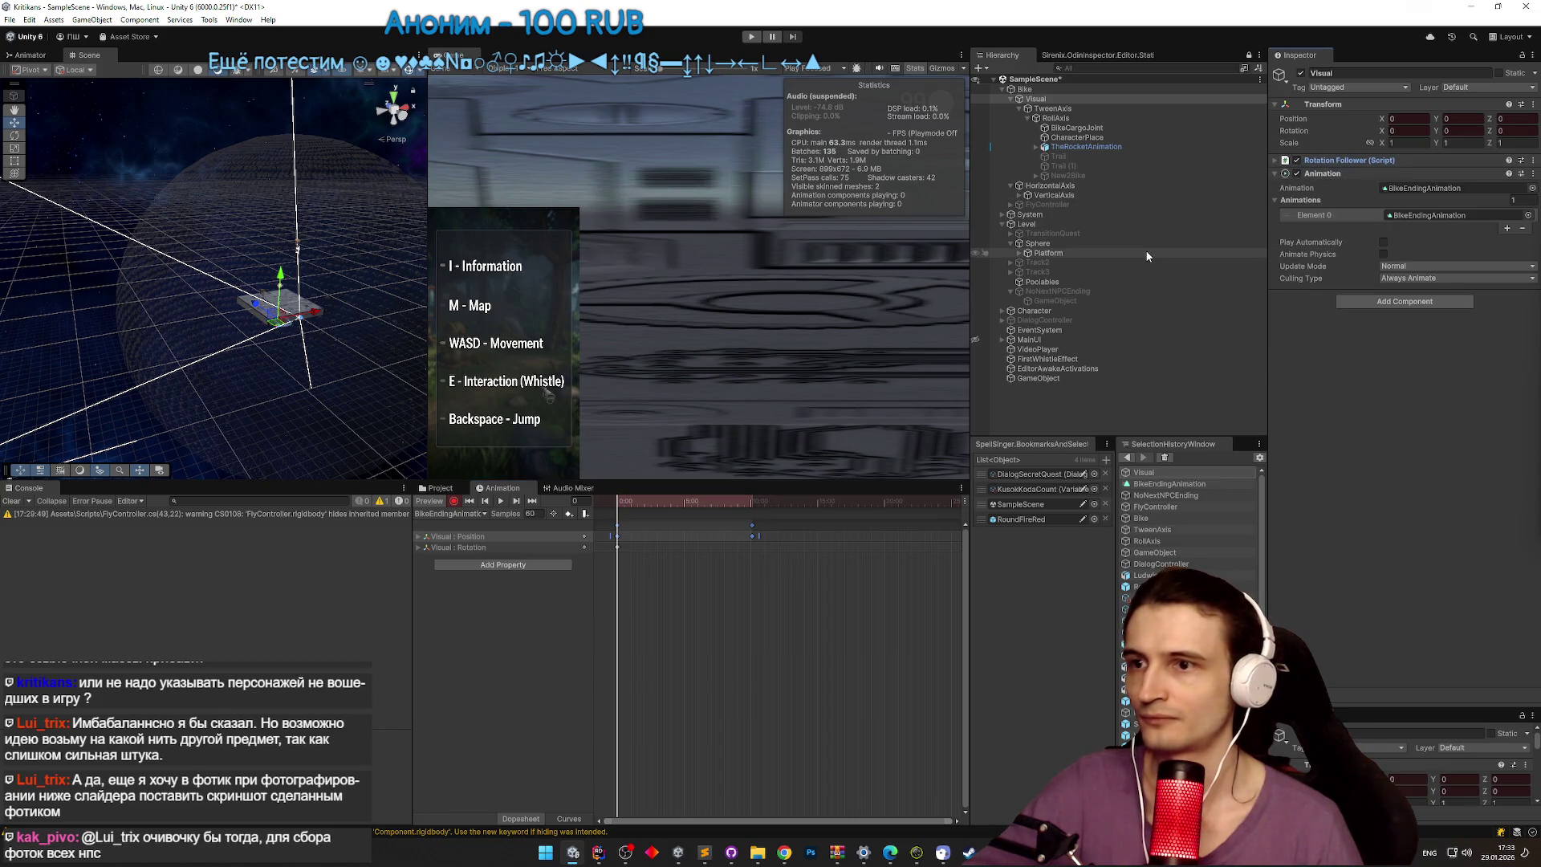
click(1296, 159)
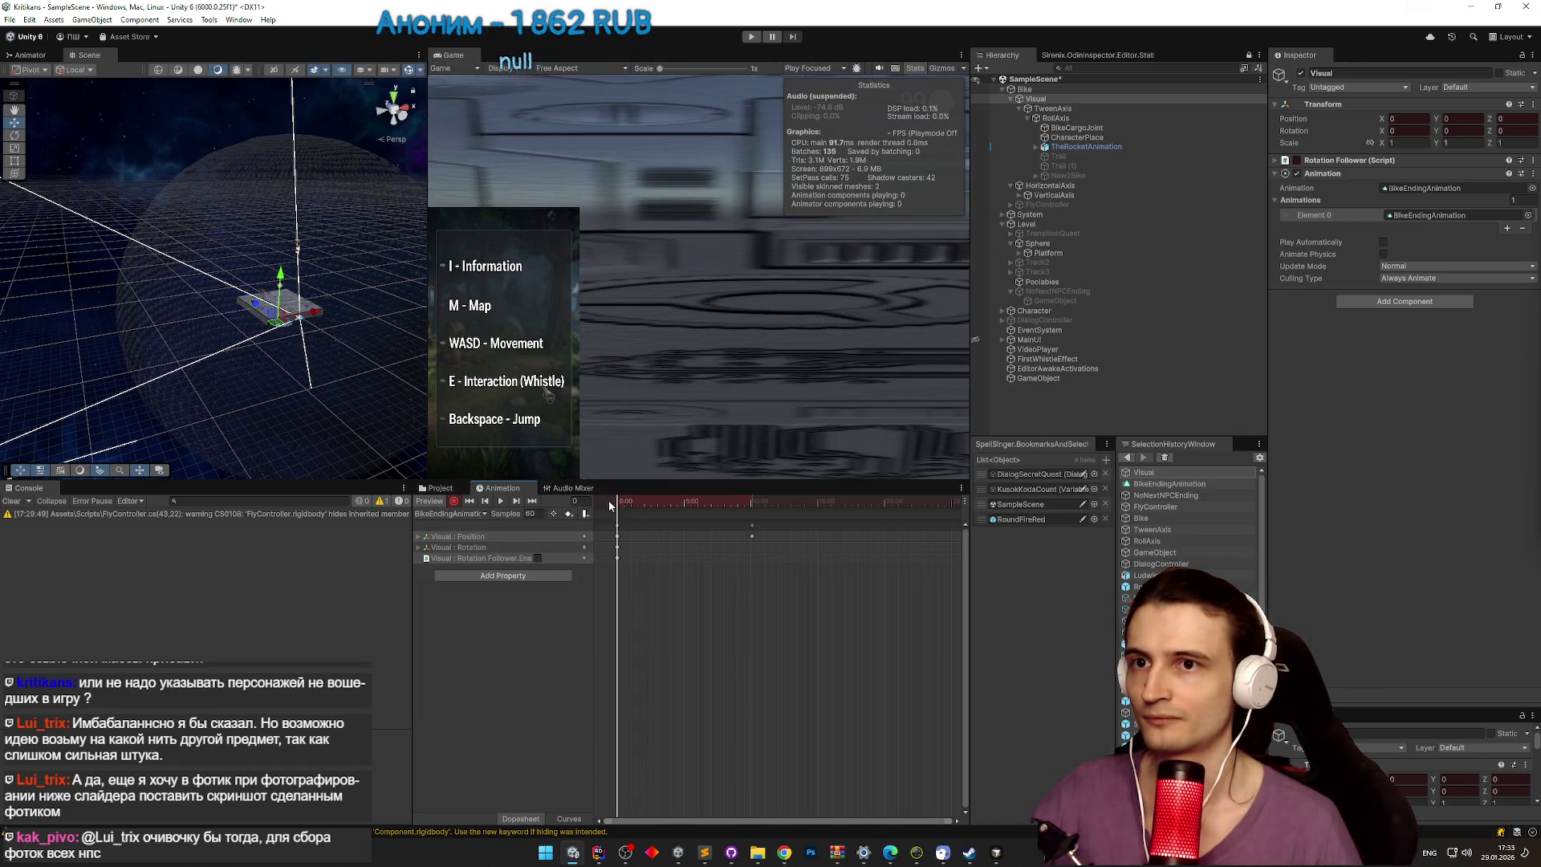
mouse_move(615, 504)
mouse_down()
mouse_move(603, 506)
mouse_move(695, 507)
mouse_up()
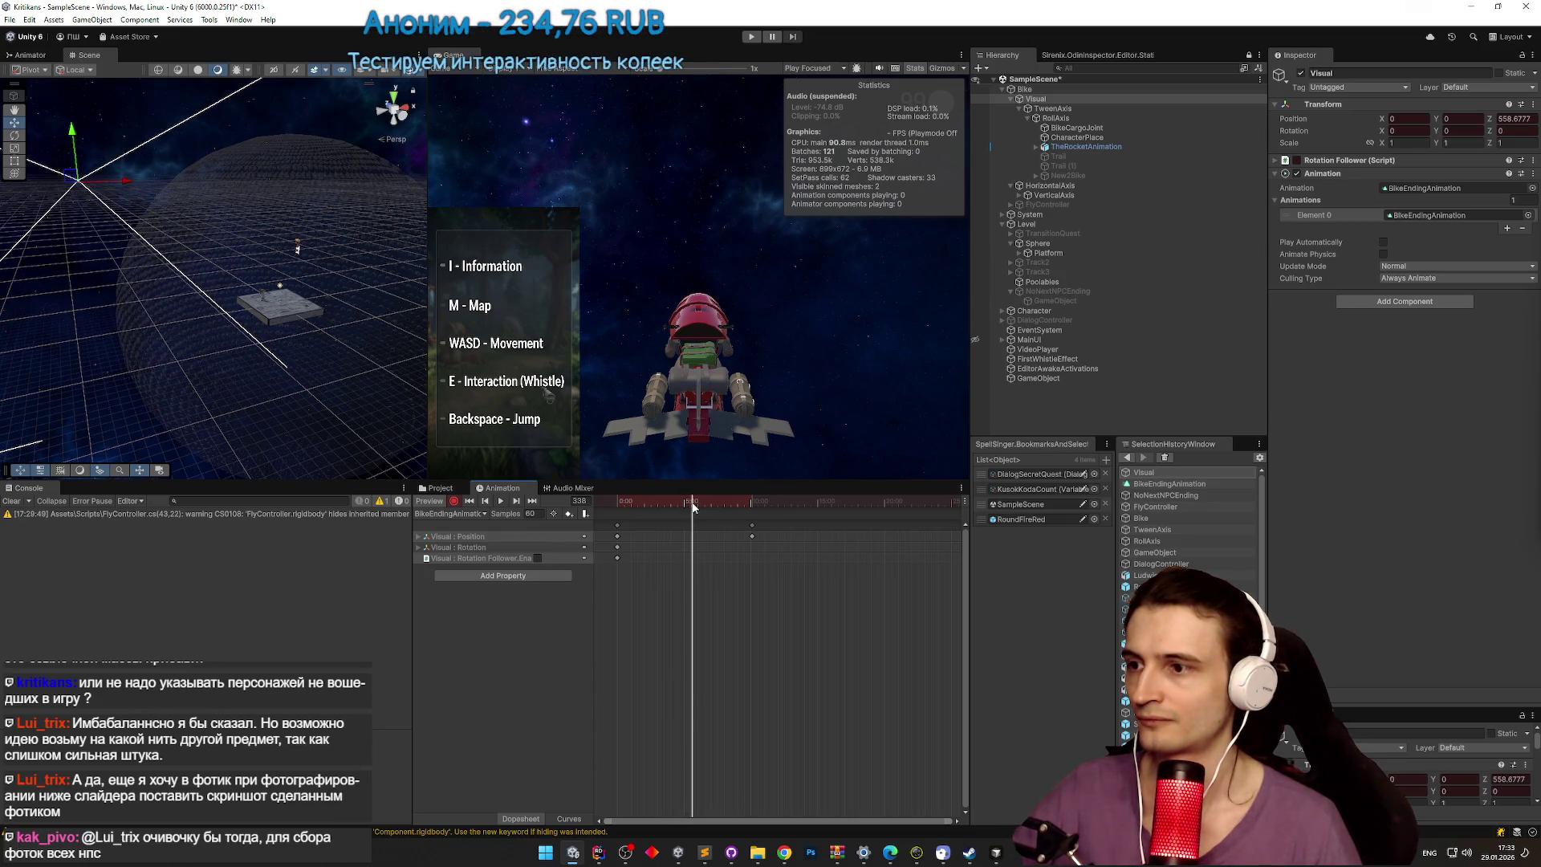
Step: Add a mid-clip Rotation keyframe and inspect the selected Position keyframes
right_click(511, 545)
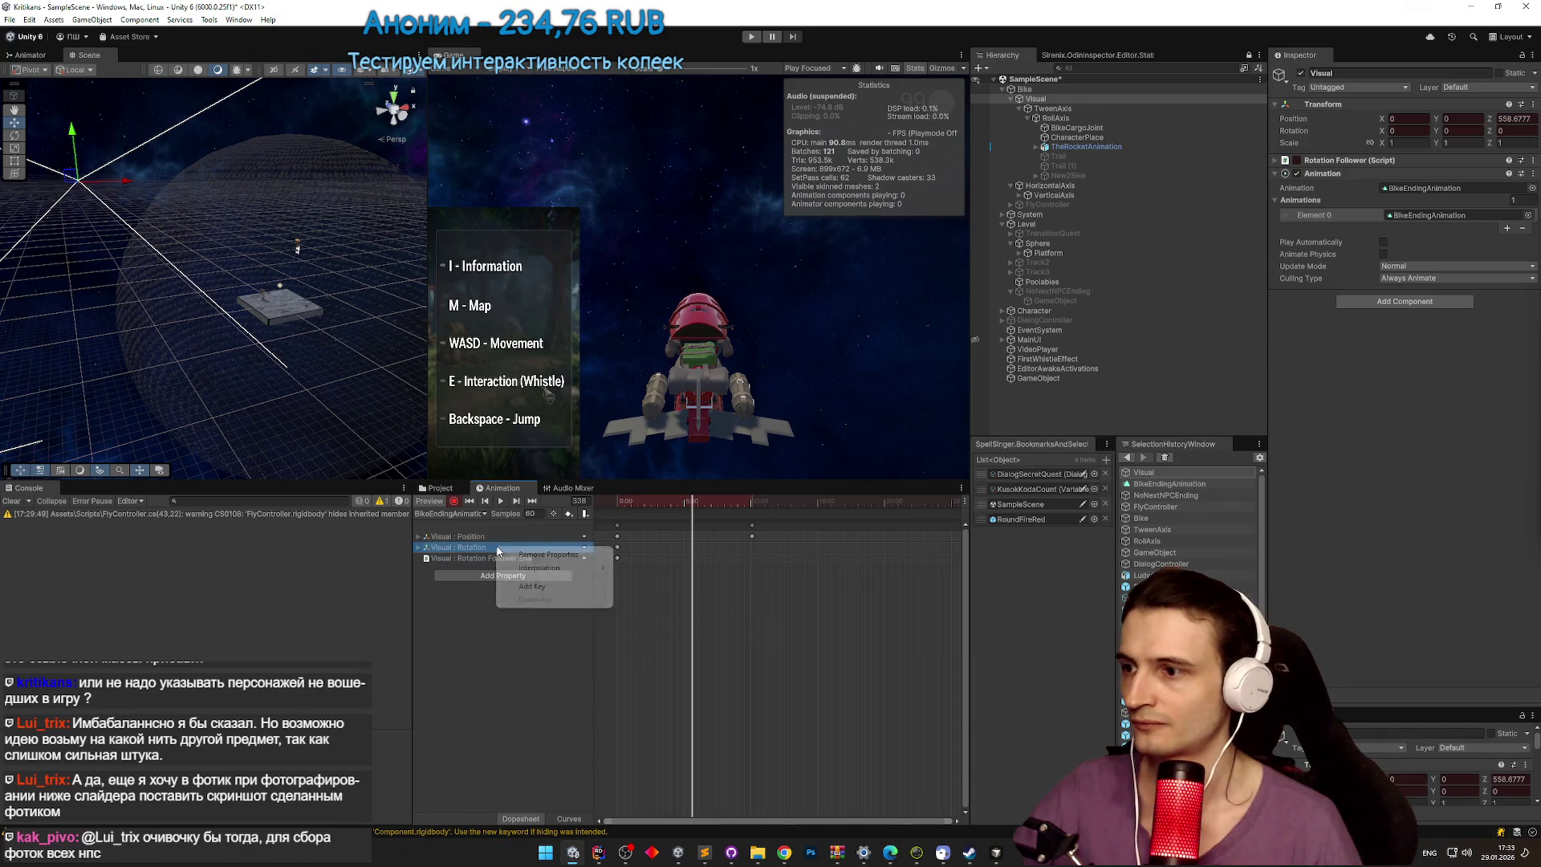
click(532, 570)
mouse_move(698, 511)
mouse_down()
mouse_move(752, 511)
mouse_move(632, 506)
mouse_move(722, 511)
mouse_move(694, 514)
mouse_up()
click(693, 517)
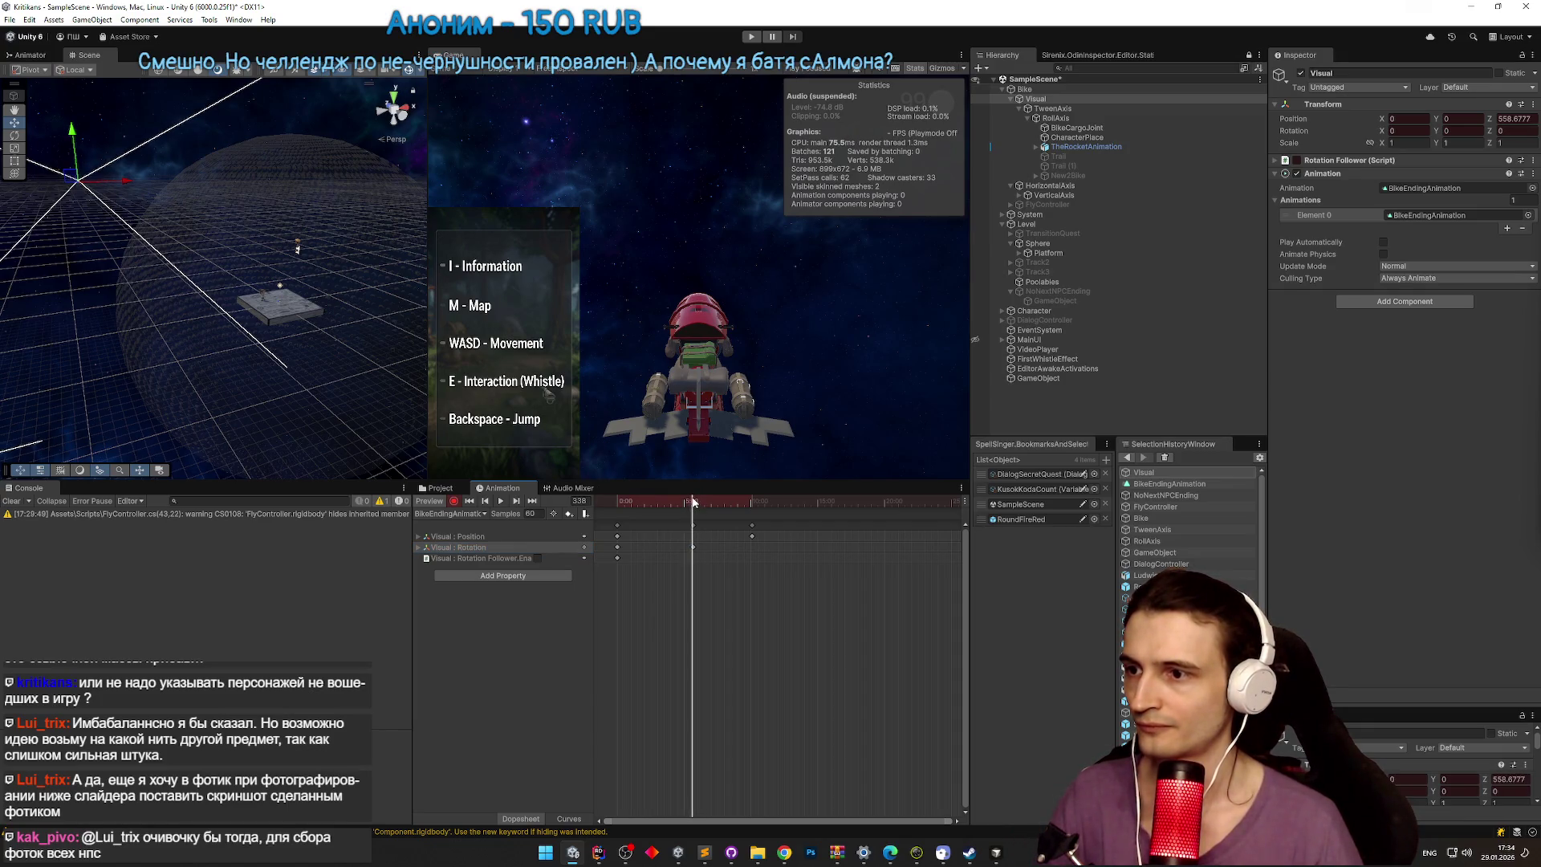
click(695, 539)
mouse_move(729, 530)
mouse_down()
mouse_move(610, 541)
mouse_move(614, 503)
mouse_move(747, 507)
mouse_up()
right_click(737, 538)
click(764, 577)
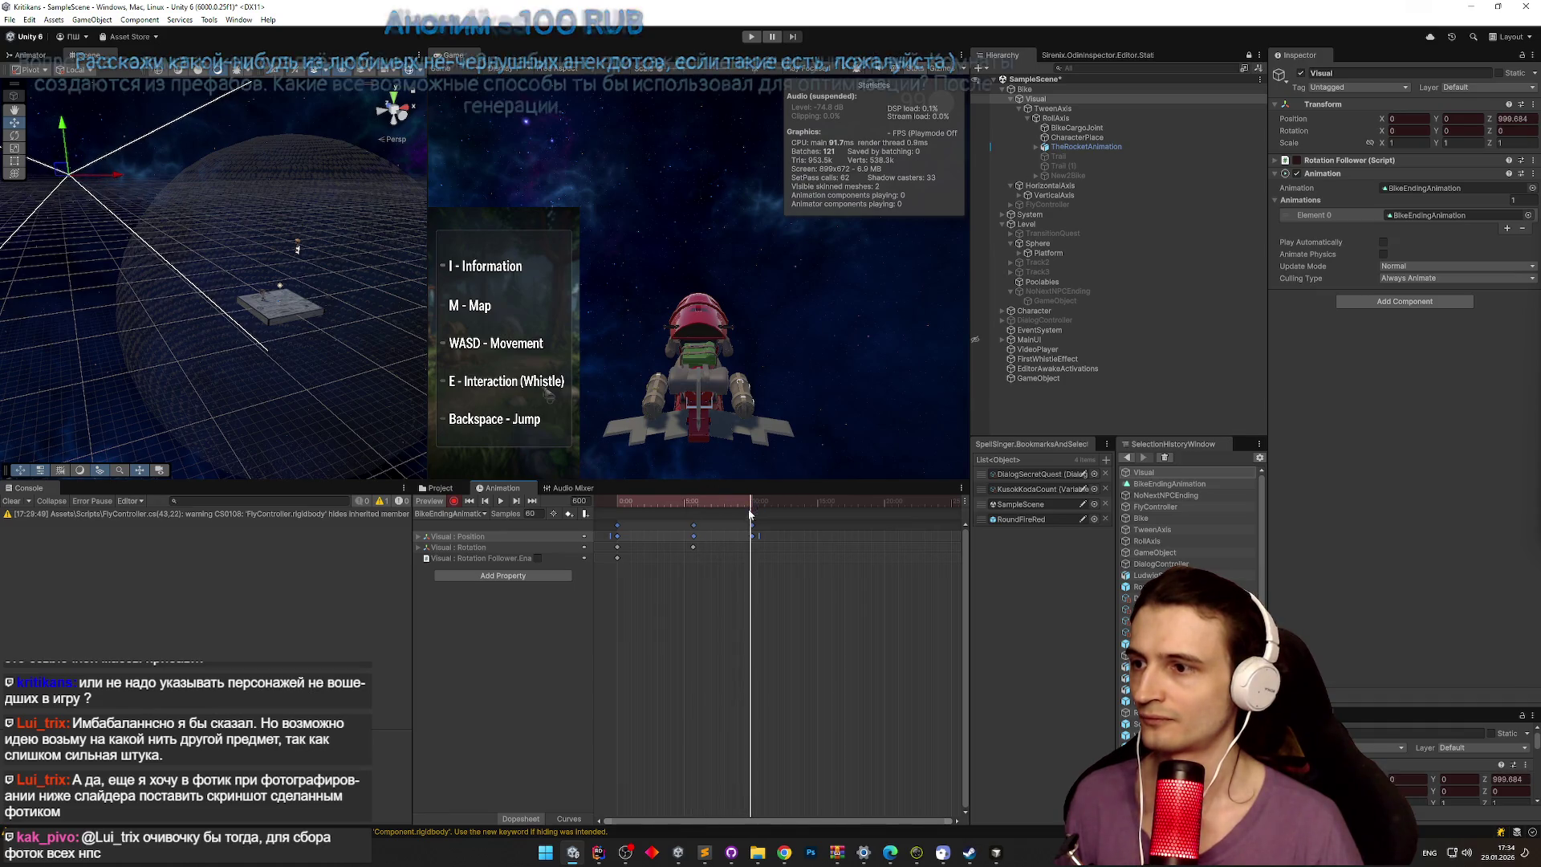
Step: Lower the bike to Position Y -464 at frame 605 and preview the descent
click(518, 502)
drag(67, 135, 69, 297)
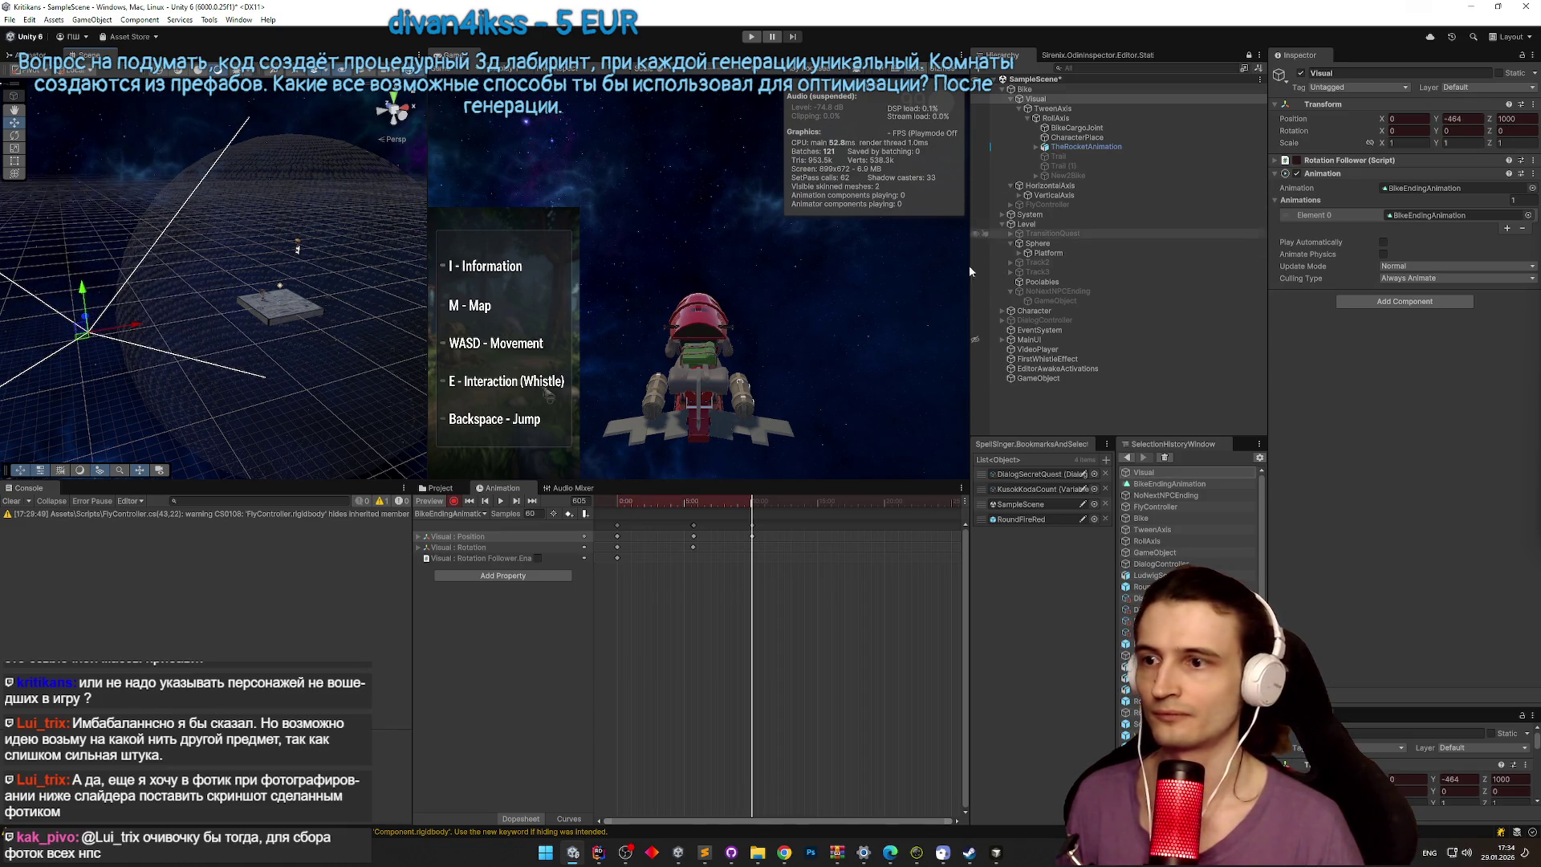
mouse_move(697, 504)
mouse_down()
mouse_move(665, 504)
mouse_move(707, 508)
mouse_up()
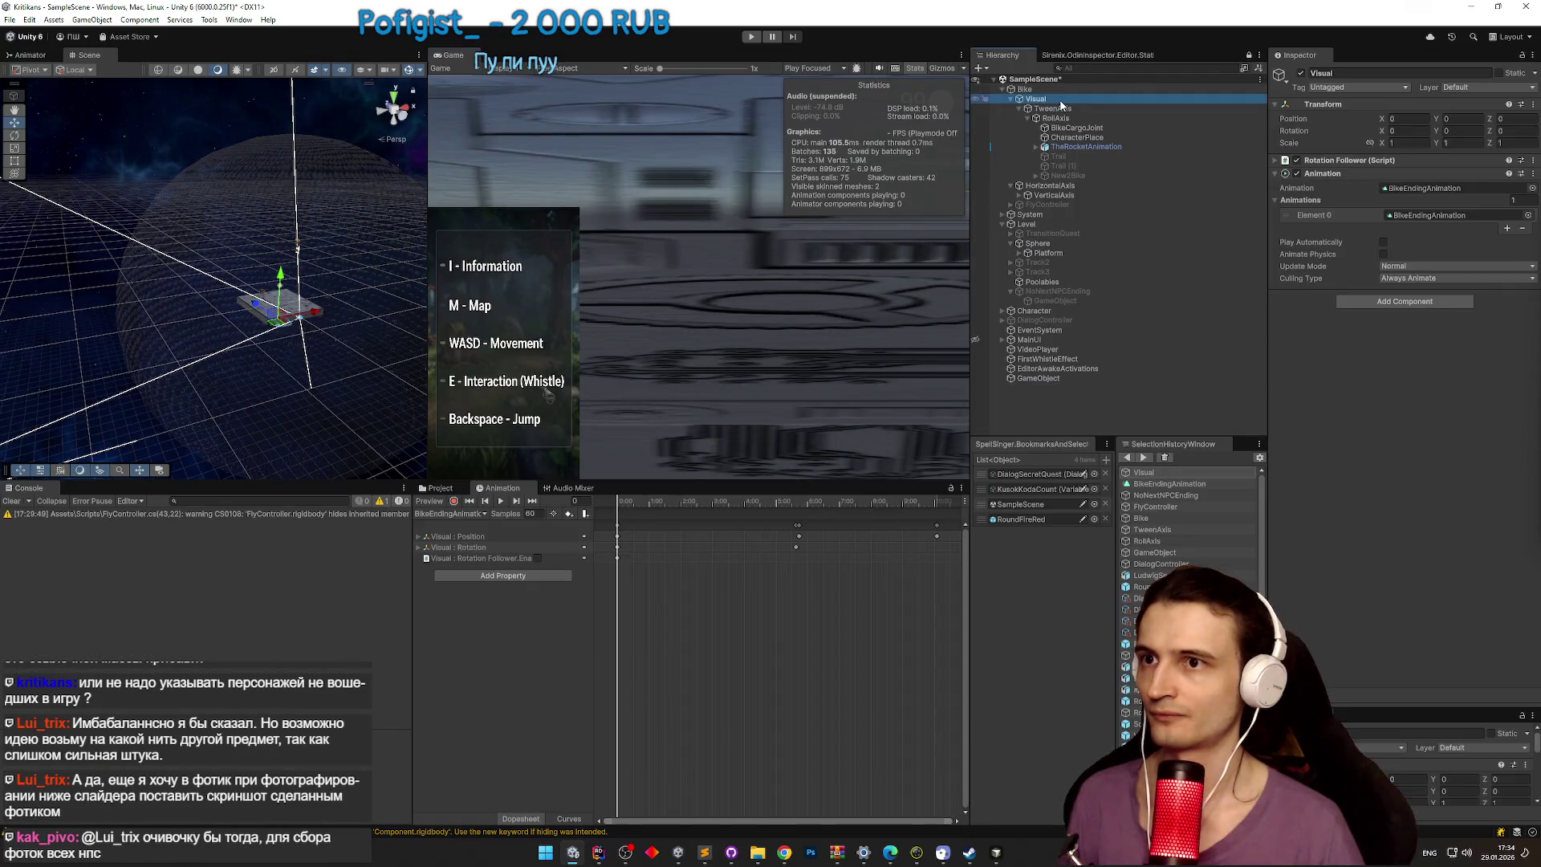
double_click(1059, 101)
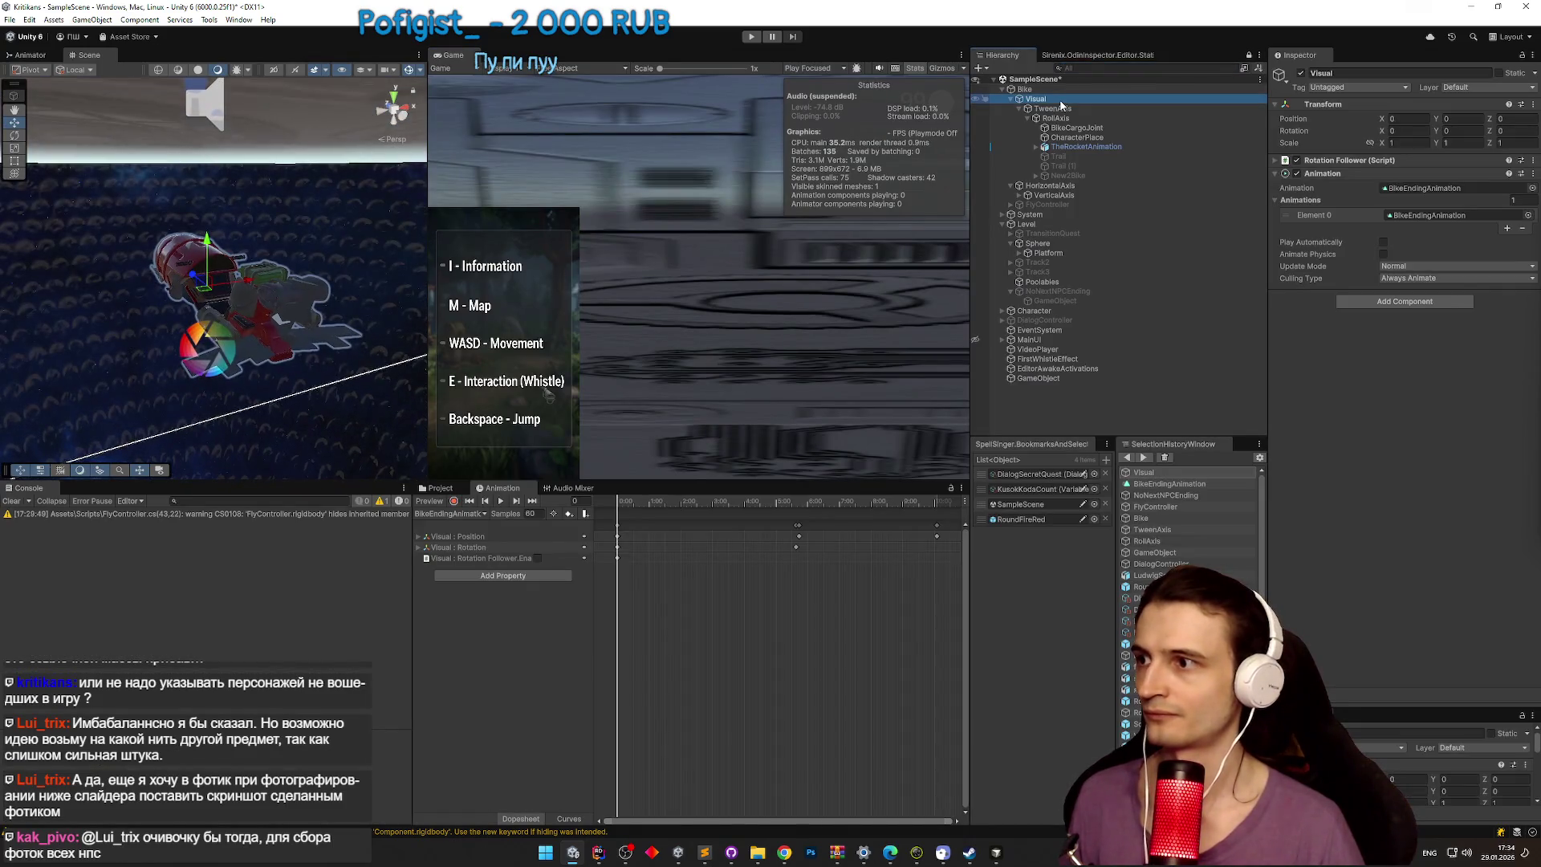
Step: Record rotation keys pitching Visual to X -16.878, 35.283 and 46.997 along the flight
click(630, 500)
mouse_move(635, 504)
mouse_down()
mouse_move(873, 508)
mouse_move(726, 504)
mouse_move(804, 503)
mouse_up()
click(455, 501)
key(e)
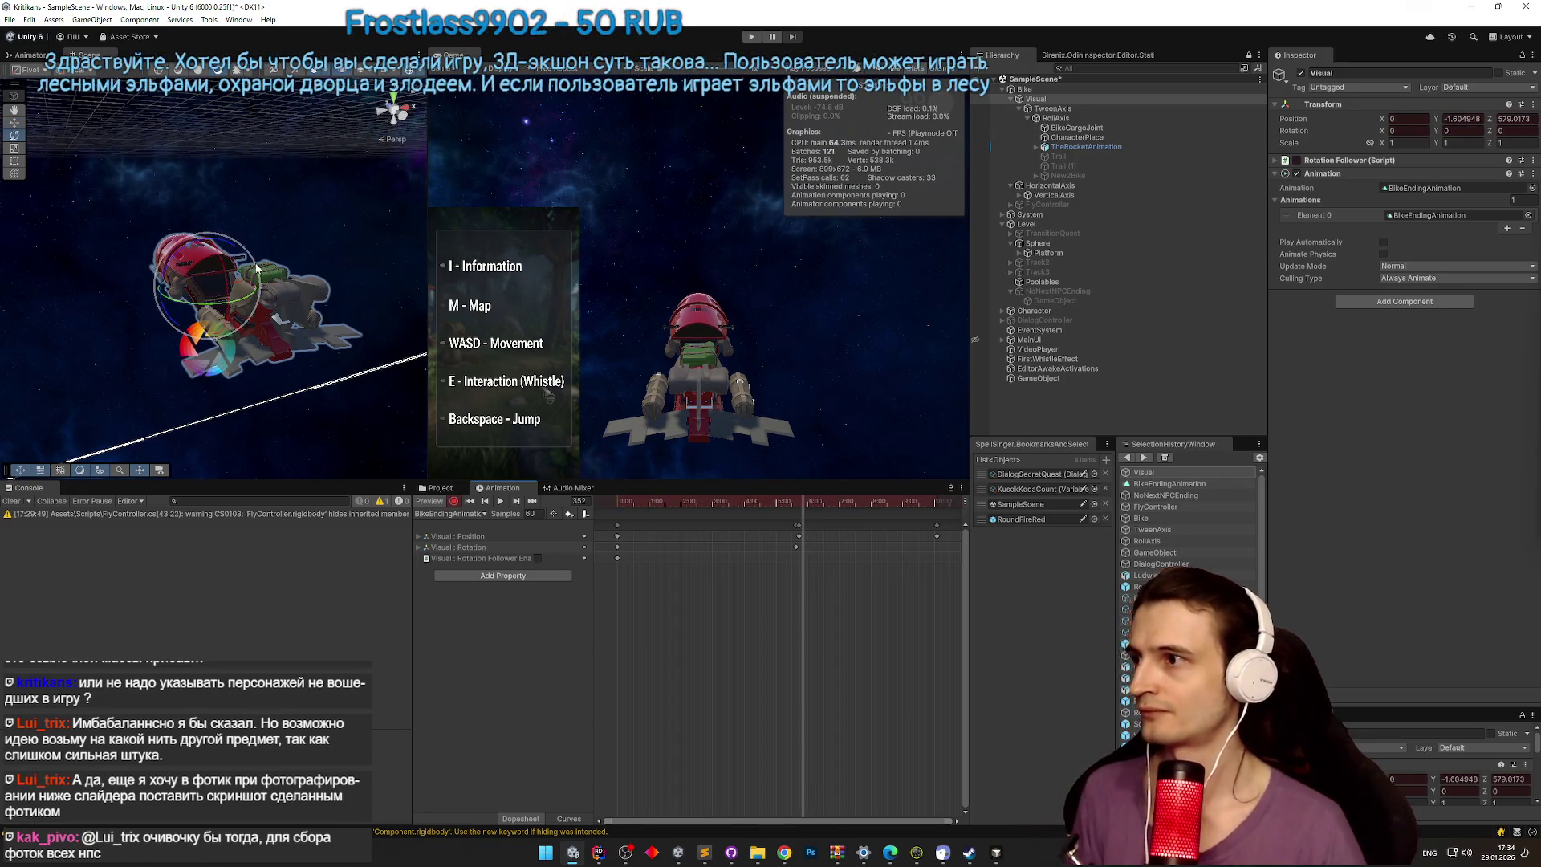
mouse_move(225, 259)
mouse_down()
mouse_move(389, 113)
mouse_move(701, 476)
mouse_up()
drag(808, 507, 841, 503)
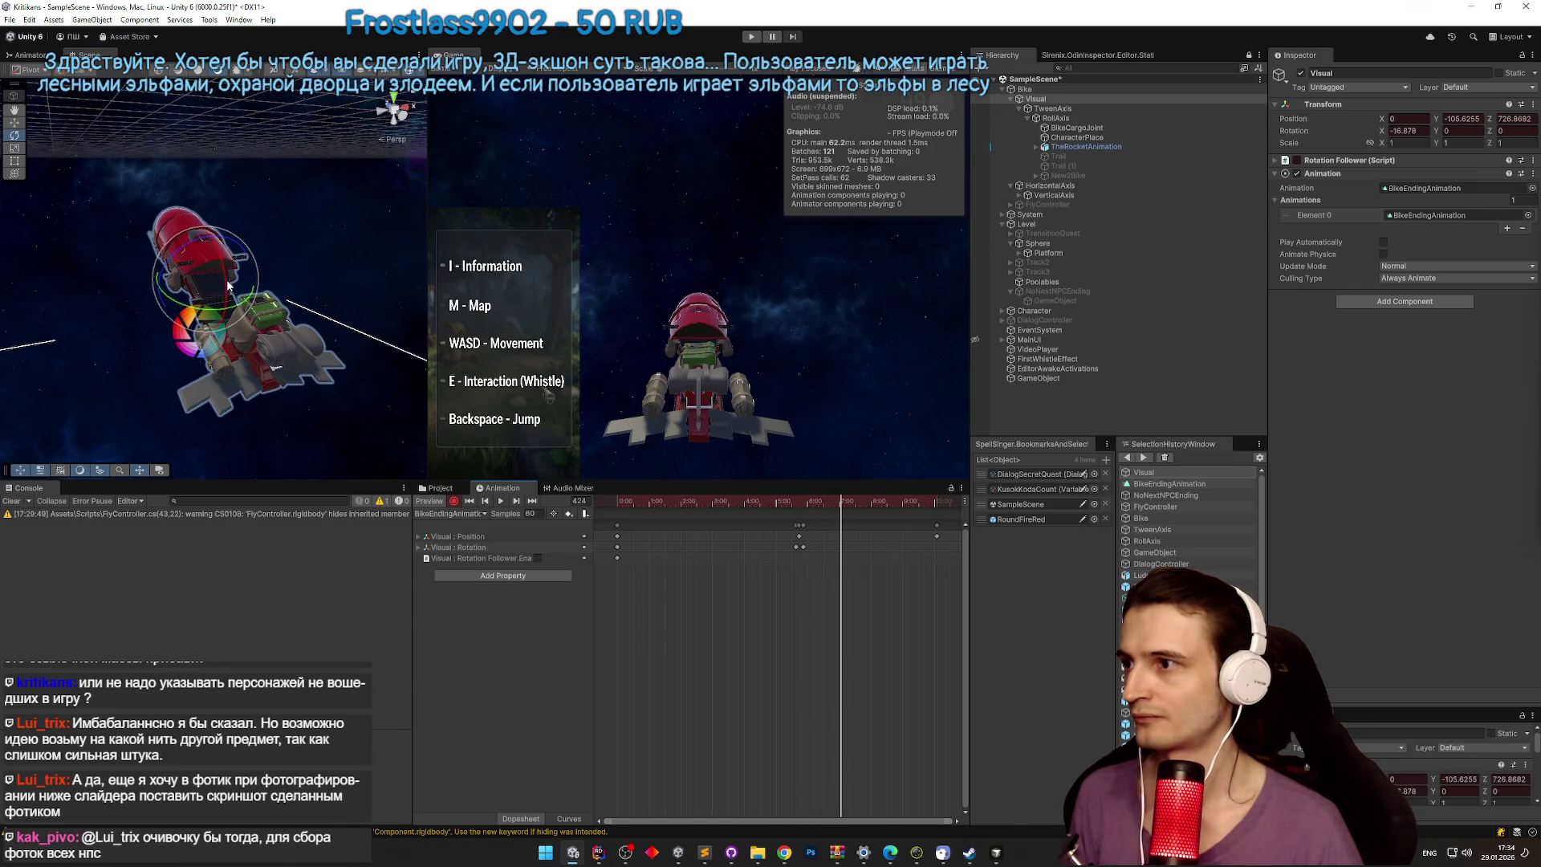
mouse_move(224, 264)
mouse_down()
mouse_move(388, 110)
mouse_move(377, 128)
mouse_up()
key(alt+period)
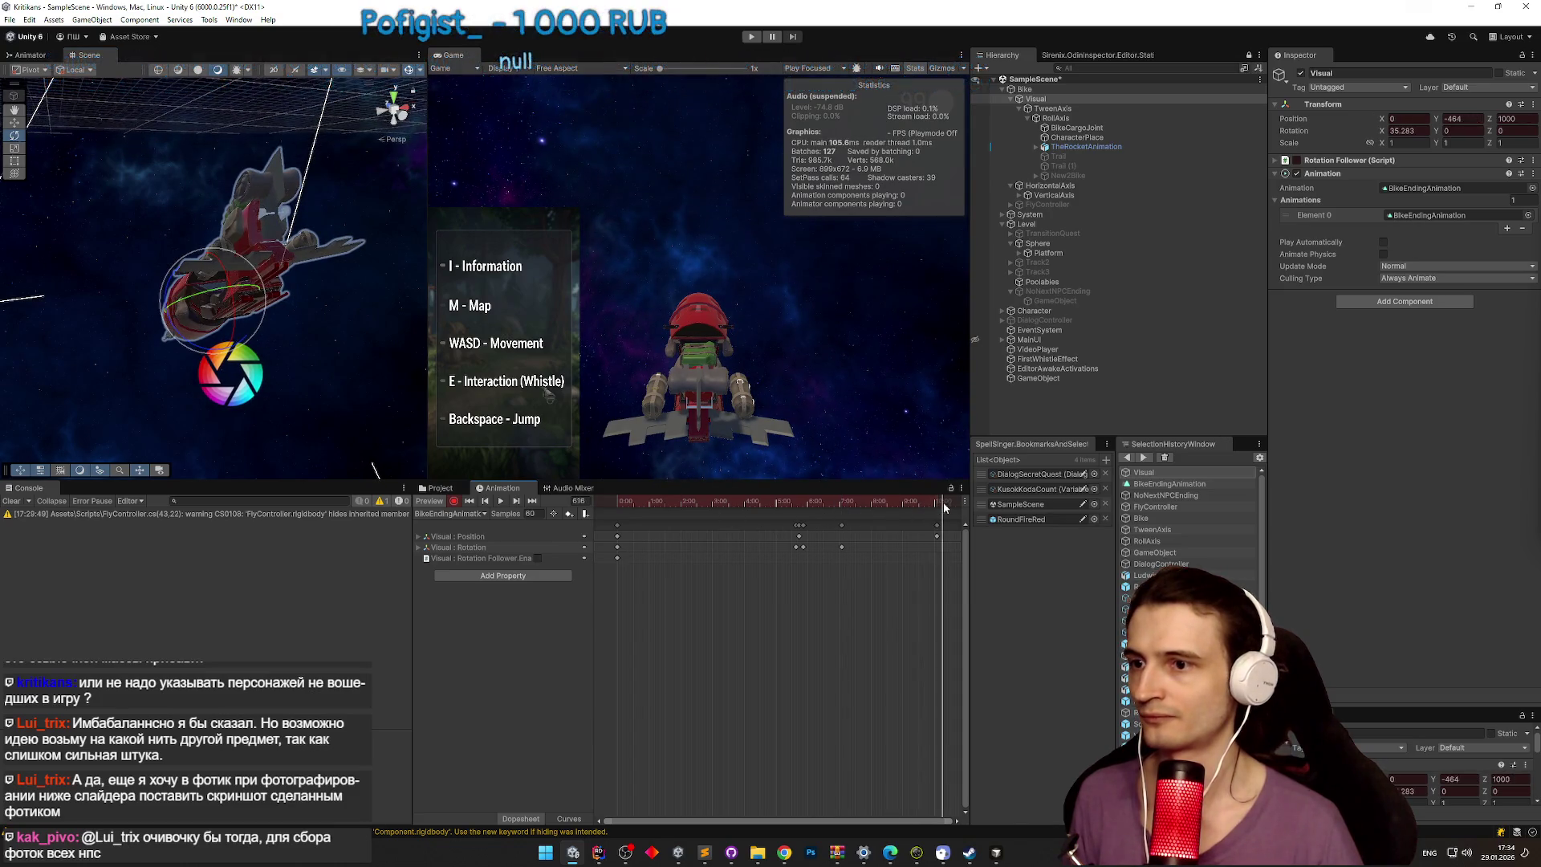
mouse_move(281, 277)
mouse_down()
mouse_move(389, 105)
mouse_move(768, 480)
mouse_up()
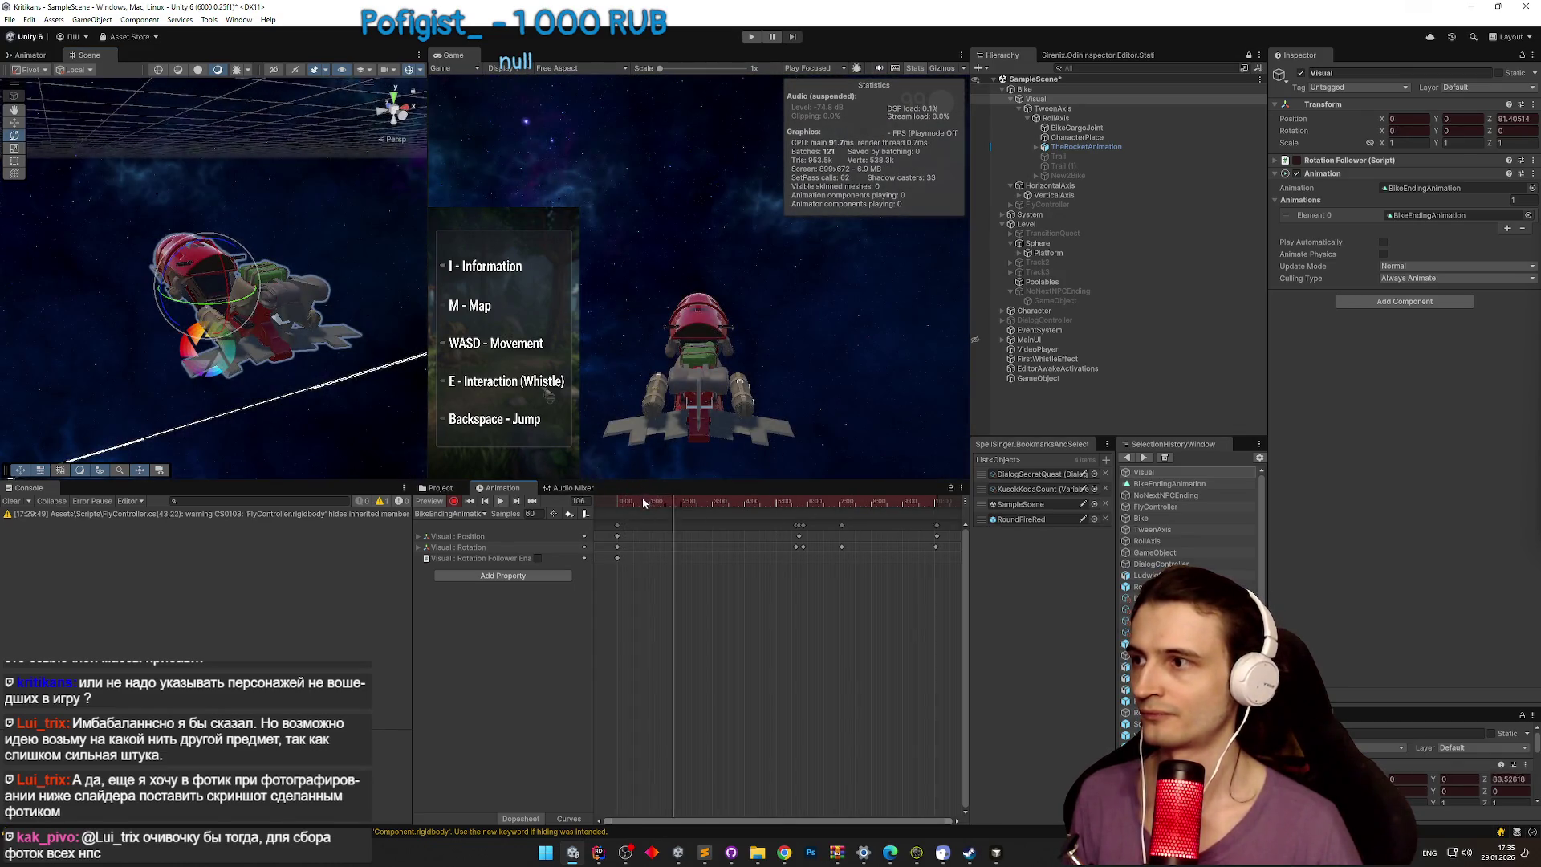
Step: Play back BikeEndingAnimation to check the new tilts
click(632, 503)
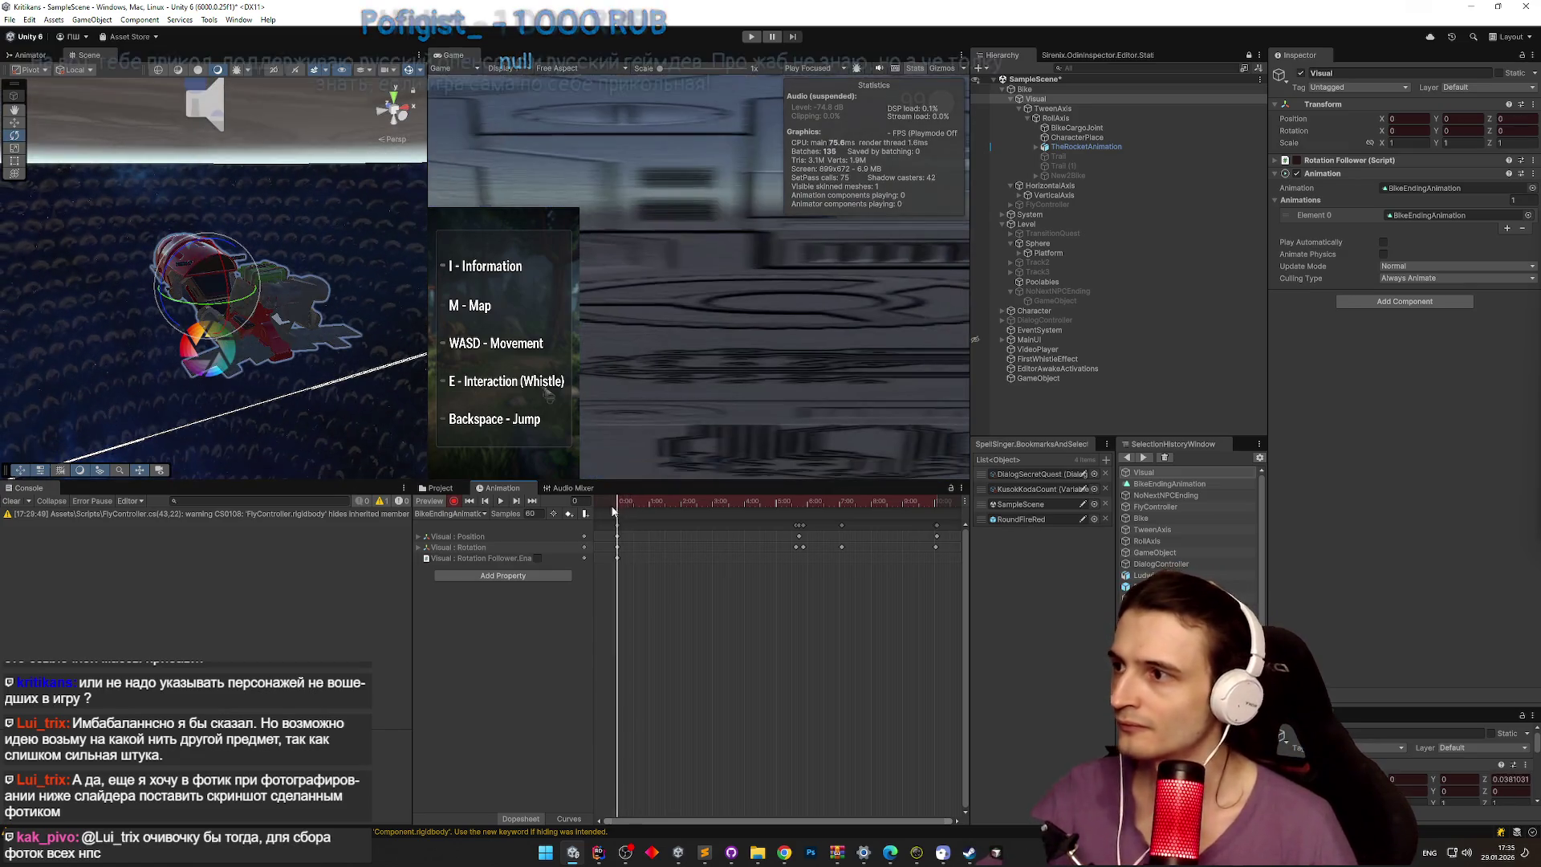
click(678, 504)
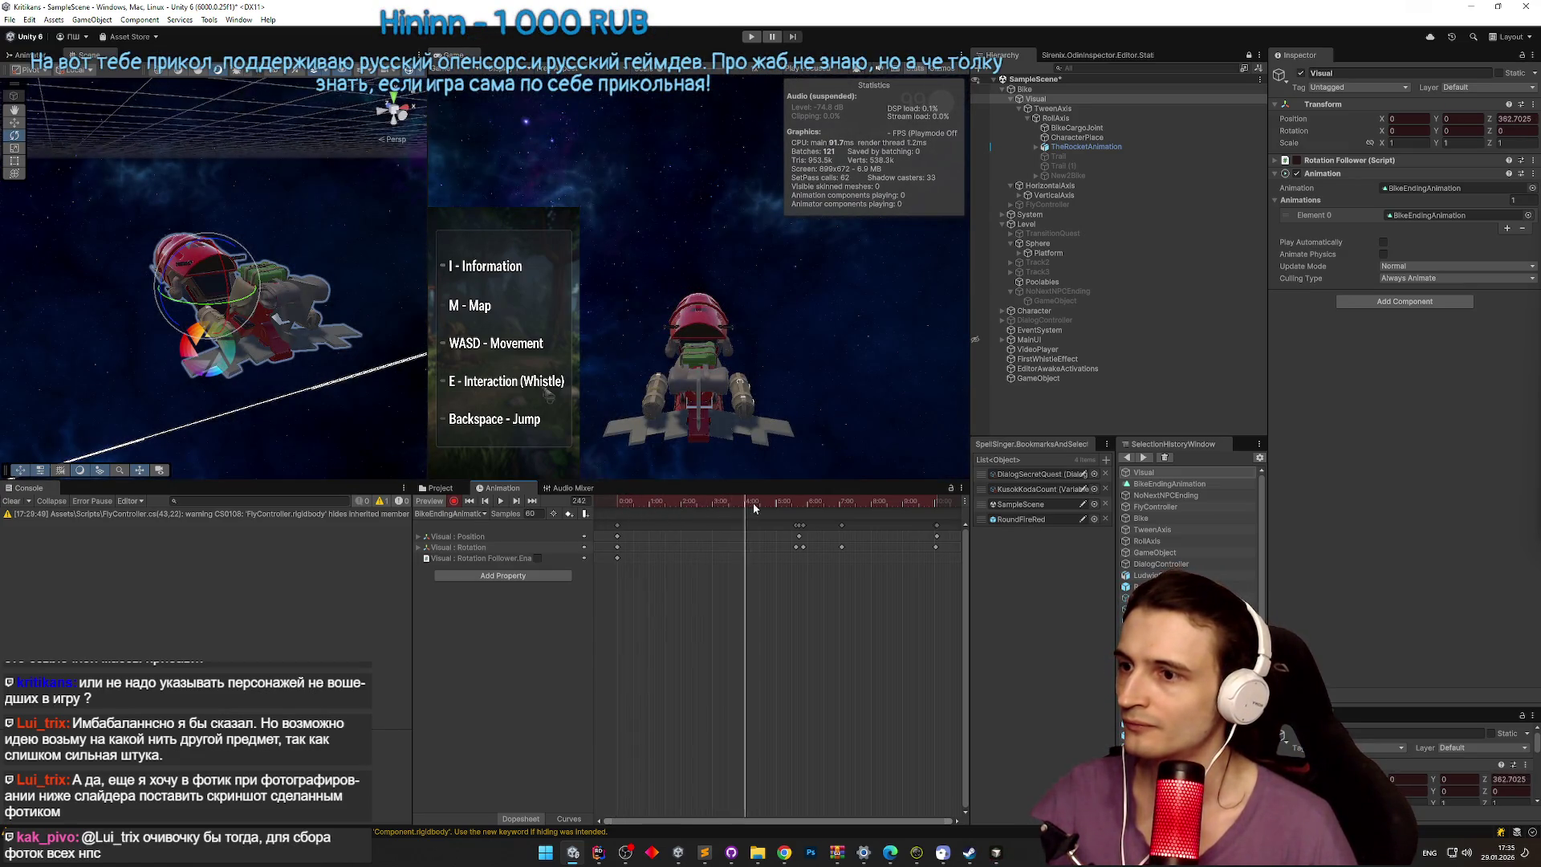
mouse_move(768, 504)
mouse_down()
mouse_move(896, 503)
mouse_move(764, 503)
mouse_up()
key(space)
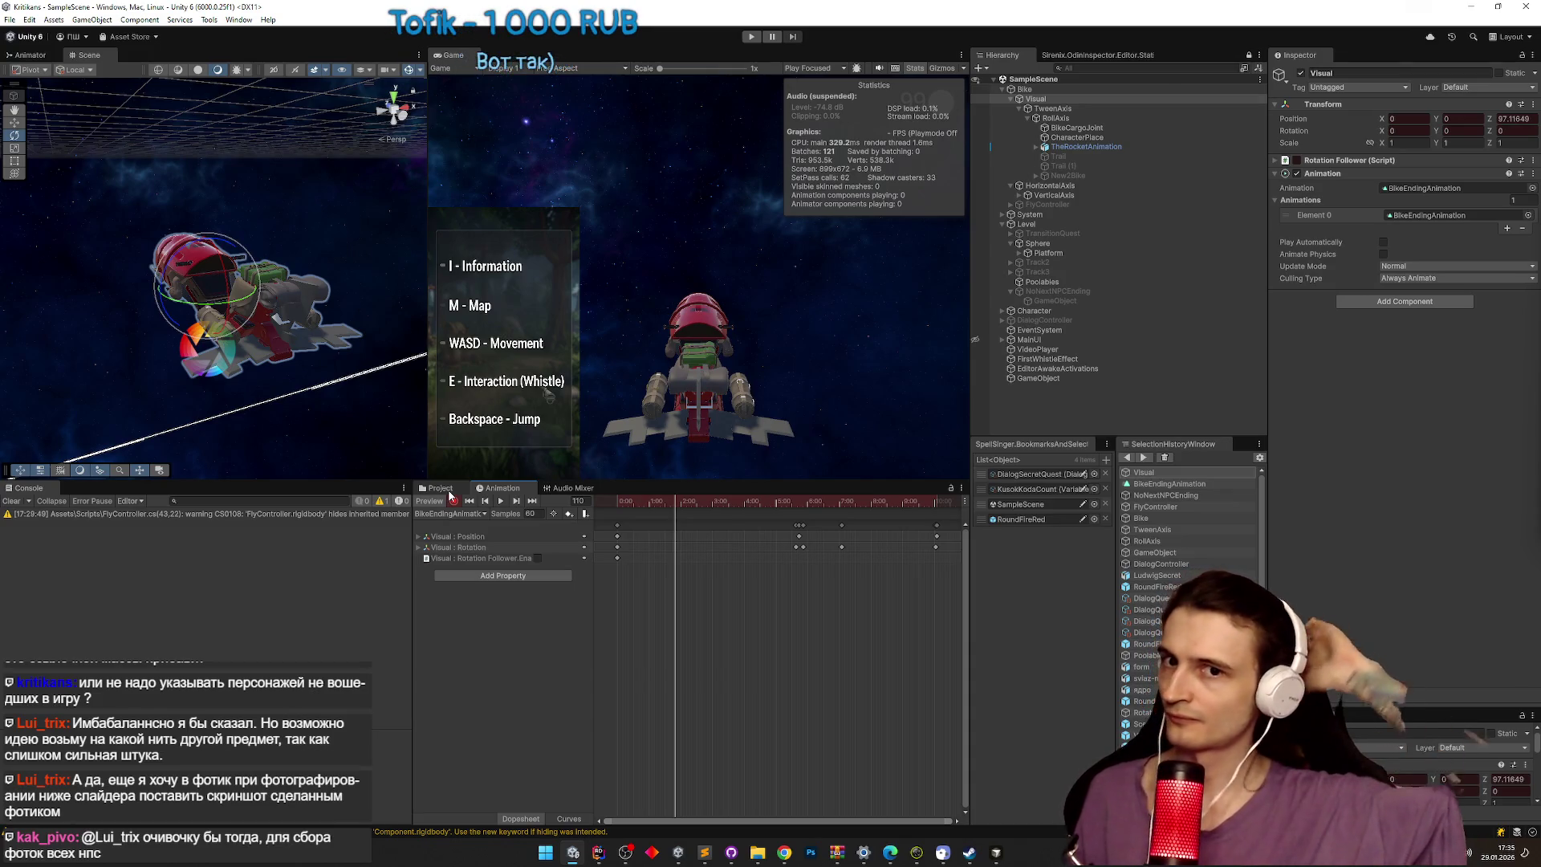
click(441, 488)
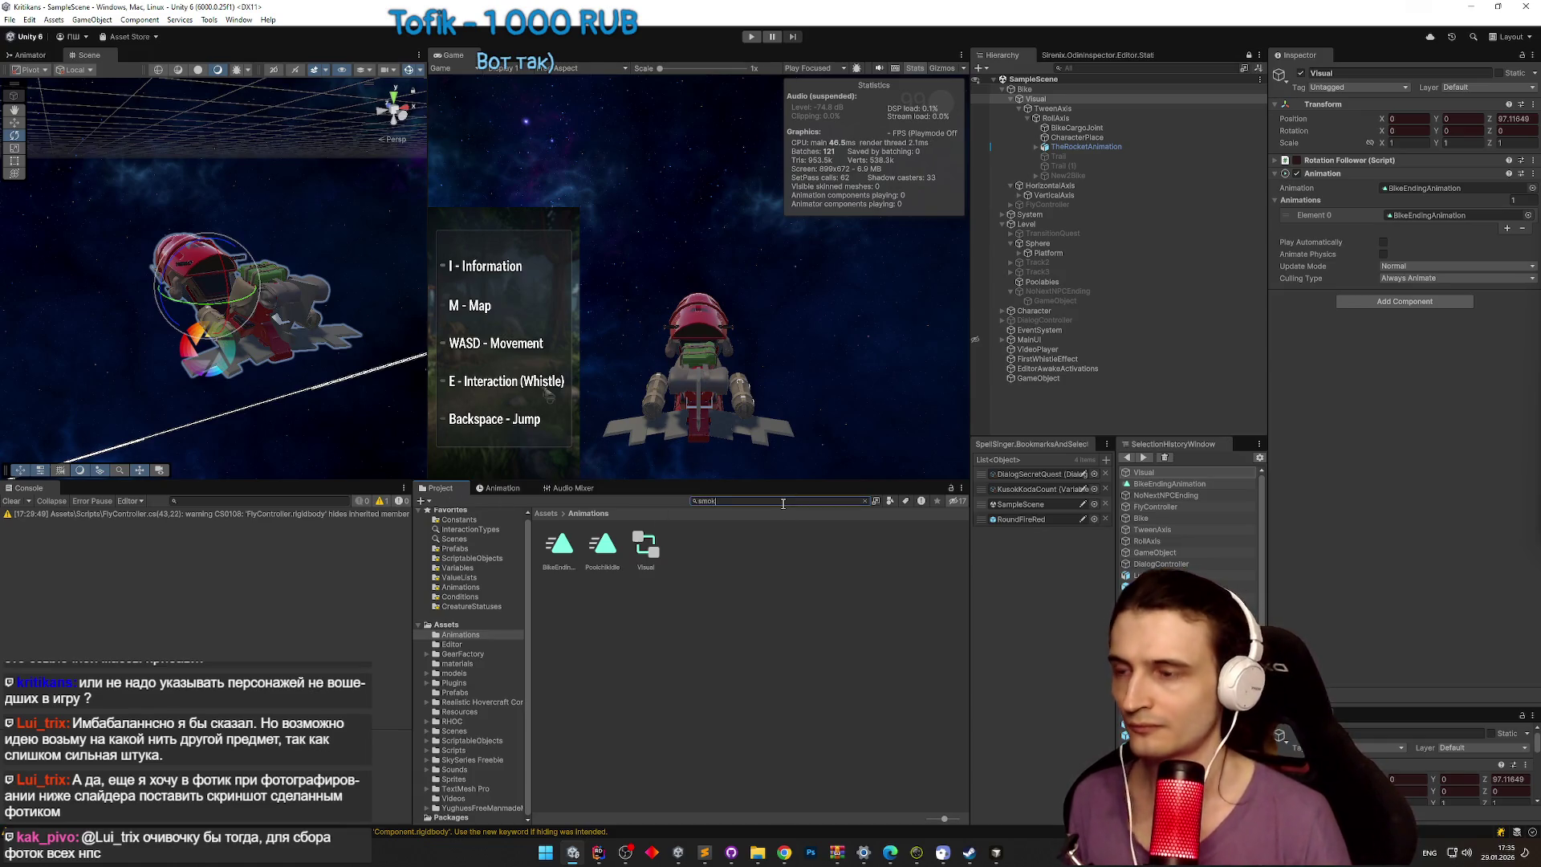
Step: Preview the SmokeBurstDark, CurvySmoke and CandleLight2Smoke prefabs
text(e)
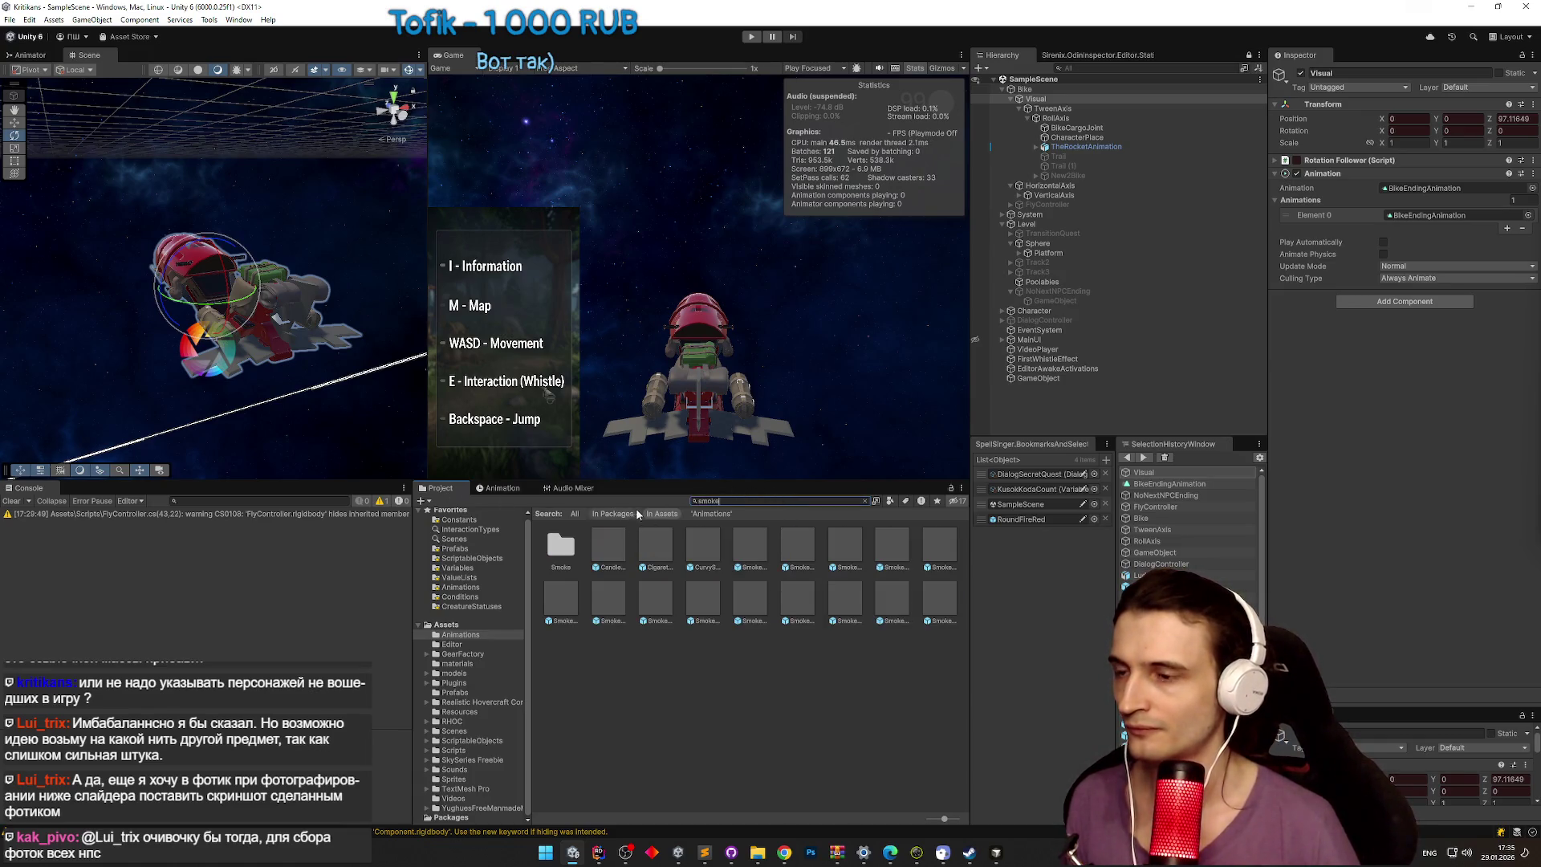
double_click(749, 539)
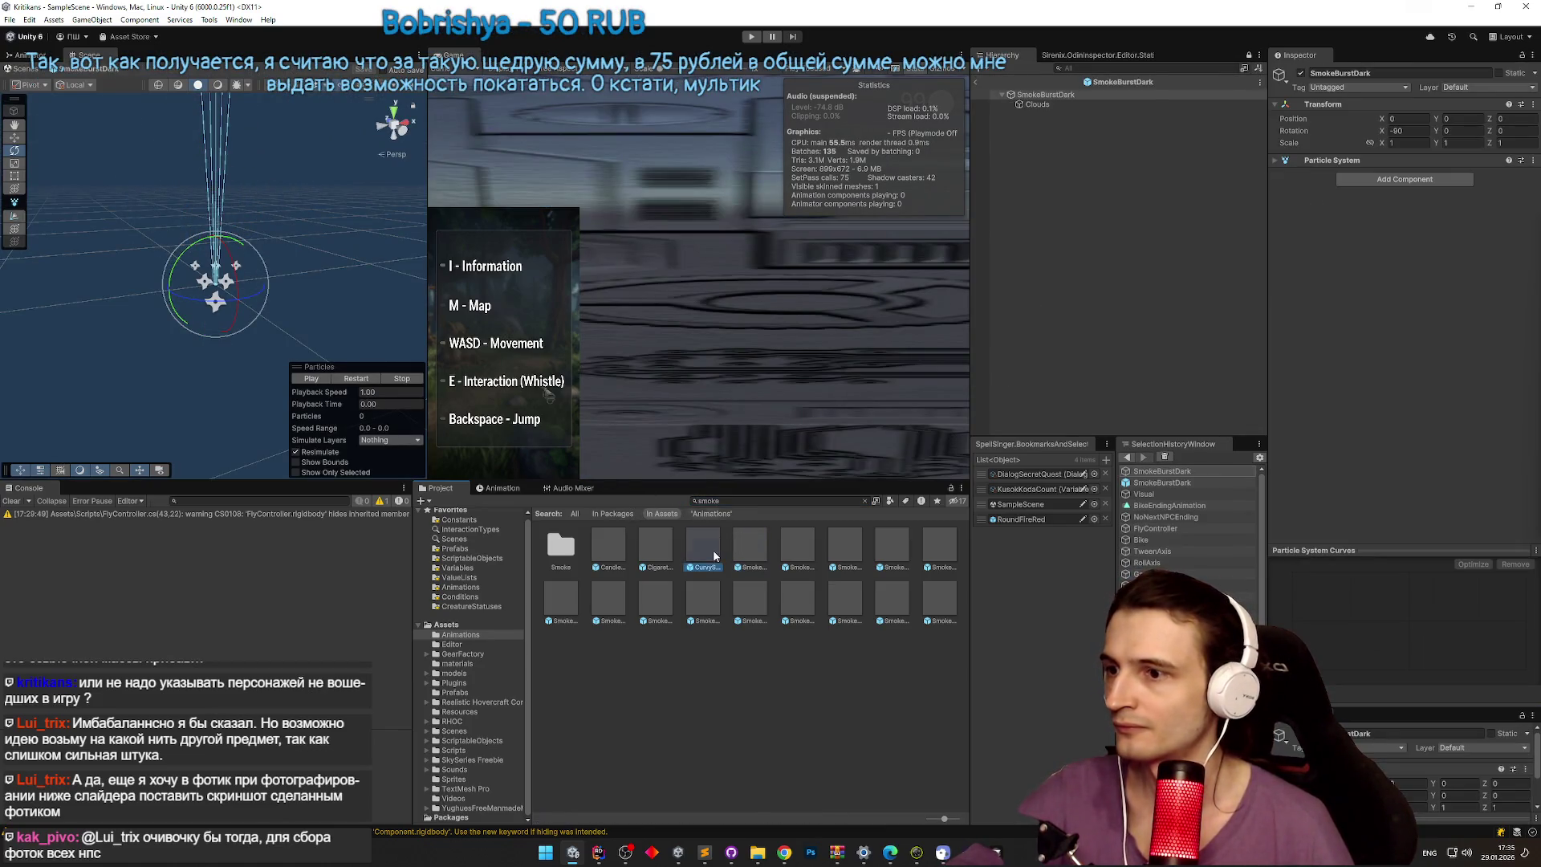
double_click(714, 553)
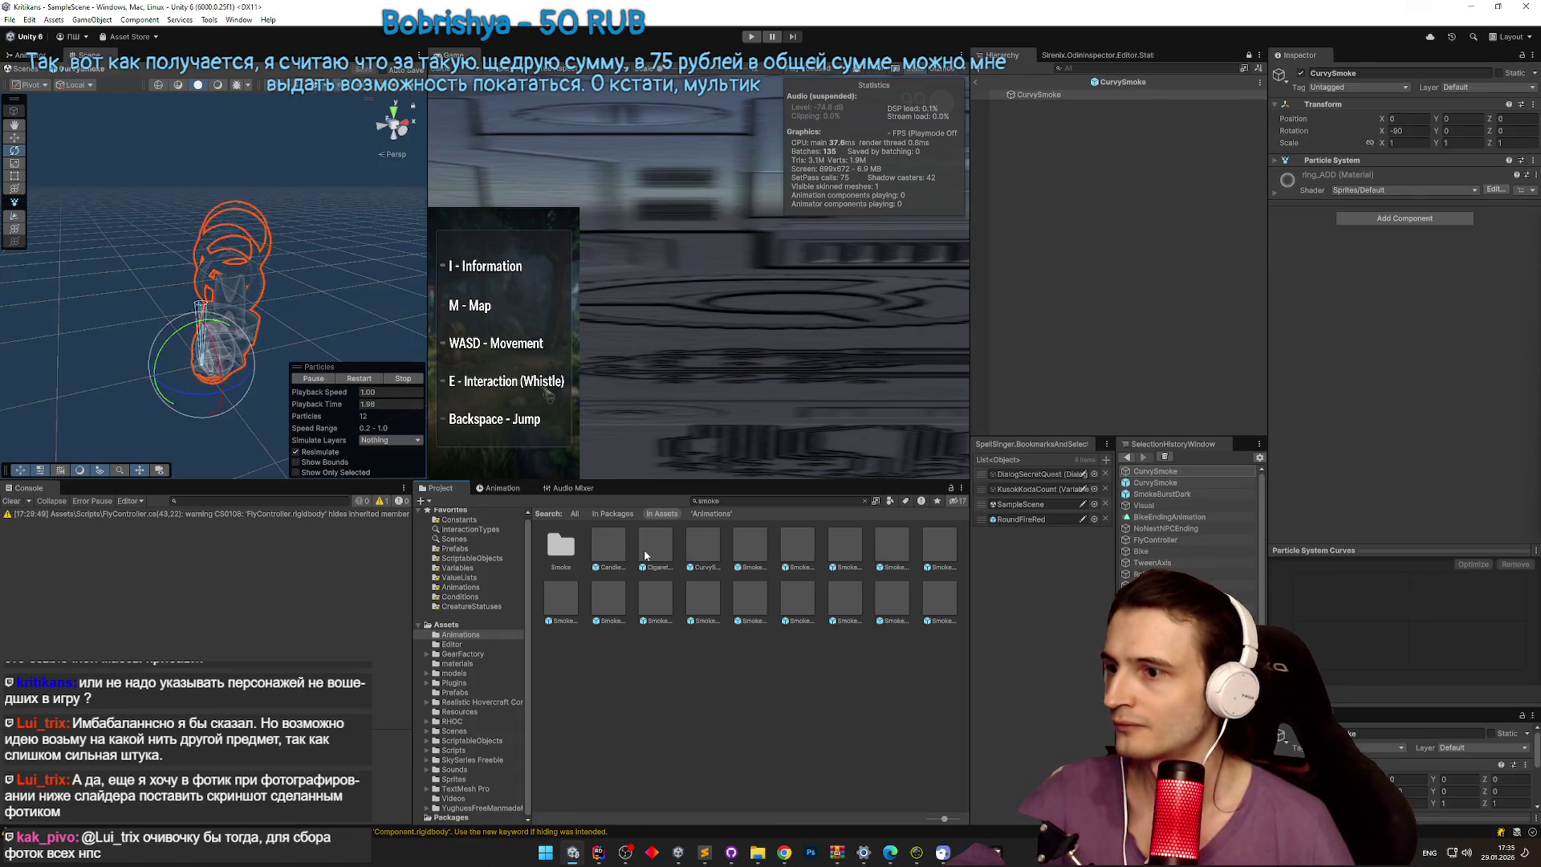
double_click(610, 546)
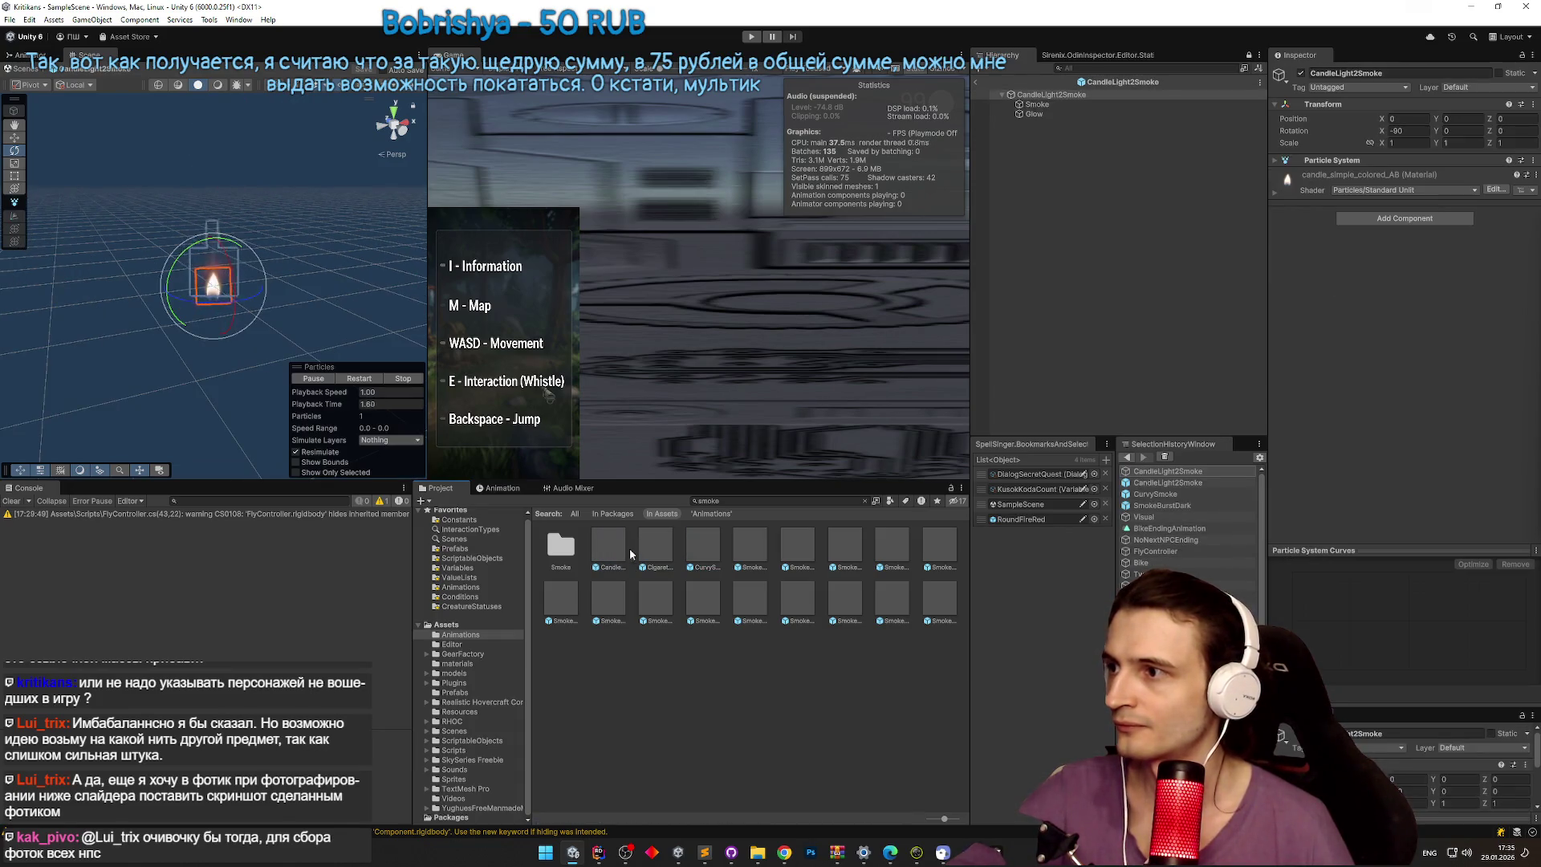
double_click(704, 551)
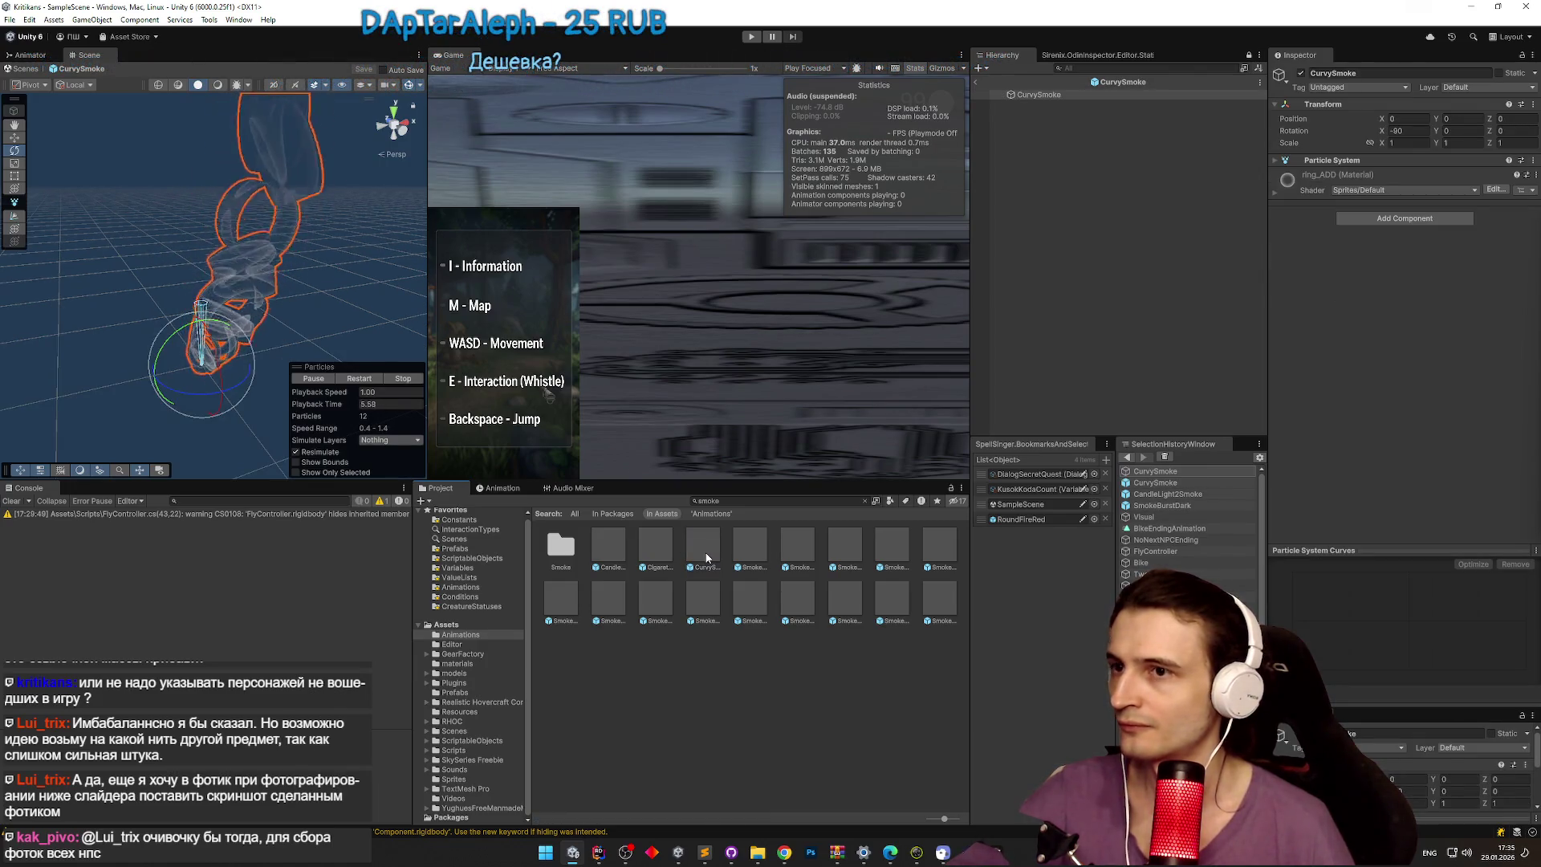
Step: Parent CurvySmoke under Visual at Z -2 and save SampleScene
click(976, 82)
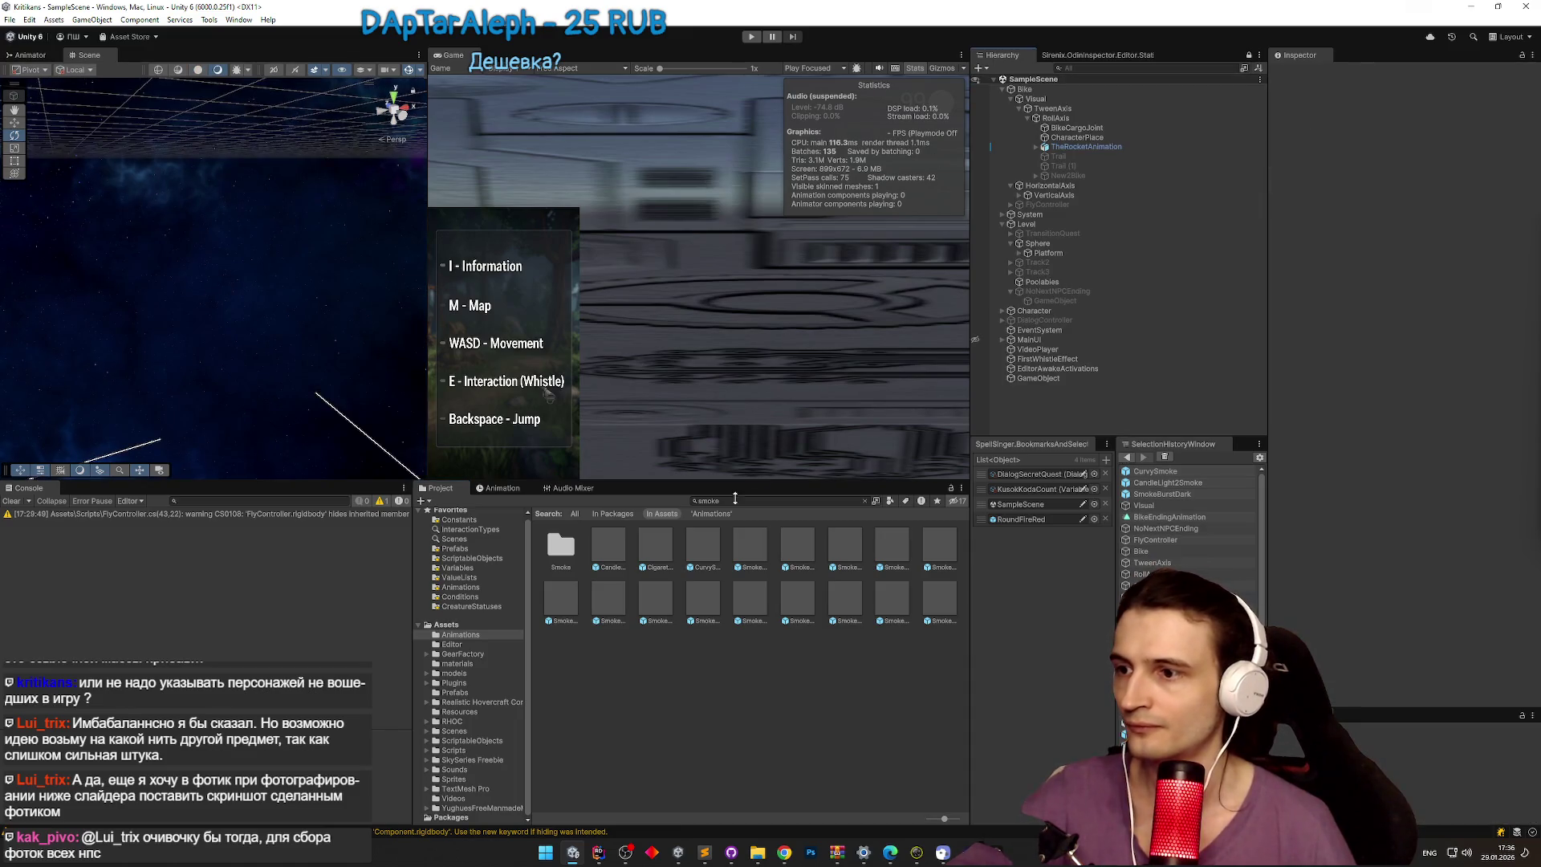
drag(1049, 158, 1055, 107)
double_click(1056, 107)
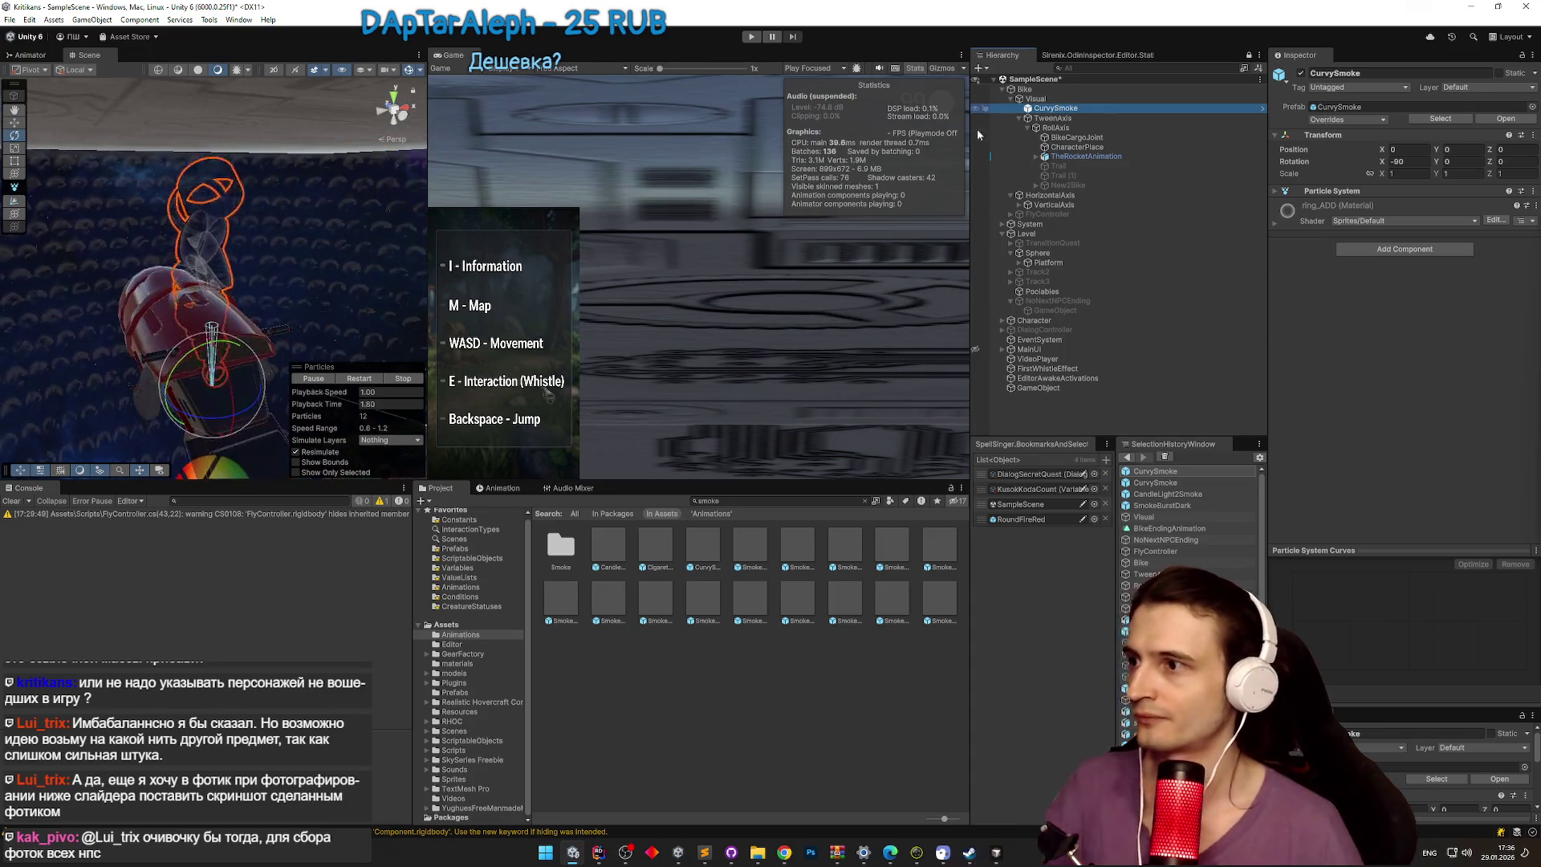
mouse_move(265, 345)
mouse_down()
mouse_move(290, 366)
mouse_move(180, 308)
mouse_move(145, 311)
mouse_move(140, 291)
mouse_up()
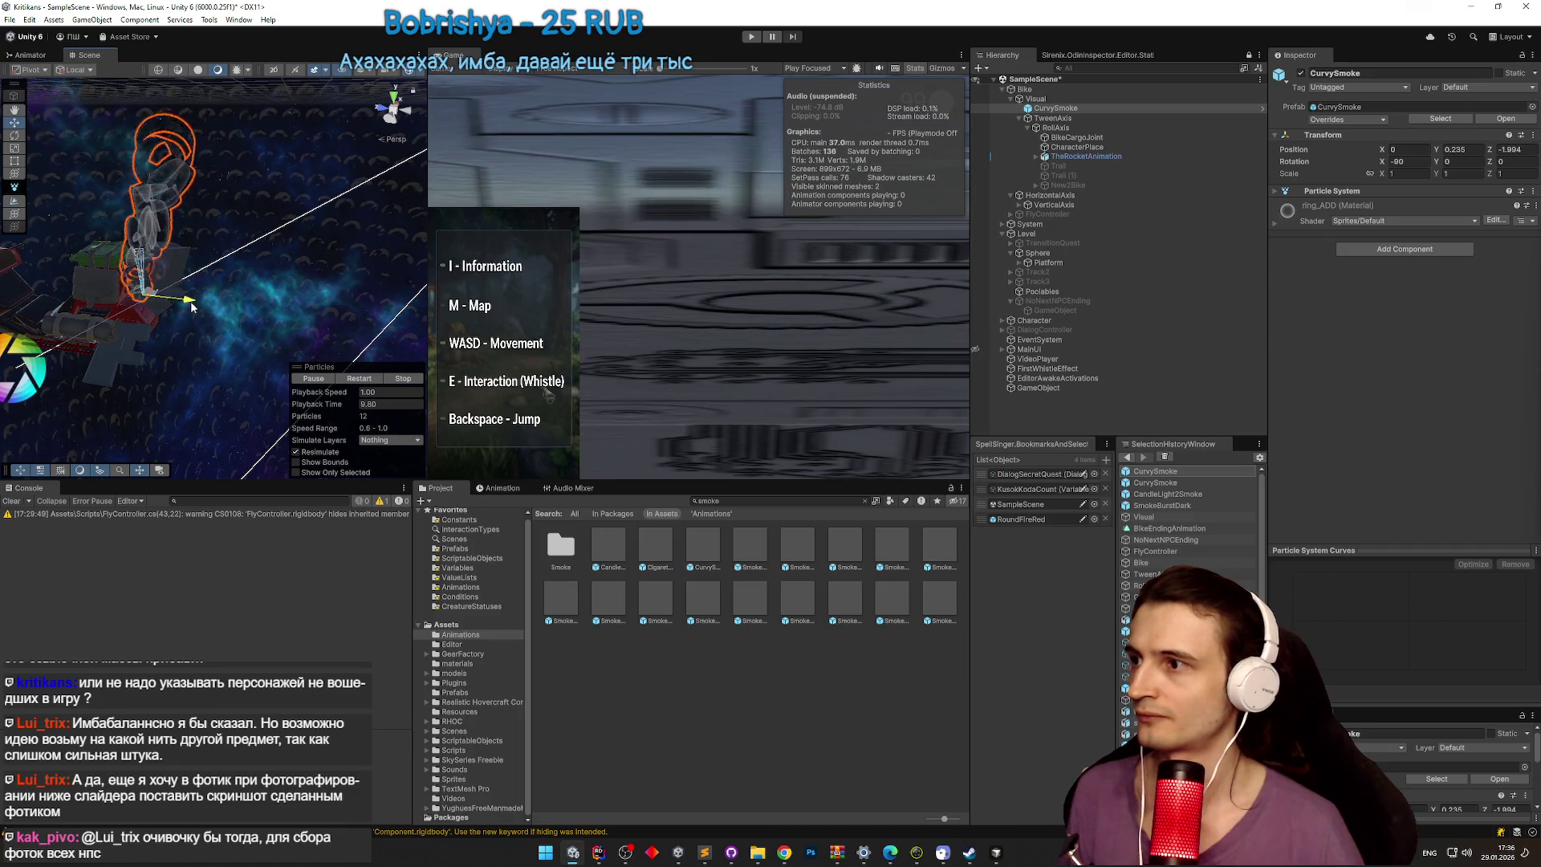
drag(246, 337, 175, 335)
key(ctrl+s)
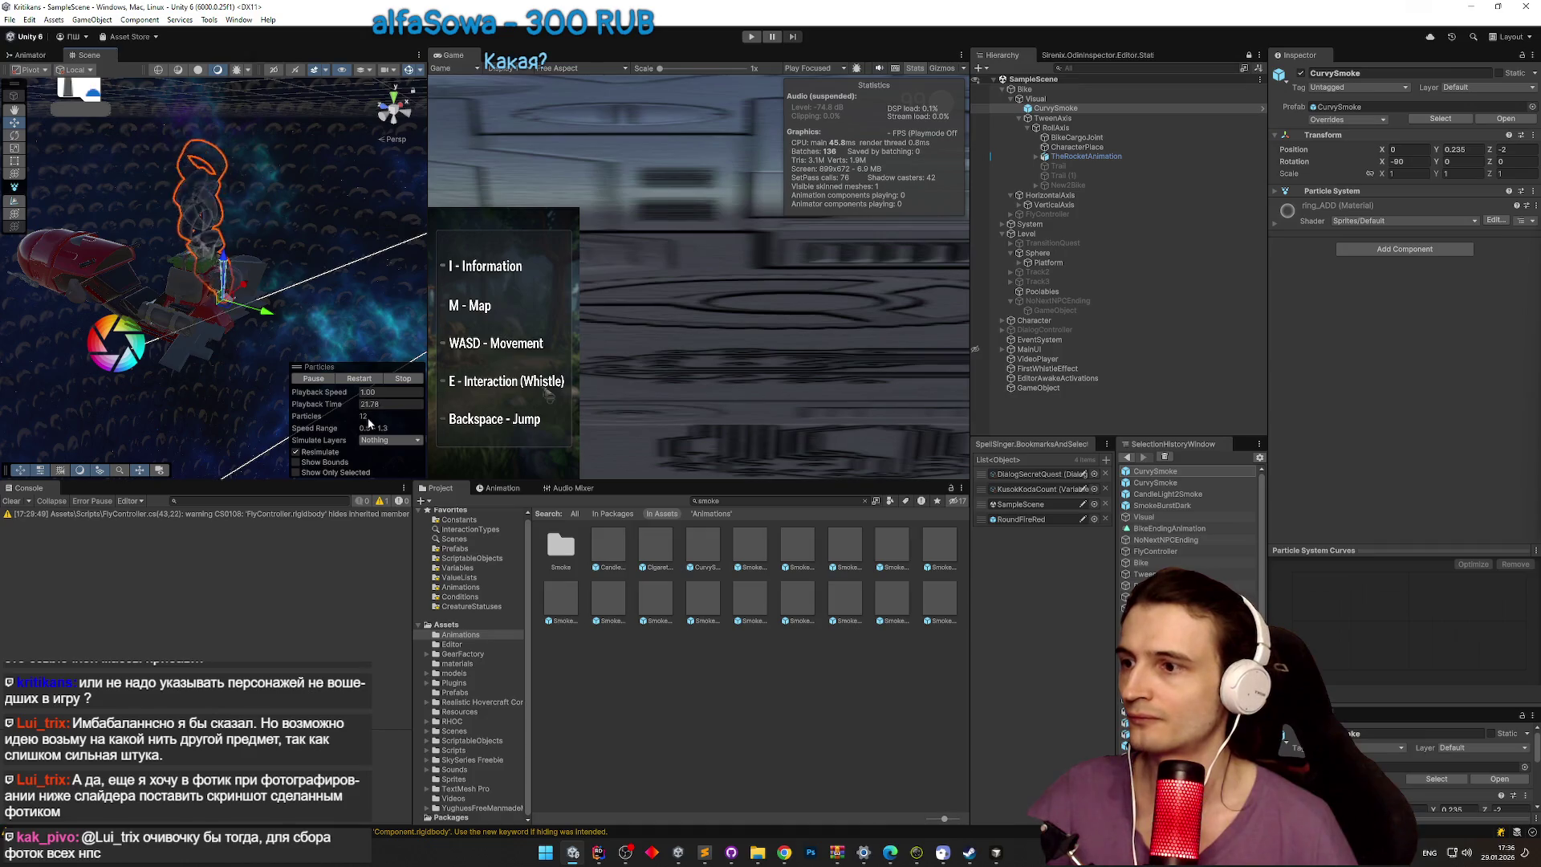
Step: Untick CurvySmoke's active checkbox in the BikeEndingAnimation dopesheet so the smoke starts disabled
click(517, 486)
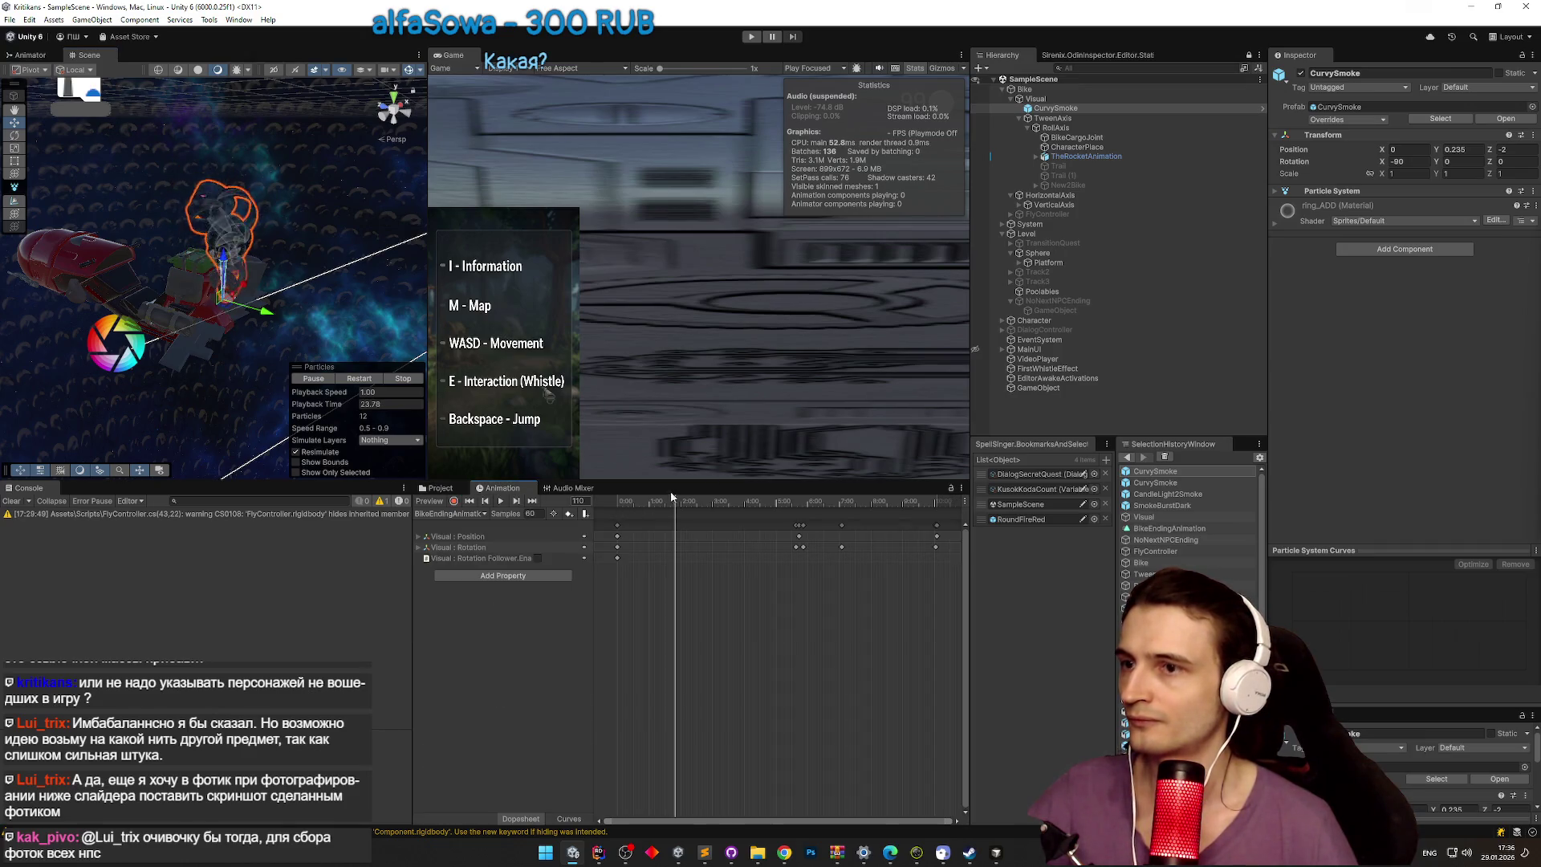
click(1094, 118)
click(1156, 107)
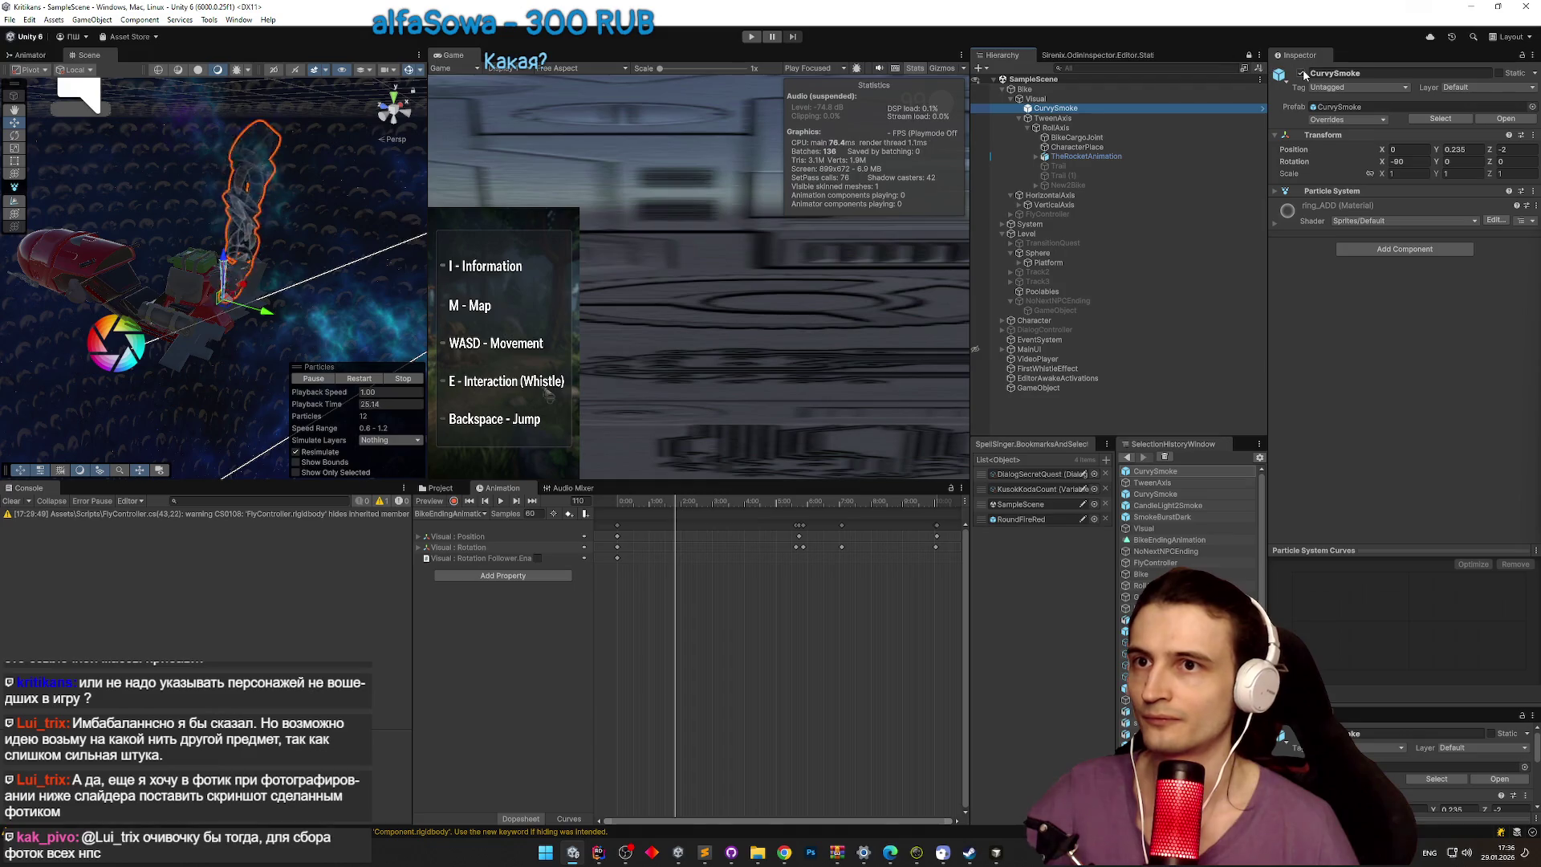
click(1301, 73)
Step: With recording on, scrub partway into the flight and key CurvySmoke as active
click(611, 504)
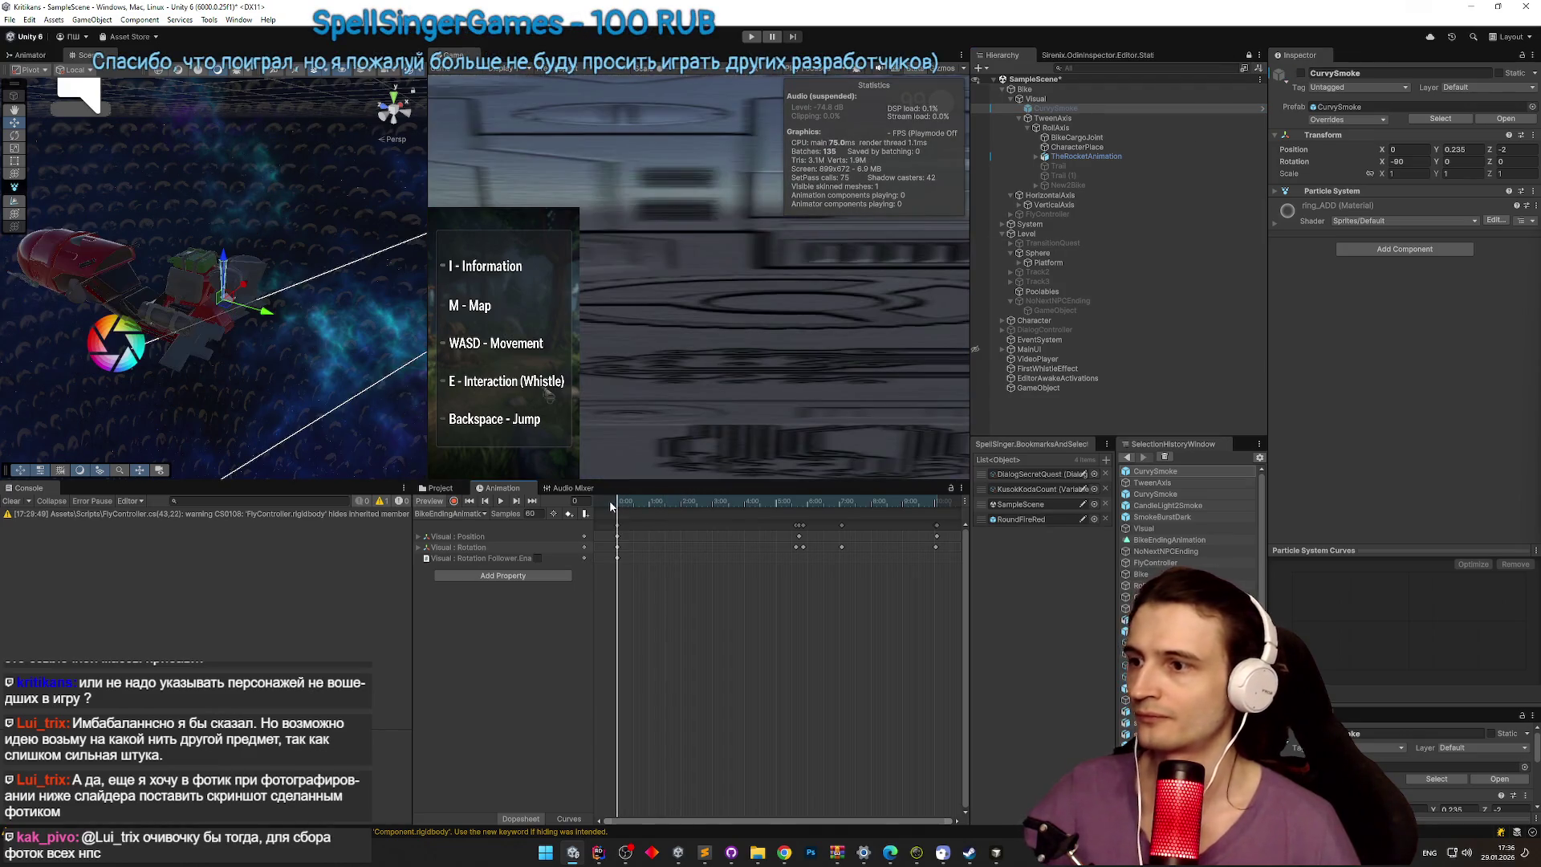
click(451, 502)
click(425, 502)
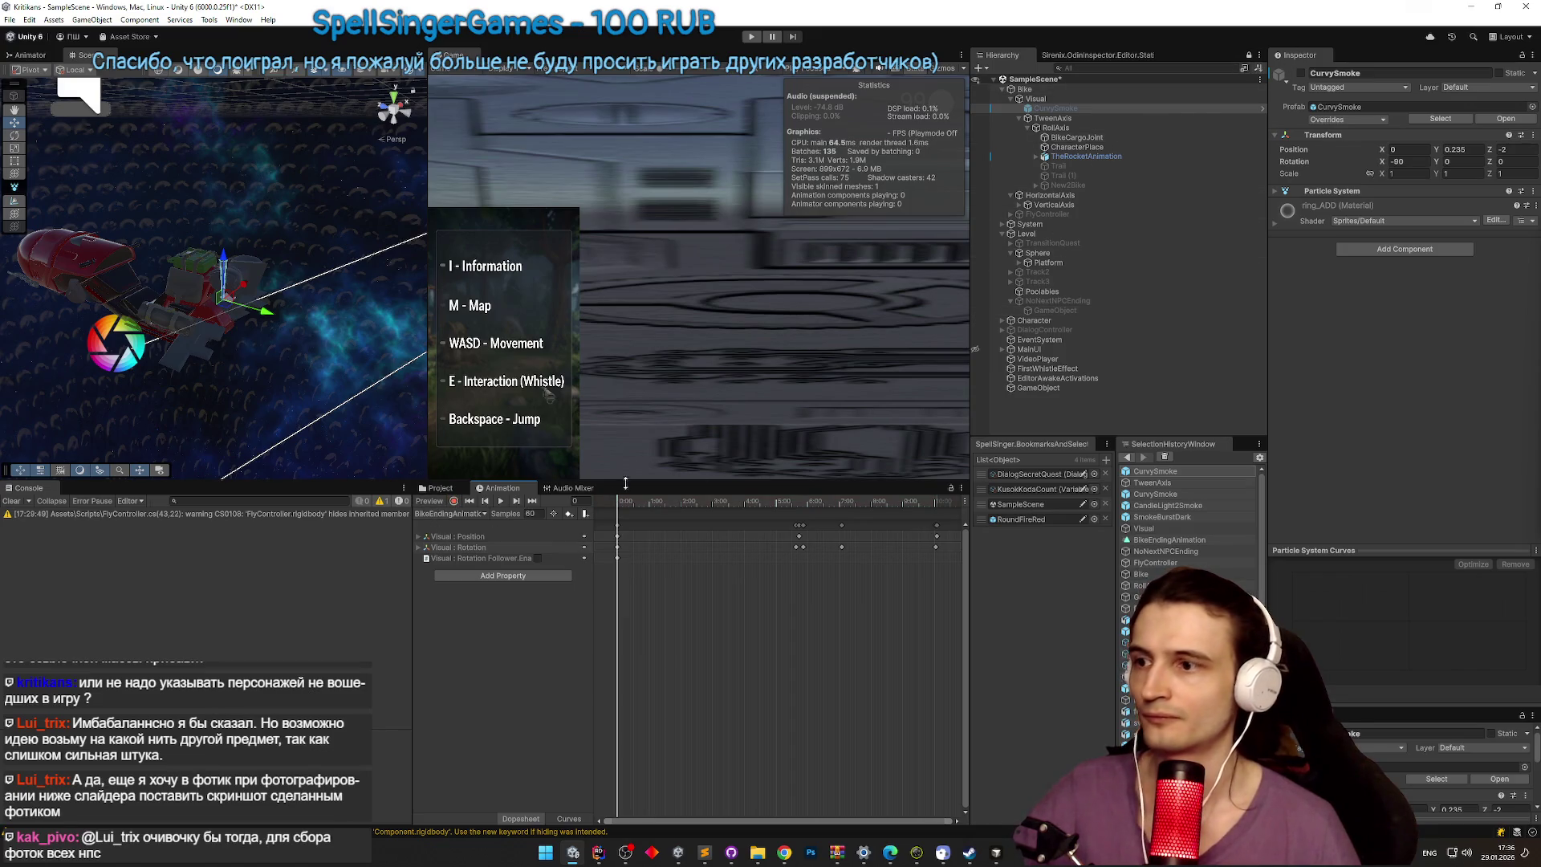
click(454, 501)
drag(618, 501, 795, 496)
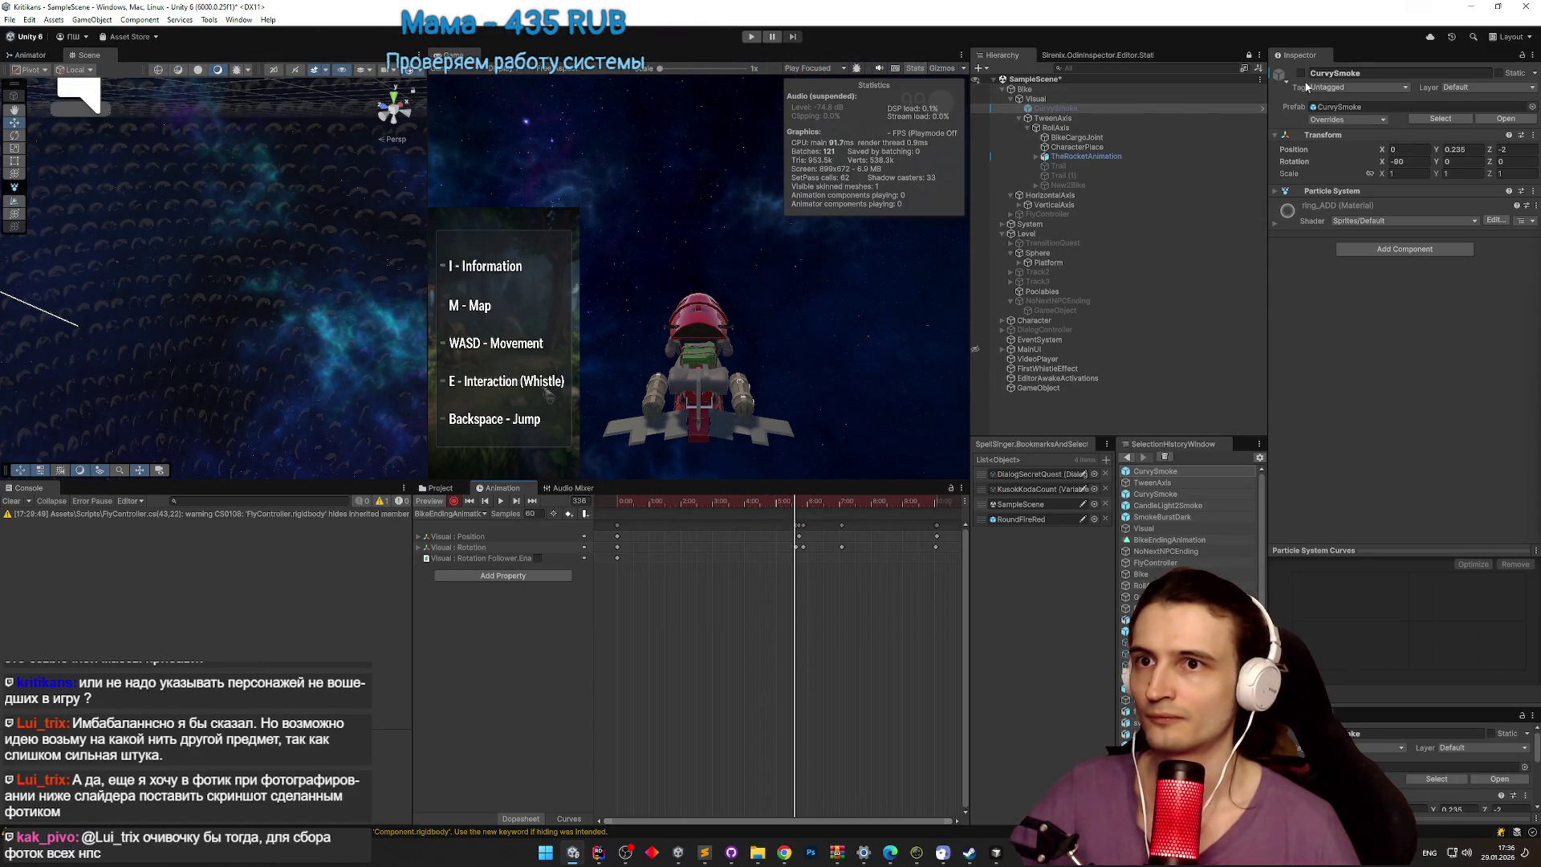
click(1301, 73)
Step: Scrub through frames 362–460 and play the smoke particles to check it switching on
drag(793, 504, 841, 504)
click(304, 378)
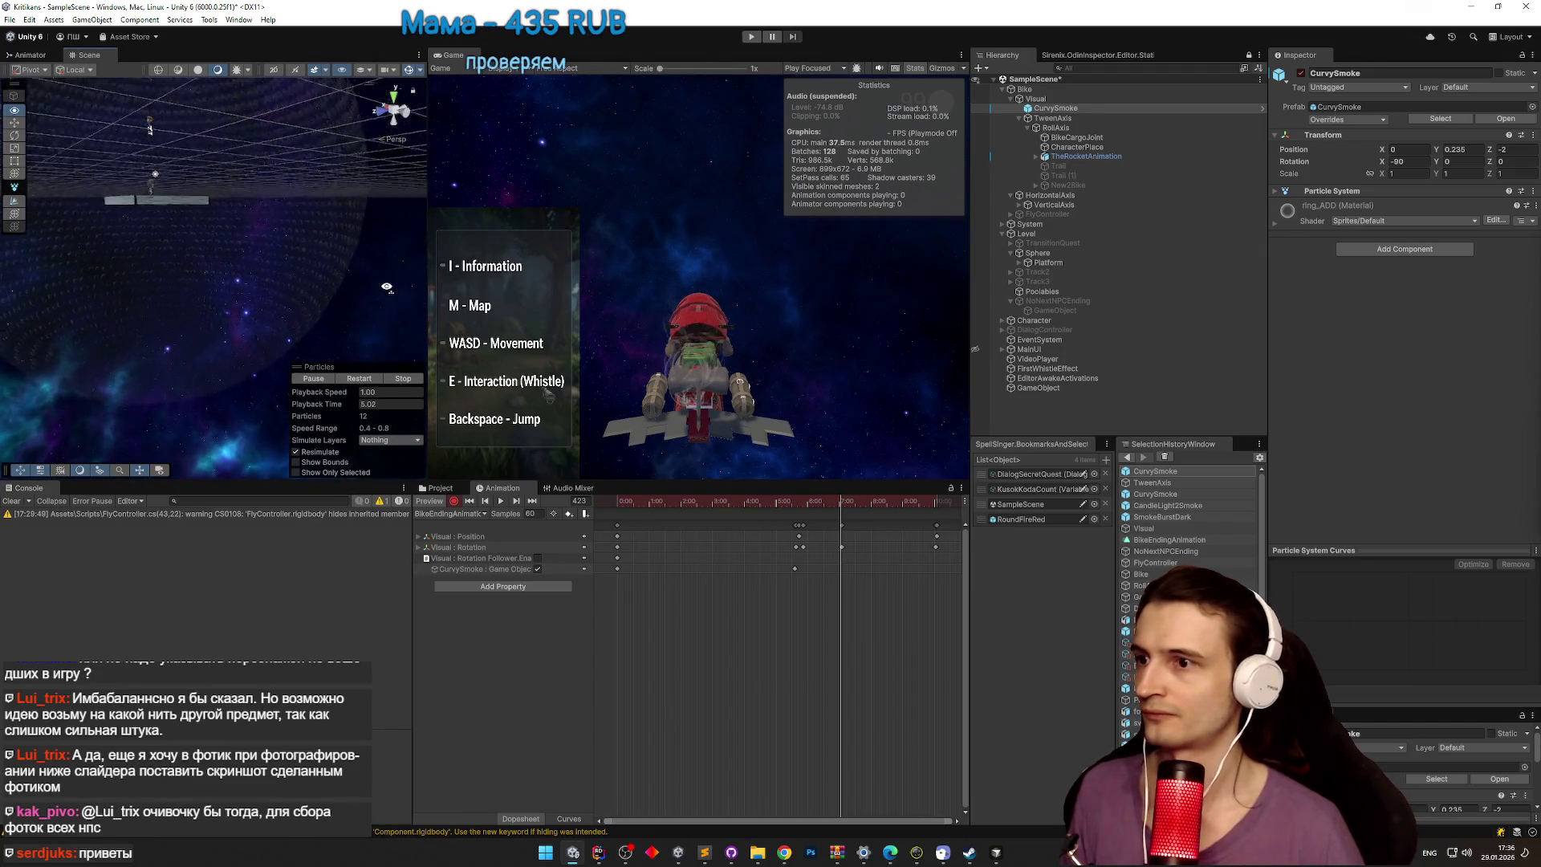
click(839, 501)
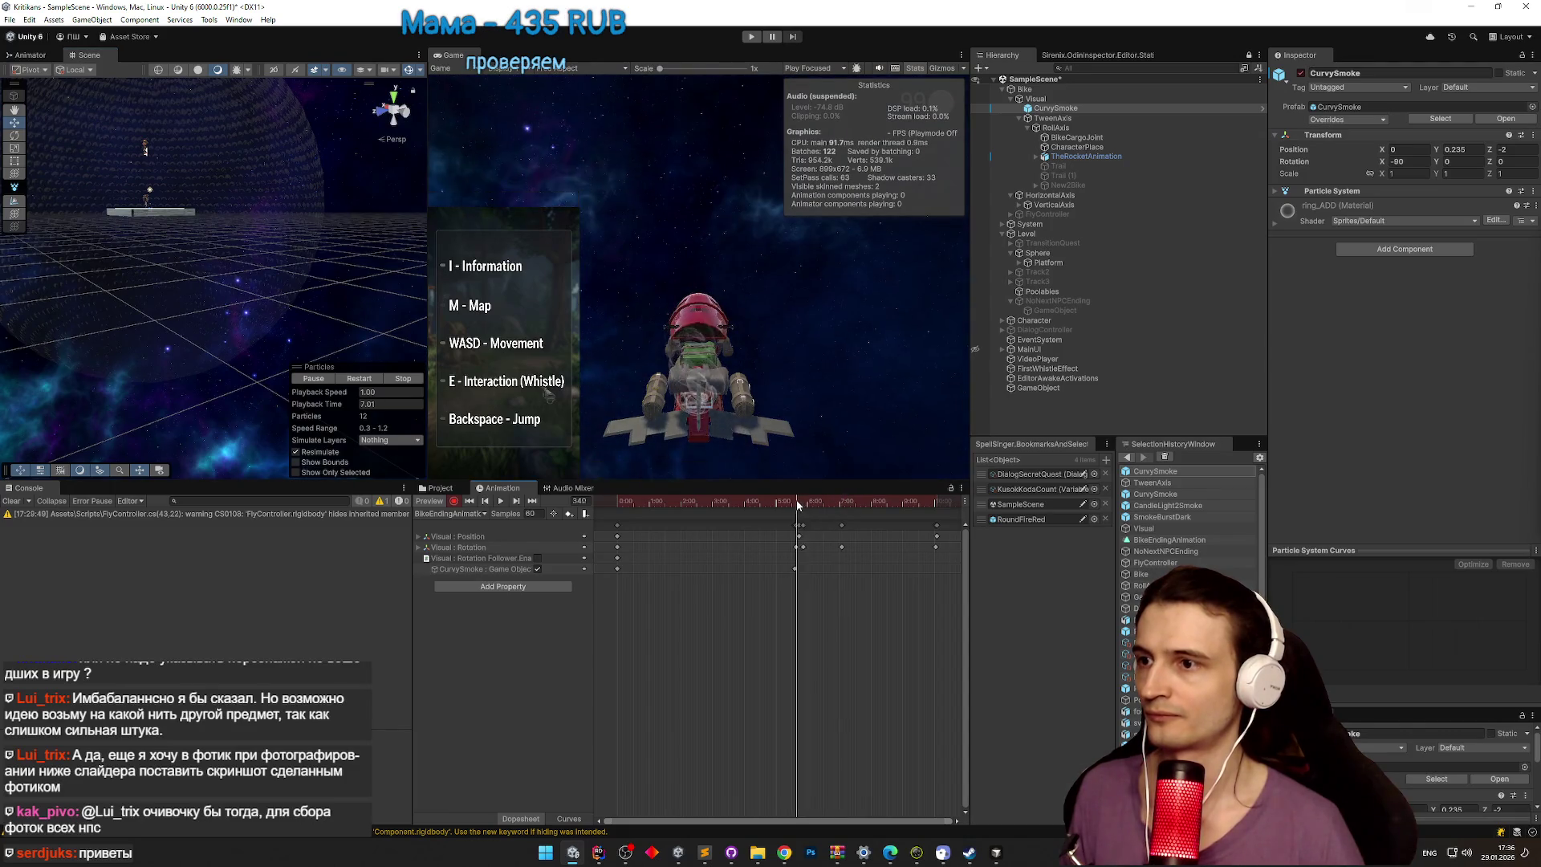
mouse_move(841, 502)
mouse_down()
mouse_move(932, 495)
mouse_move(815, 501)
mouse_up()
drag(217, 208, 207, 182)
click(793, 504)
click(825, 502)
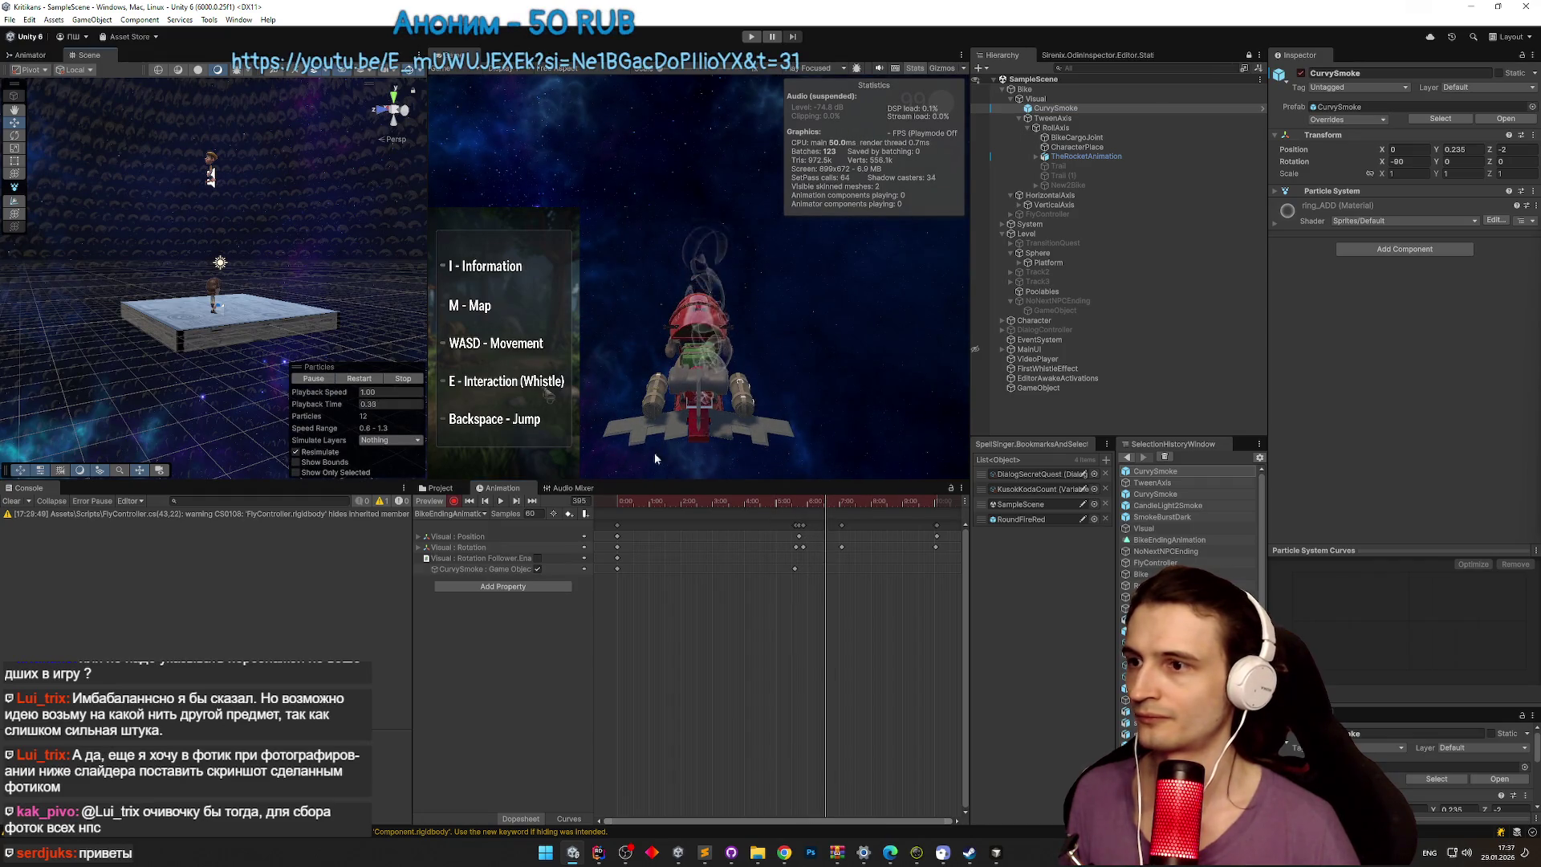
drag(809, 502, 859, 502)
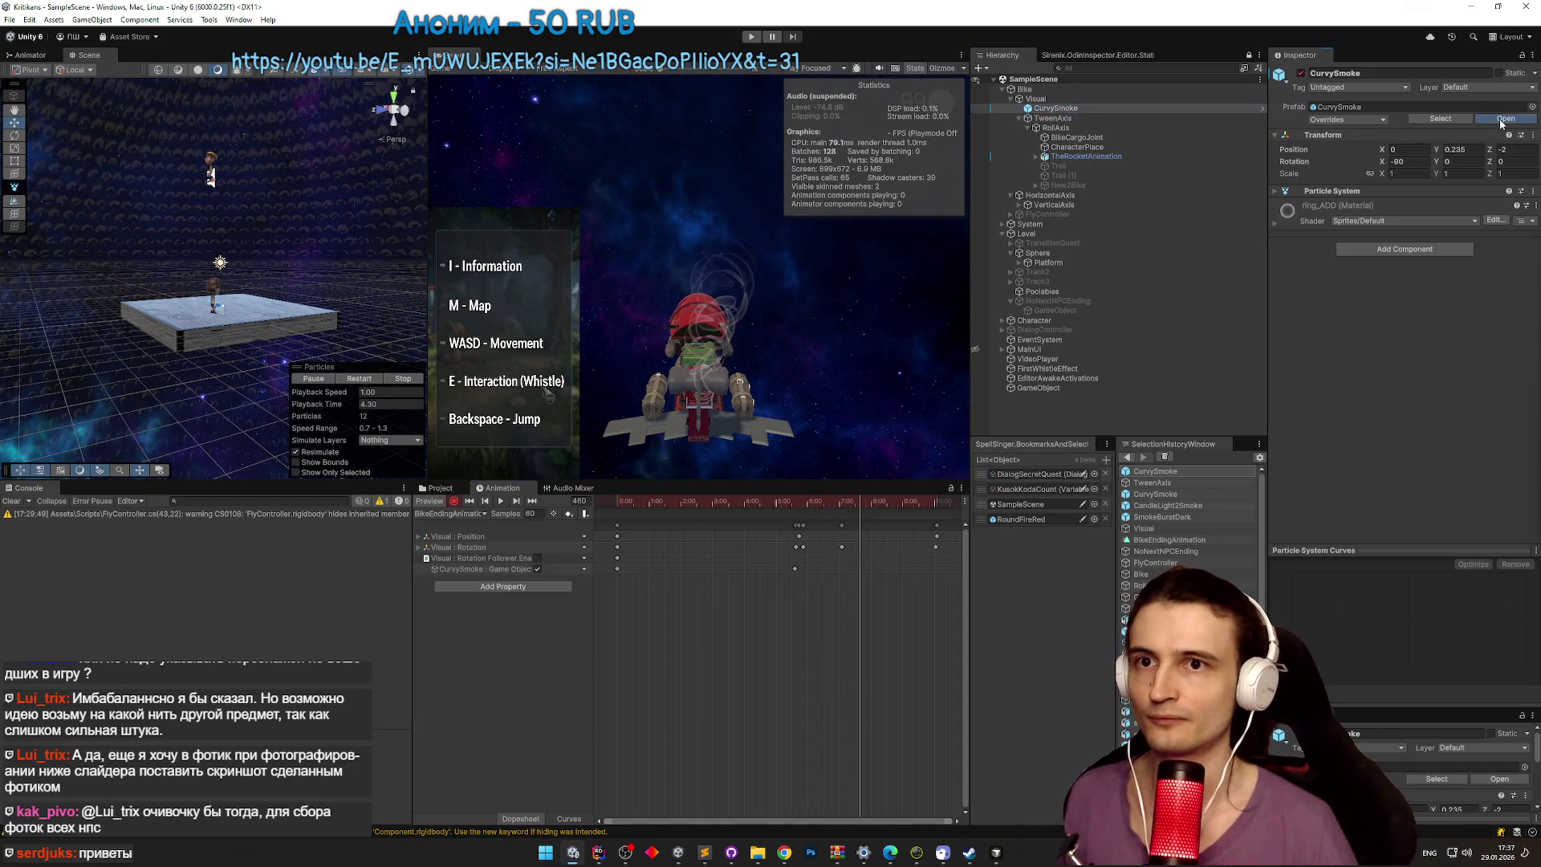
Step: Open the CurvySmoke prefab and set its particles to simulate in World space
click(1261, 108)
click(1276, 161)
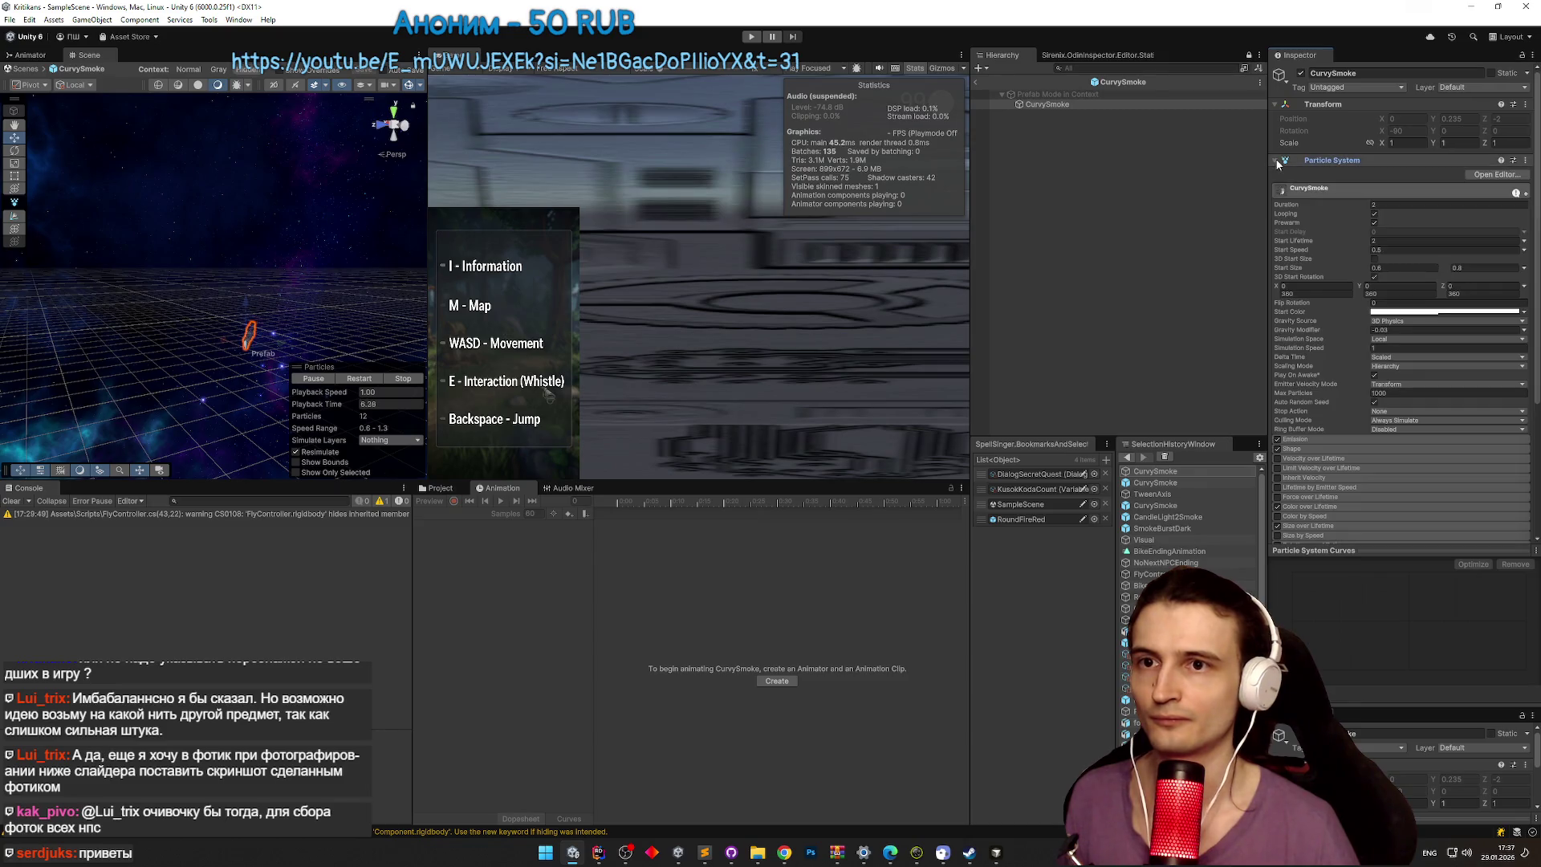
click(1413, 338)
click(1413, 359)
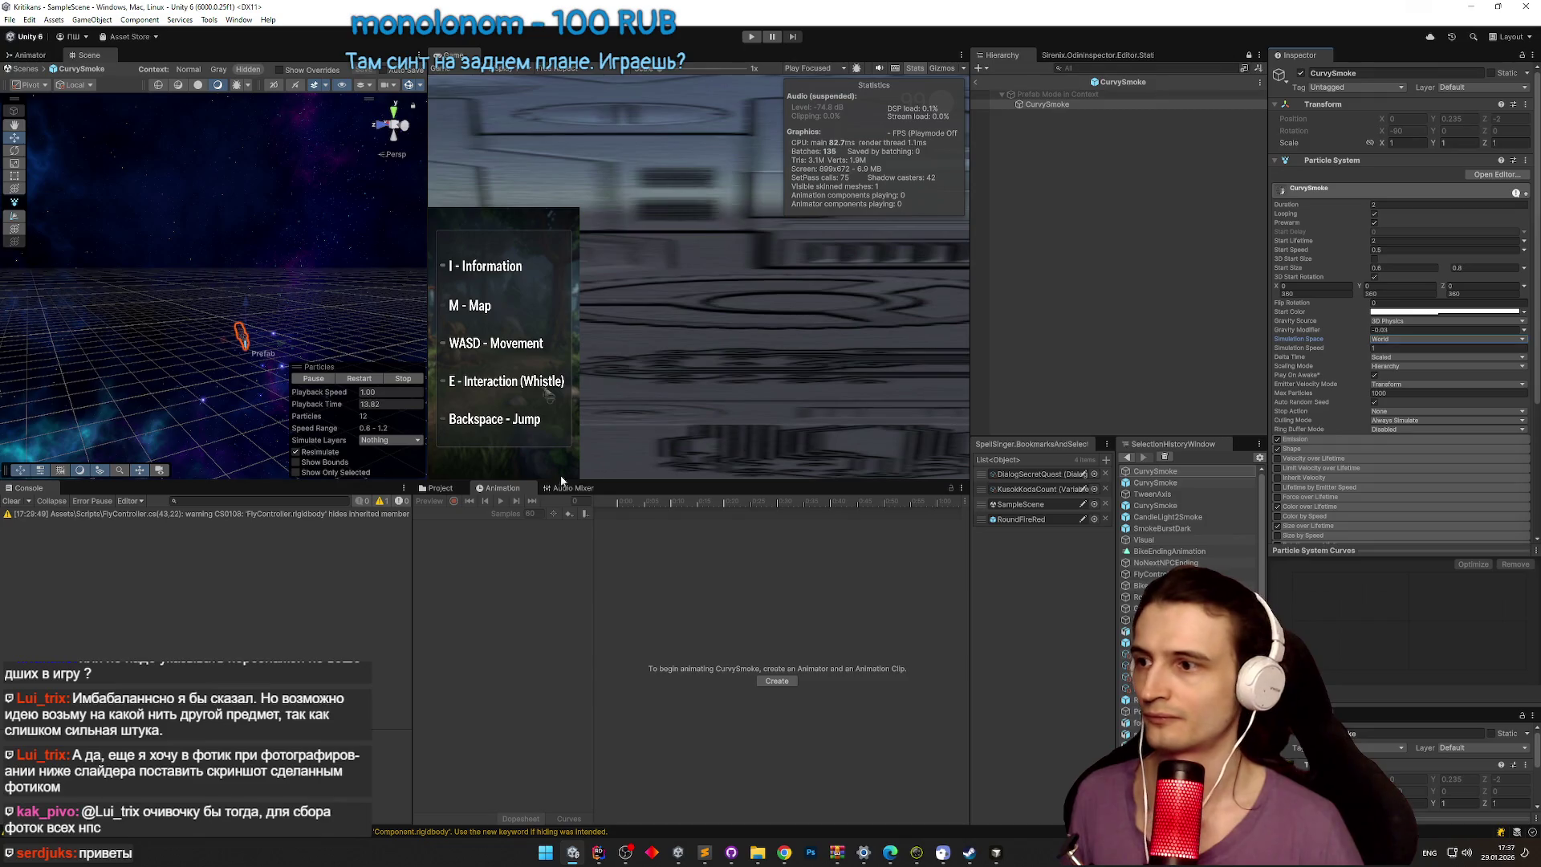
Step: Expand the Shape module, select its Texture slot, then return to SampleScene
click(1314, 450)
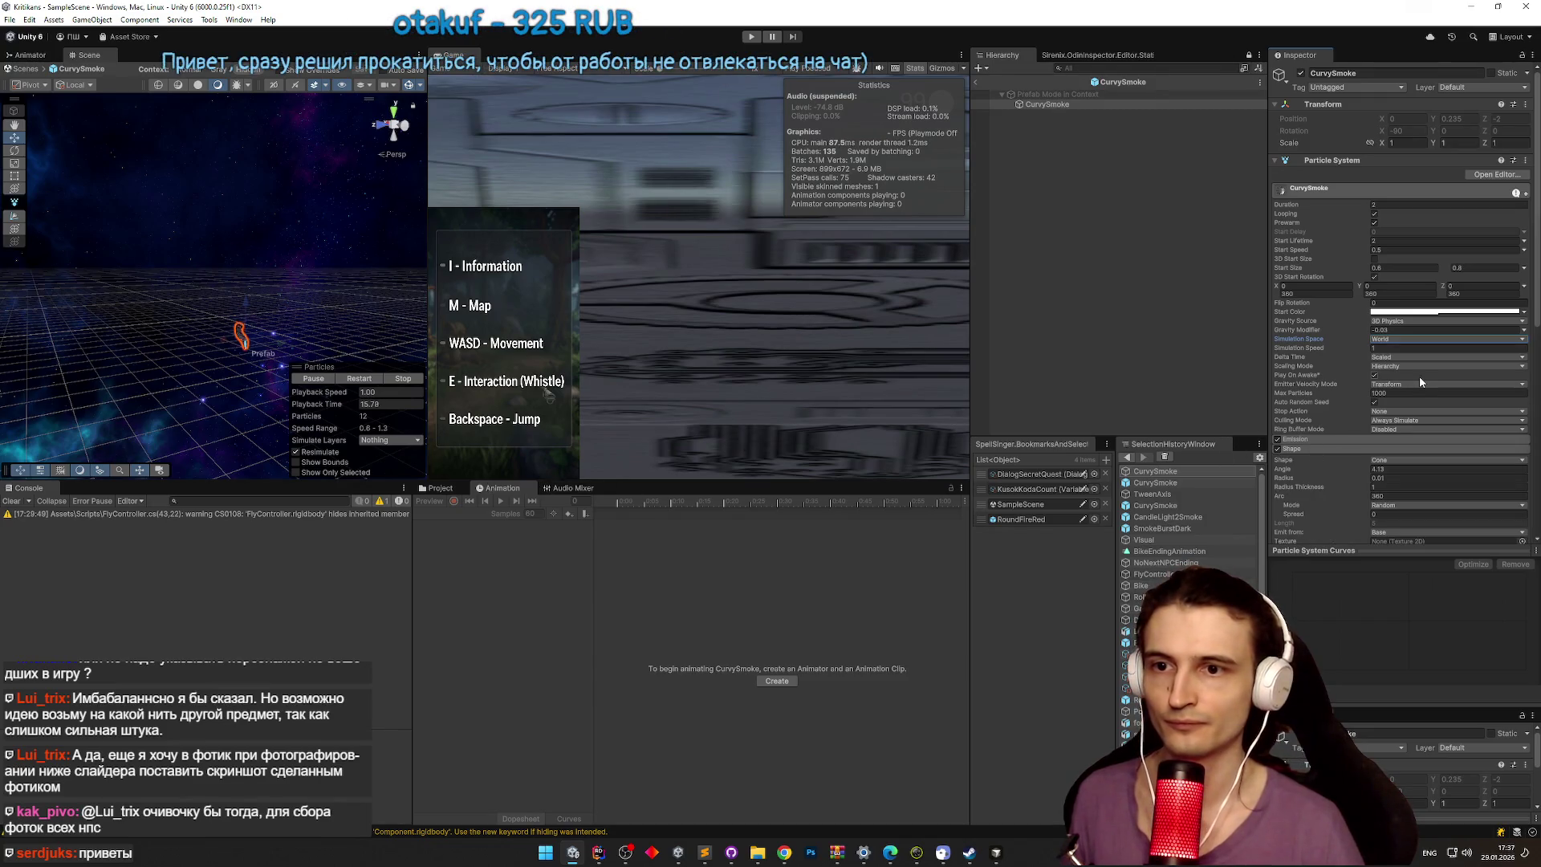
drag(1539, 323, 1539, 388)
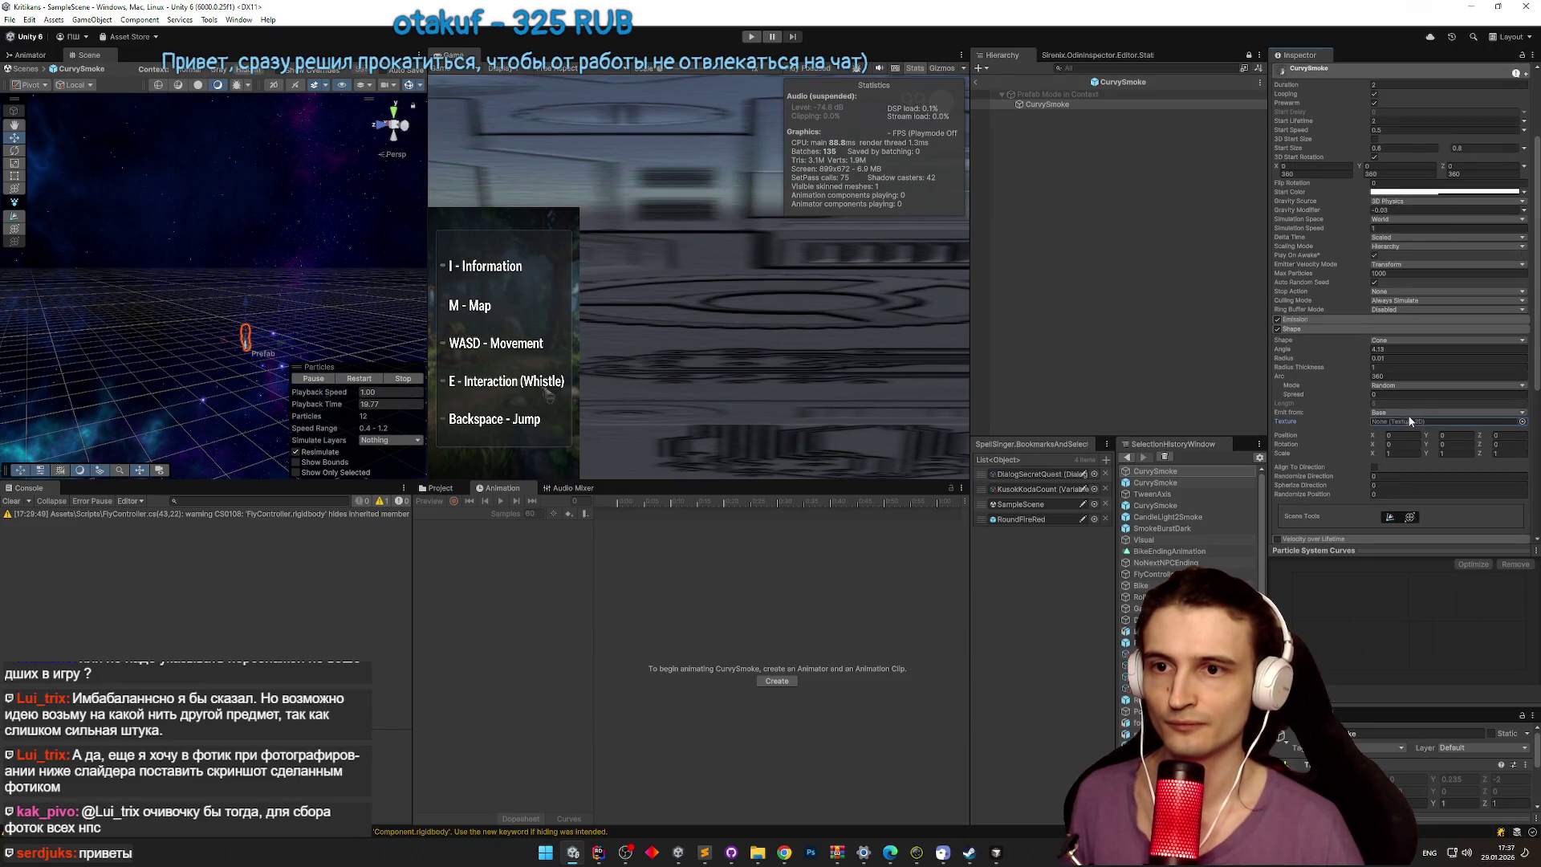
click(1345, 417)
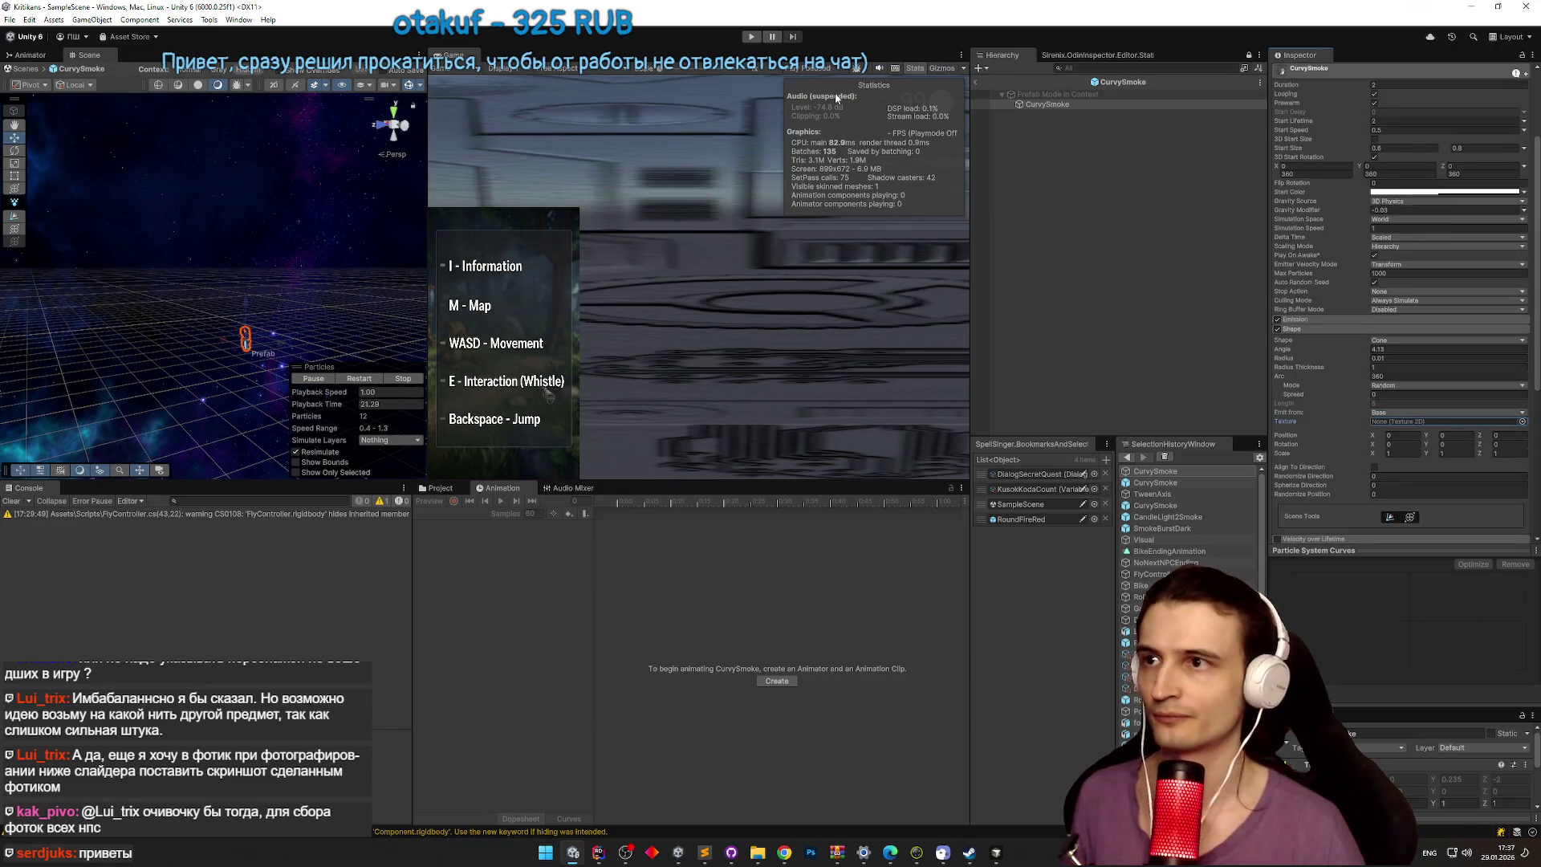
click(978, 83)
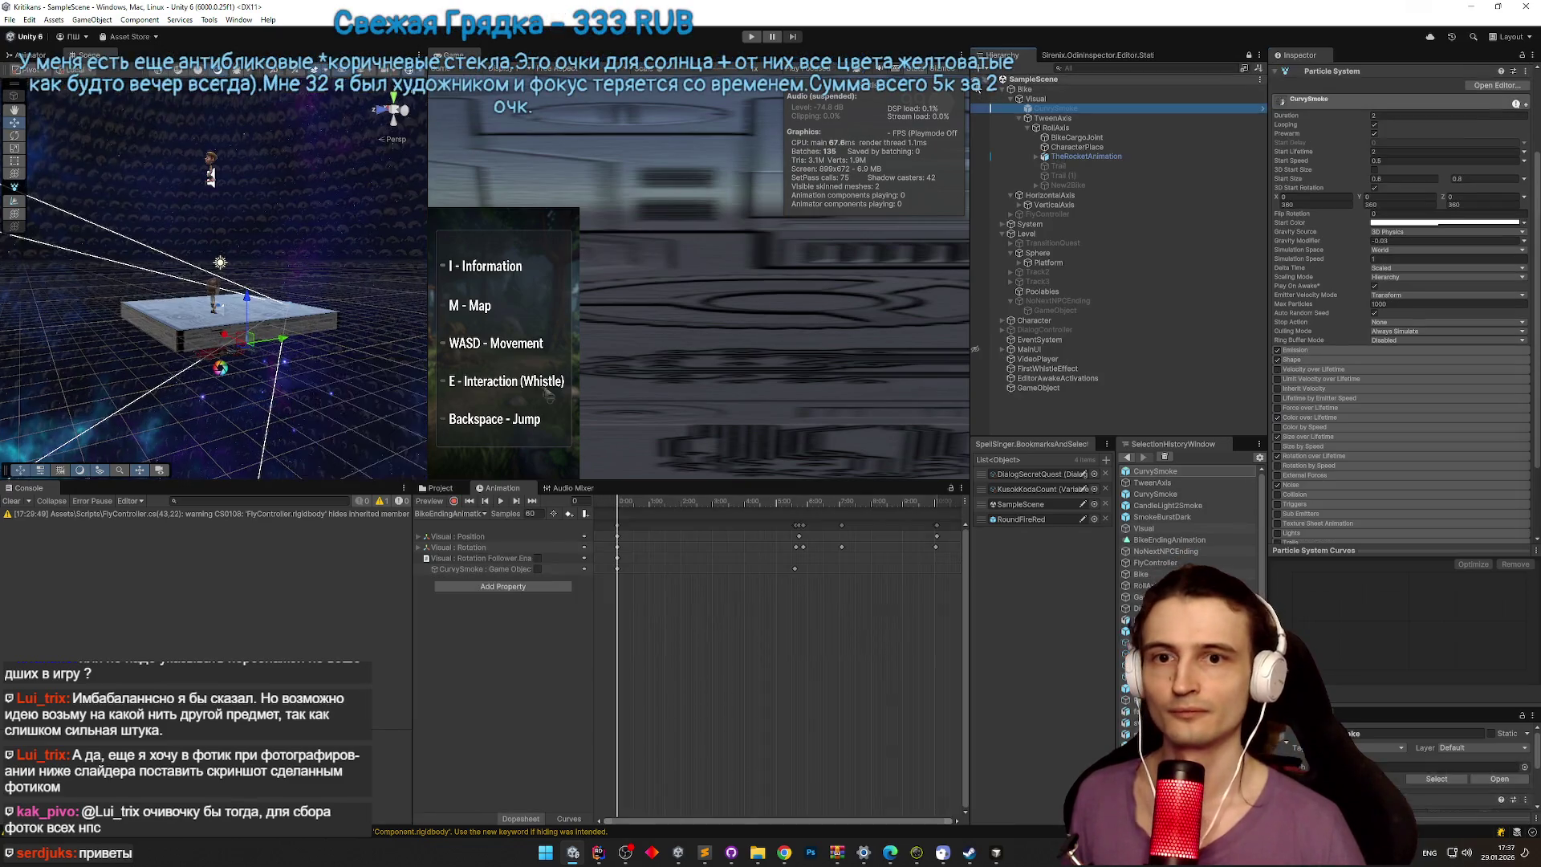
Step: Preview BikeEndingAnimation at frames 245, 345 and 382 while playing the smoke particles
drag(624, 500, 856, 504)
click(359, 380)
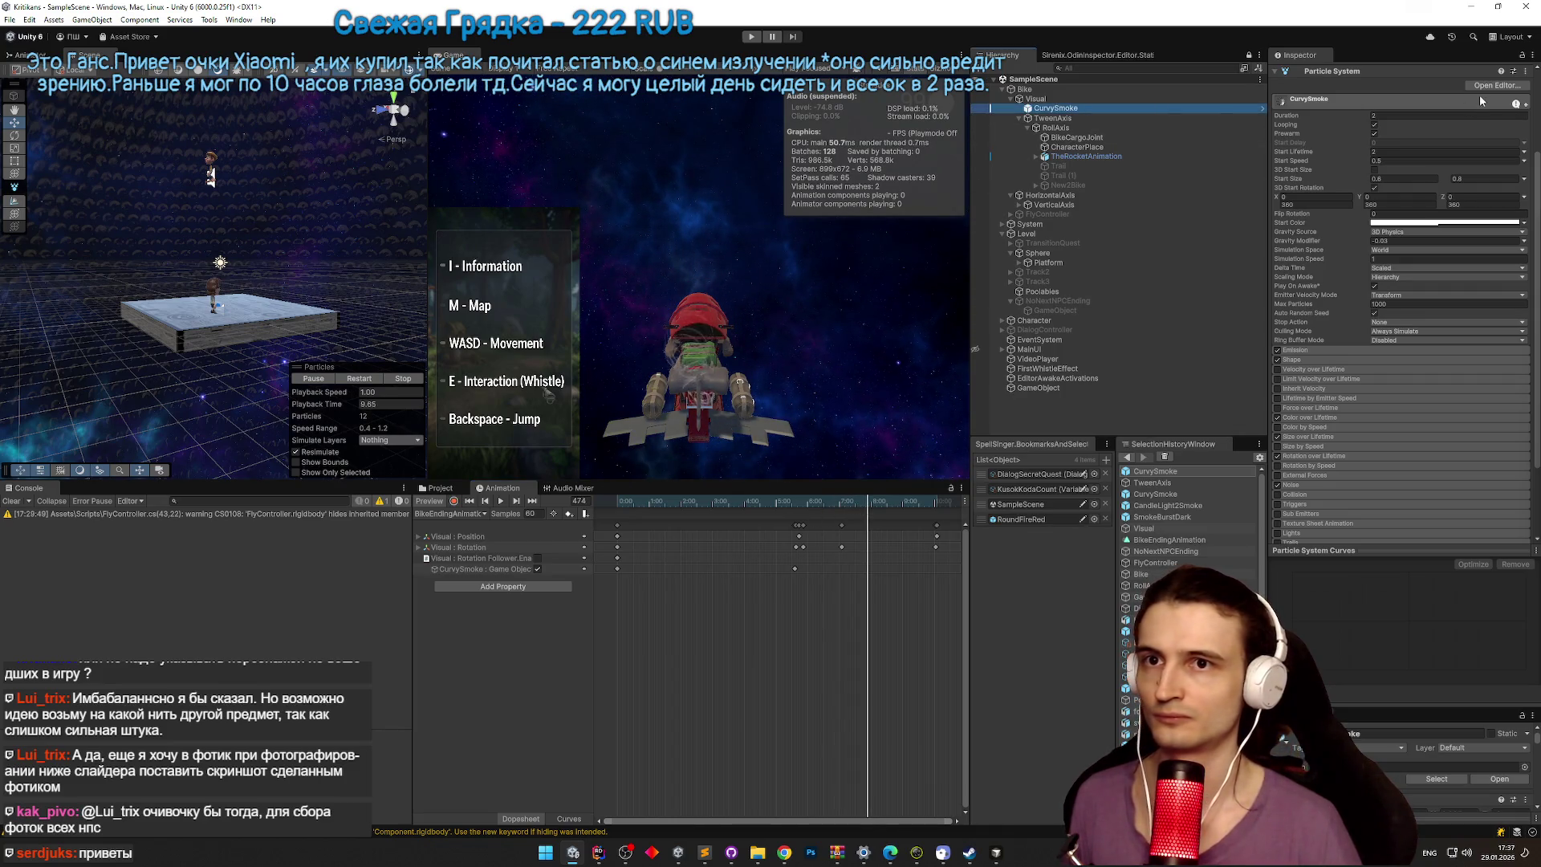
mouse_move(771, 502)
mouse_down()
mouse_move(740, 511)
mouse_move(798, 502)
mouse_up()
click(504, 500)
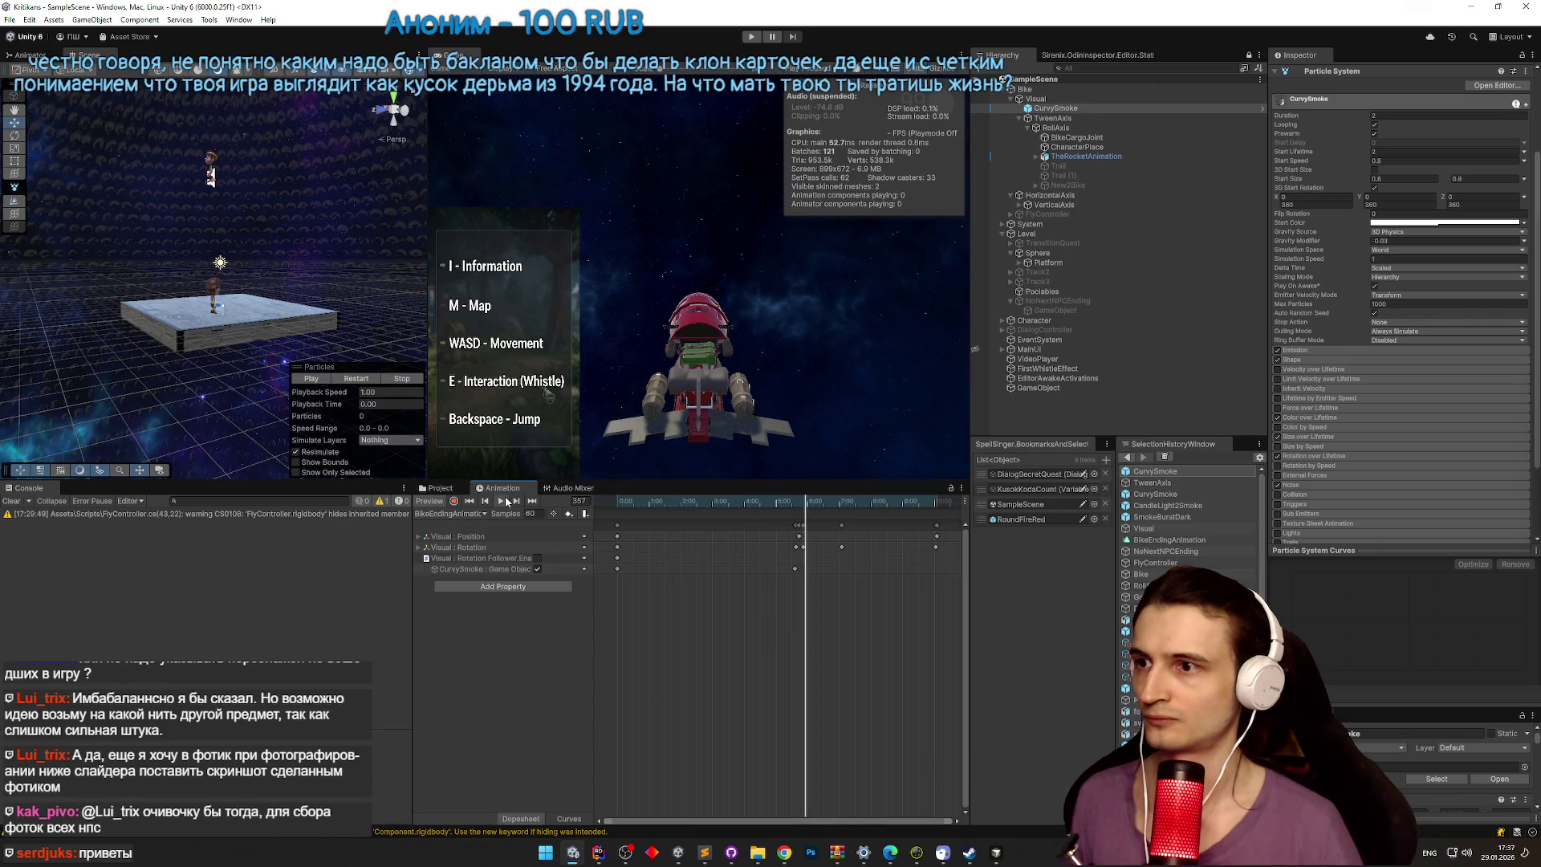
click(326, 381)
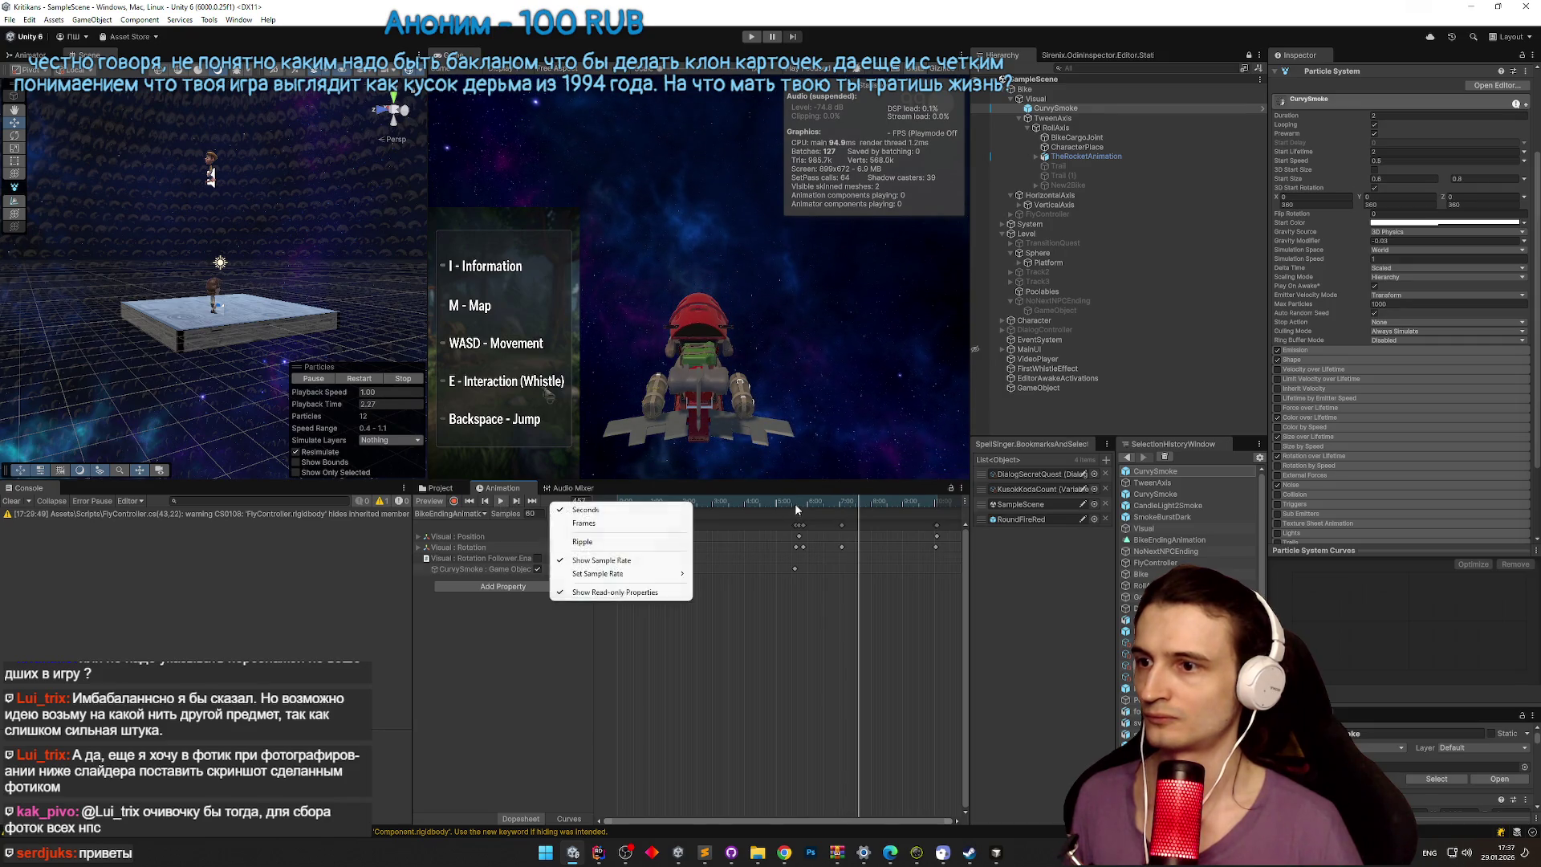
click(485, 499)
drag(804, 502, 838, 508)
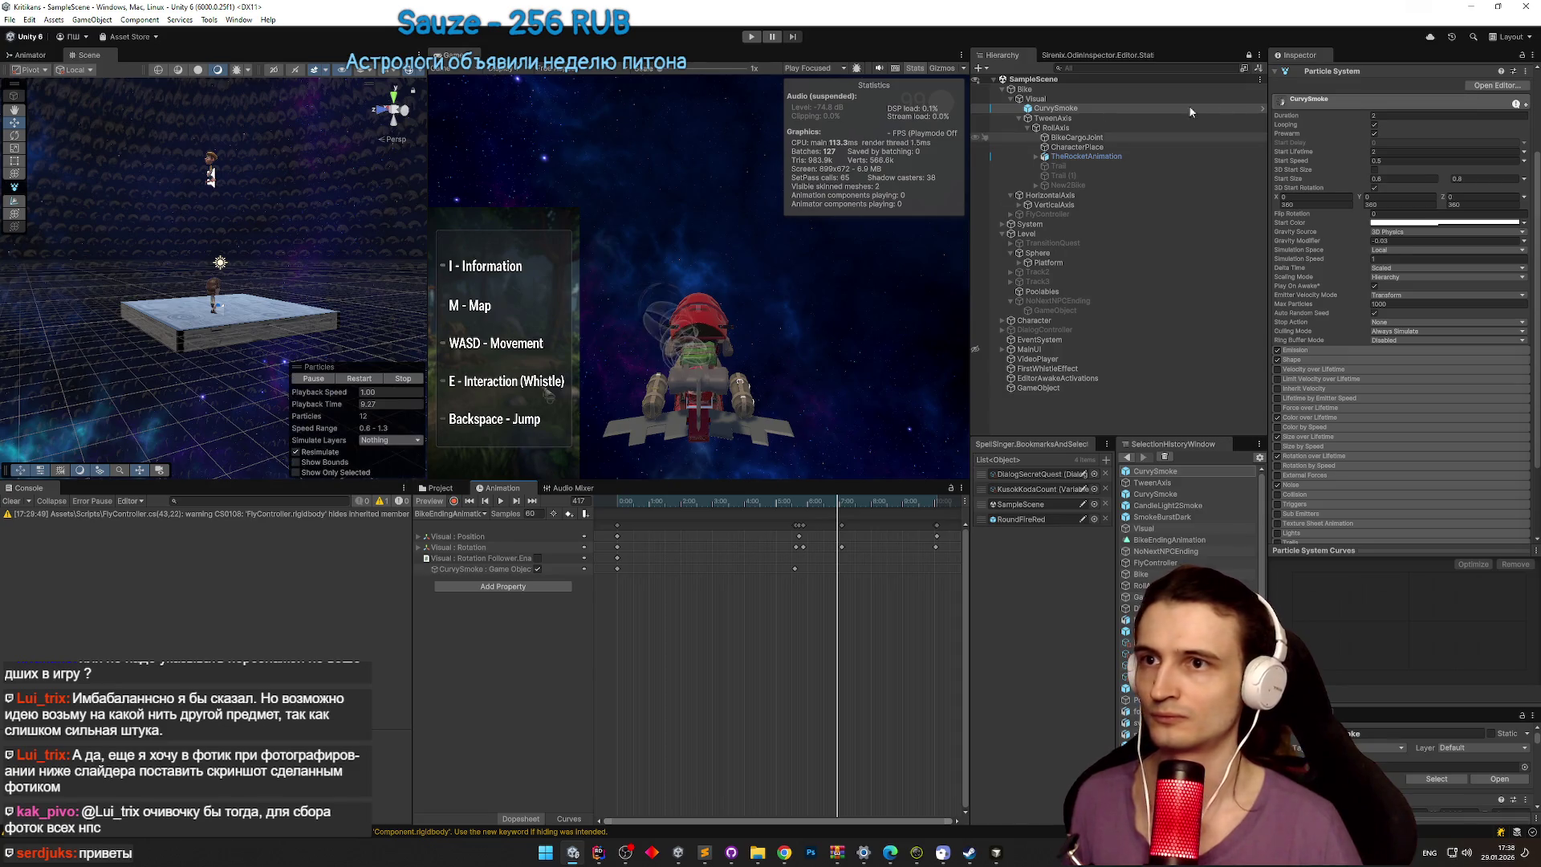
scroll(1491, 154, up, 3)
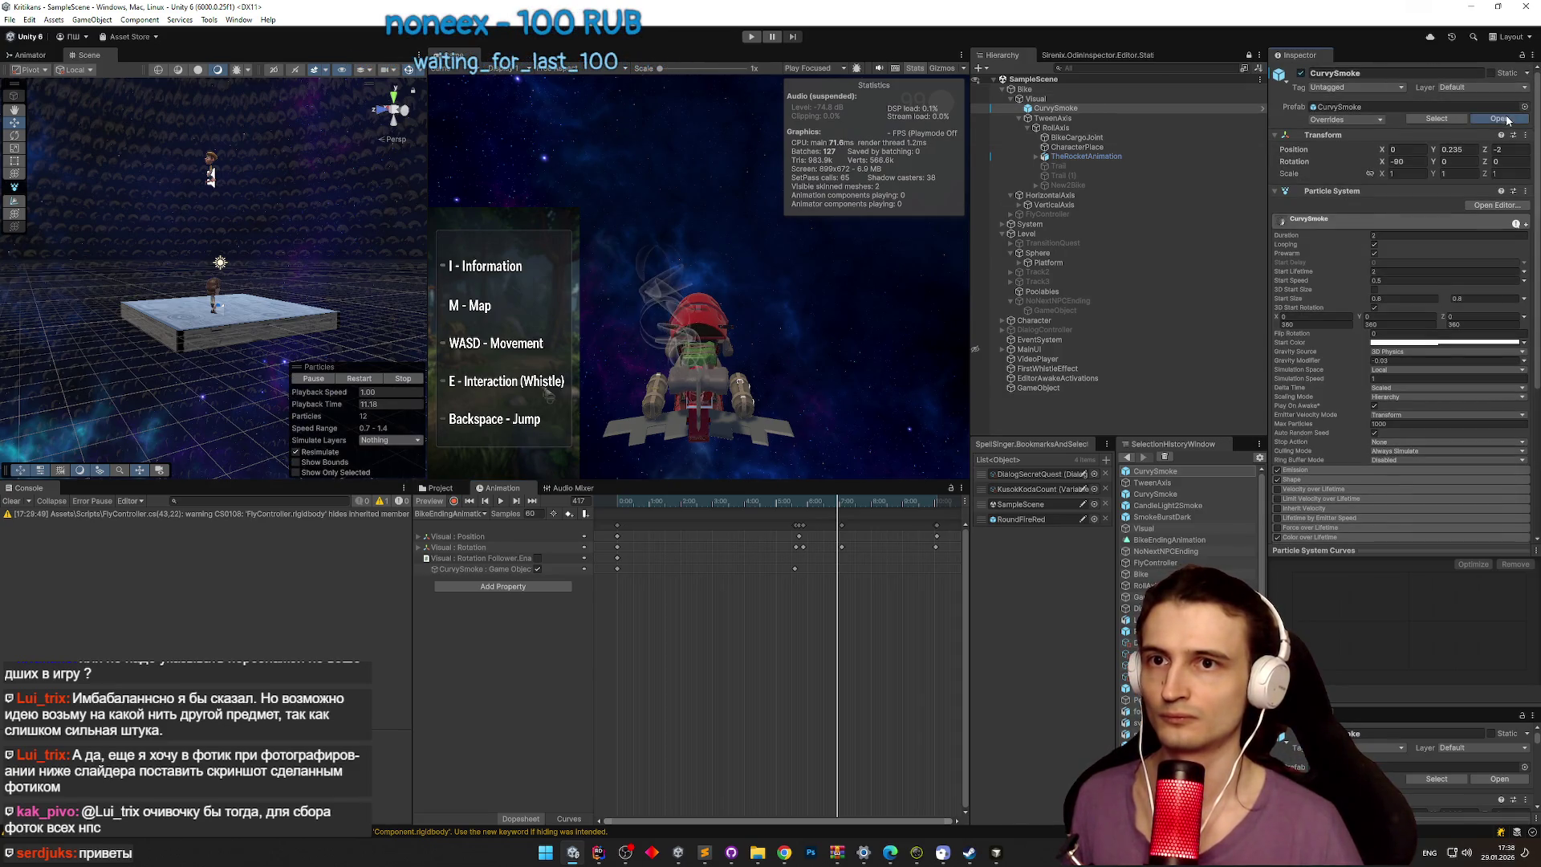
Step: Open the CurvySmoke prefab, keep Simulation Space on Local, and bring up GitHub Desktop's pending changes
click(1499, 119)
click(1408, 340)
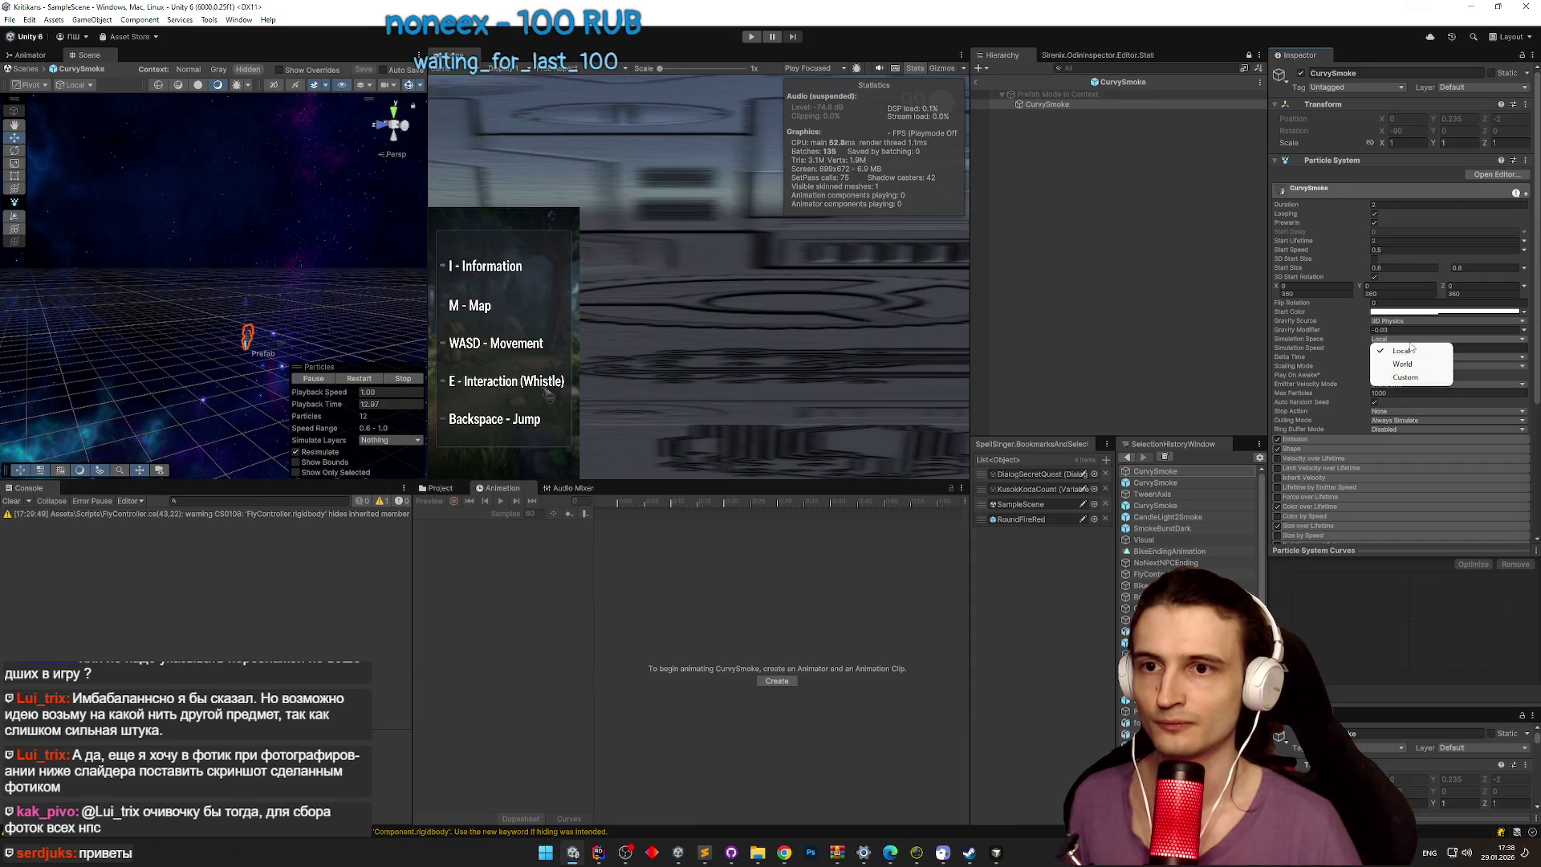
click(1412, 353)
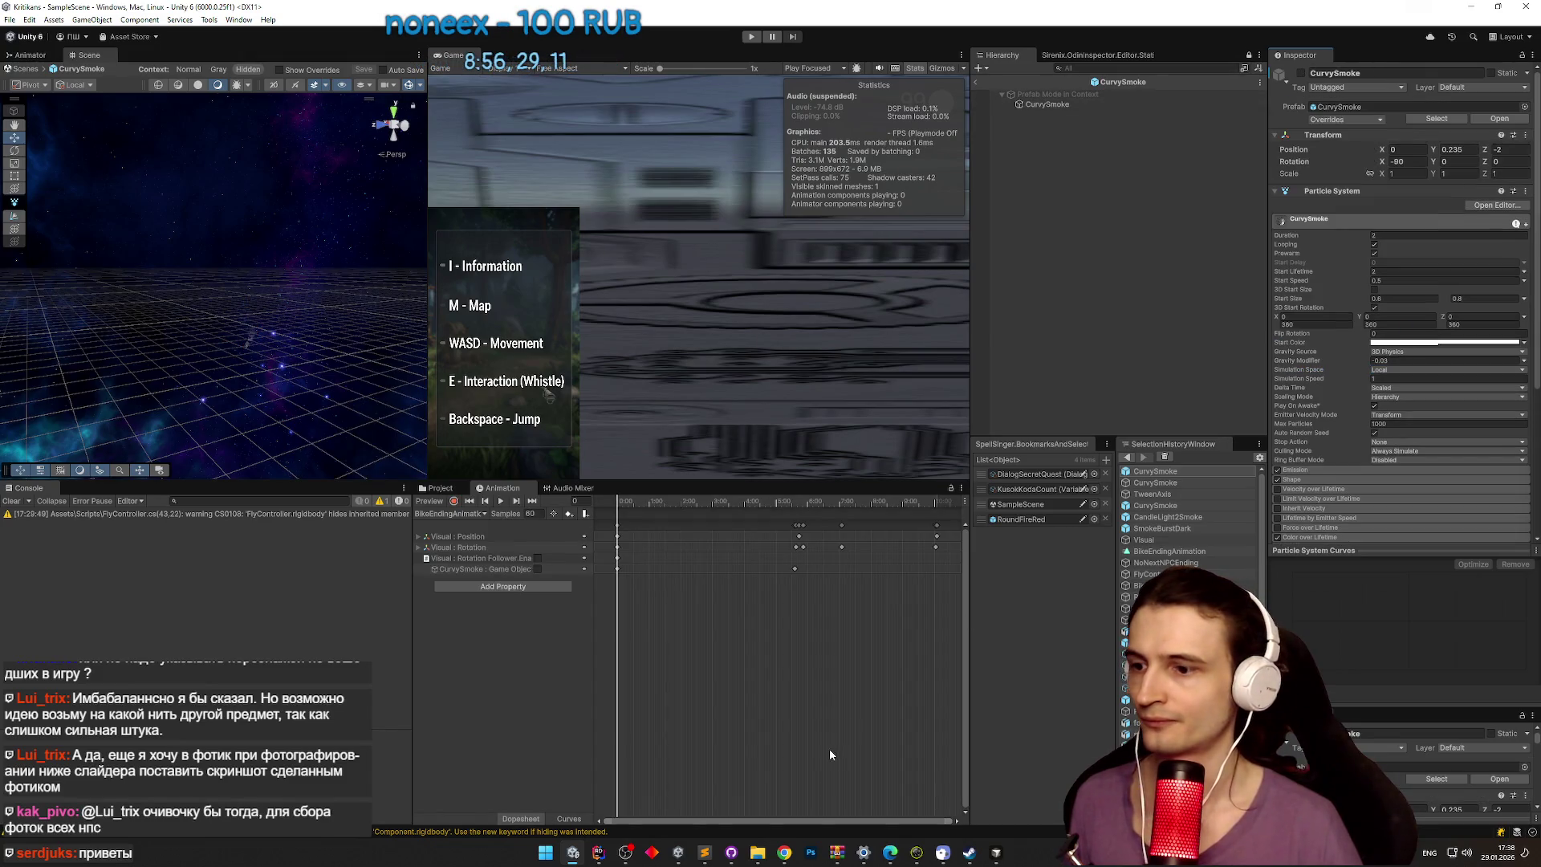
click(731, 853)
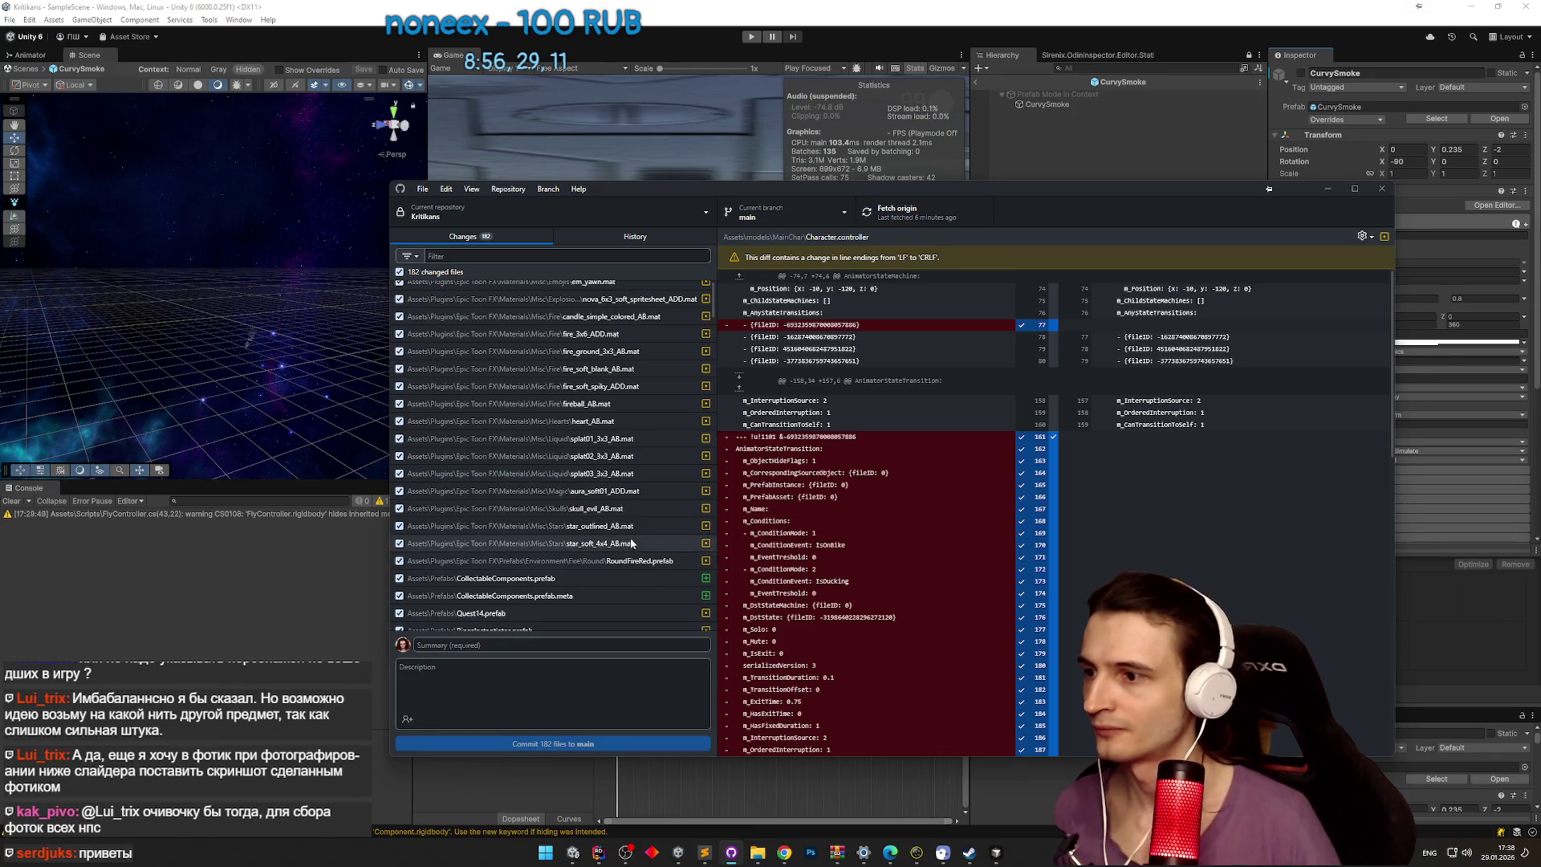
Step: Browse the 182 changed files, view the etfx_fire.unity diff, and move the window down
scroll(646, 467, down, 15)
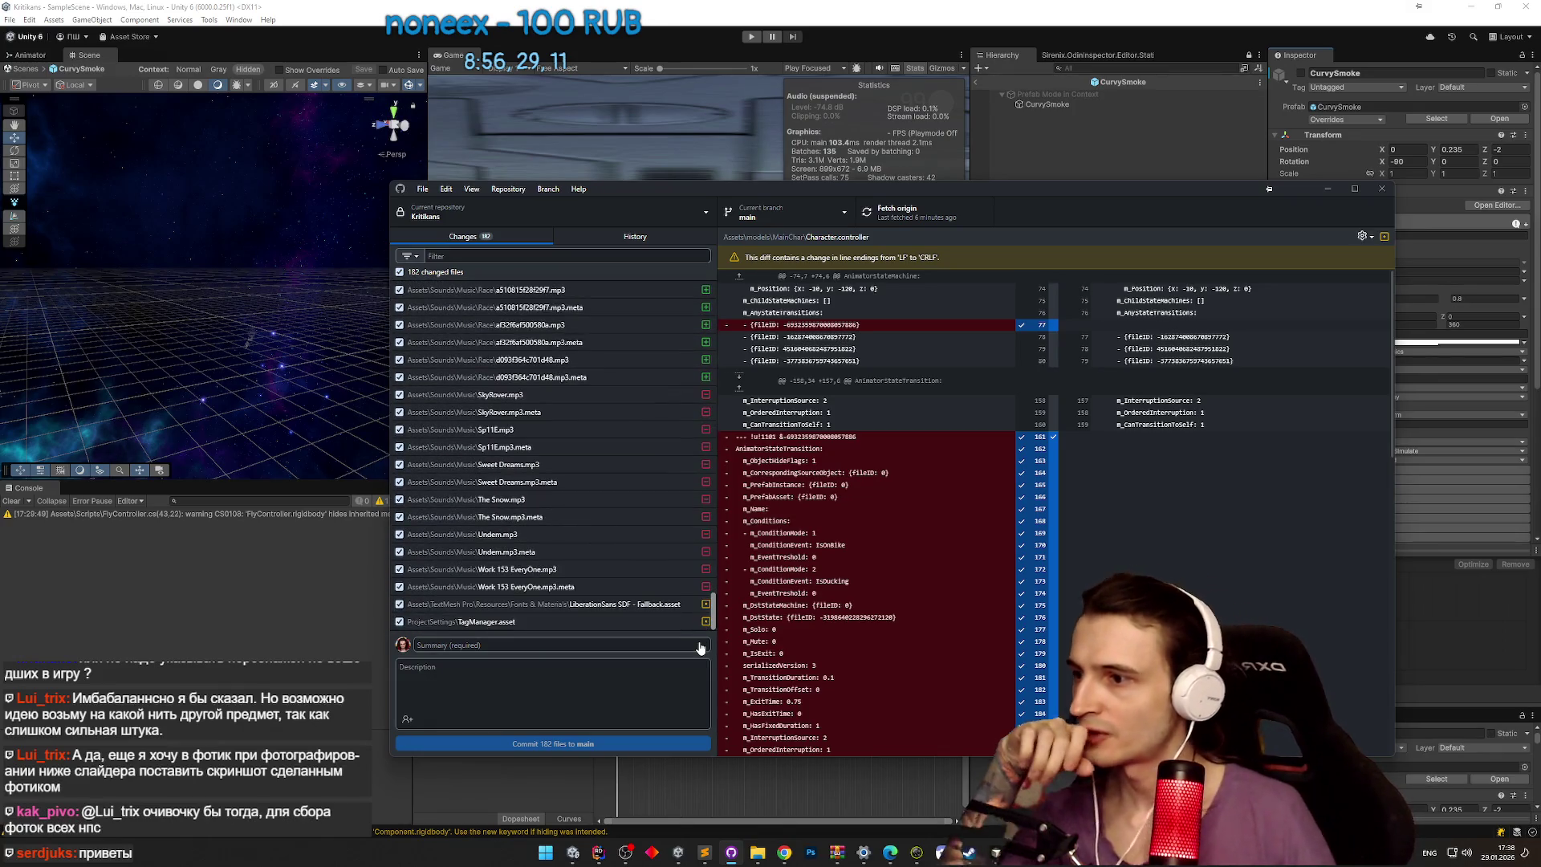
drag(703, 612, 706, 462)
drag(707, 453, 714, 320)
click(634, 464)
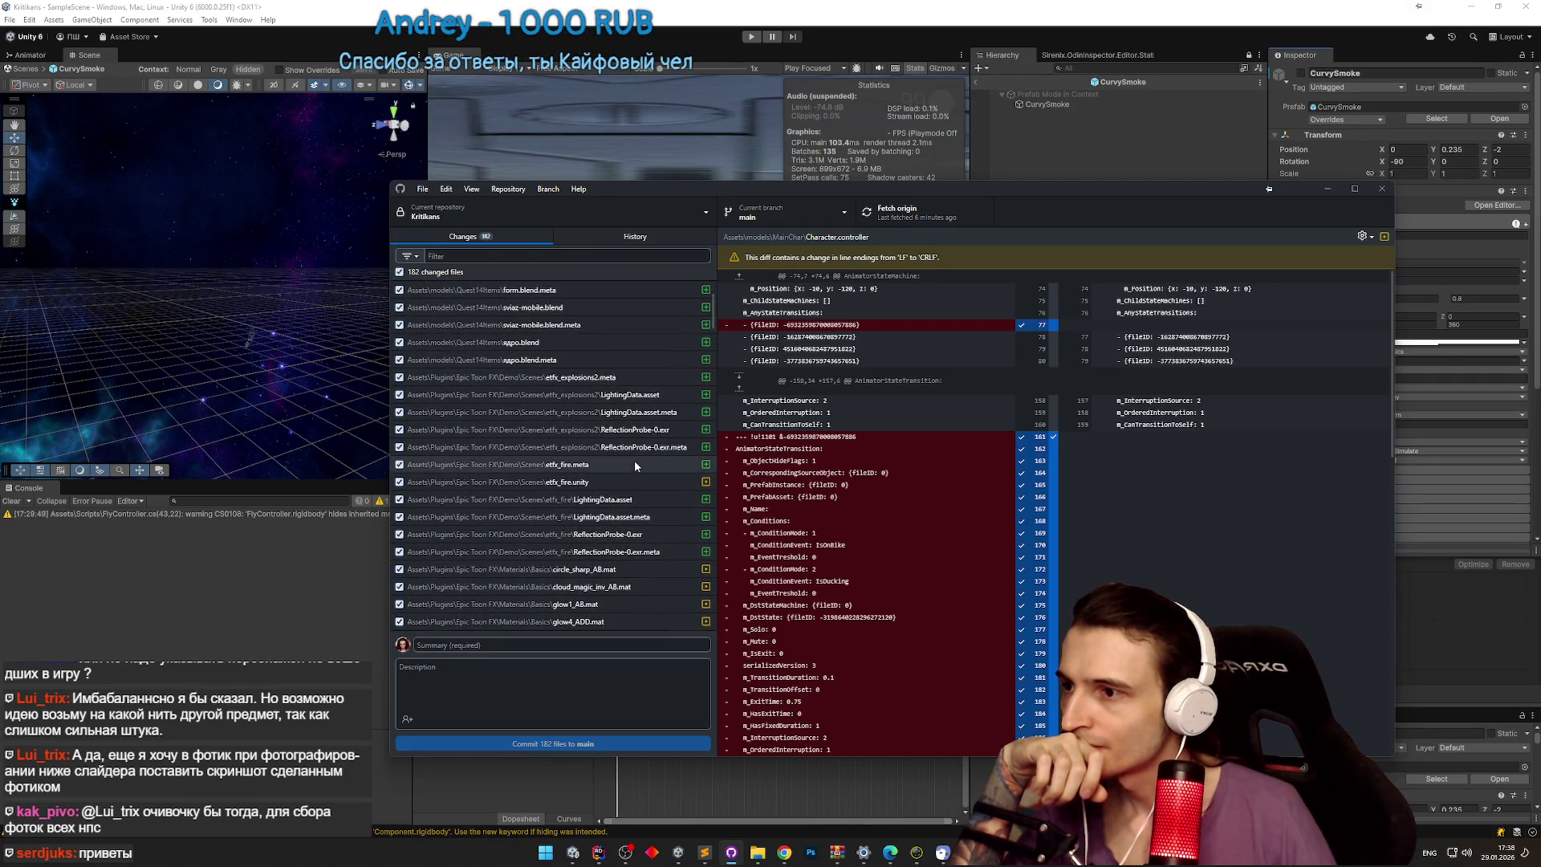
click(636, 481)
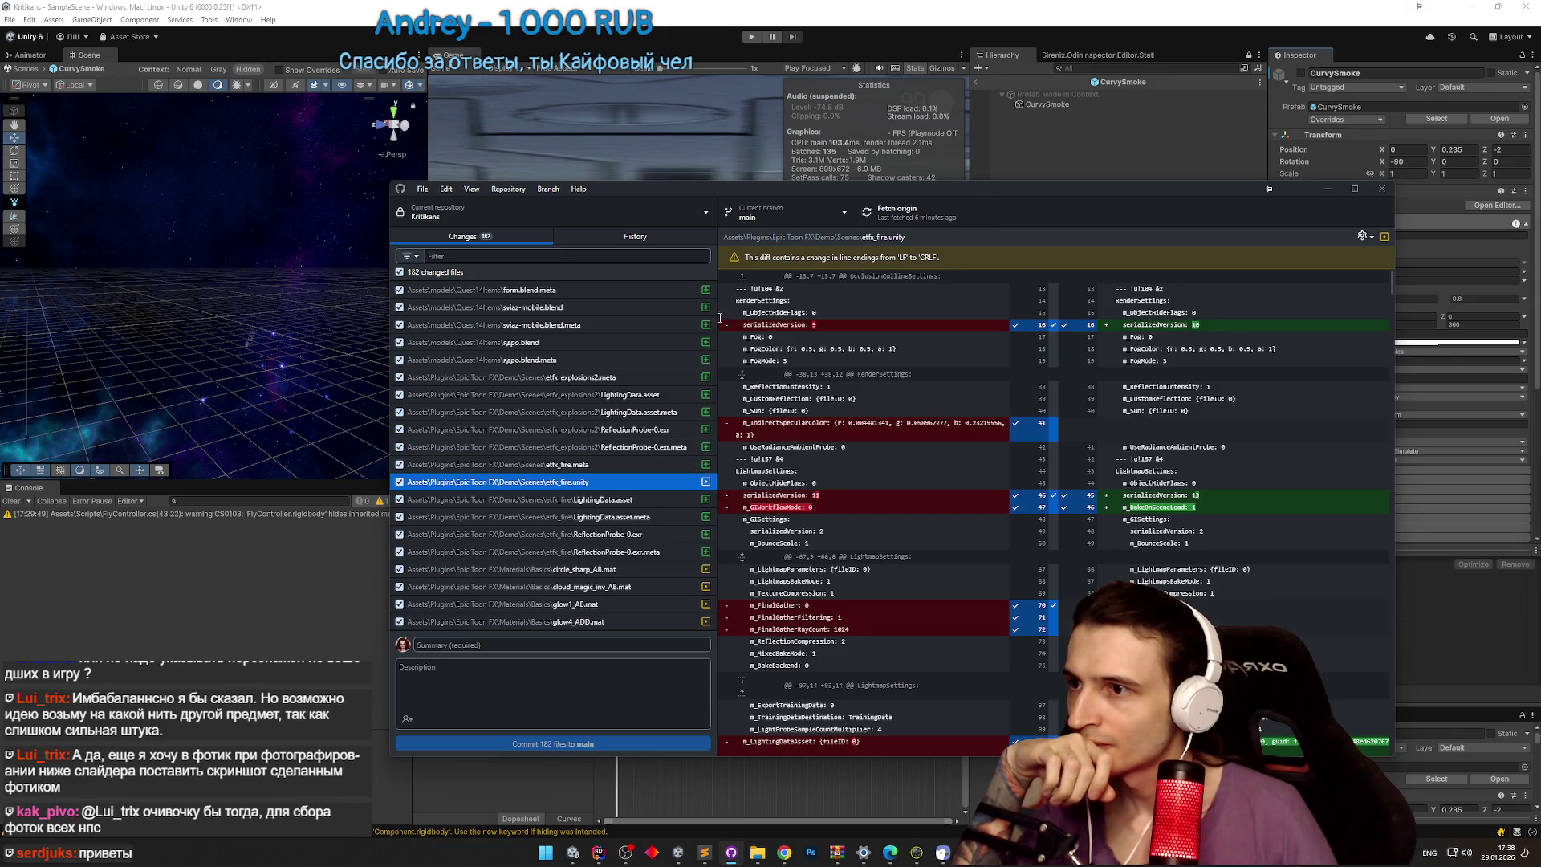
scroll(717, 302, up, 3)
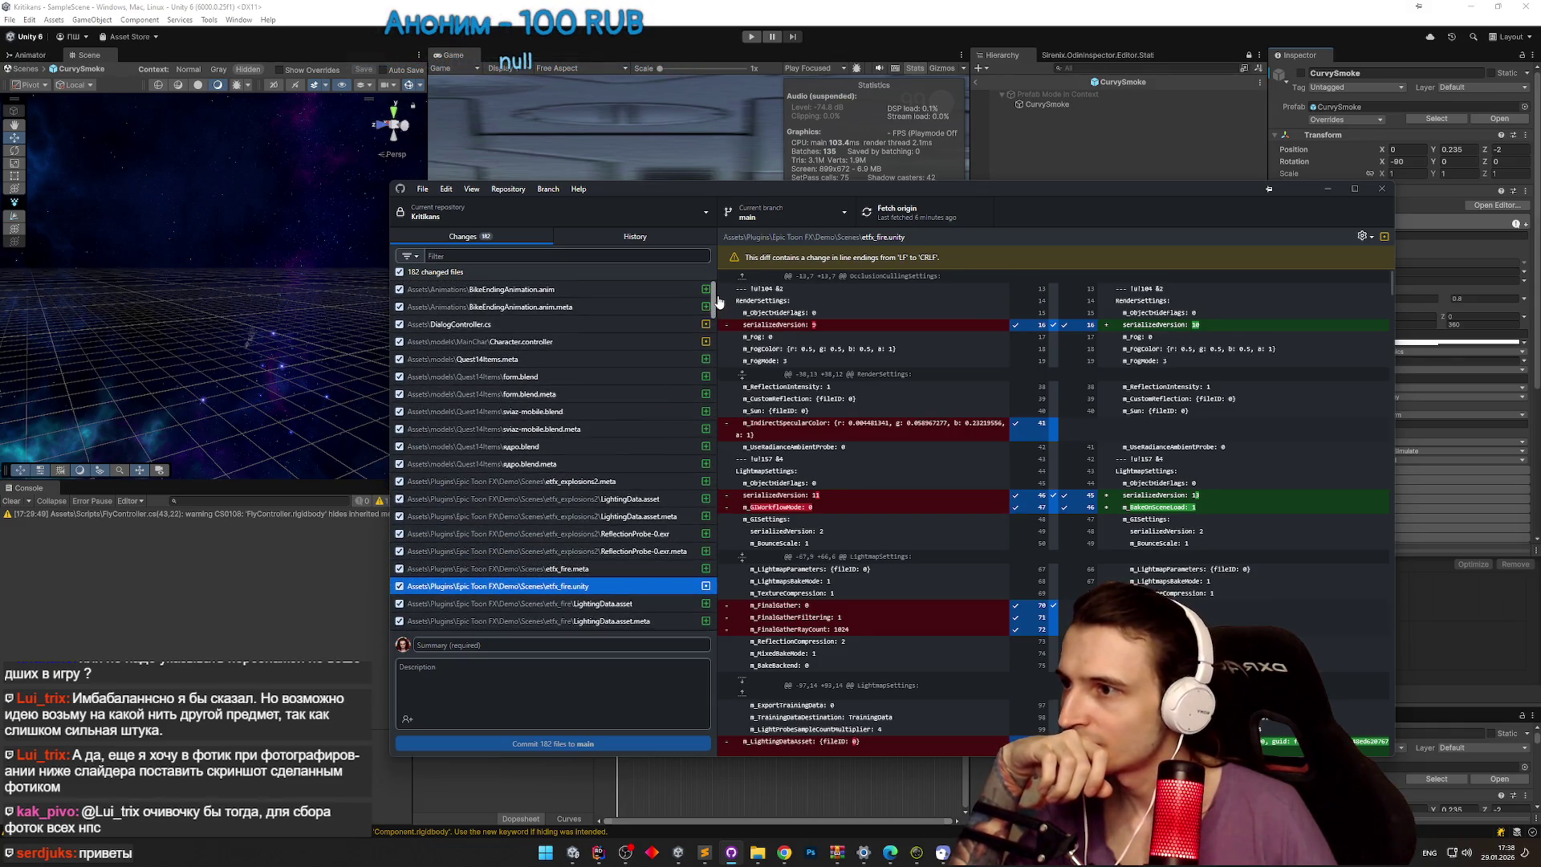
scroll(719, 302, down, 5)
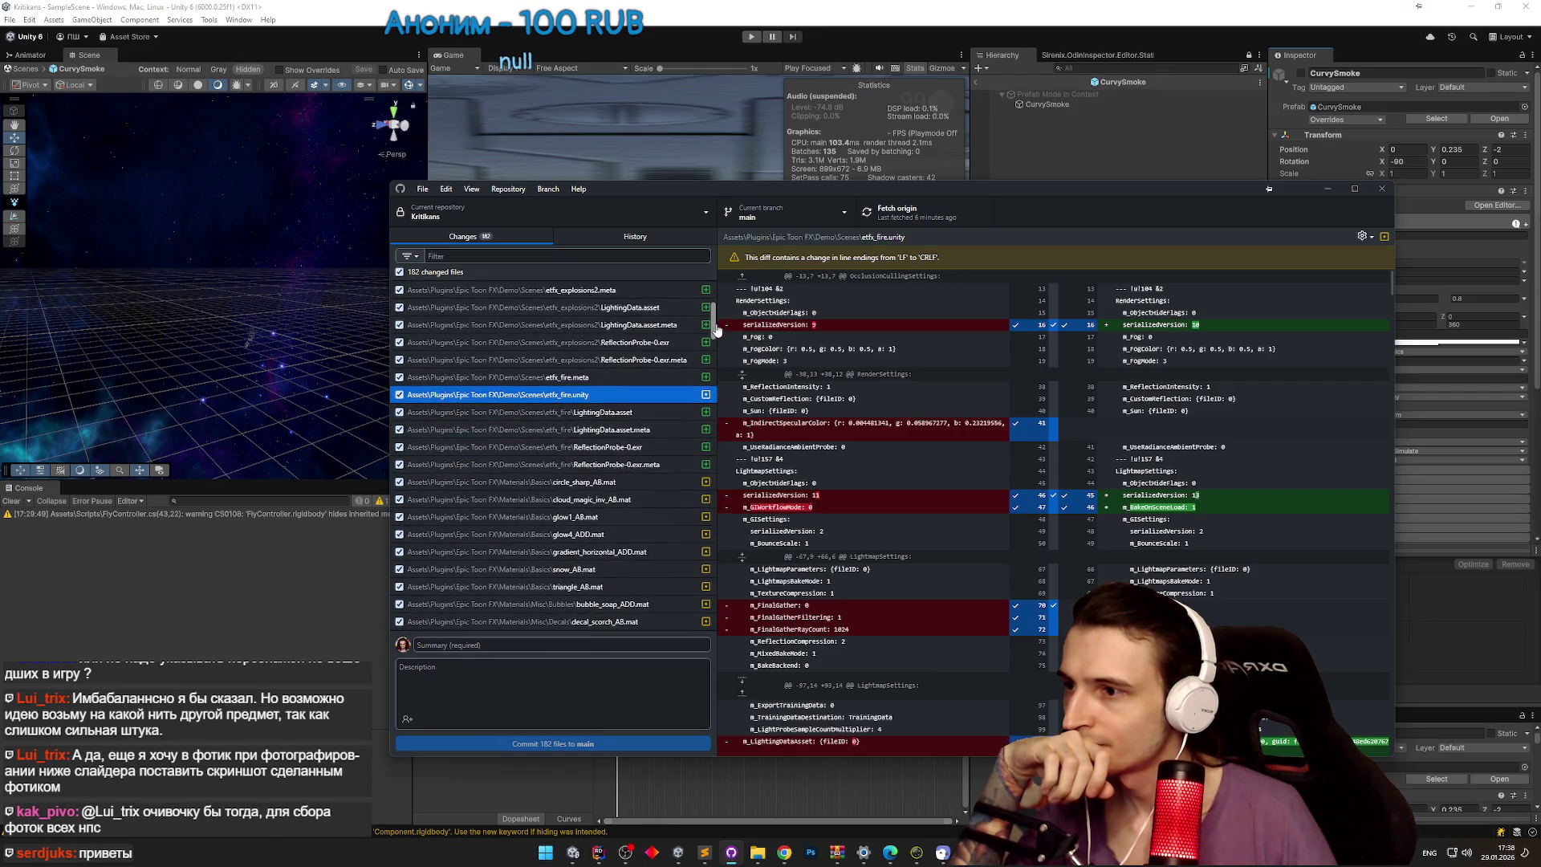
scroll(717, 331, down, 2)
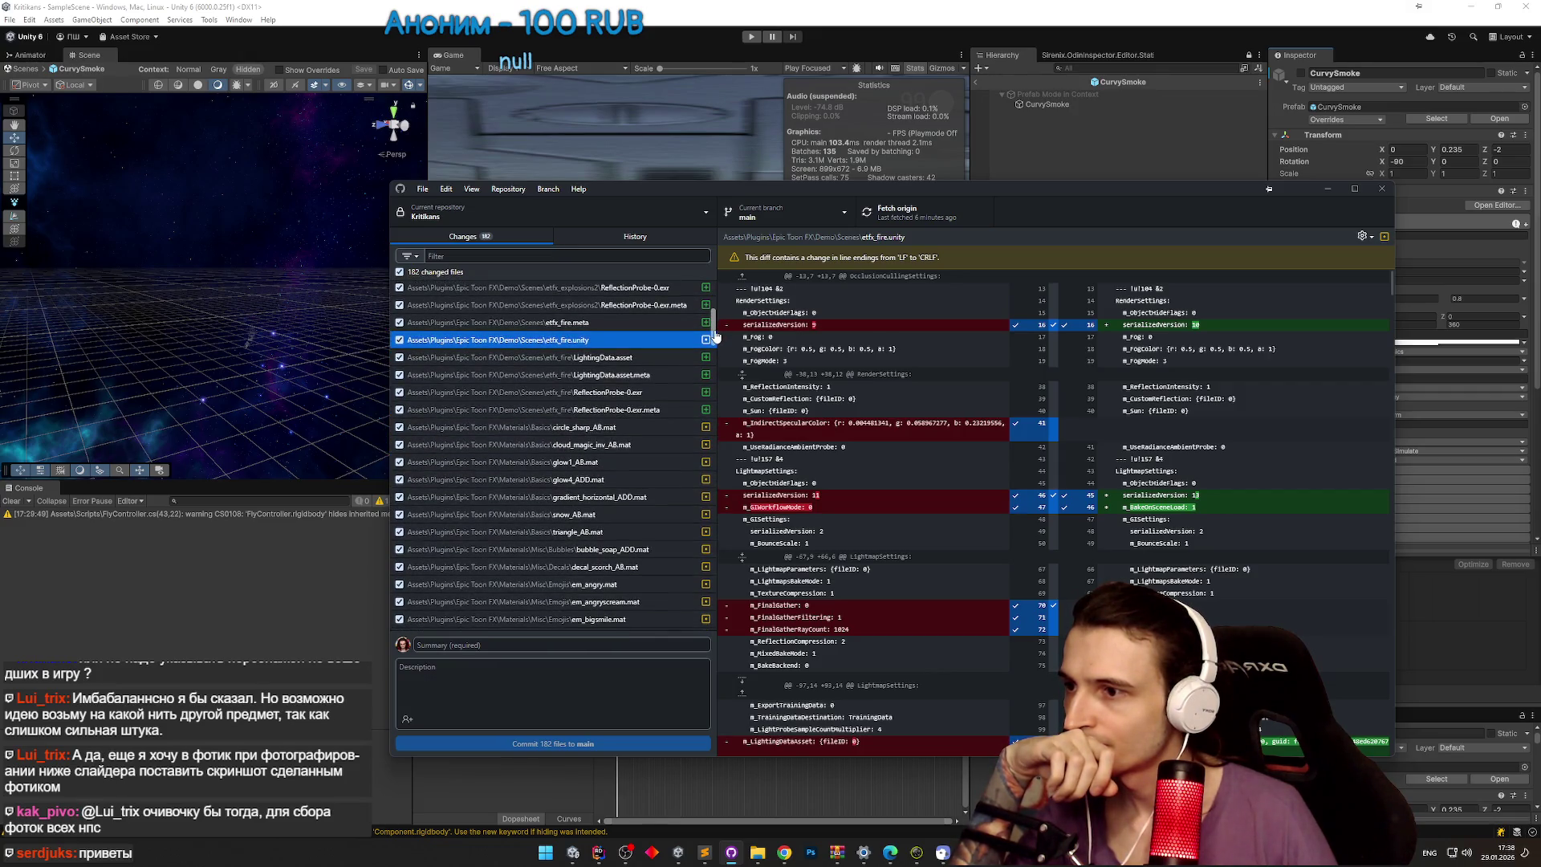
scroll(715, 336, down, 1)
drag(803, 190, 917, 697)
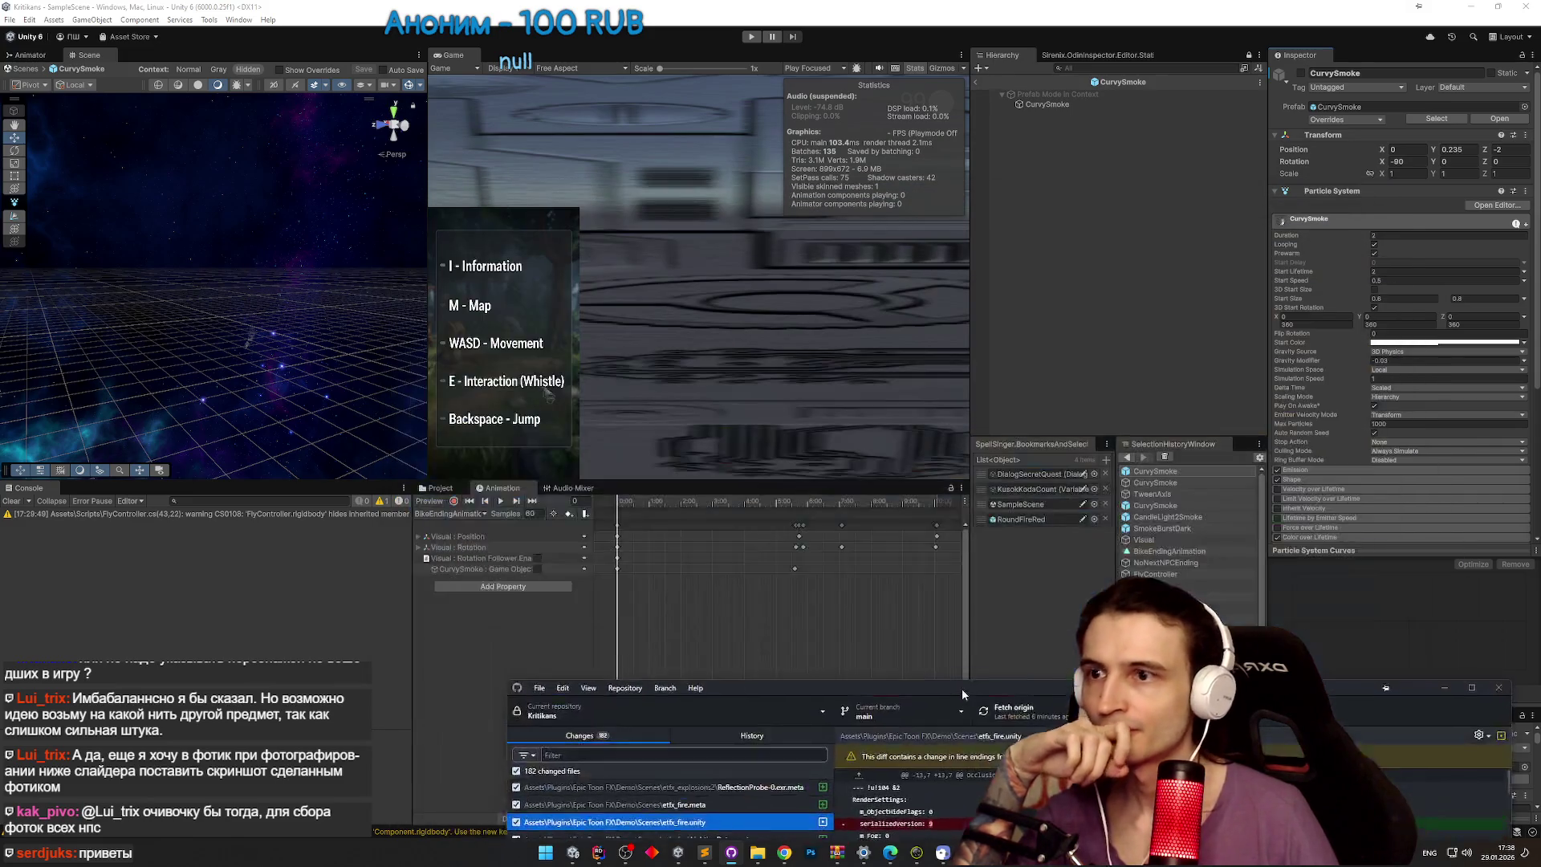
Step: Find CurvySmoke in Unity's smoke search results, reveal its prefab folder, then return to GitHub Desktop
click(480, 476)
click(450, 489)
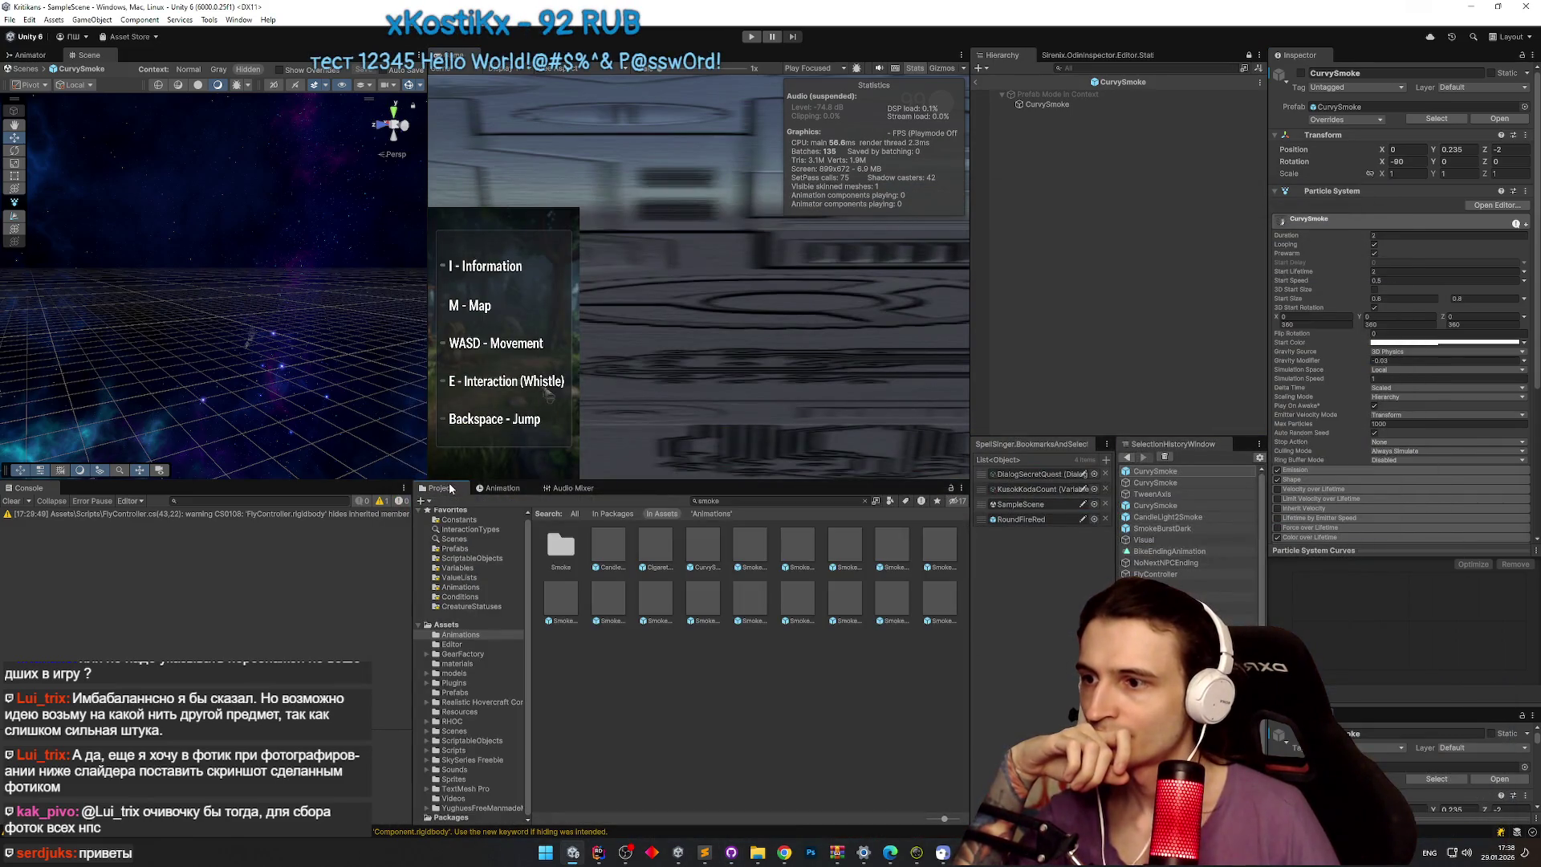
click(708, 551)
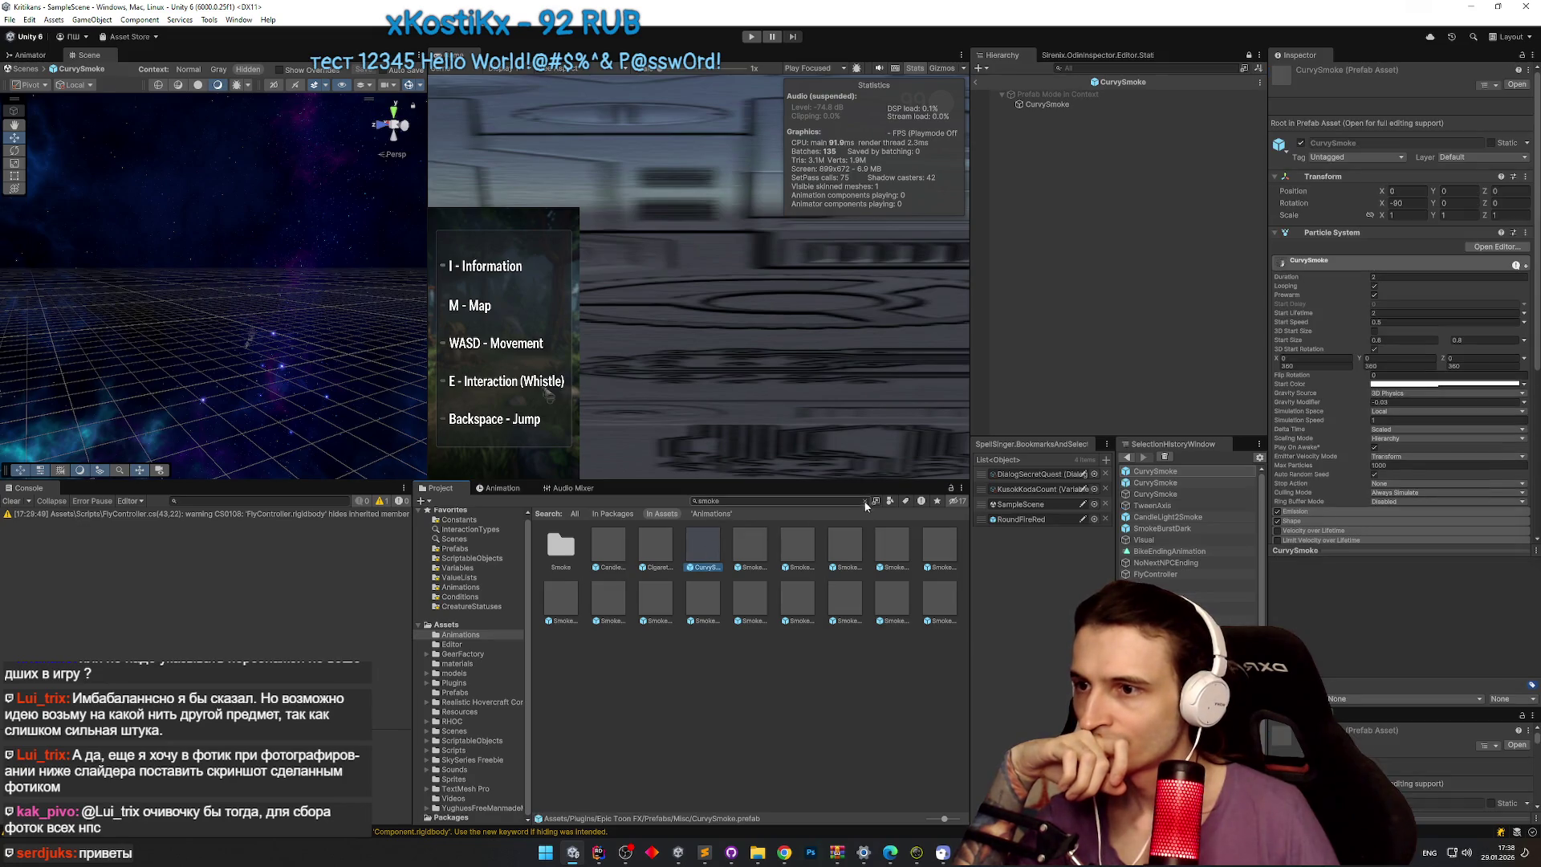
click(866, 500)
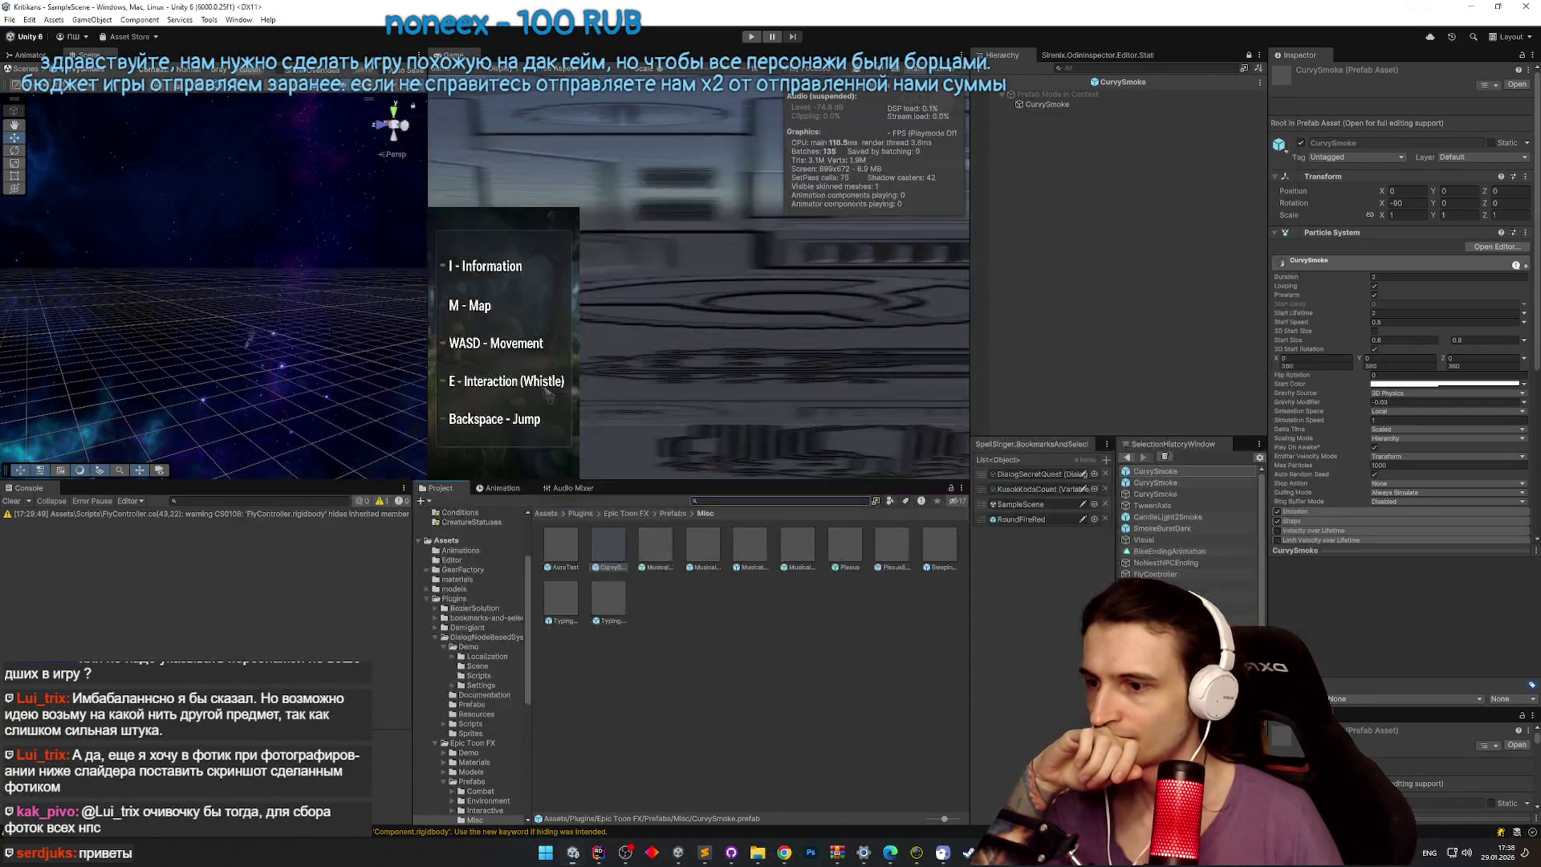
click(578, 747)
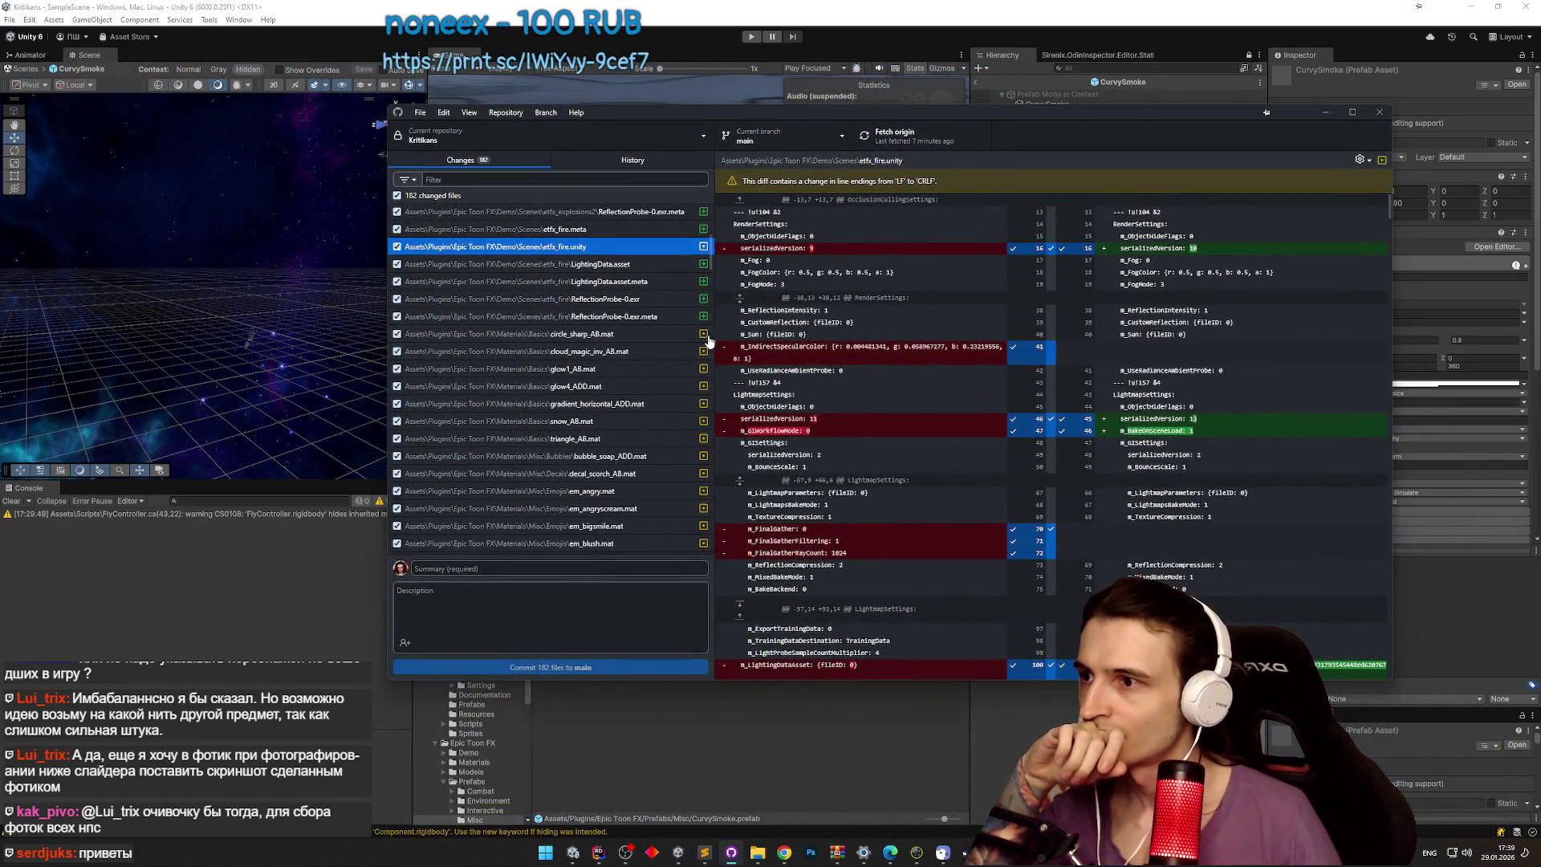
Step: Scroll the changed-files list and minimize GitHub Desktop to return to Unity
mouse_move(712, 258)
mouse_down()
mouse_move(694, 416)
mouse_move(715, 241)
mouse_up()
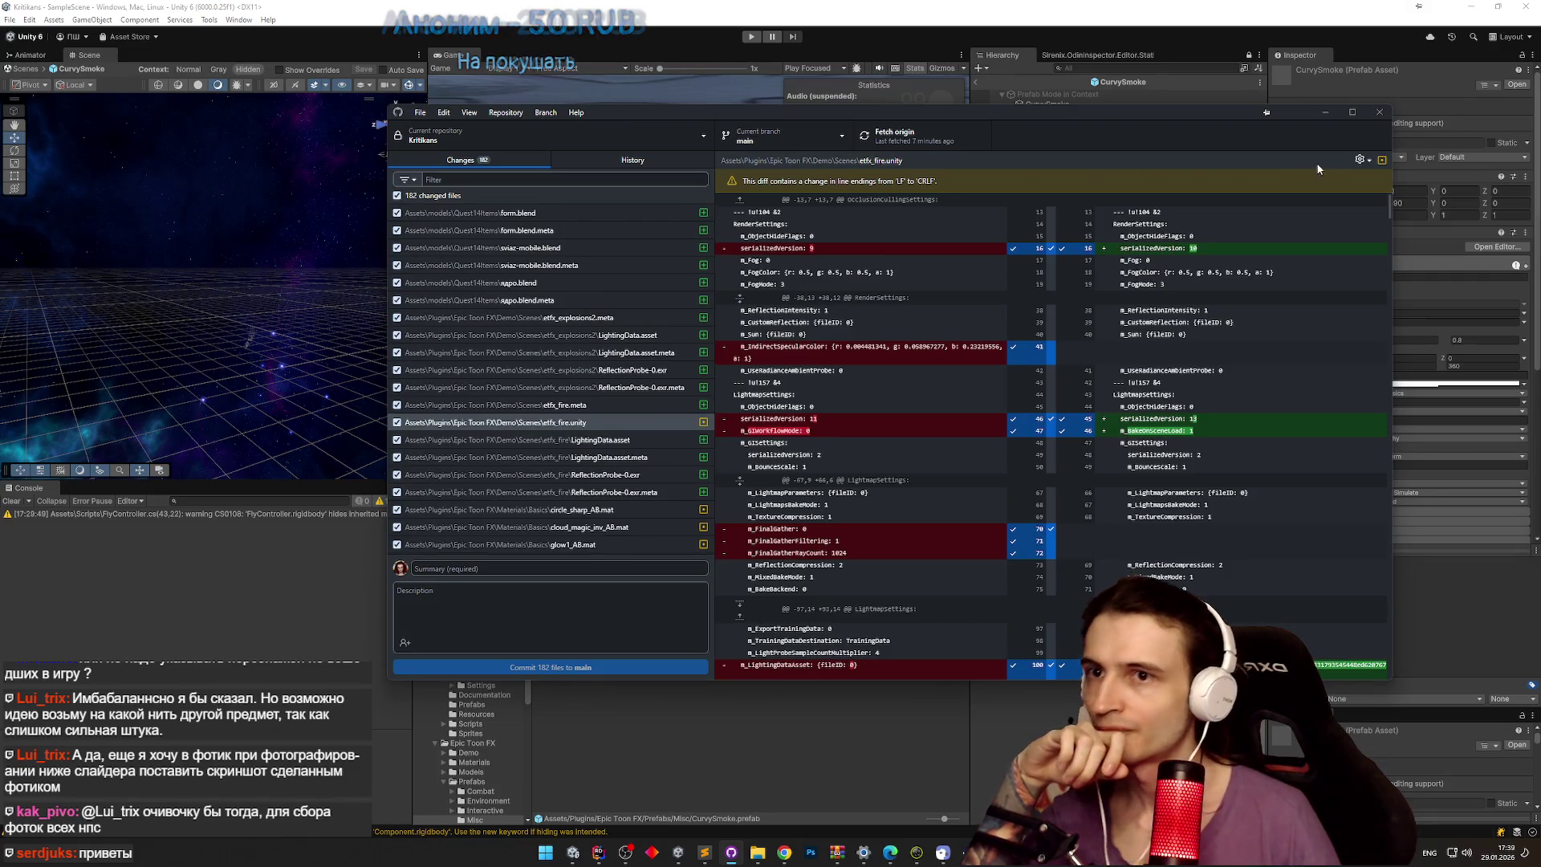
click(1326, 115)
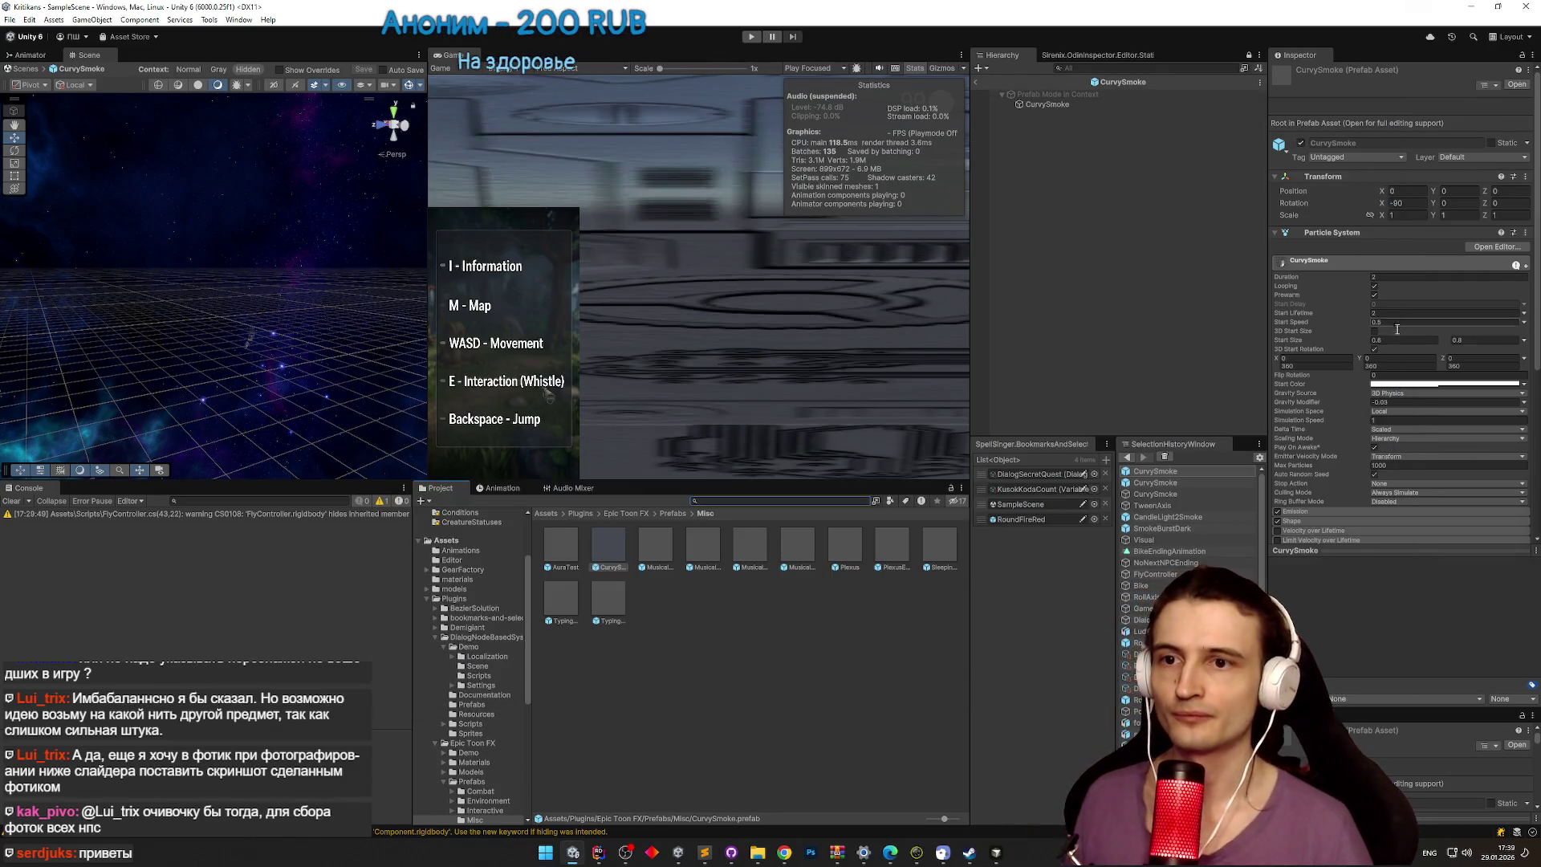
Step: Leave Simulation Space on Local and select objects in the Prefab Mode in Context hierarchy
click(1414, 413)
click(1412, 419)
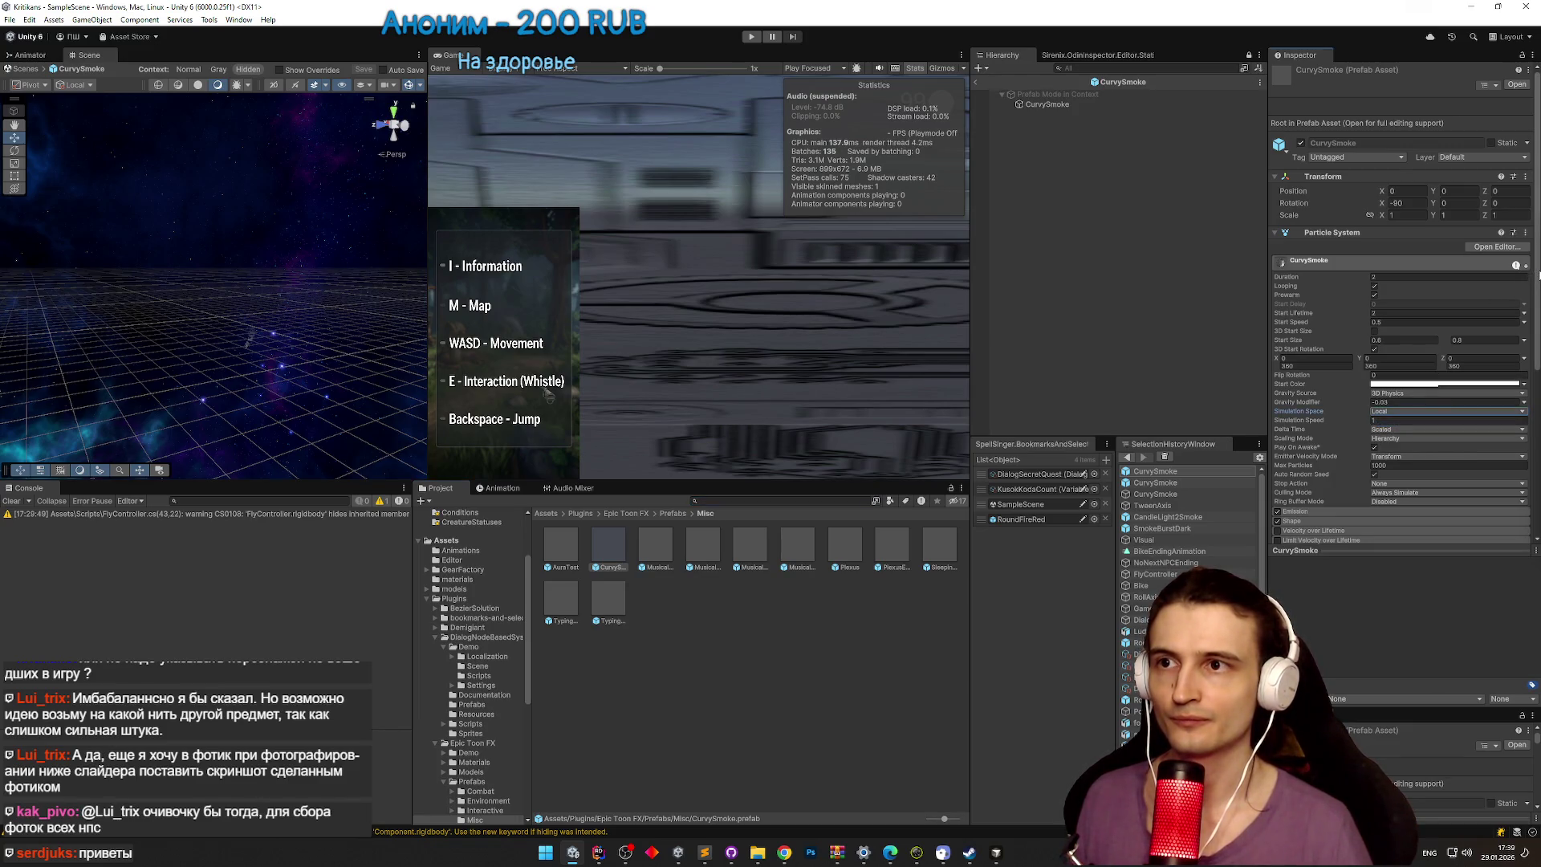
click(1099, 105)
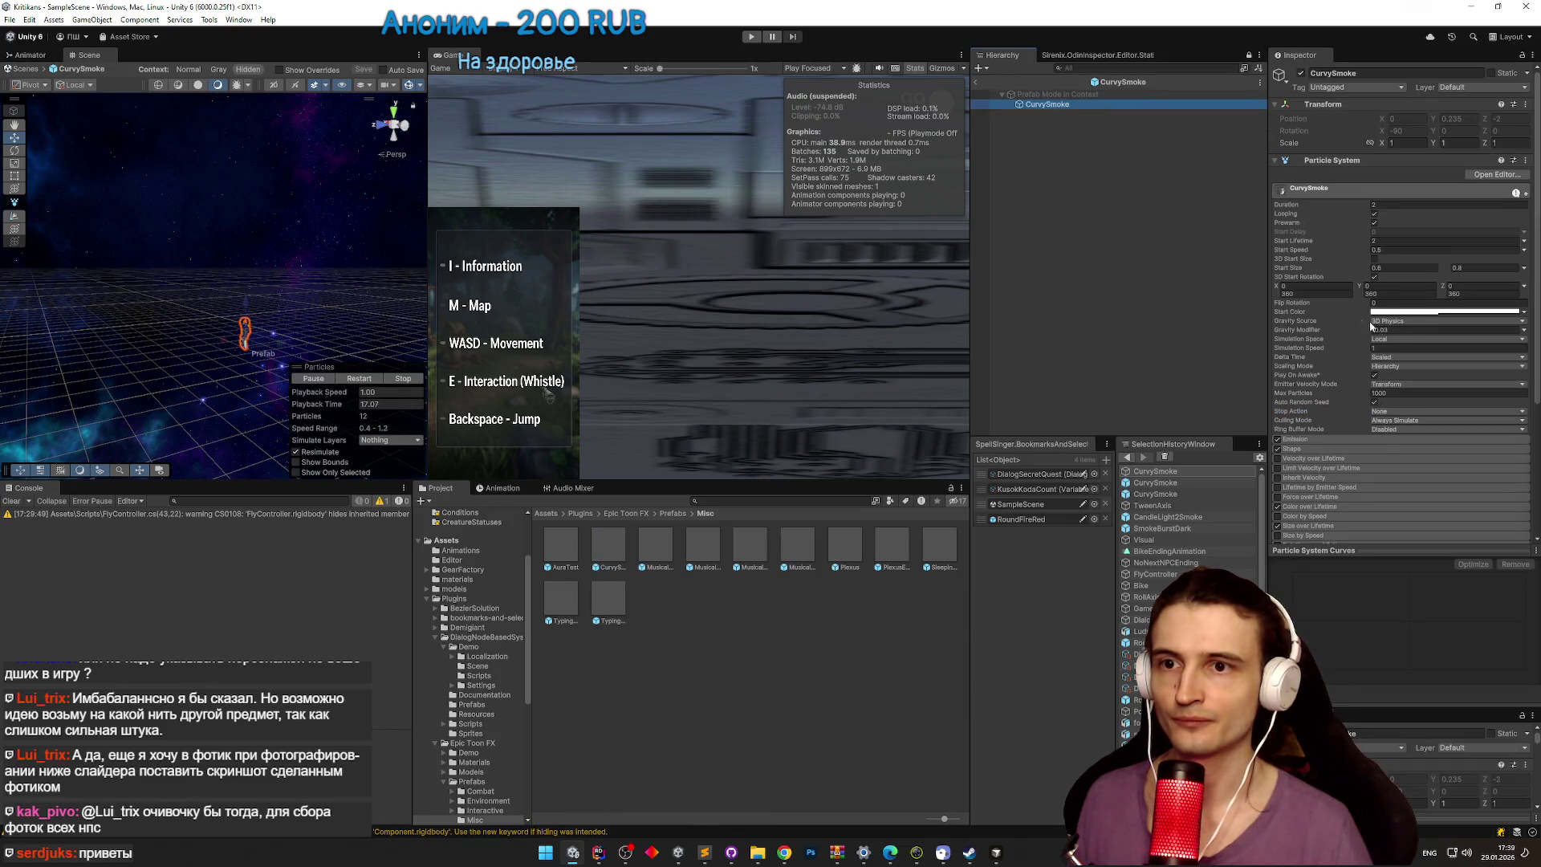
click(1083, 94)
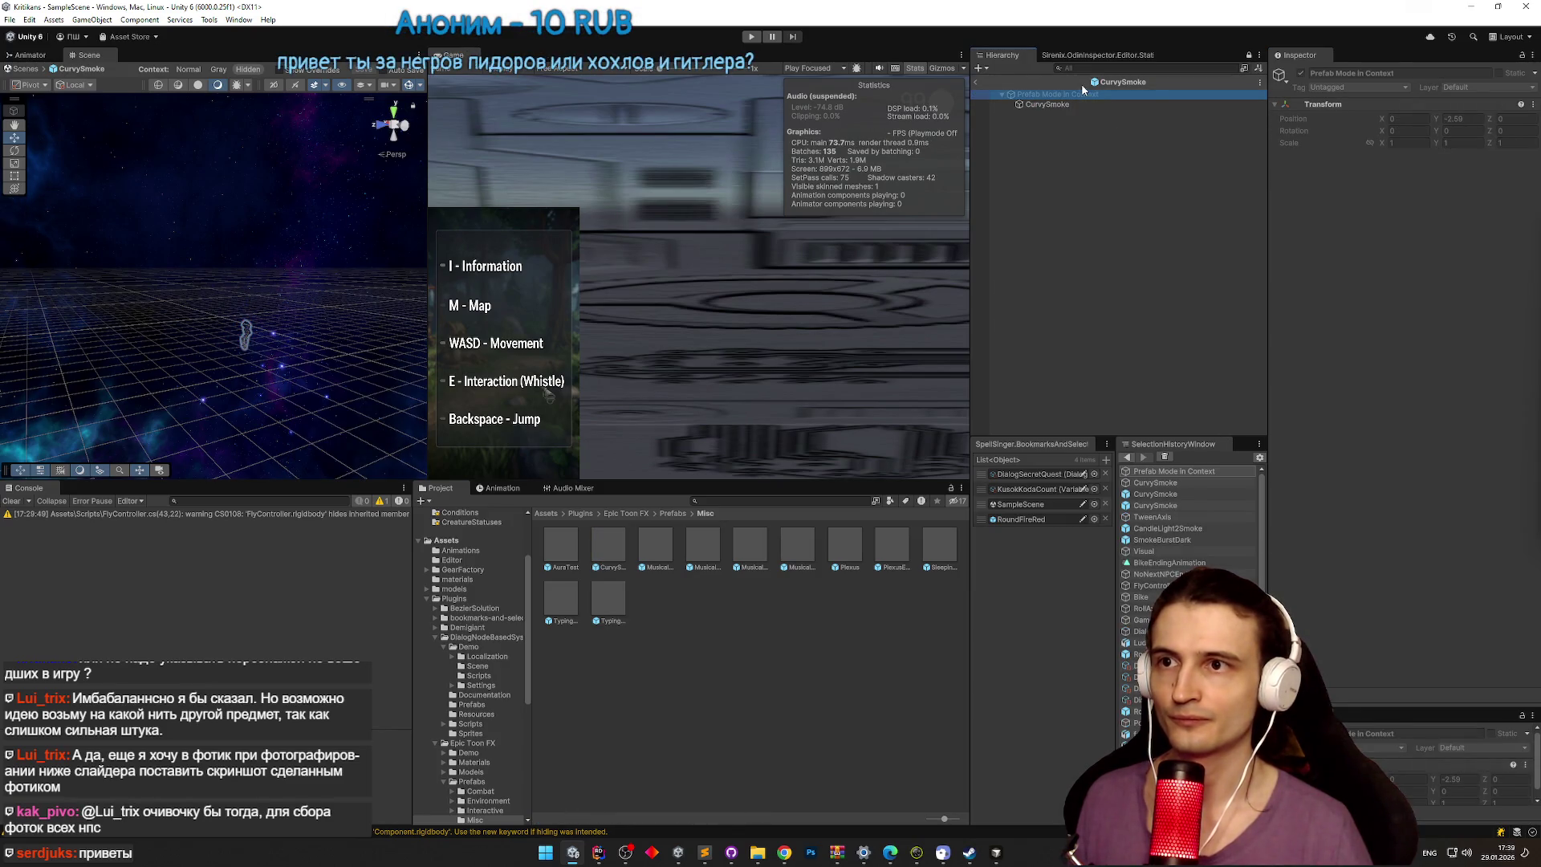
Step: Open and close CurvySmoke's particle effect editor, open the prefab alone, then return to the scene
click(1031, 105)
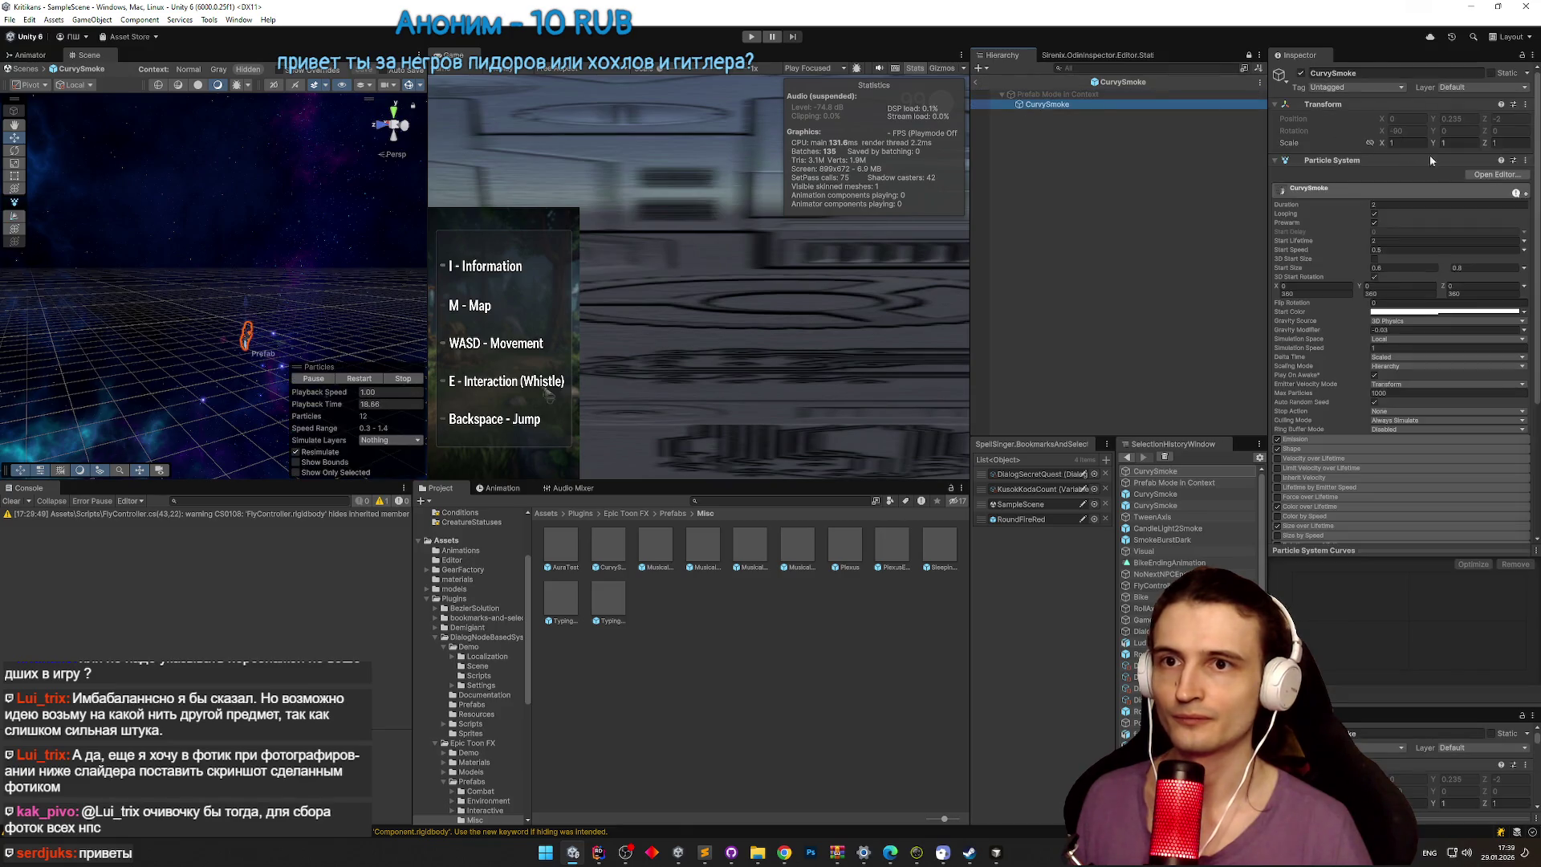
click(1486, 175)
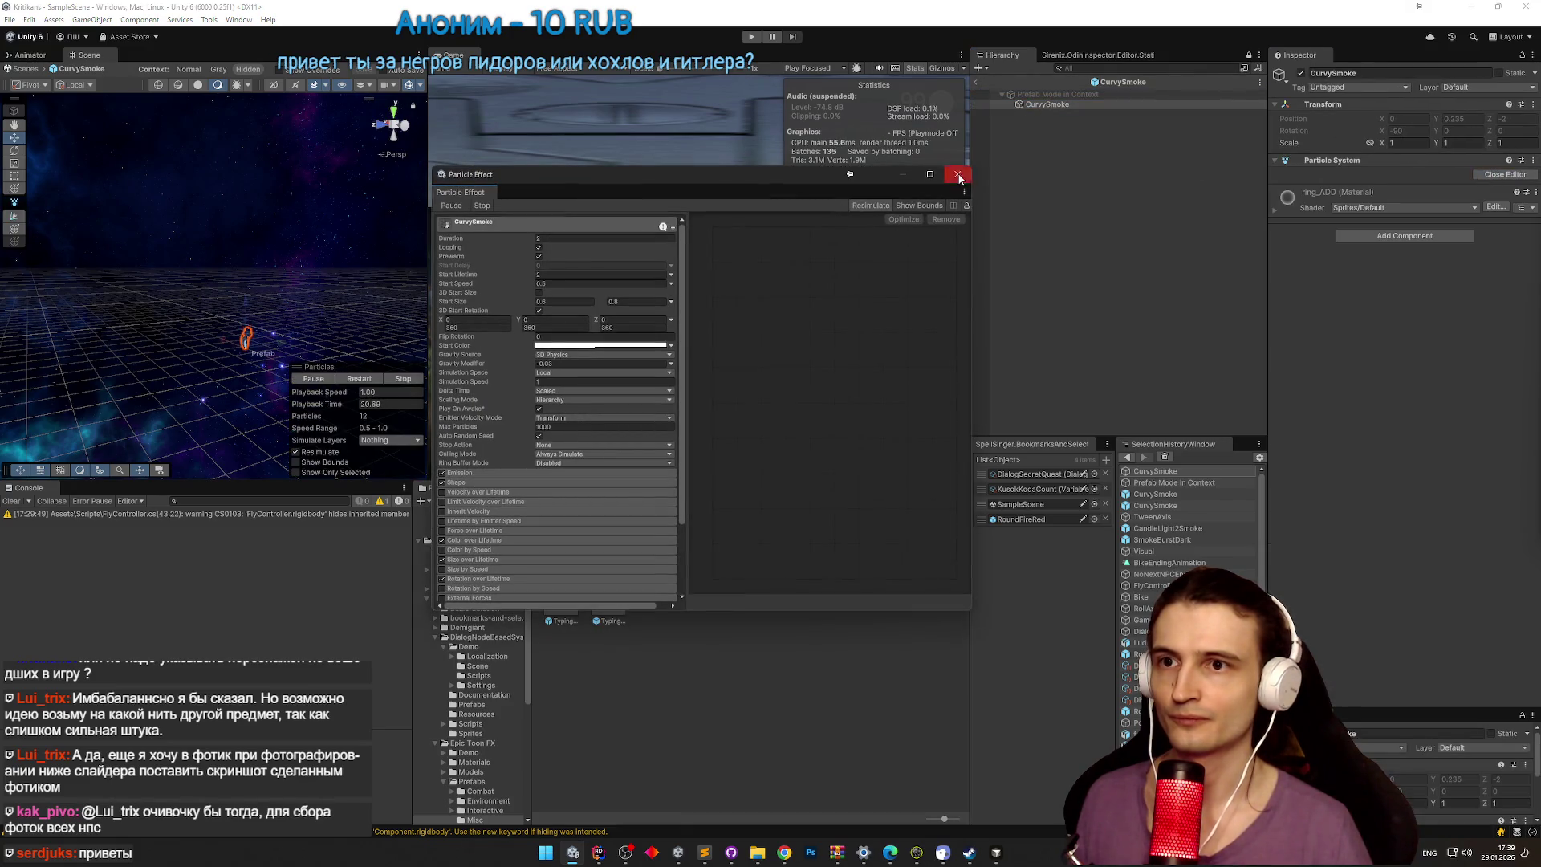
click(958, 175)
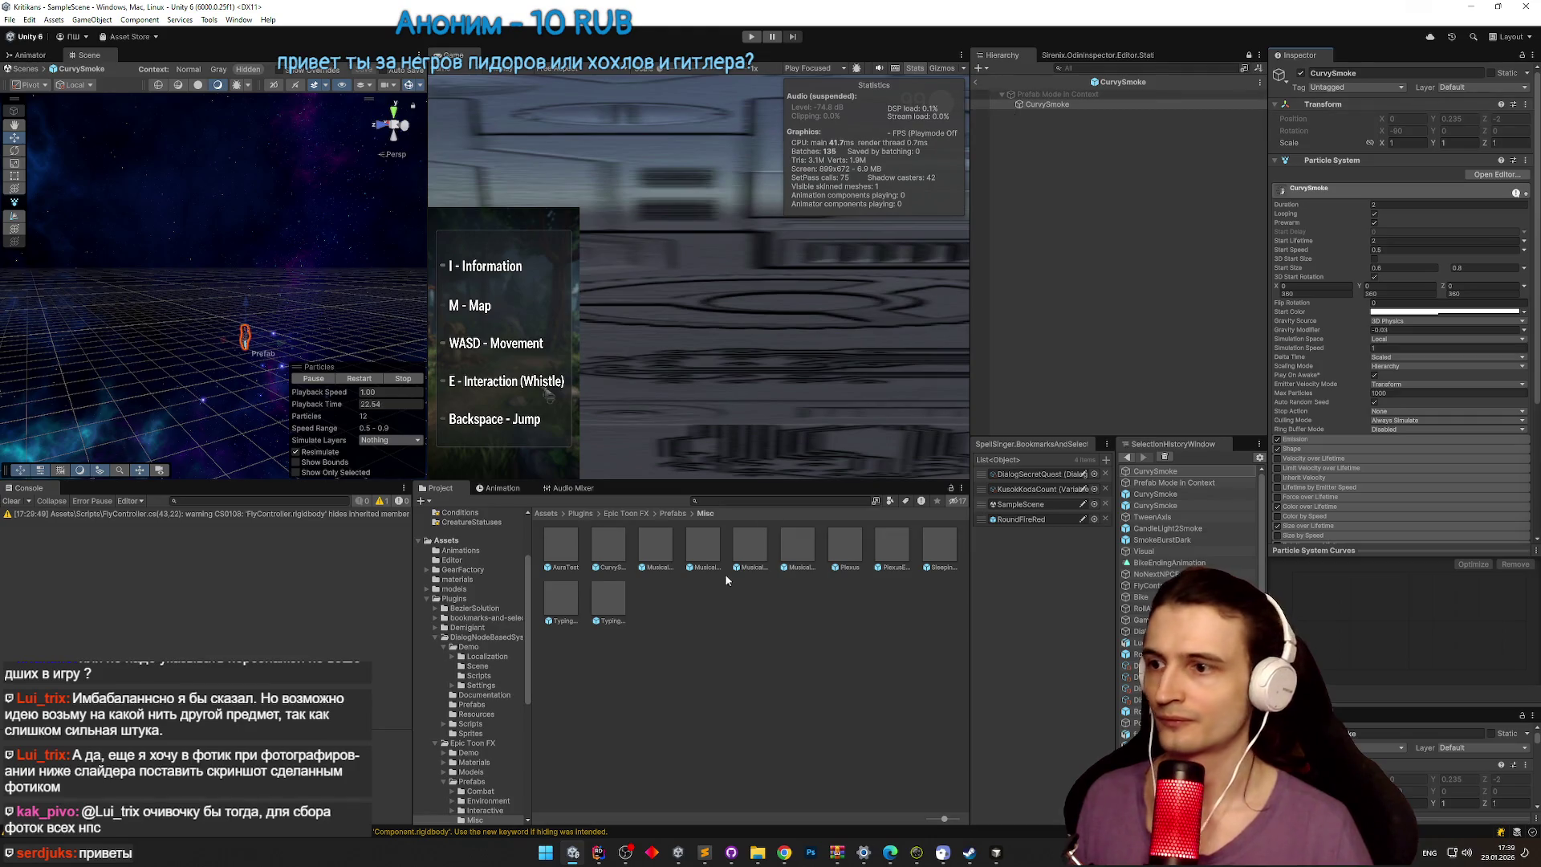
double_click(620, 543)
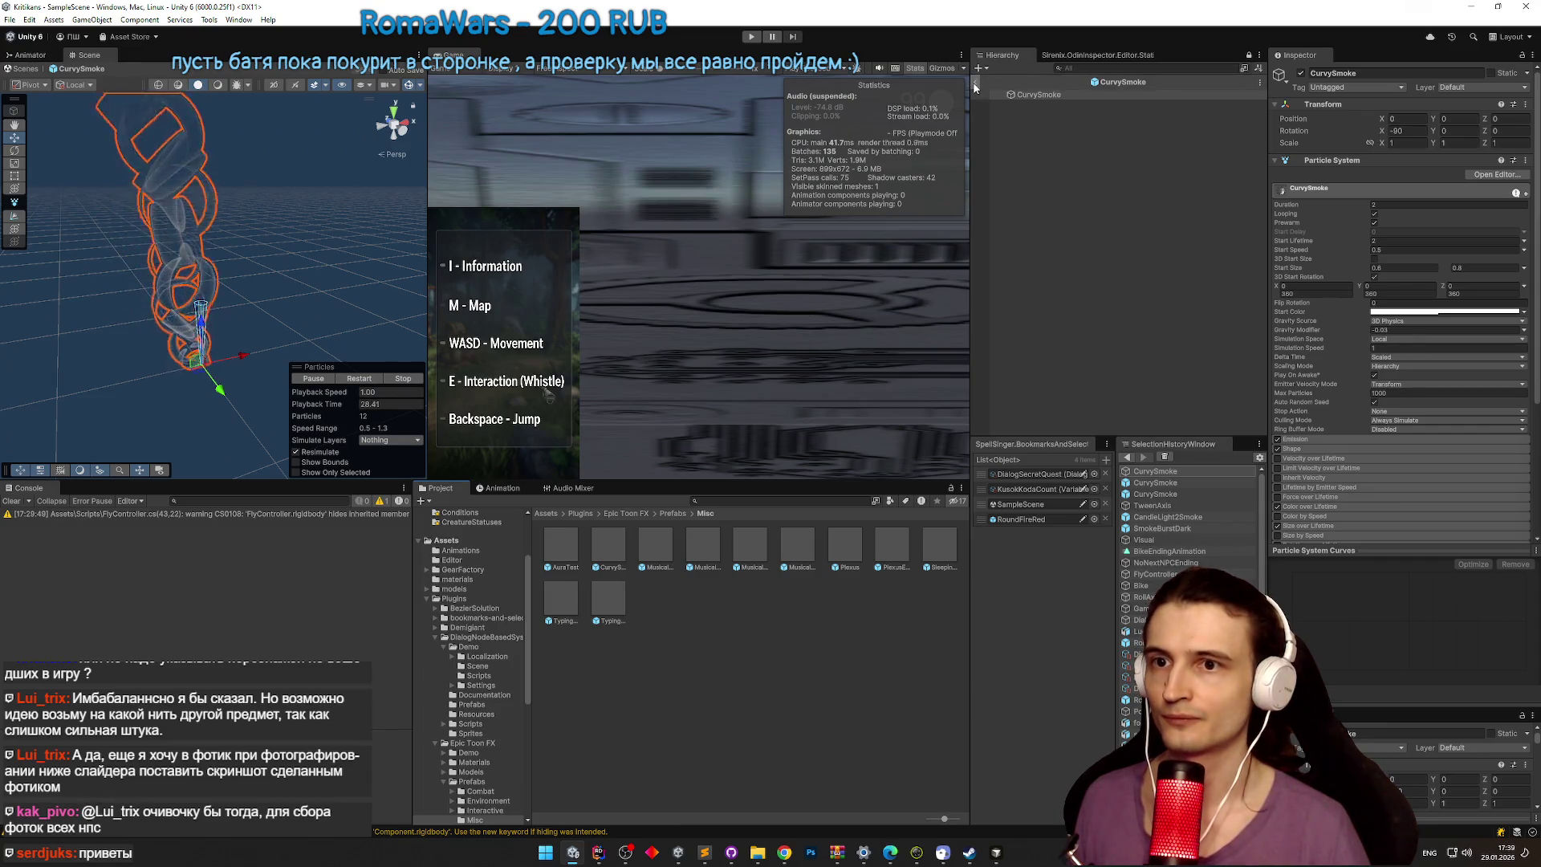
click(1030, 133)
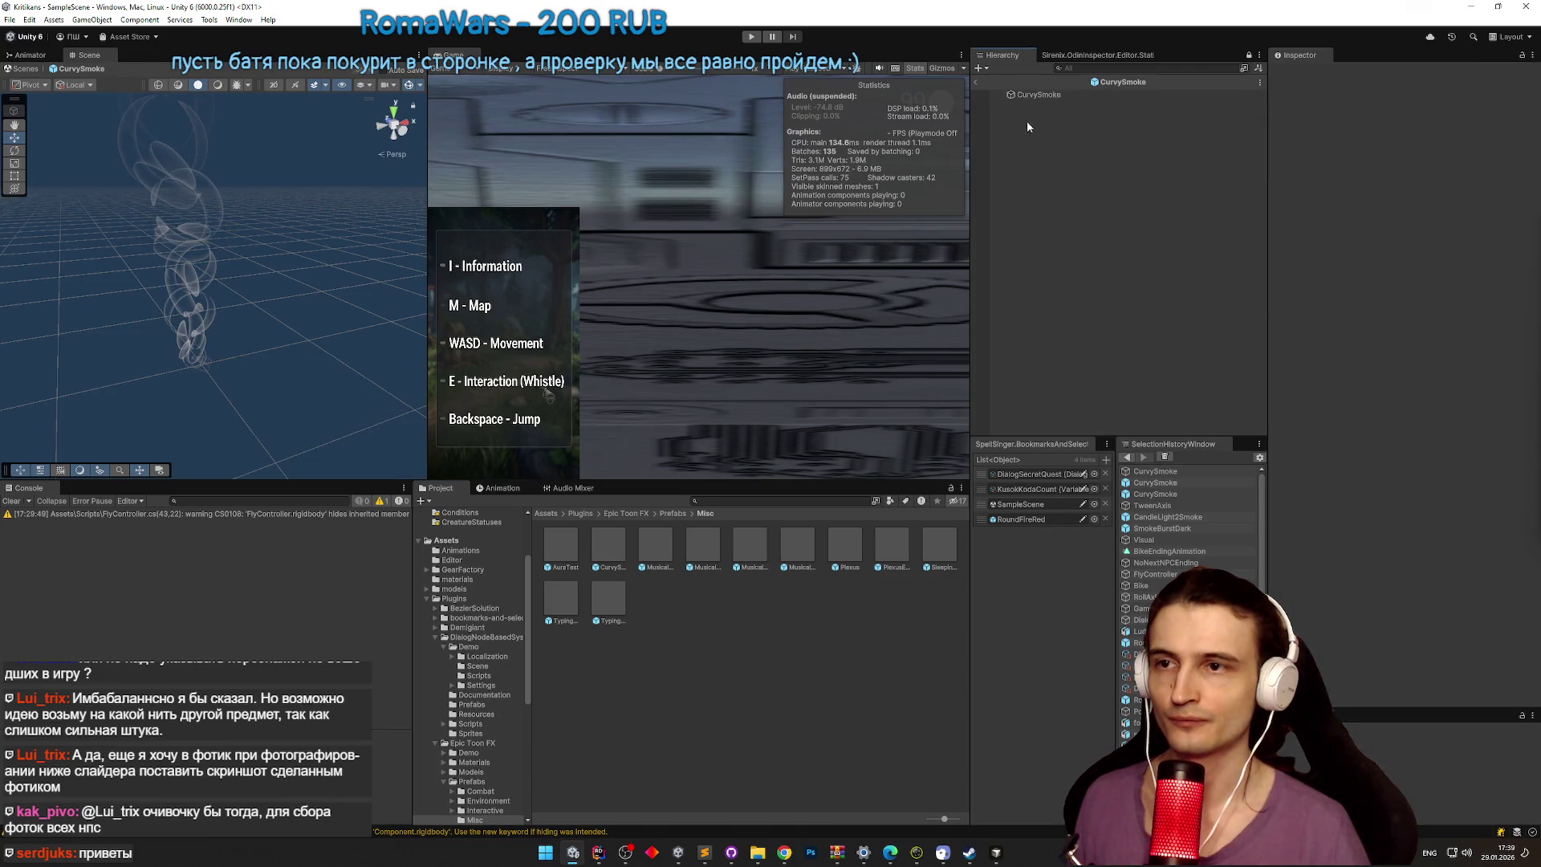
click(976, 80)
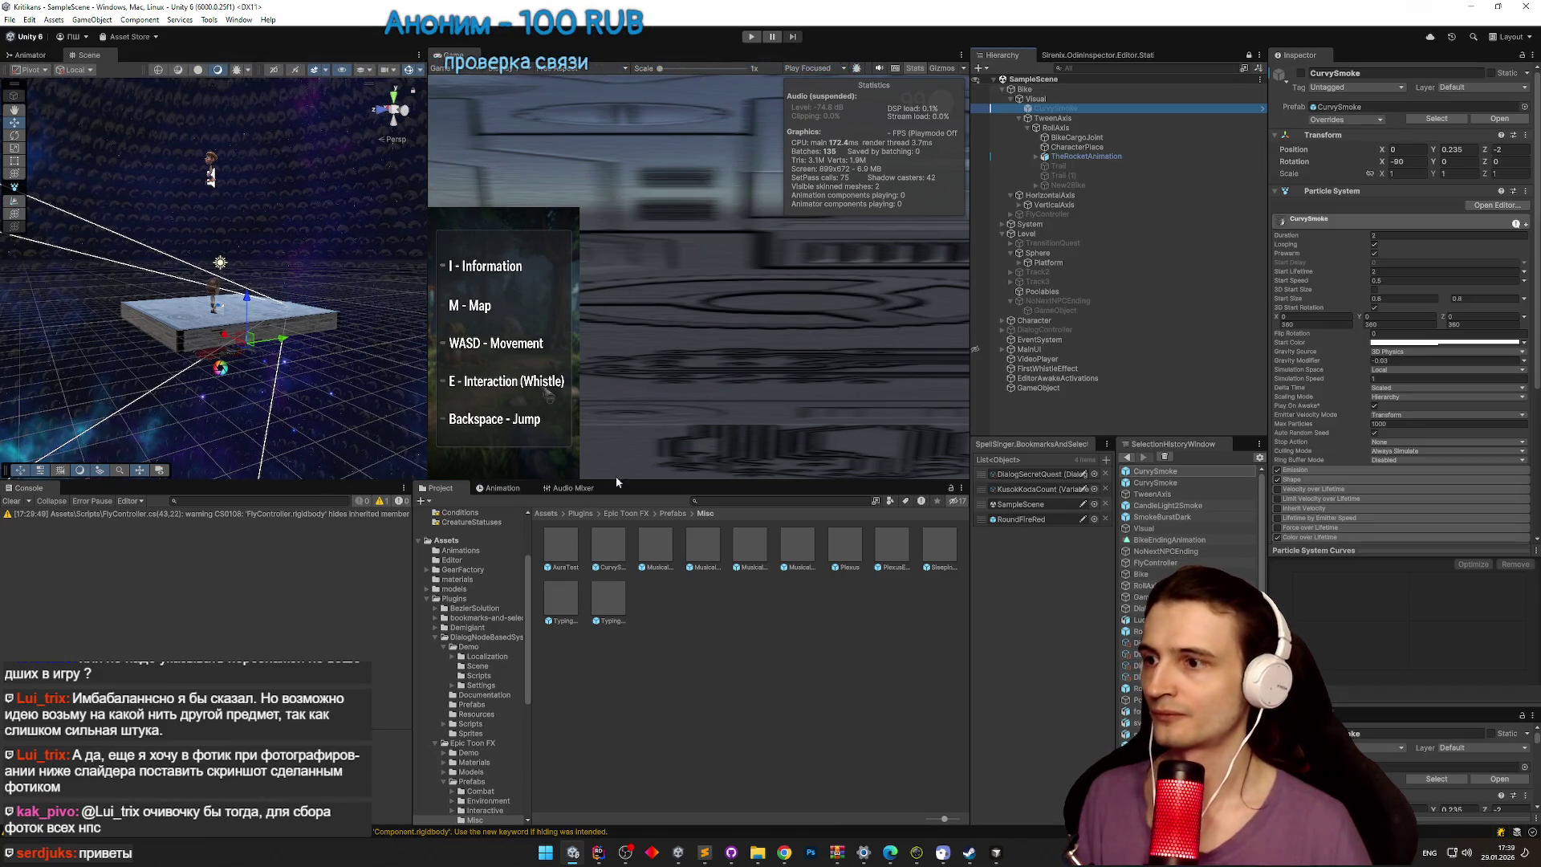
Step: Select Visual and scrub the ending animation between frames 344 and 514, selecting CurvySmoke at 348
click(1037, 99)
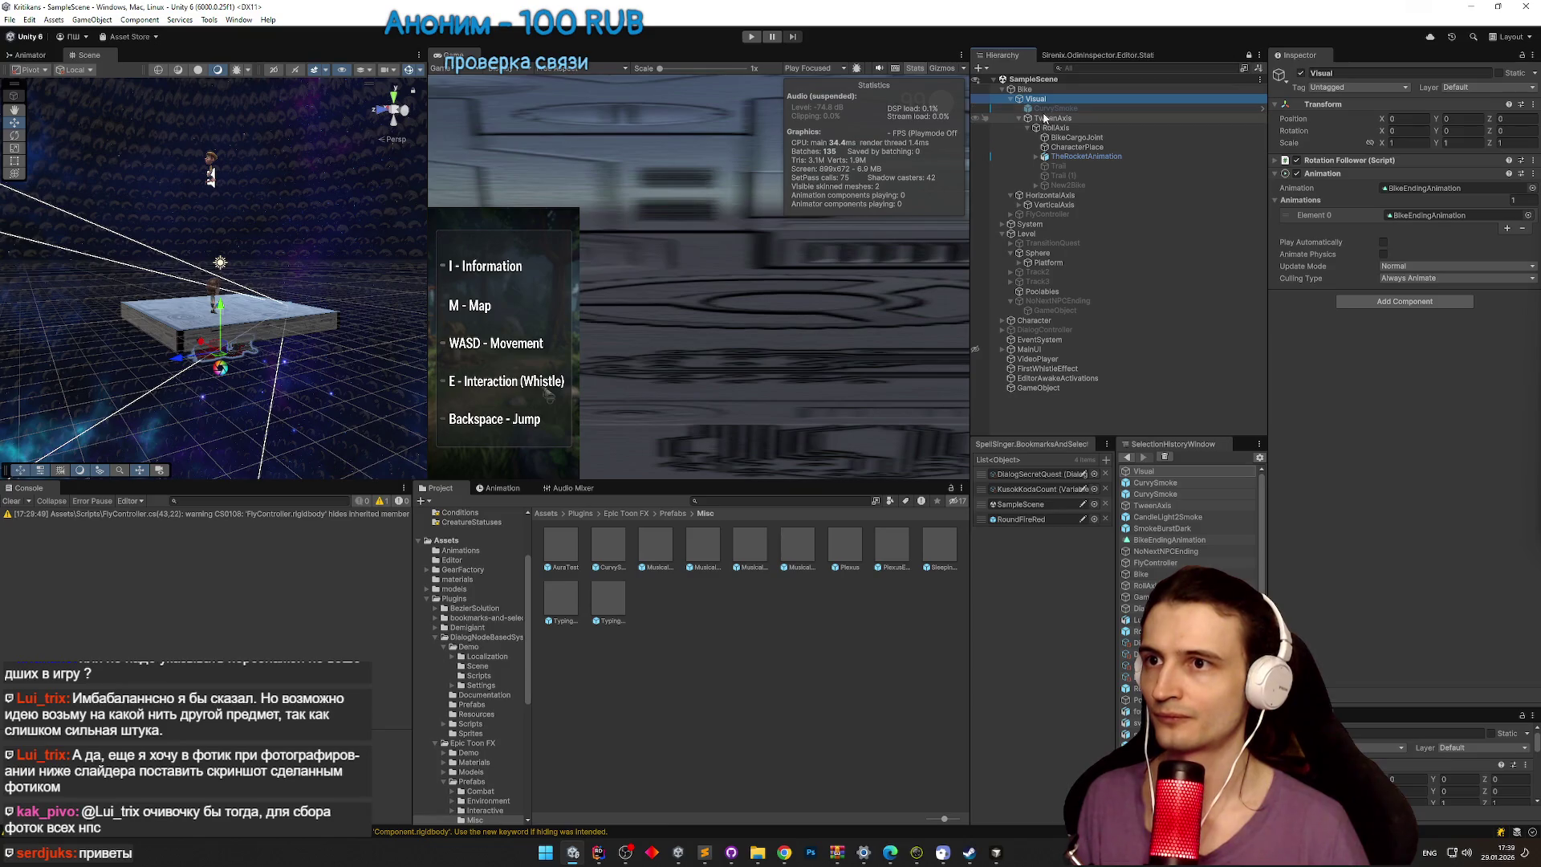
click(501, 489)
drag(752, 502, 798, 502)
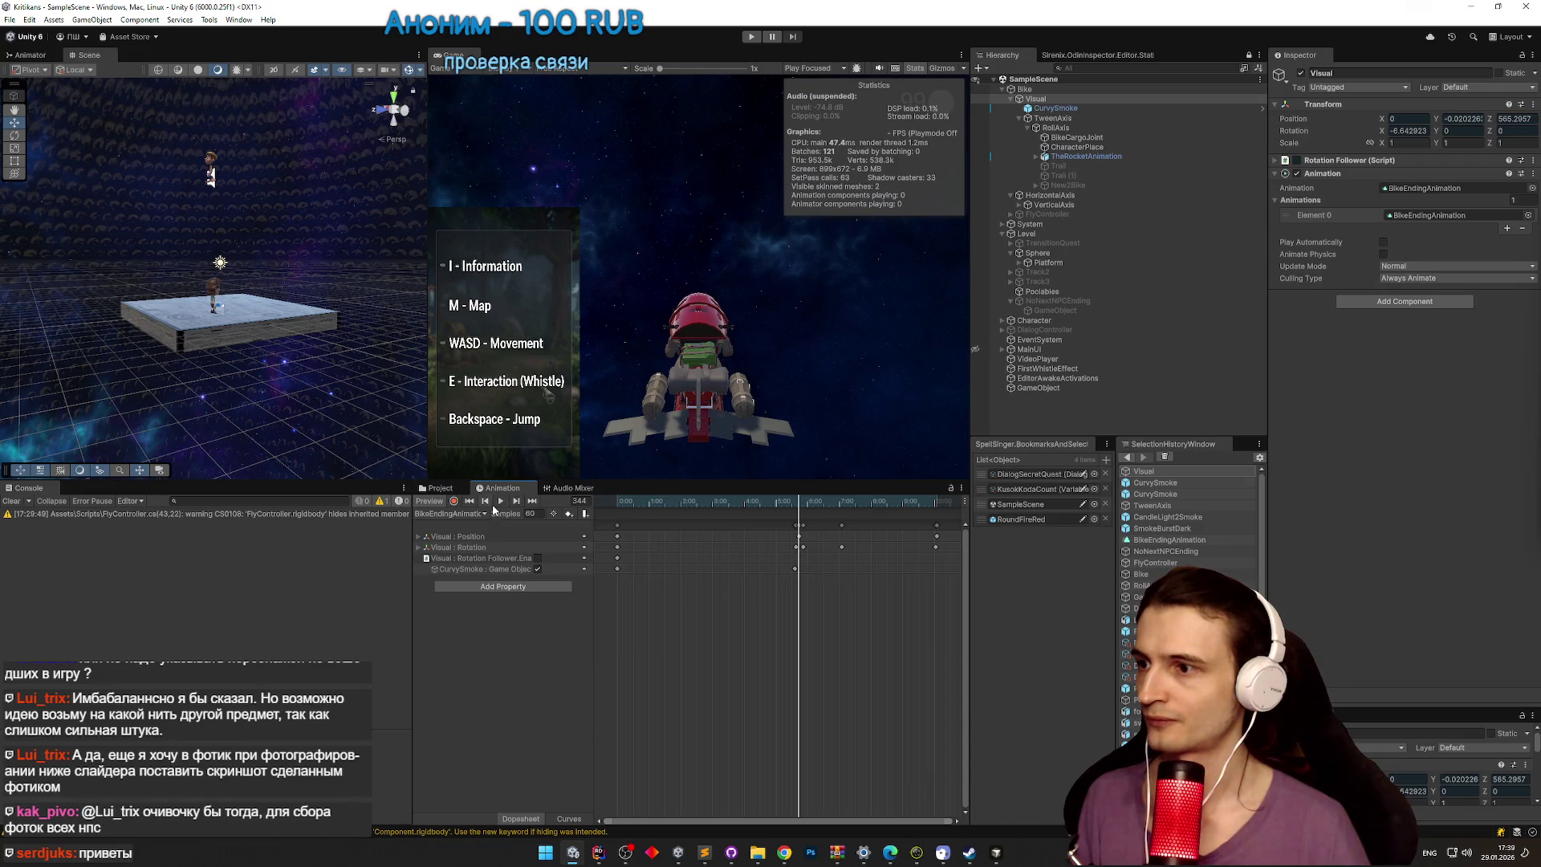
click(801, 502)
drag(800, 502, 802, 503)
click(1056, 108)
click(812, 502)
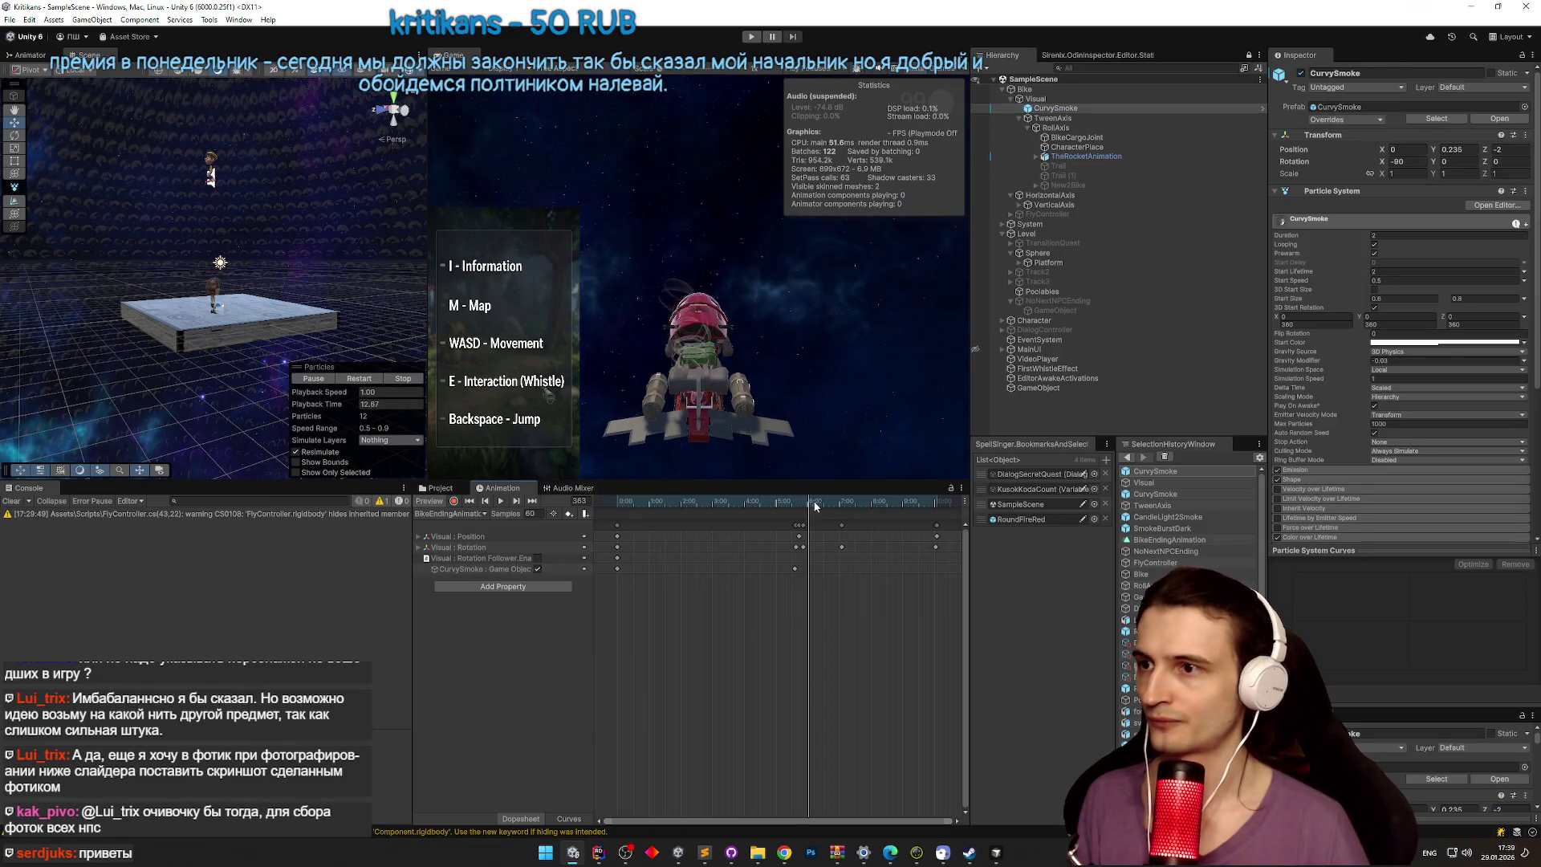
click(888, 502)
click(820, 502)
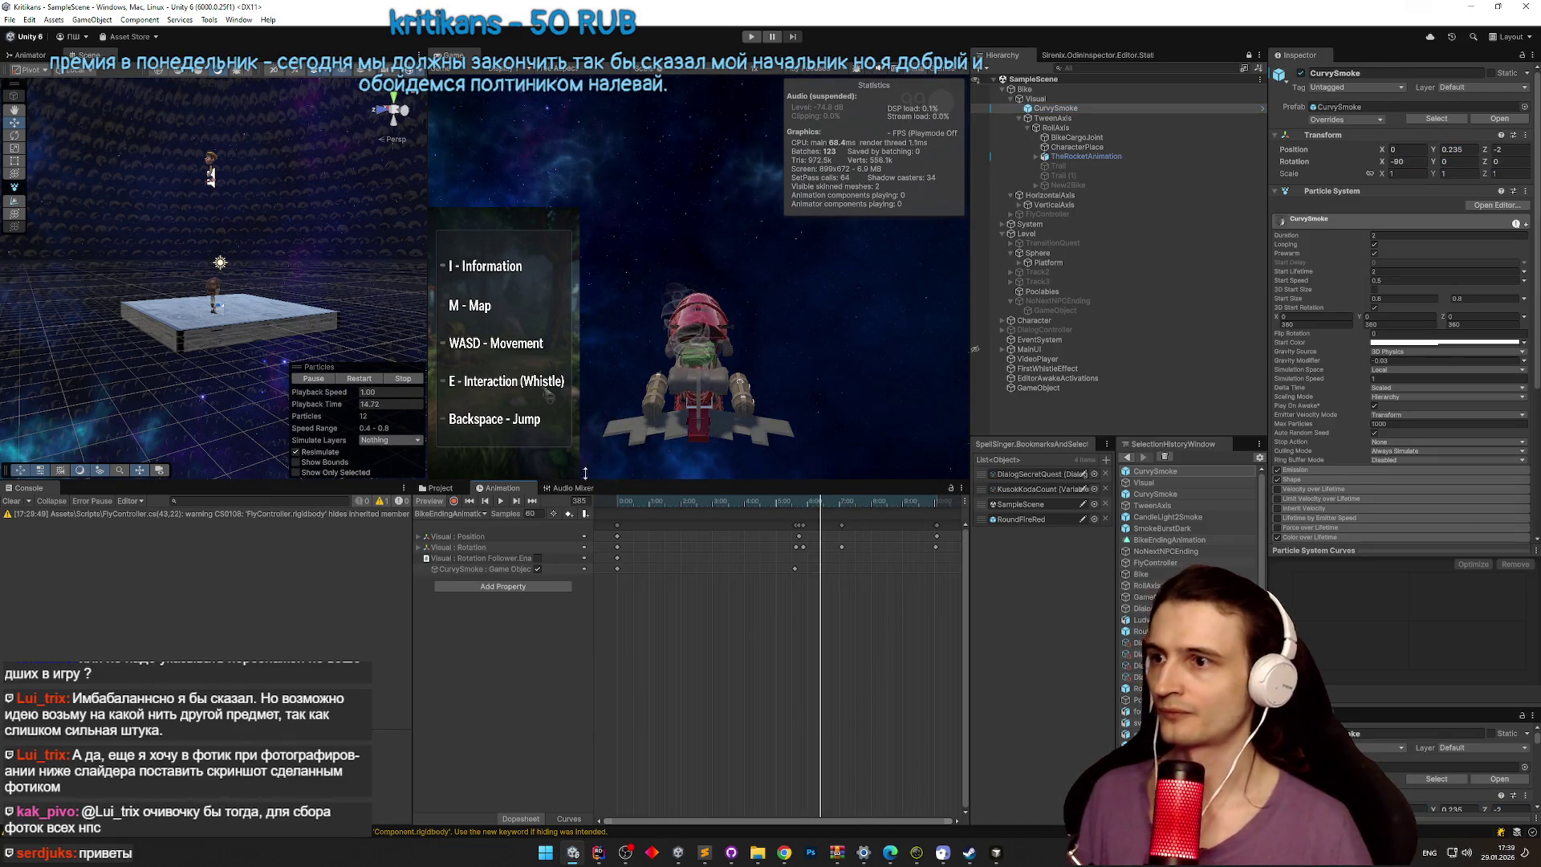
click(800, 503)
click(1053, 108)
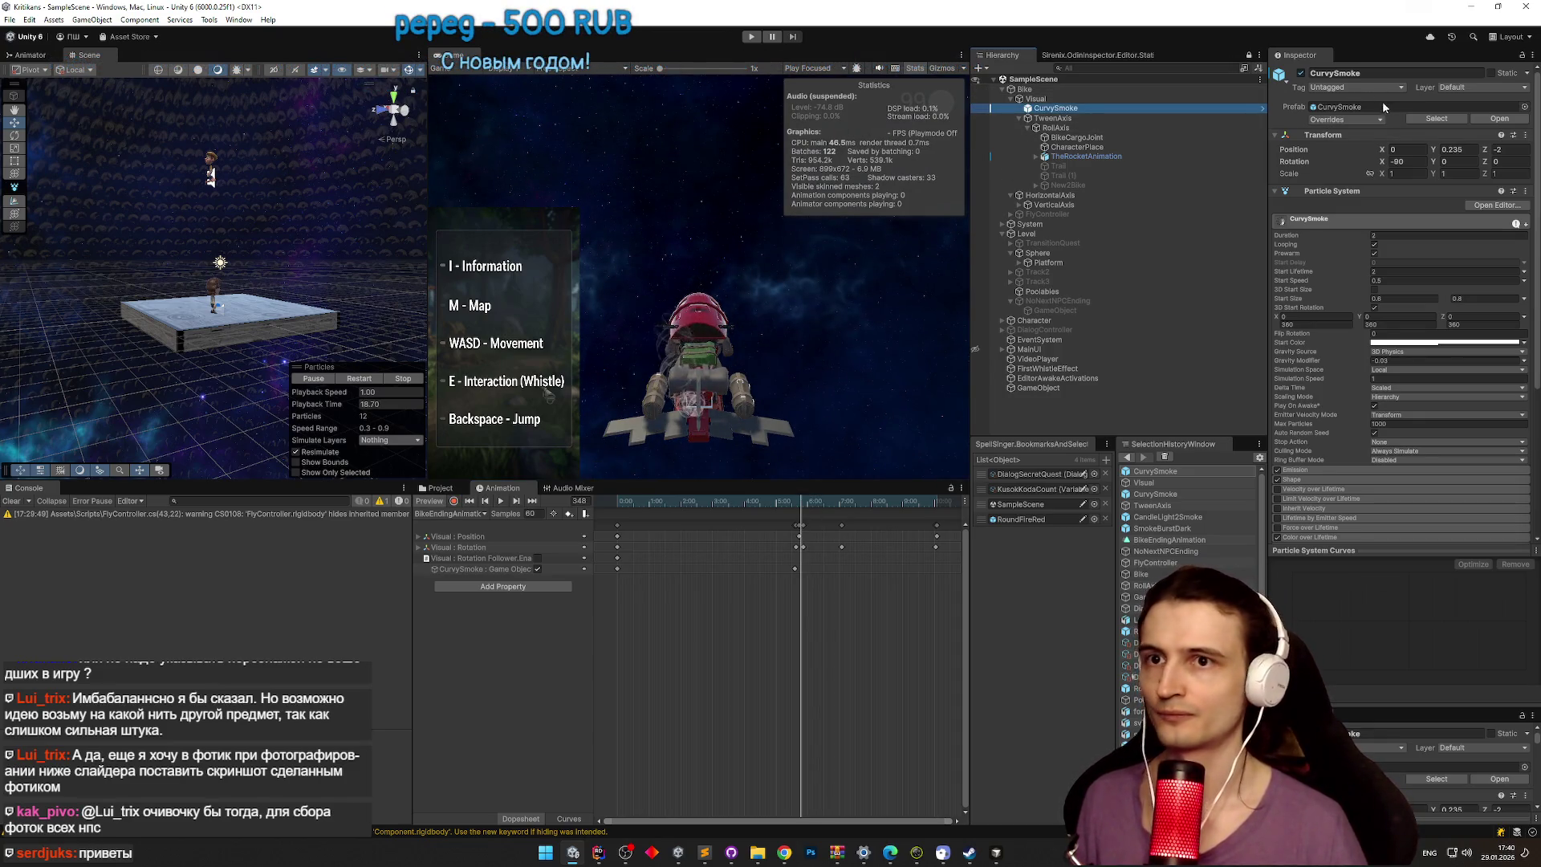
Step: Try adjusting CurvySmoke's X rotation, undo it back to -90, and inspect its clip track
mouse_move(1383, 161)
mouse_down()
mouse_move(1126, 190)
mouse_move(1492, 200)
mouse_up()
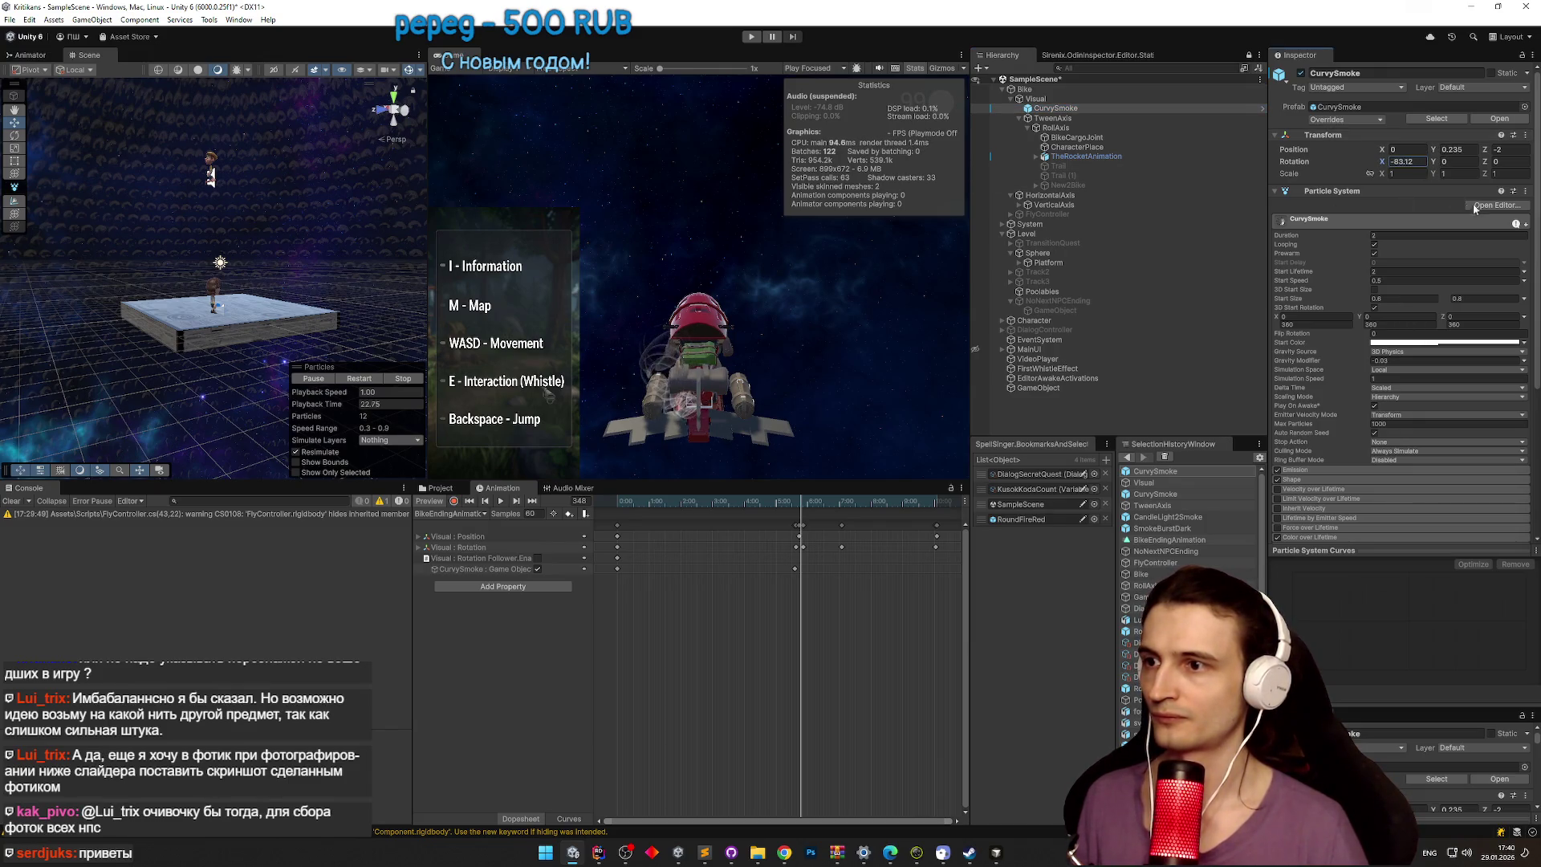
mouse_move(1309, 201)
mouse_down()
mouse_move(1236, 252)
mouse_move(1093, 165)
mouse_up()
key(ctrl+z)
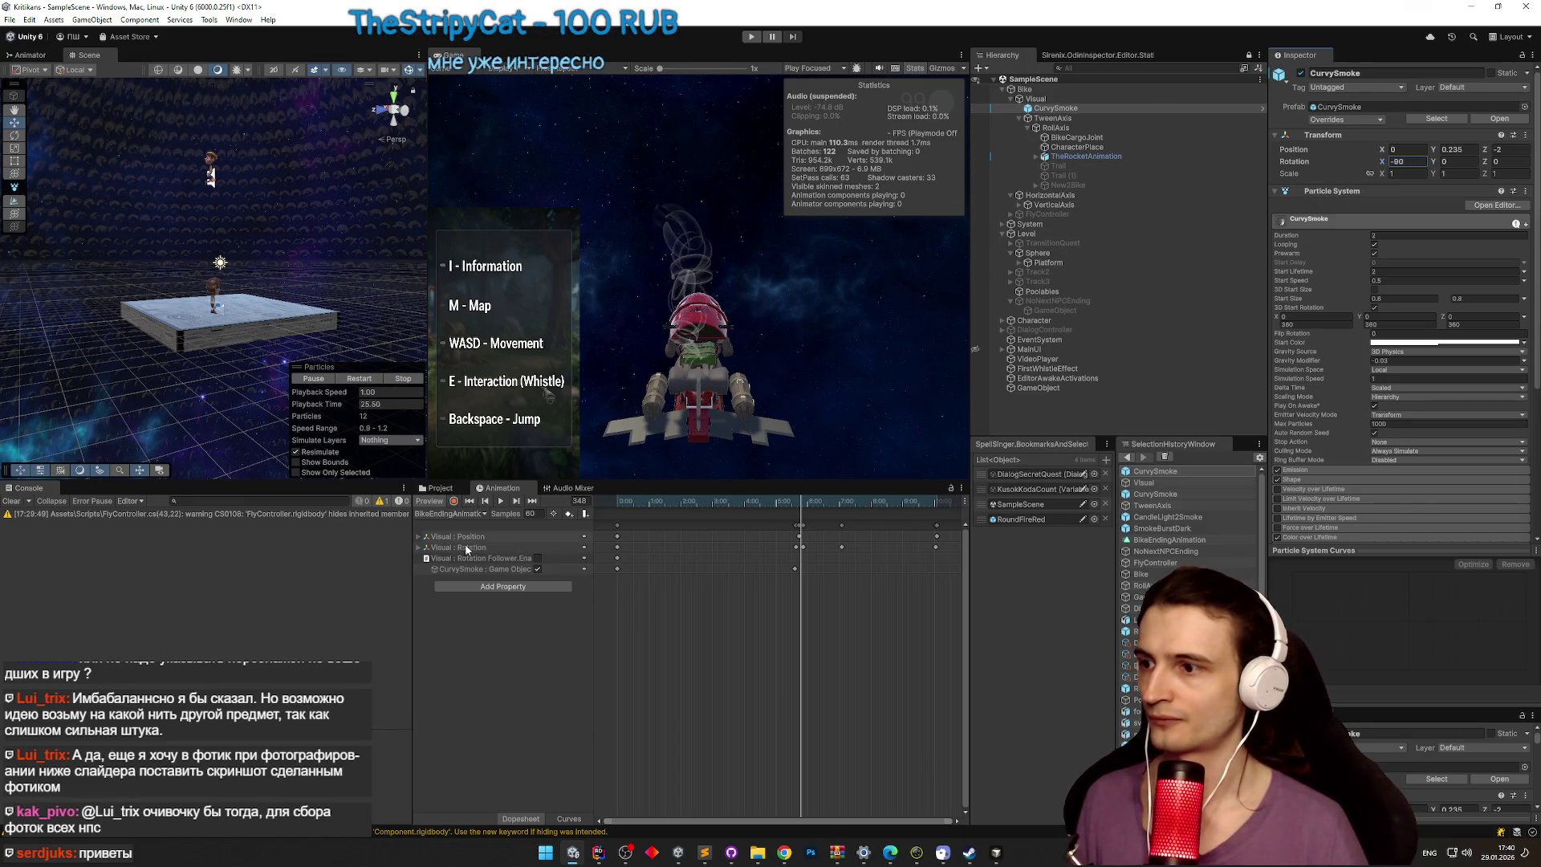
click(476, 569)
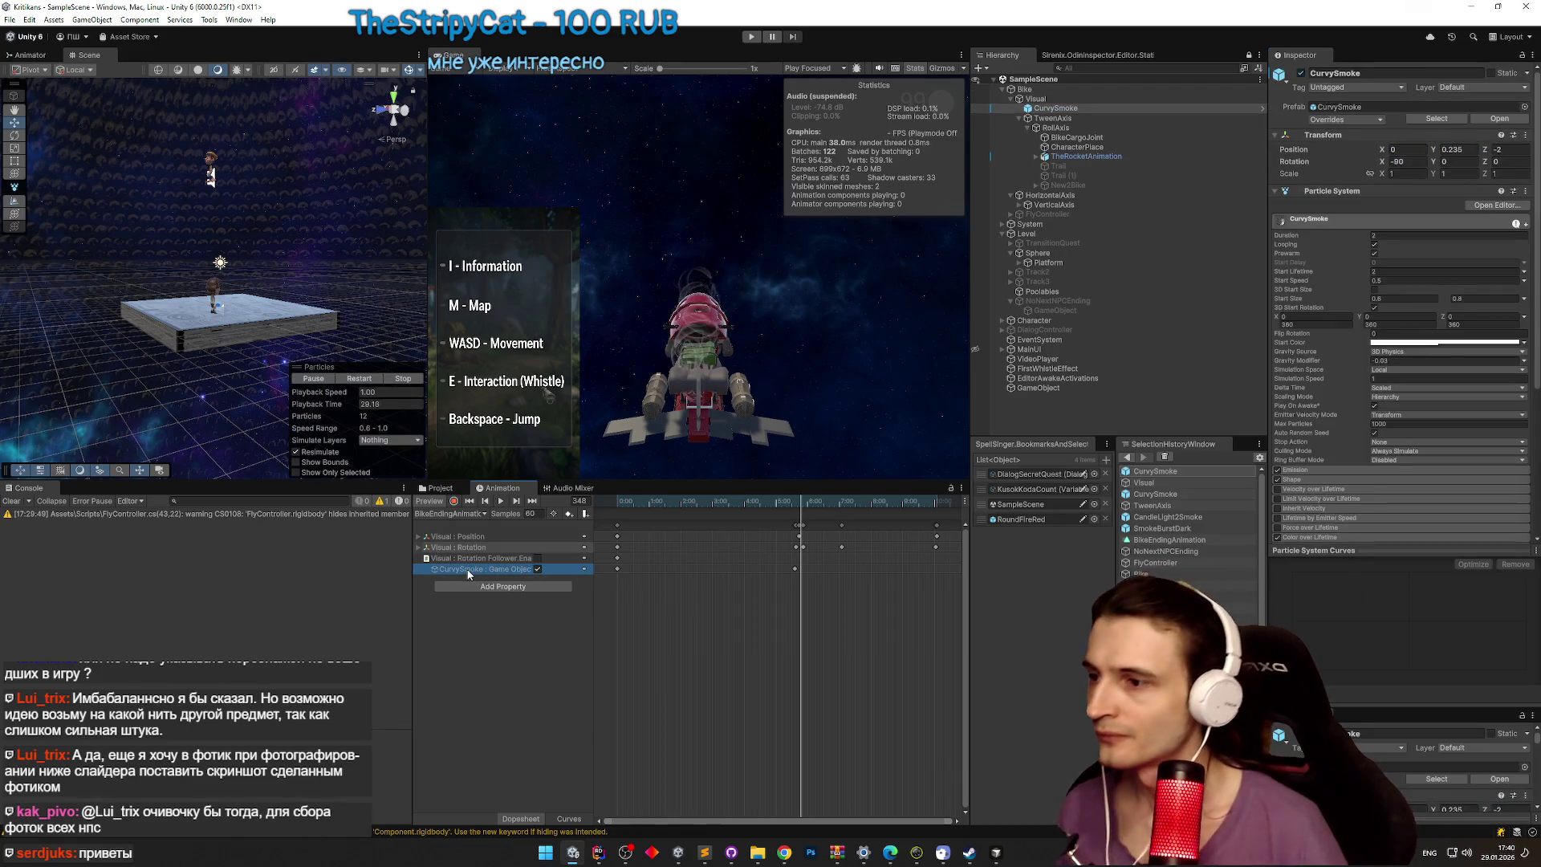
click(393, 440)
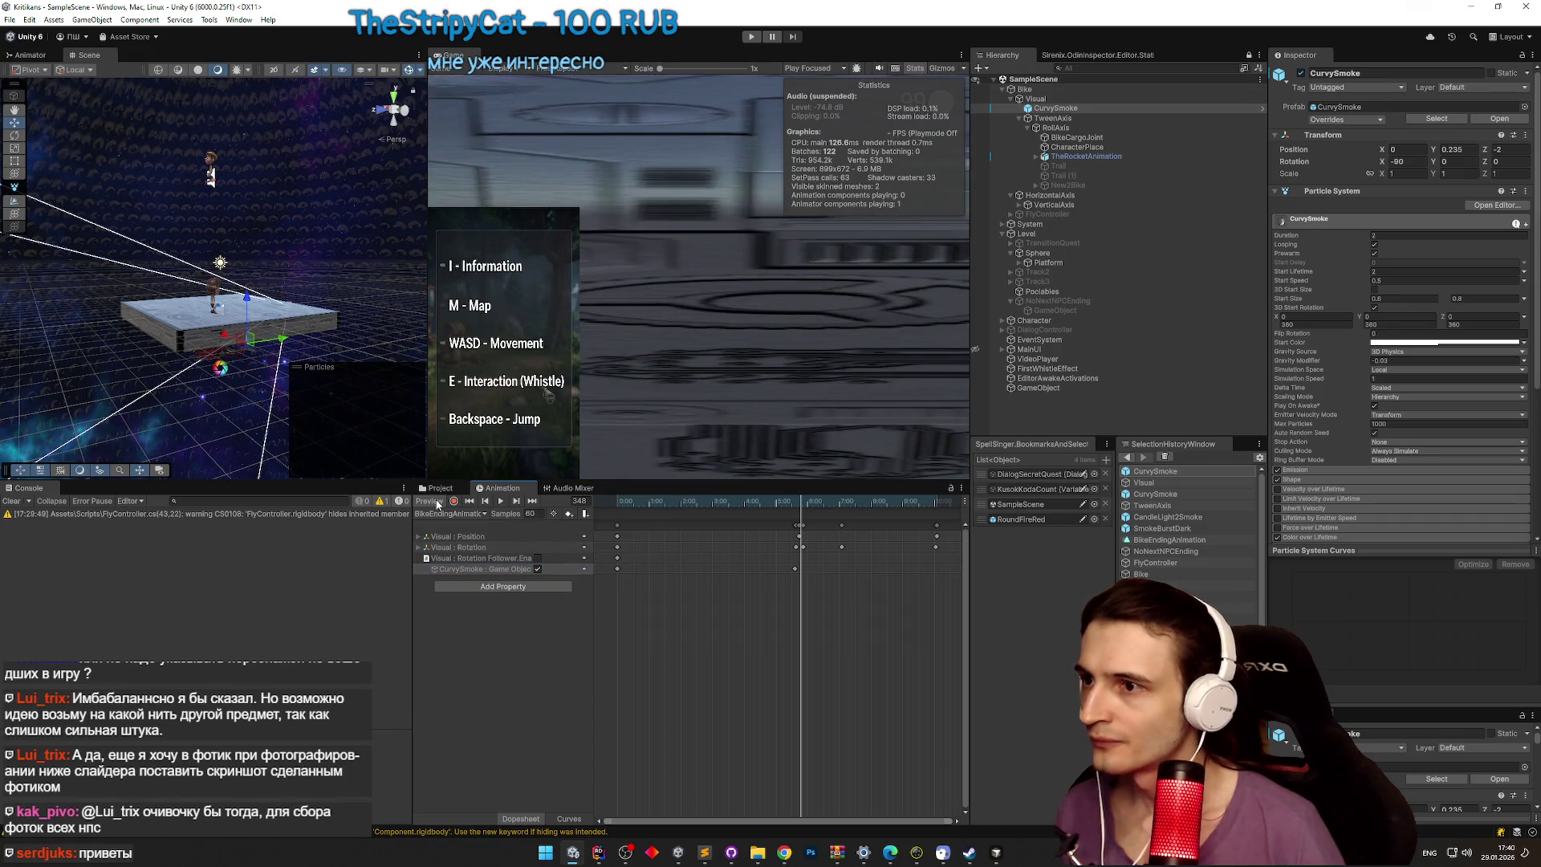
Step: Tilt CurvySmoke to -130.988 on X, then enable recording and scrub back to frame 210
drag(395, 440, 296, 402)
key(e)
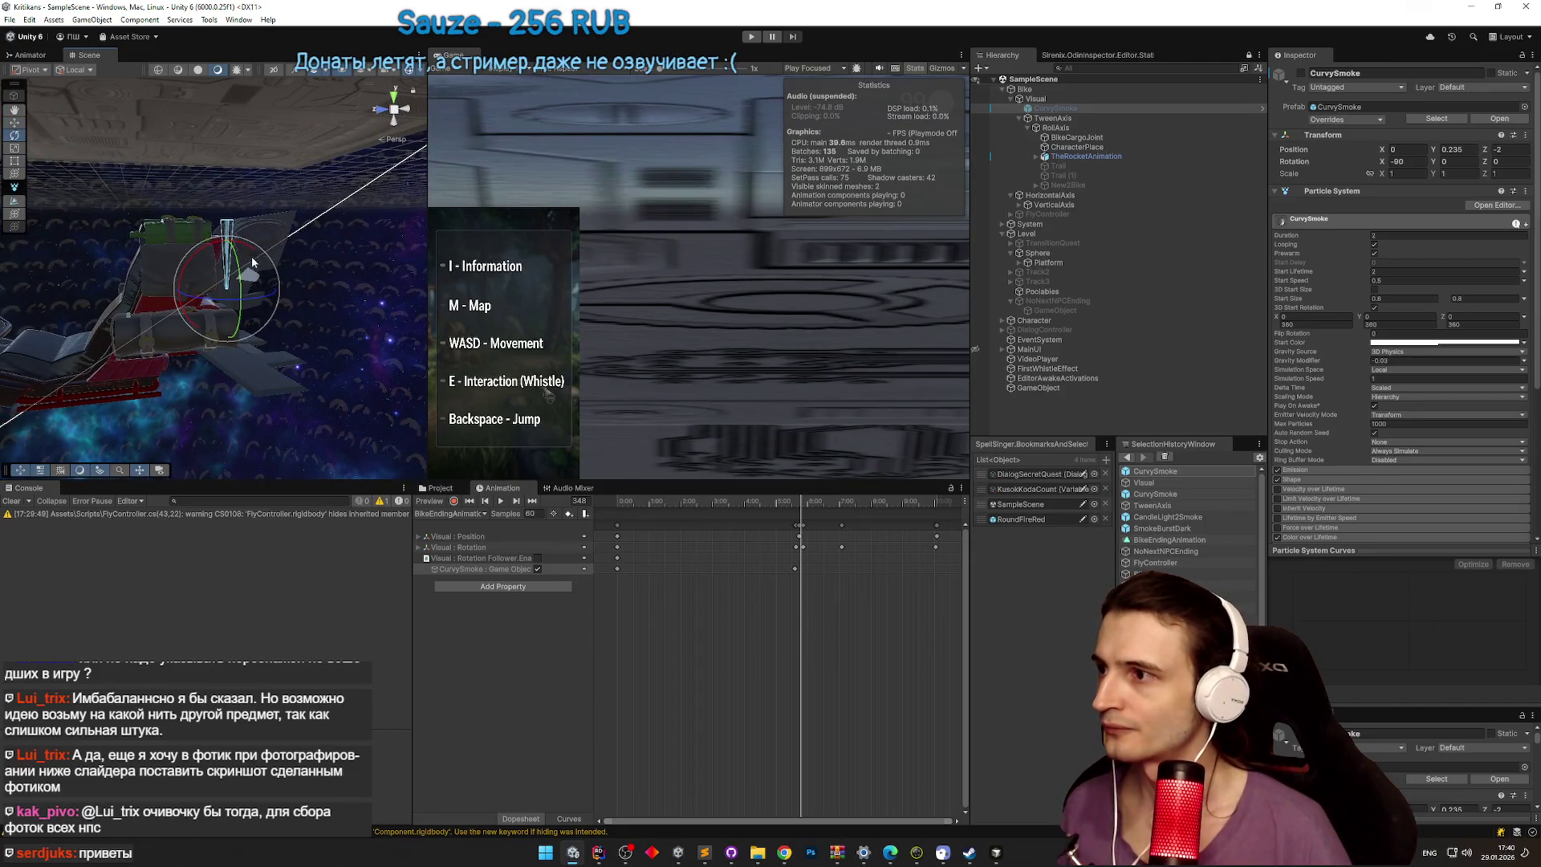
drag(247, 253, 253, 299)
key(w)
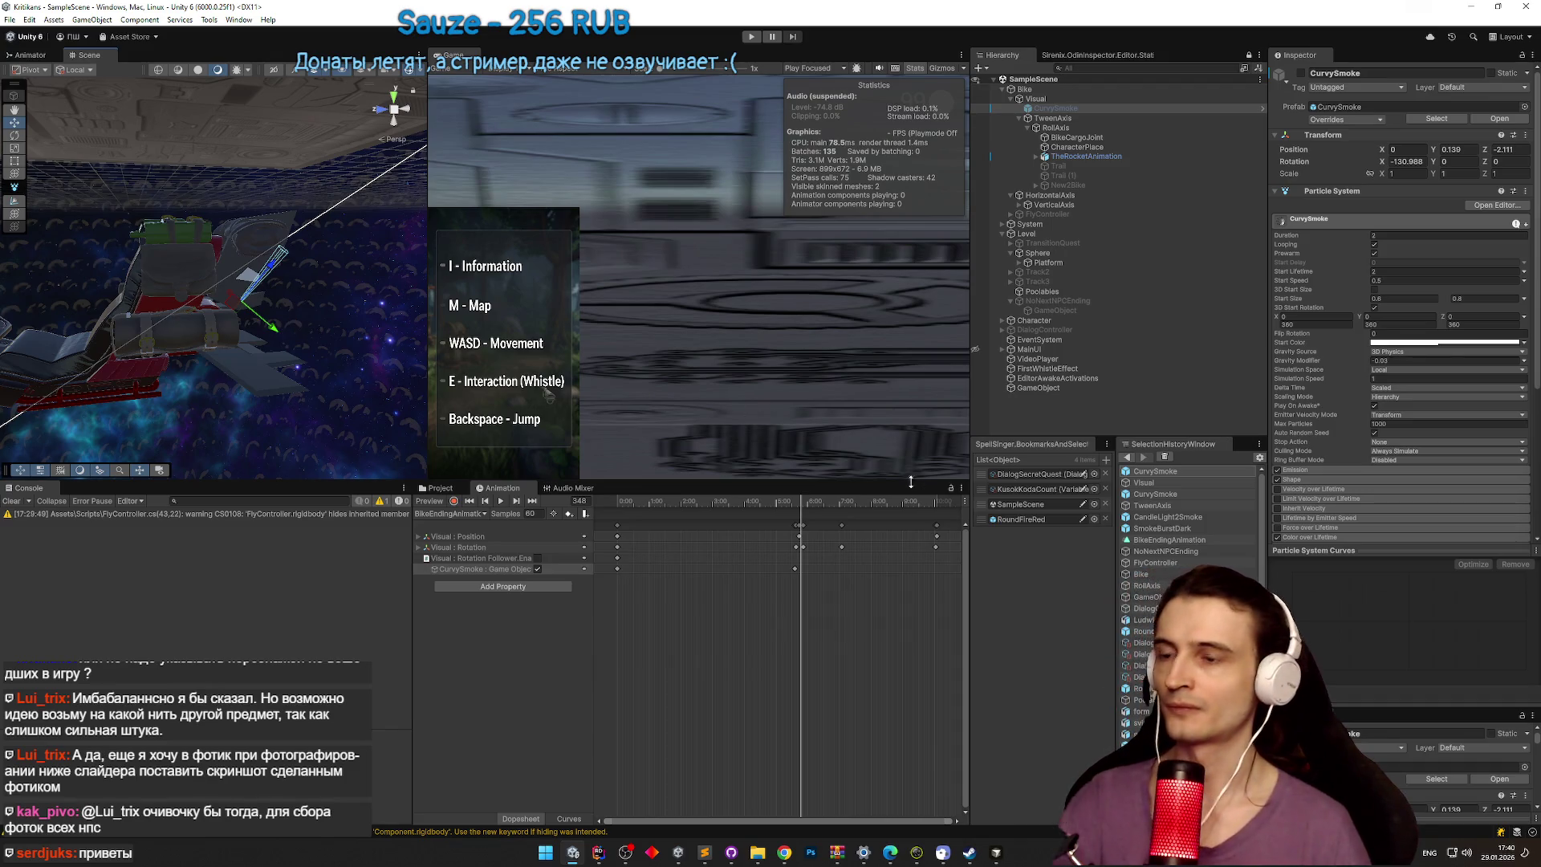
click(455, 501)
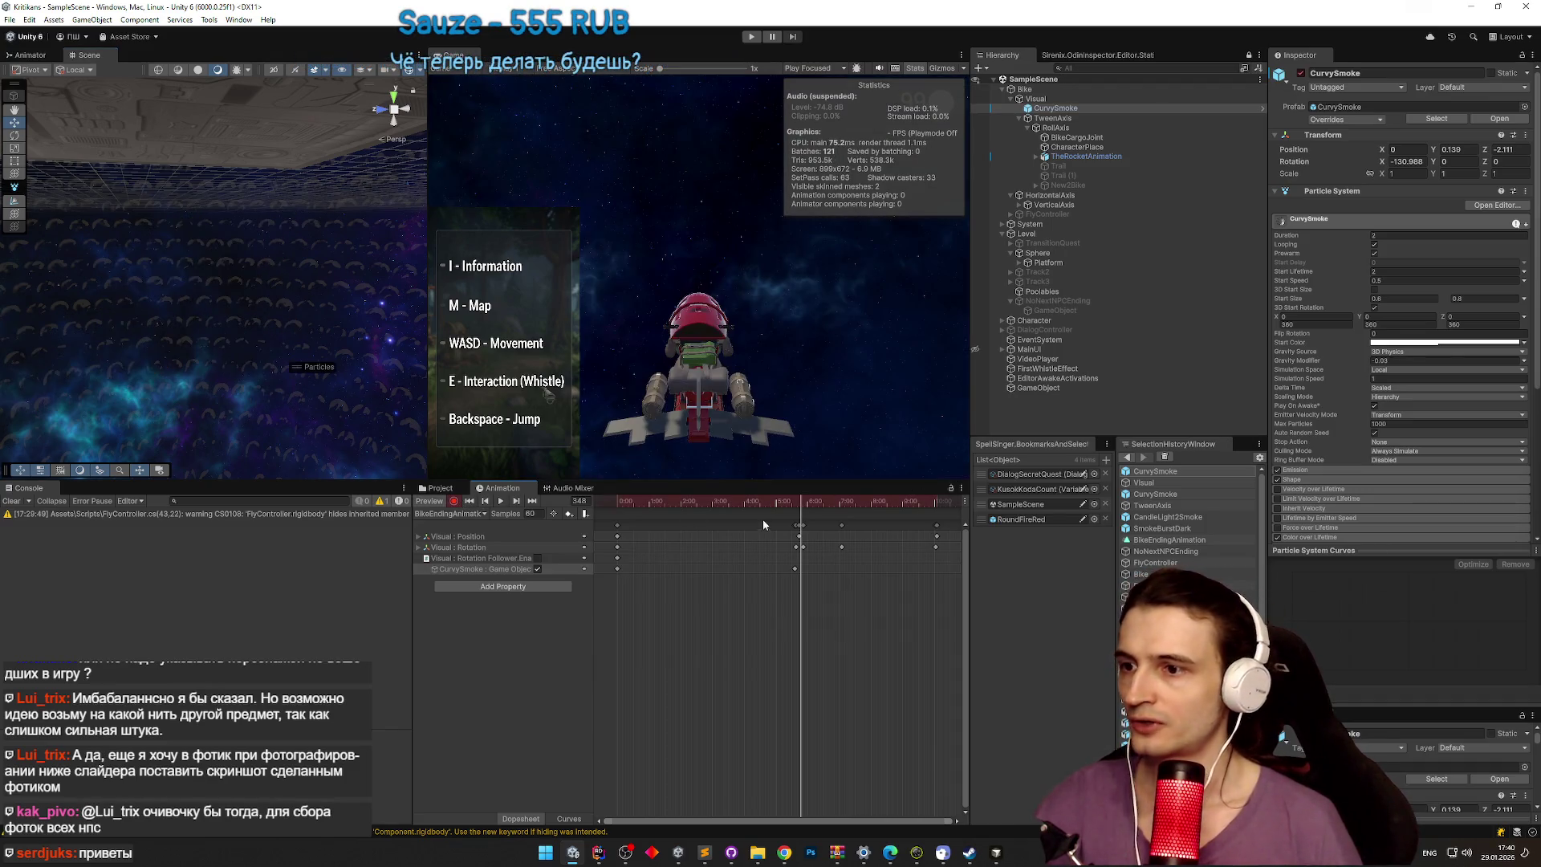
mouse_move(806, 503)
mouse_down()
mouse_move(860, 504)
mouse_move(697, 504)
mouse_move(925, 503)
mouse_up()
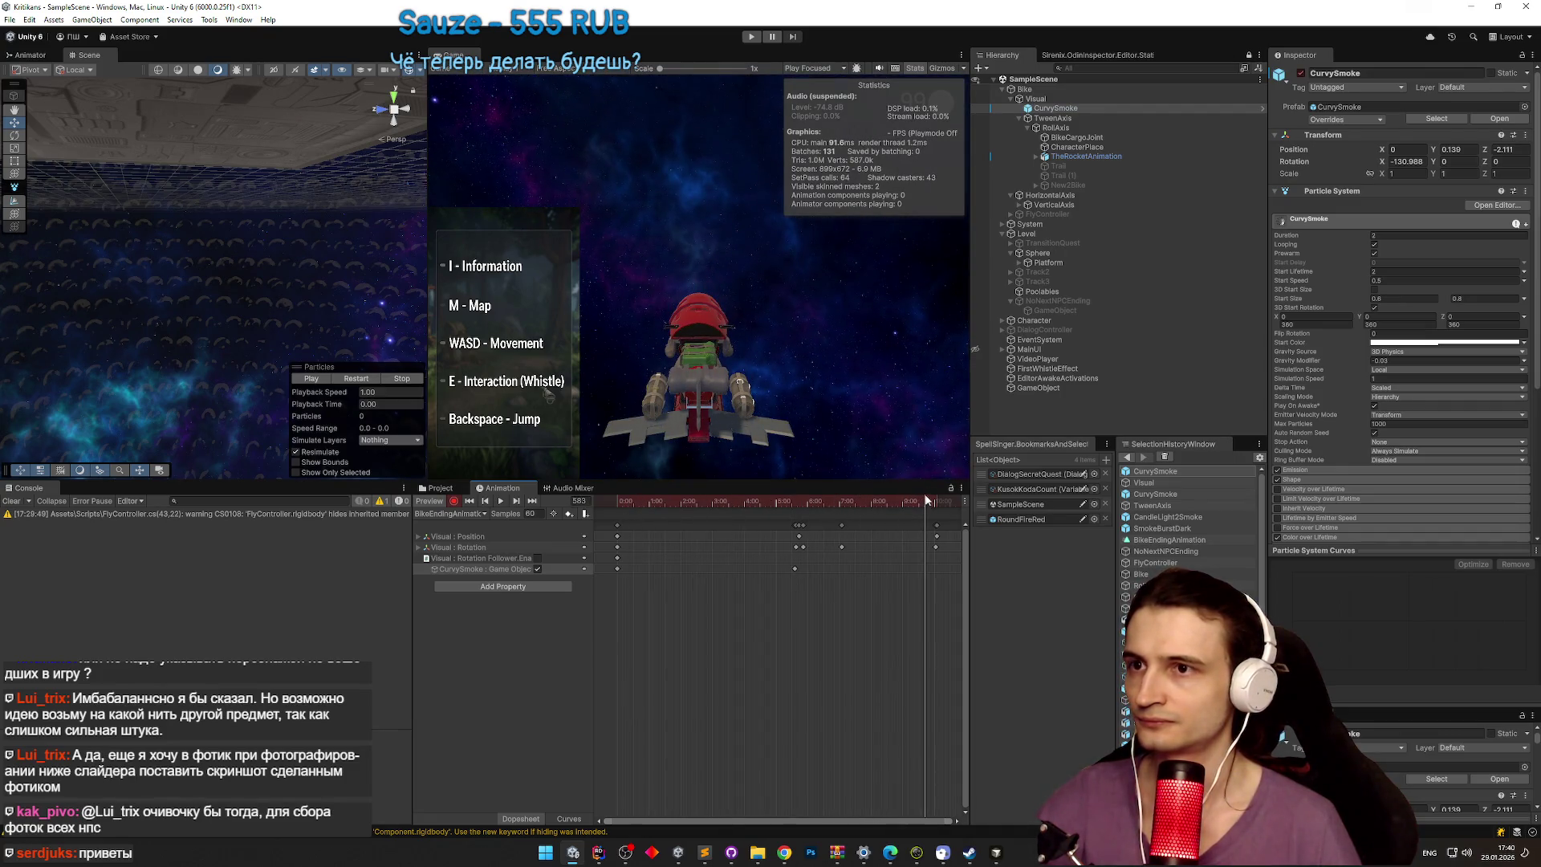
Step: Add a UI Canvas as a child of CurvySmoke
right_click(1081, 106)
mouse_move(1183, 419)
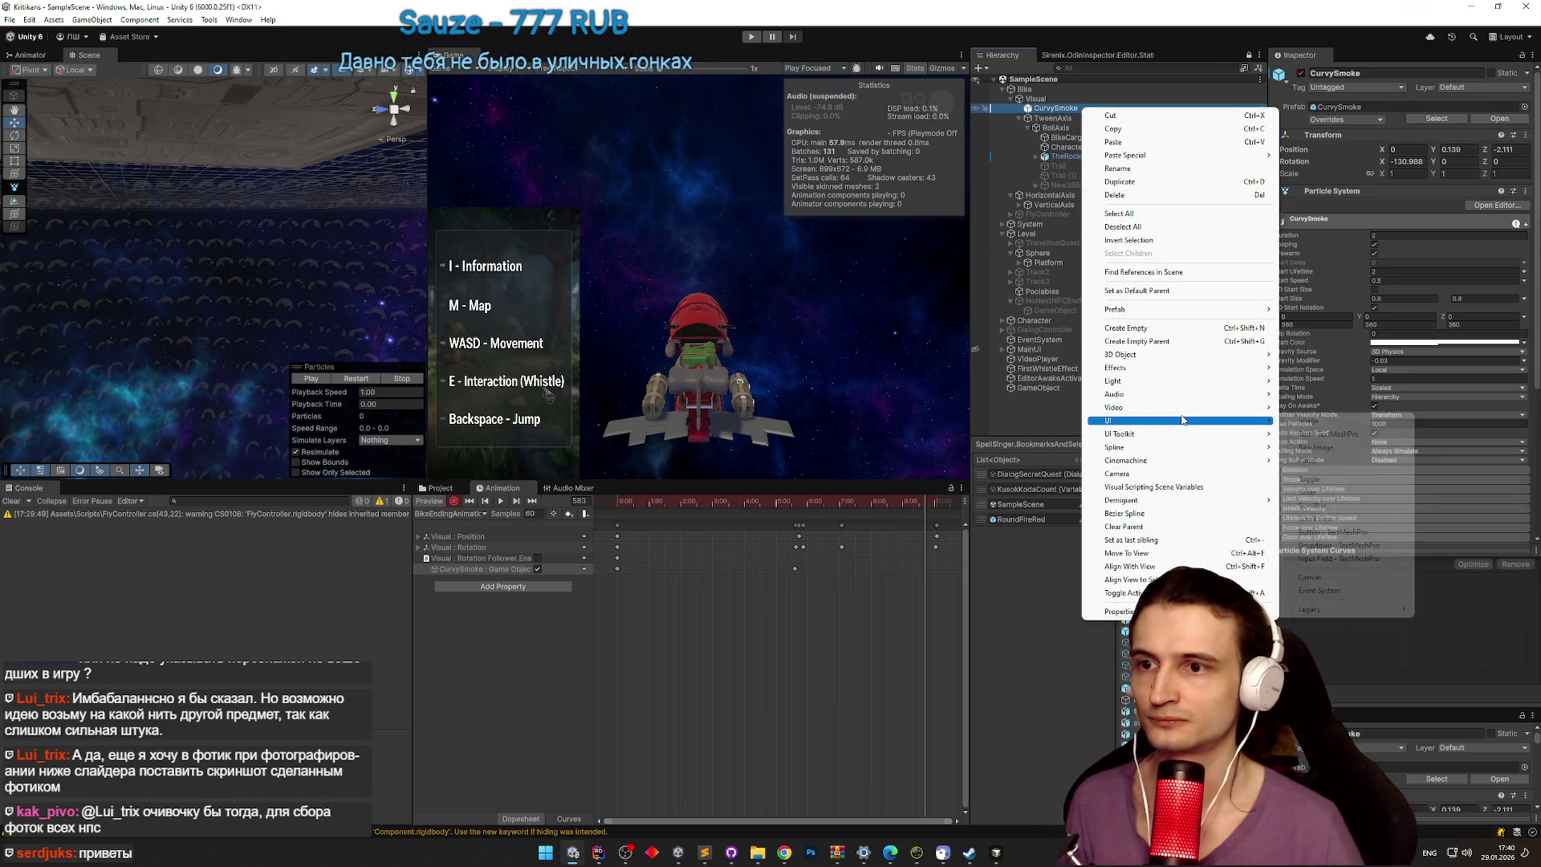
click(1340, 578)
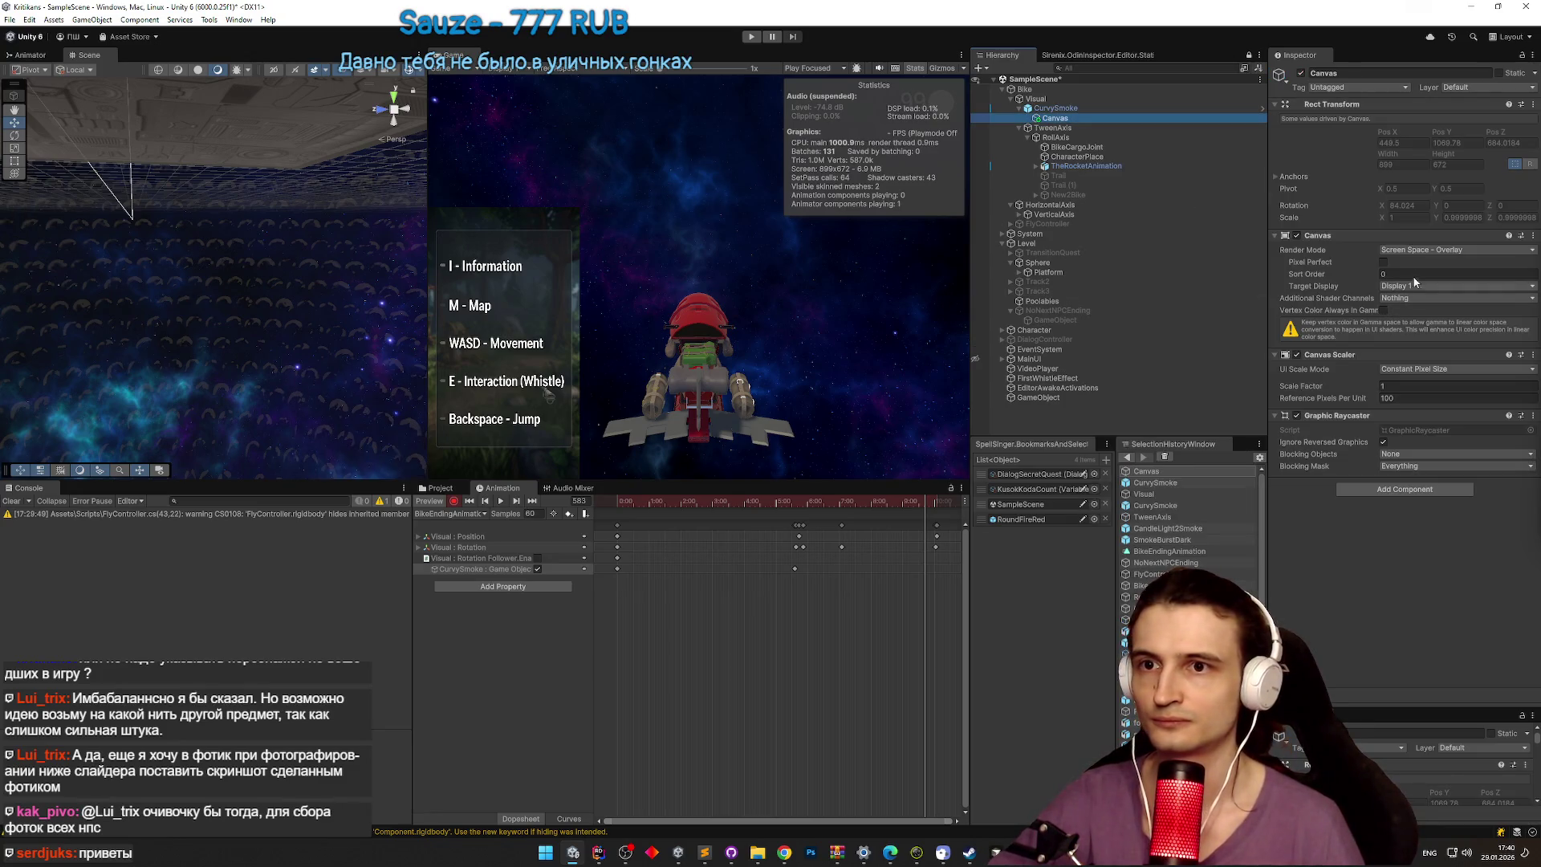
Step: Add a UI Image under the Canvas, stretch it to fill the screen, and colour it black 000000
right_click(1076, 118)
mouse_move(1171, 447)
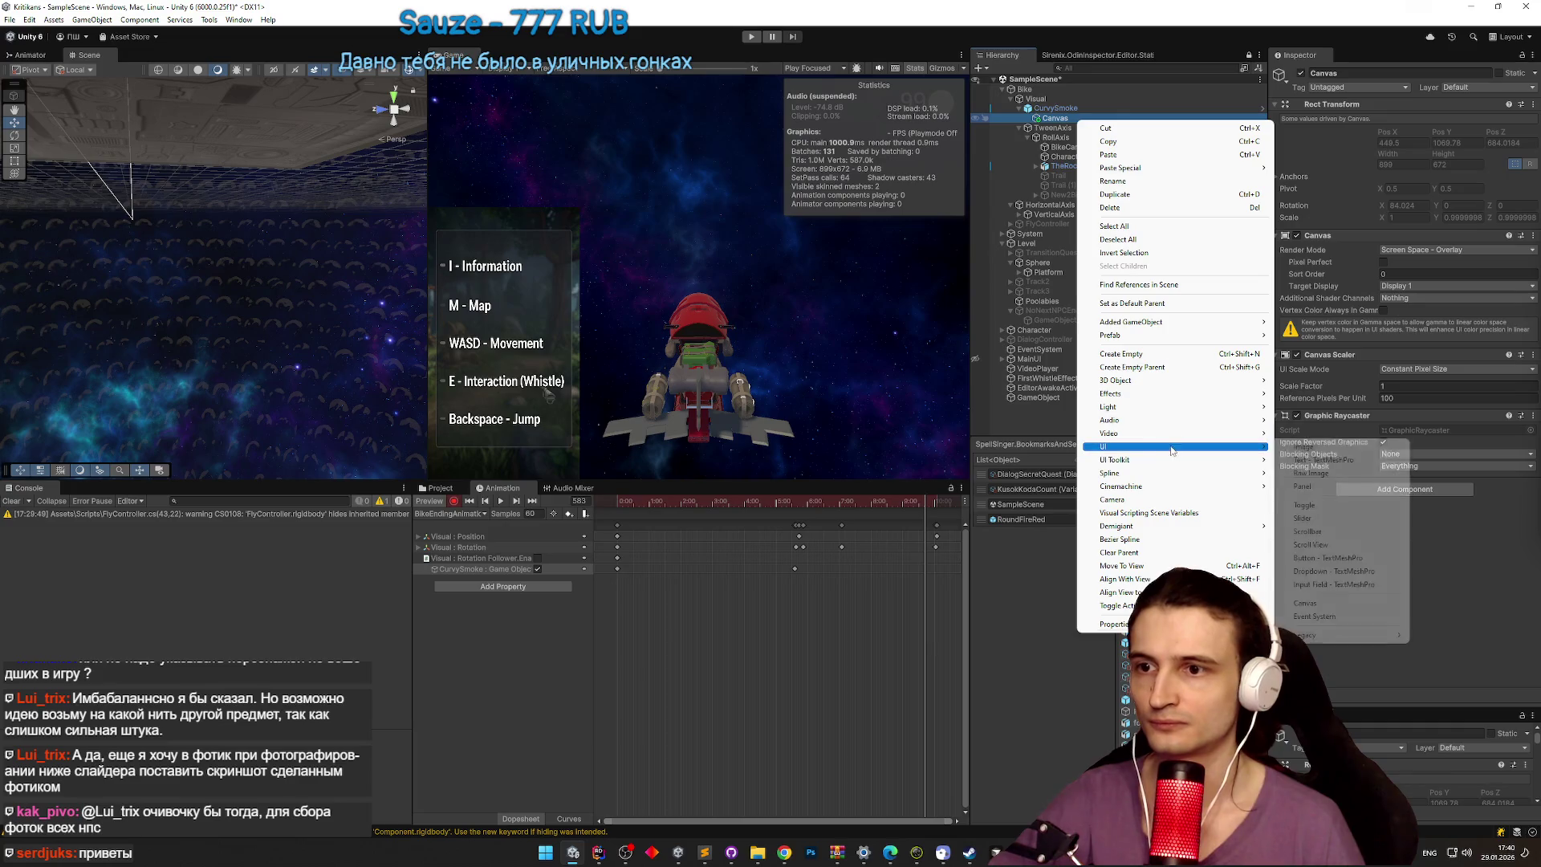
click(1303, 447)
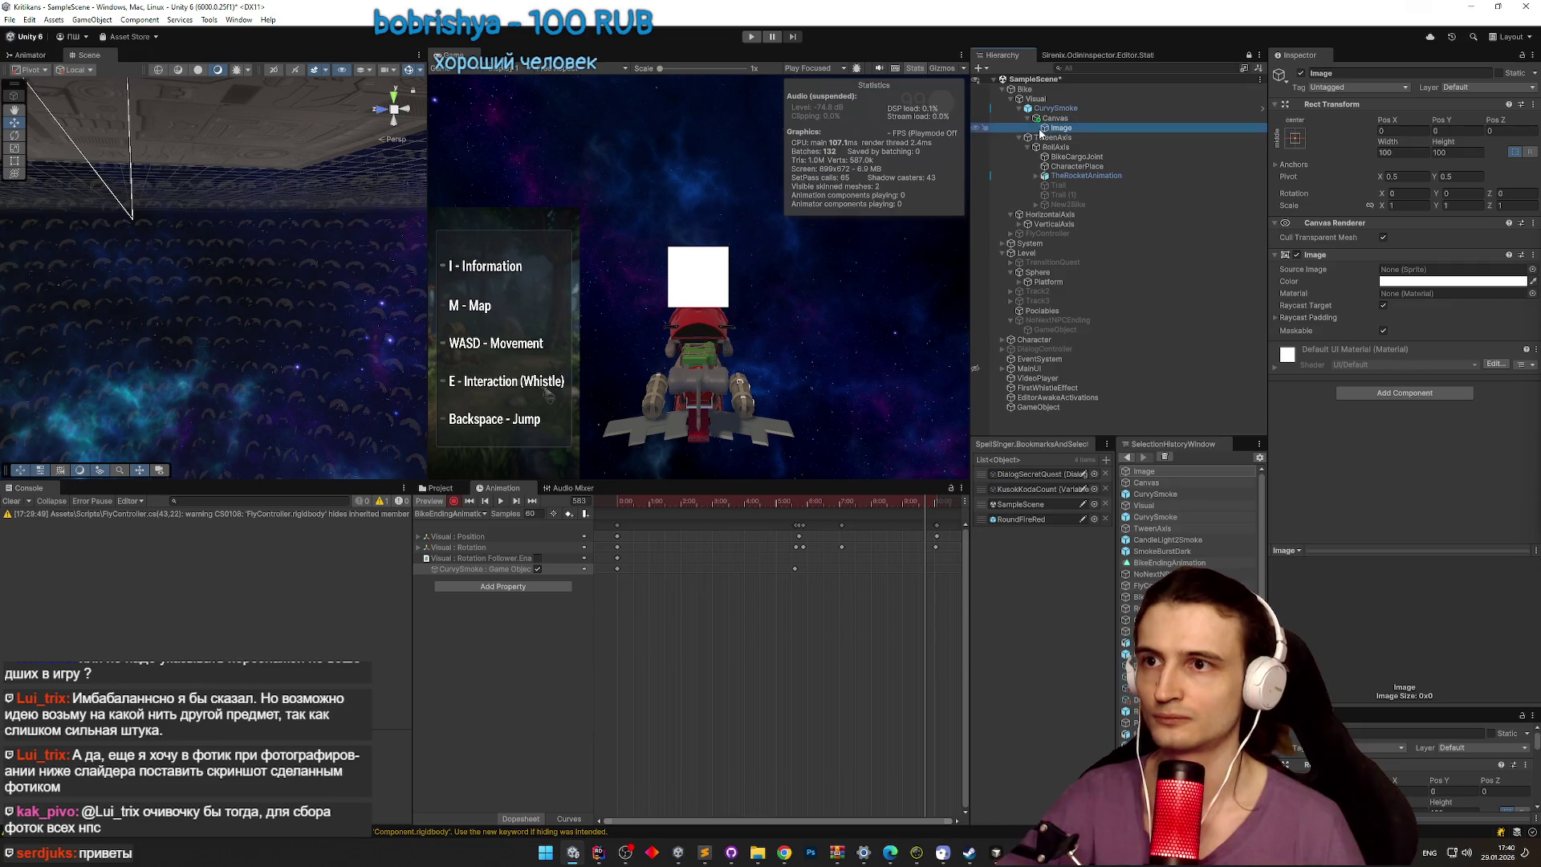
click(1295, 139)
alt+shift+click(1421, 321)
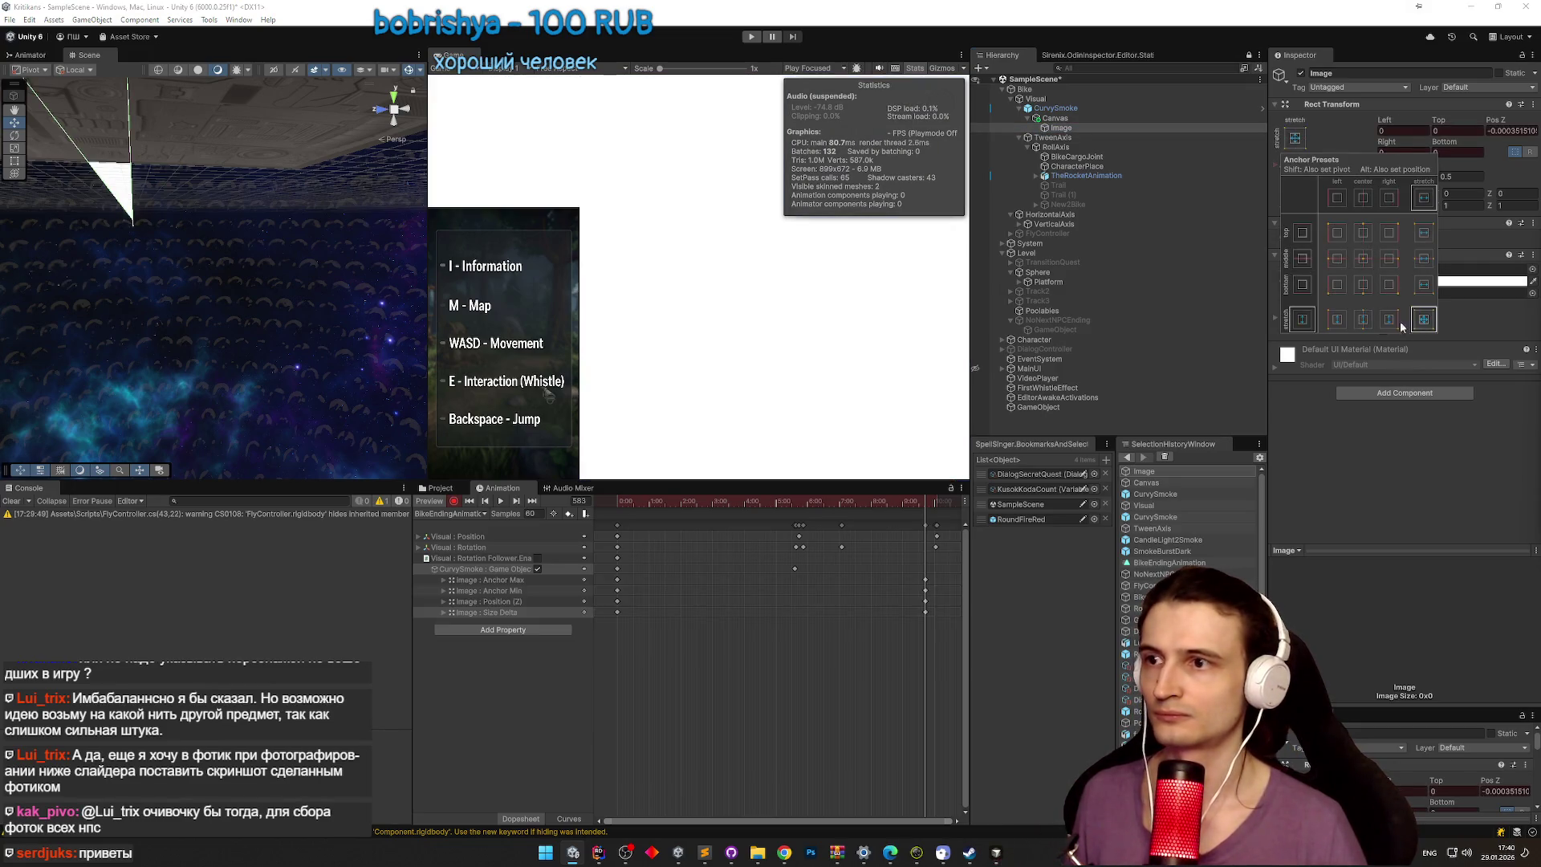
click(1483, 282)
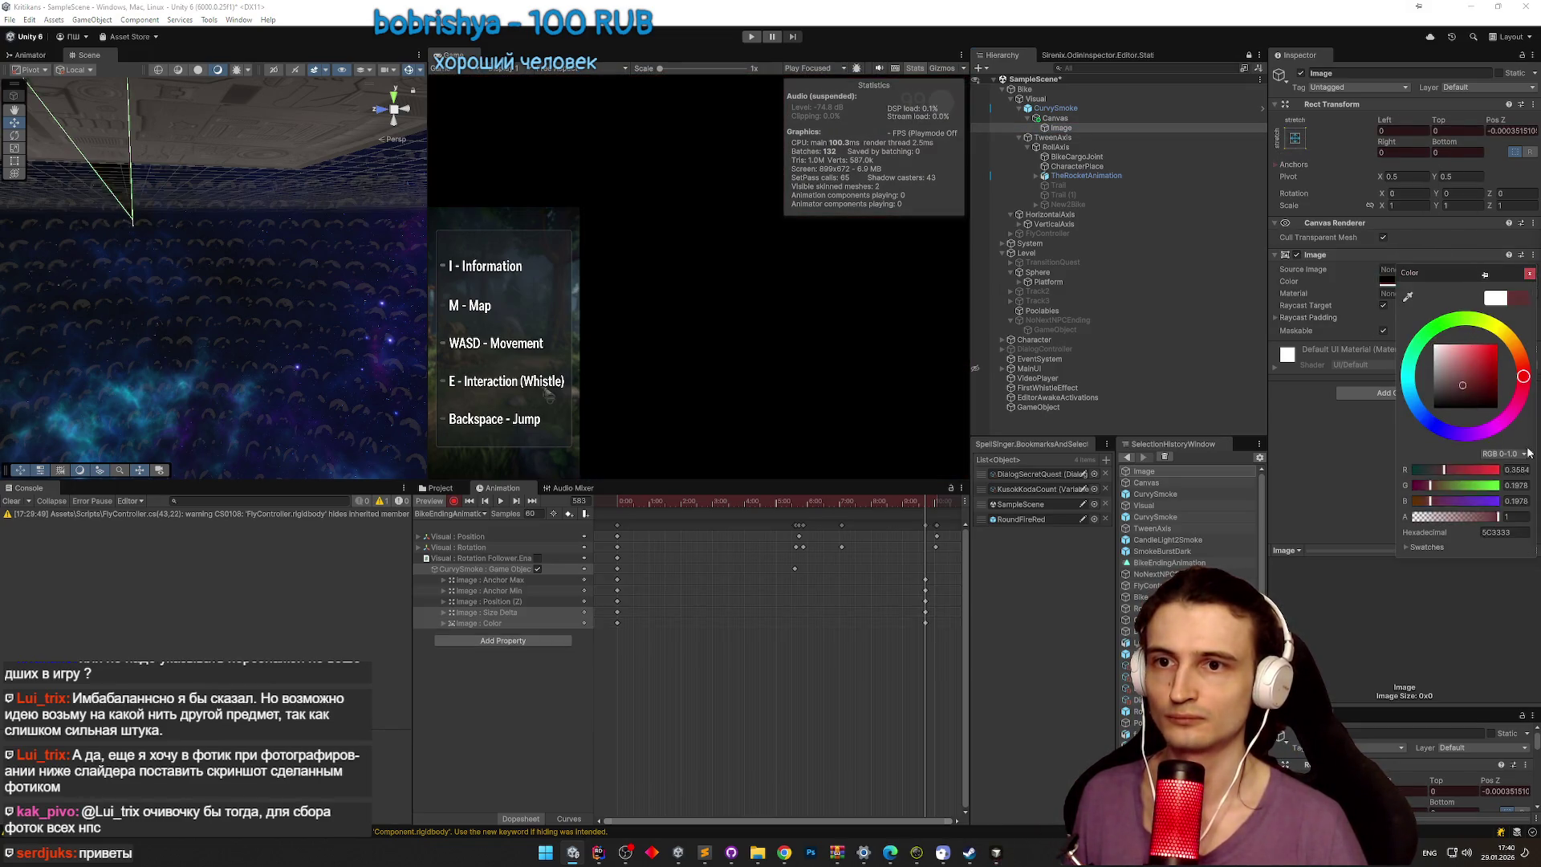
click(1529, 275)
click(1091, 118)
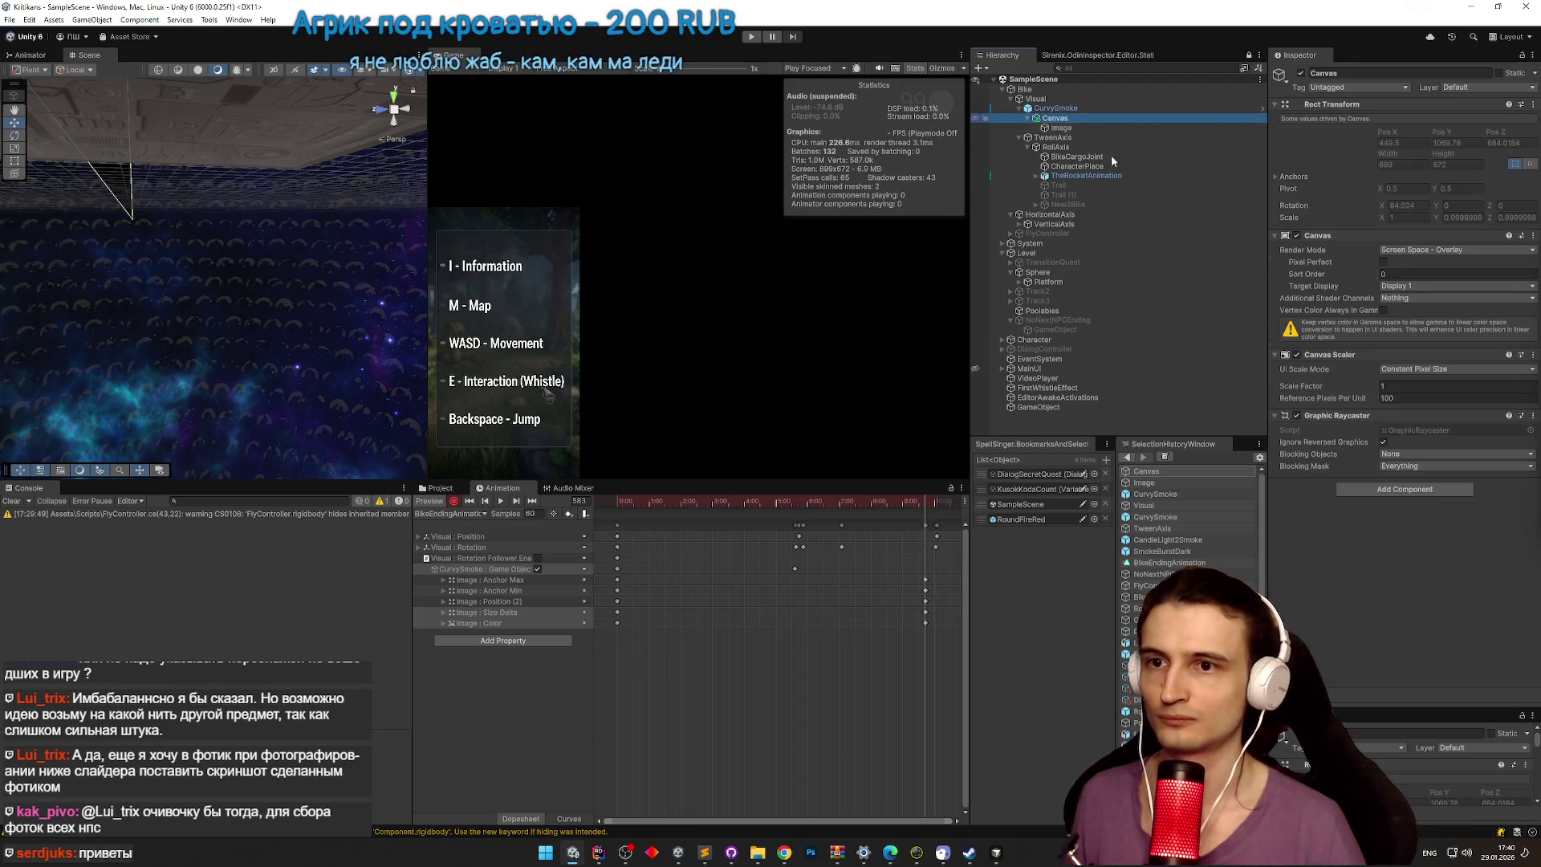
Step: Add a Canvas Group component to the Canvas and set its Alpha to 0
click(1401, 486)
text(animat)
text(canvas)
key(Down)
key(Return)
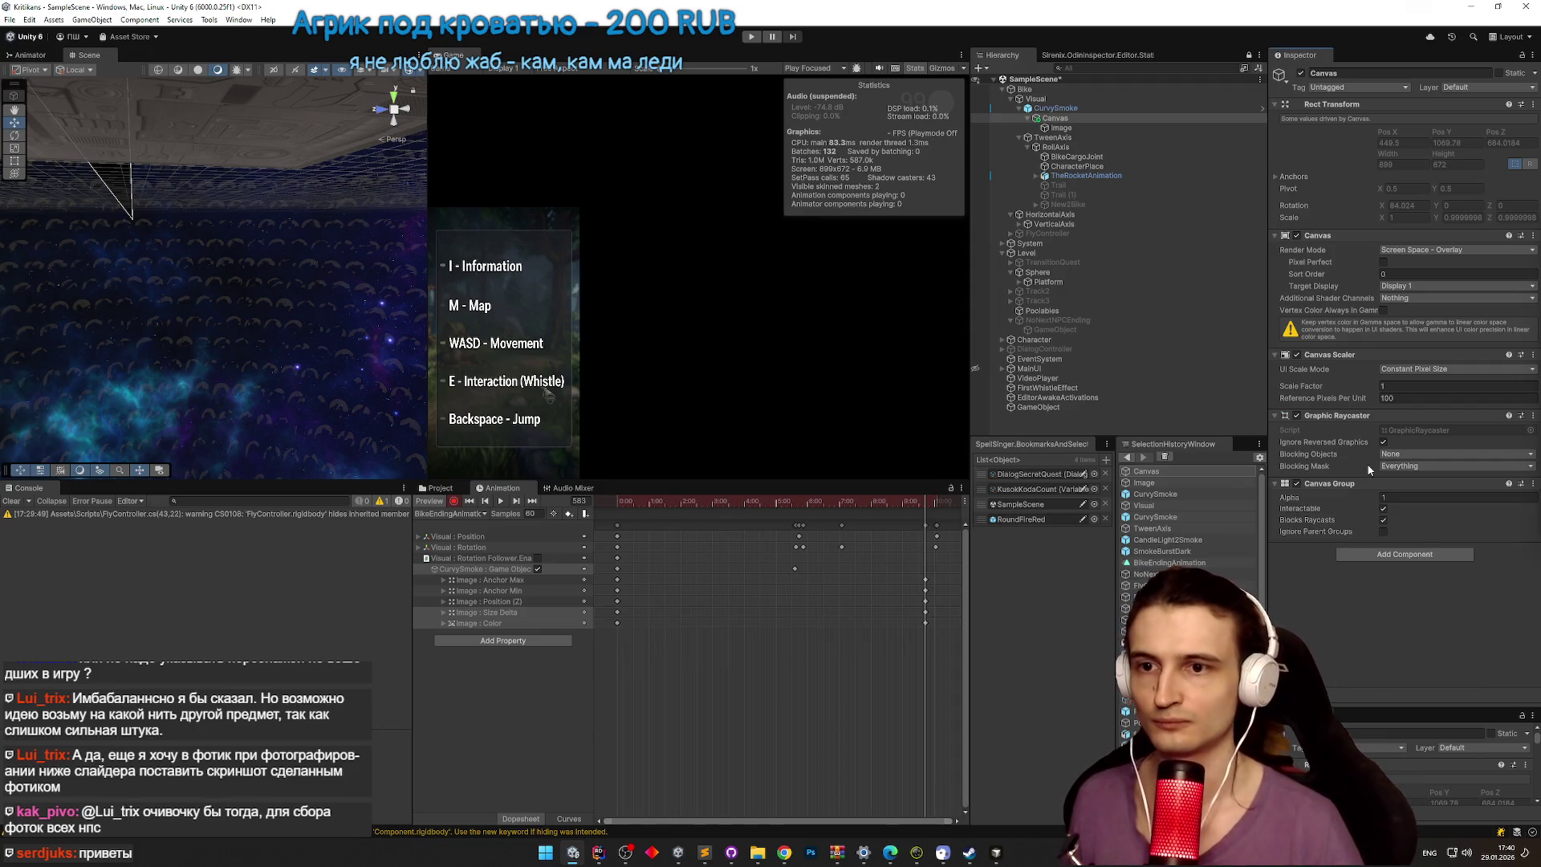
click(1389, 496)
text(0)
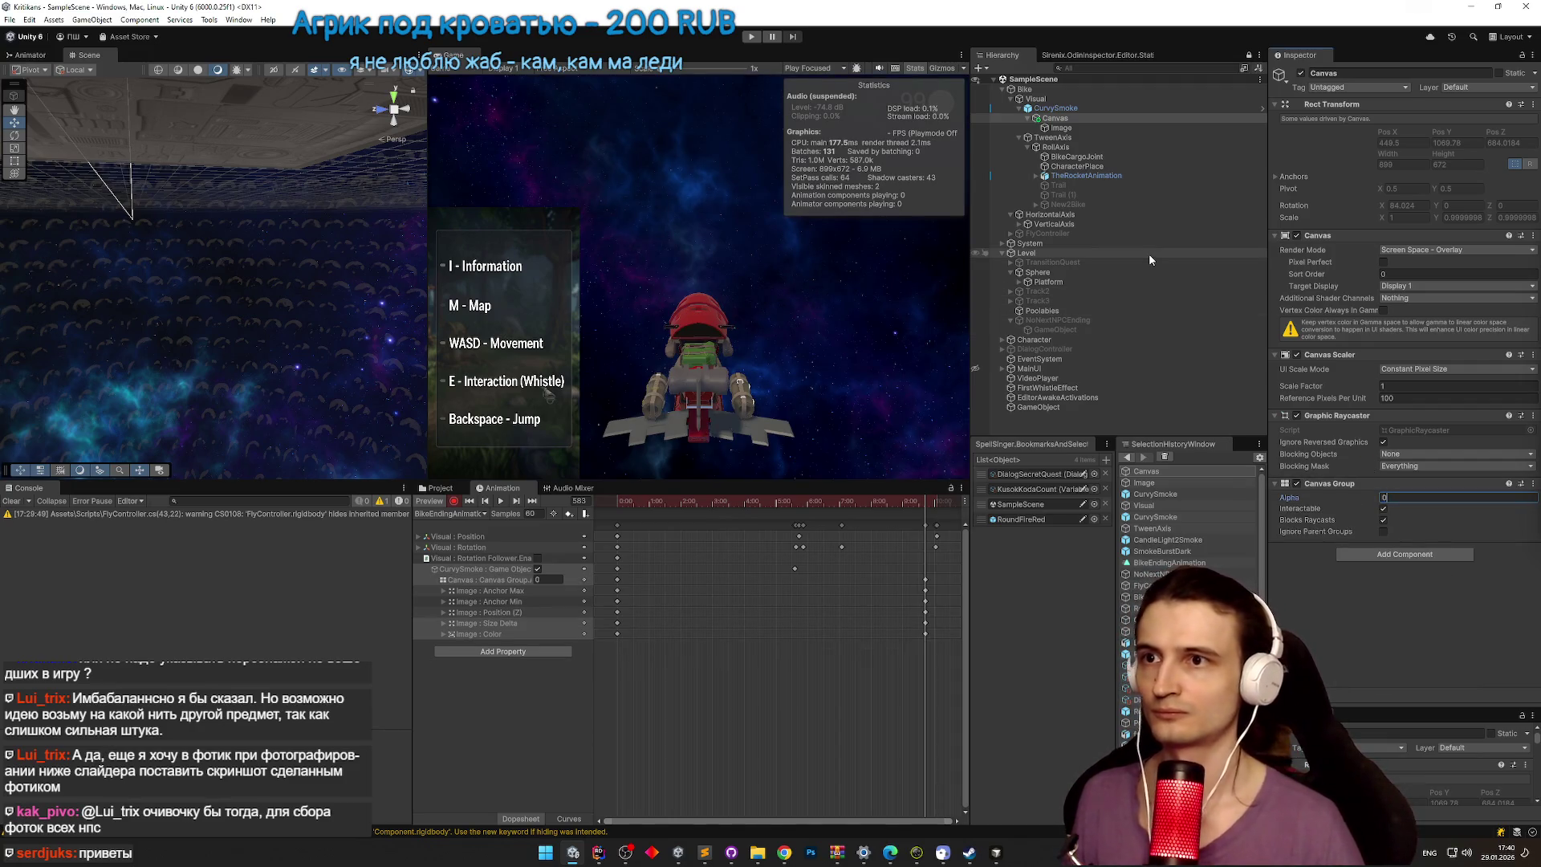
Step: Rename the Canvas to BlackScreen and toggle the Animation window preview
click(1056, 118)
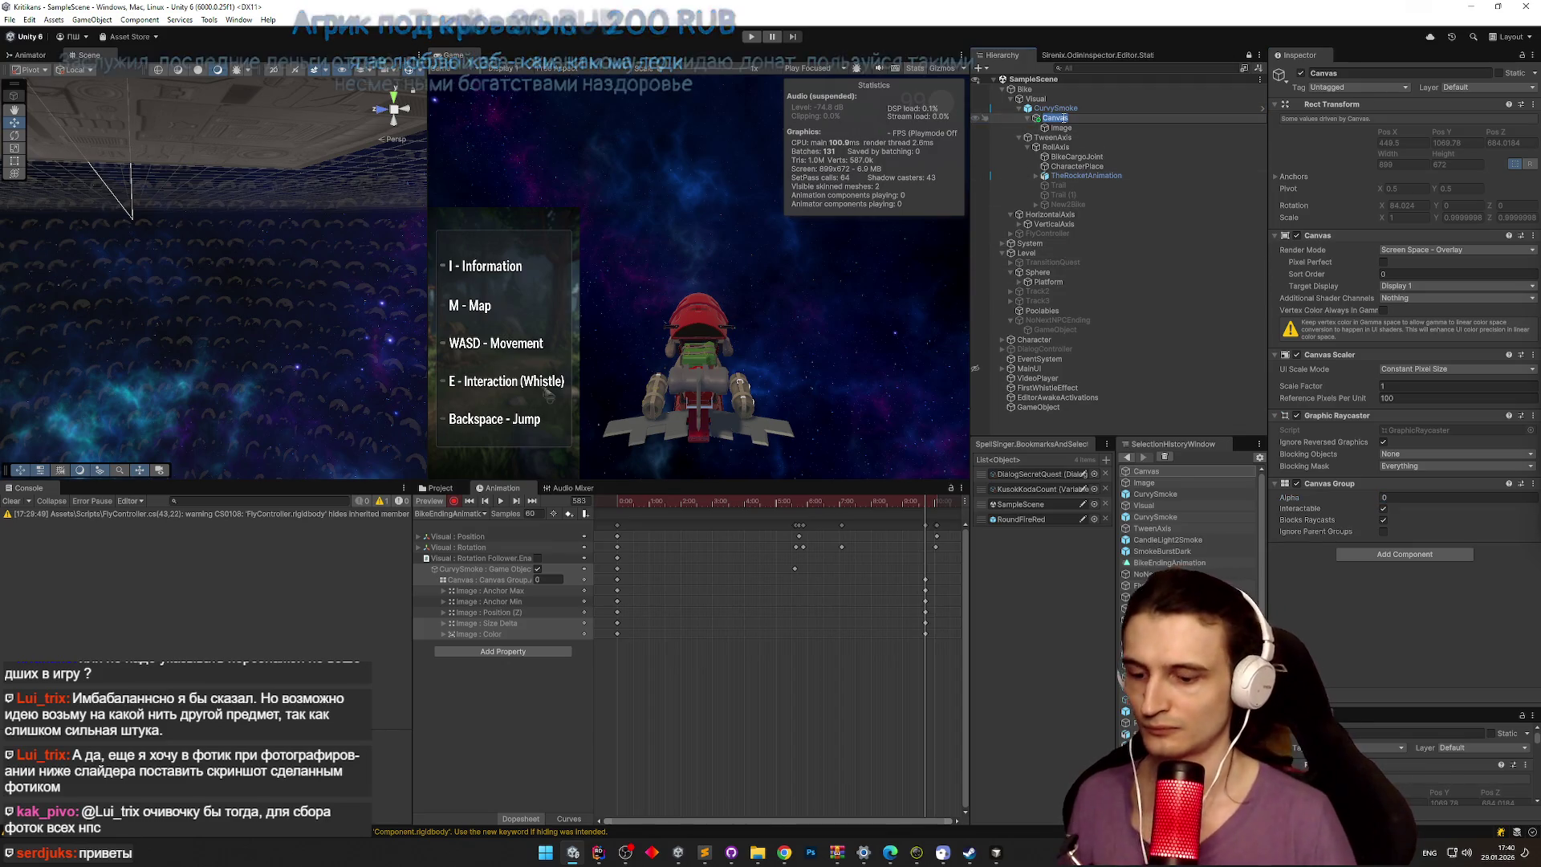
key(F2)
text(Bk)
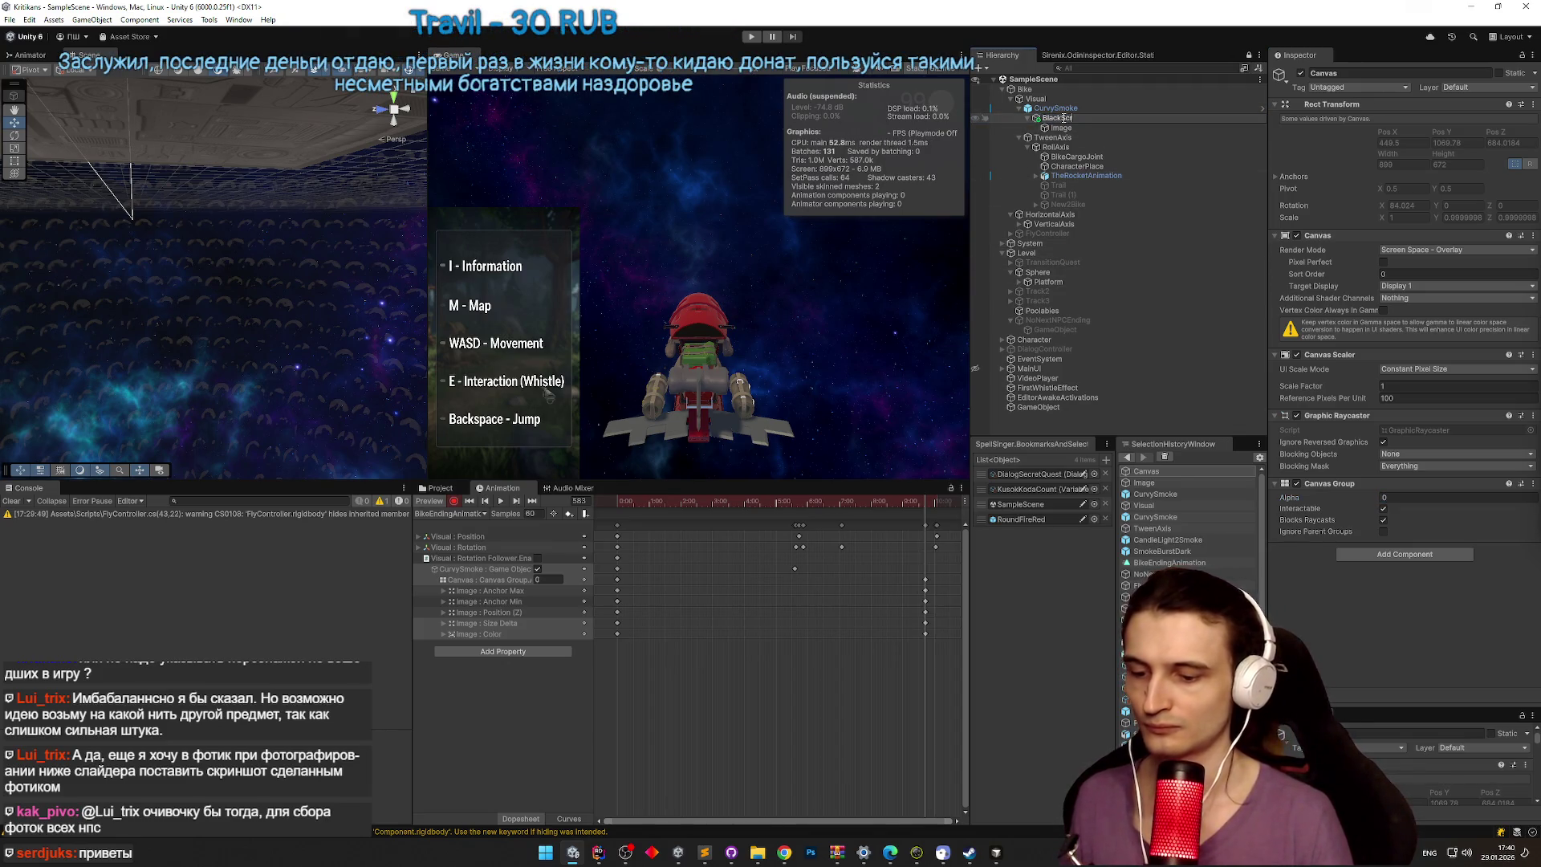
key(Return)
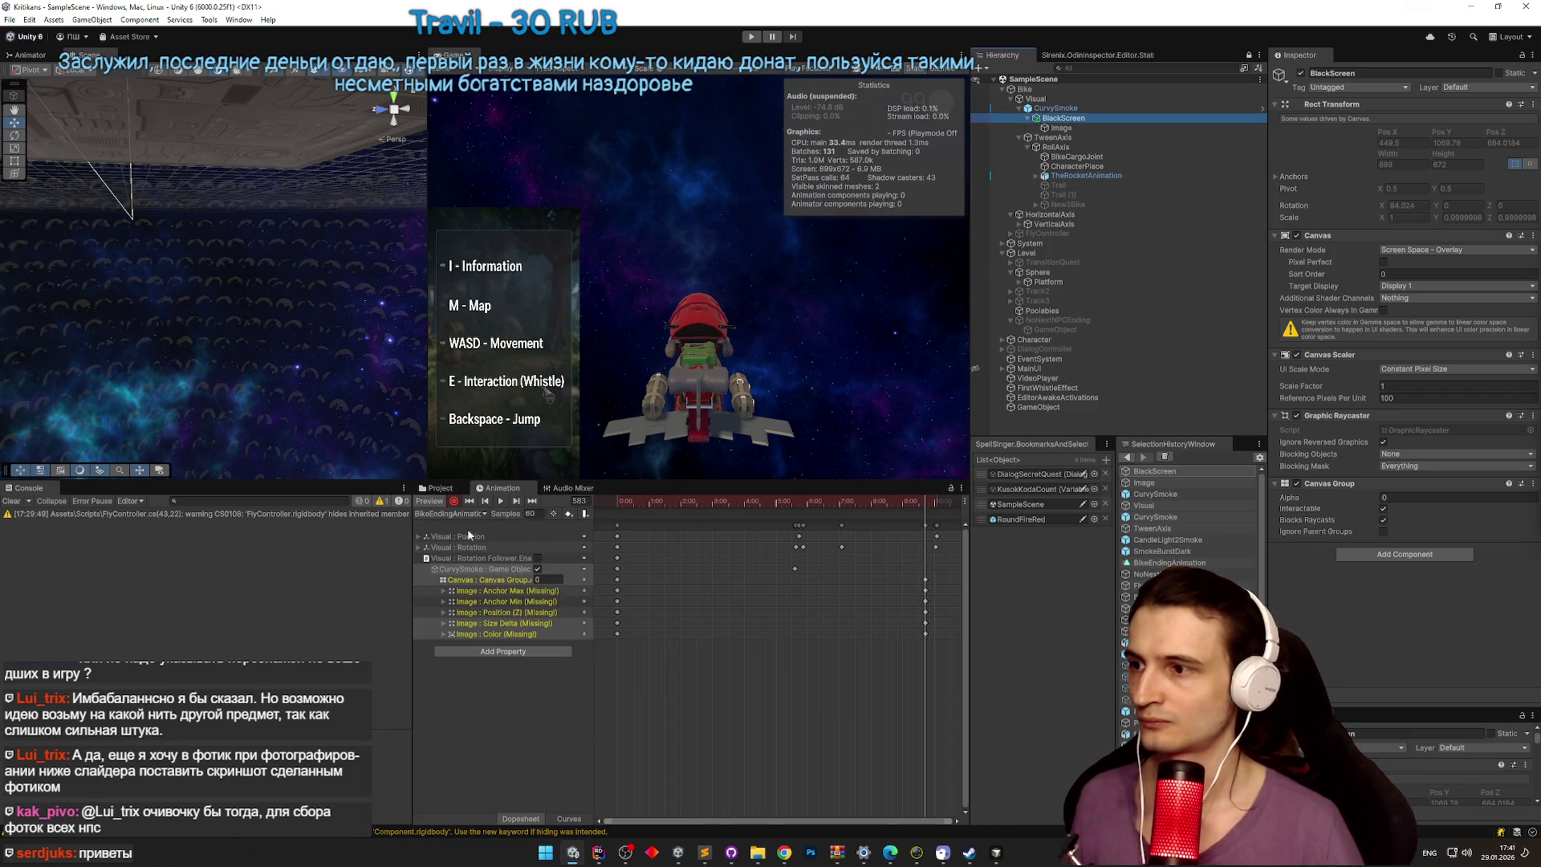
click(439, 505)
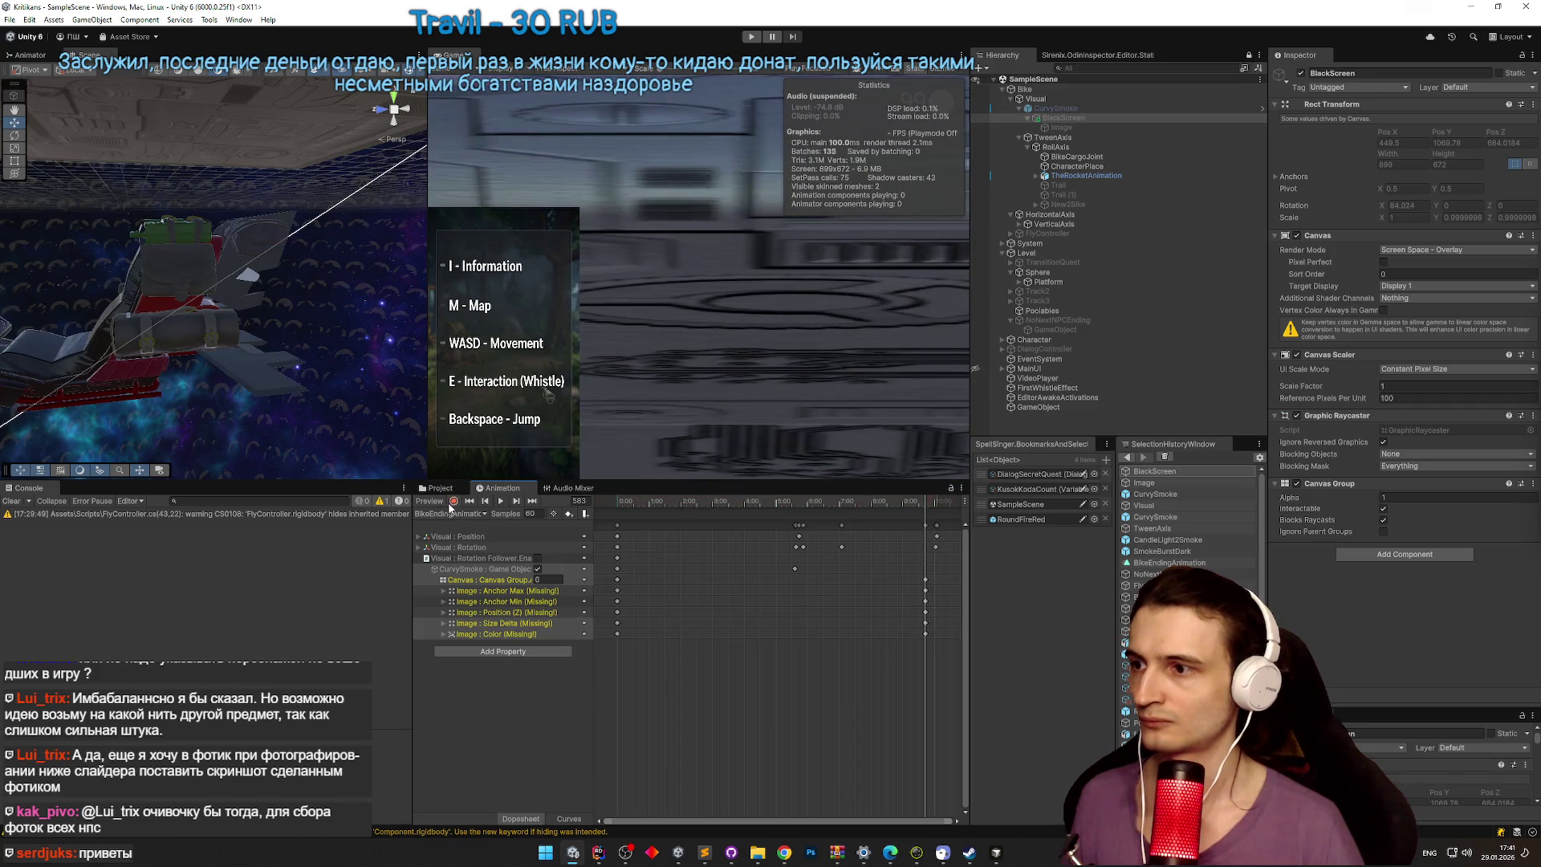
click(437, 504)
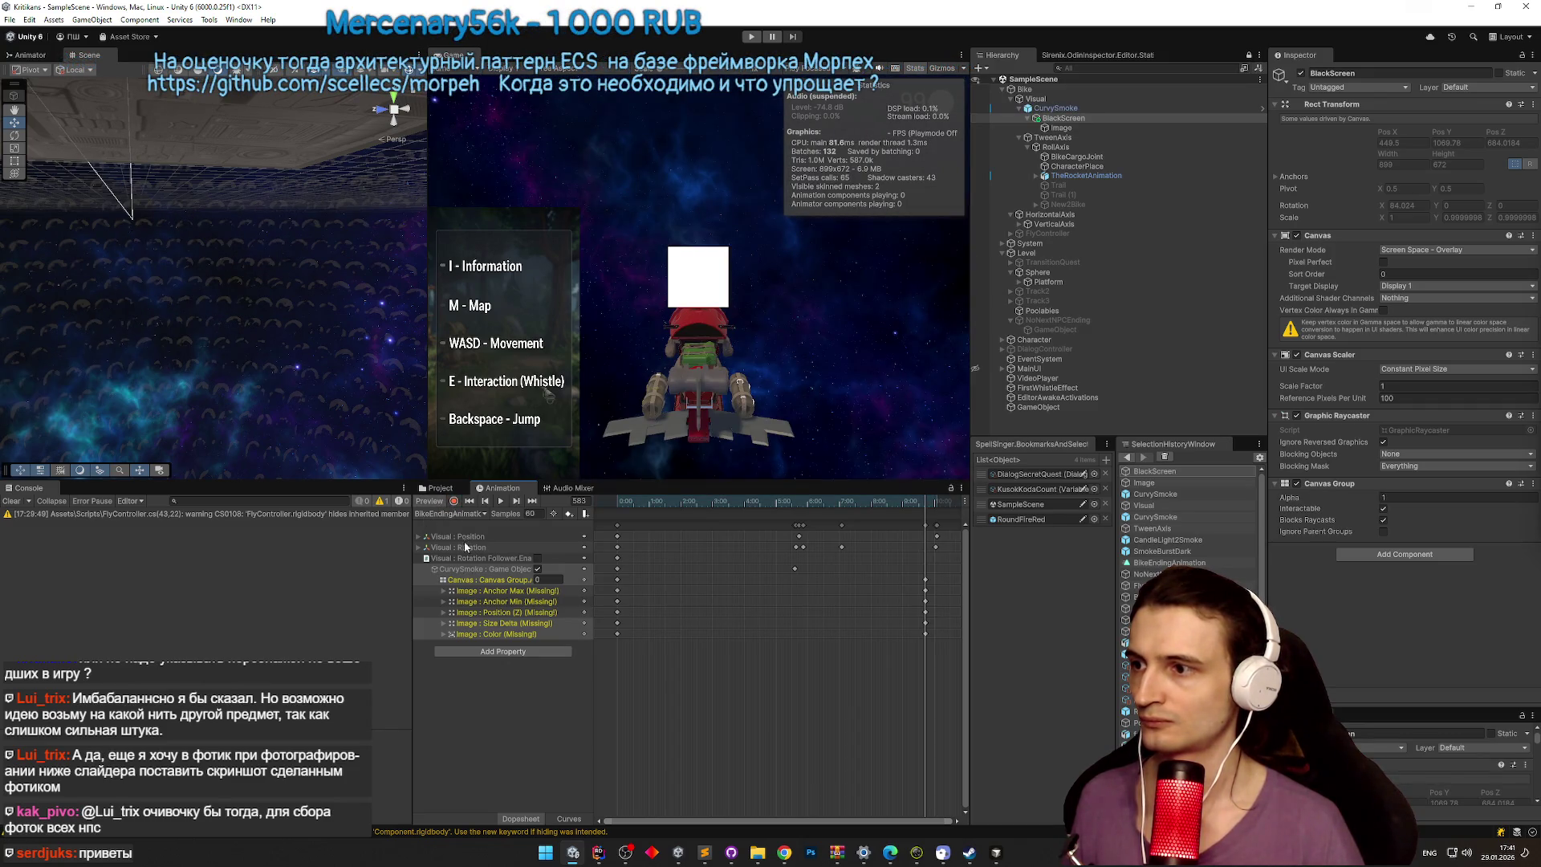
Step: Delete the missing Image tracks from the clip and set BlackScreen's Canvas Group Alpha to 0
click(507, 629)
key(Delete)
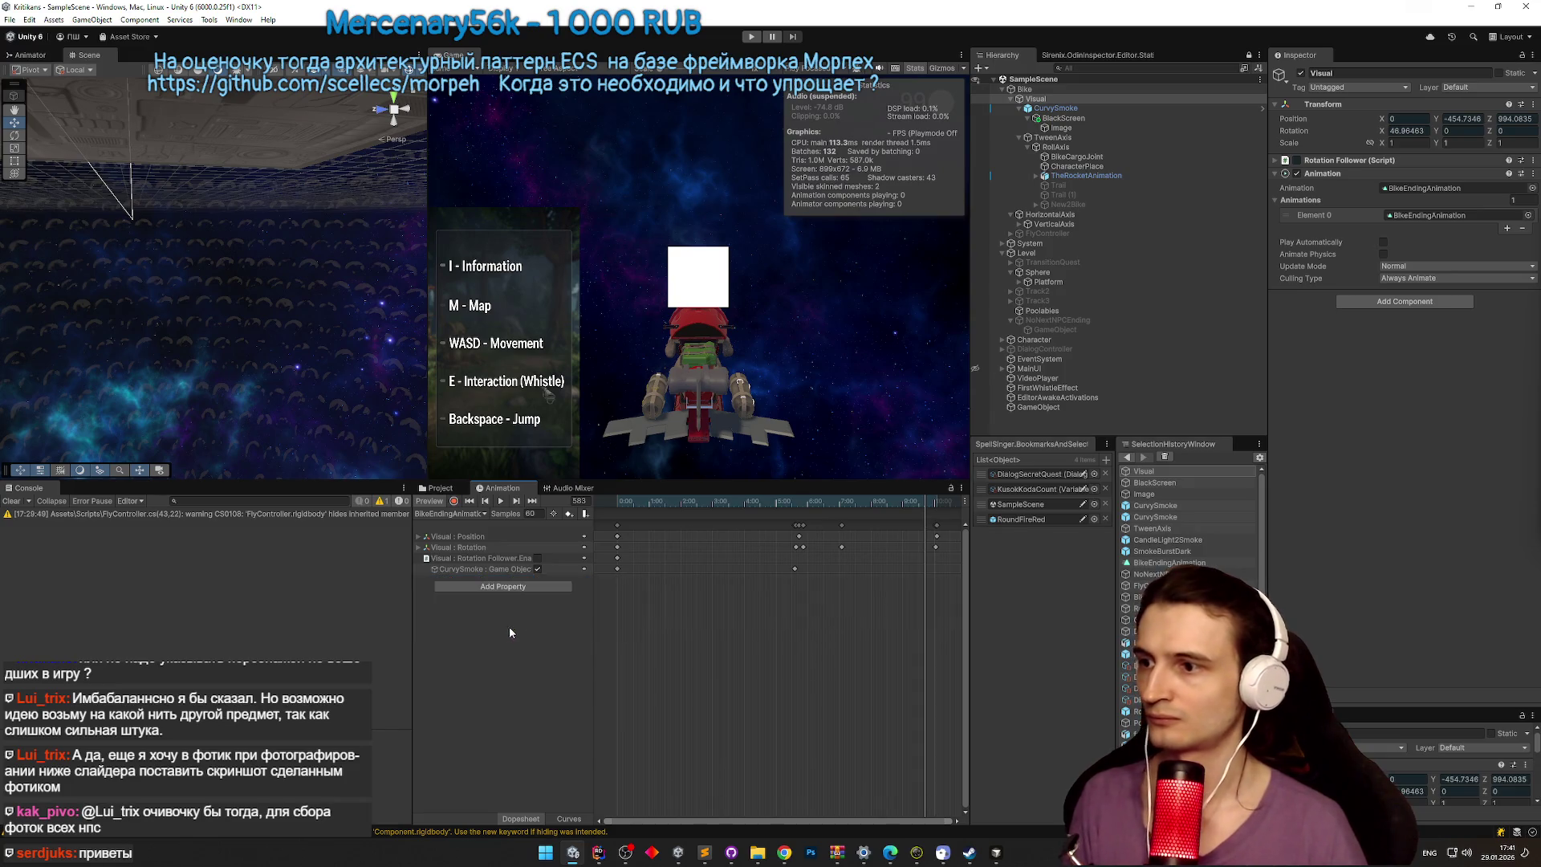
click(1085, 118)
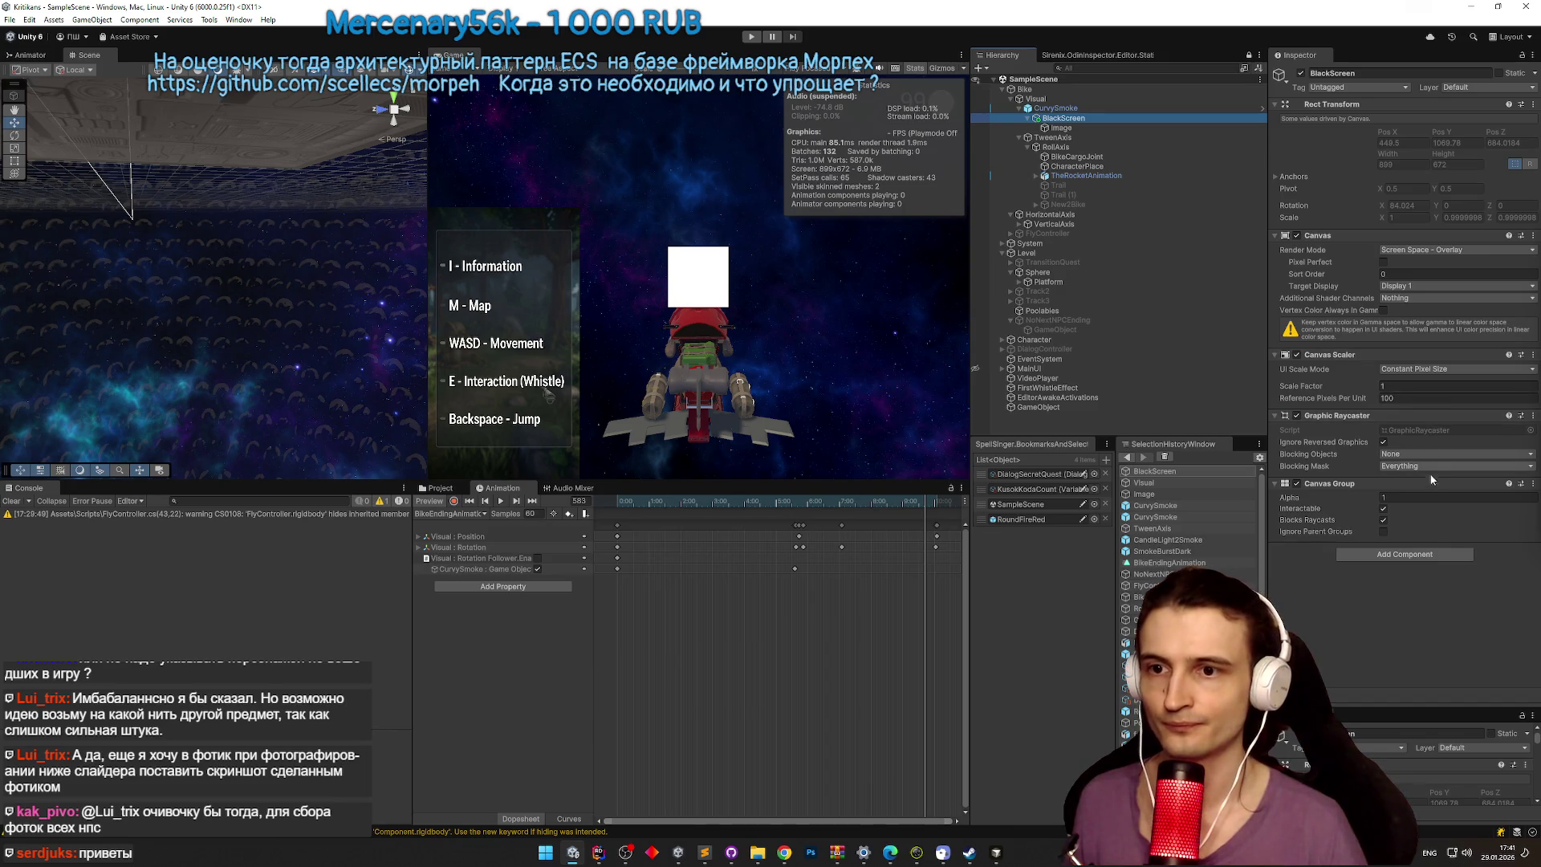
text(0)
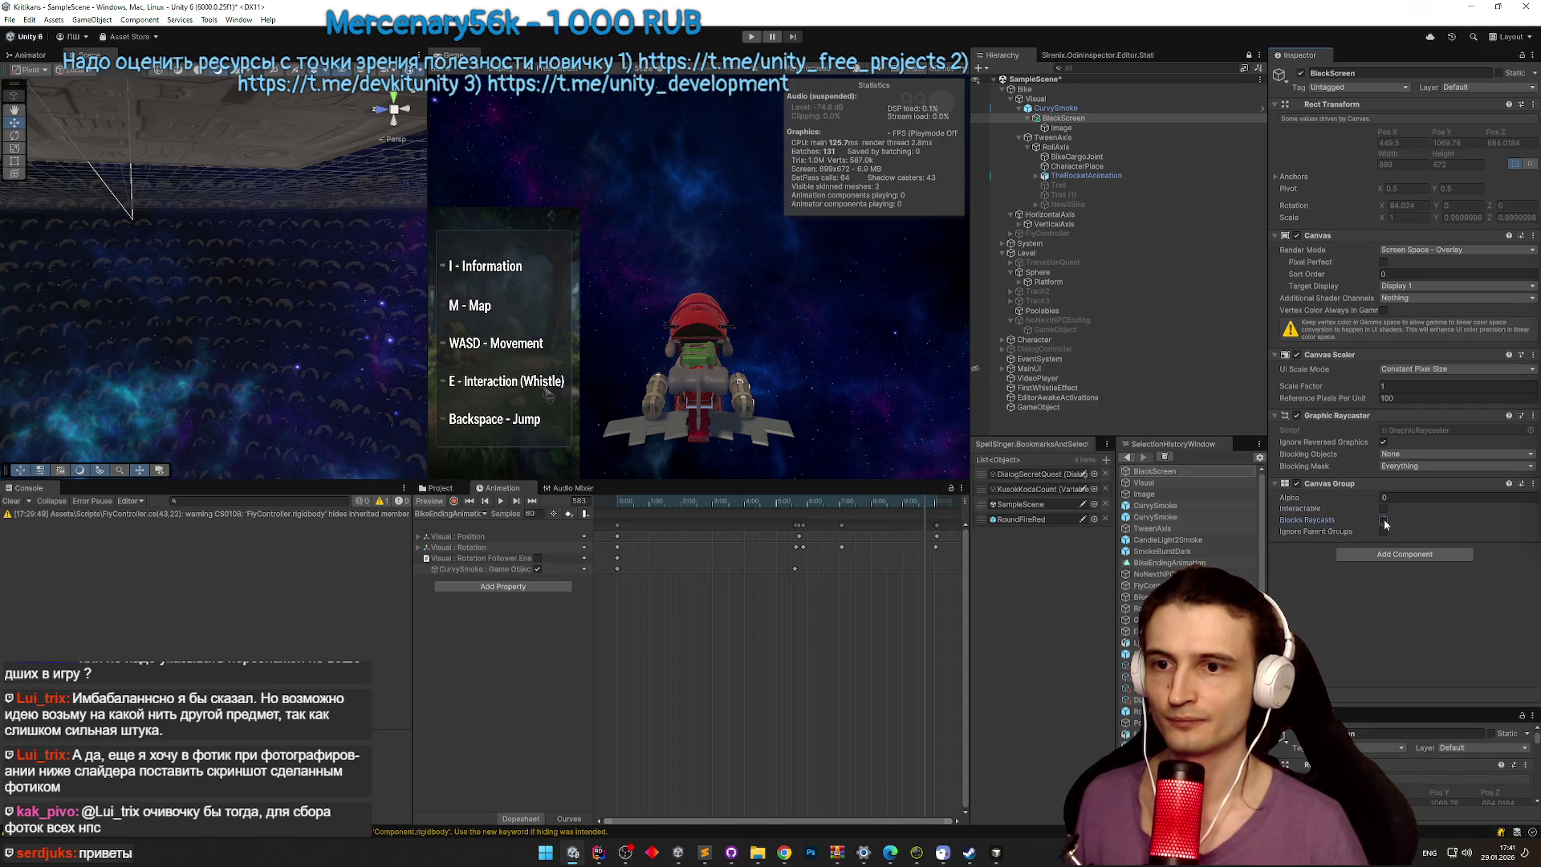
Step: Scrub the preview to around frame 293–341, make BlackScreen's Image black, and start recording
click(1062, 129)
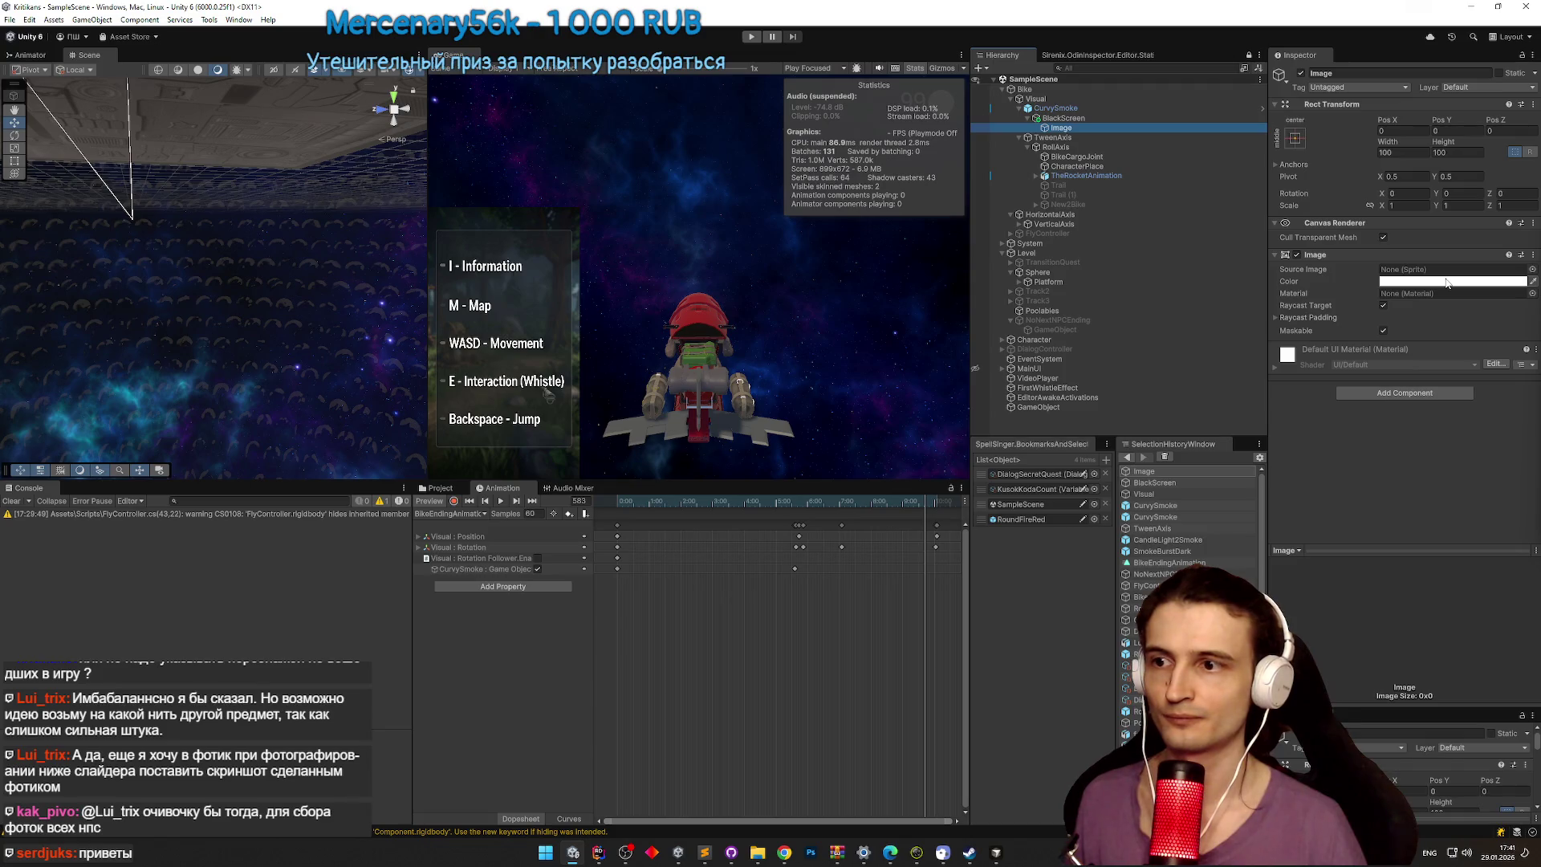
click(770, 500)
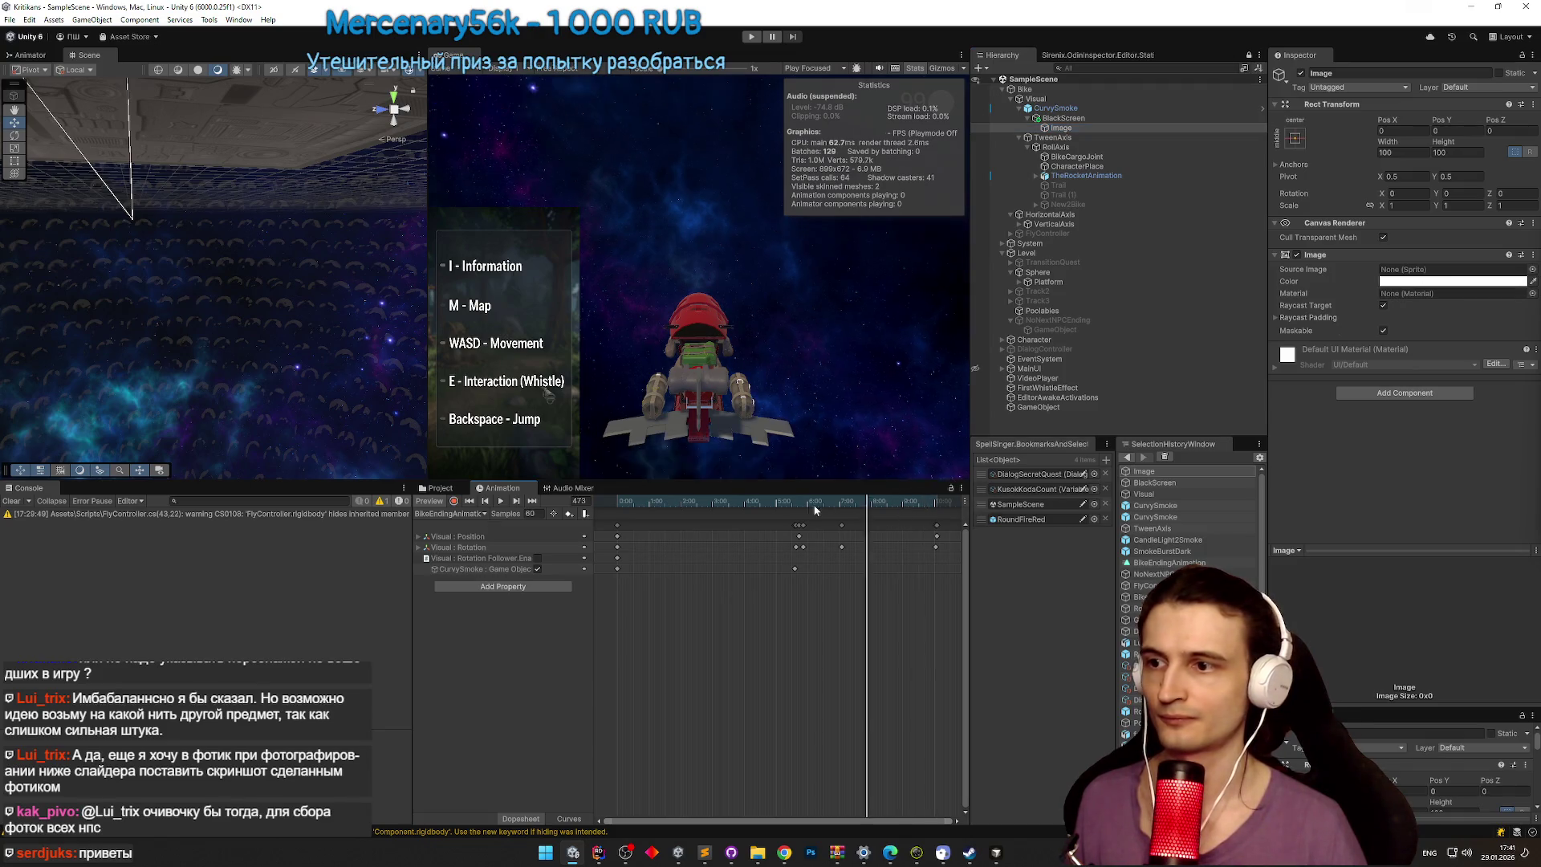
mouse_move(775, 501)
mouse_down()
mouse_move(800, 502)
mouse_move(782, 504)
mouse_up()
click(1453, 280)
drag(1465, 377, 1469, 411)
click(1529, 275)
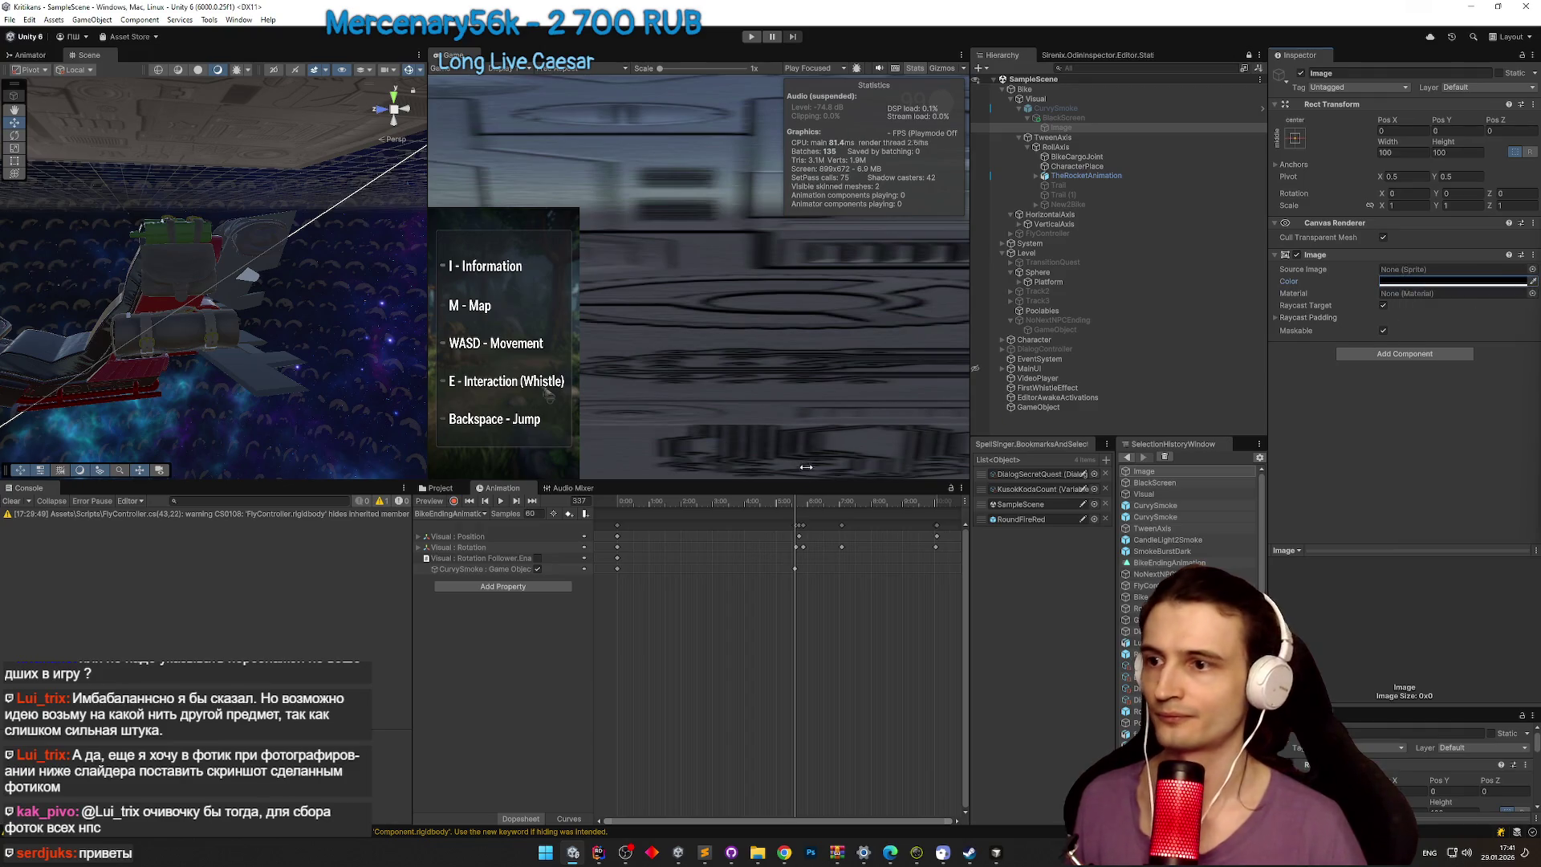
click(455, 501)
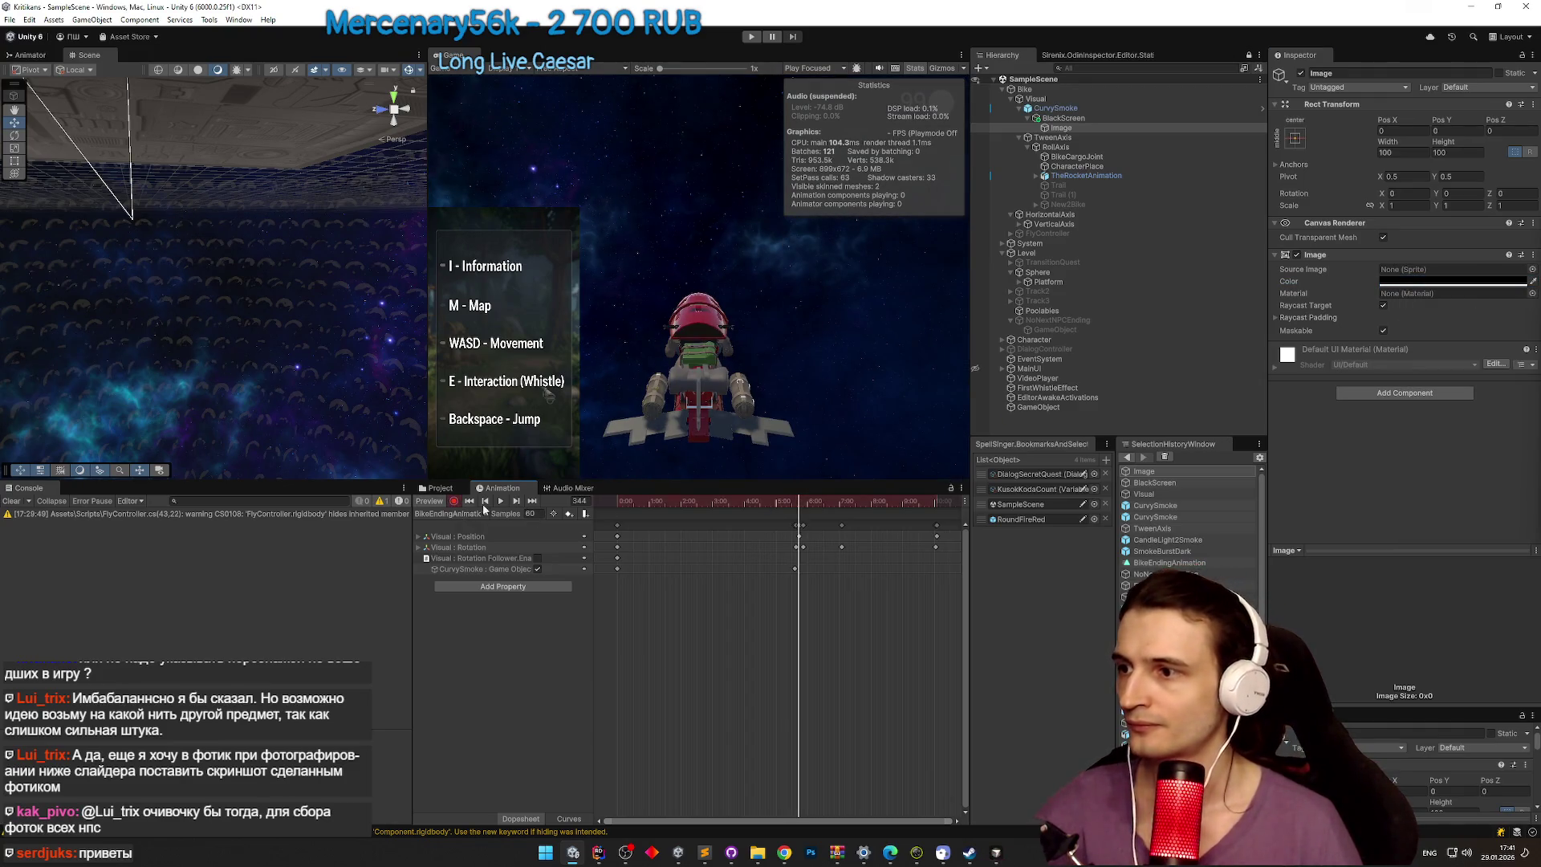
click(1085, 120)
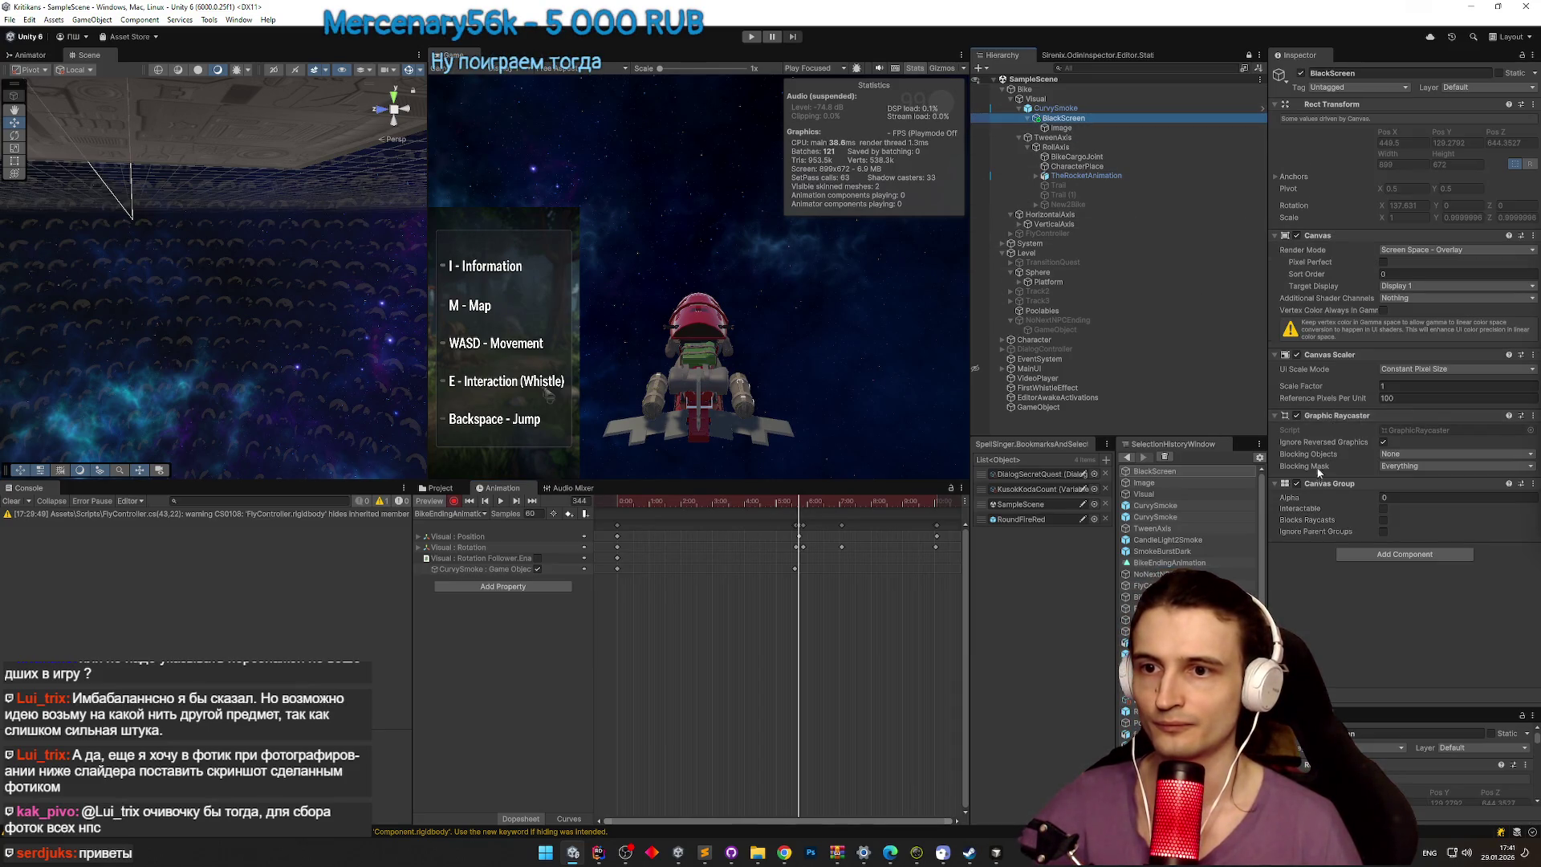
Step: Key BlackScreen's Canvas Group Alpha at 0 around frame 542 and 1 at frame 583
right_click(1302, 499)
drag(803, 504, 931, 512)
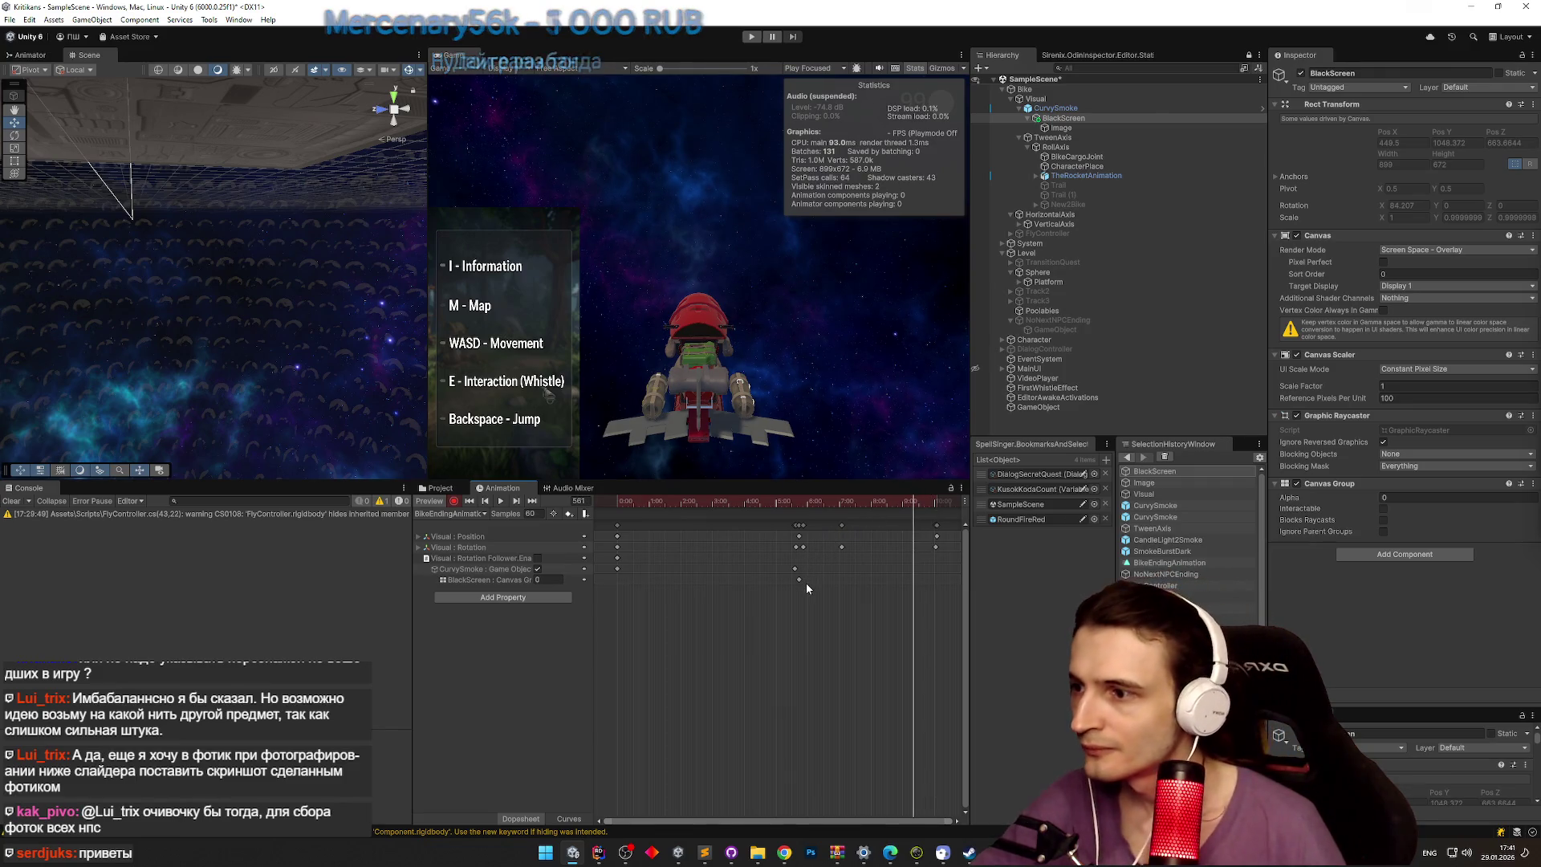
drag(799, 578, 865, 584)
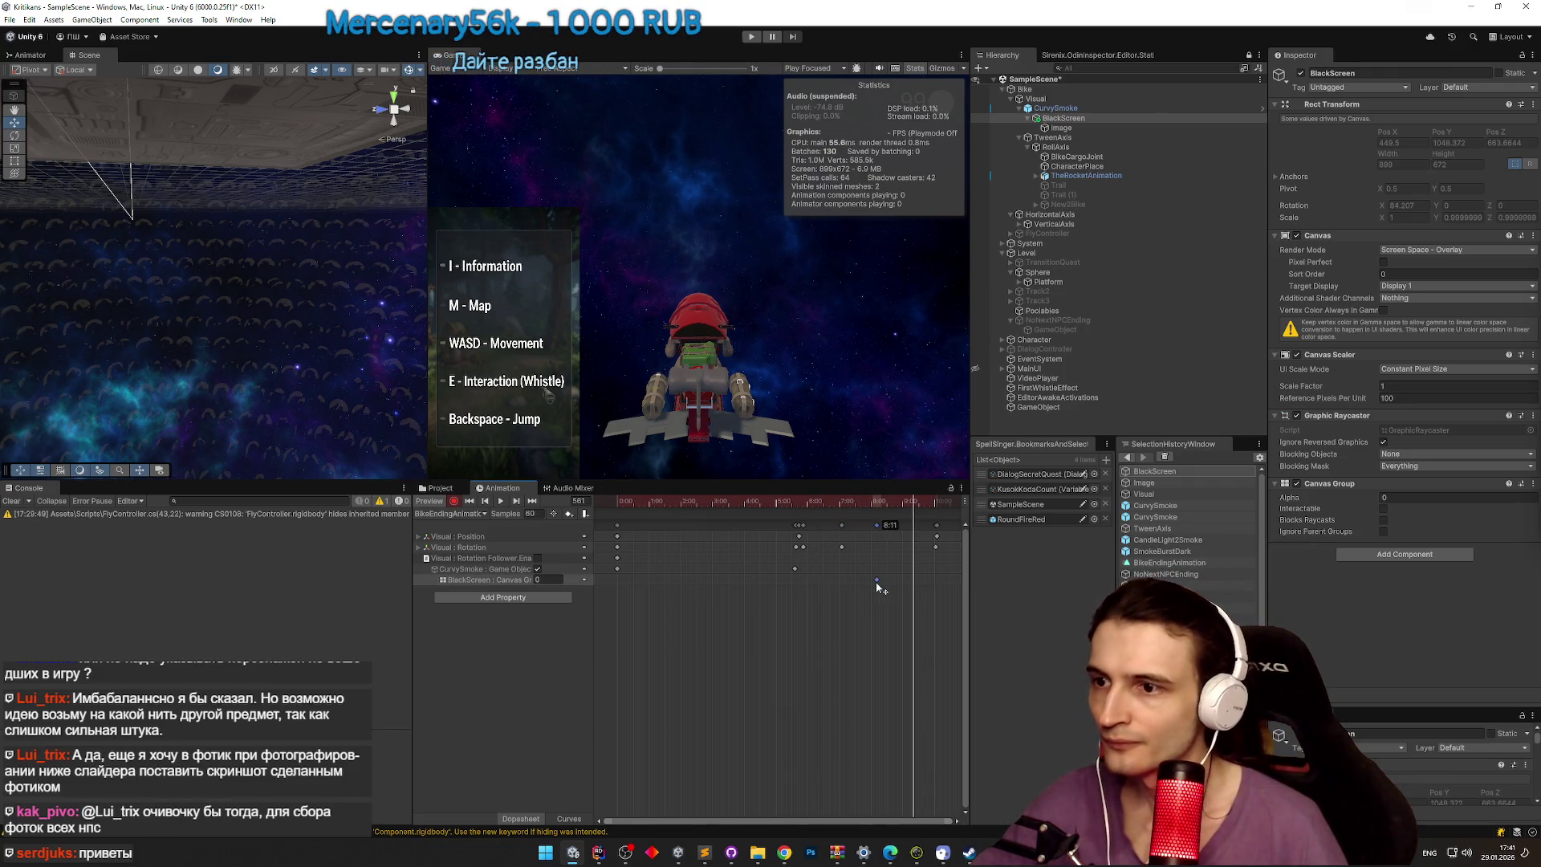
mouse_move(900, 508)
mouse_down()
mouse_move(875, 511)
mouse_move(935, 512)
mouse_up()
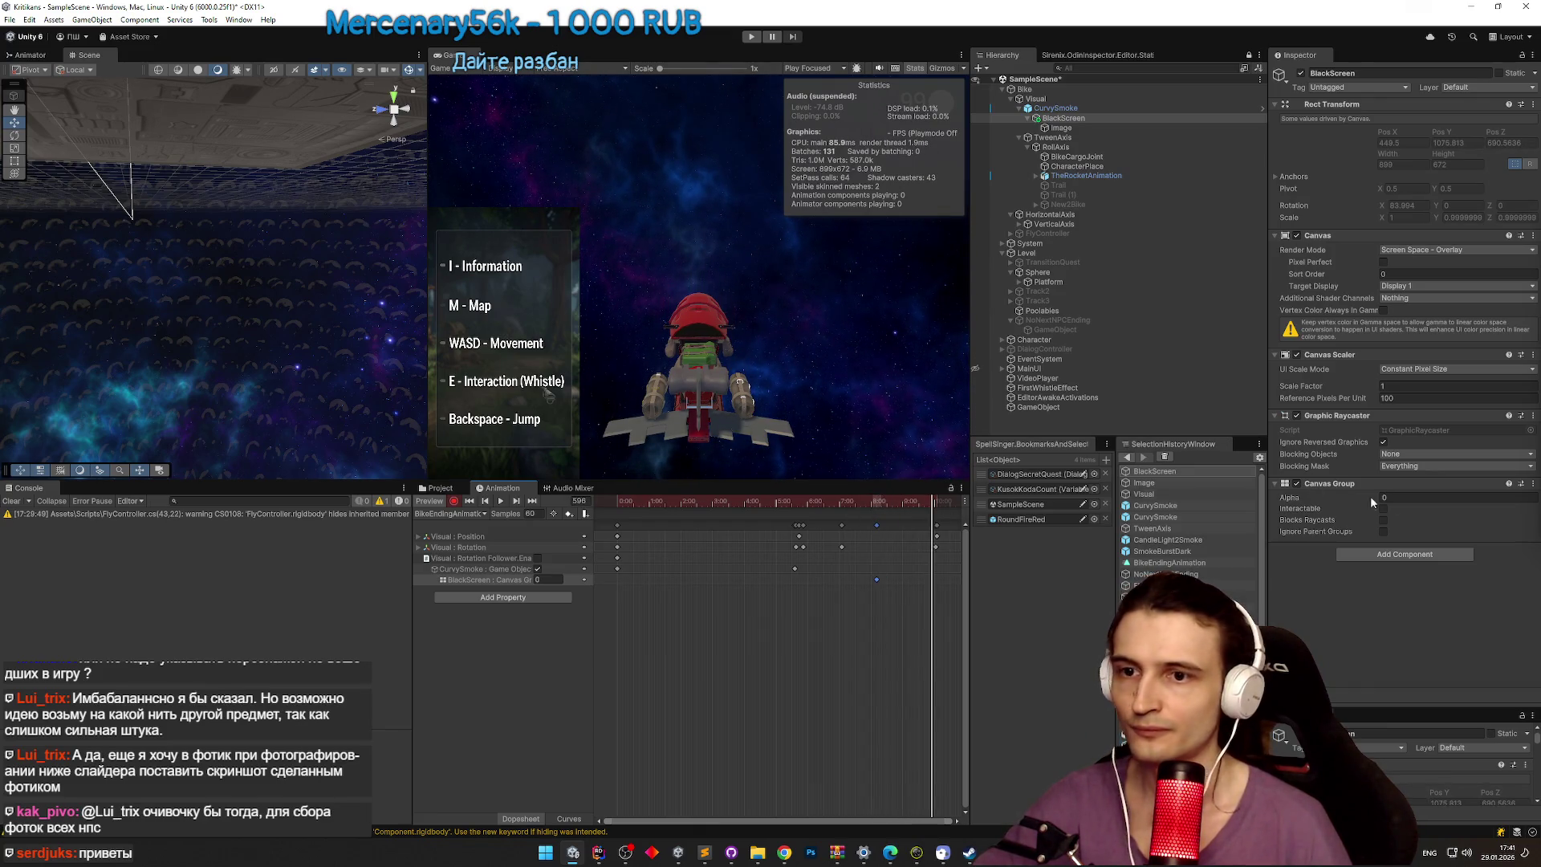
text(1)
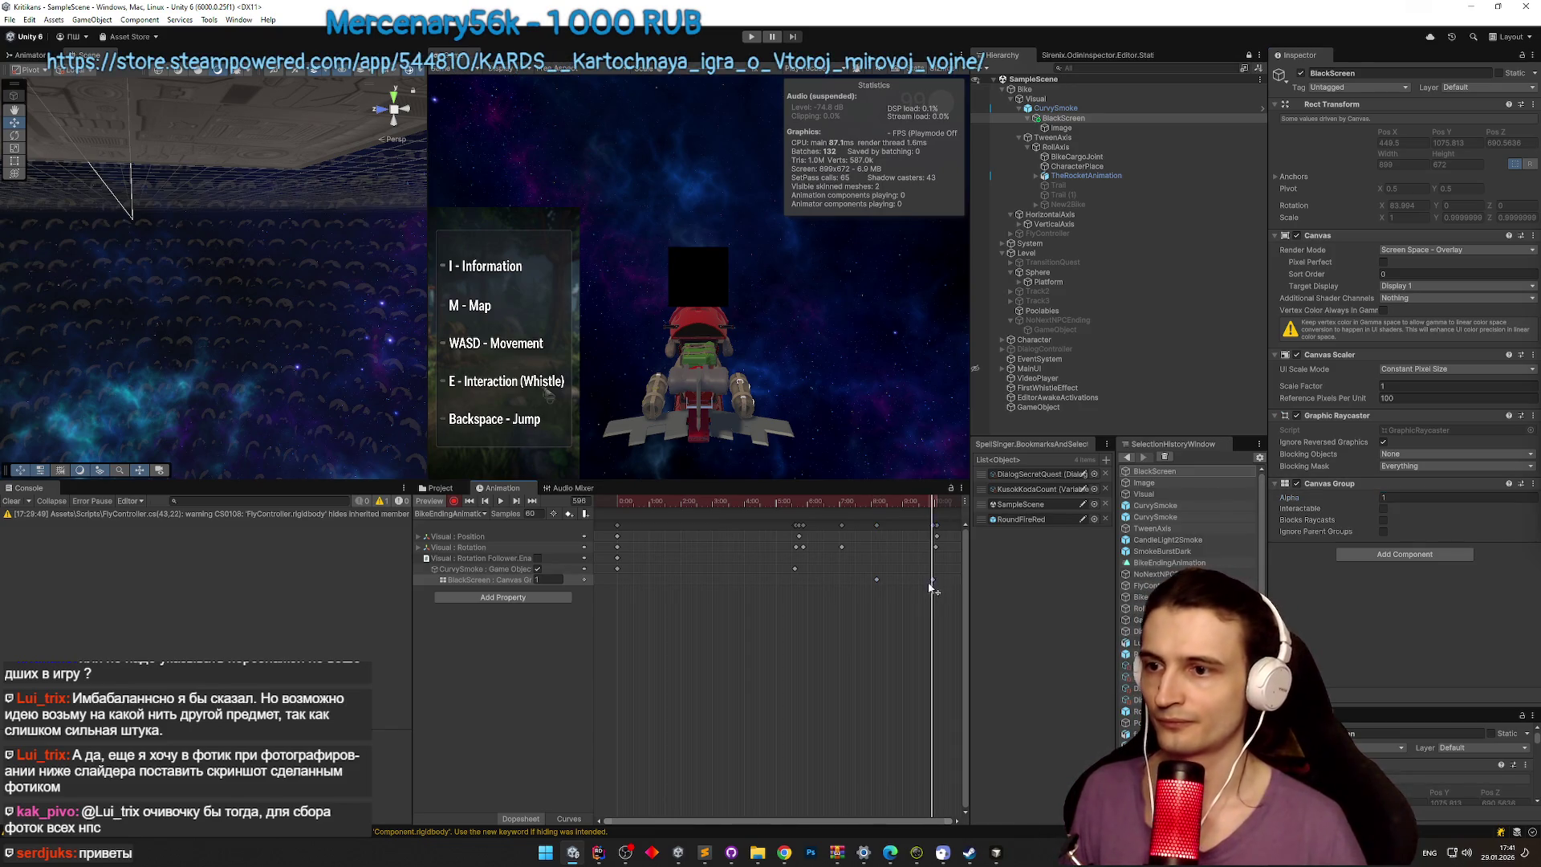
click(925, 509)
Step: Exit preview, stretch the BlackScreen Image anchors to fill the canvas, and save the scene
click(430, 500)
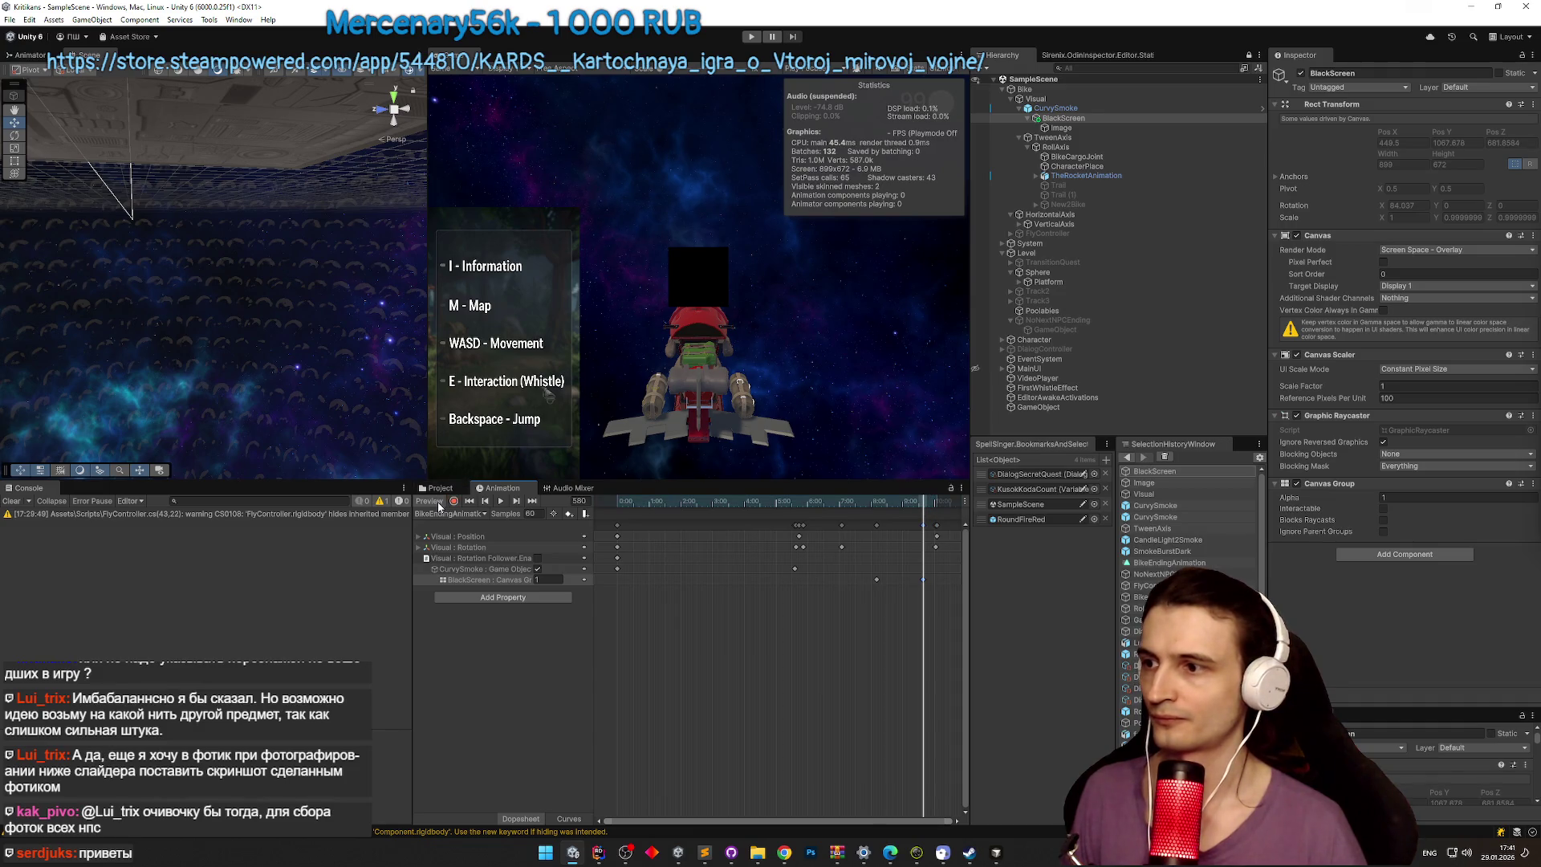
click(1093, 121)
click(1060, 128)
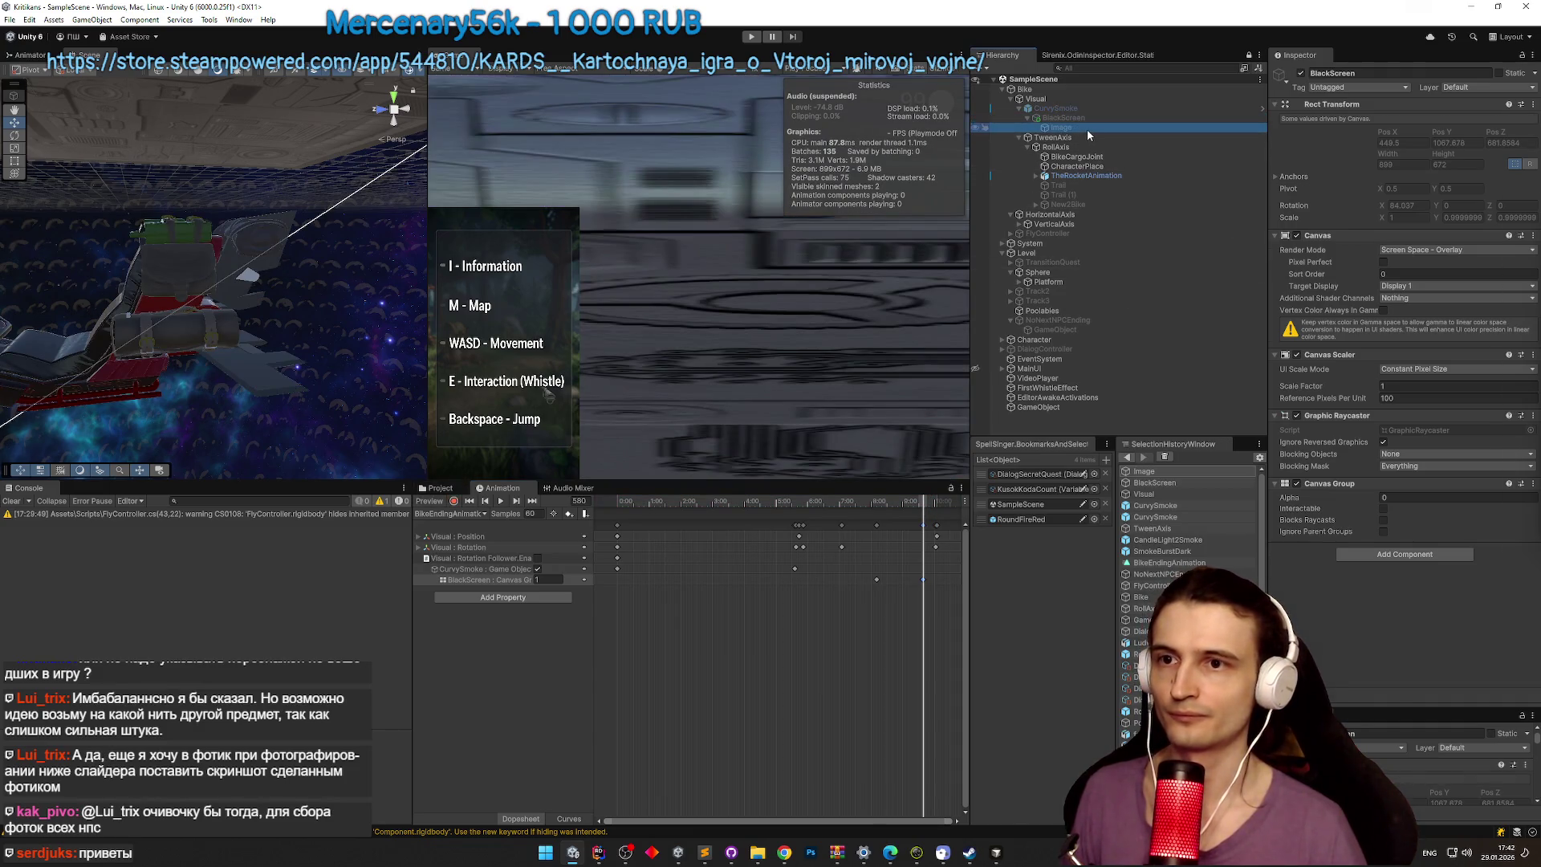
click(1294, 138)
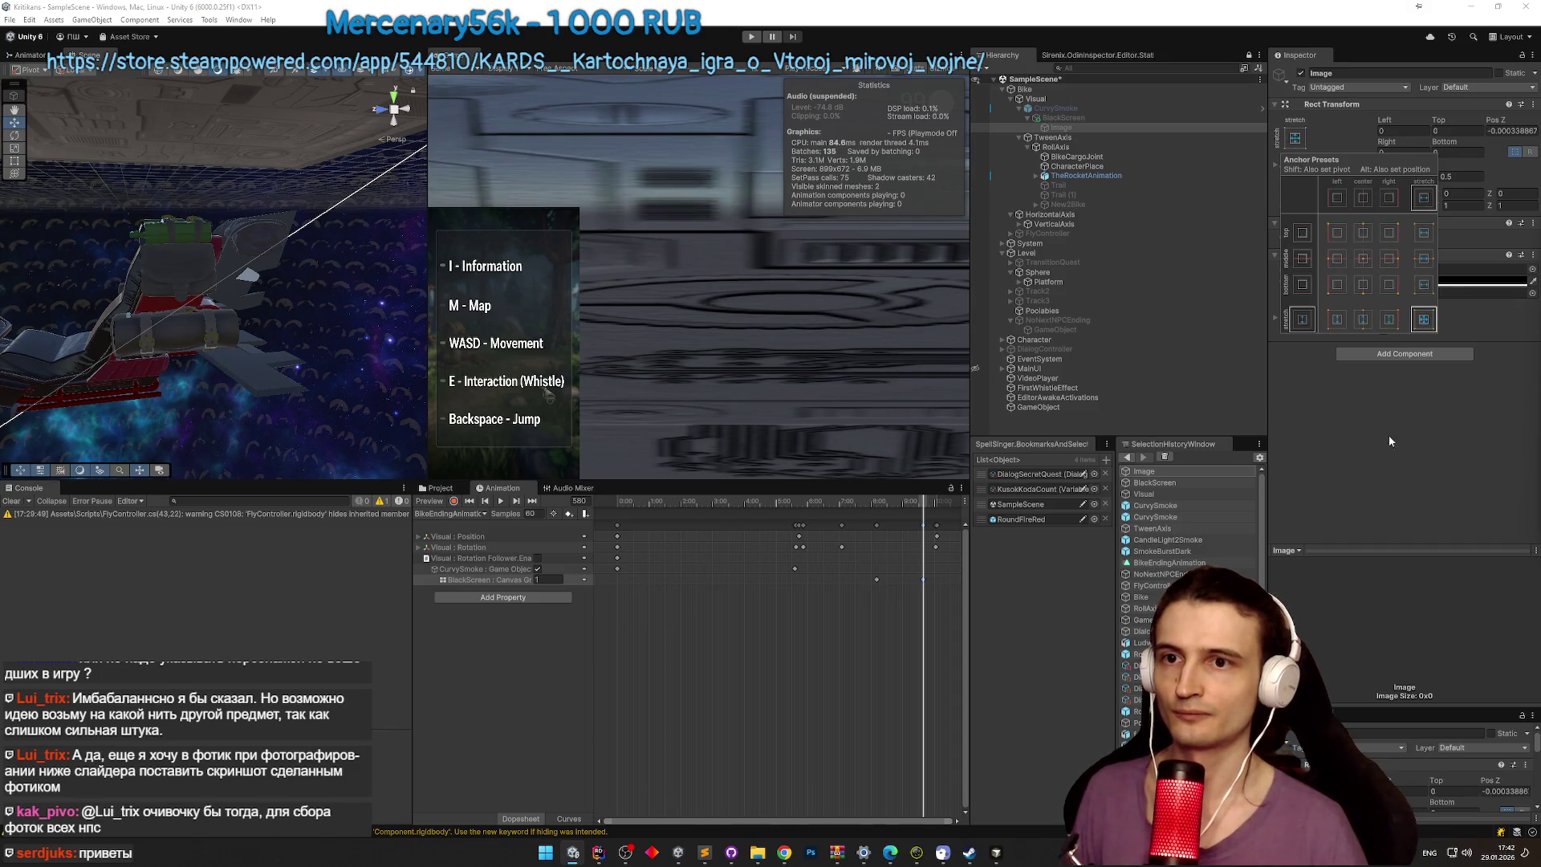
click(1425, 320)
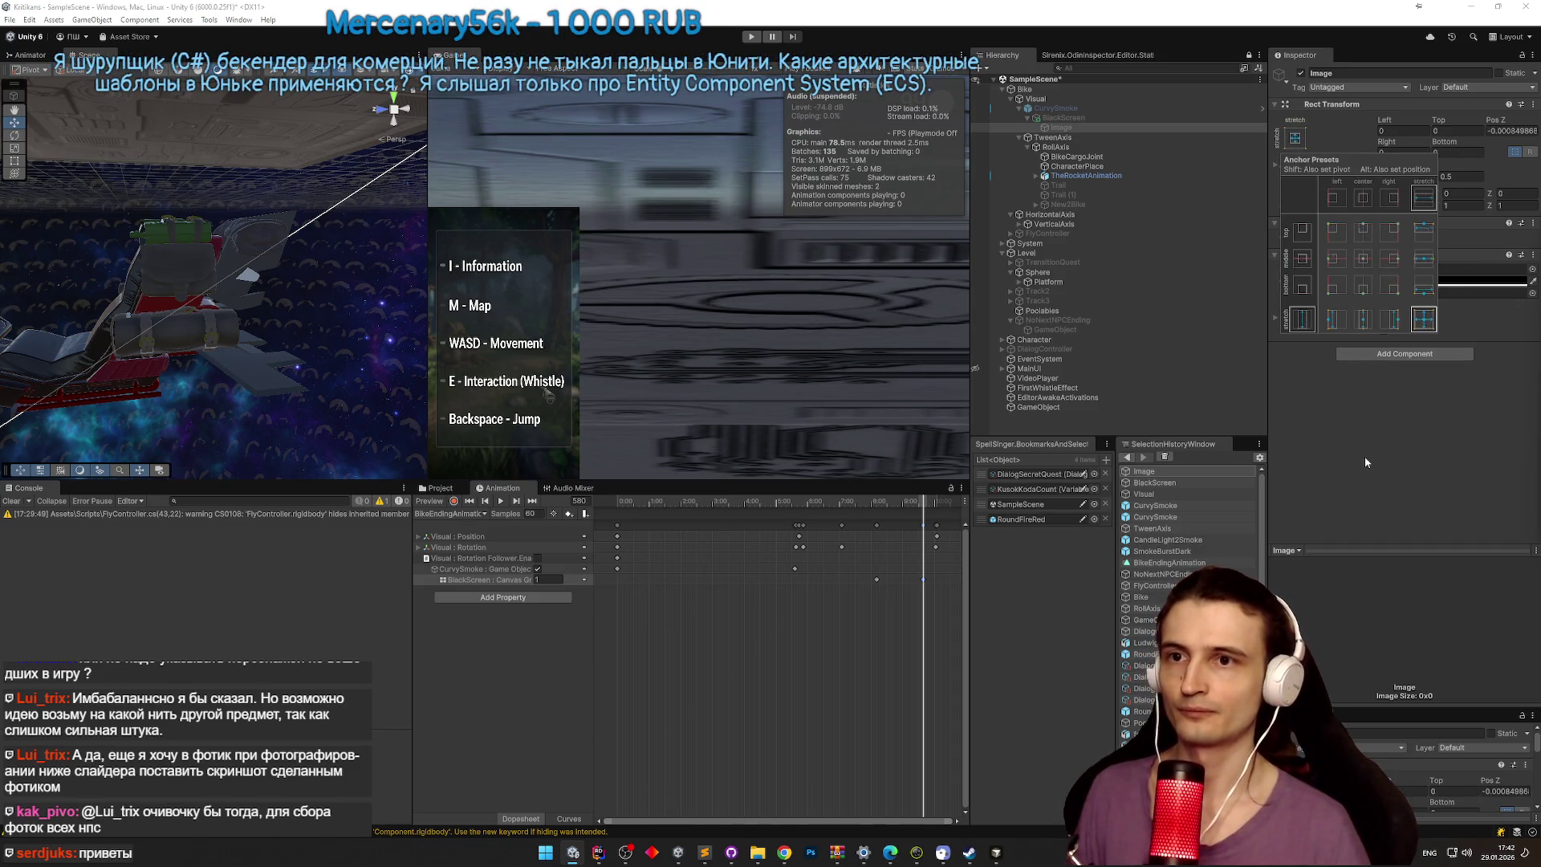
click(1367, 463)
key(ctrl+s)
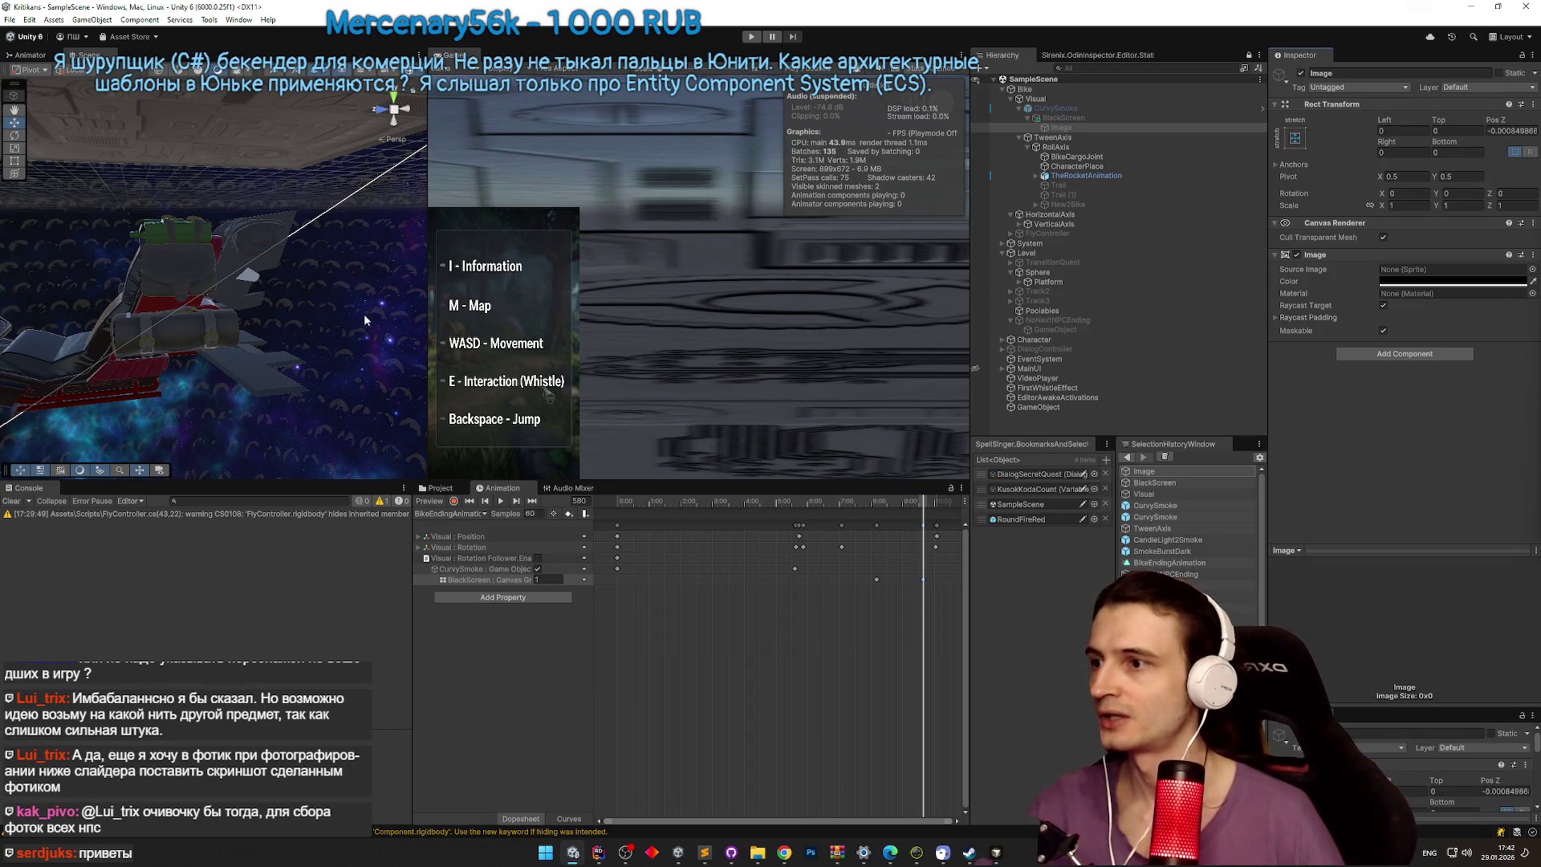
click(461, 491)
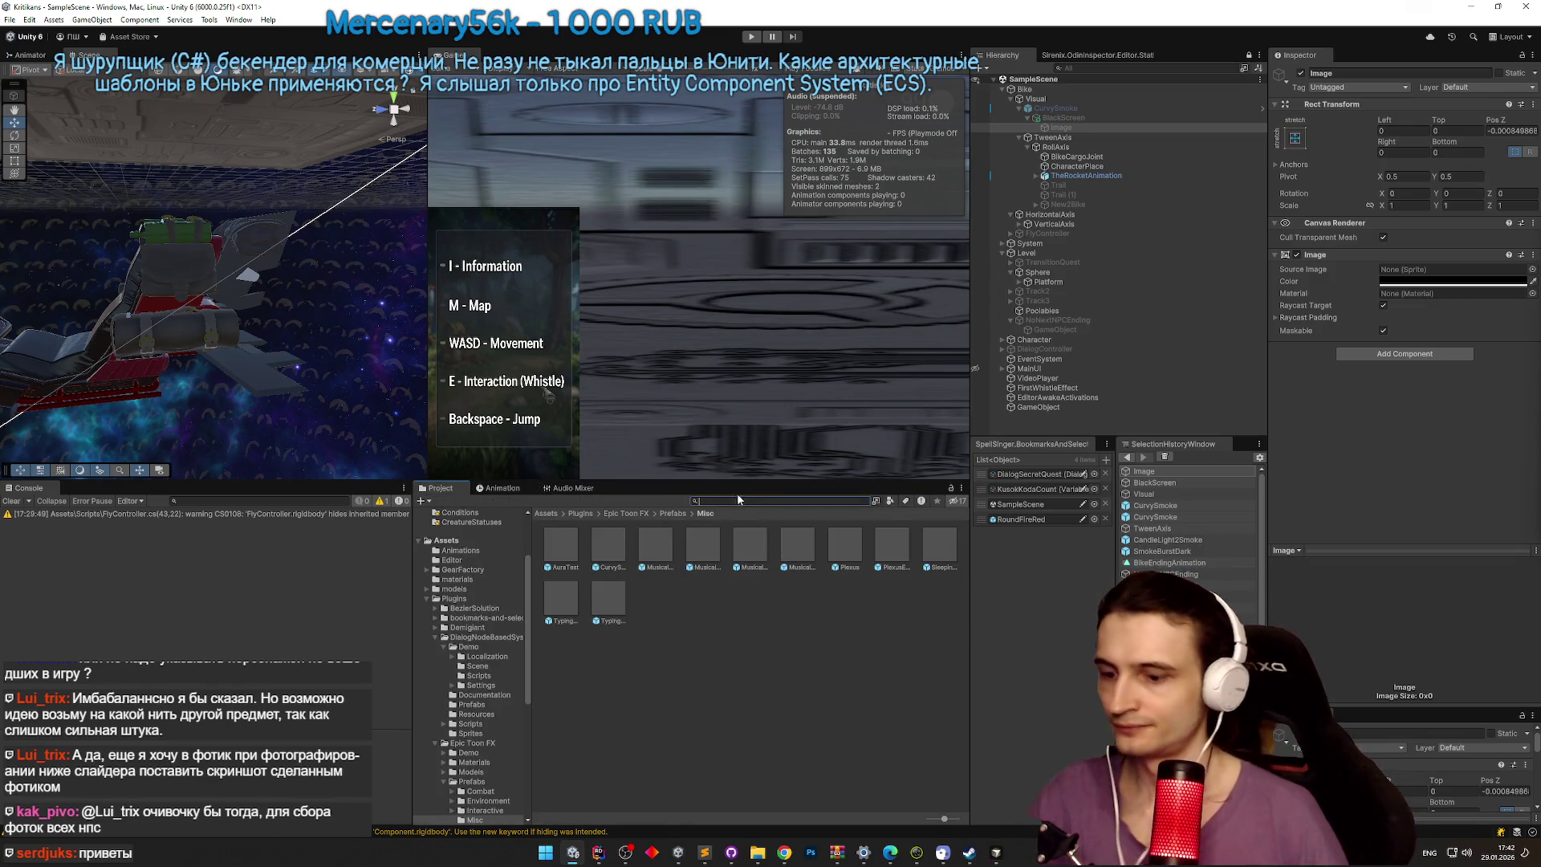
Step: Find BikeEndingAnimation in the Project, set its Wrap Mode to Once, and widen the Game view
text(bikee)
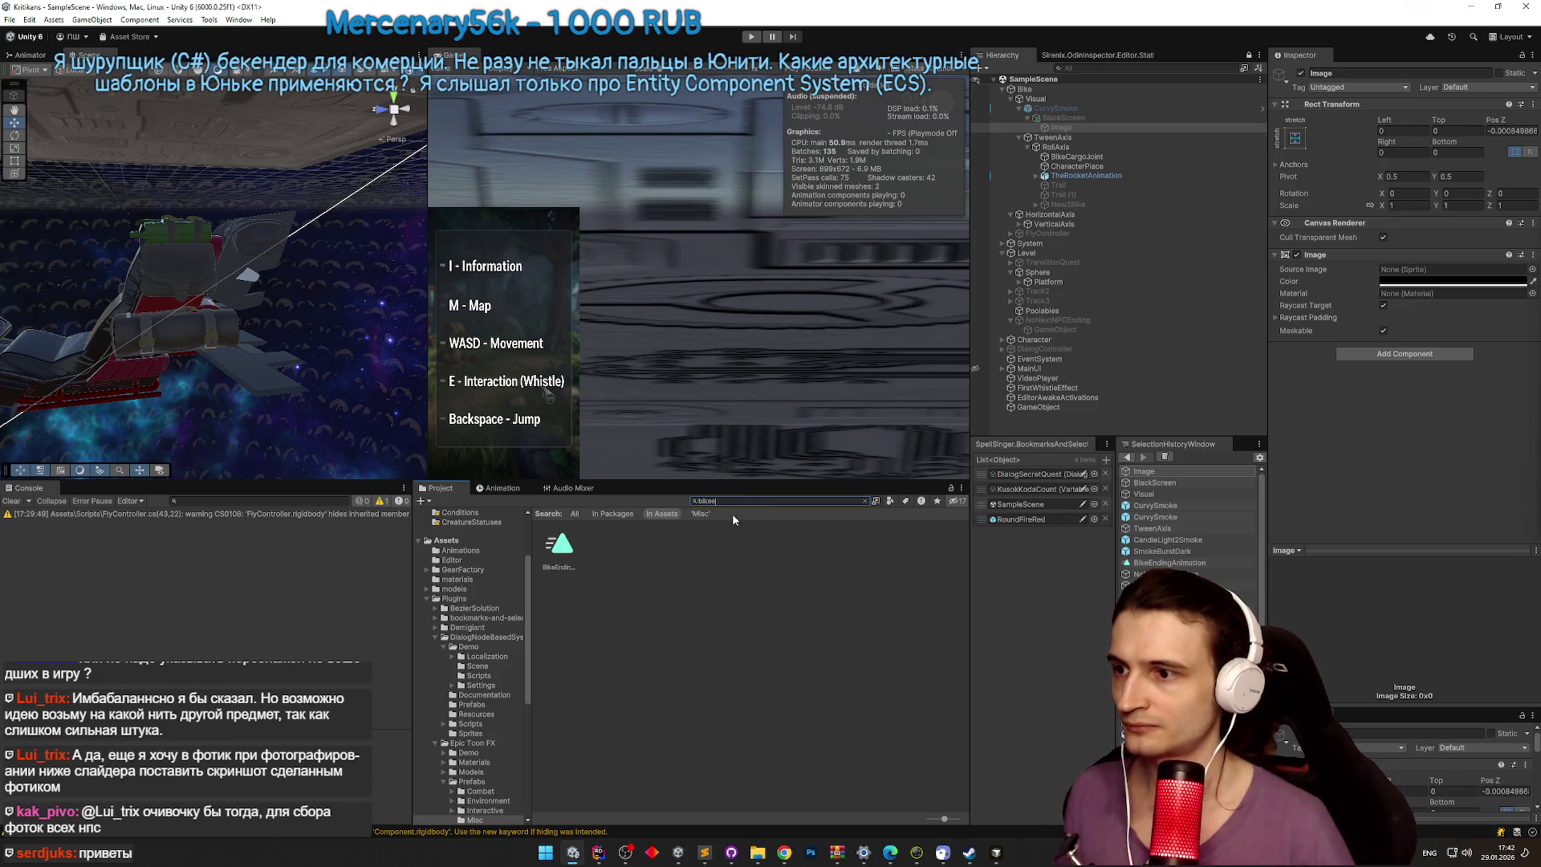
click(1427, 113)
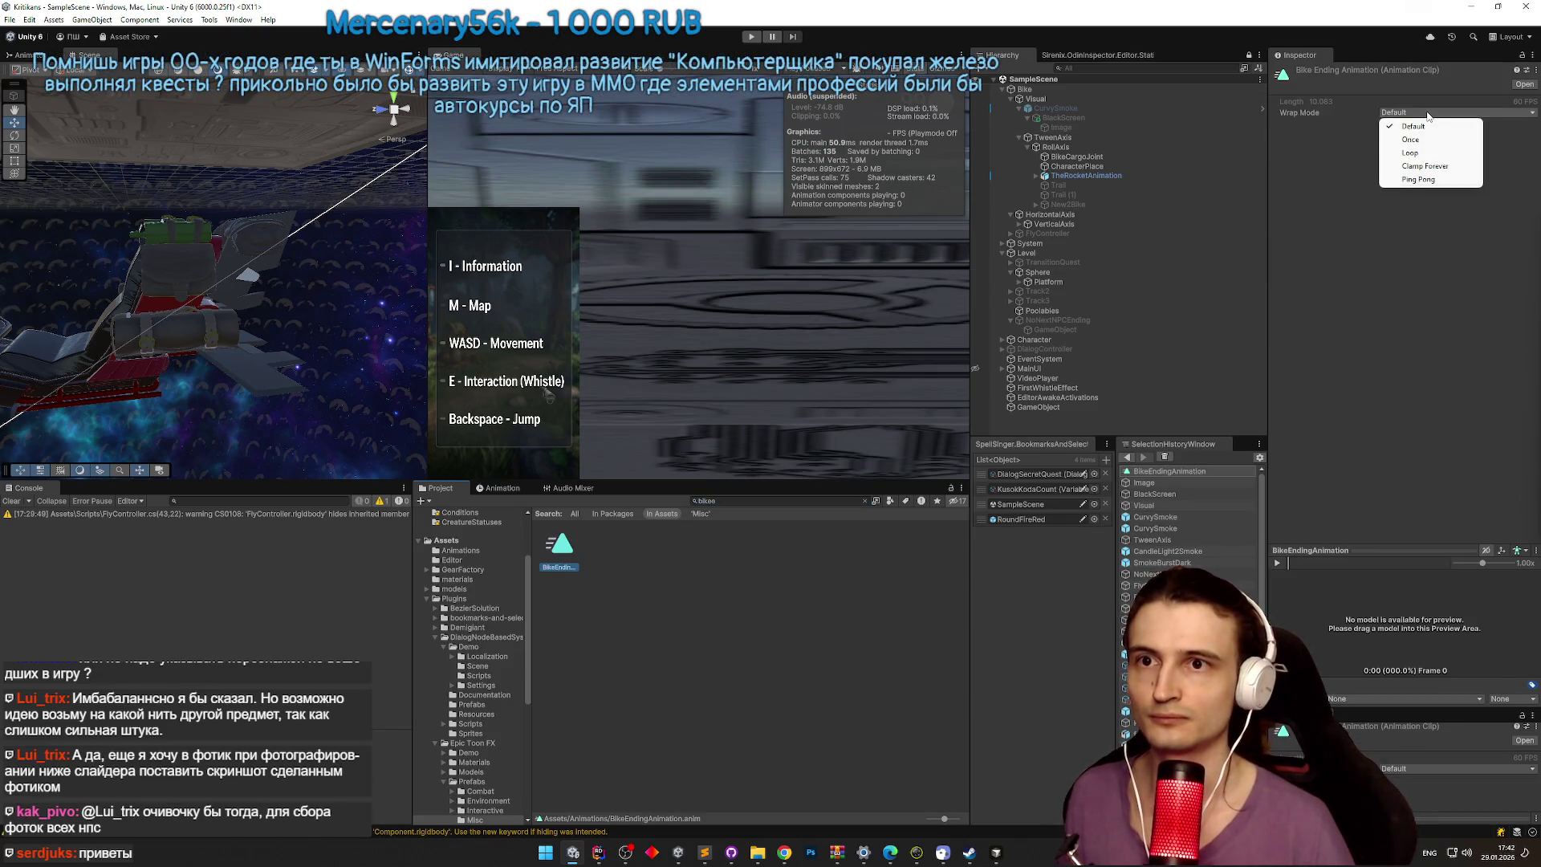
click(1411, 140)
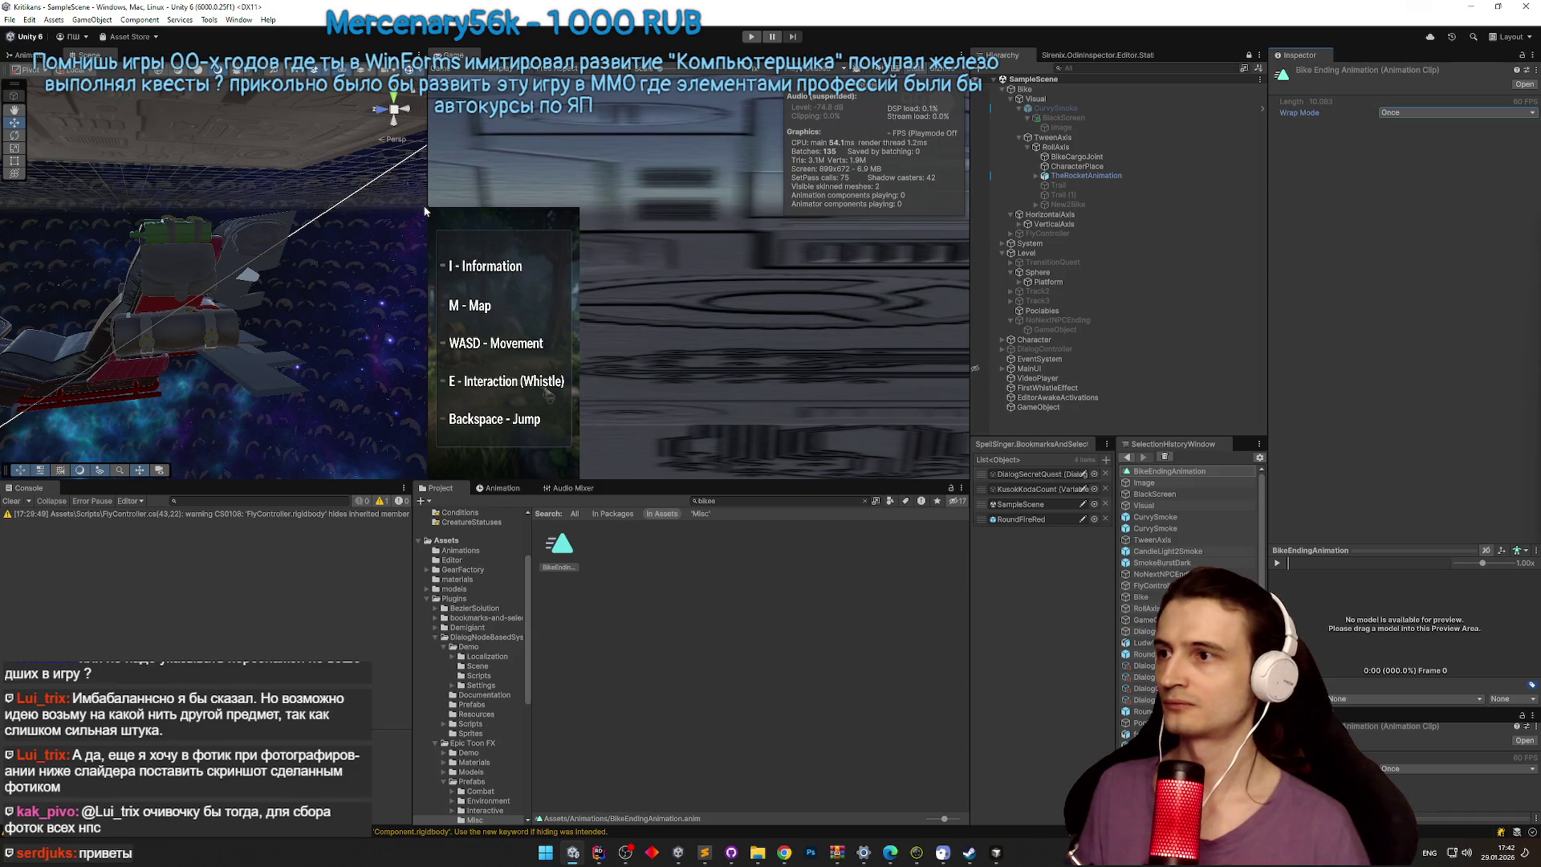
drag(426, 205, 357, 206)
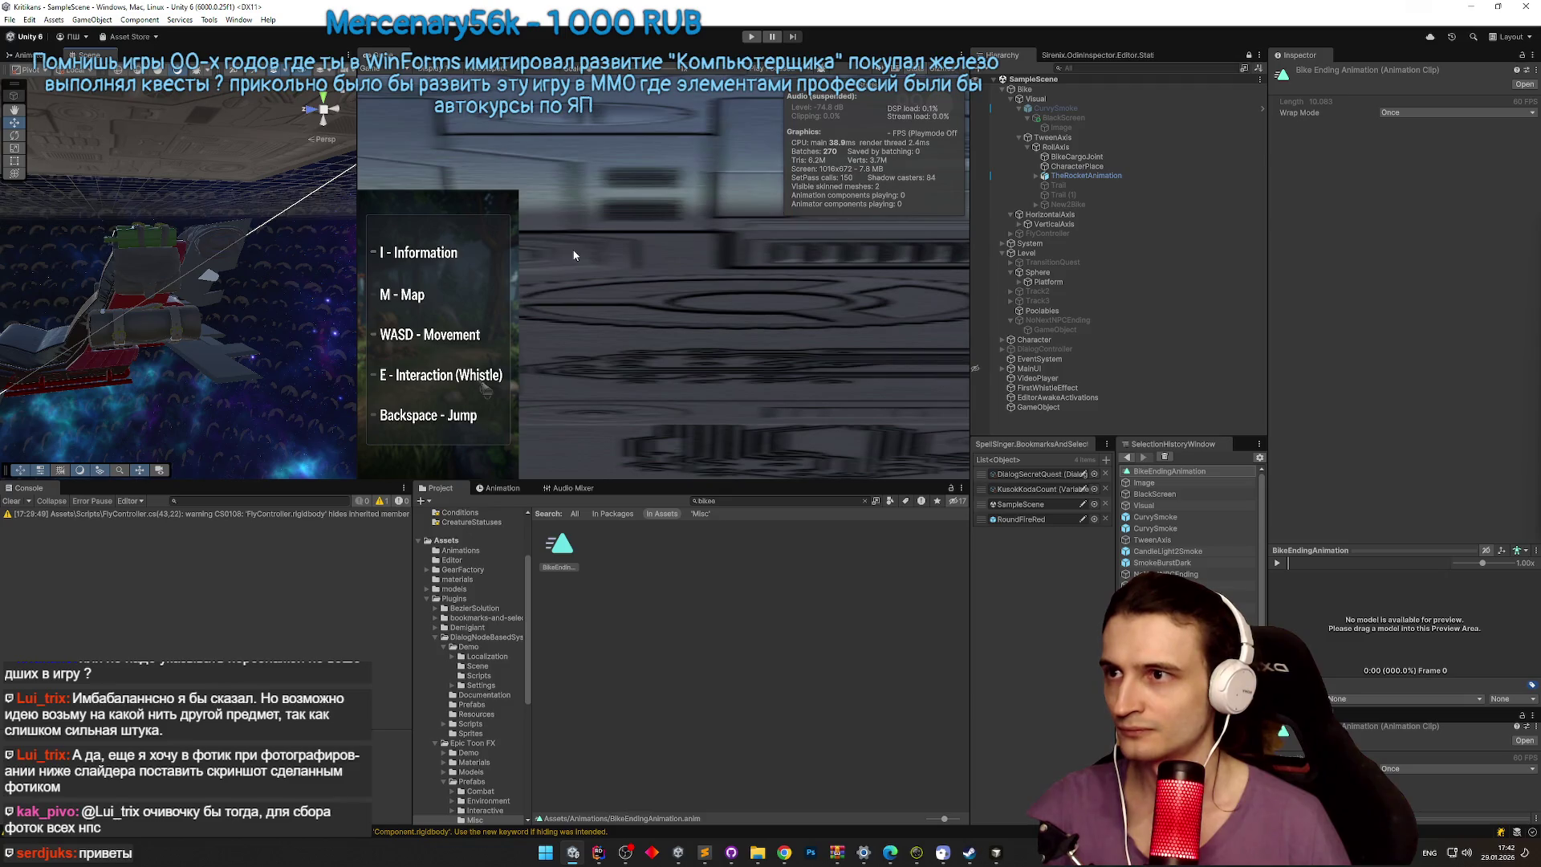
Step: Enter Play mode with the Game view maximised and walk the character onto the red bike
key(ctrl+p)
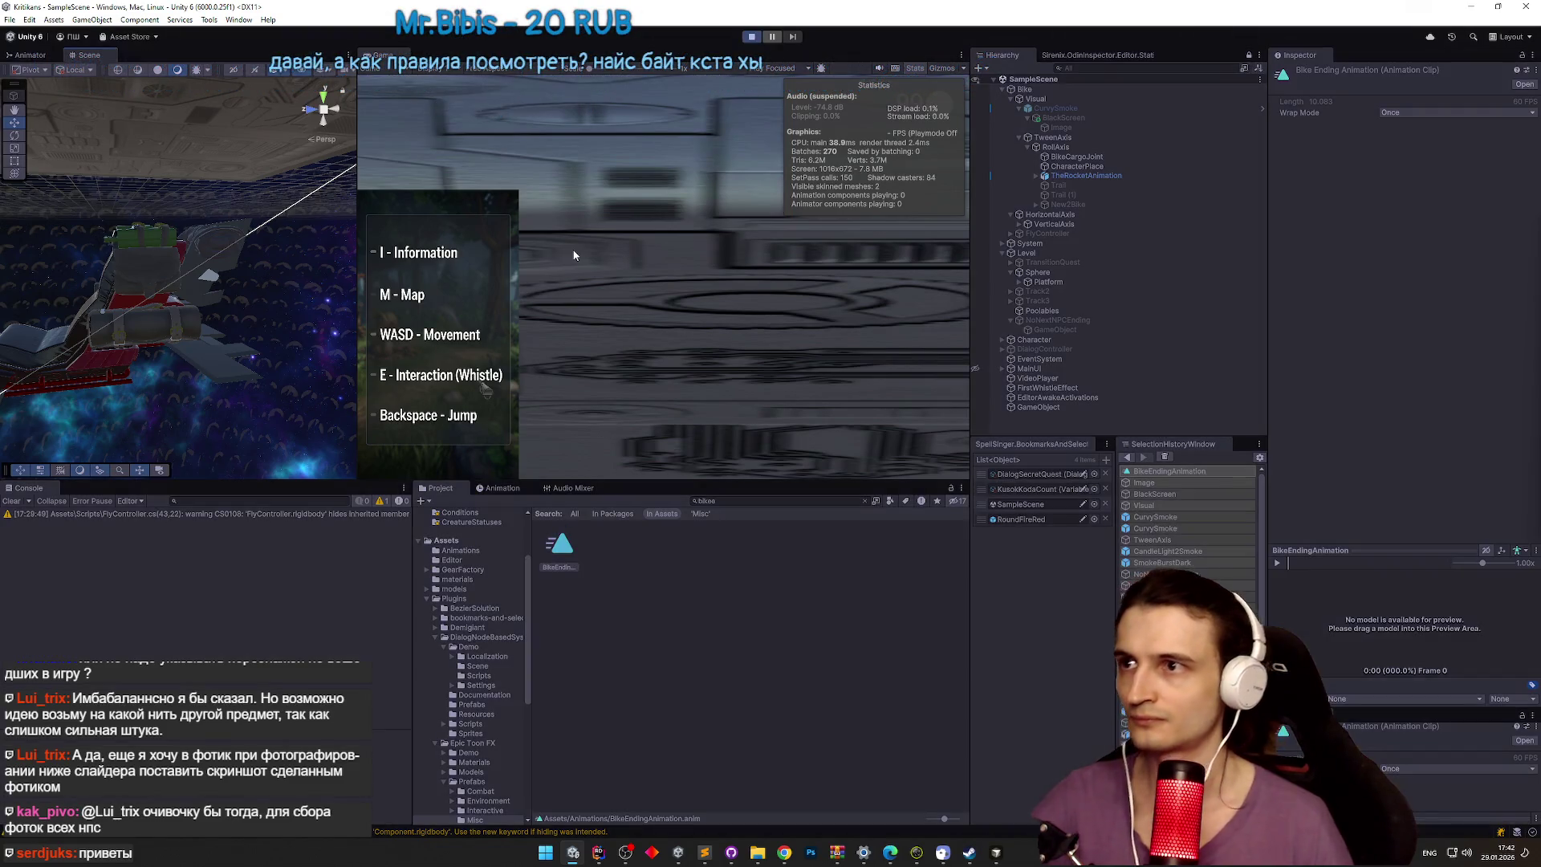
key(shift+space)
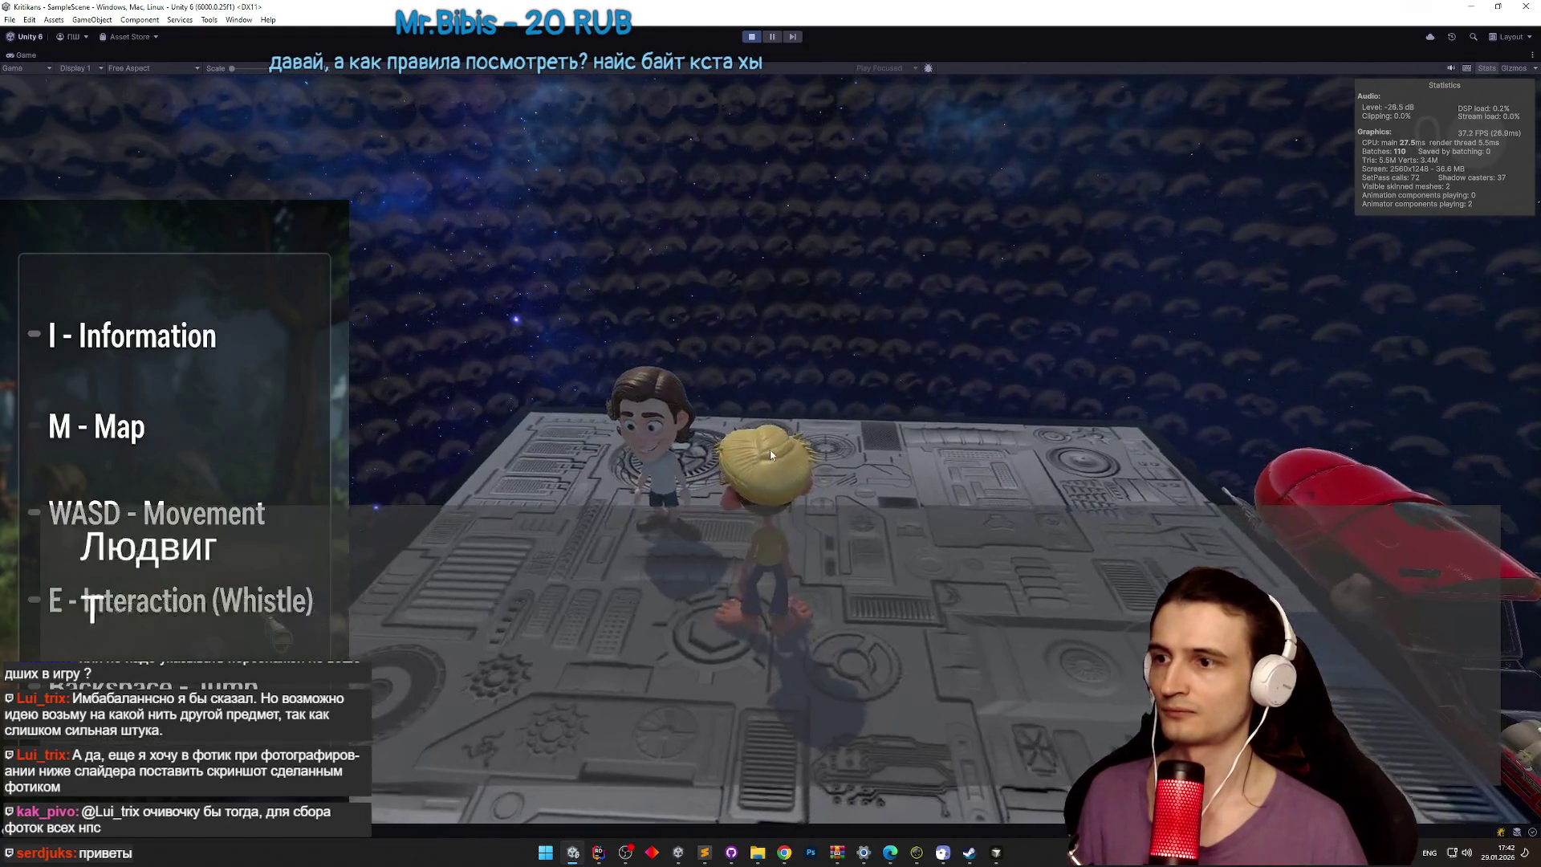
key(d)
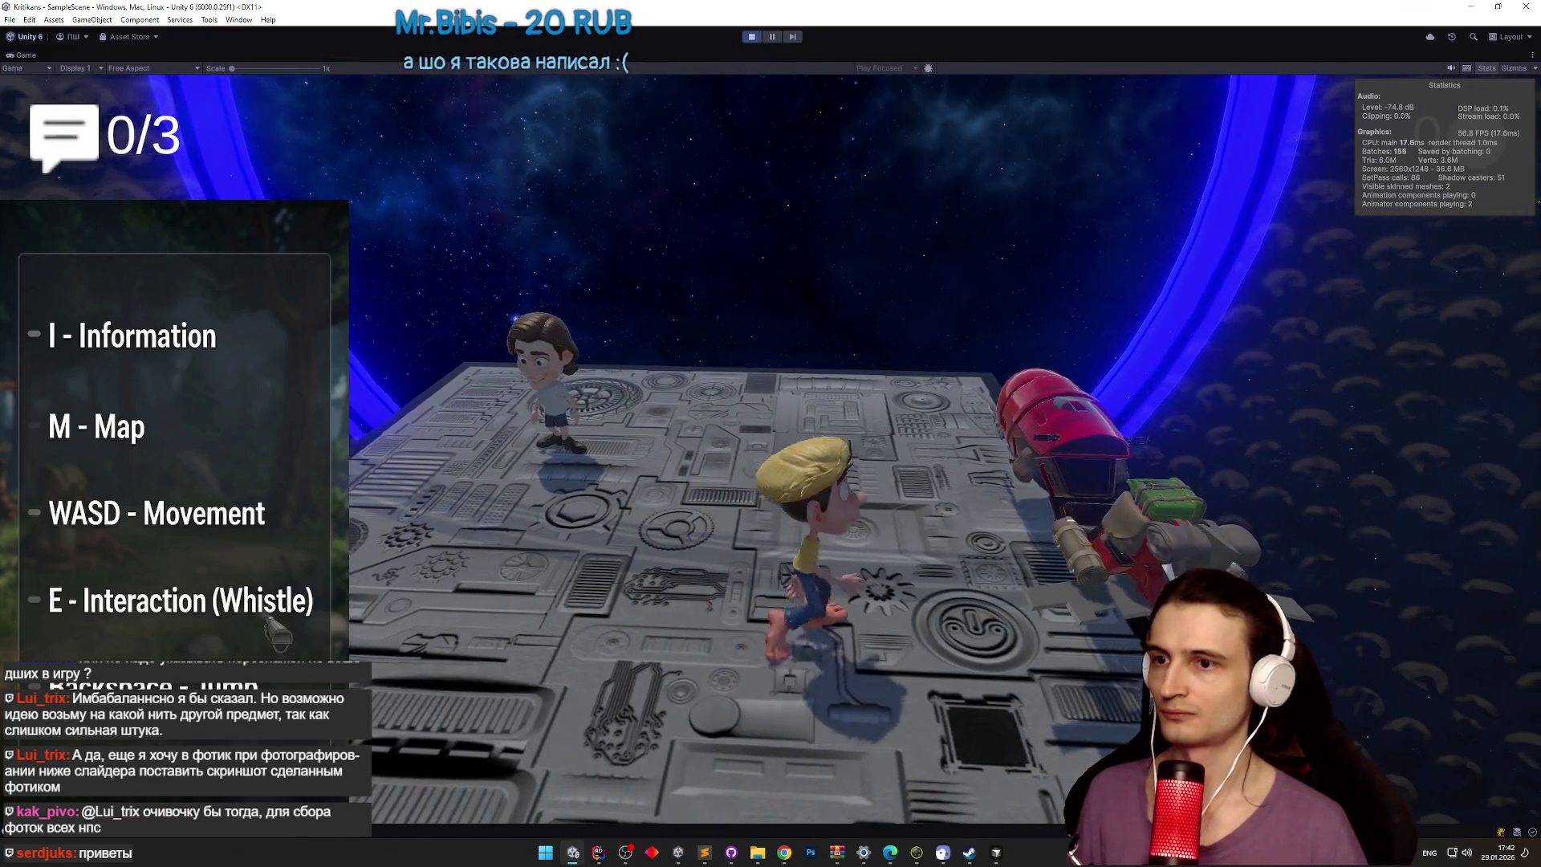
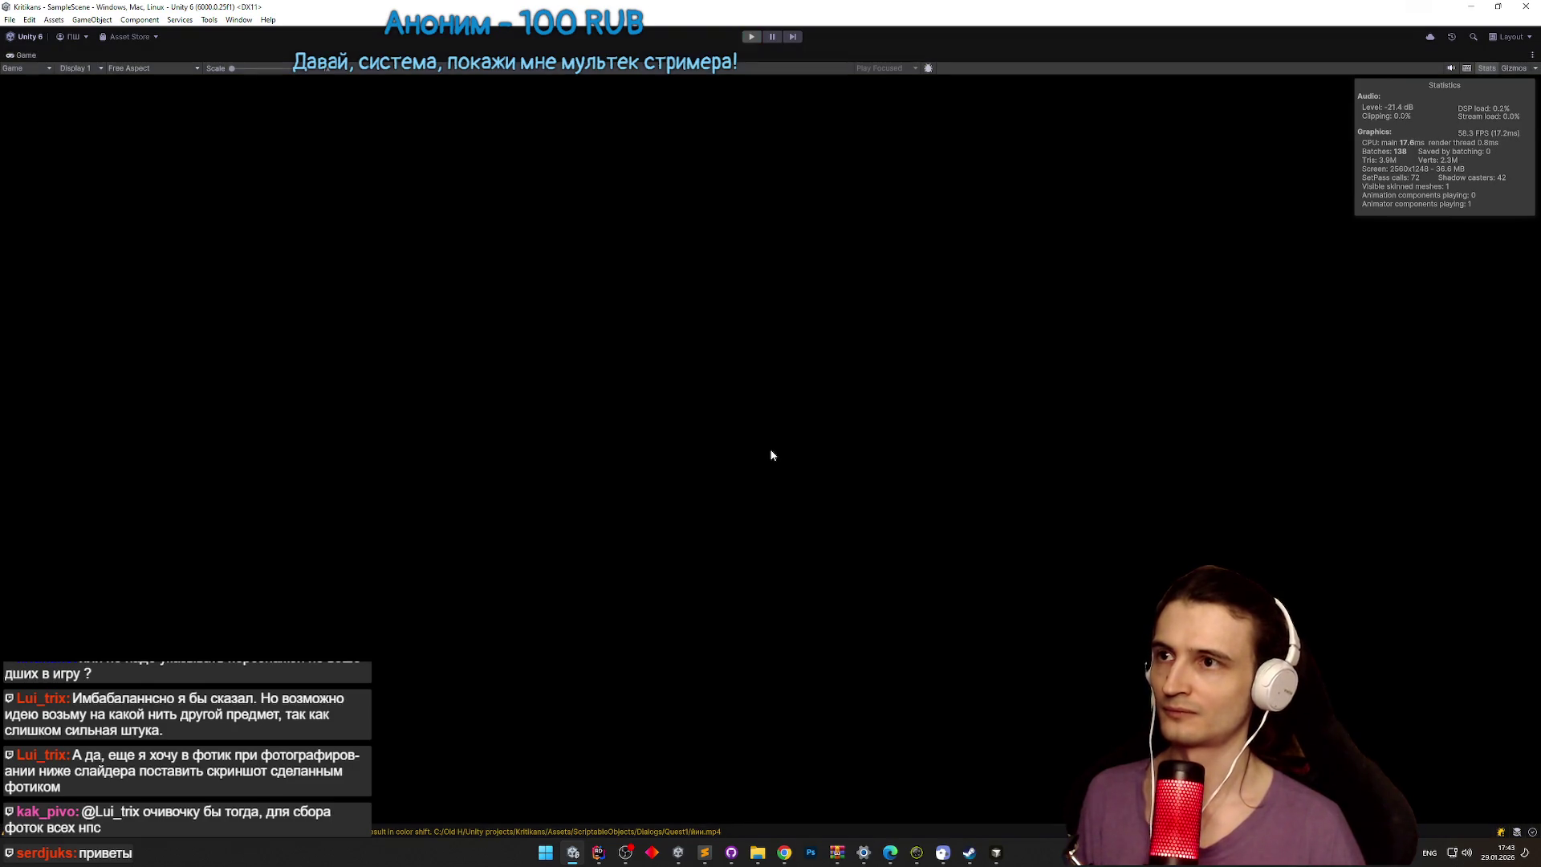
Step: Stop the game, clear the Console, and inspect NoNextNPCEnding with the Animation tab showing
key(ctrl+p)
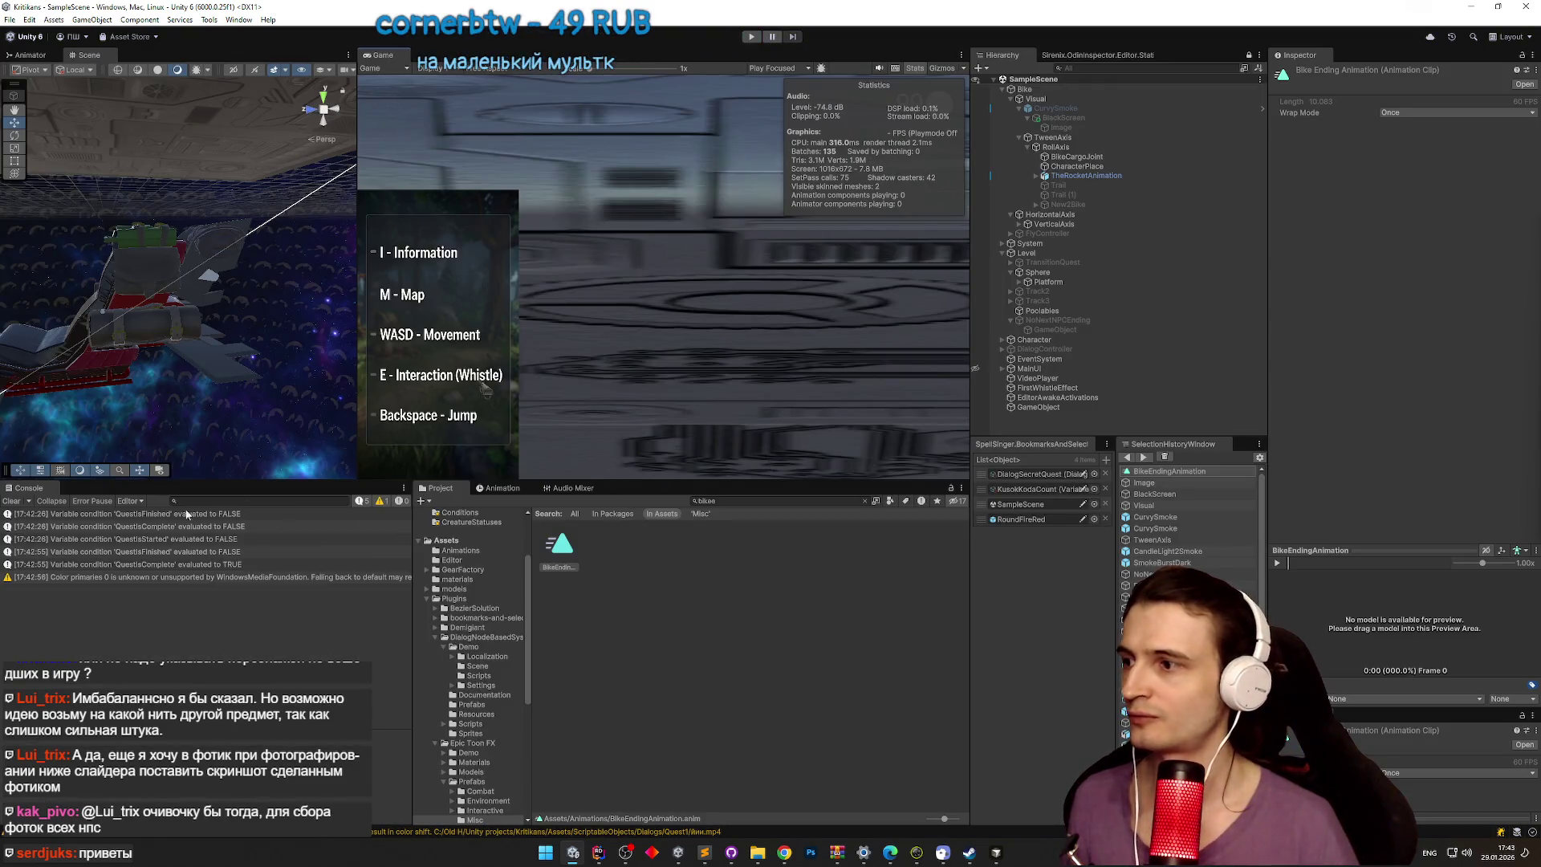
click(16, 502)
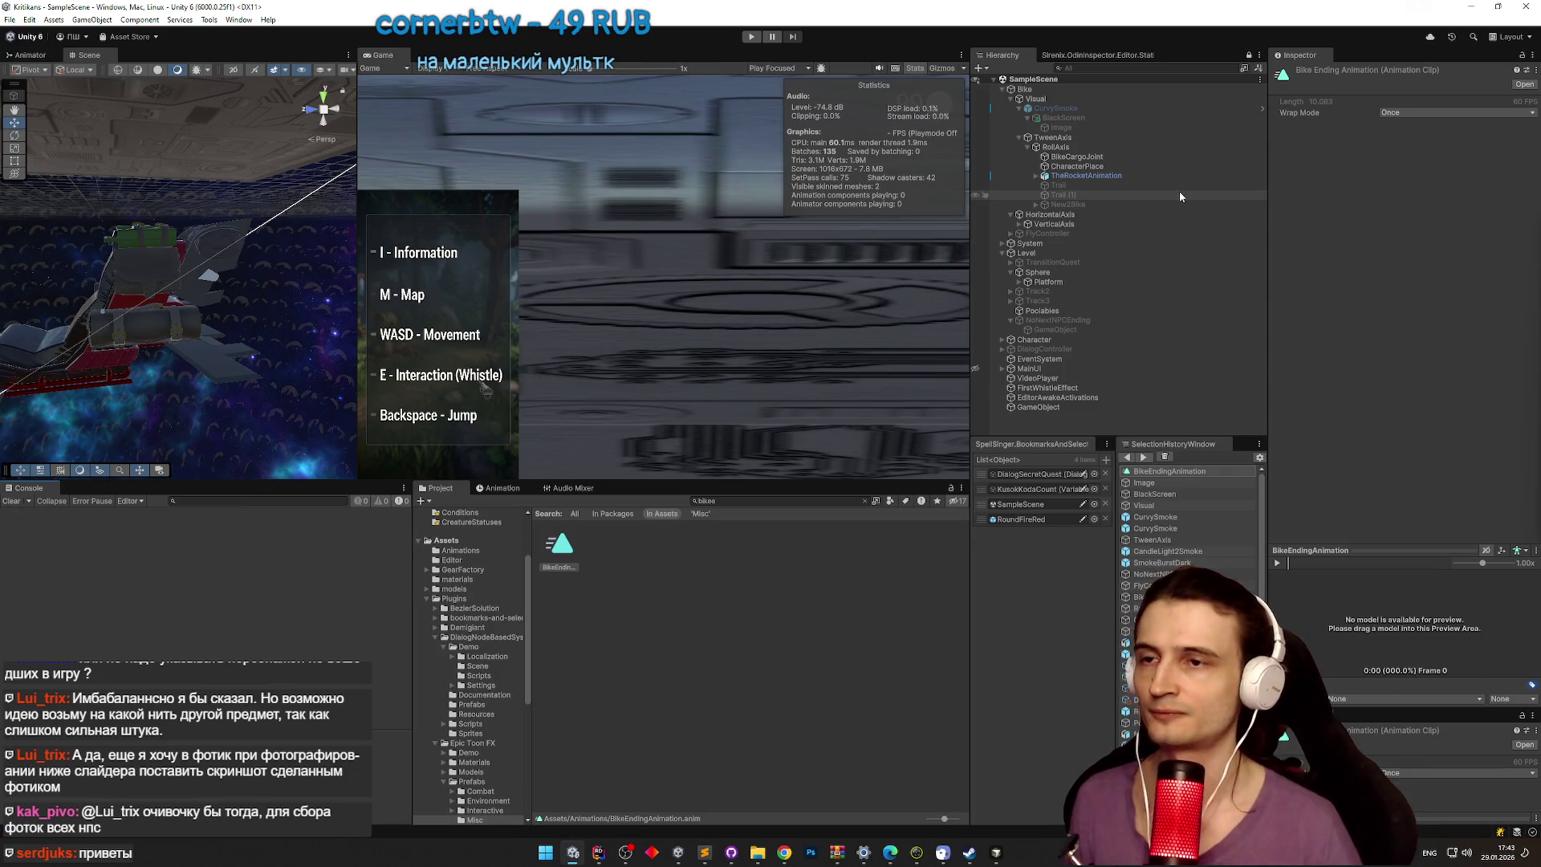
click(525, 488)
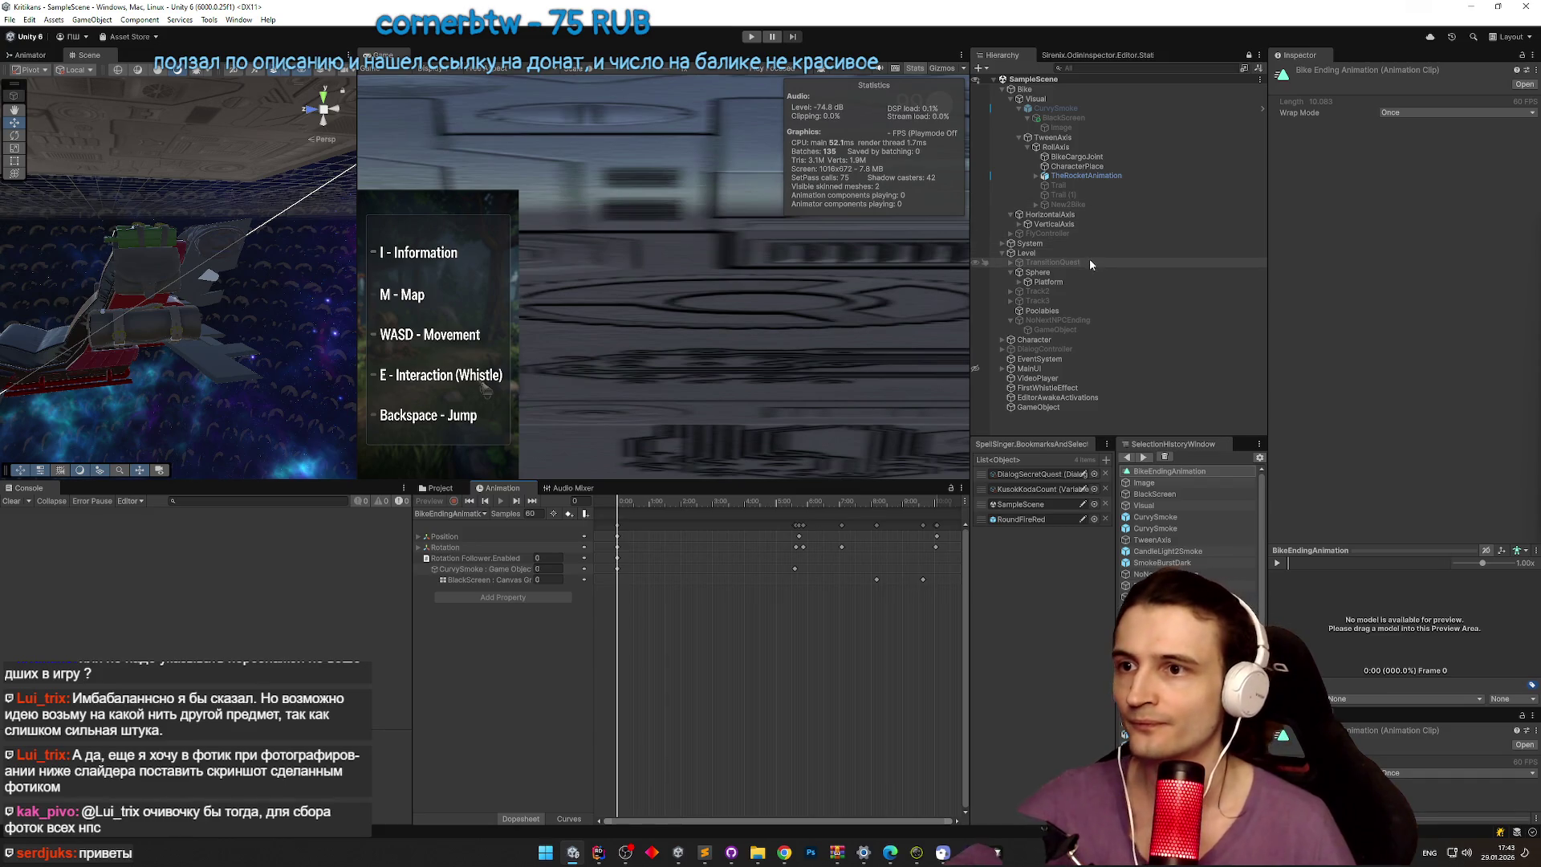
click(1085, 320)
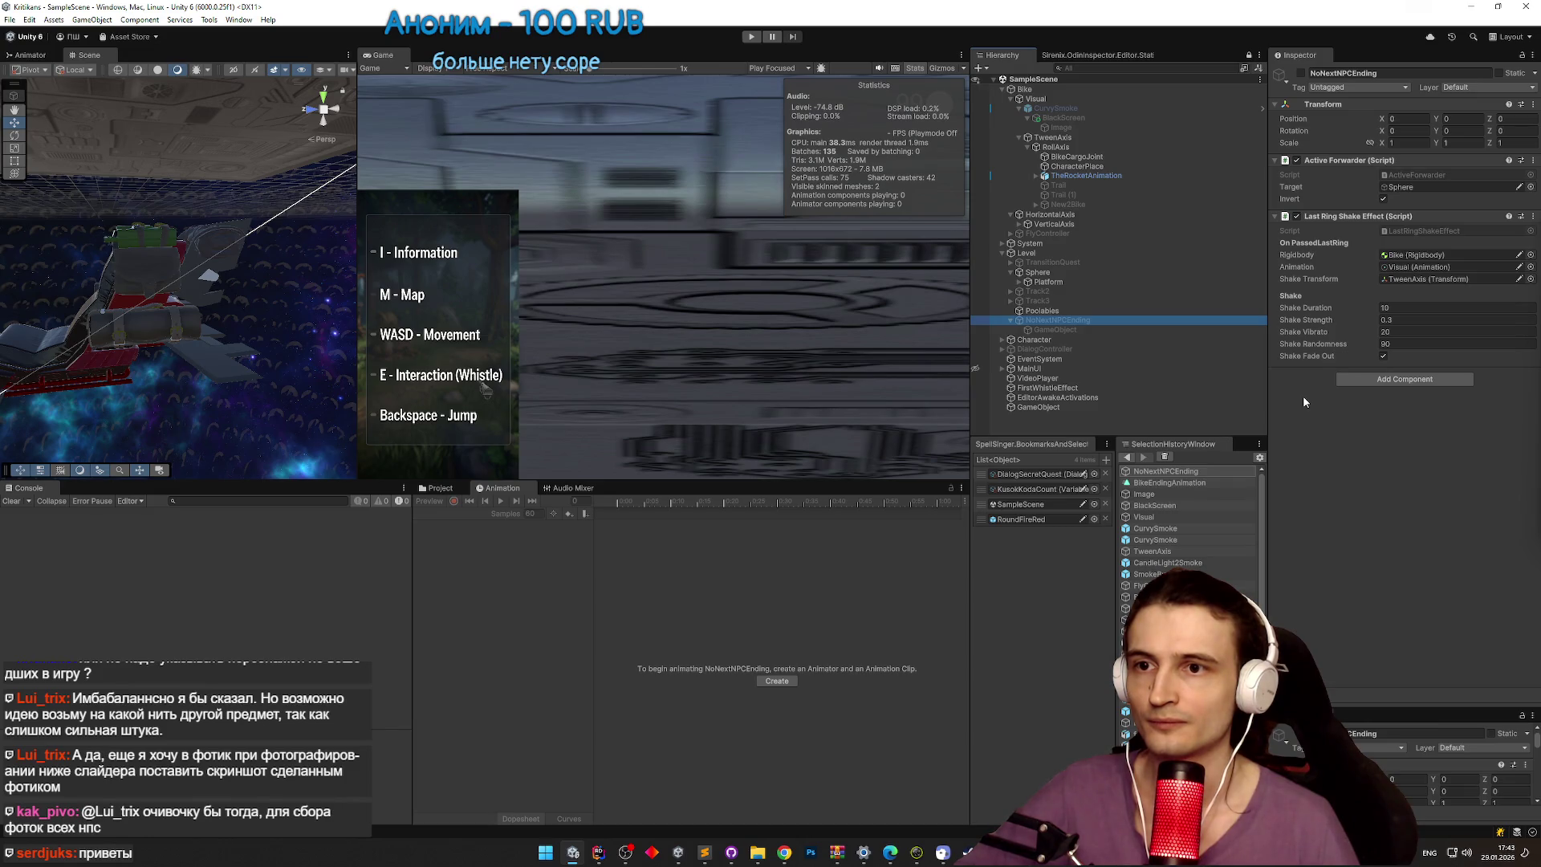
Step: In LastRingShakeEffect.cs, duplicate the _shakeFadeOut field and rename the copy _shakeDelay
double_click(1409, 229)
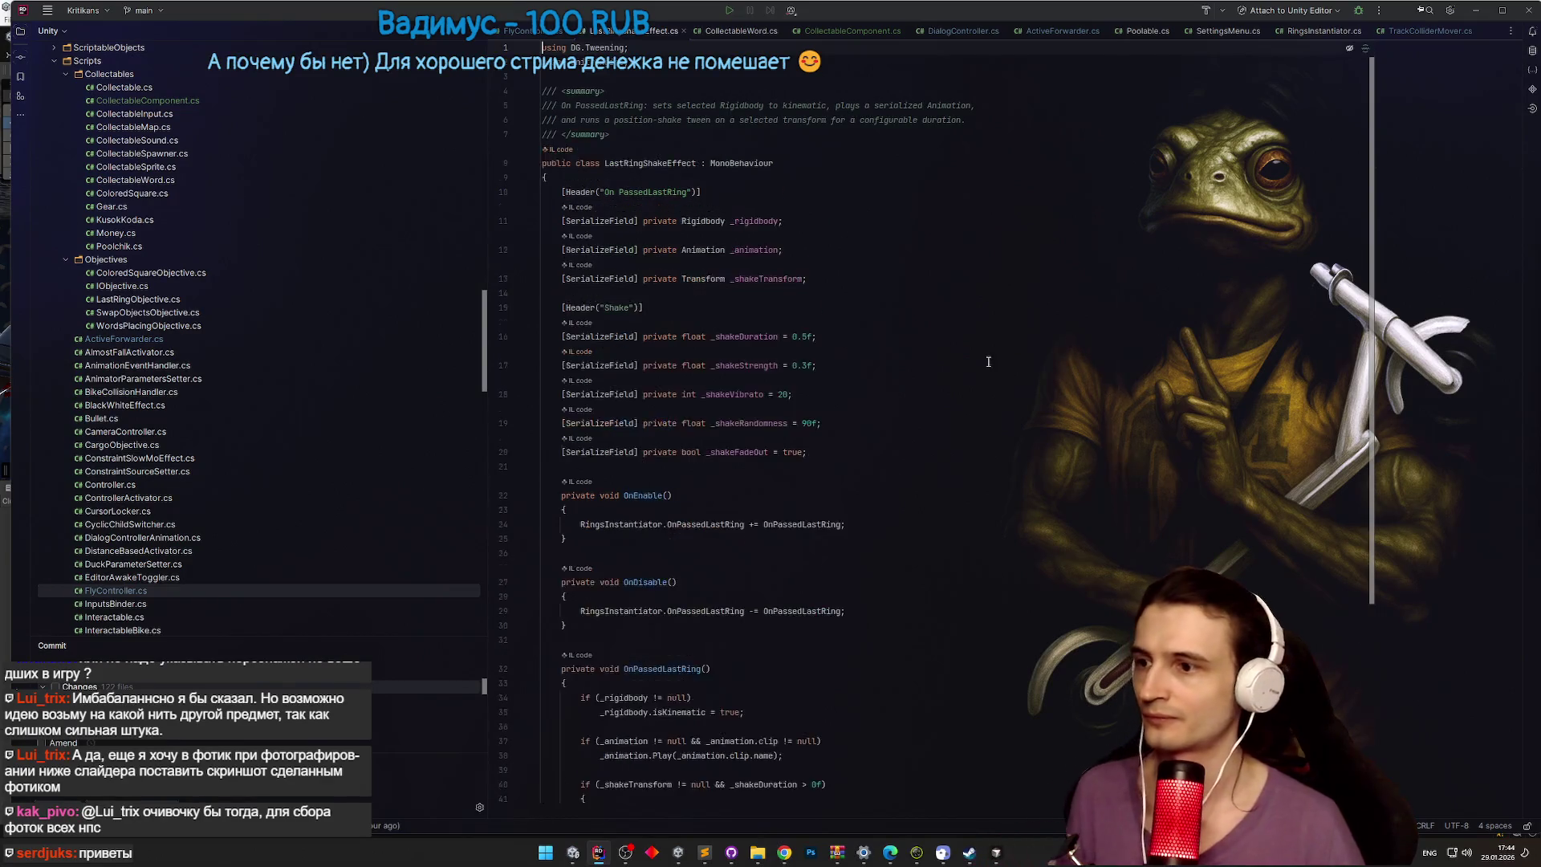
scroll(880, 315, down, 2)
key(ctrl+d)
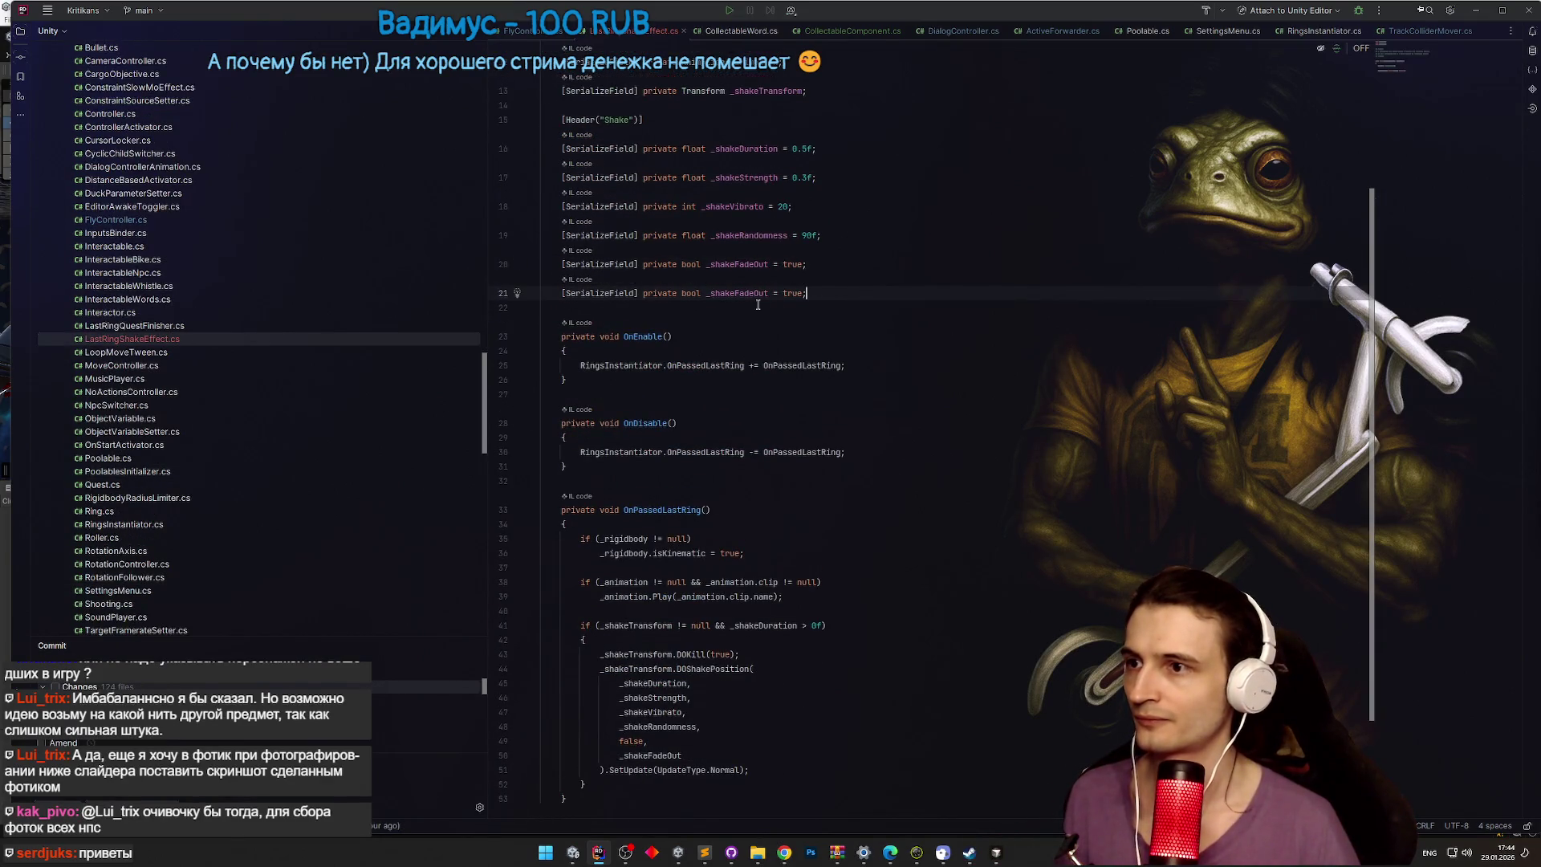
double_click(751, 294)
text(_s)
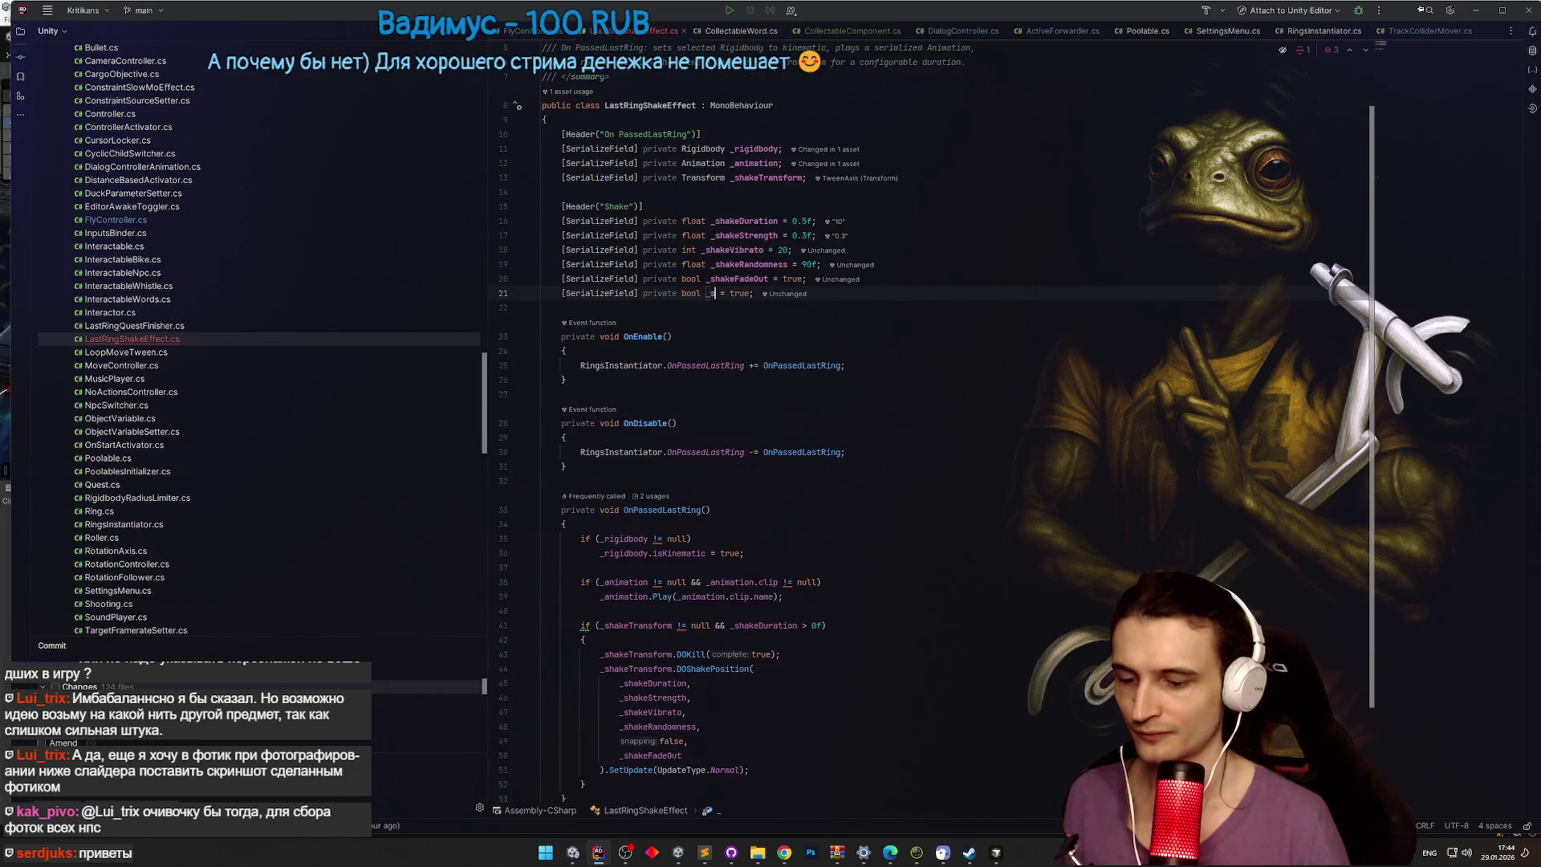
text(ay)
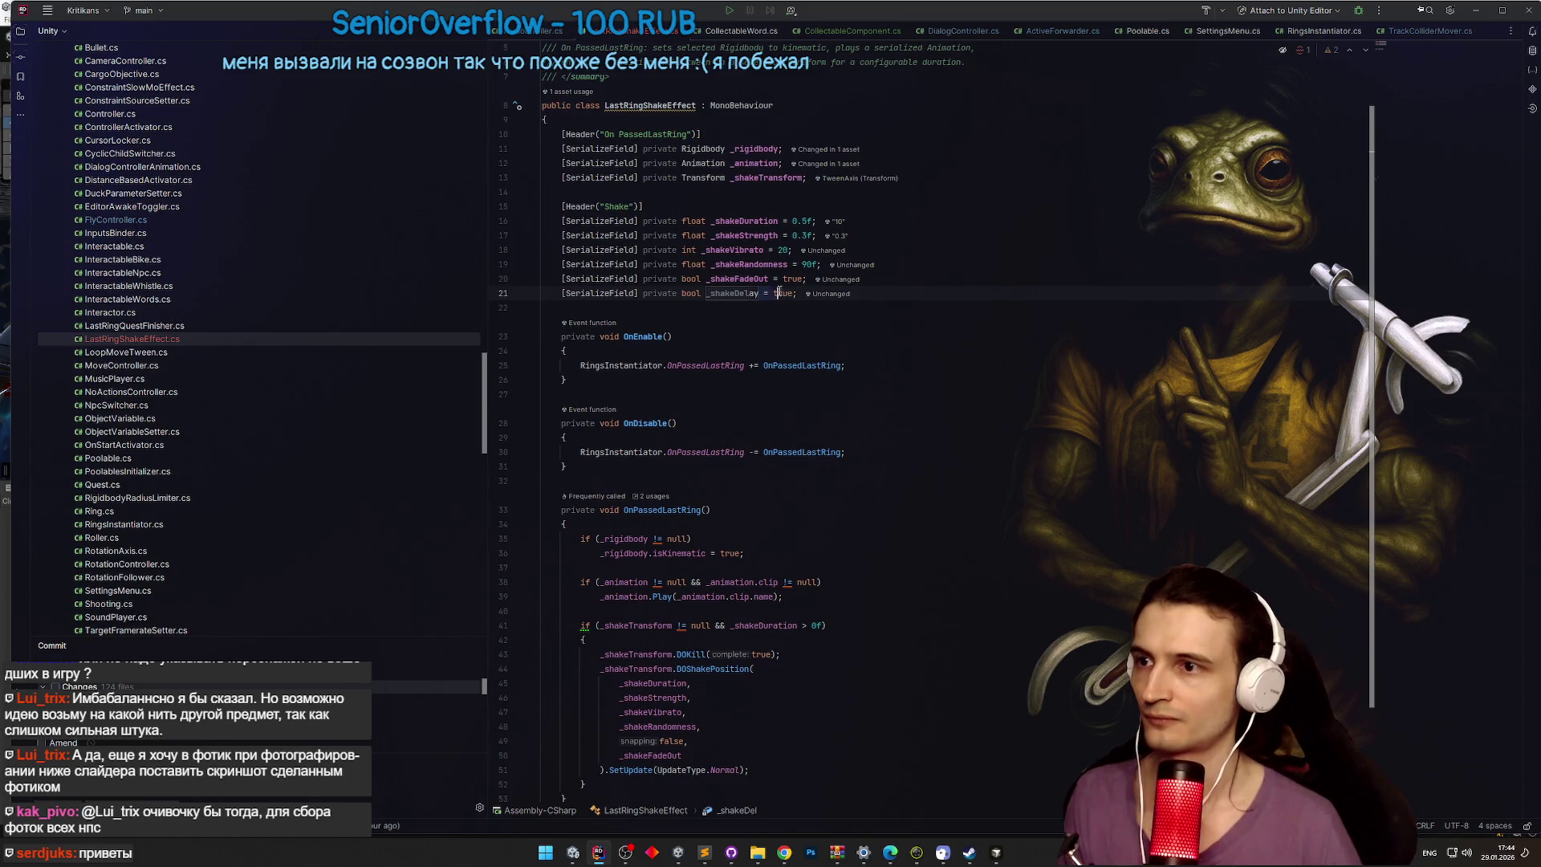
key(ctrl+shift+Left)
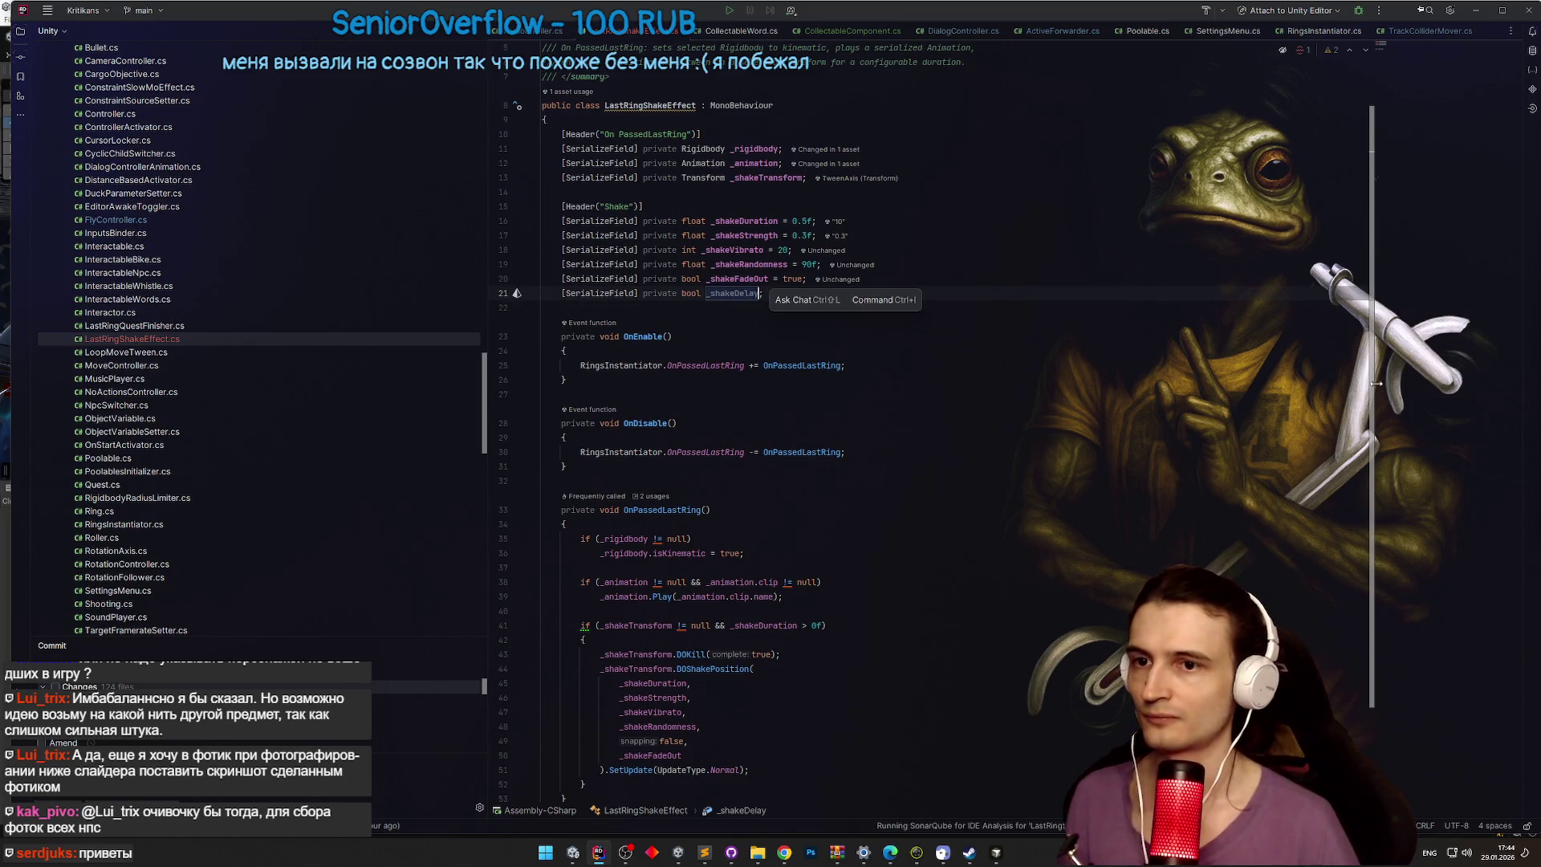
Step: Append .SetDelay(_shakeDelay) to the shake tween
scroll(1364, 425, down, 2)
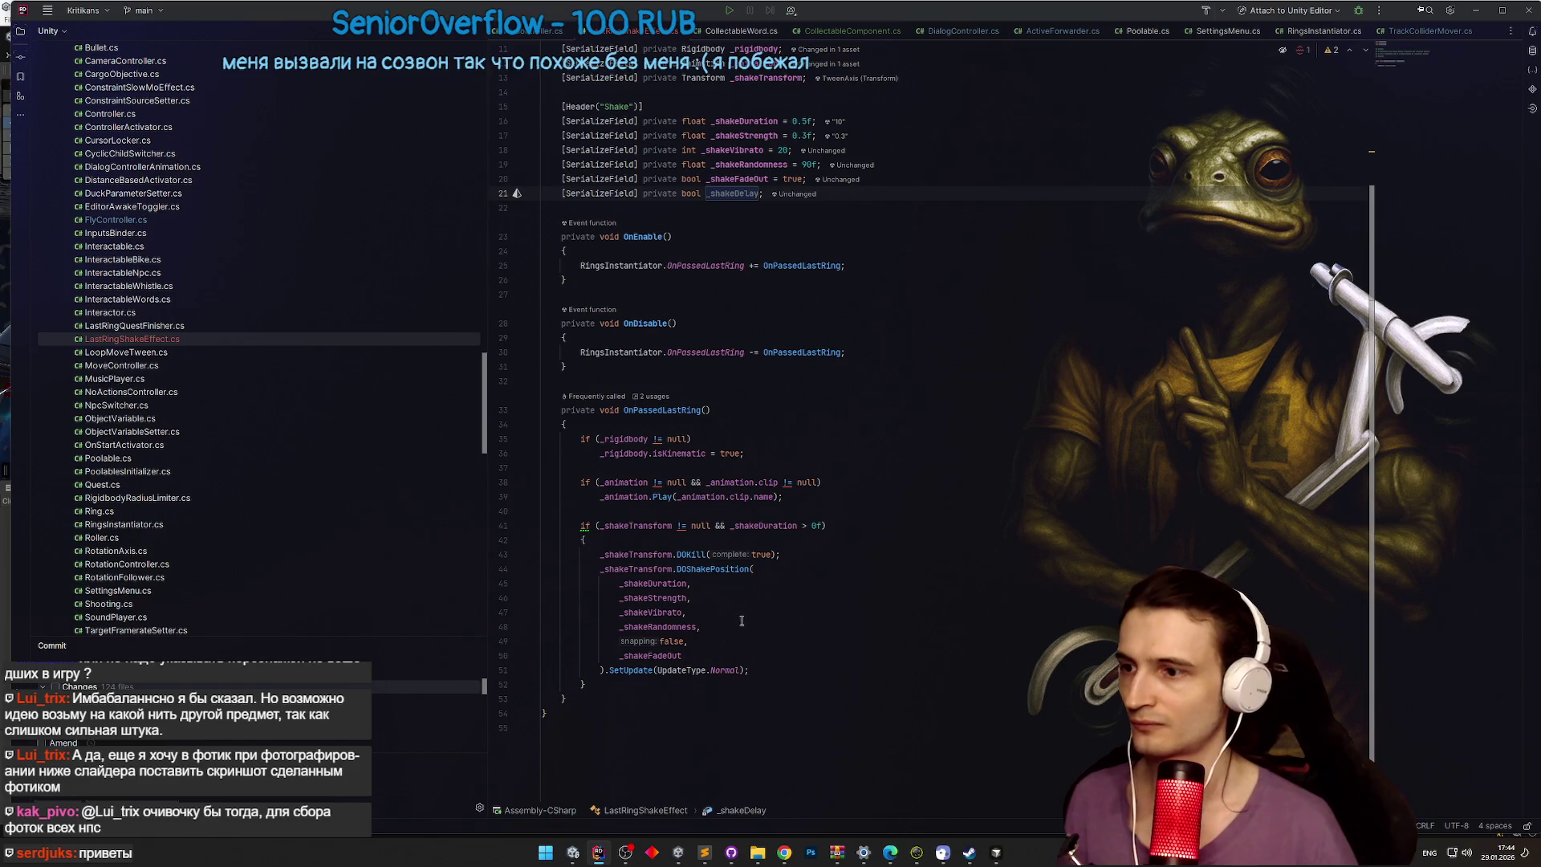
text(.Set)
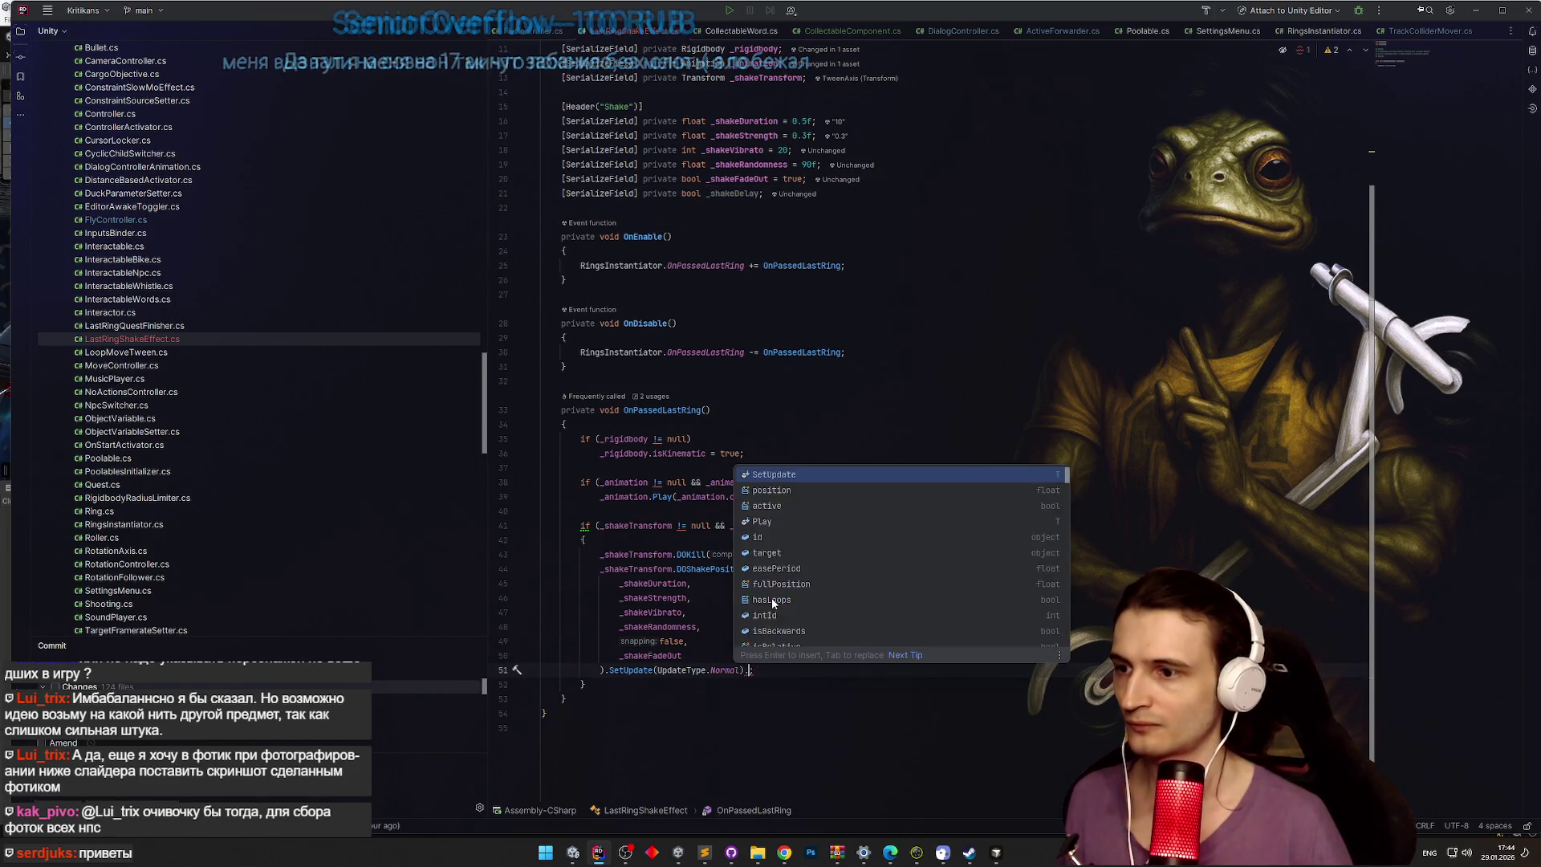
key(Down)
key(Return)
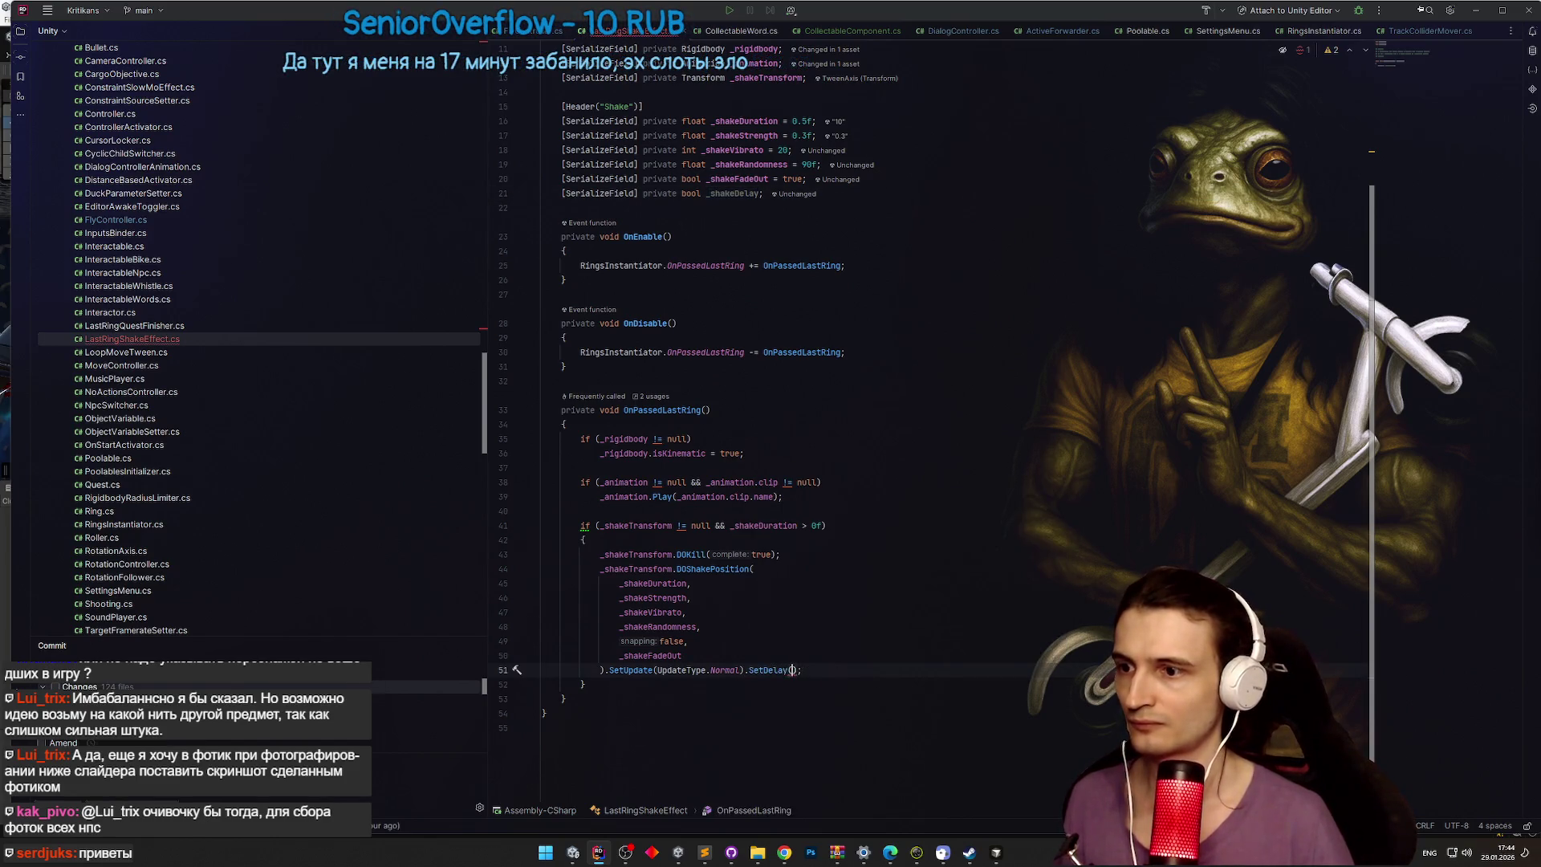
Step: Make _shakeDelay a float defaulting to 5f and return to Unity to recompile
double_click(691, 193)
text(float)
click(767, 194)
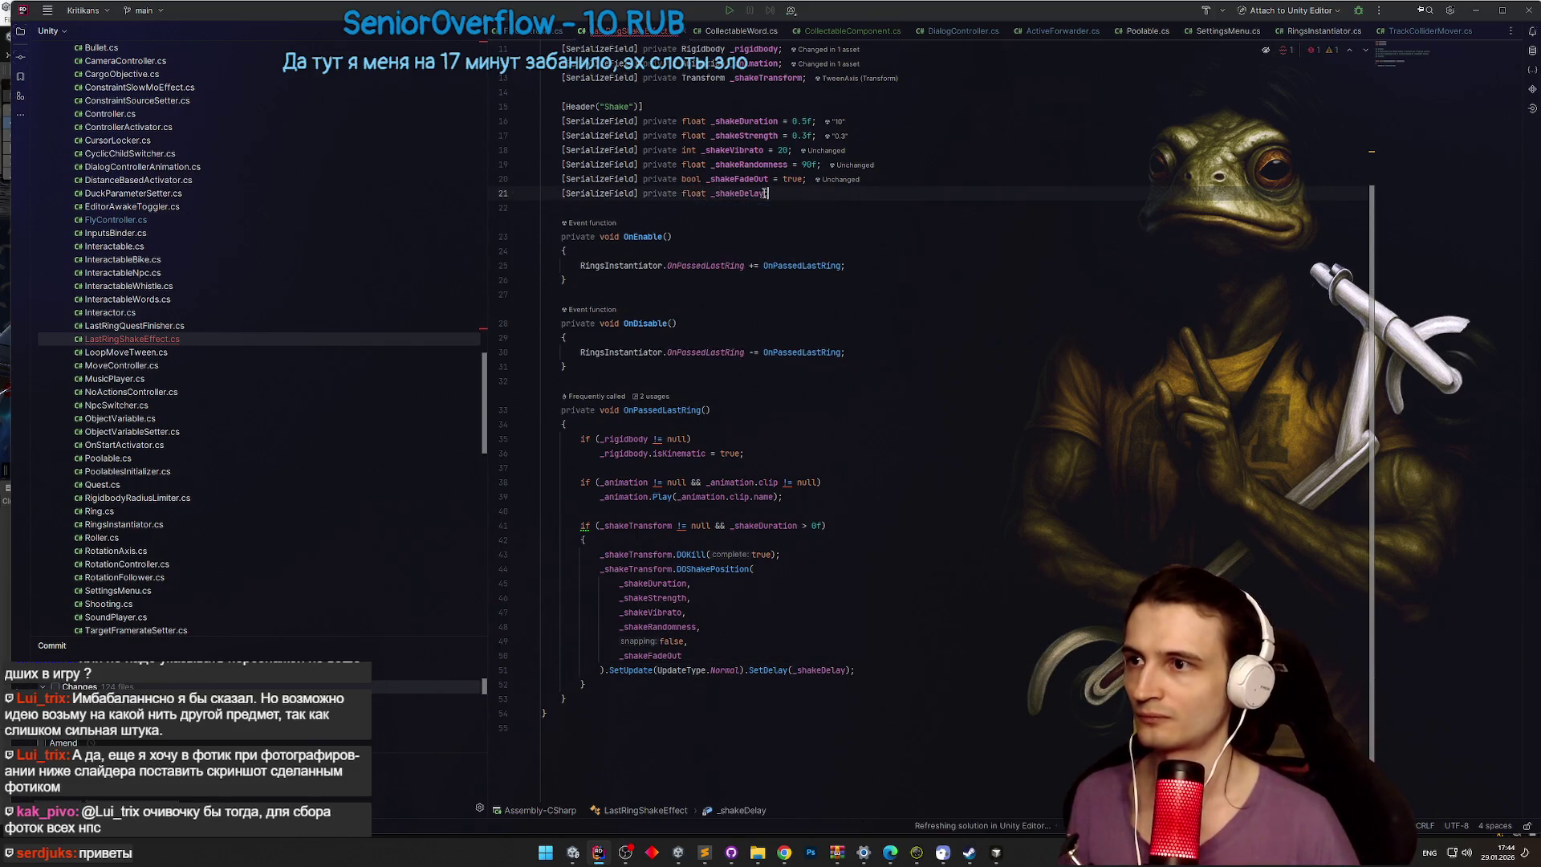
key(Left)
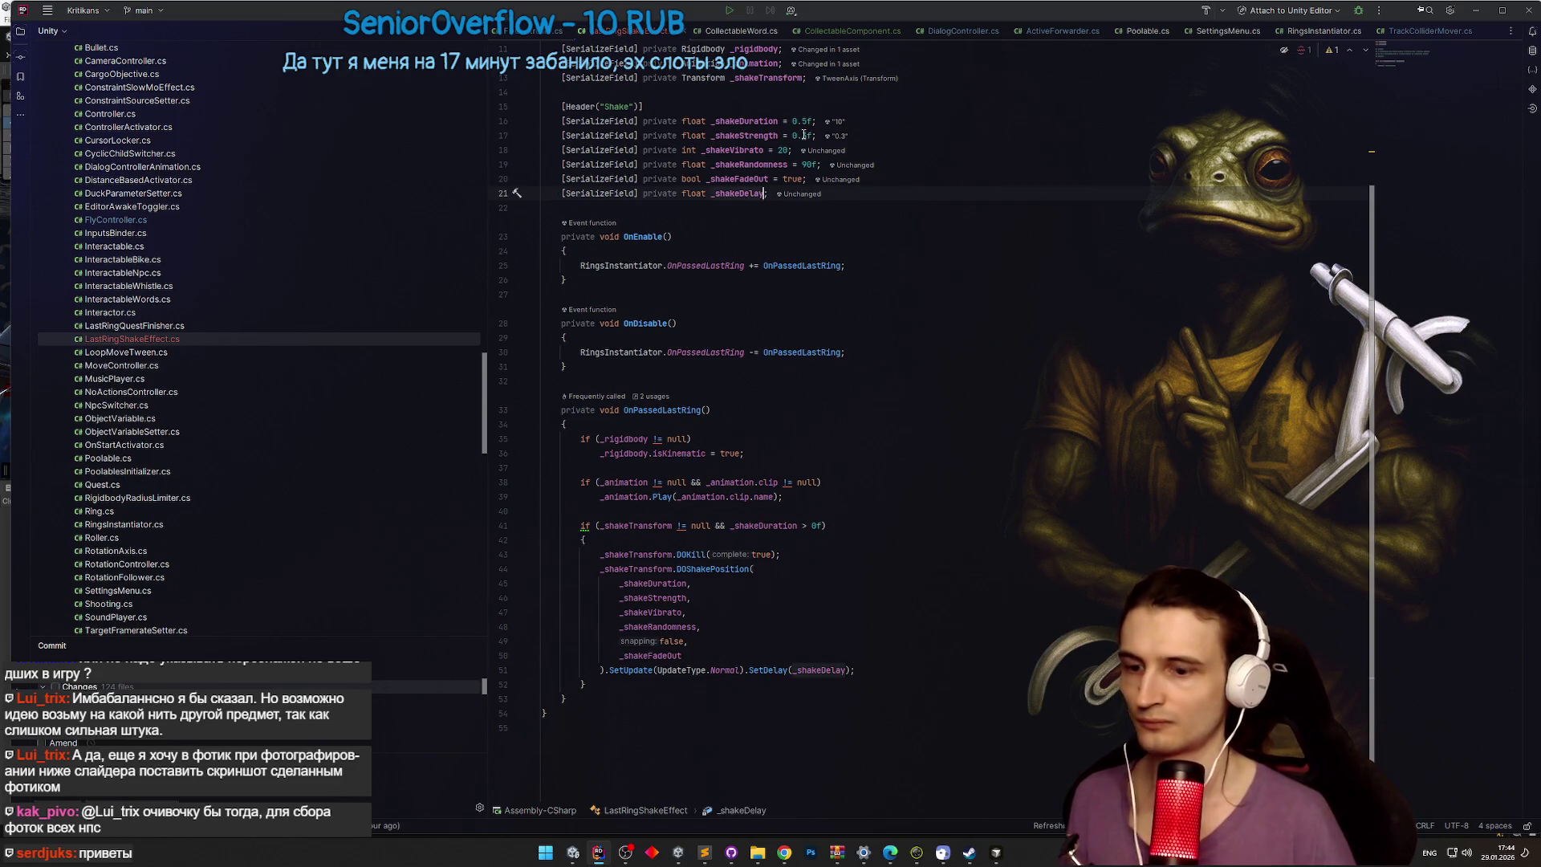
text(= 5f)
click(940, 163)
click(963, 225)
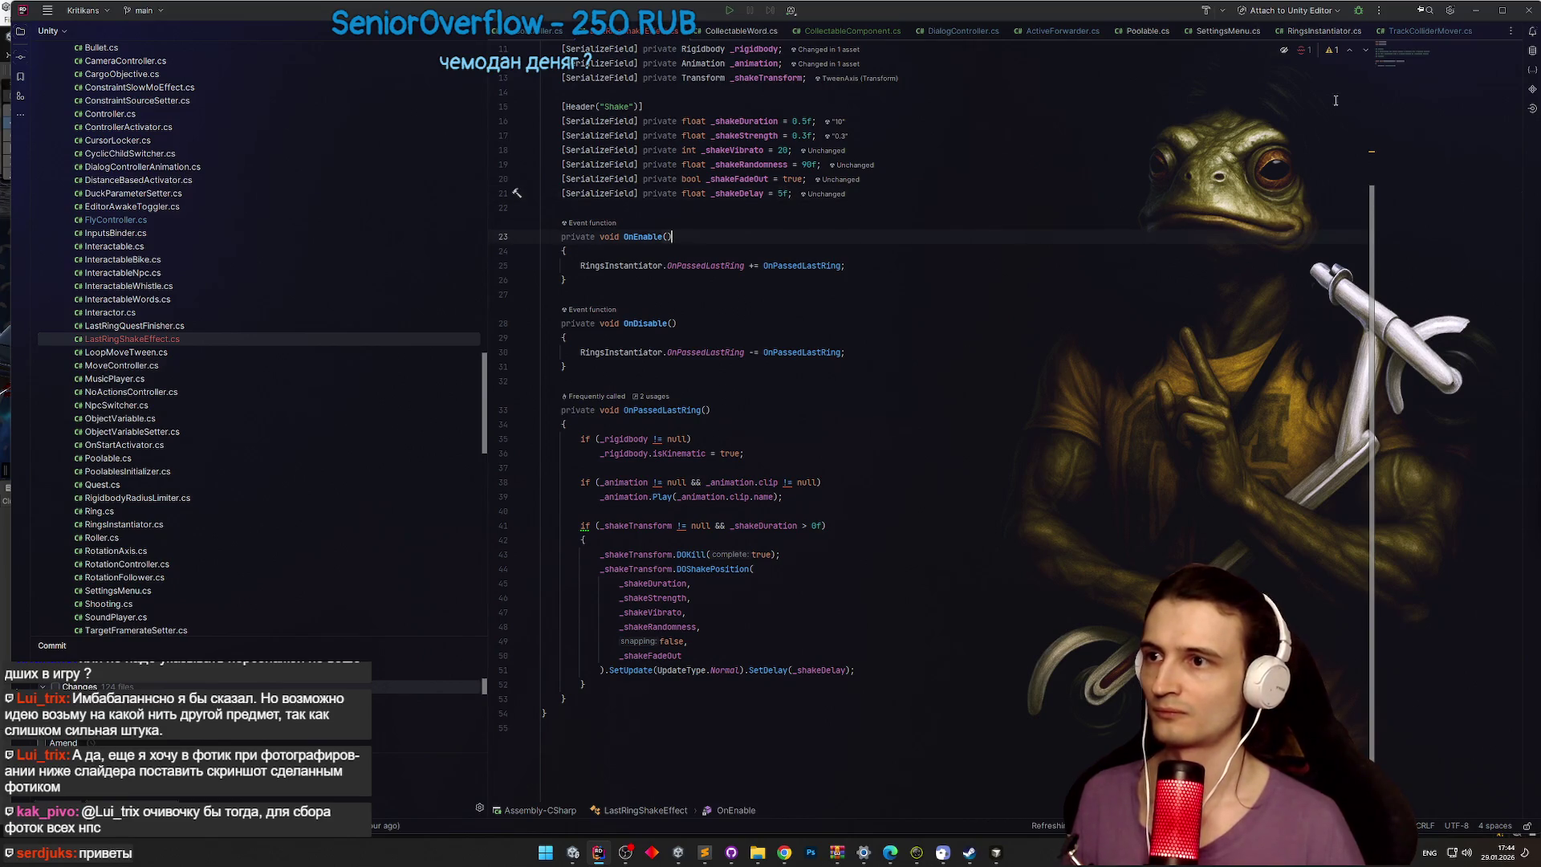
click(1479, 12)
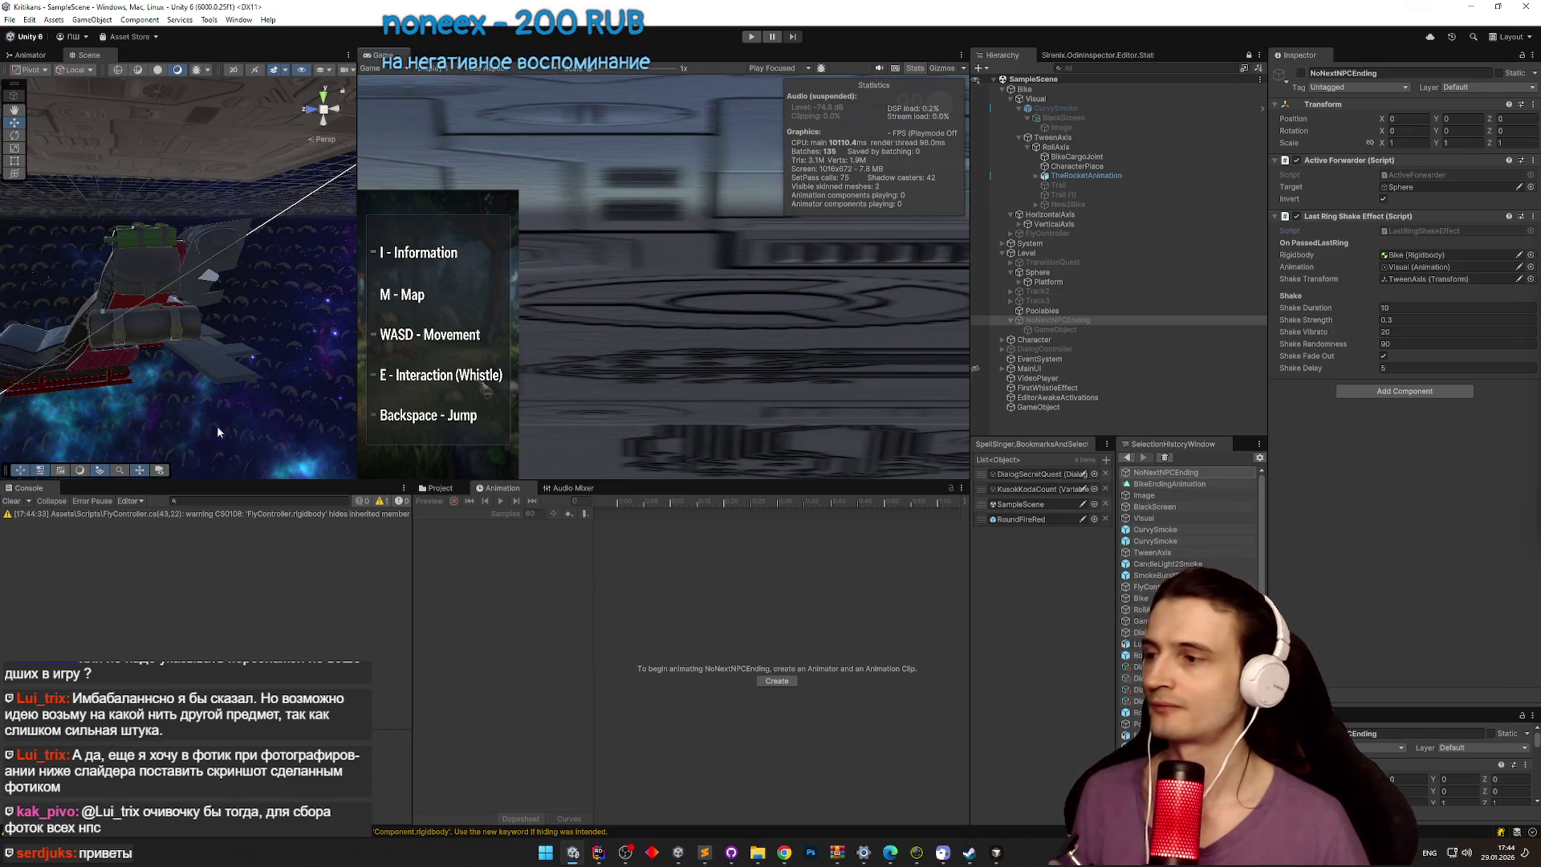
Step: Clear the compiler warning, select Visual, and preview BikeEndingAnimation at frame 346
click(16, 501)
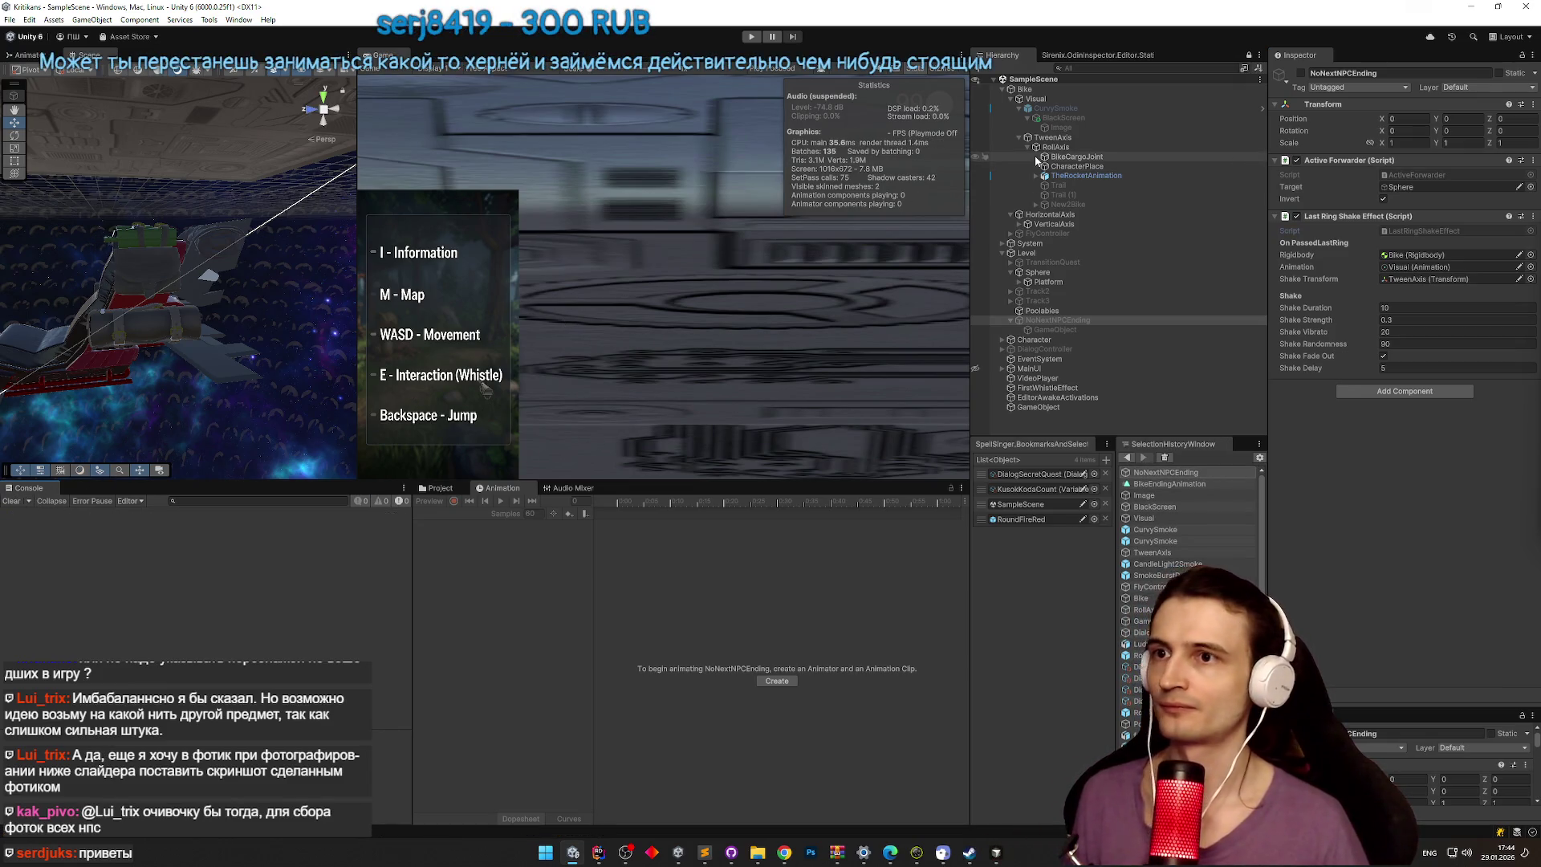
click(440, 488)
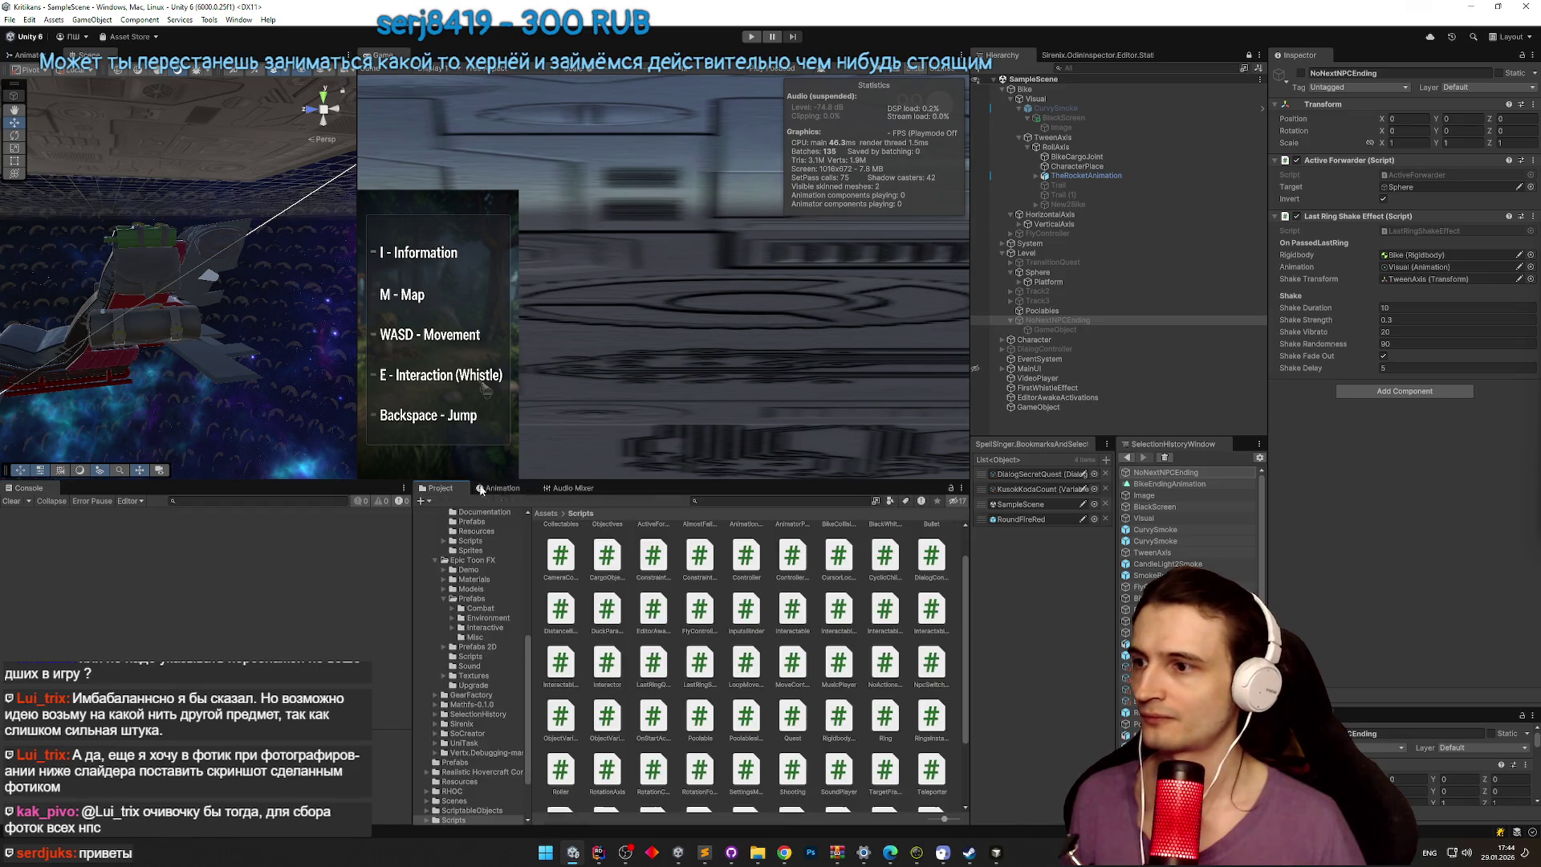
click(518, 487)
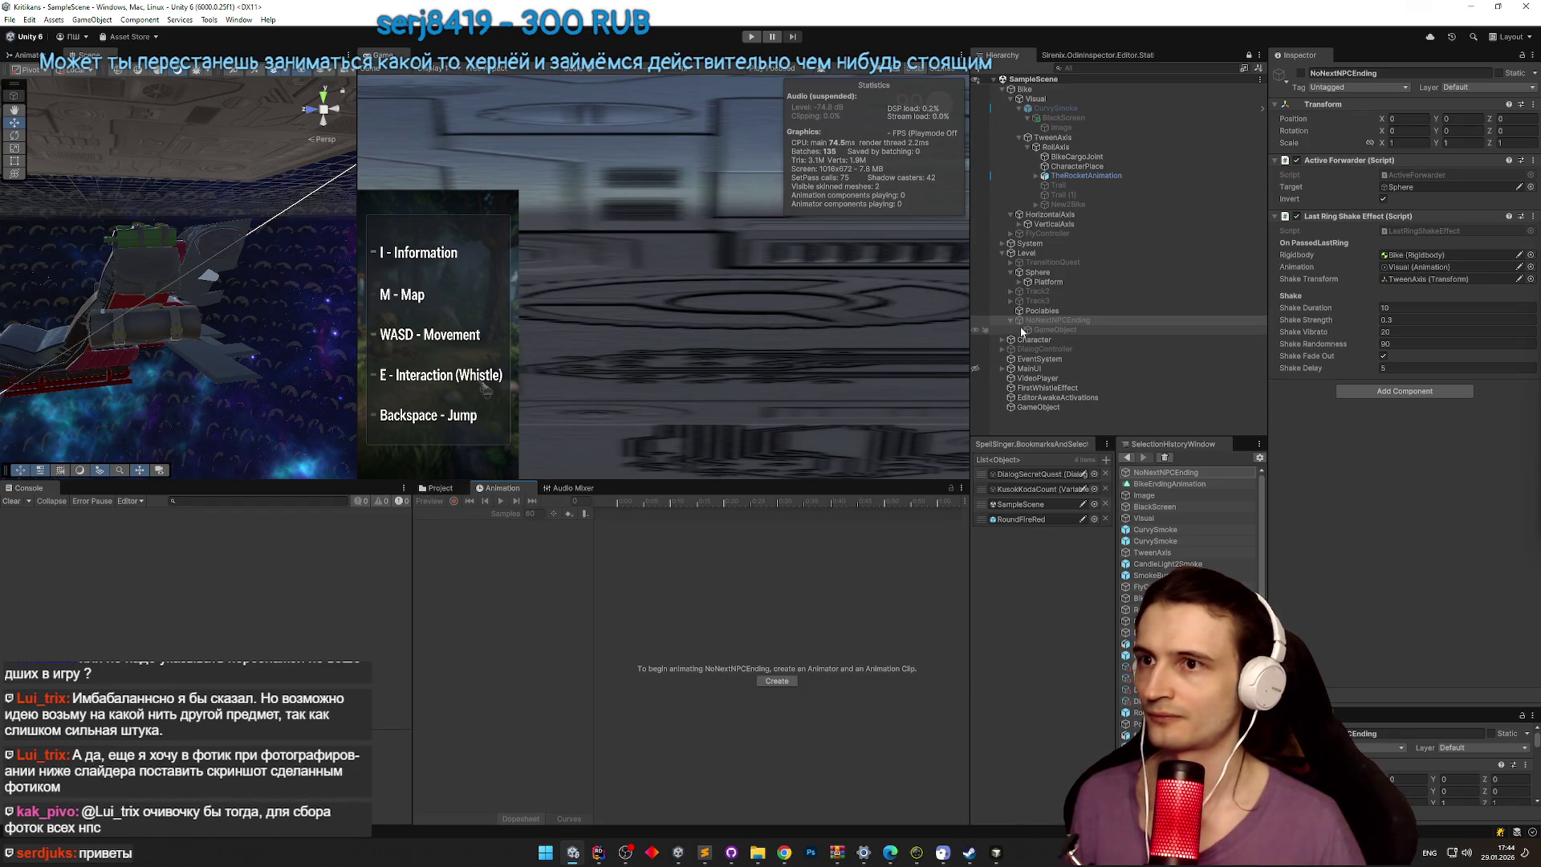
click(1085, 101)
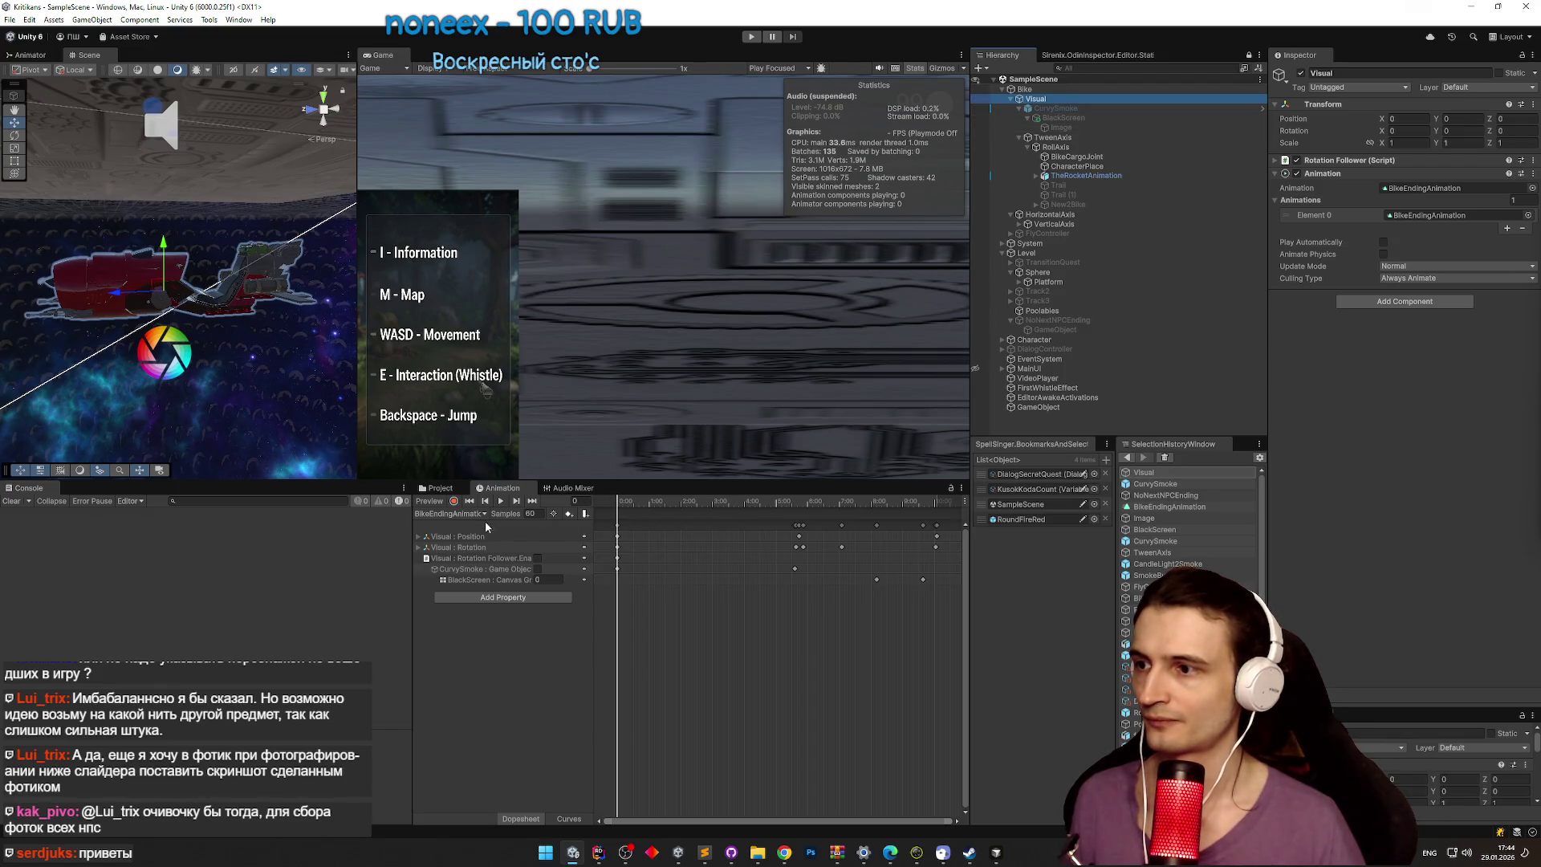
click(456, 502)
click(455, 501)
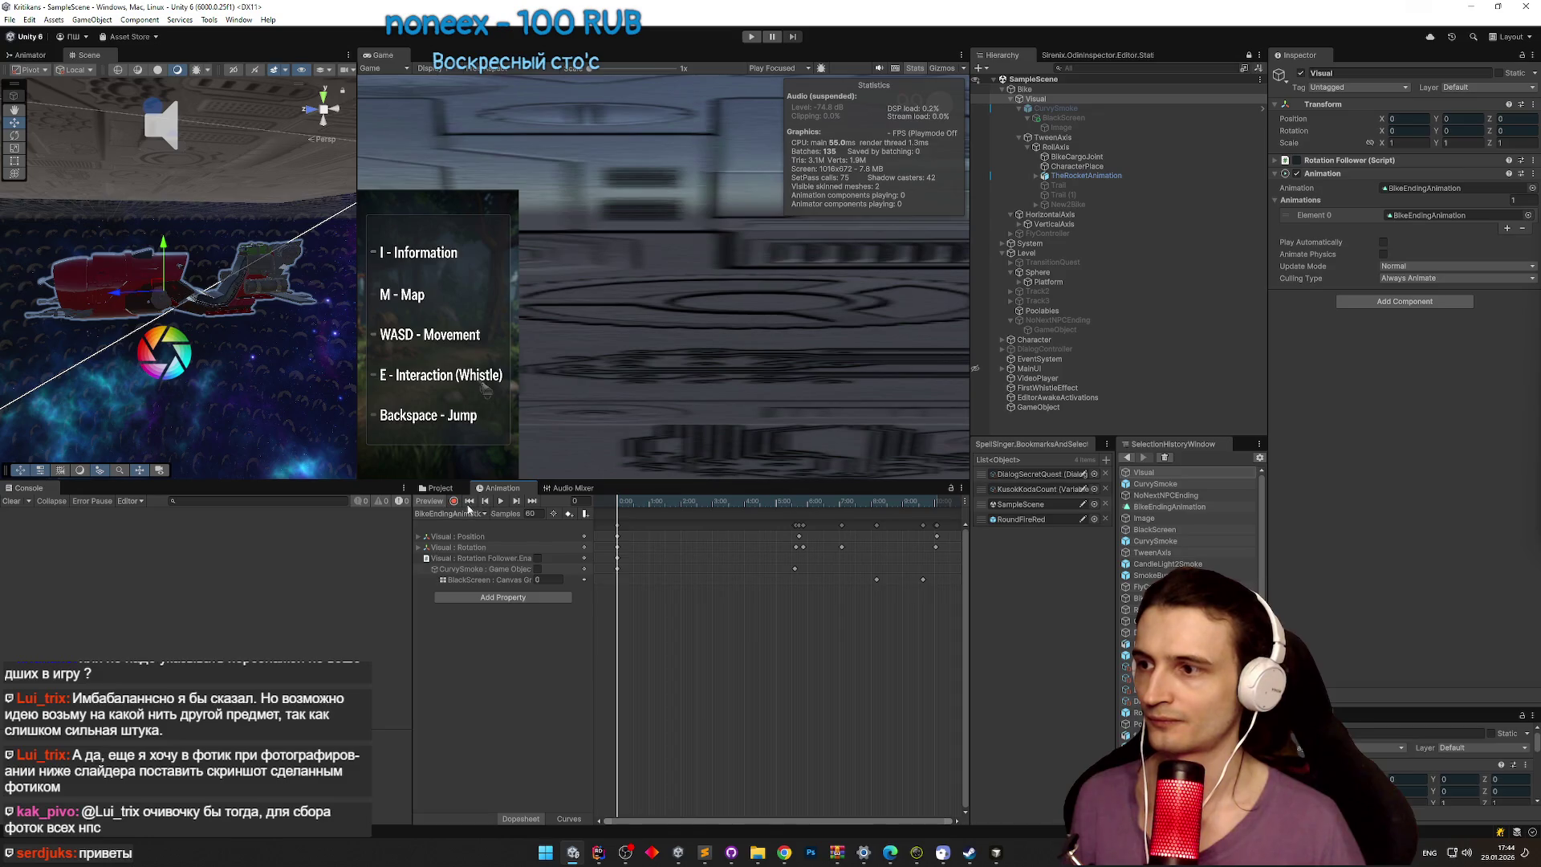
click(800, 501)
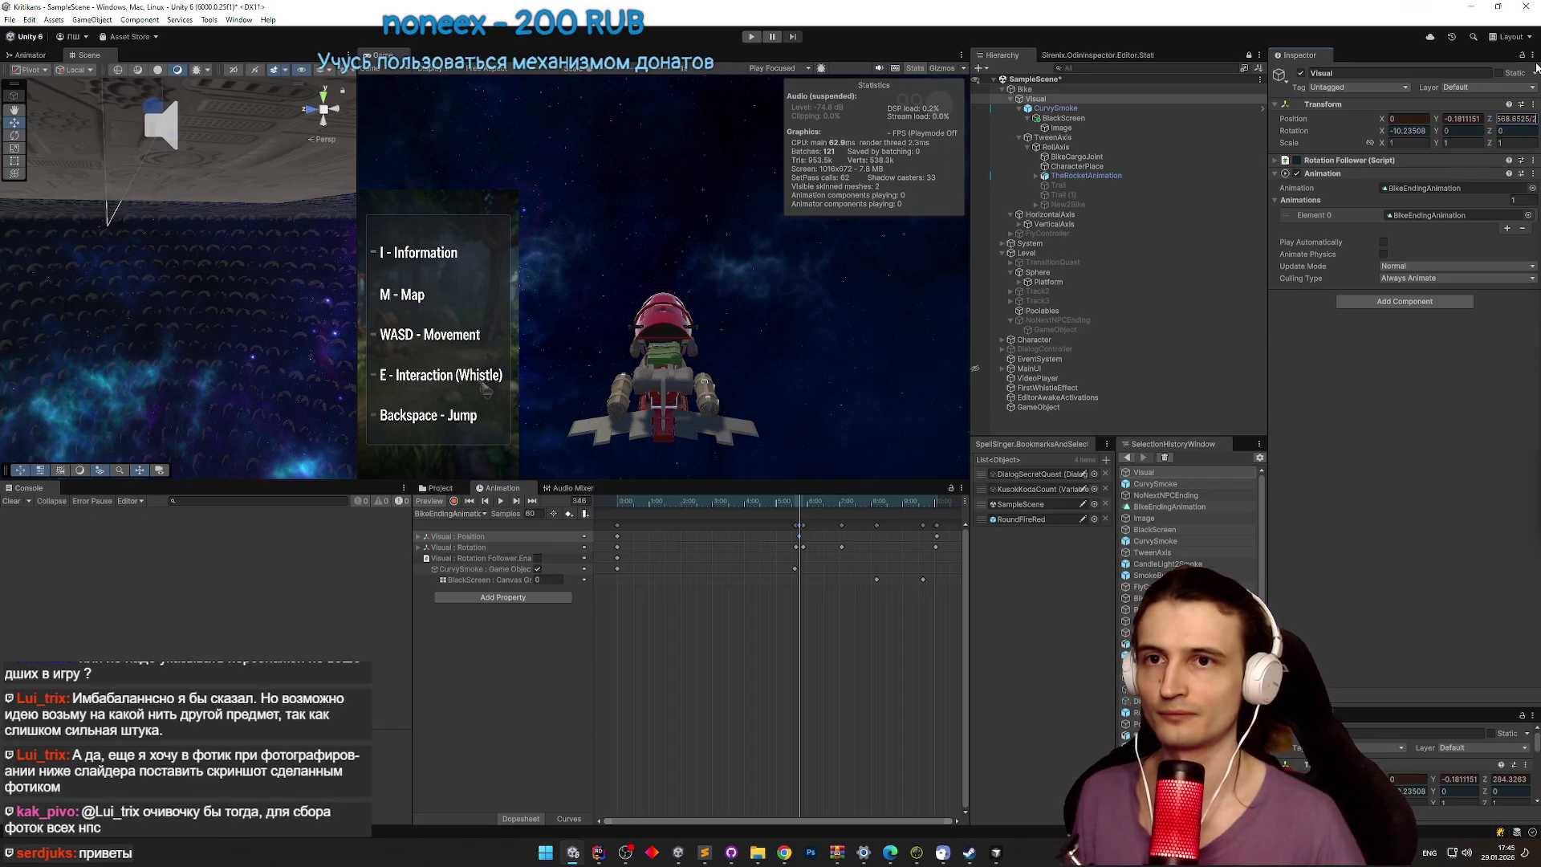
Step: In record mode, set Visual's Position Z to 500 at the final keyframe
click(453, 501)
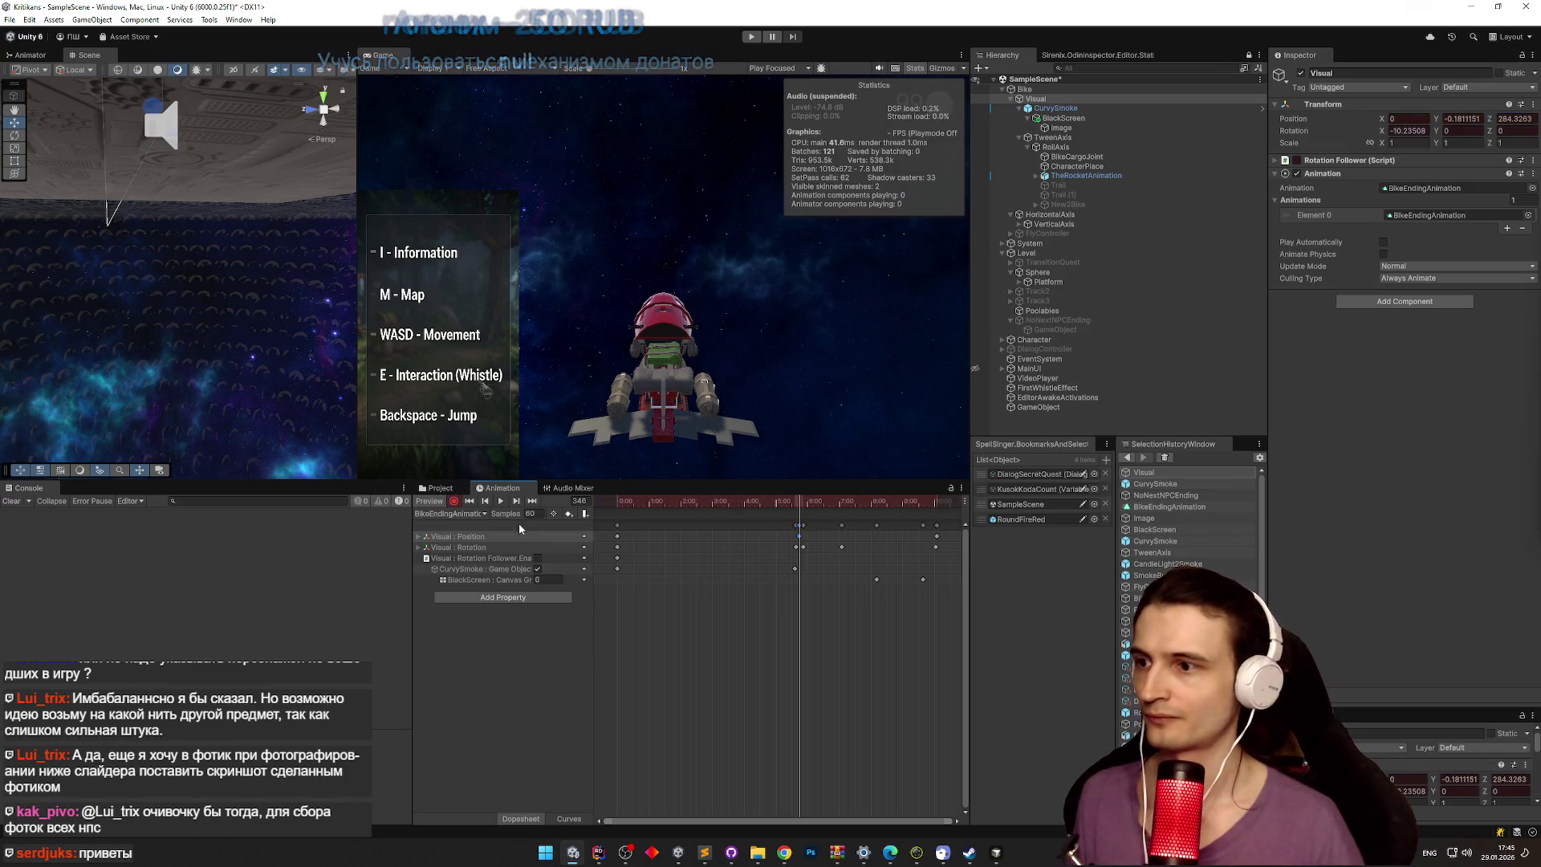
click(518, 501)
click(517, 500)
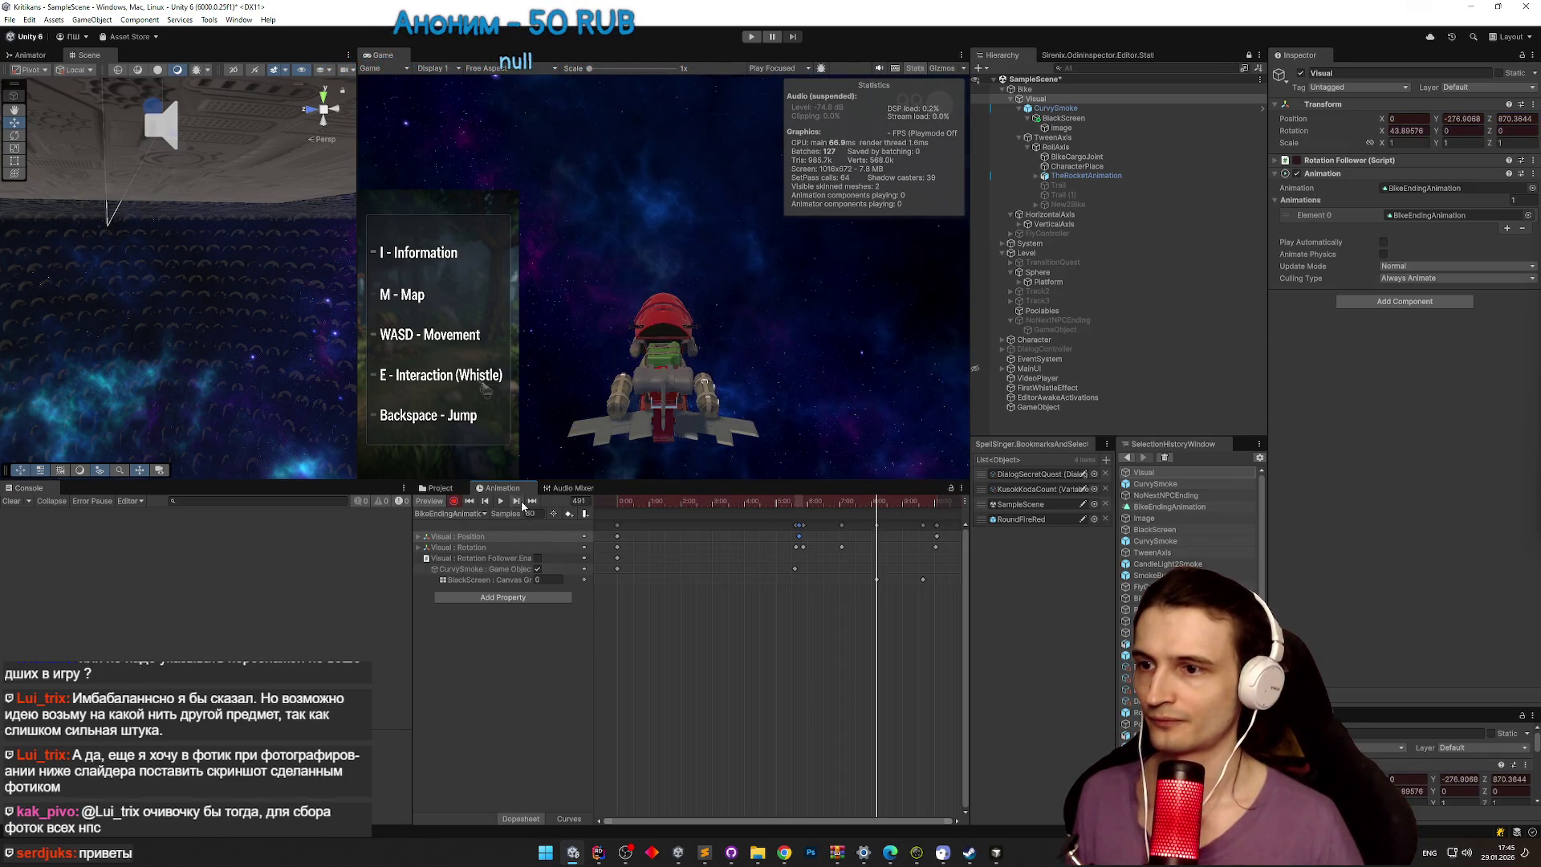
click(518, 501)
click(518, 501)
click(517, 500)
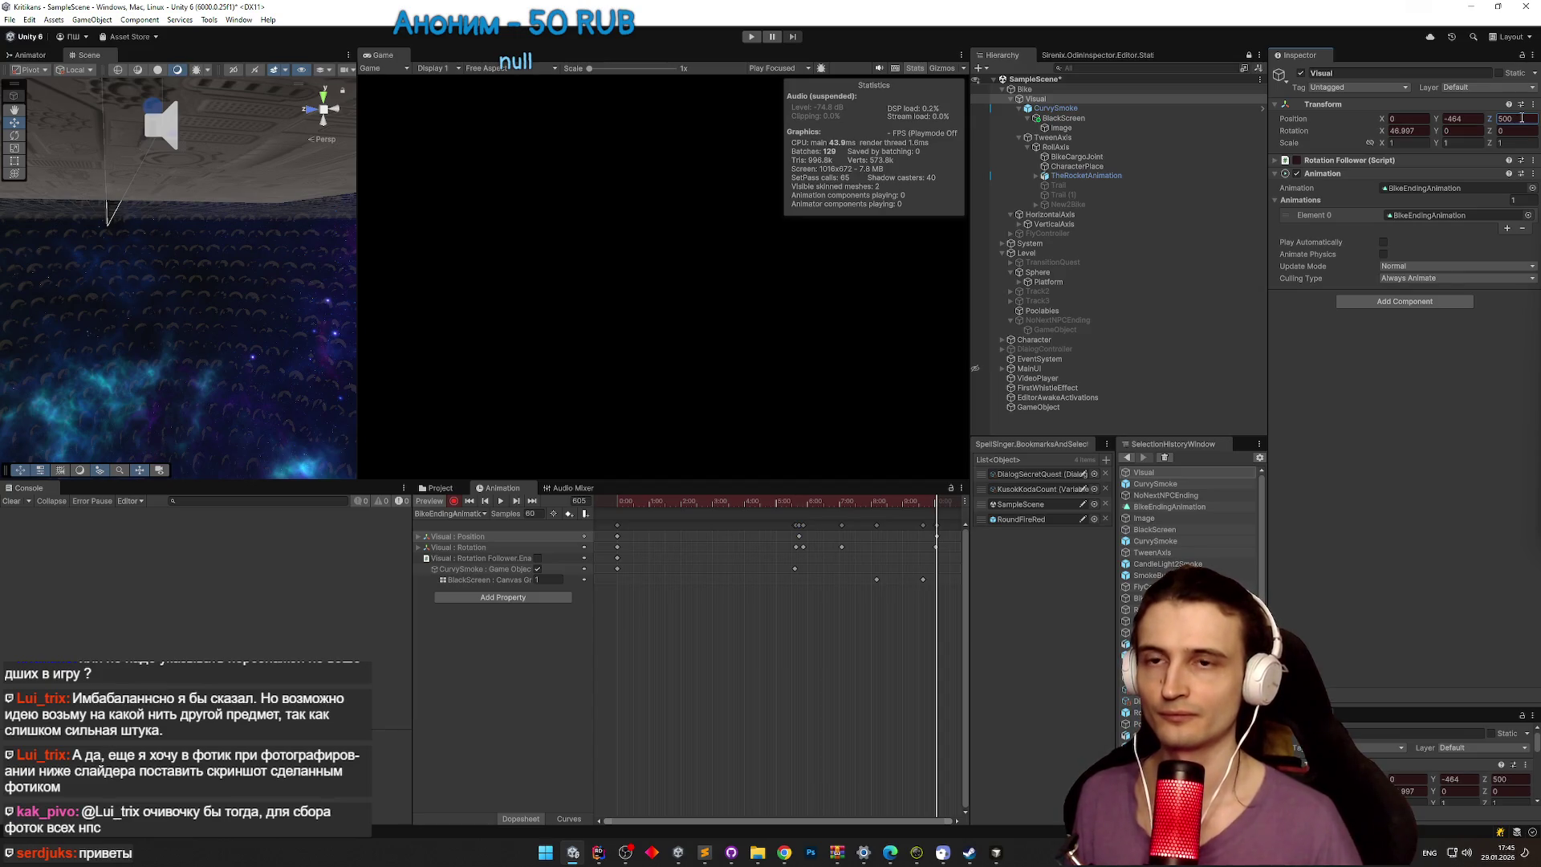
key(Return)
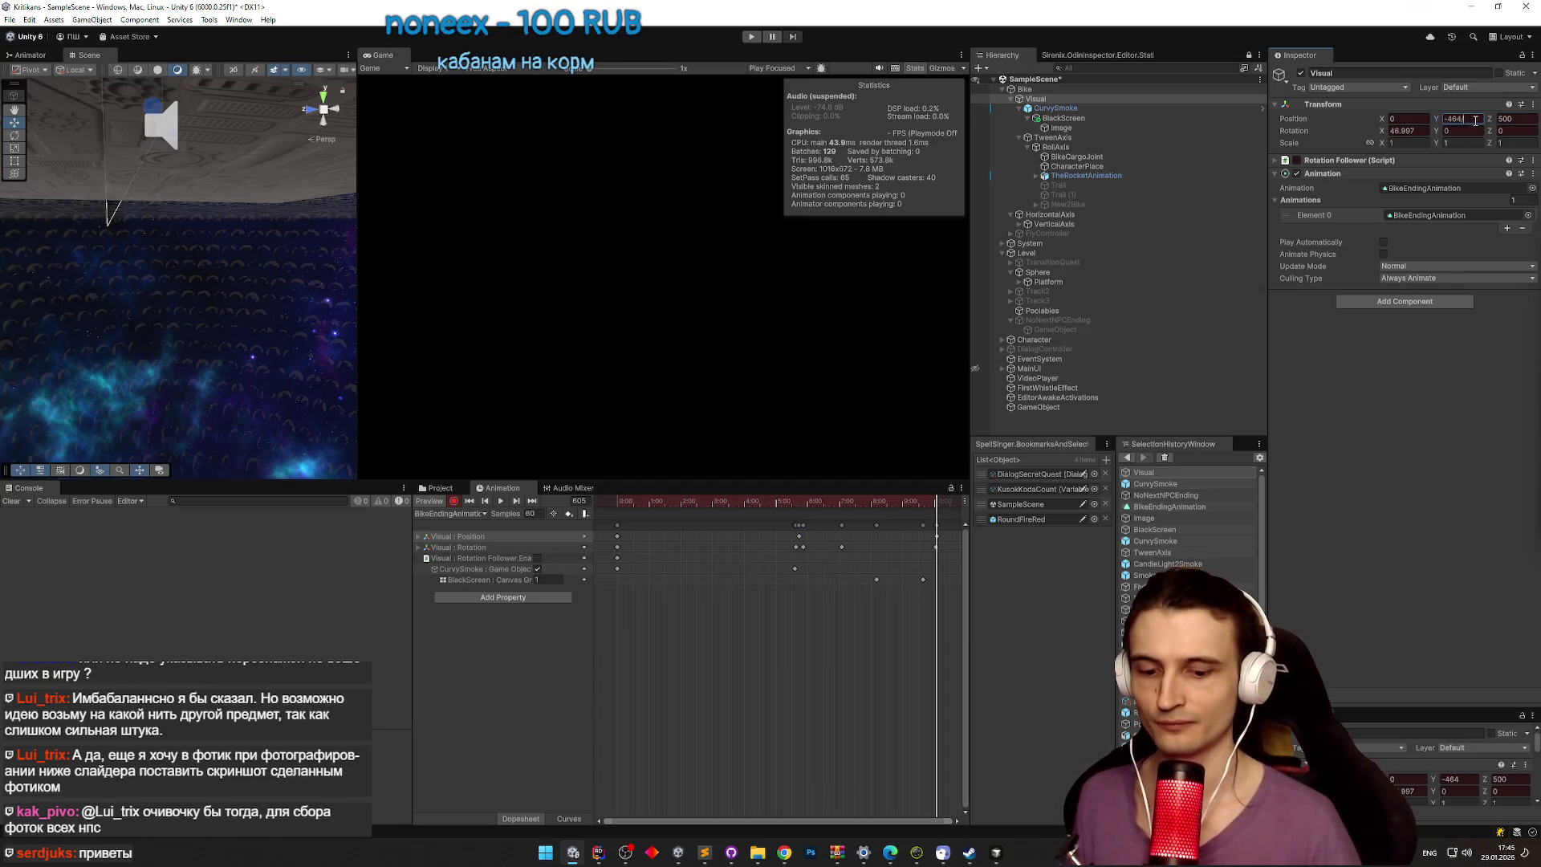
Step: Replay the animation preview from frame 254, then start the game
drag(928, 510, 737, 520)
key(space)
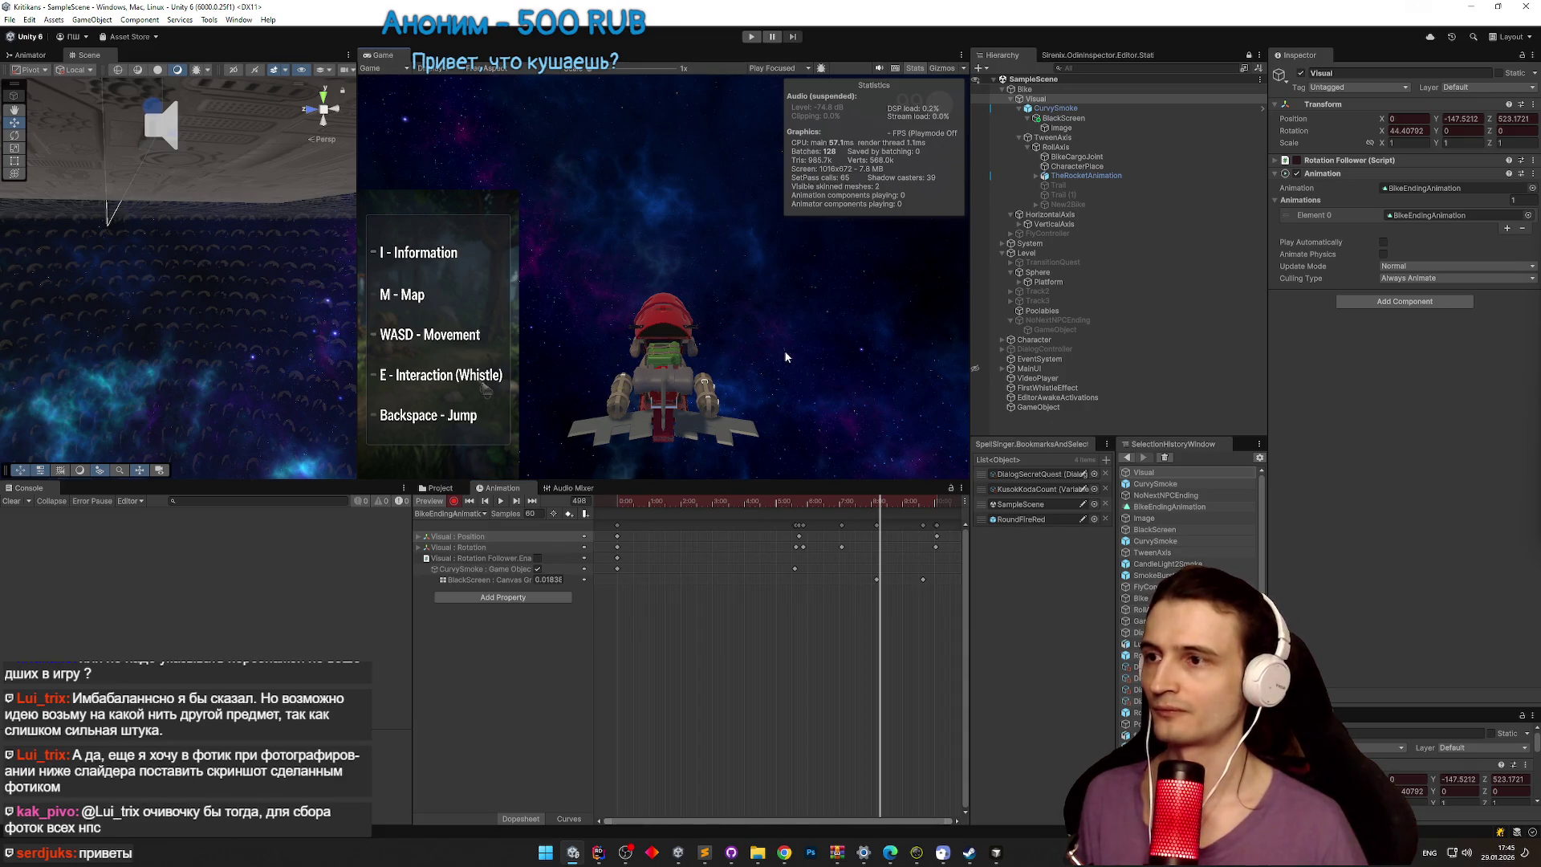
key(ctrl+p)
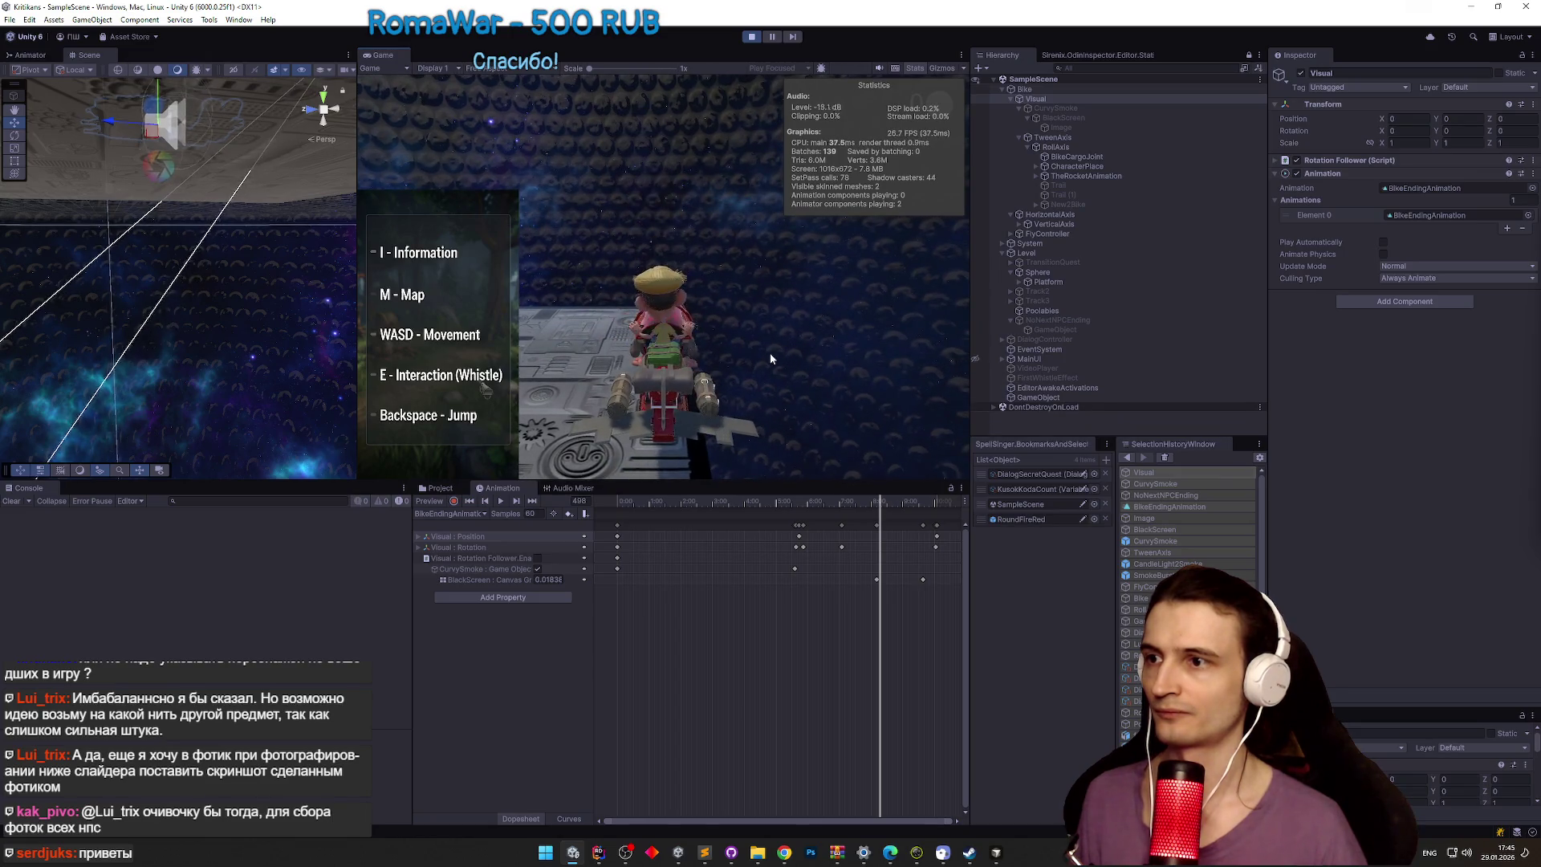
Step: Inspect the CurvySmoke particle system, stop the game, and switch to Rider
key(super)
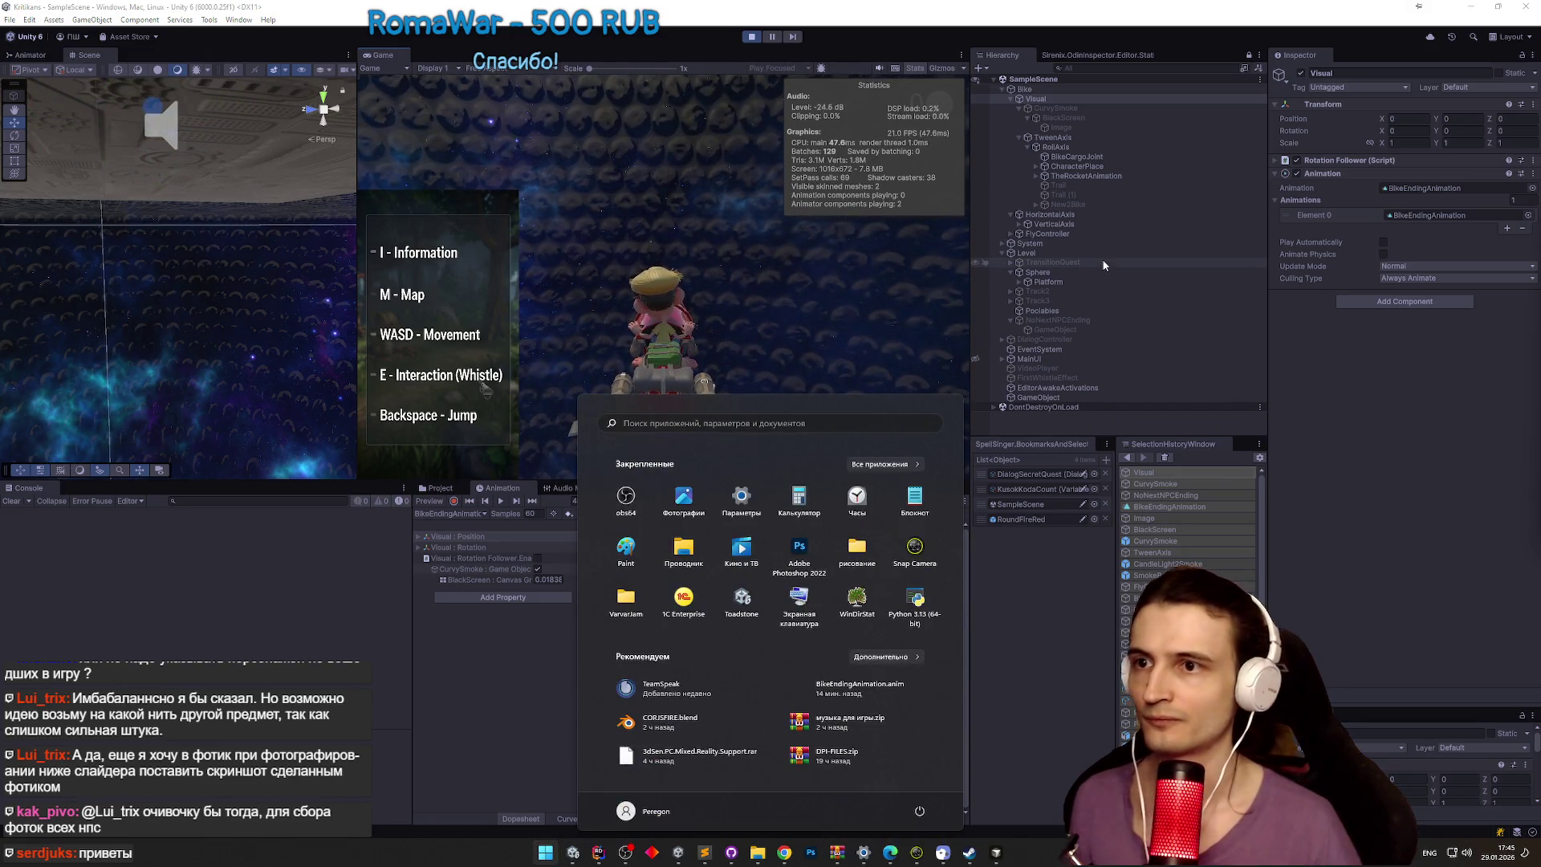
click(1096, 108)
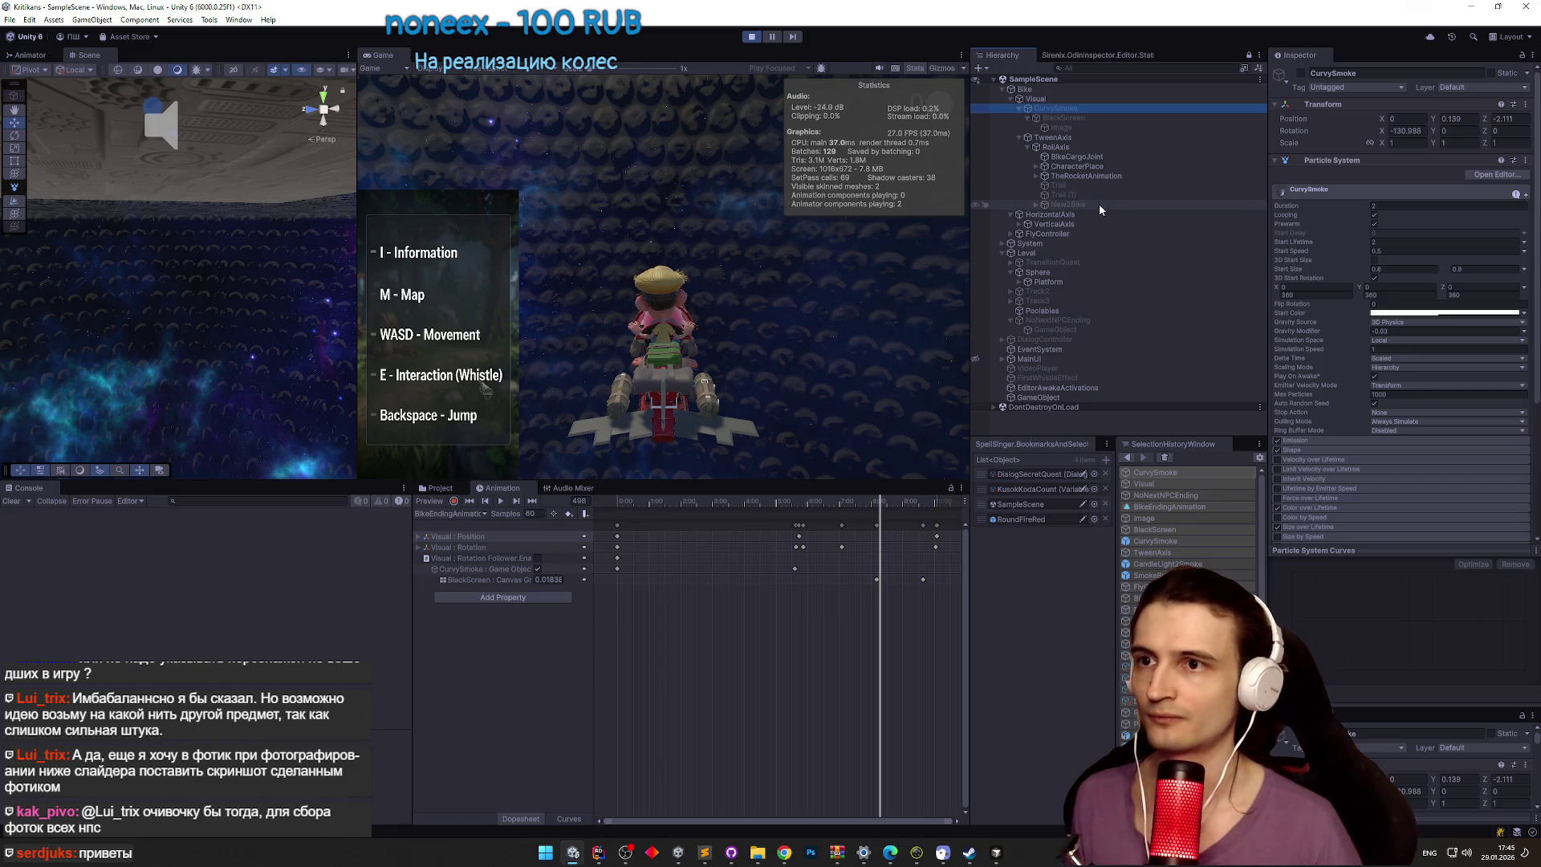
key(ctrl+p)
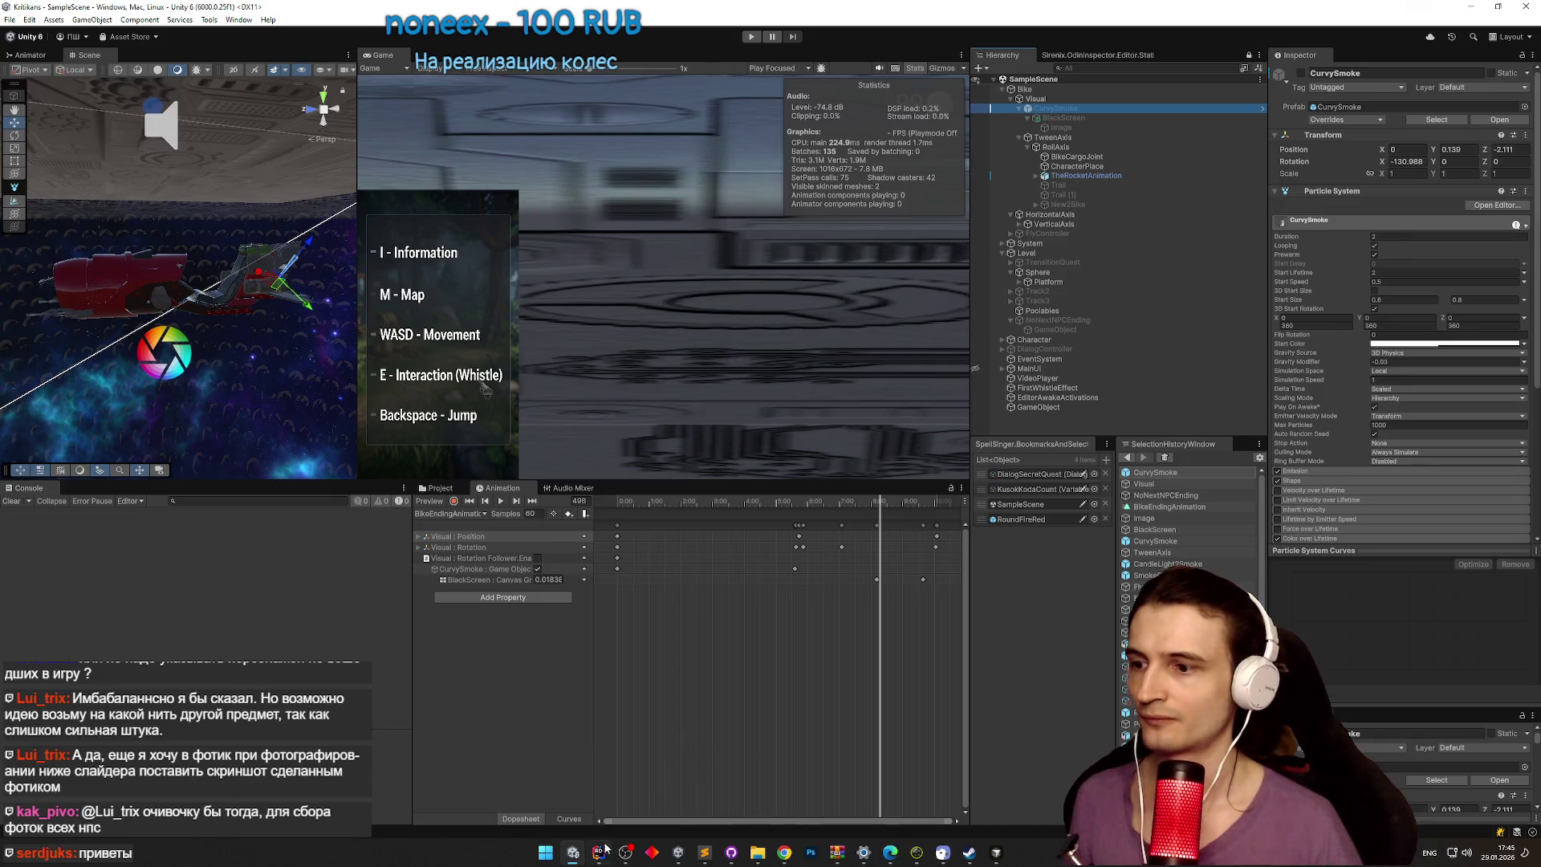
click(600, 851)
Step: Add a [Button] attribute above OnPassedLastRing and return to Unity to recompile
click(650, 382)
key(Return)
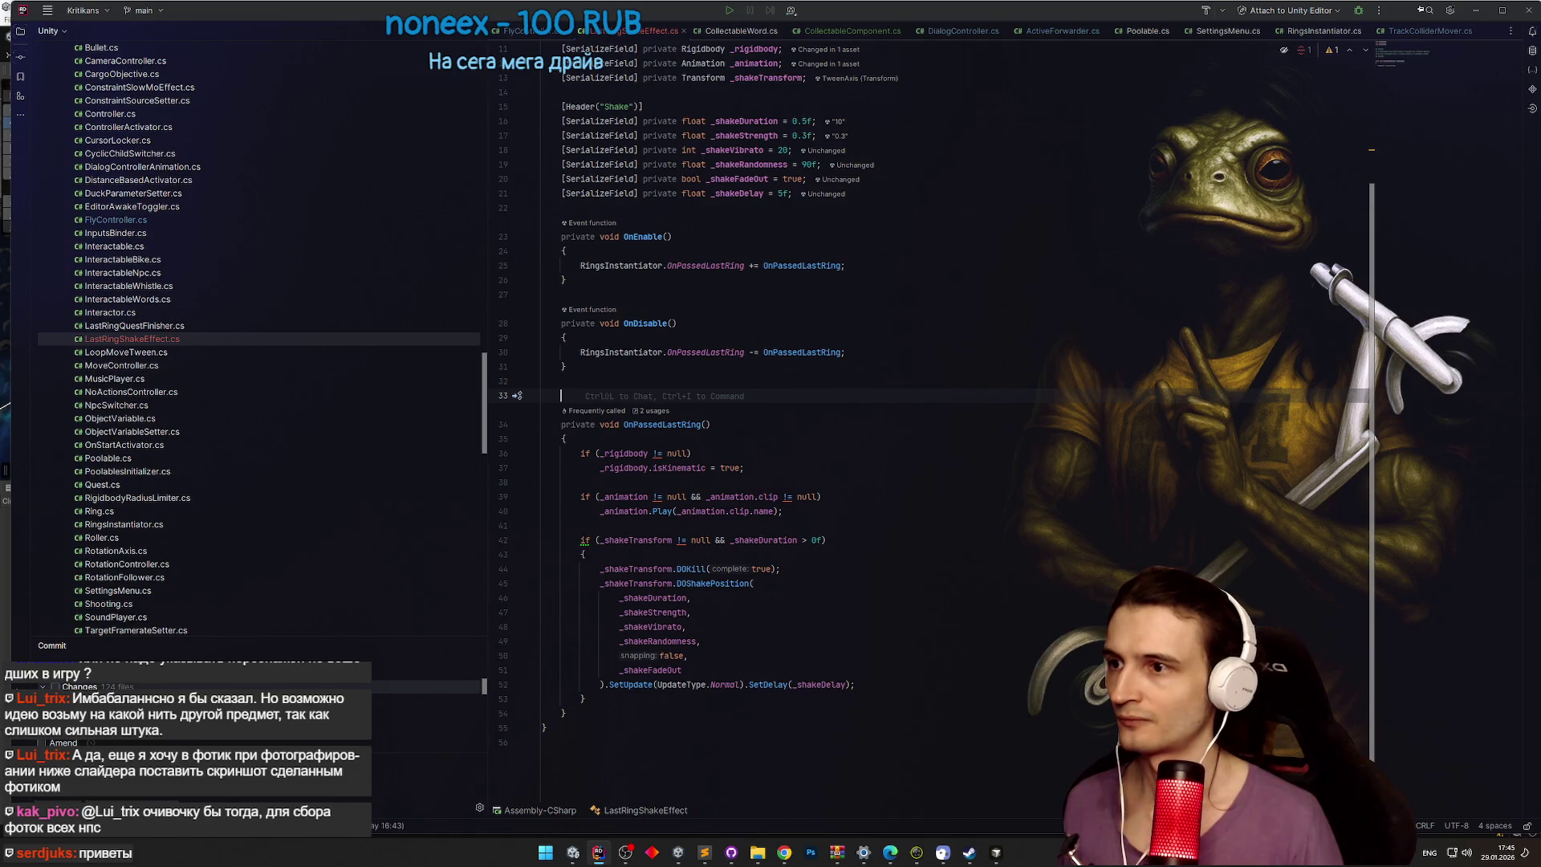
text([Button)
key(Return)
click(1475, 11)
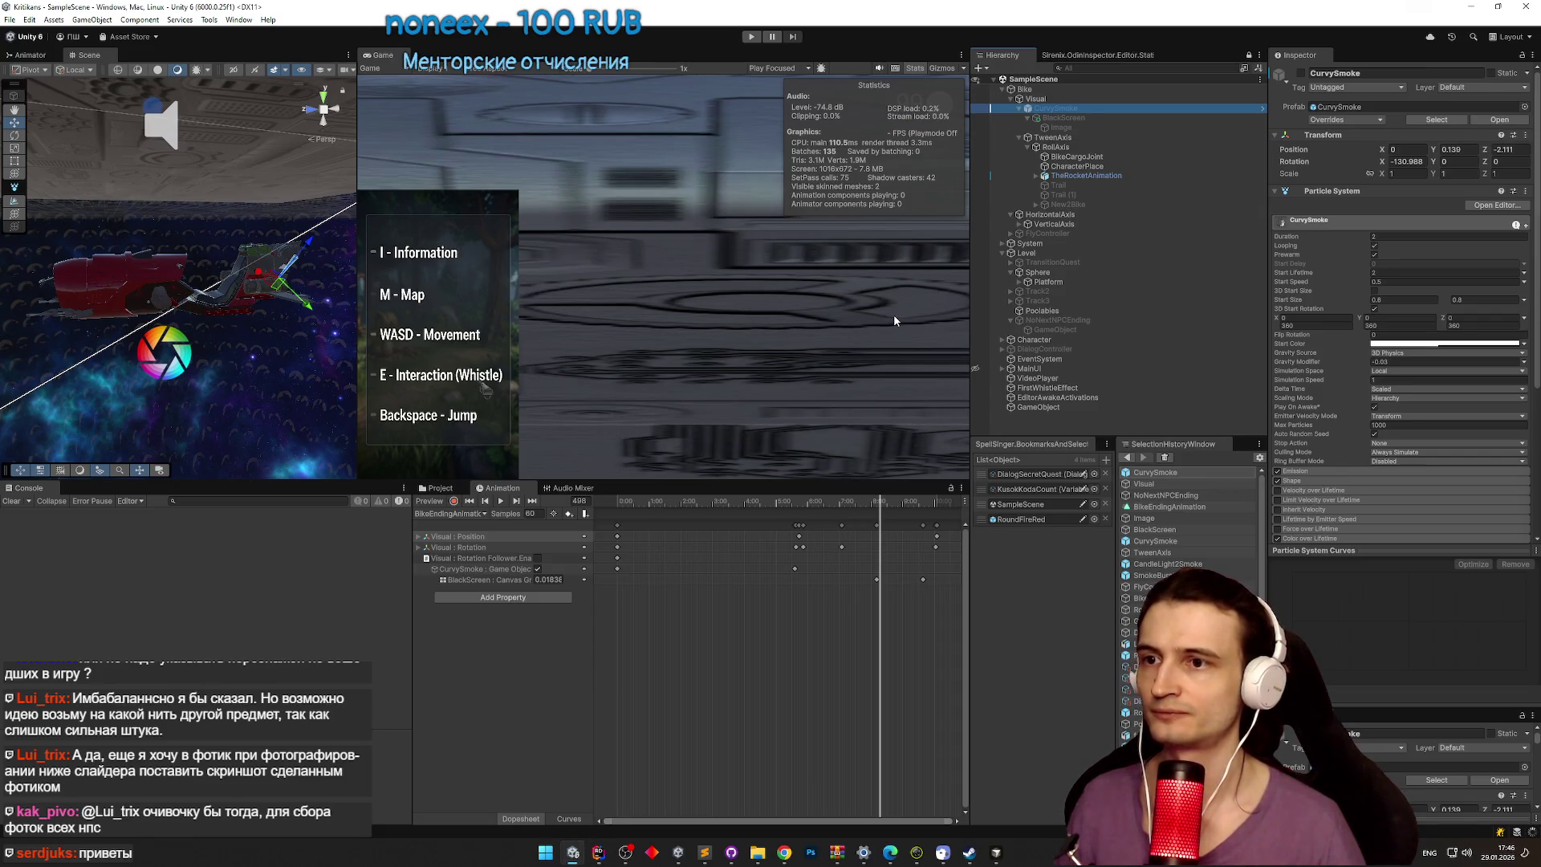
Step: Test the shake in Play mode by activating NoNextNPCEnding and firing On Passed Last Ring
key(ctrl+p)
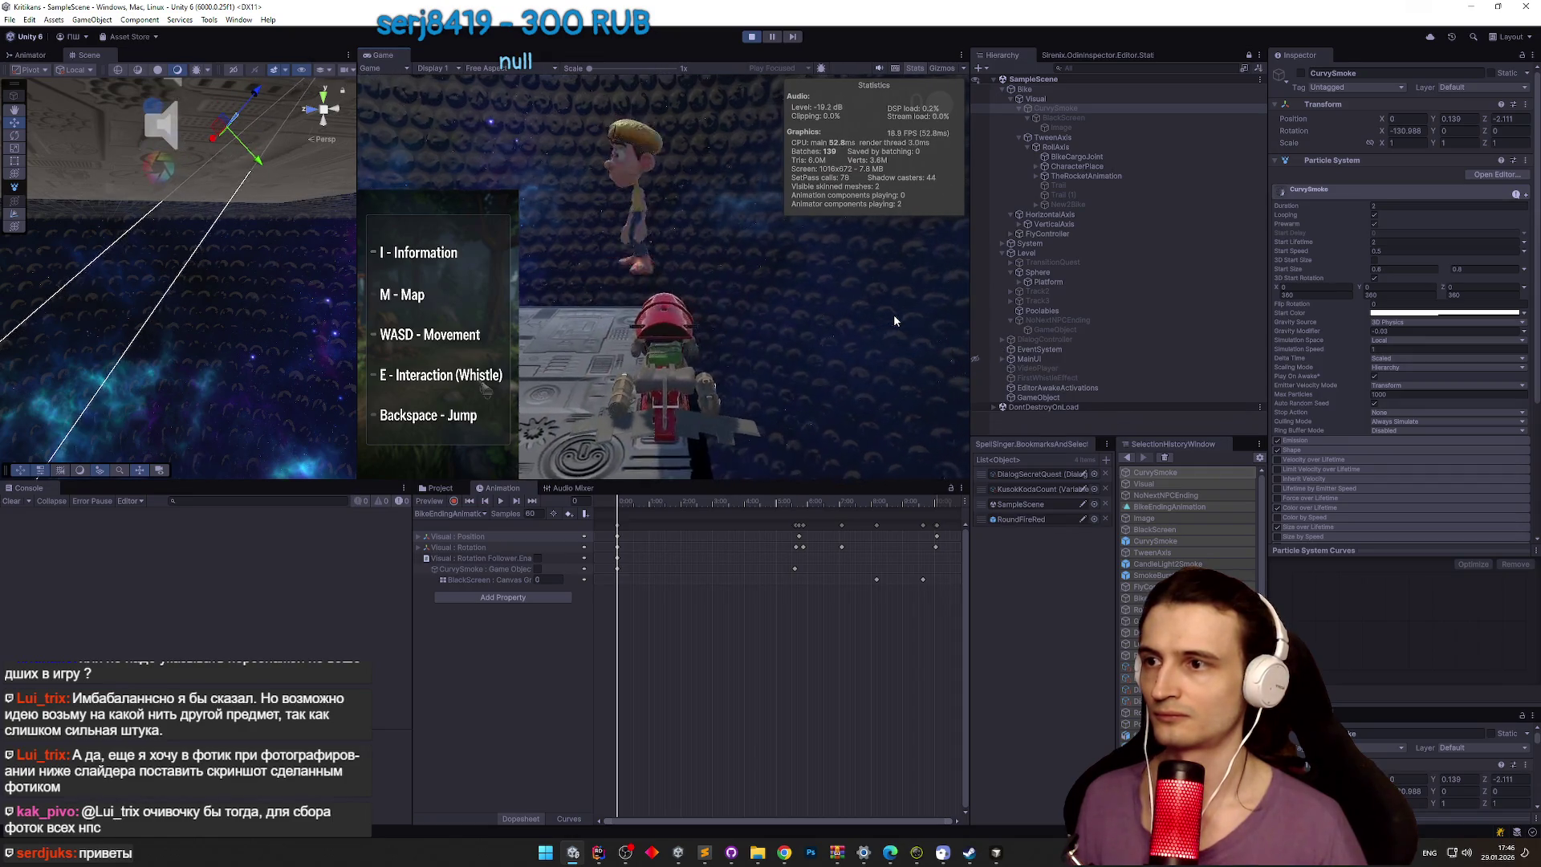
key(super)
click(1003, 319)
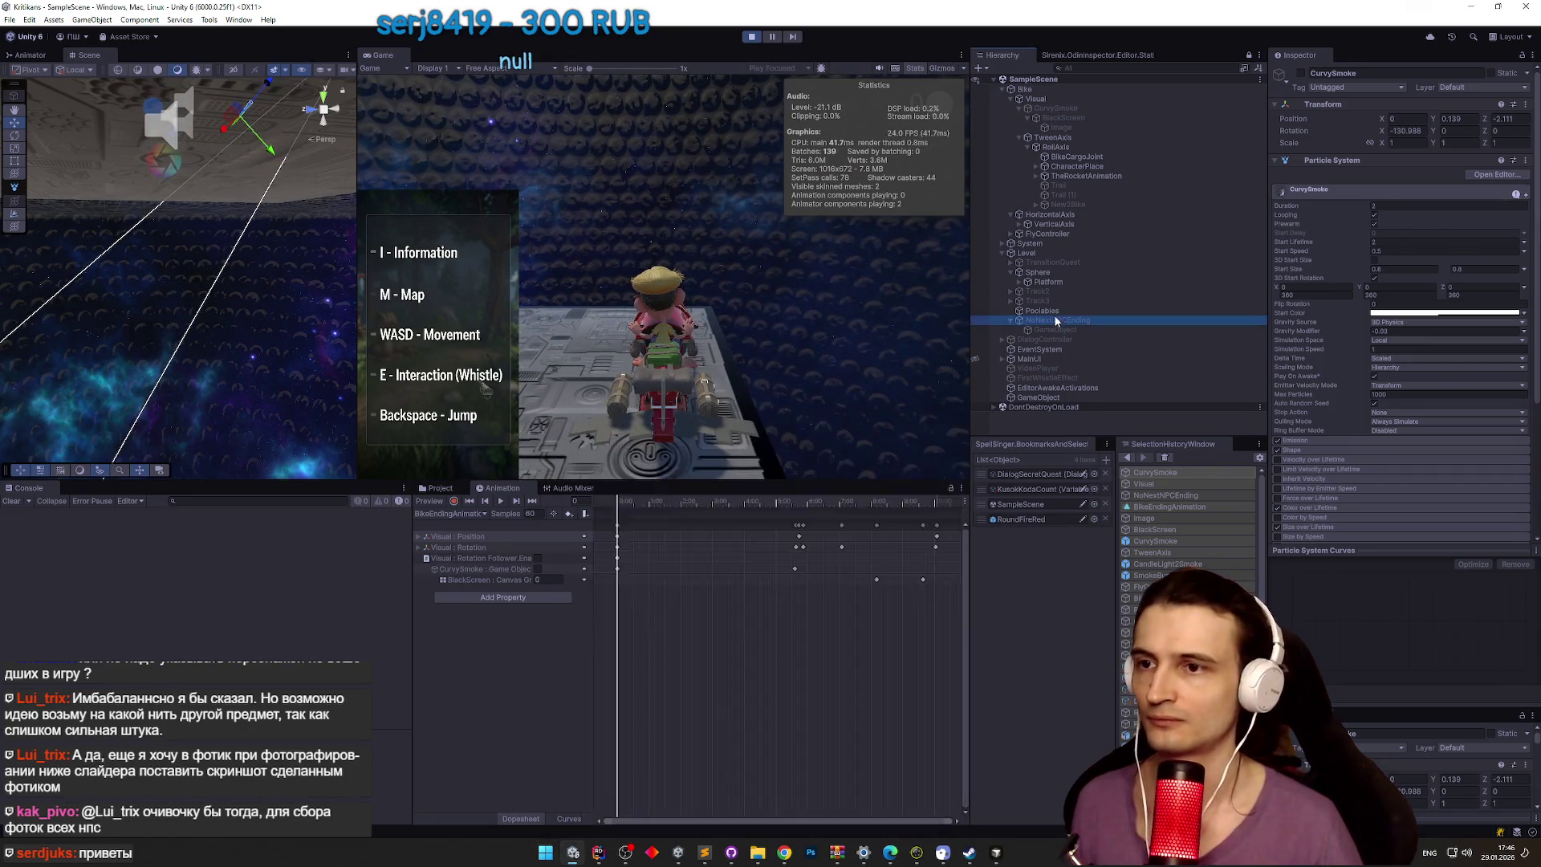
click(1300, 73)
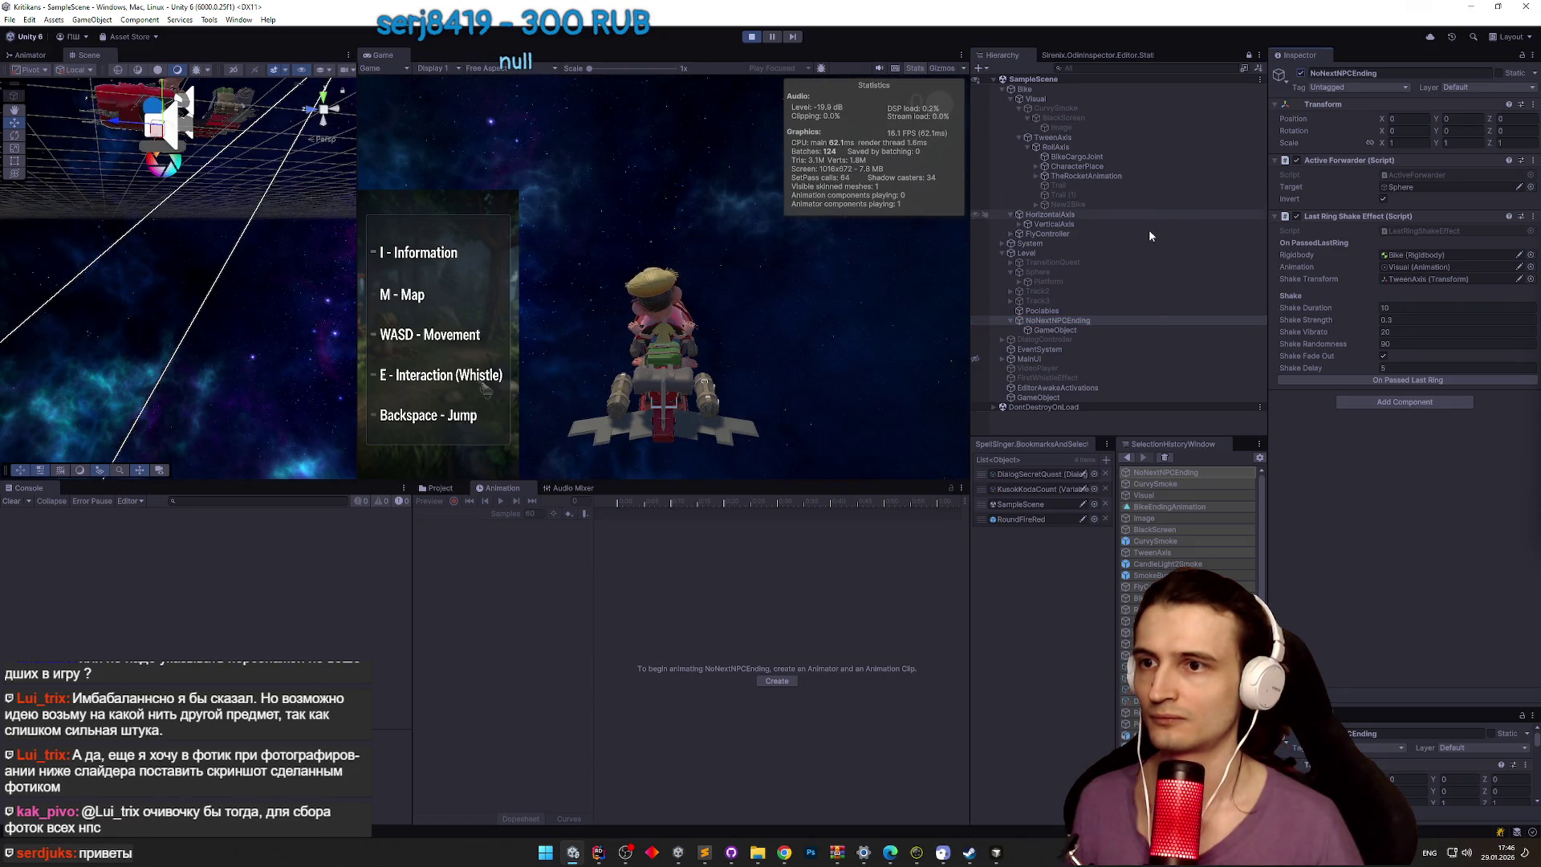
click(1350, 379)
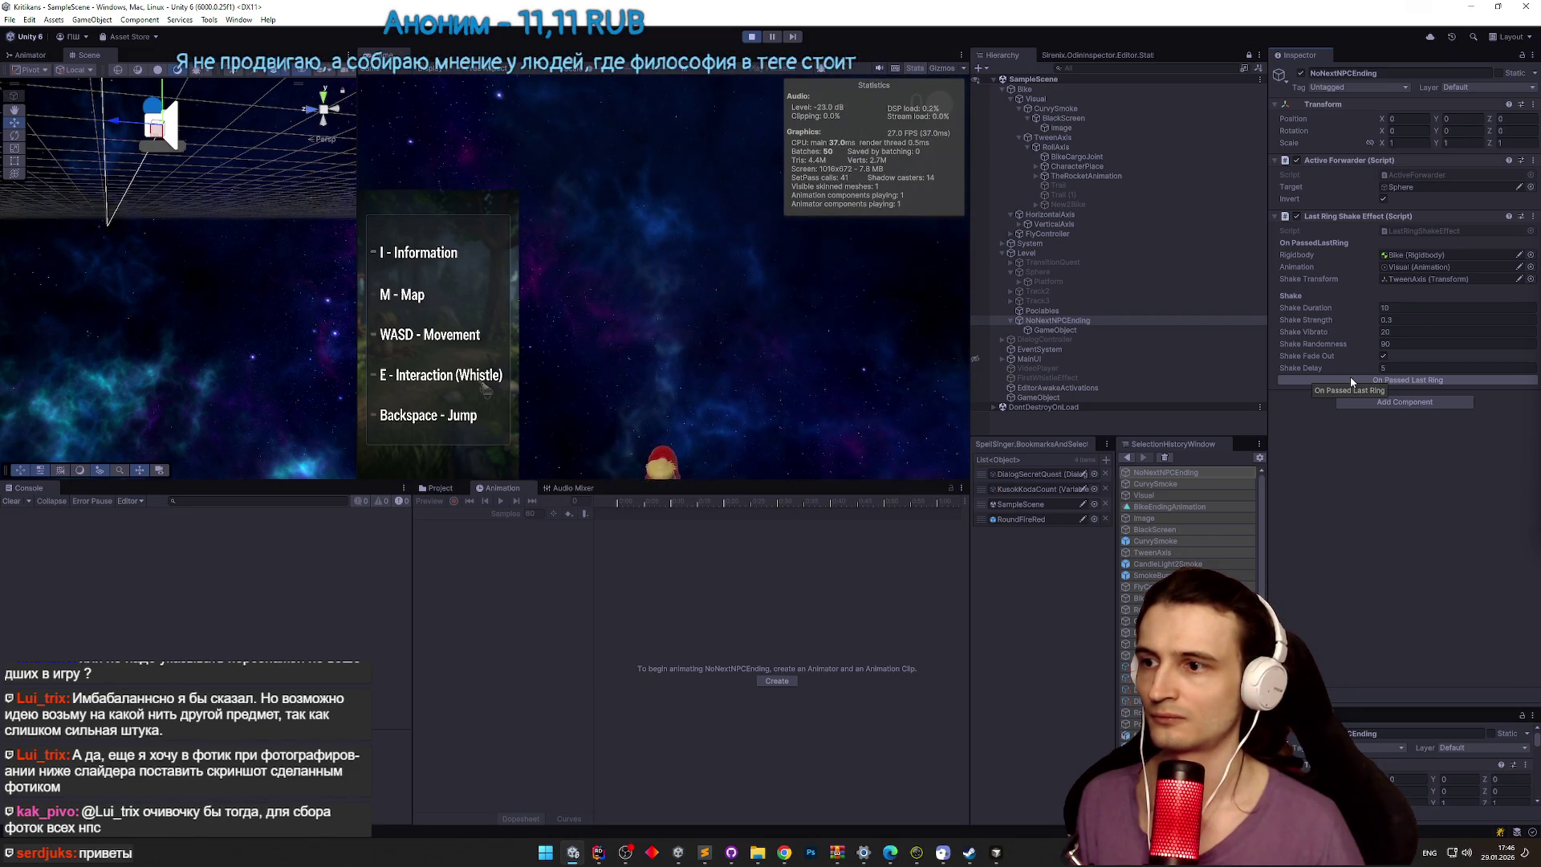
key(ctrl+p)
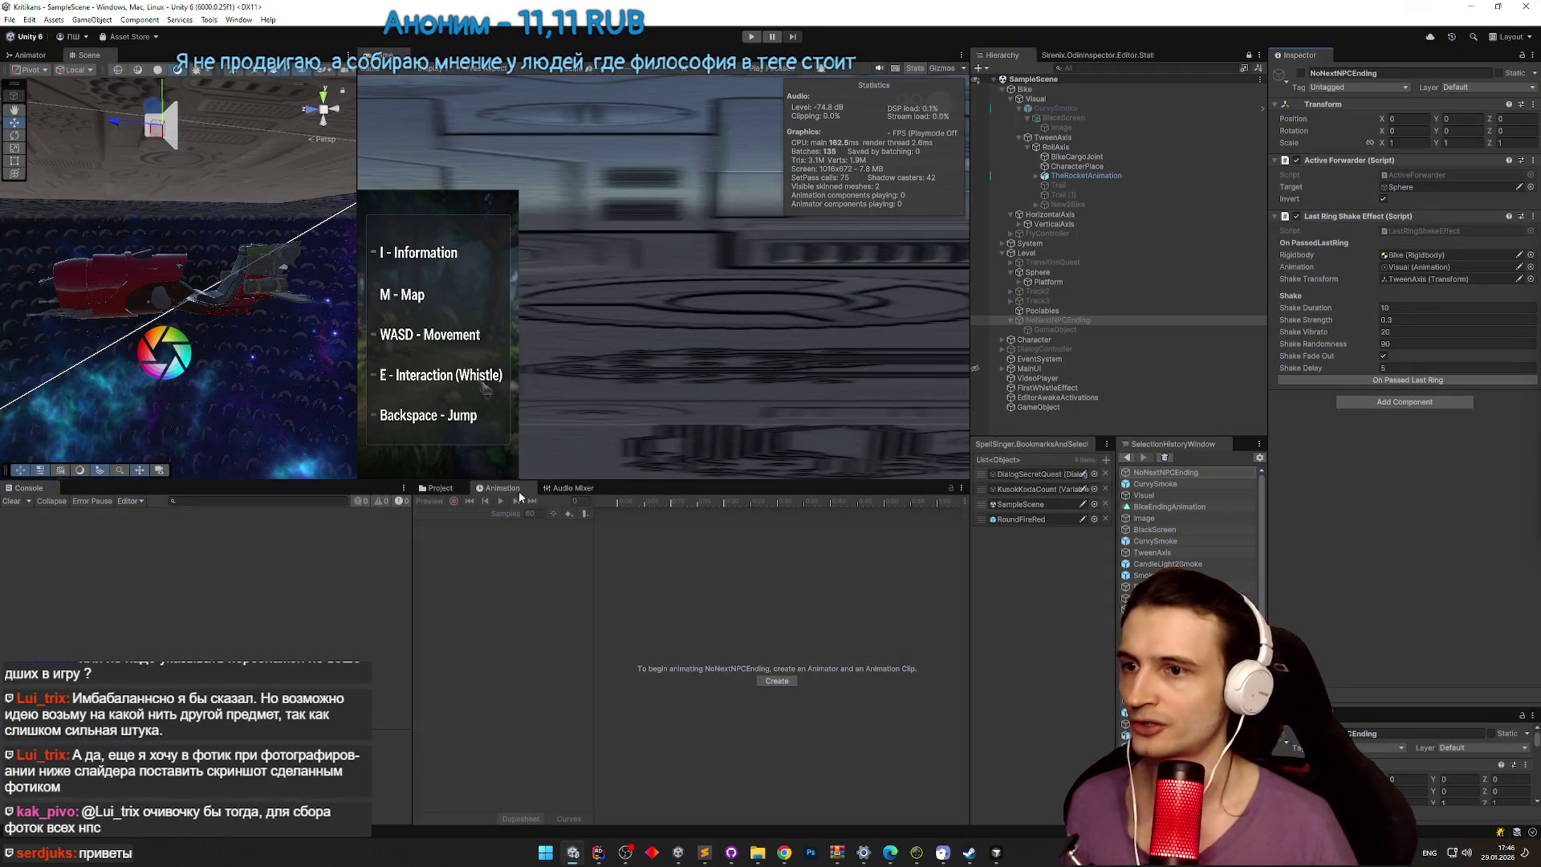
Step: Halve Visual's Position Z at frame 343 to 281.8182 in record mode, then play
click(1043, 99)
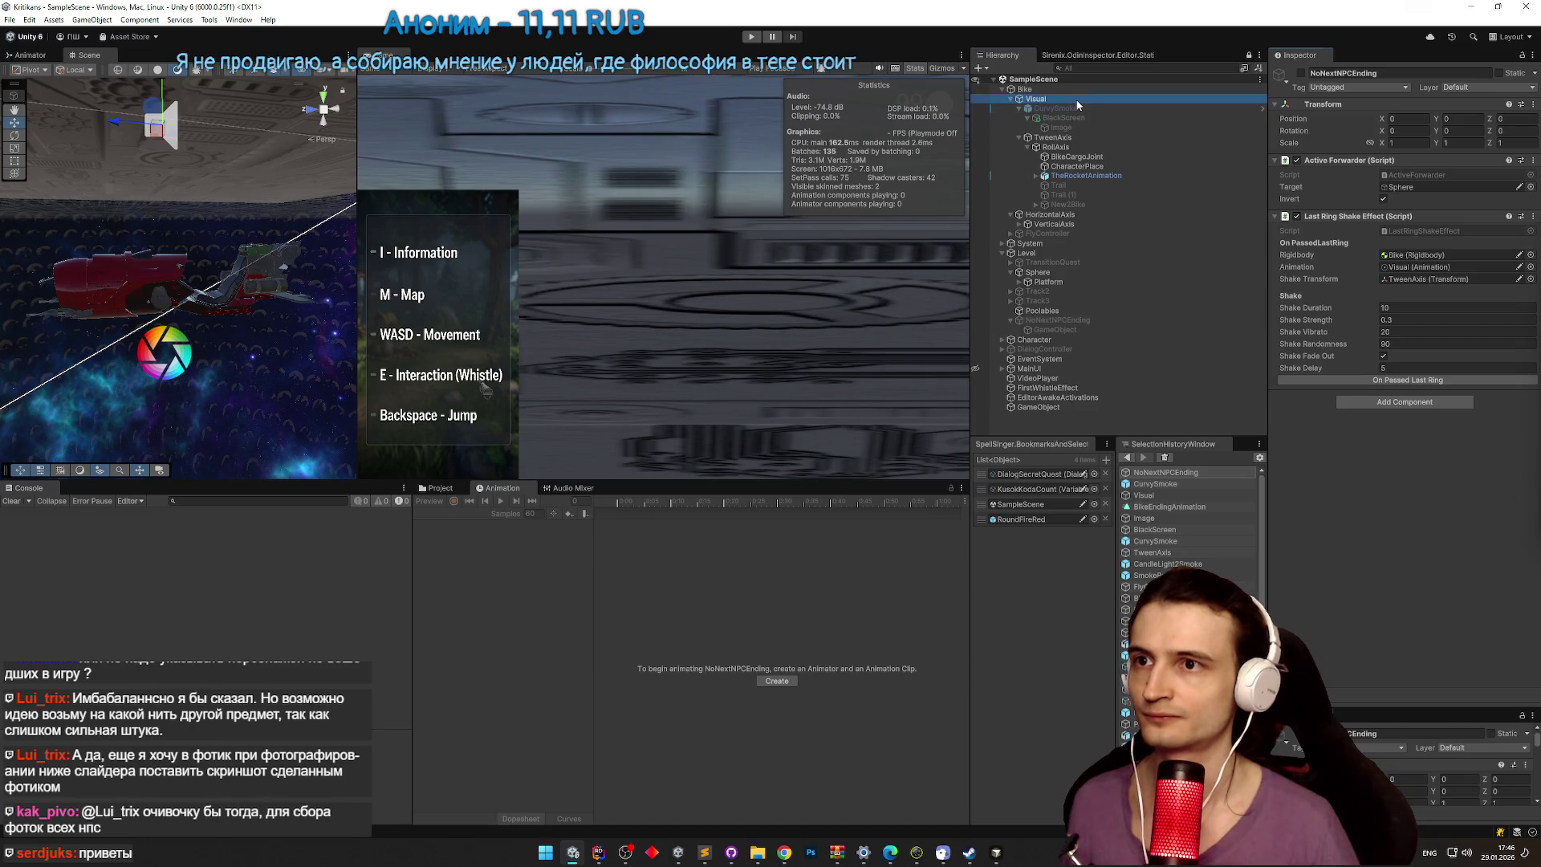
click(799, 535)
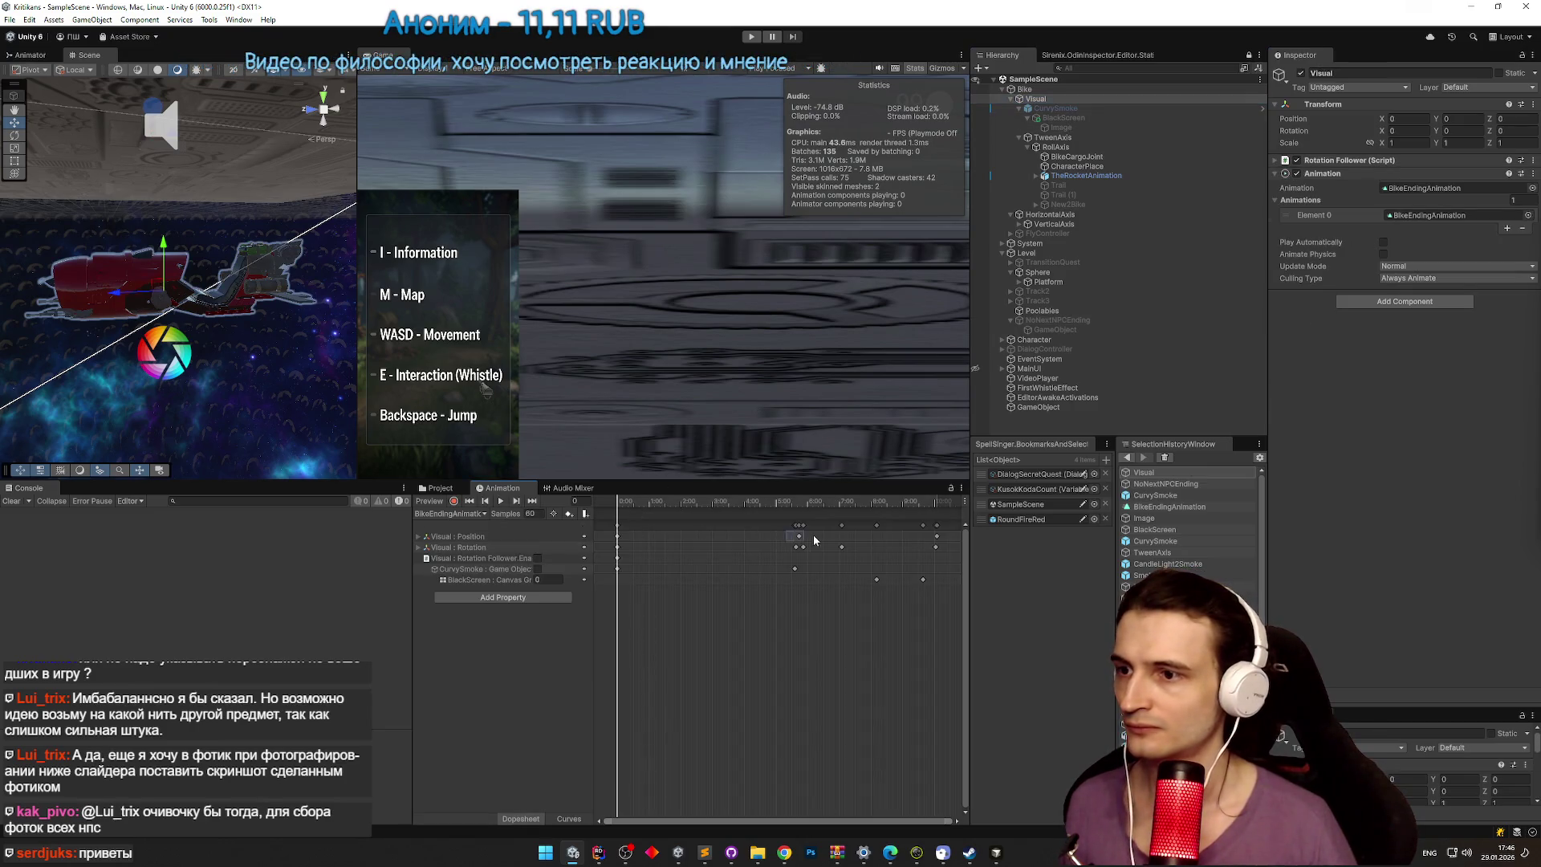
key(alt+period)
scroll(804, 563, up, 2)
scroll(799, 558, up, 4)
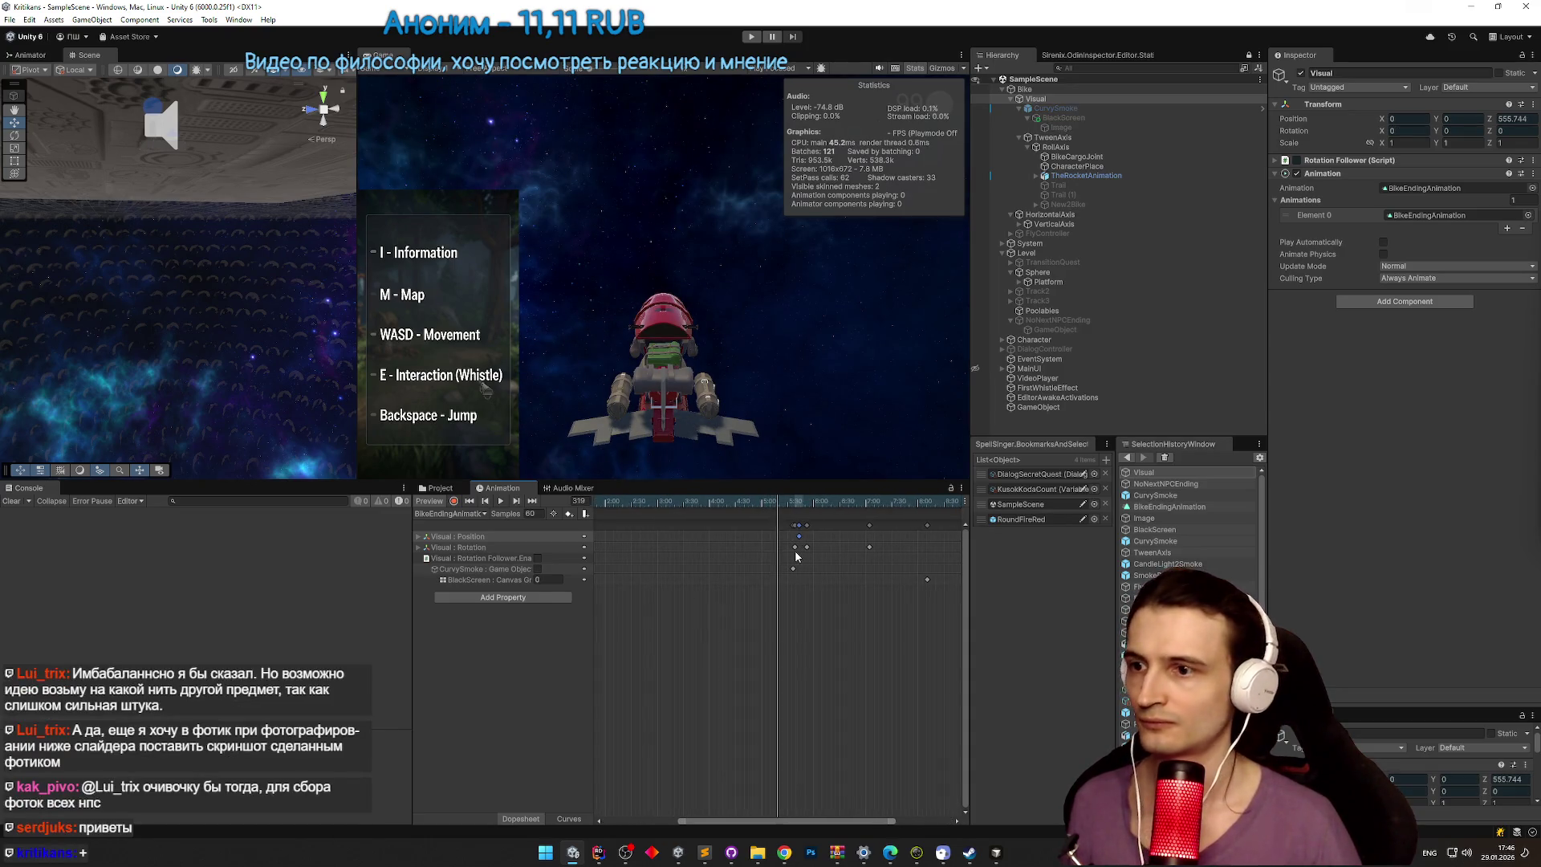
scroll(794, 559, up, 1)
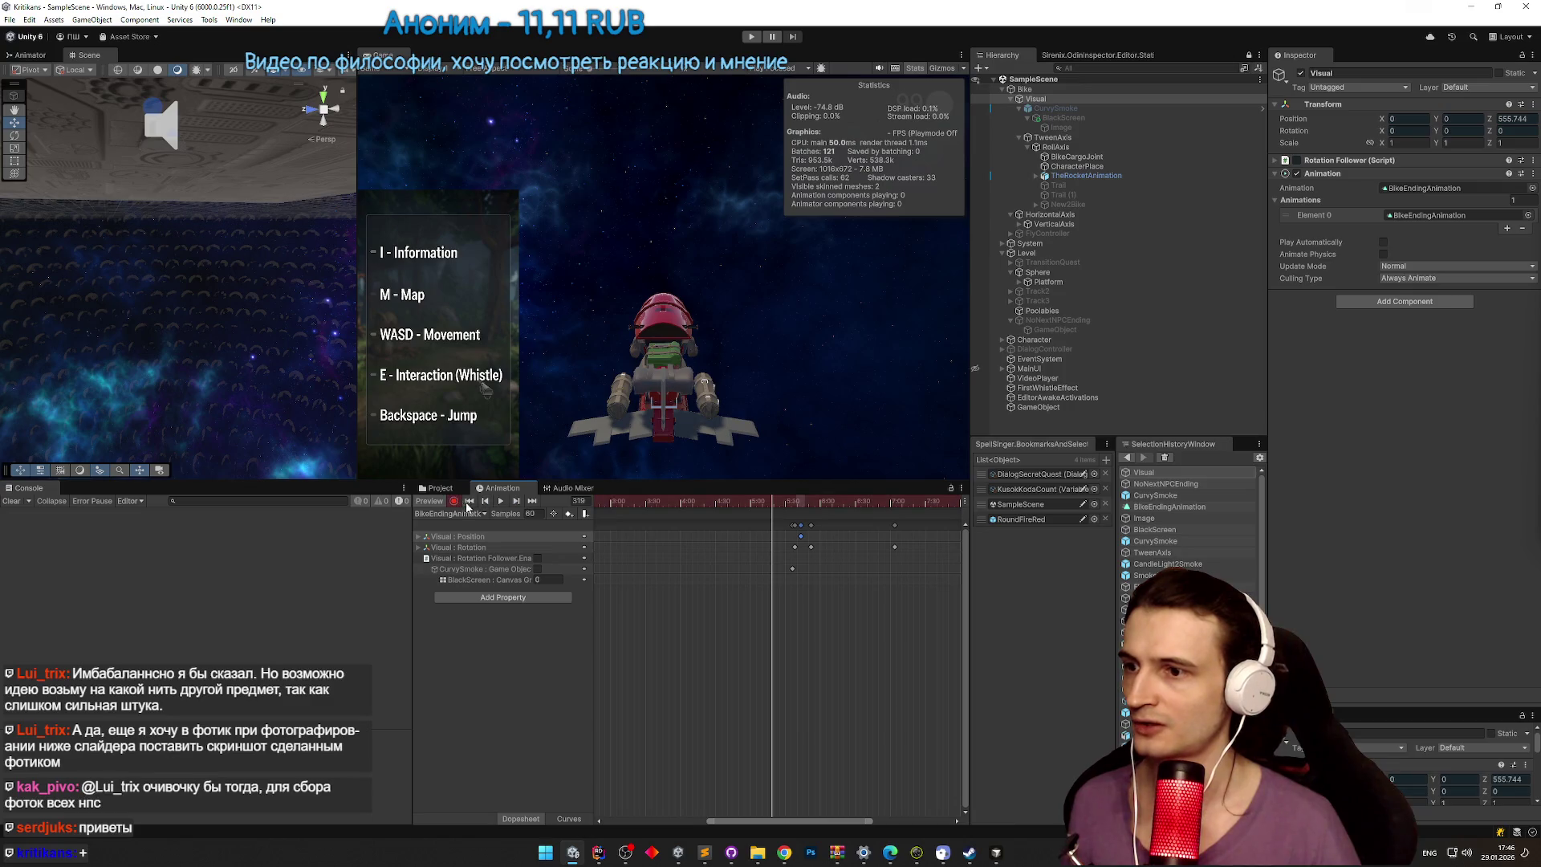
click(454, 501)
click(516, 501)
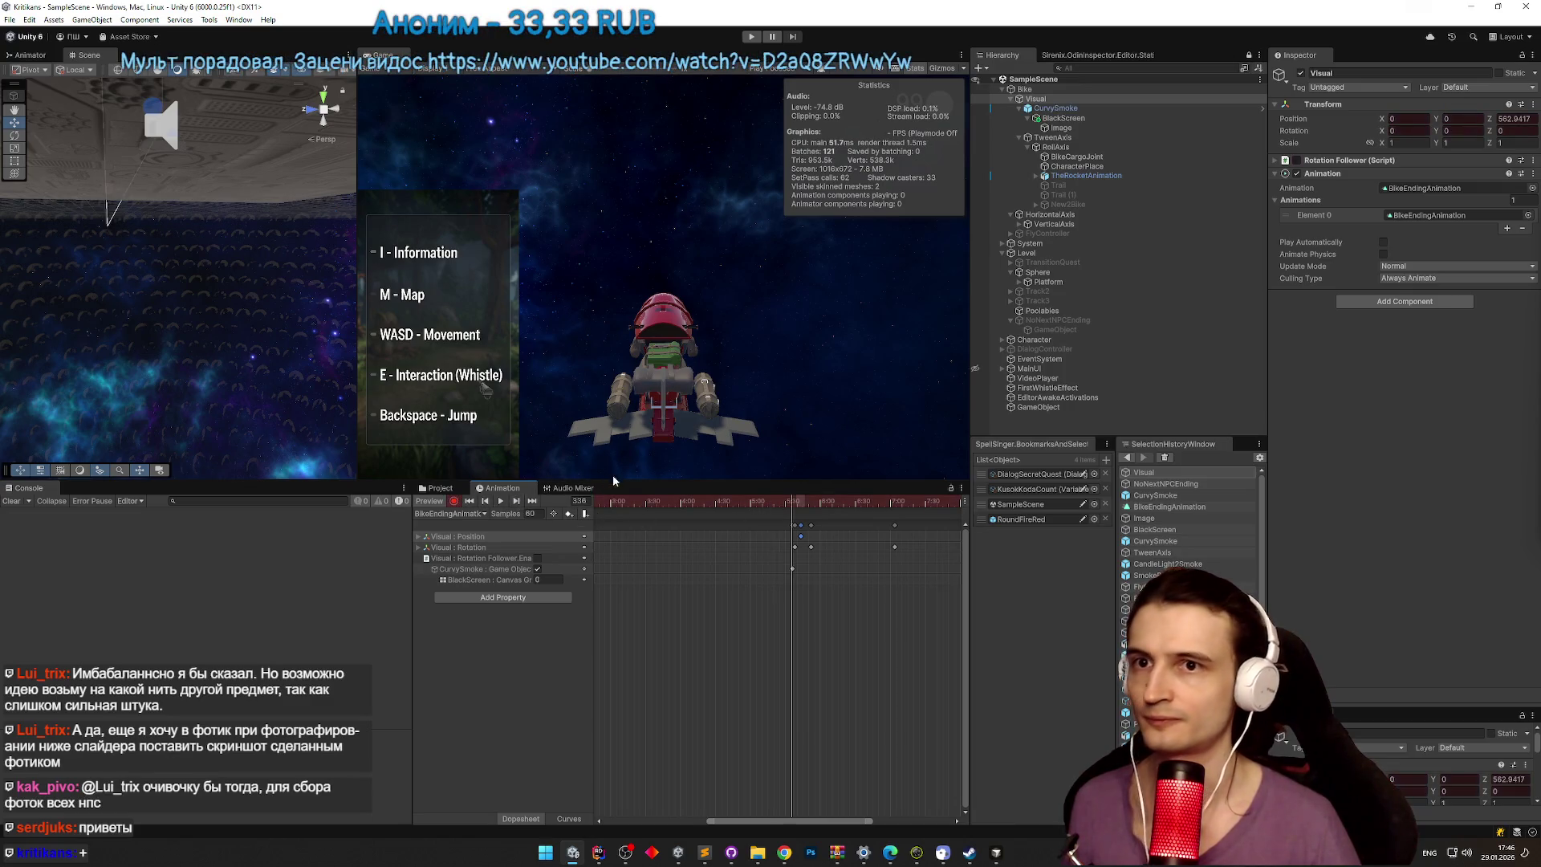
click(518, 501)
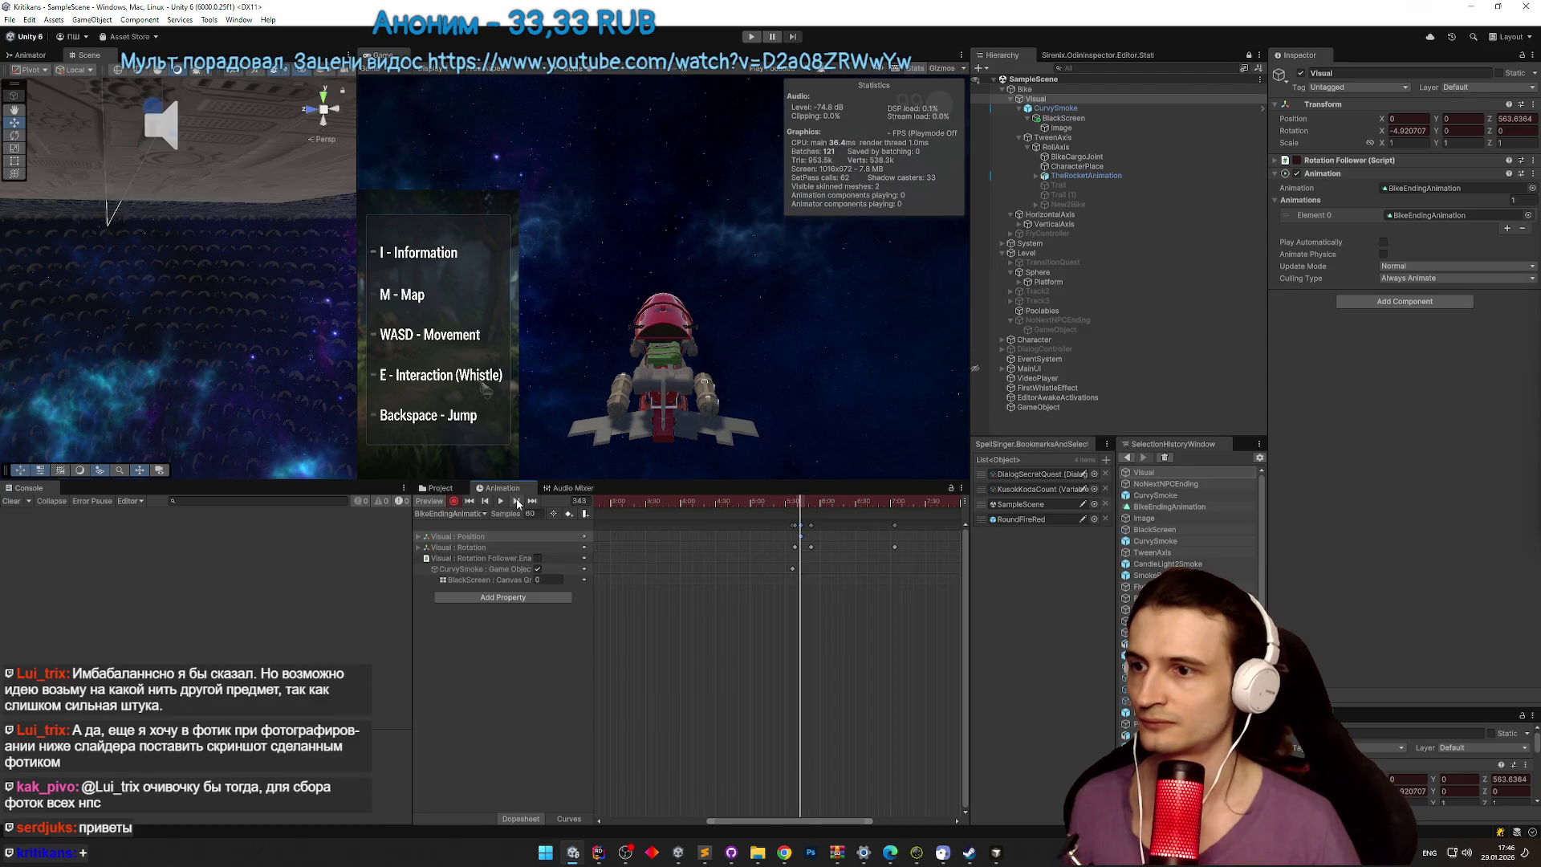
text(/2)
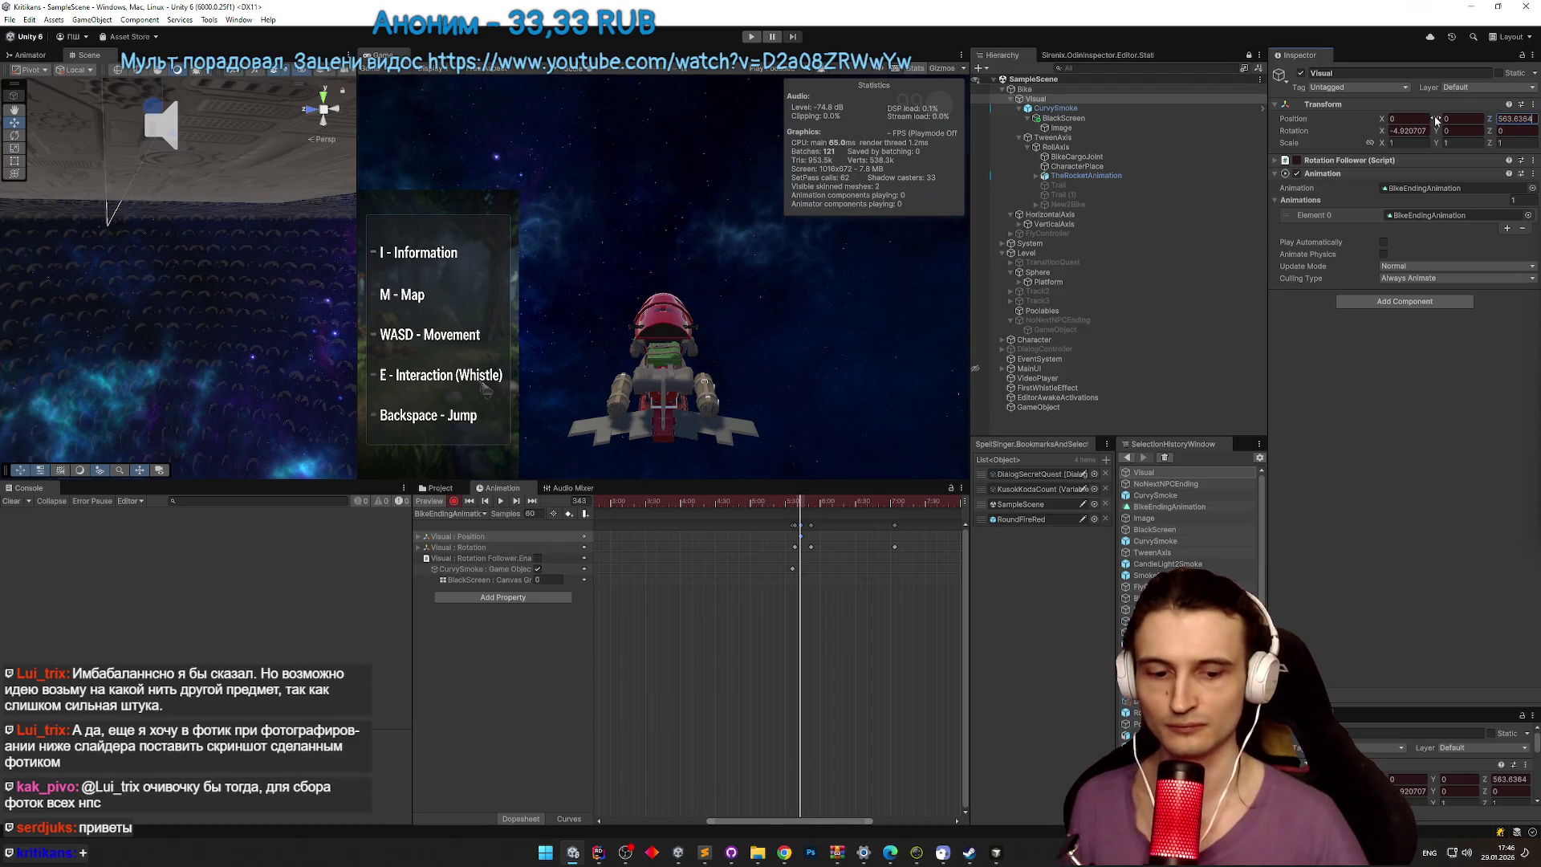
key(Return)
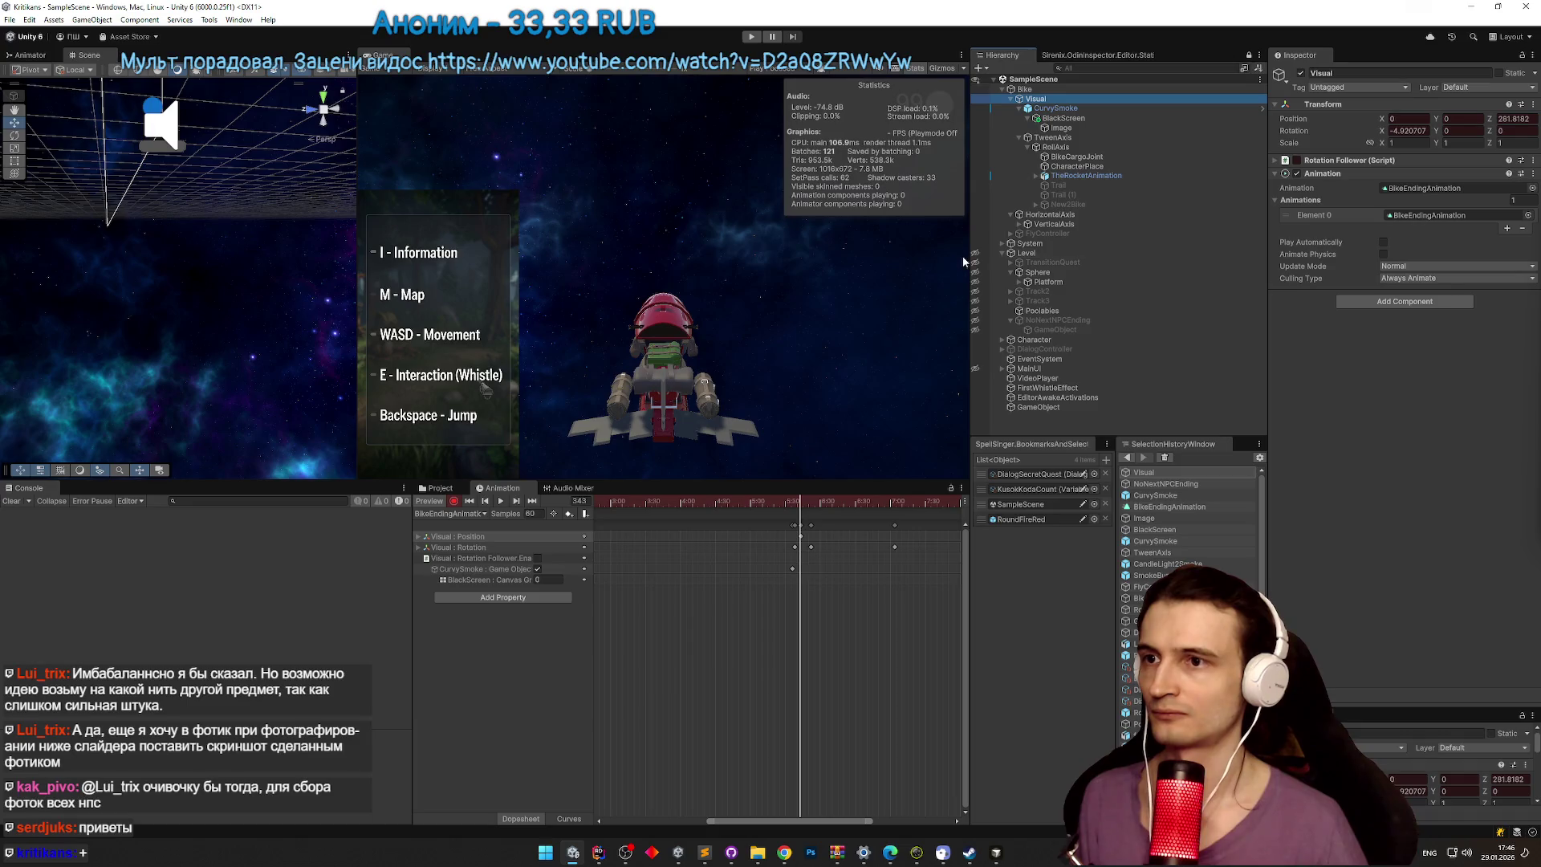
key(ctrl+p)
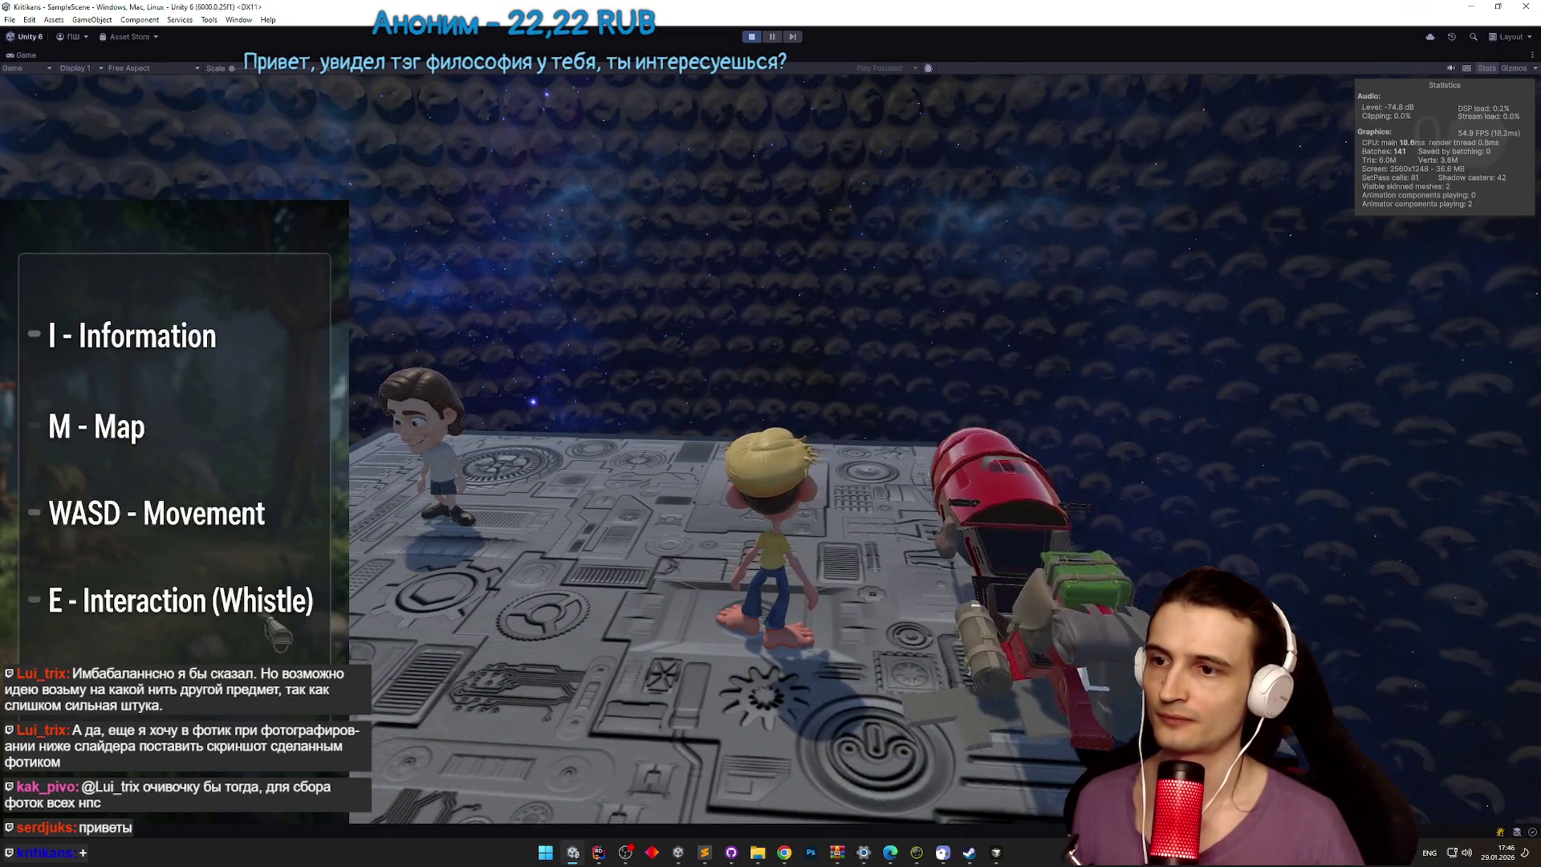
Step: Exit Play mode to restore the full editor layout
key(ctrl+p)
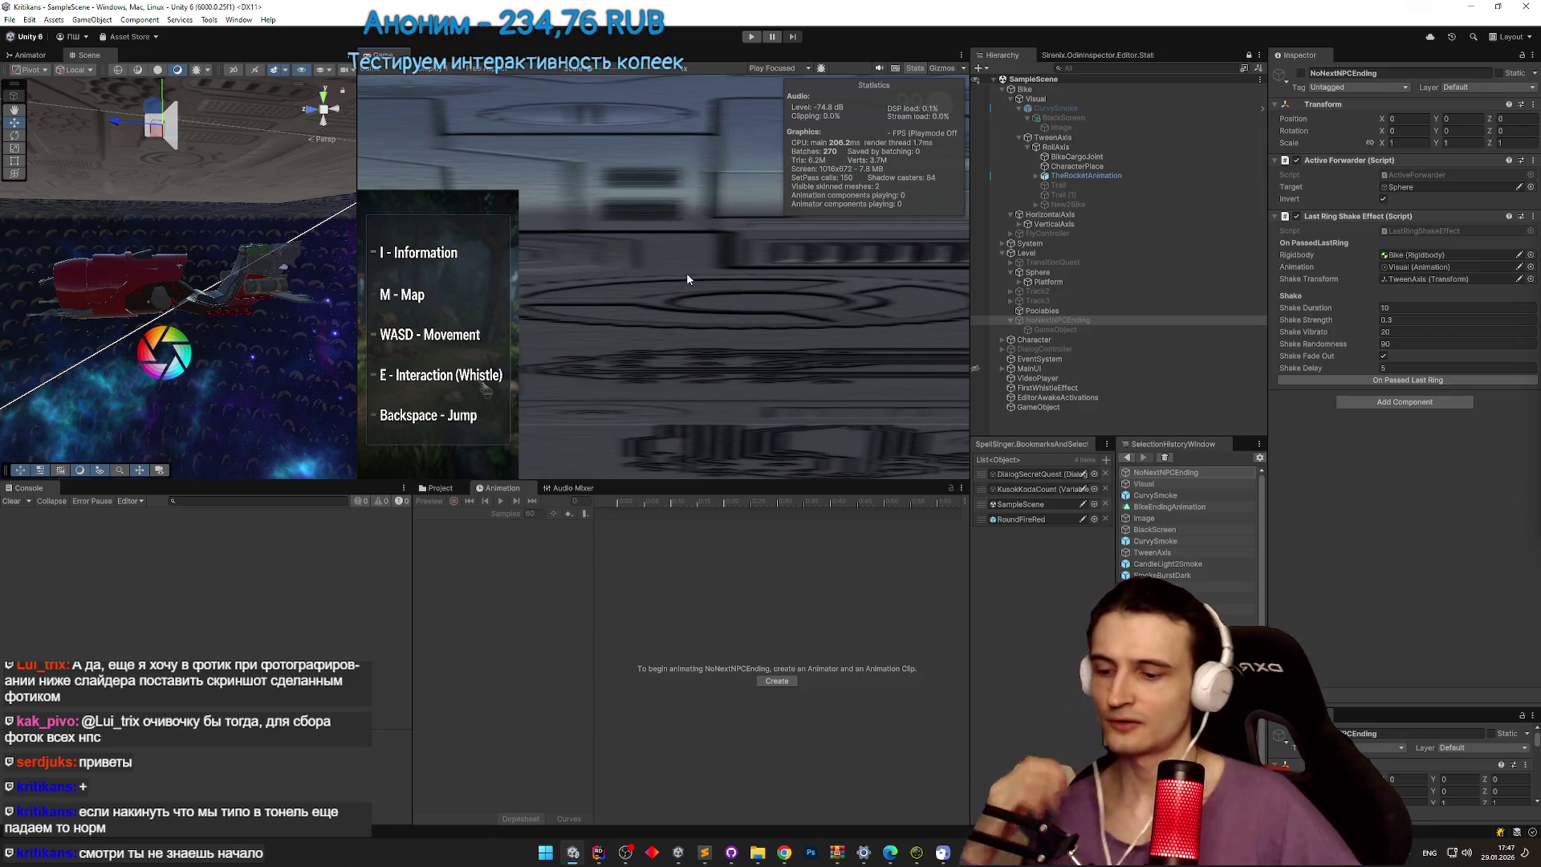
Step: Play the ending through the blue tunnel, stop, and select the Visual object
key(ctrl+p)
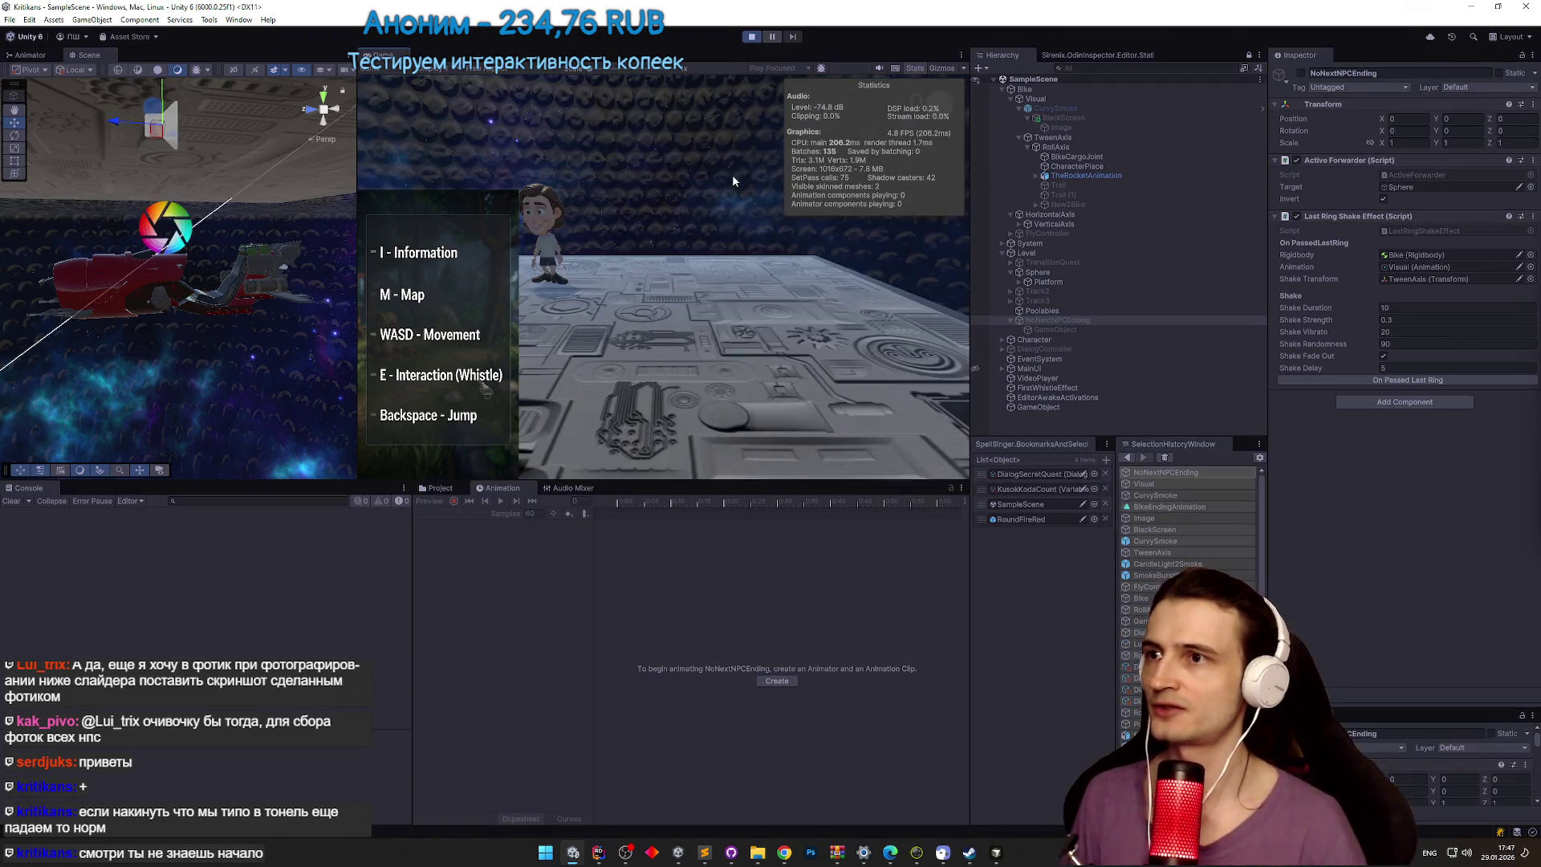
key(shift+space)
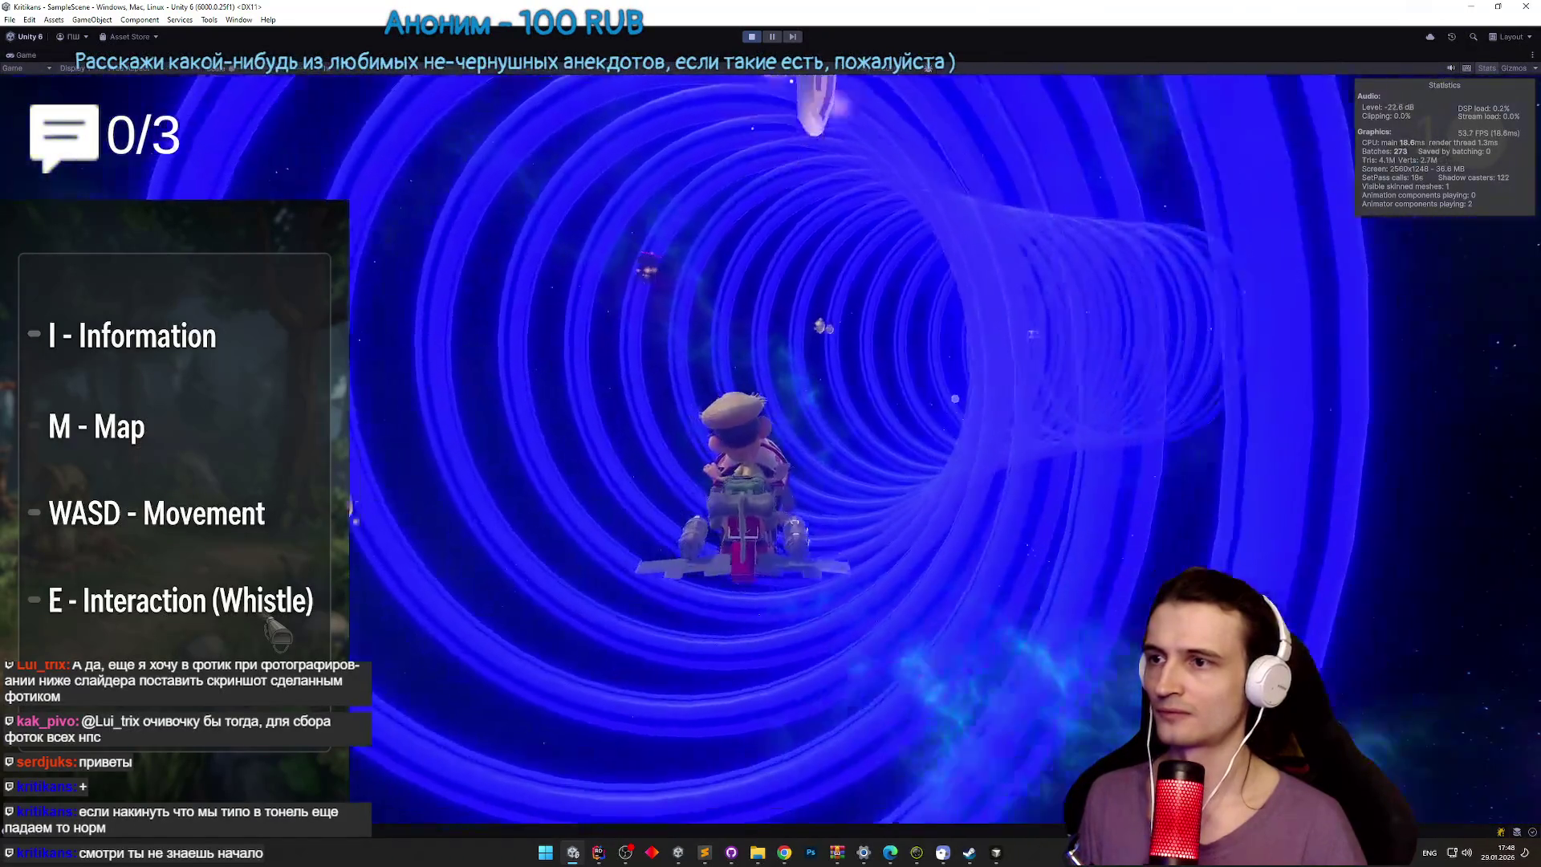
key(ctrl+p)
click(1077, 99)
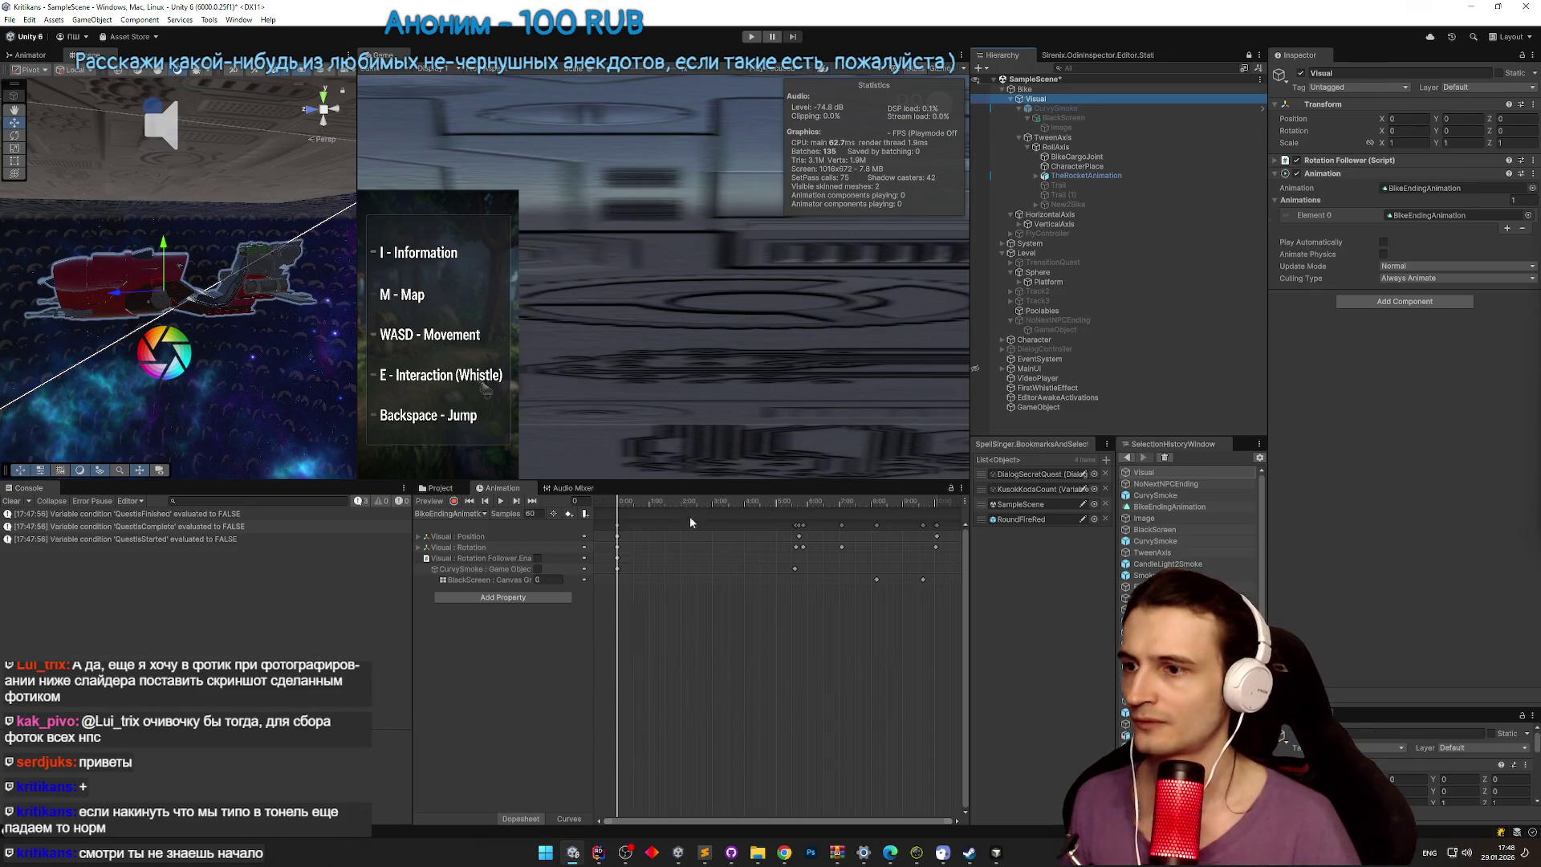
Step: Halve Visual's Position Y at frame 606 to -116, save the scene, and play
click(799, 535)
click(789, 502)
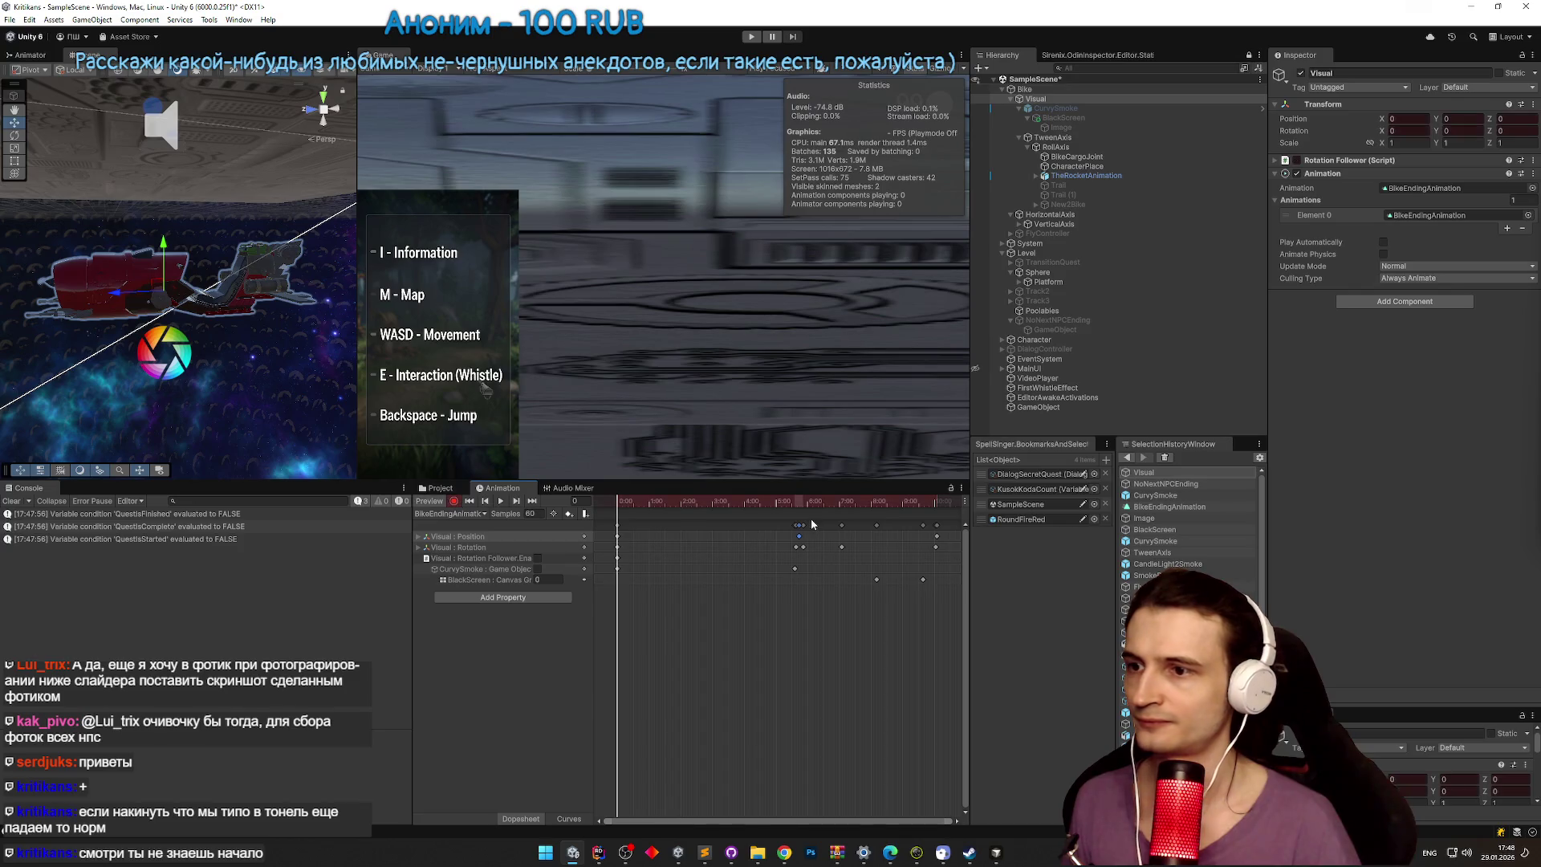
click(516, 501)
click(516, 500)
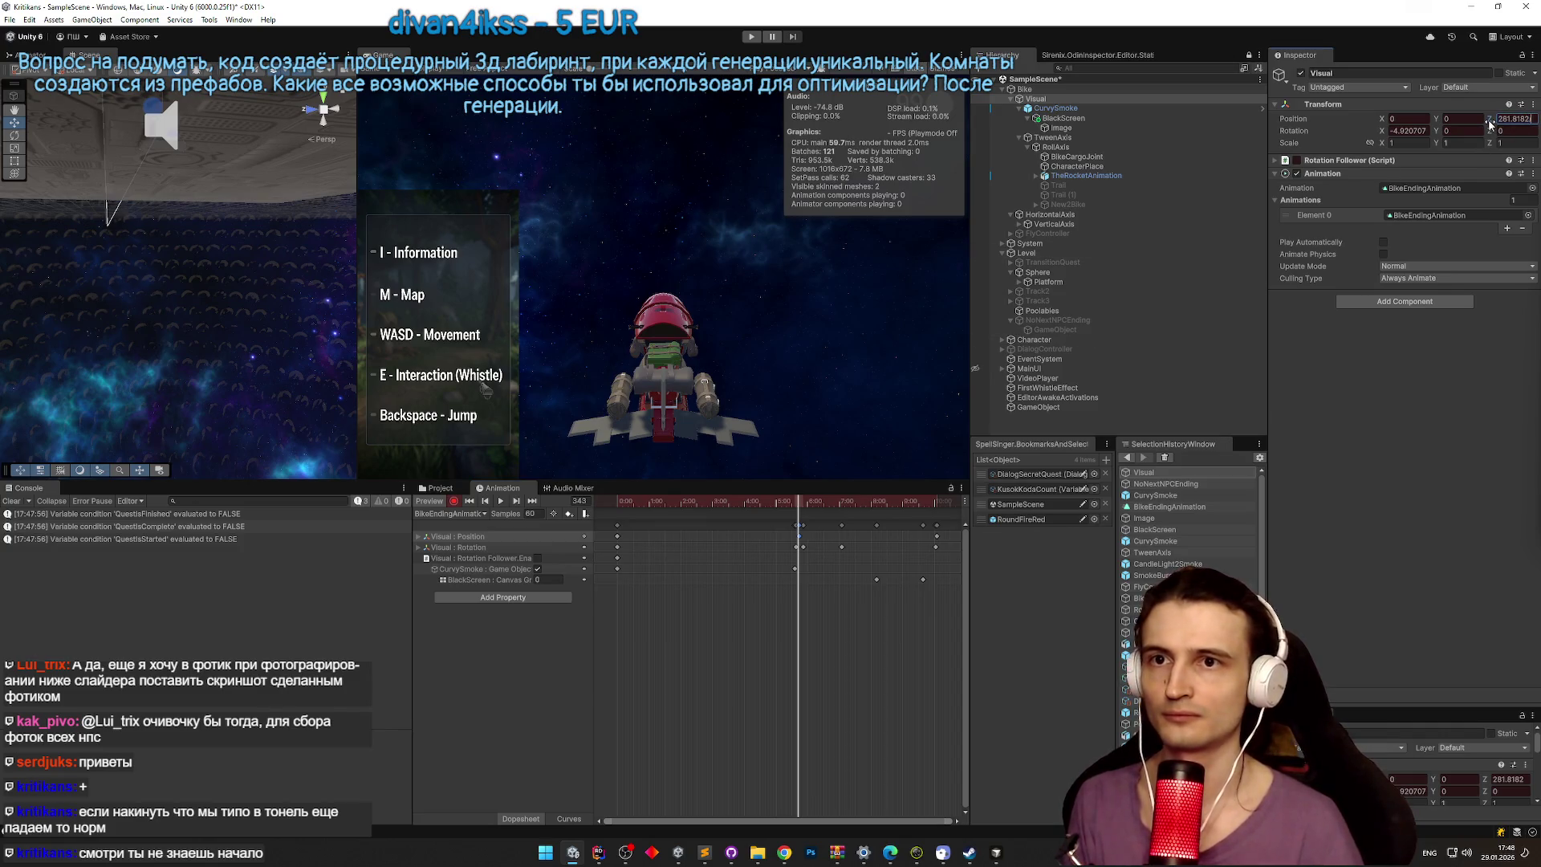
drag(882, 507, 941, 507)
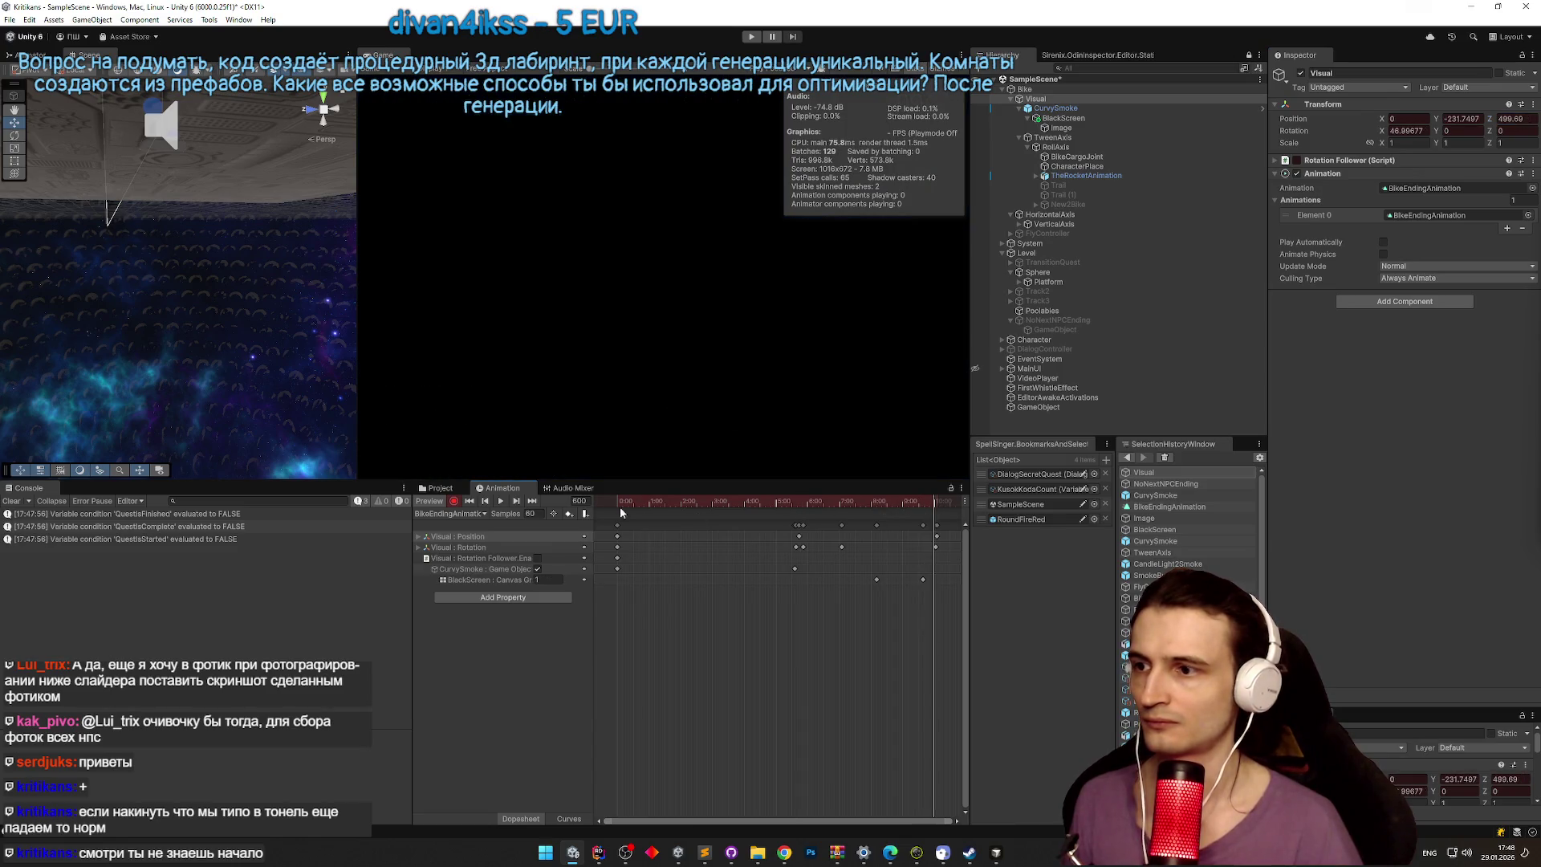
click(554, 513)
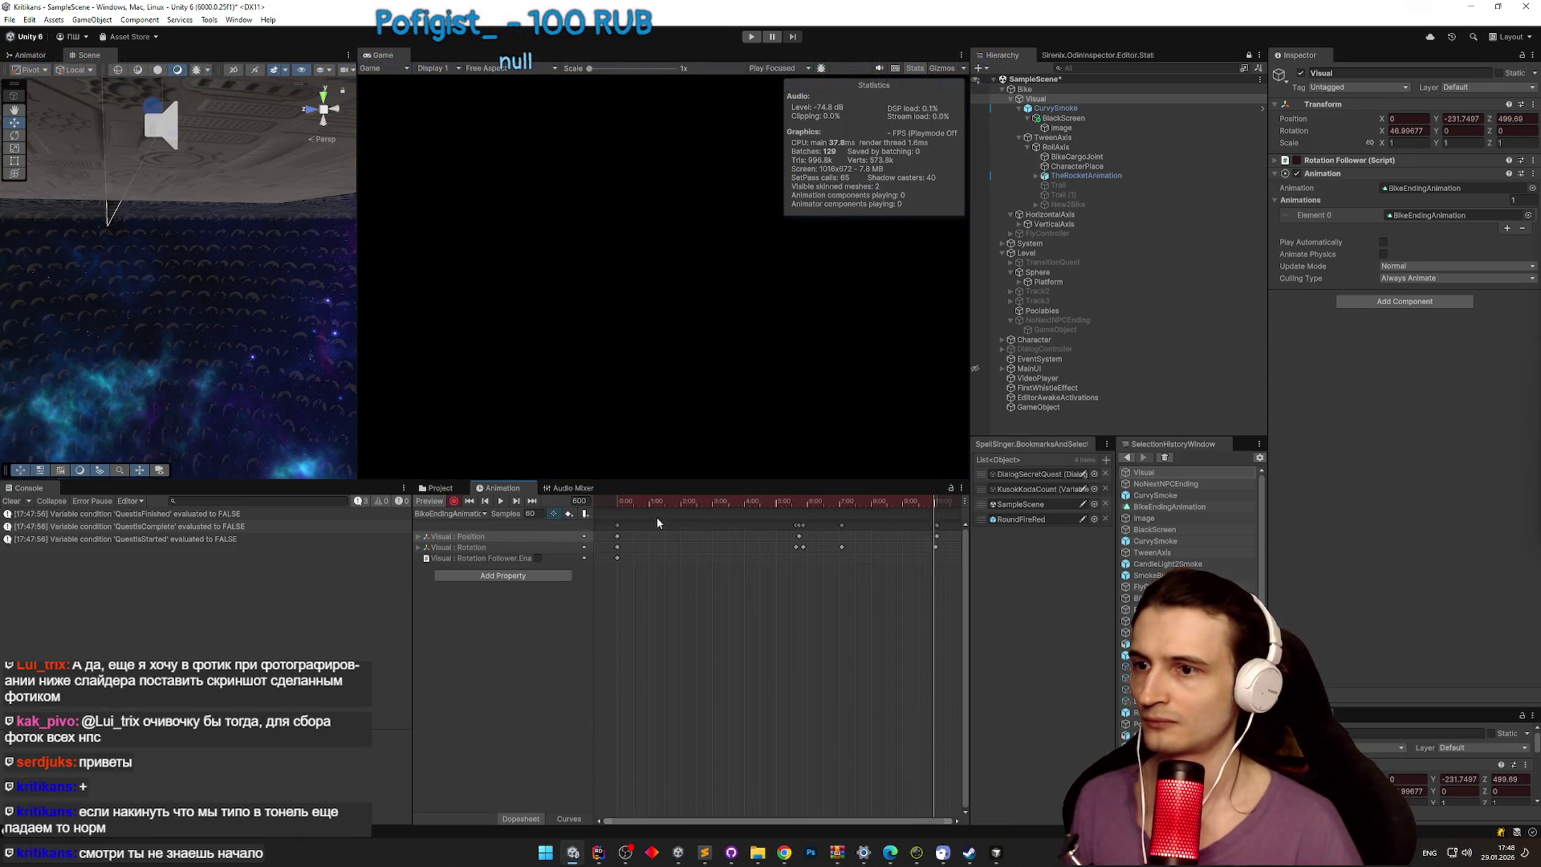
click(938, 501)
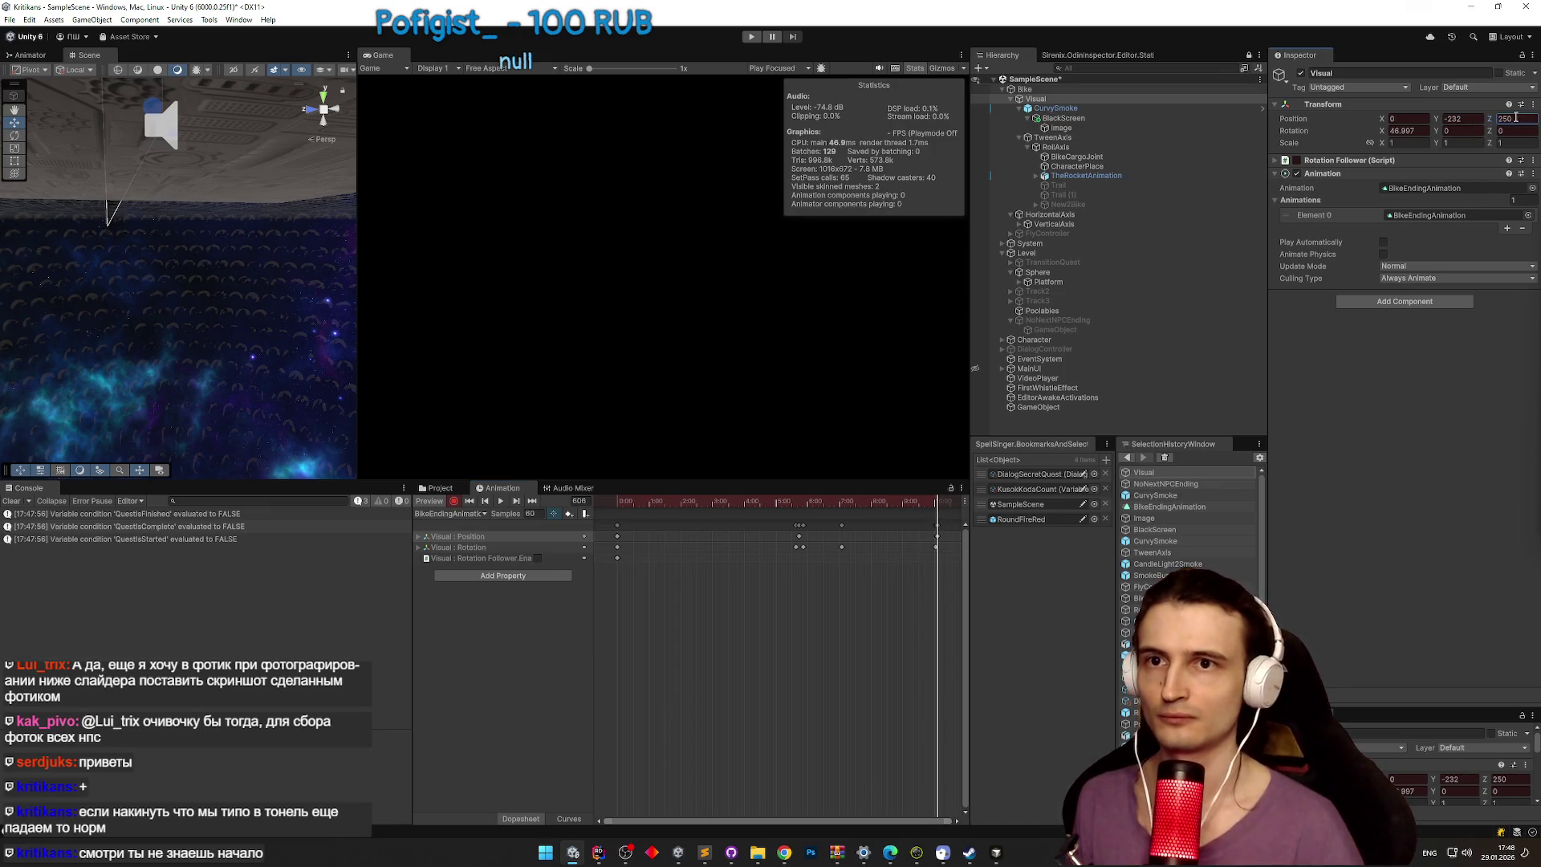
text(/2)
key(Return)
key(ctrl+s)
key(ctrl+p)
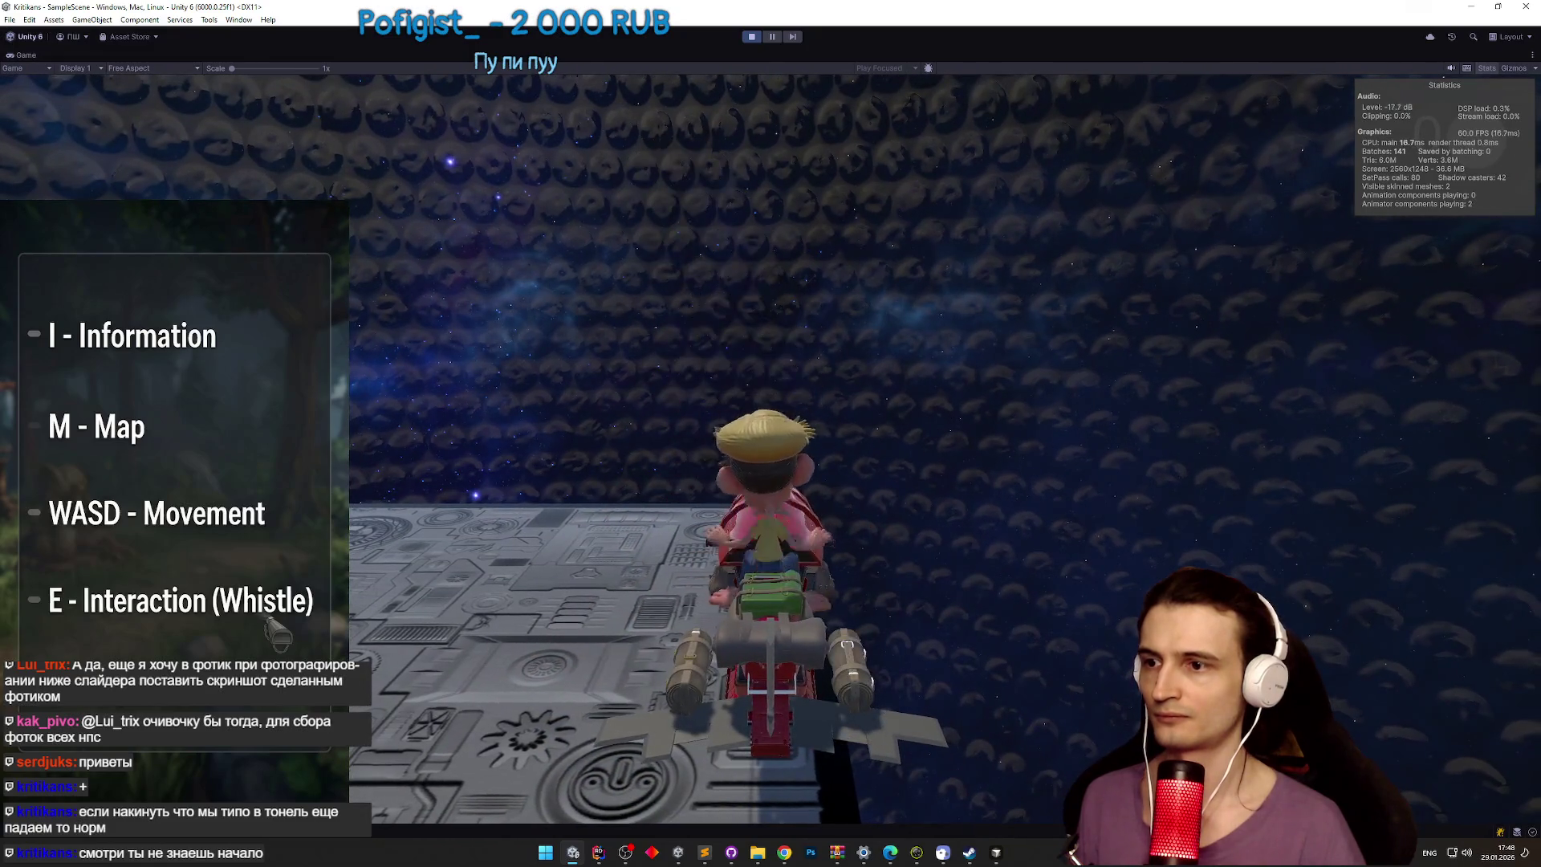
Step: Activate the NoNextNPCEnding object and confirm its Shake Delay of 5
key(shift+space)
click(1050, 321)
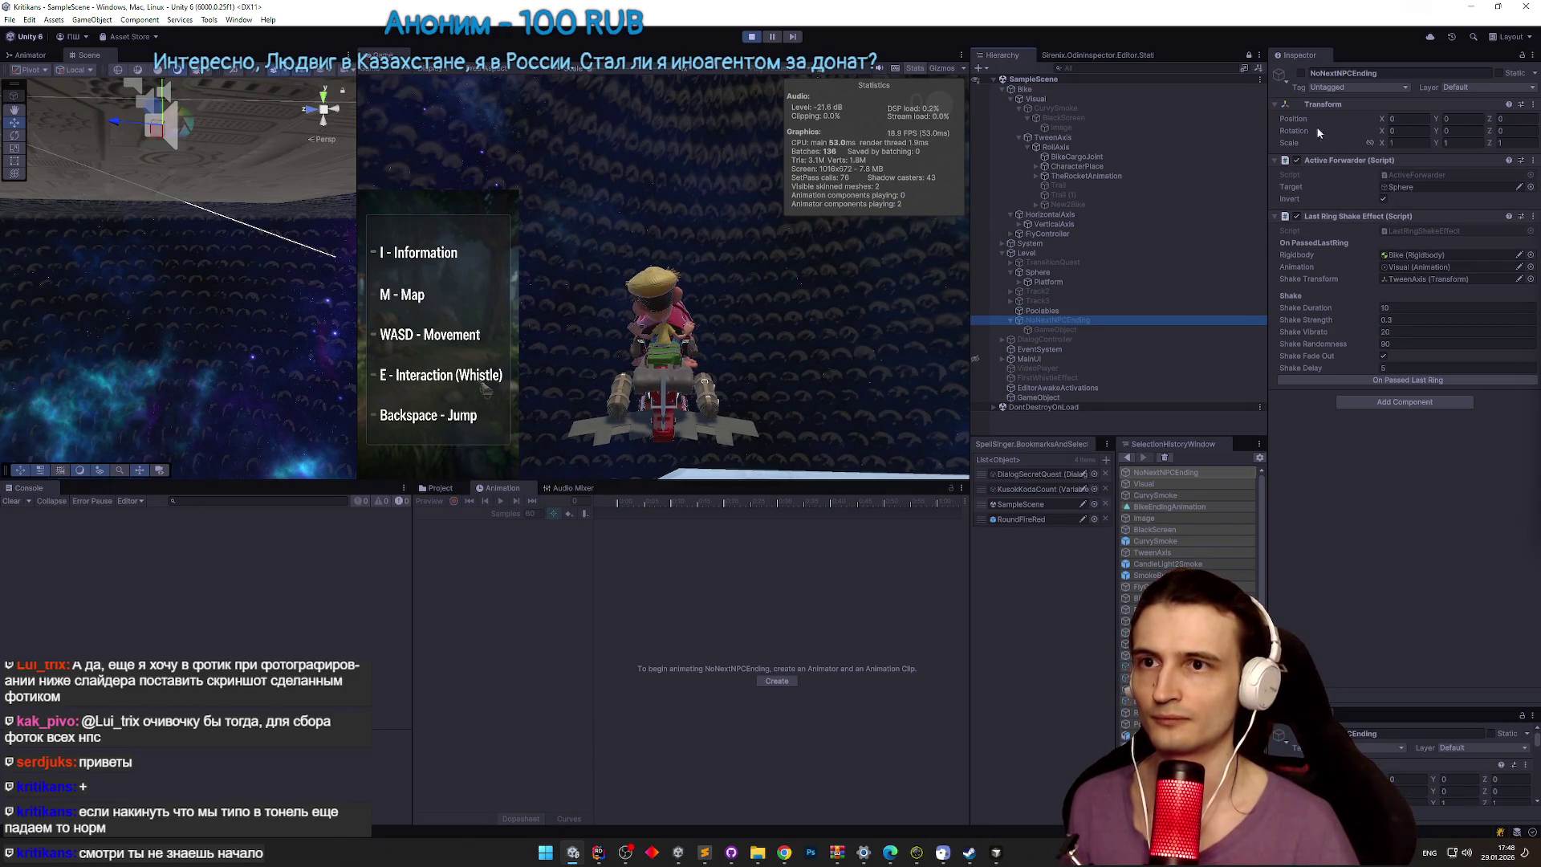
click(1301, 73)
key(Return)
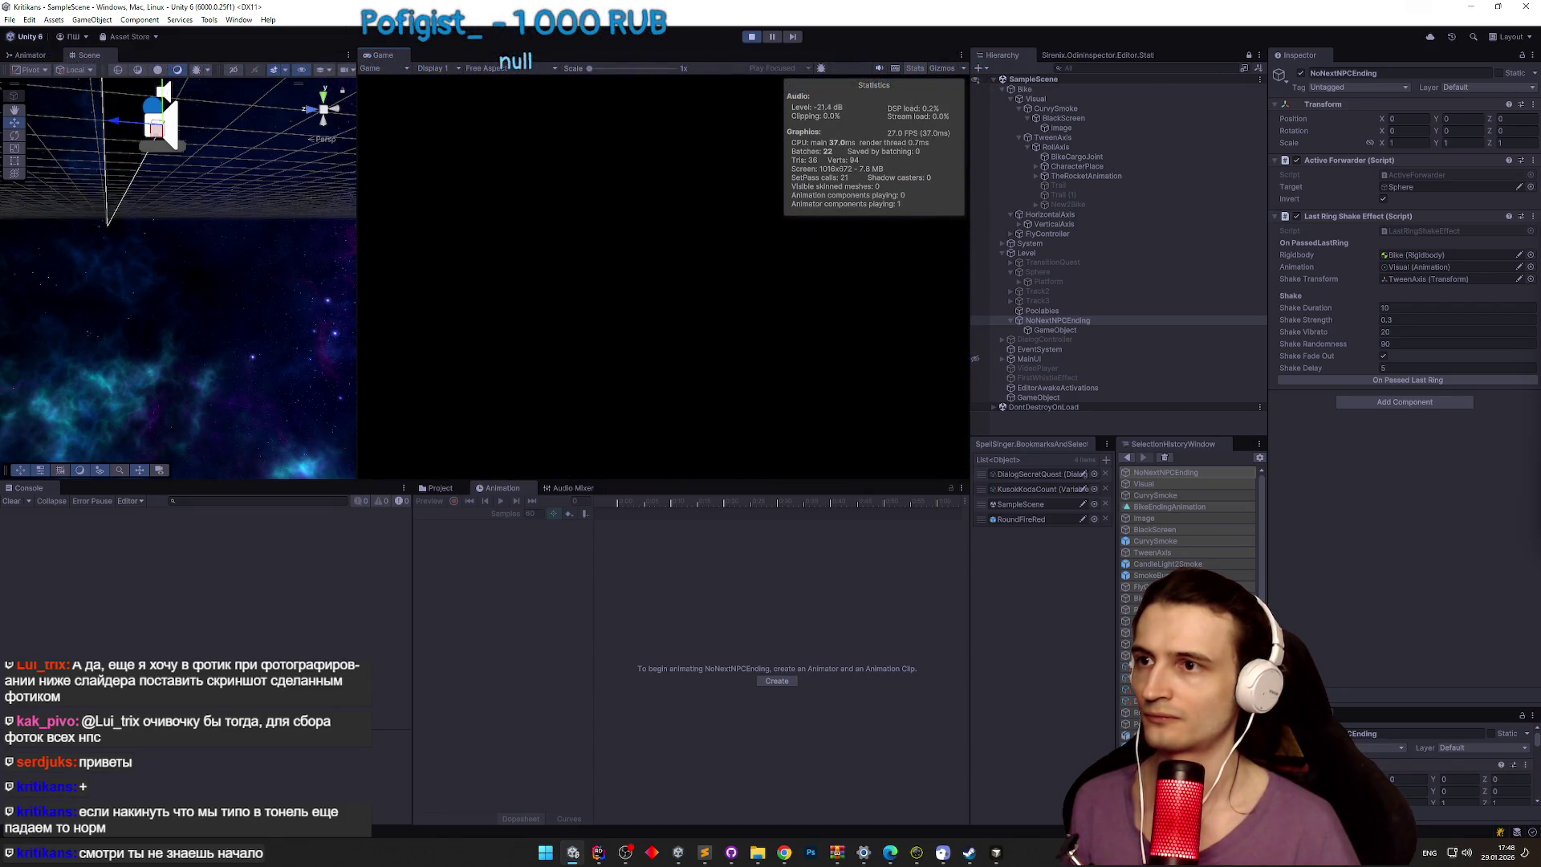
Step: Stop the play test, widen the Animation panel and show the Scripts folder
key(ctrl+p)
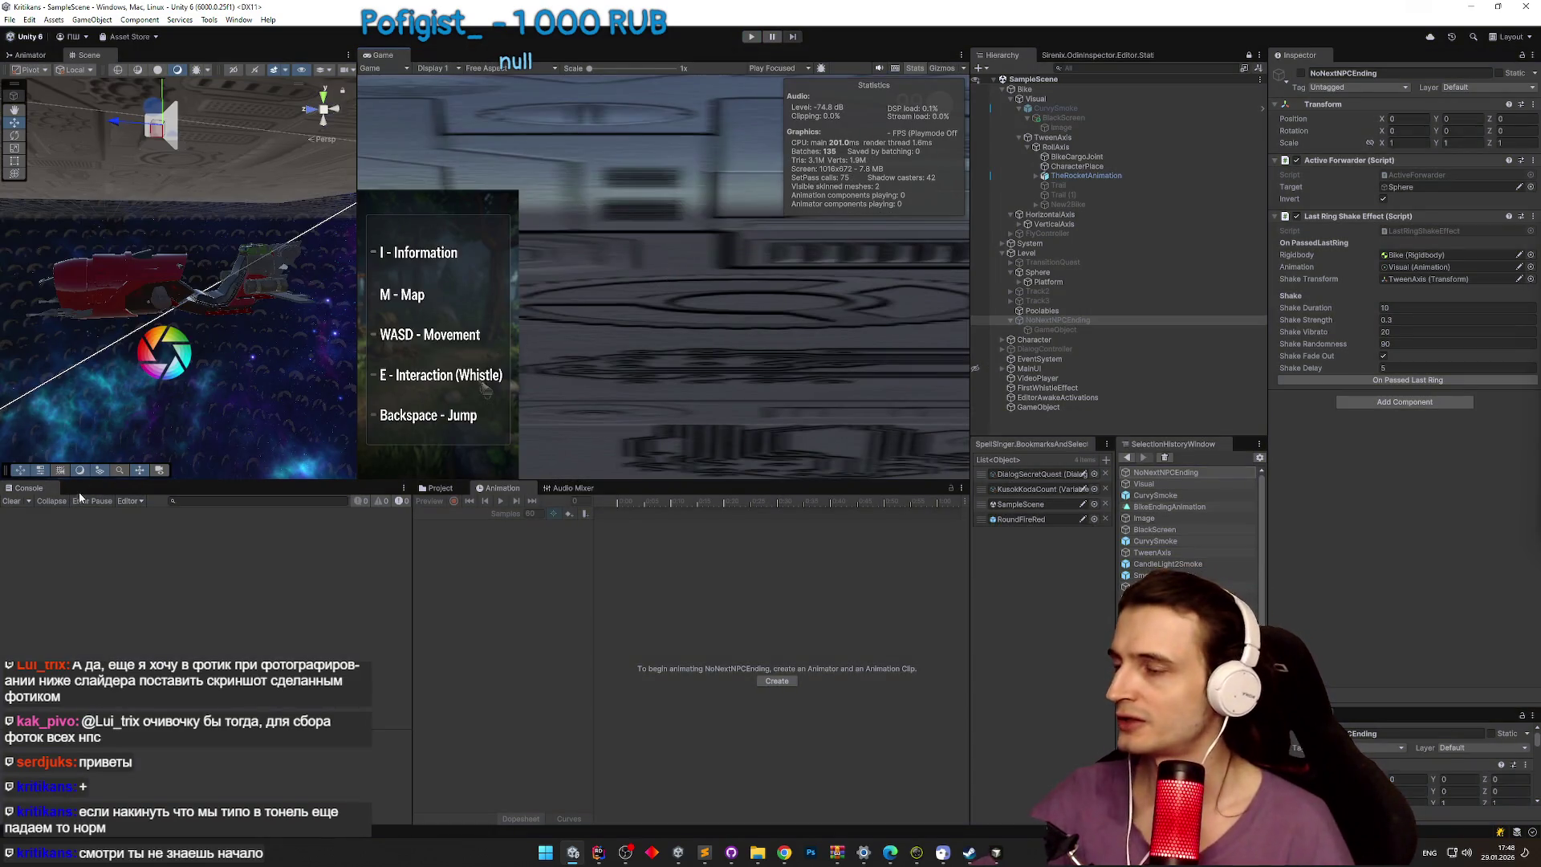
drag(411, 539, 384, 545)
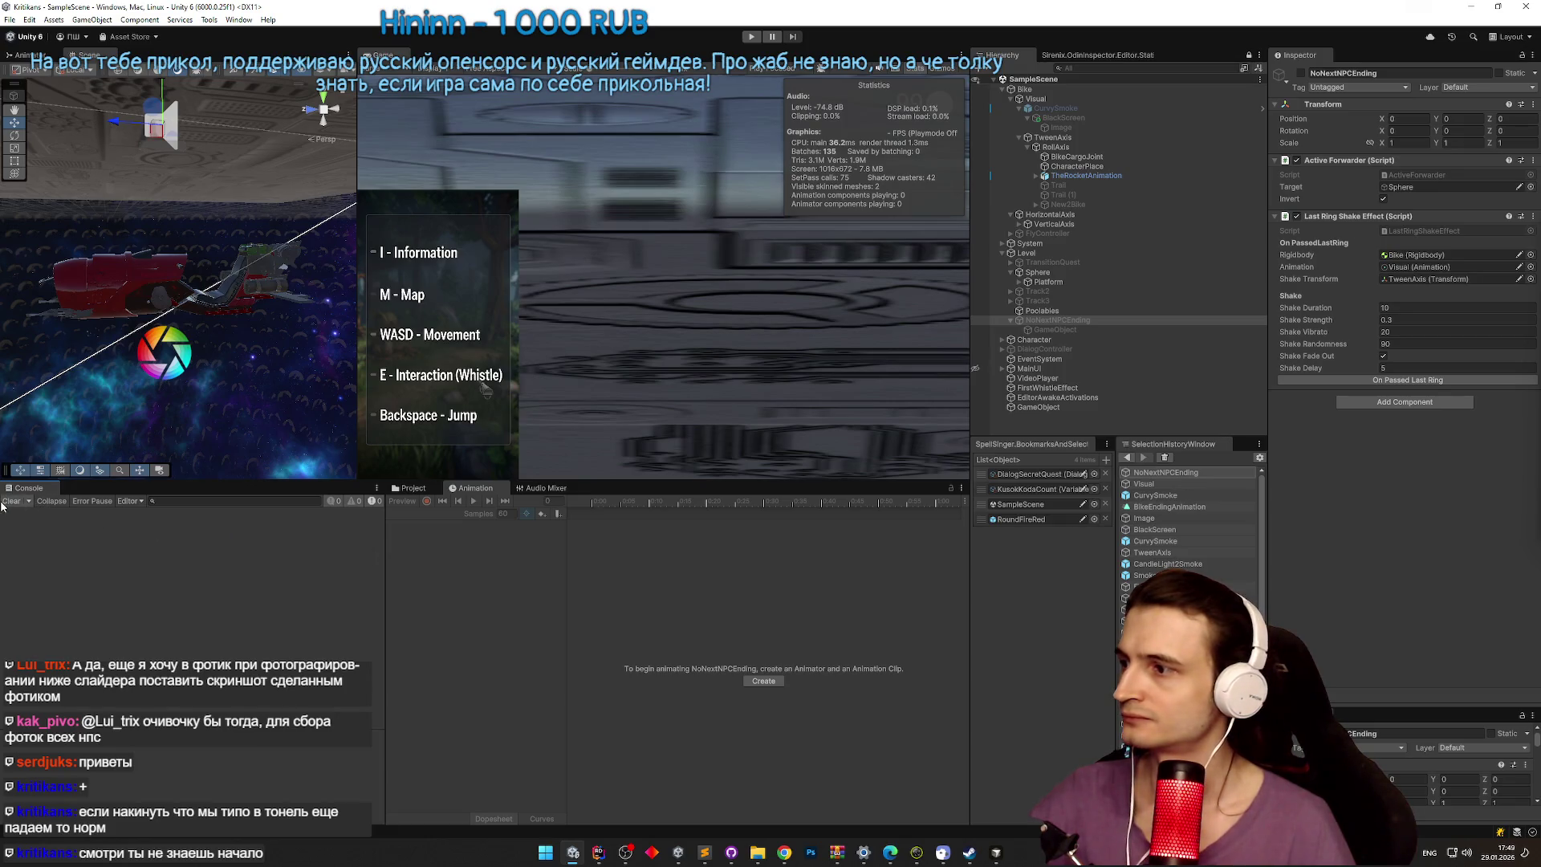
click(421, 489)
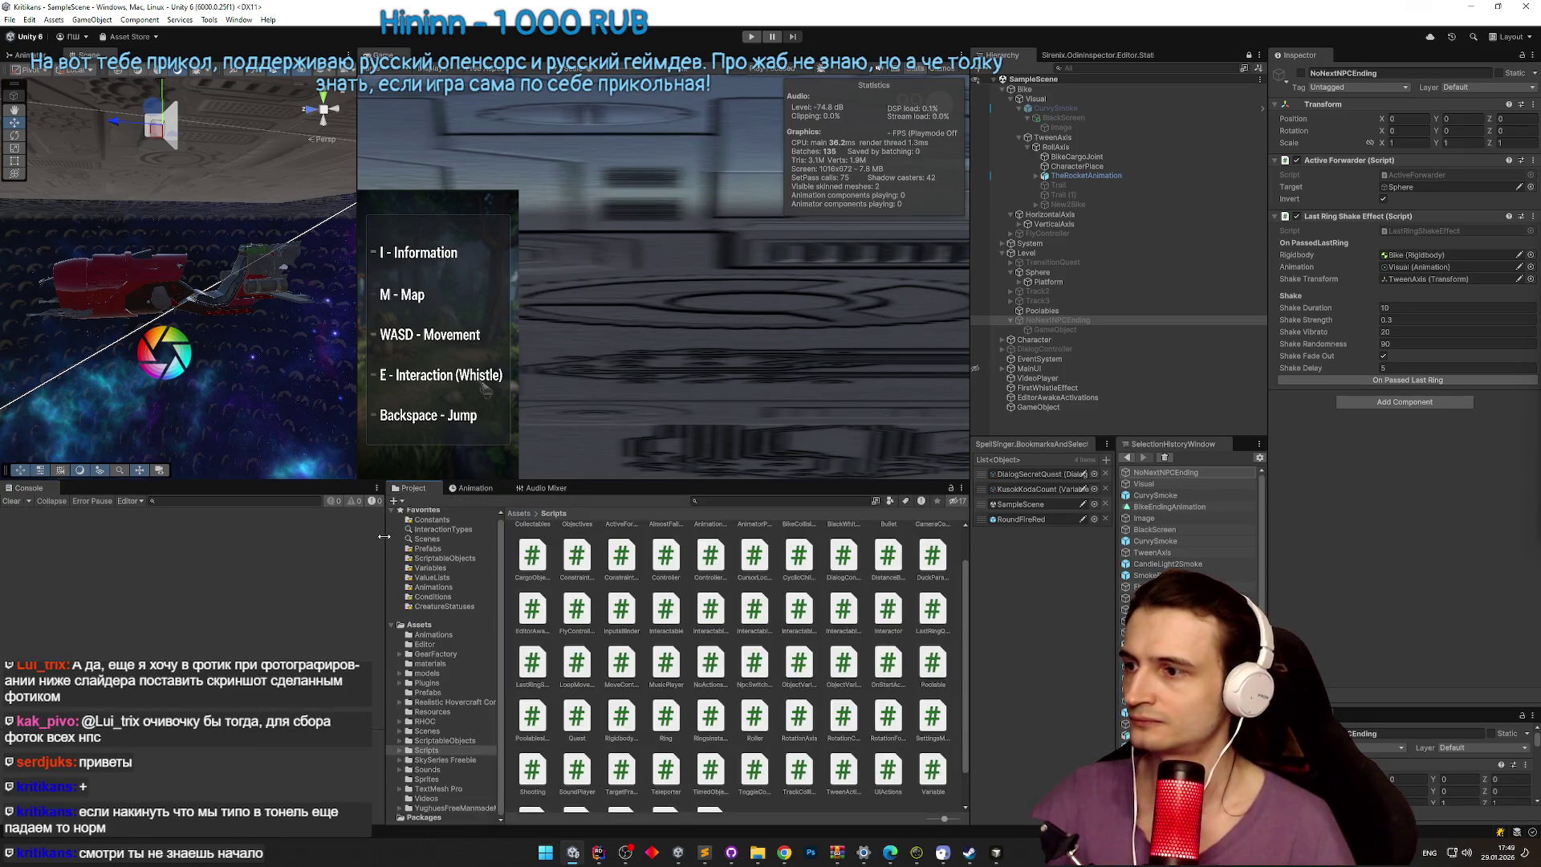
Step: Glance at the TZ.todo note, then inspect Visual's BikeEndingAnimation Animation component
click(705, 852)
click(705, 852)
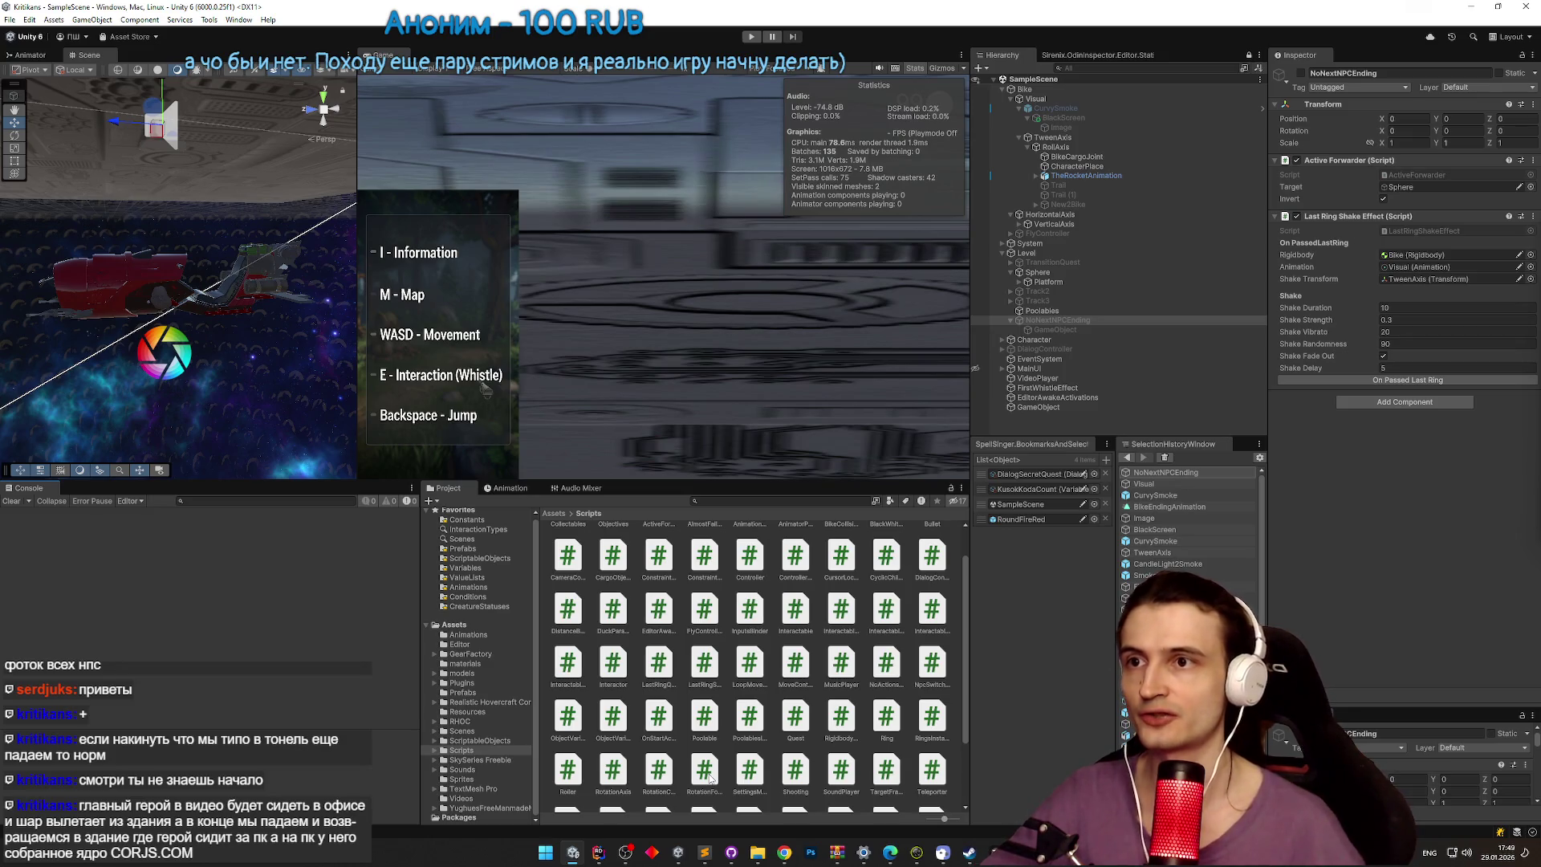
click(1031, 98)
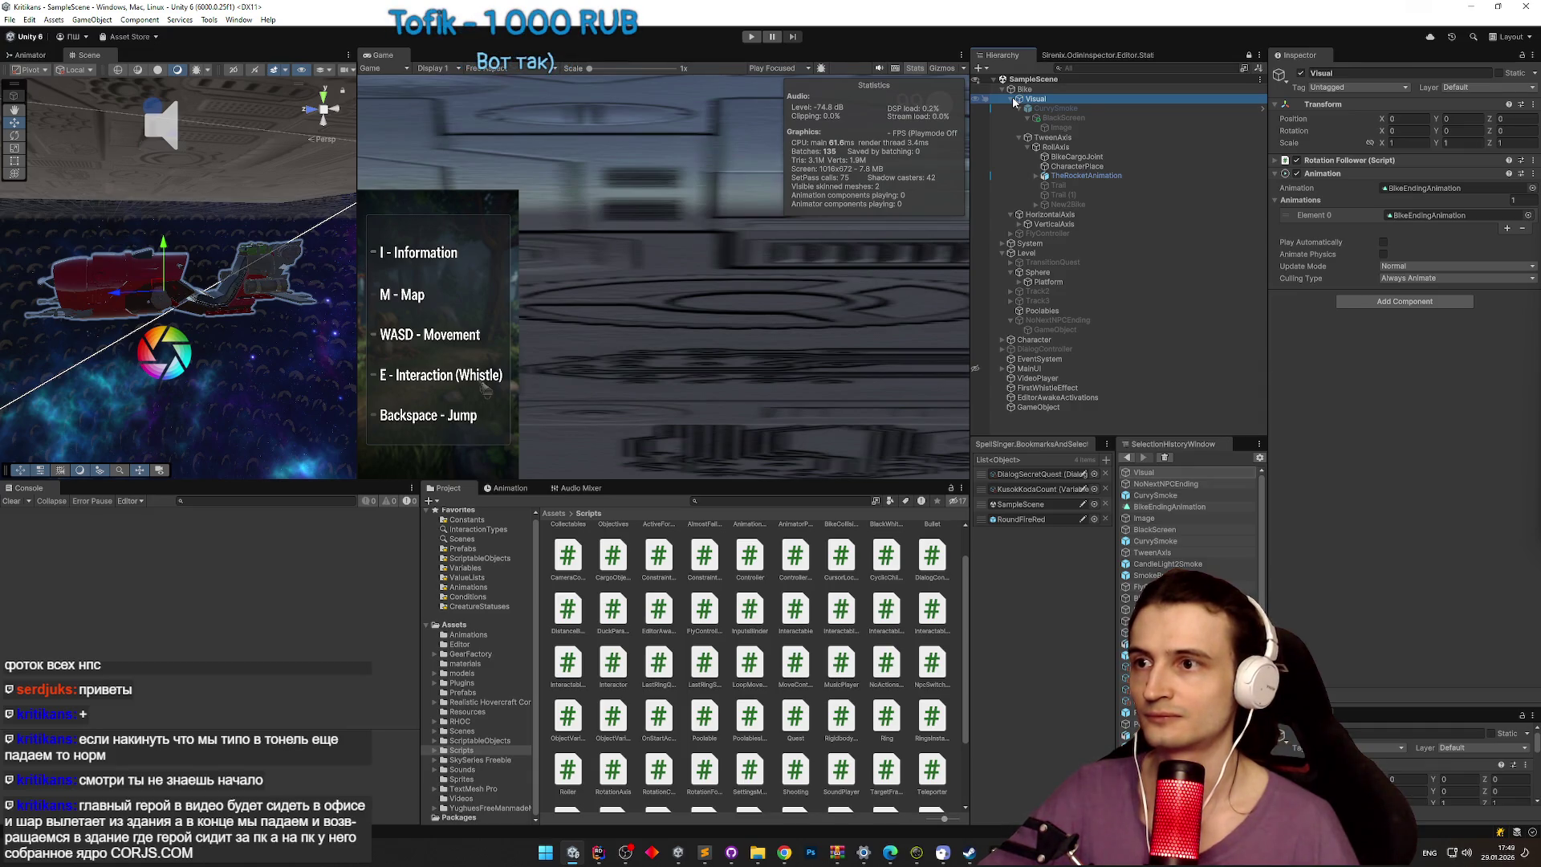
Step: Preview the bike ending animation up to frame 296 and mark the last to-do task done
click(526, 488)
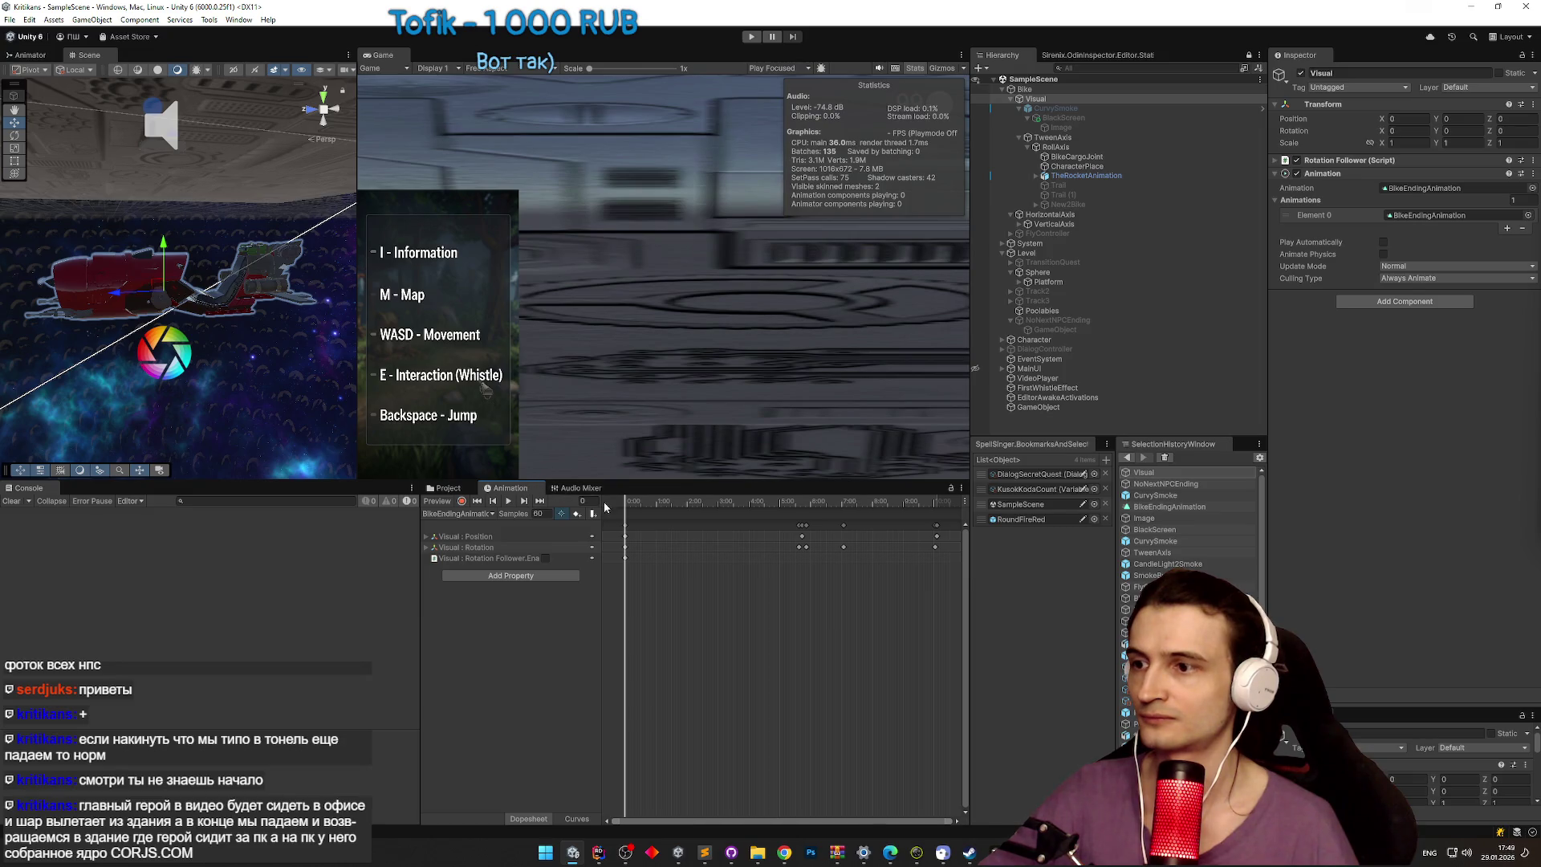
mouse_move(625, 503)
mouse_down()
mouse_move(886, 510)
mouse_move(658, 501)
mouse_move(864, 497)
mouse_move(923, 502)
mouse_move(851, 512)
mouse_move(938, 509)
mouse_move(698, 505)
mouse_move(971, 517)
mouse_move(627, 493)
mouse_up()
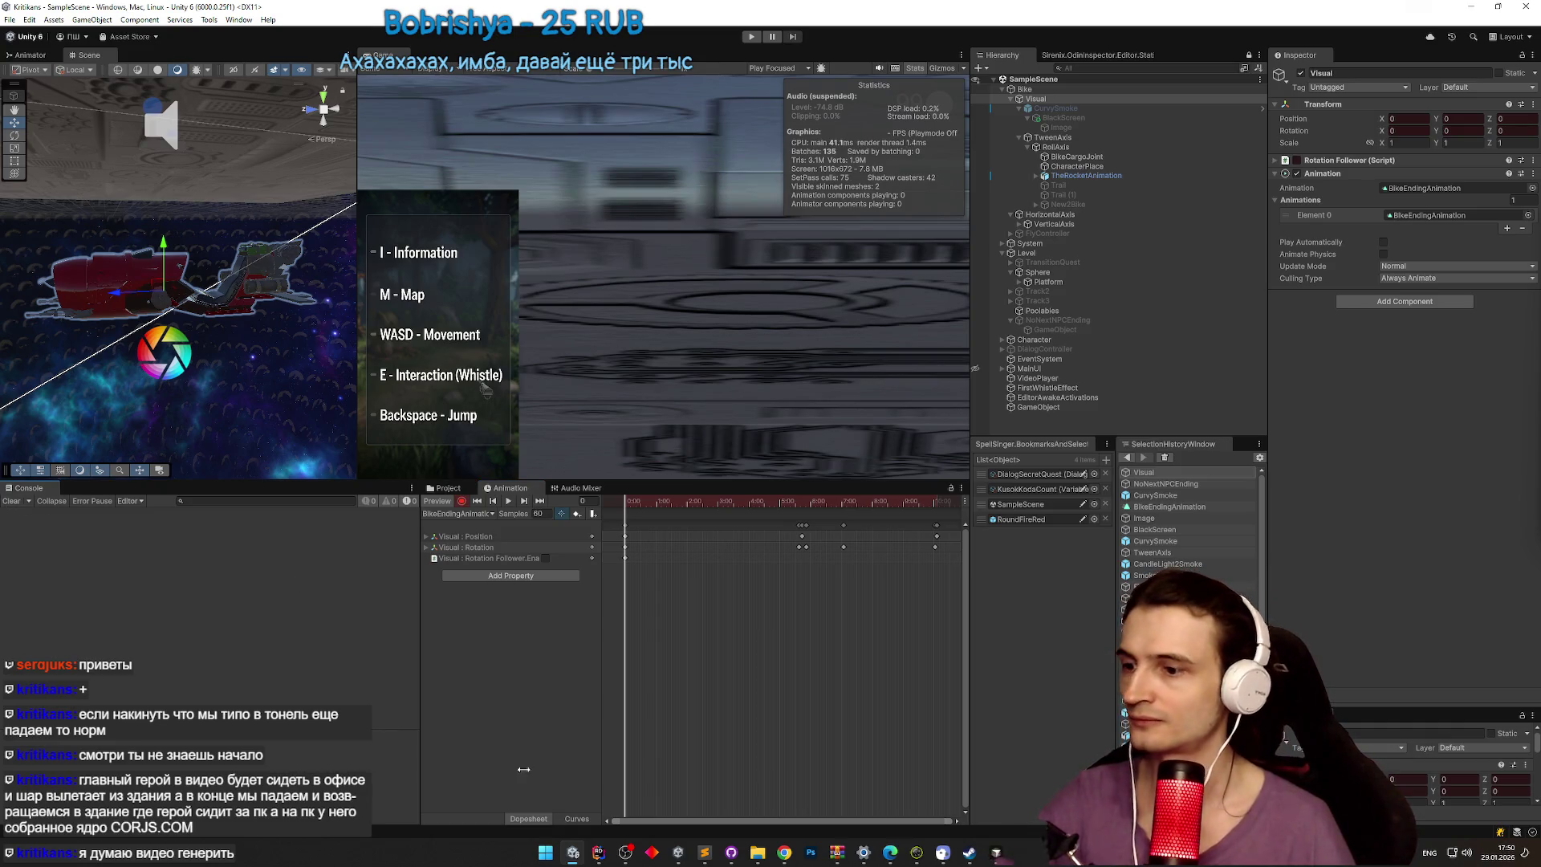
click(704, 853)
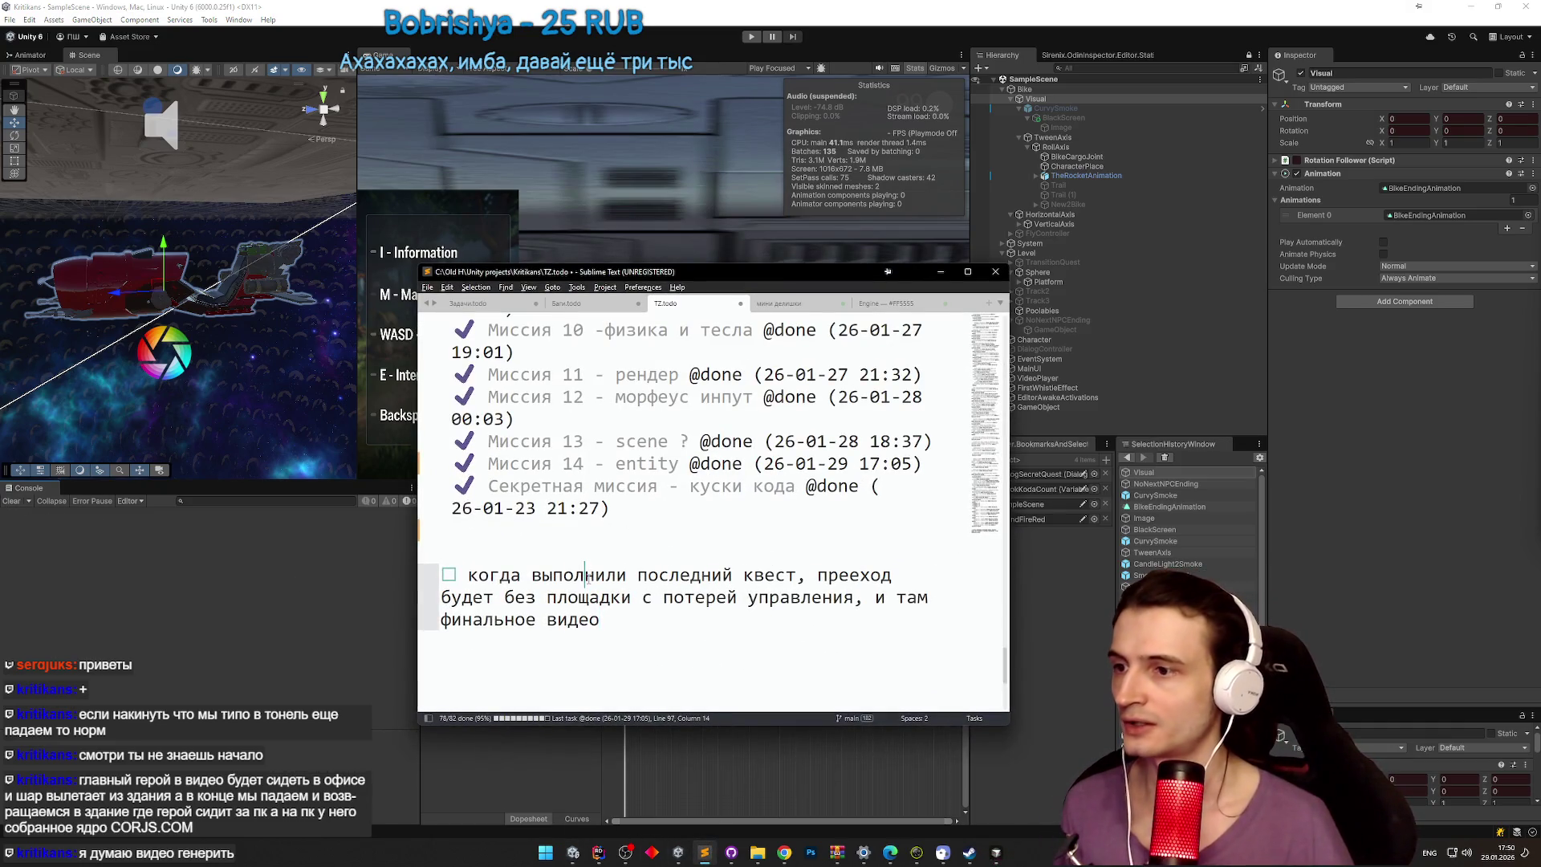
key(ctrl+d)
Step: Select DialogController and expand its Npc Characters list
click(939, 271)
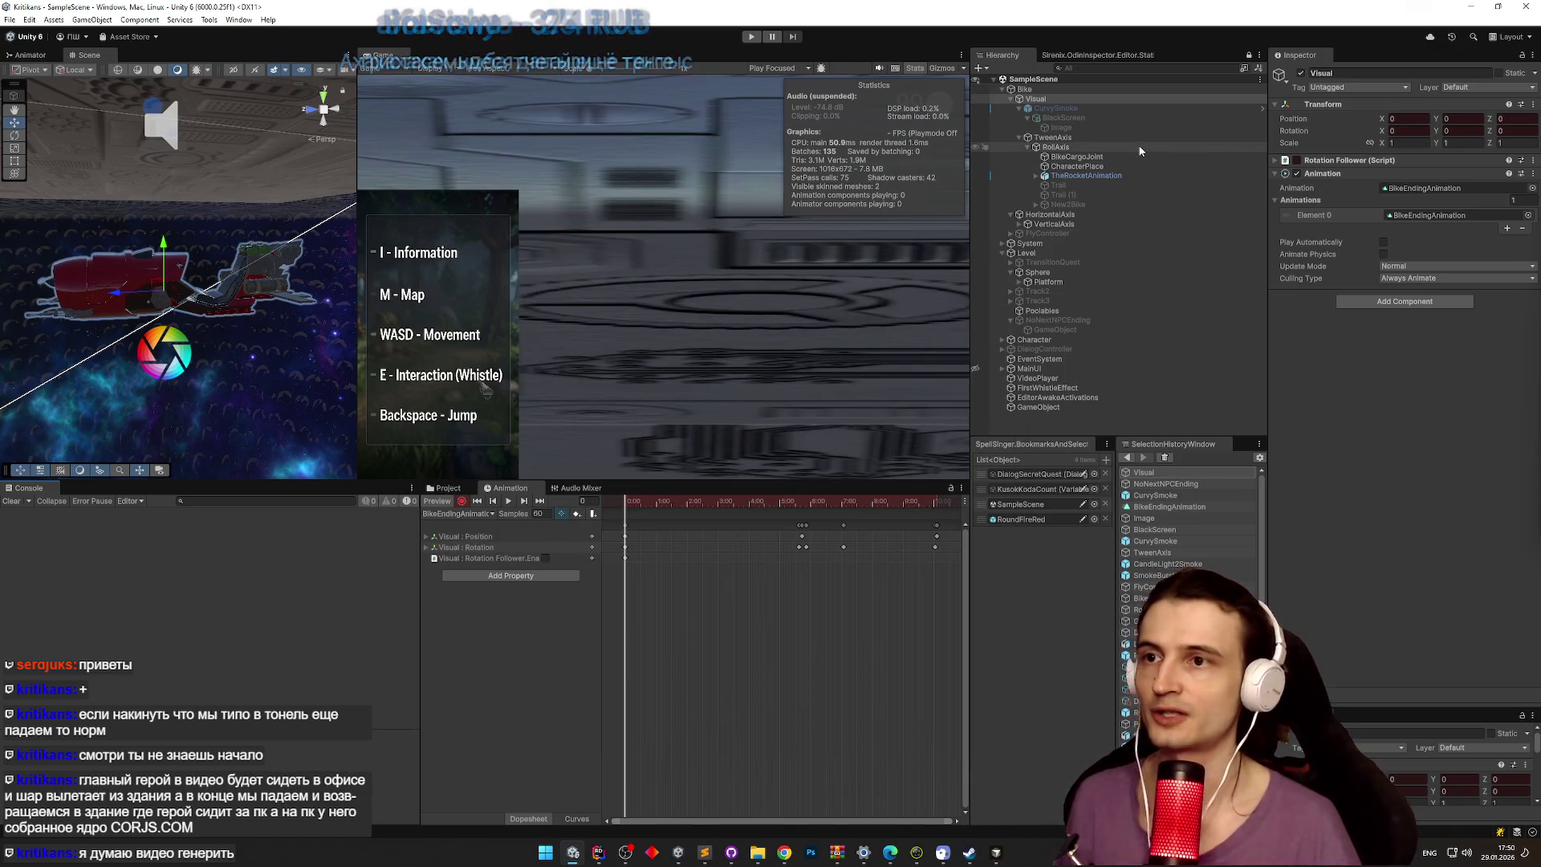
click(1071, 348)
click(1316, 212)
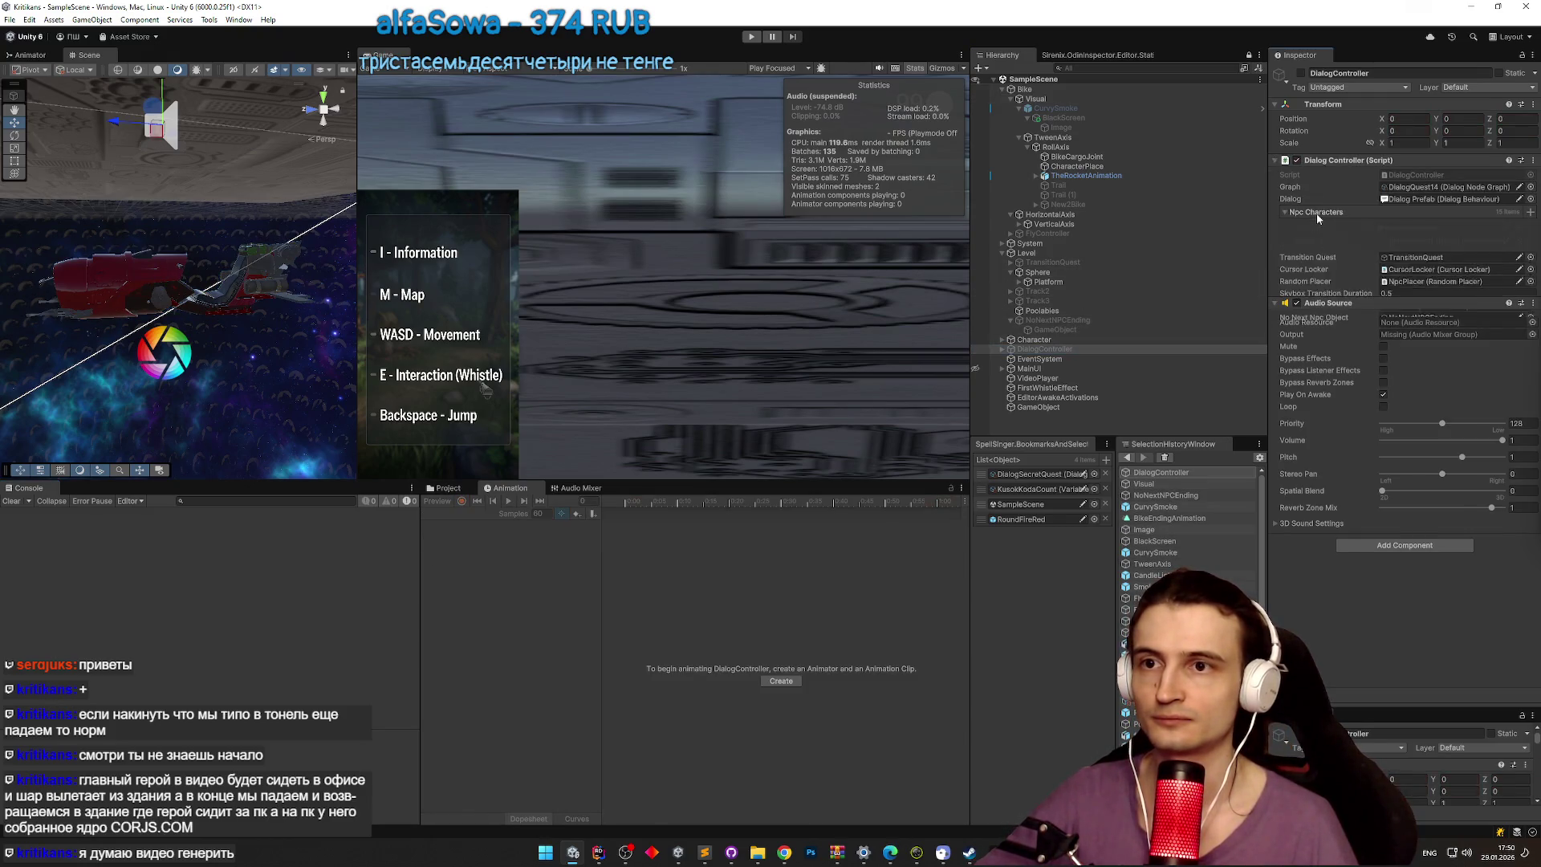
Step: Assign DialogQuest1 as DialogController's Graph, then select the VideoPlayer object
click(1523, 186)
double_click(897, 282)
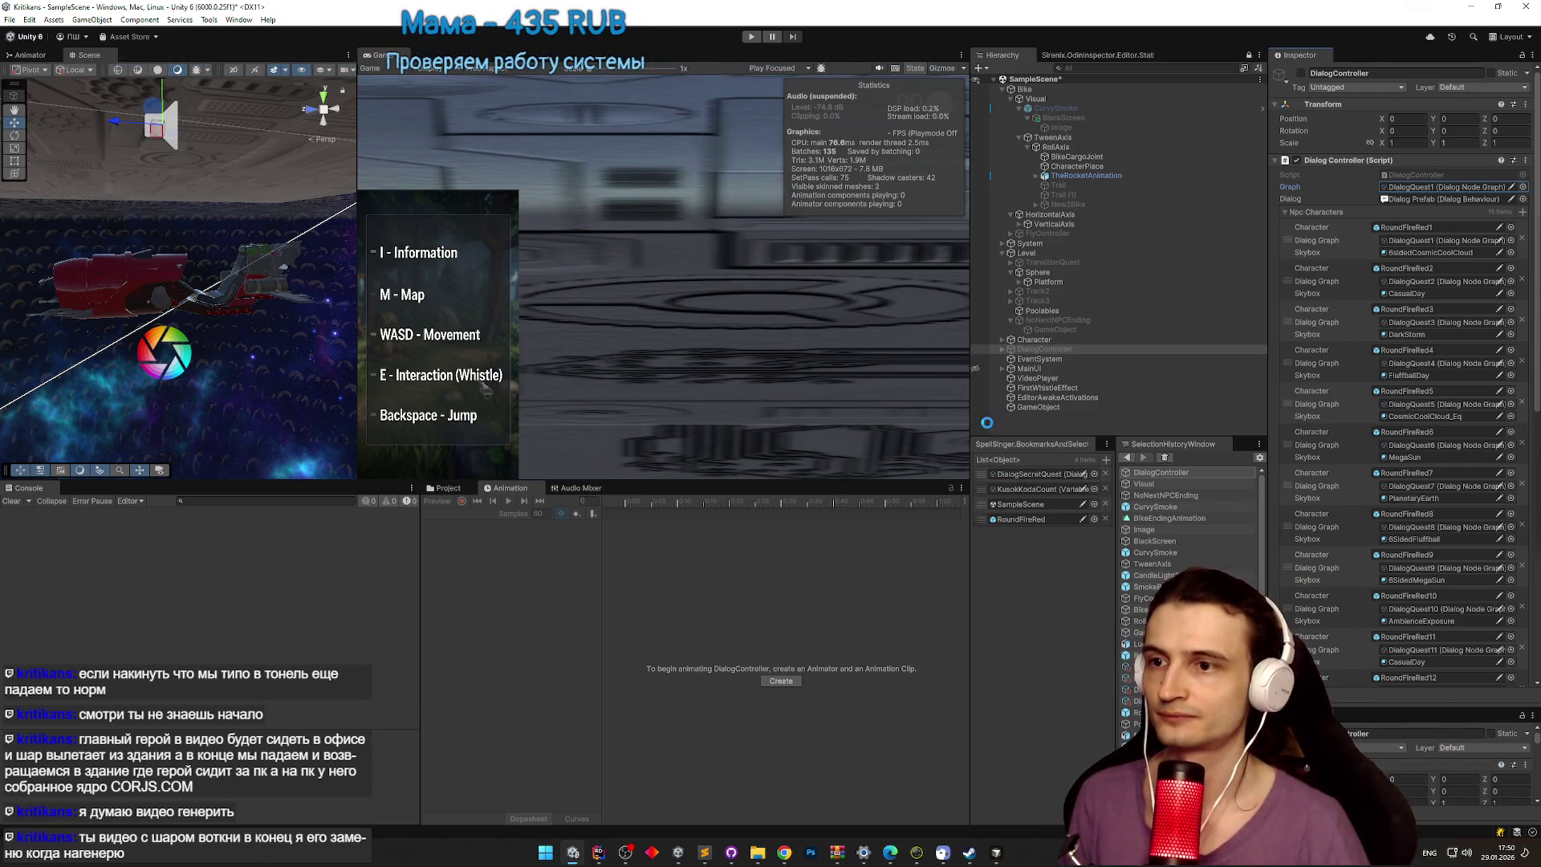
click(1045, 380)
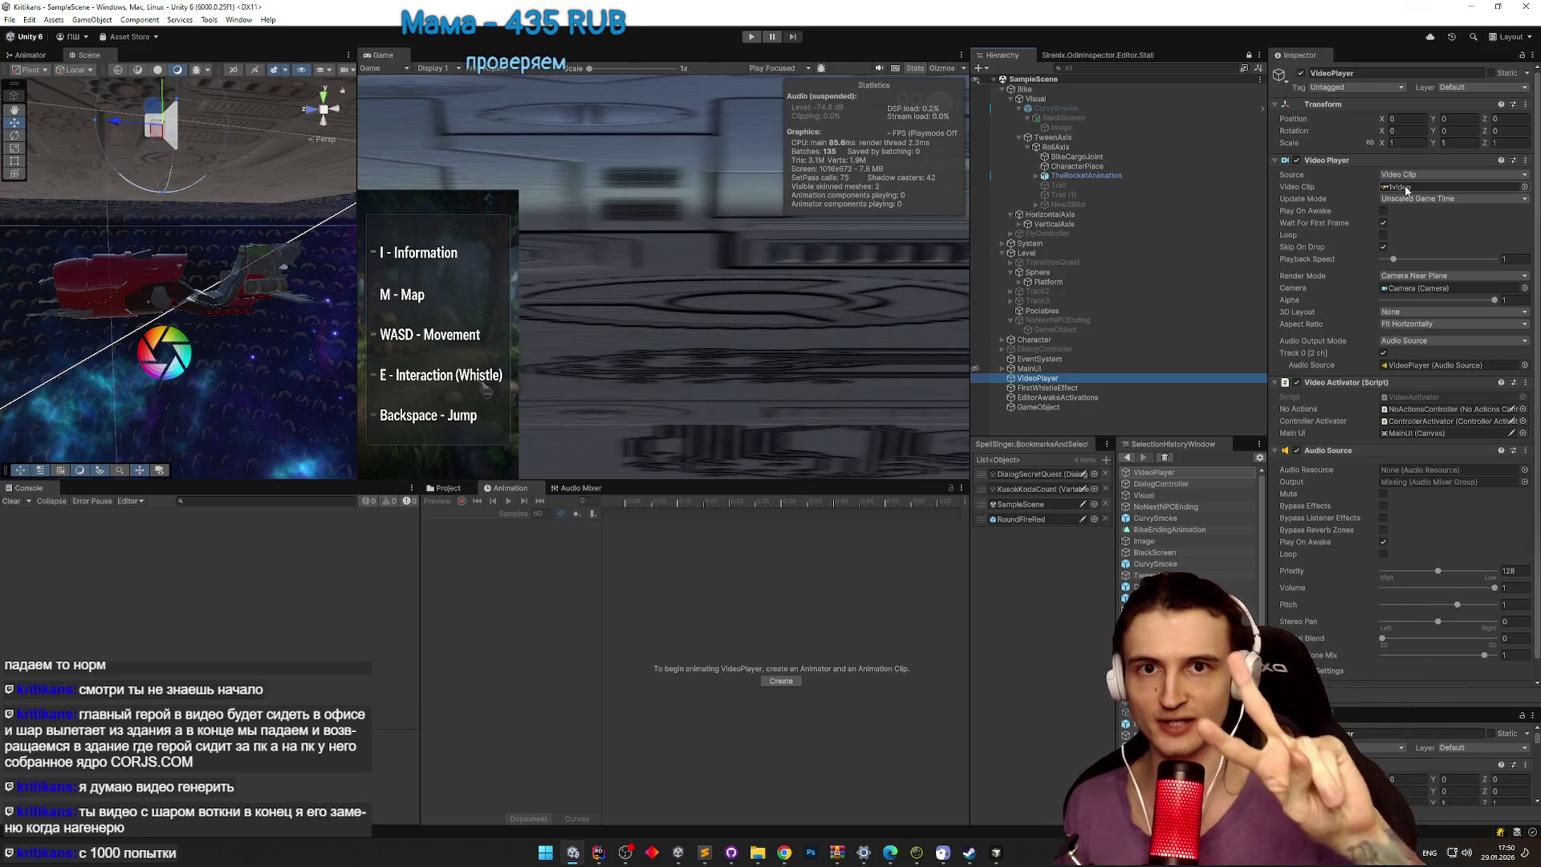
Step: Duplicate the 1video clip in the Videos folder and name the copy '1video 2'
click(1406, 189)
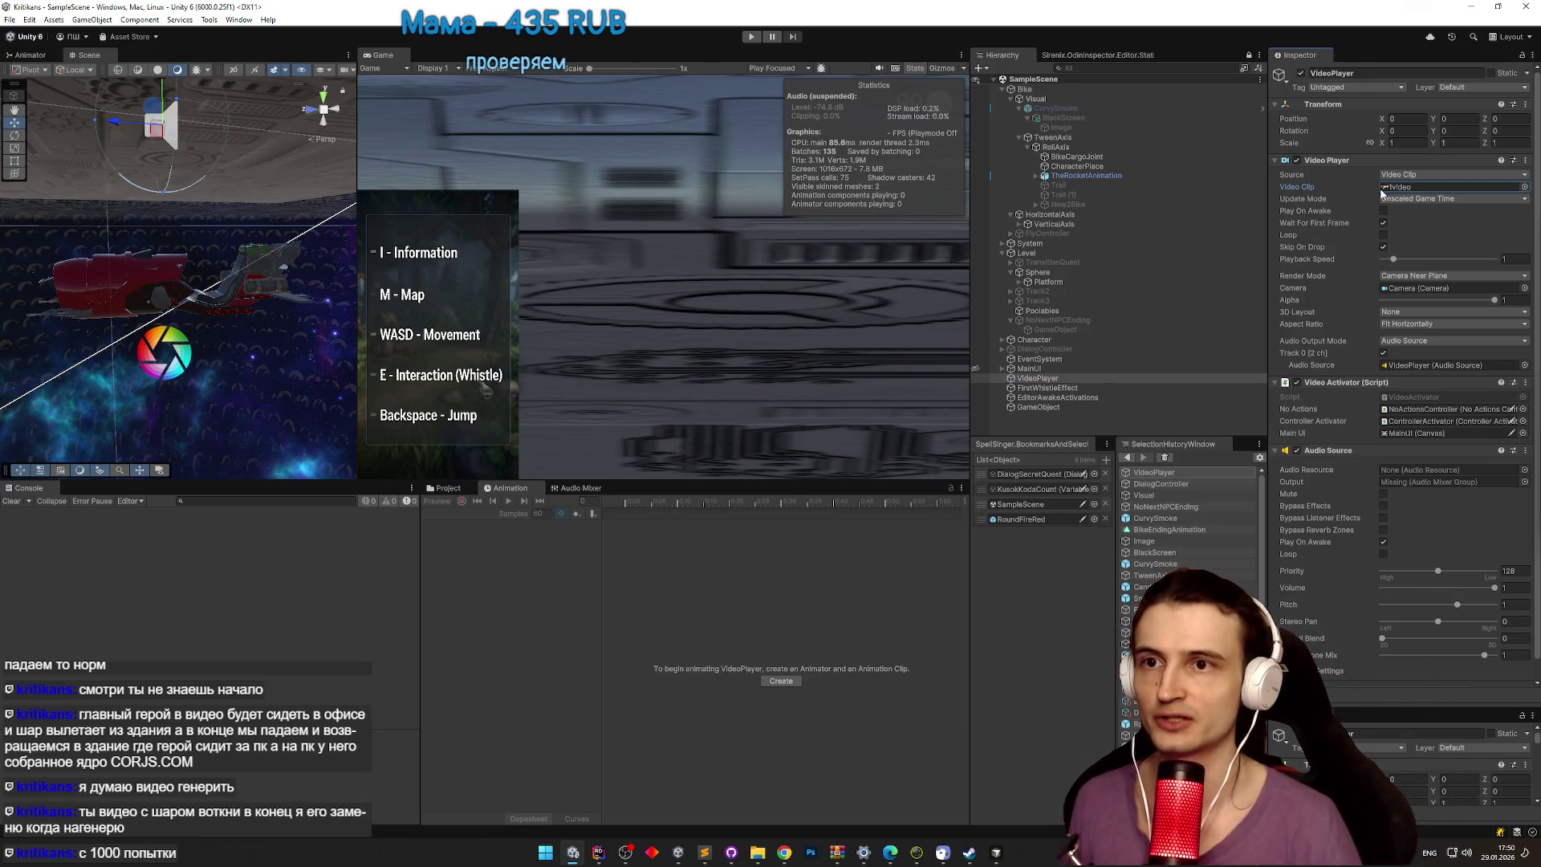
click(446, 488)
click(1444, 187)
click(569, 552)
key(ctrl+d)
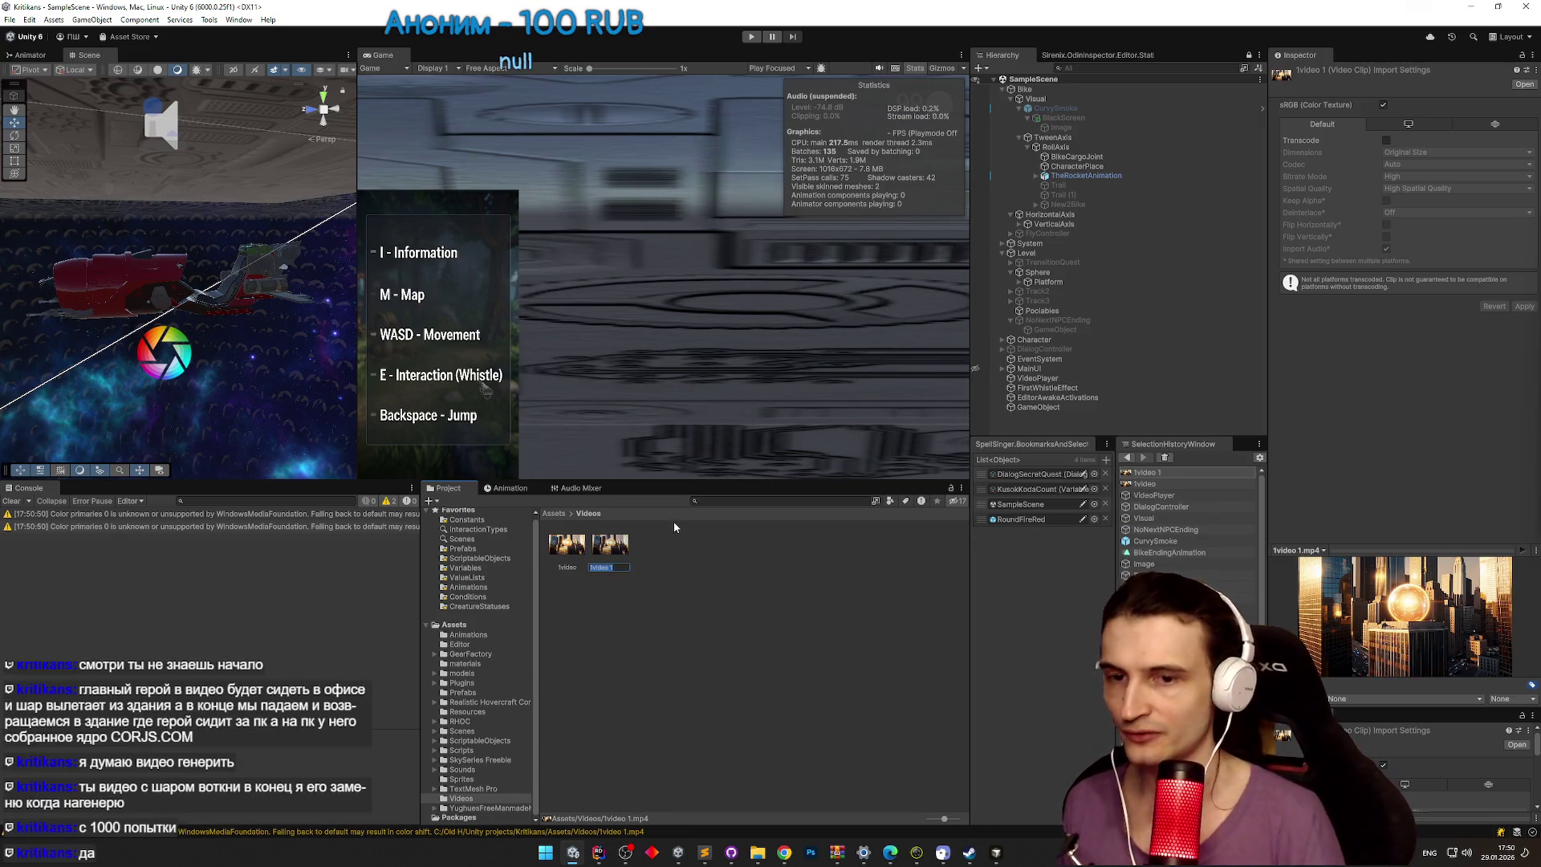
key(Right)
key(BackSpace)
key(BackSpace)
text(2)
key(Return)
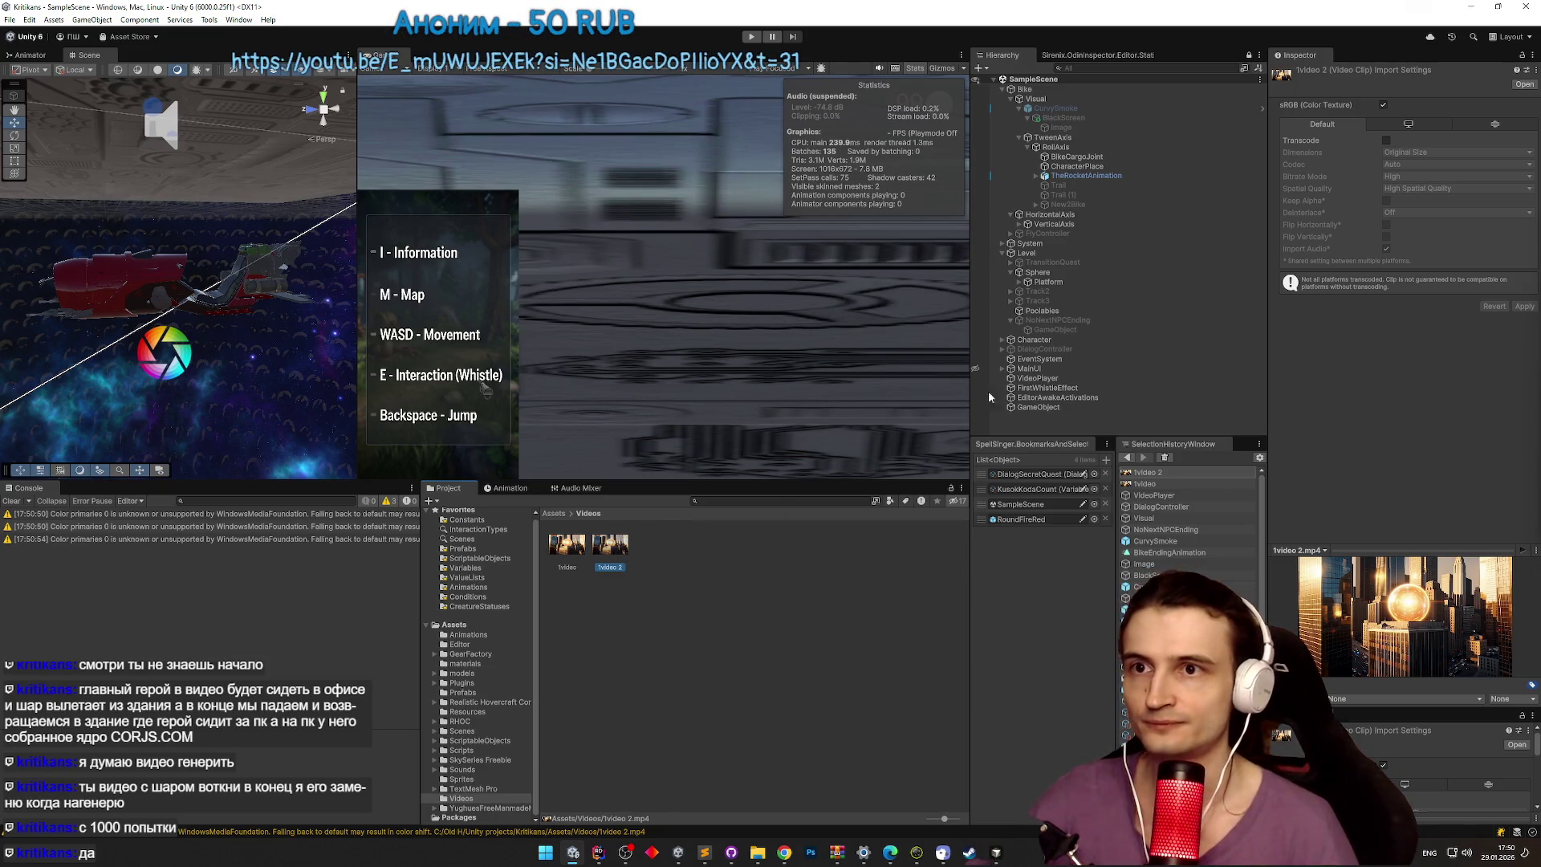
Step: Check 1video 2's WebGL import settings, then bring Rider to the front
click(1495, 123)
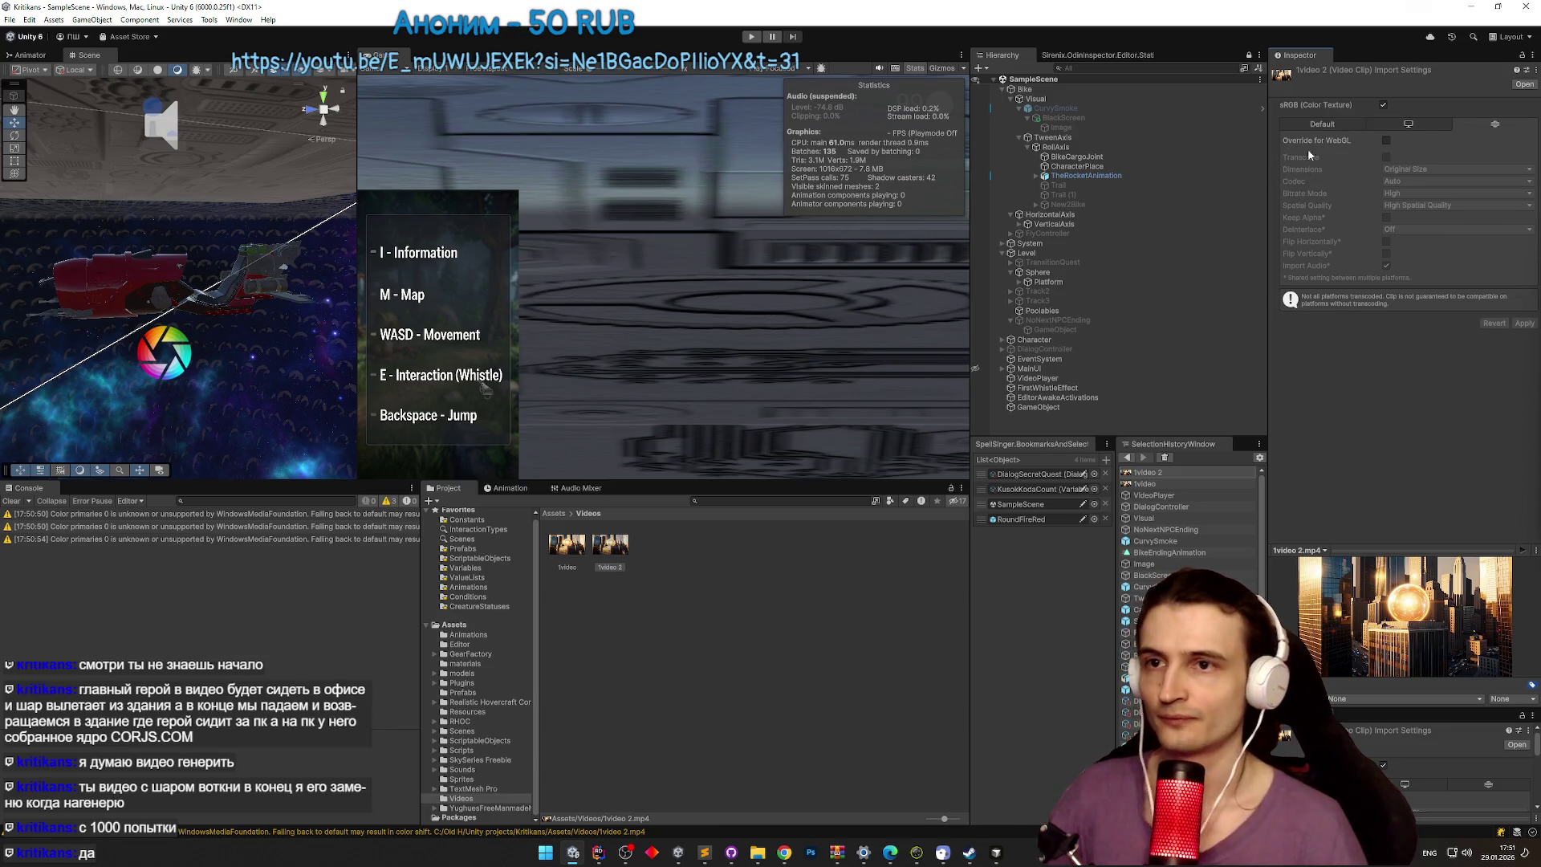
click(1321, 123)
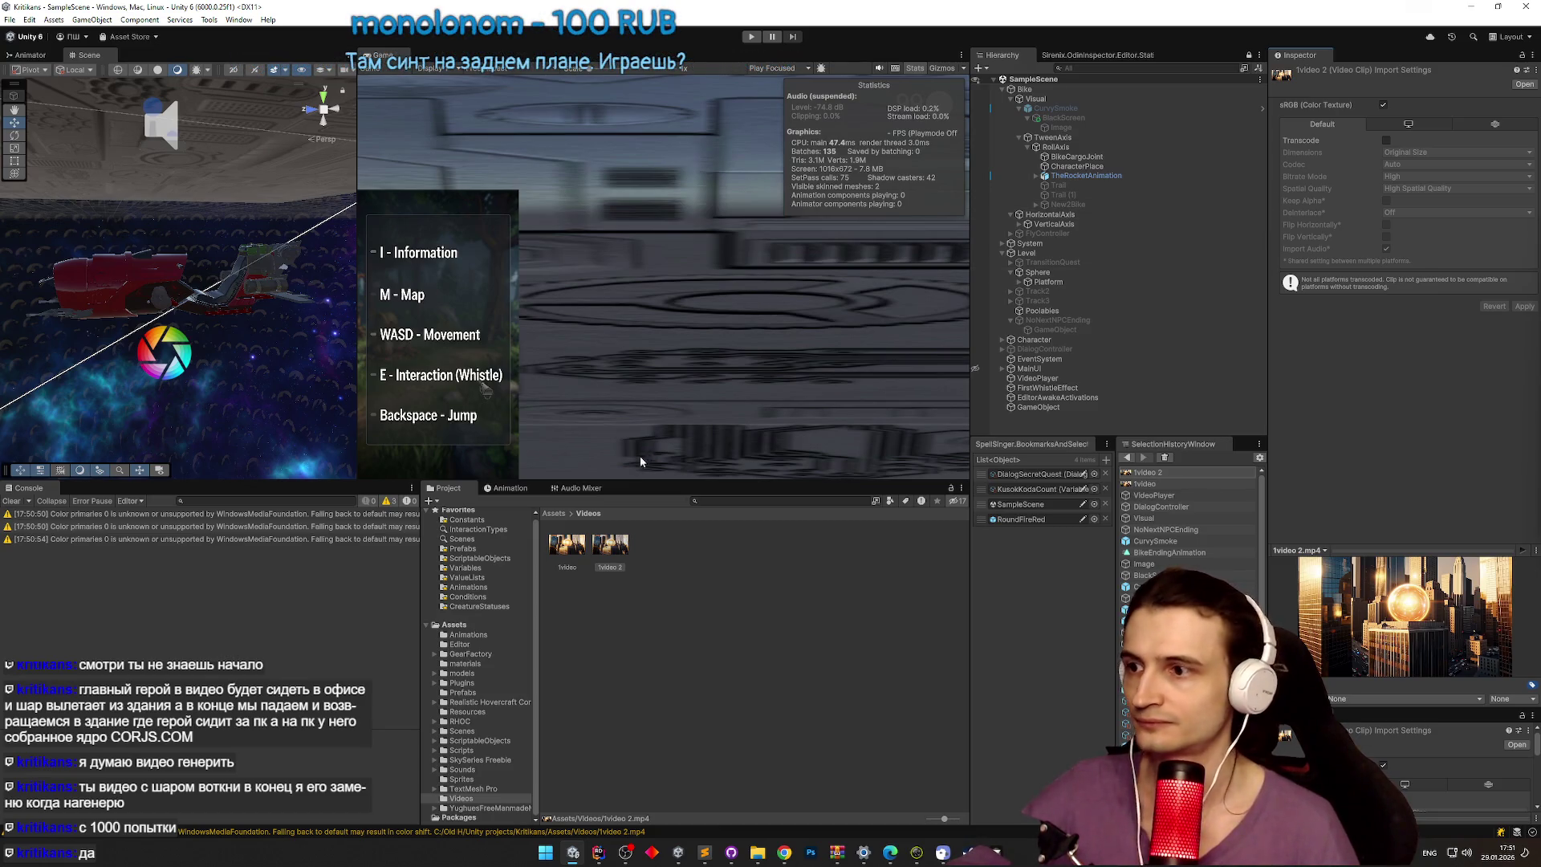
click(496, 490)
click(446, 488)
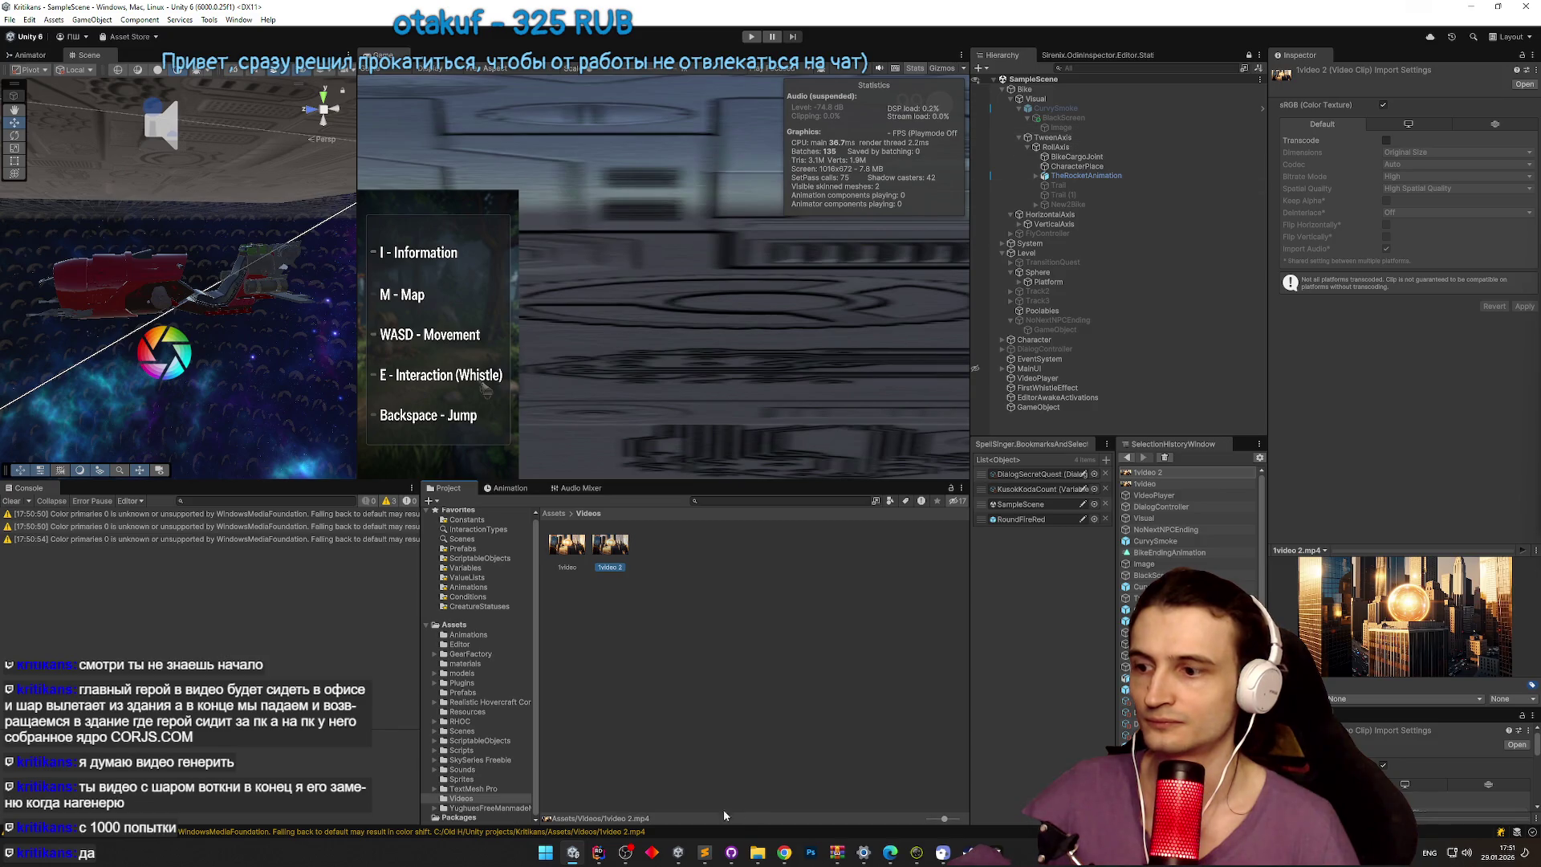
click(600, 852)
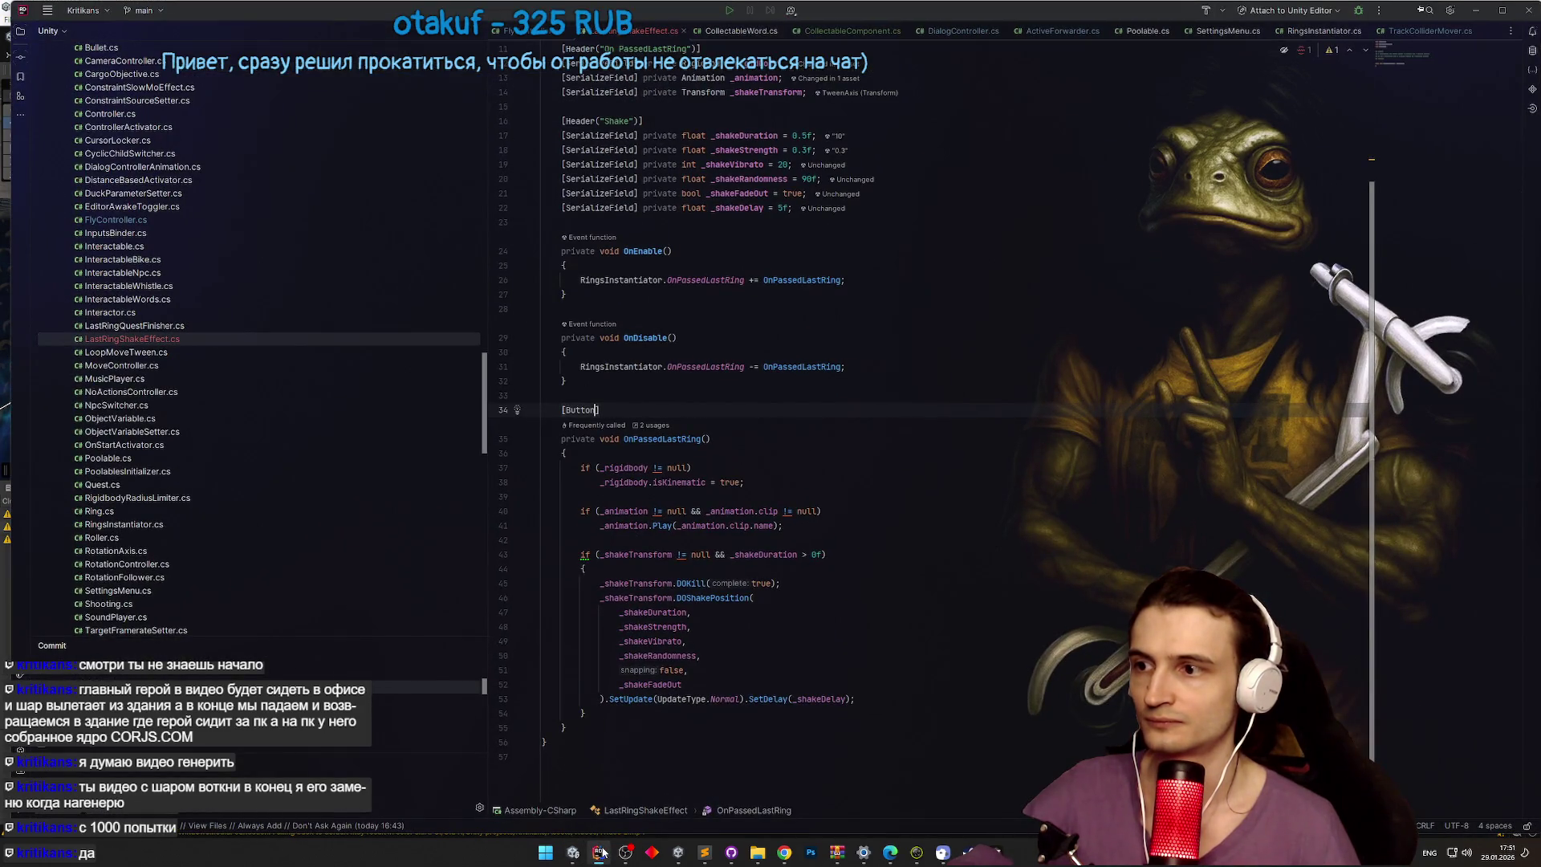
Step: Ask Cursor's agent, in Russian, for a script that sets a specific clip on the video player and plays it on enable
click(602, 852)
click(996, 852)
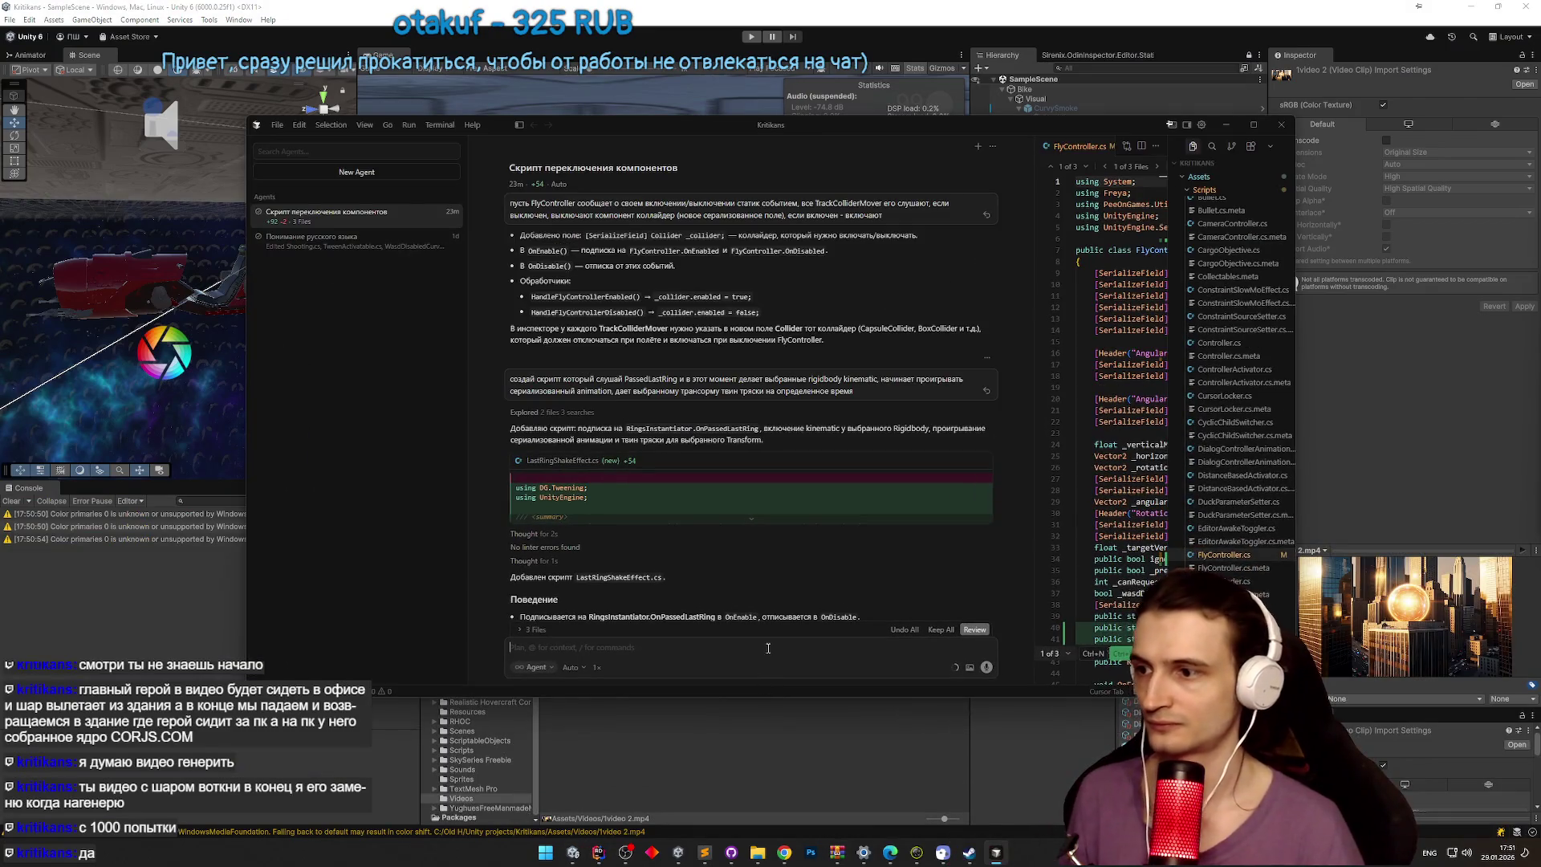
text(Crhbg)
key(super+space)
key(BackSpace)
key(BackSpace)
key(BackSpace)
text(Скрипт который при включении вставляет определенный видео клип видео плеер)
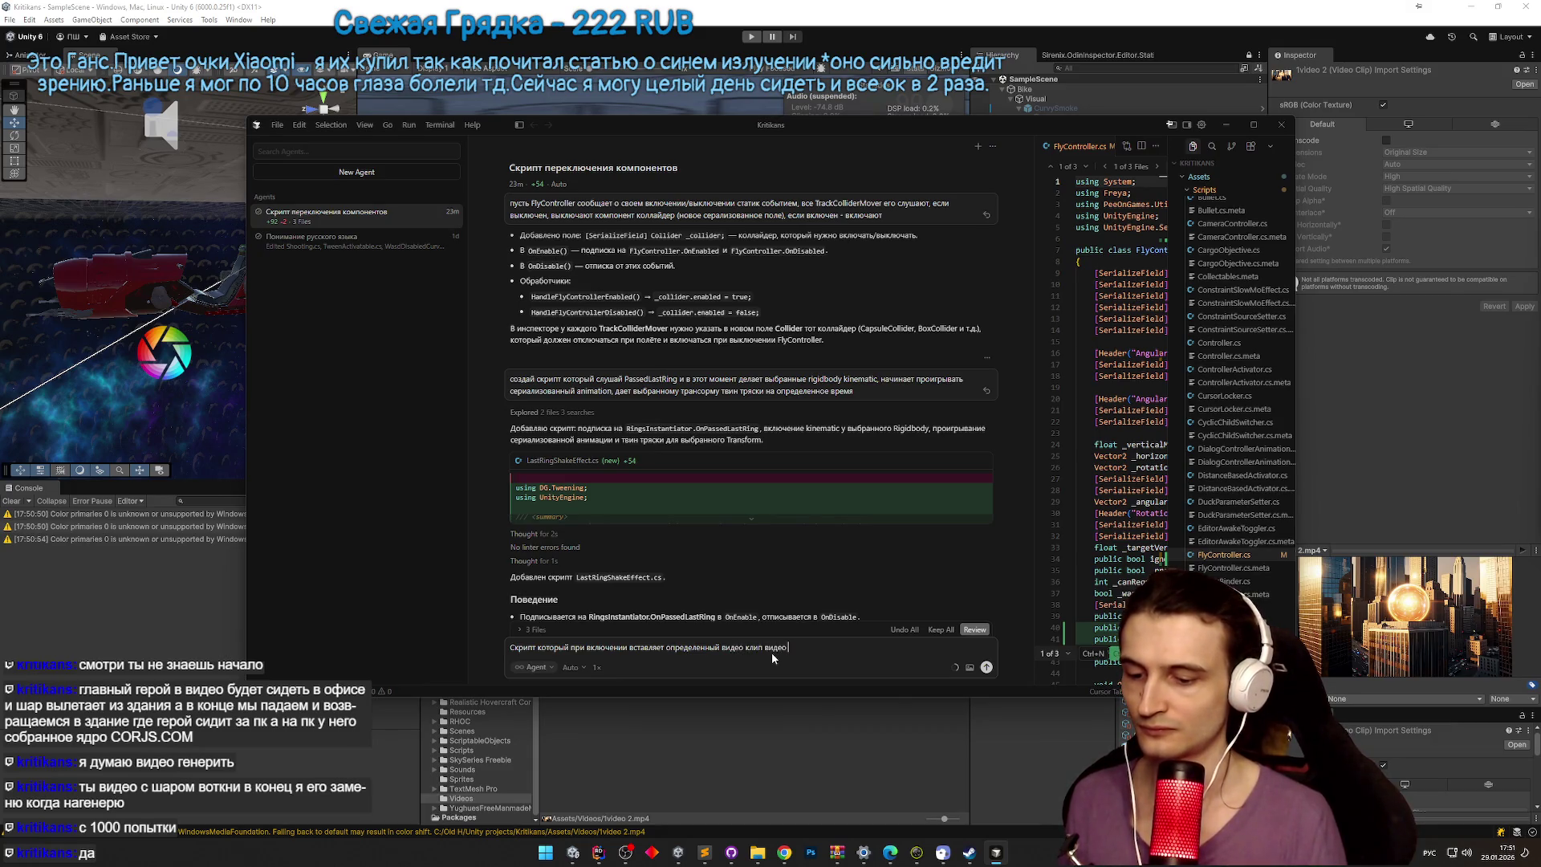
text(у и)
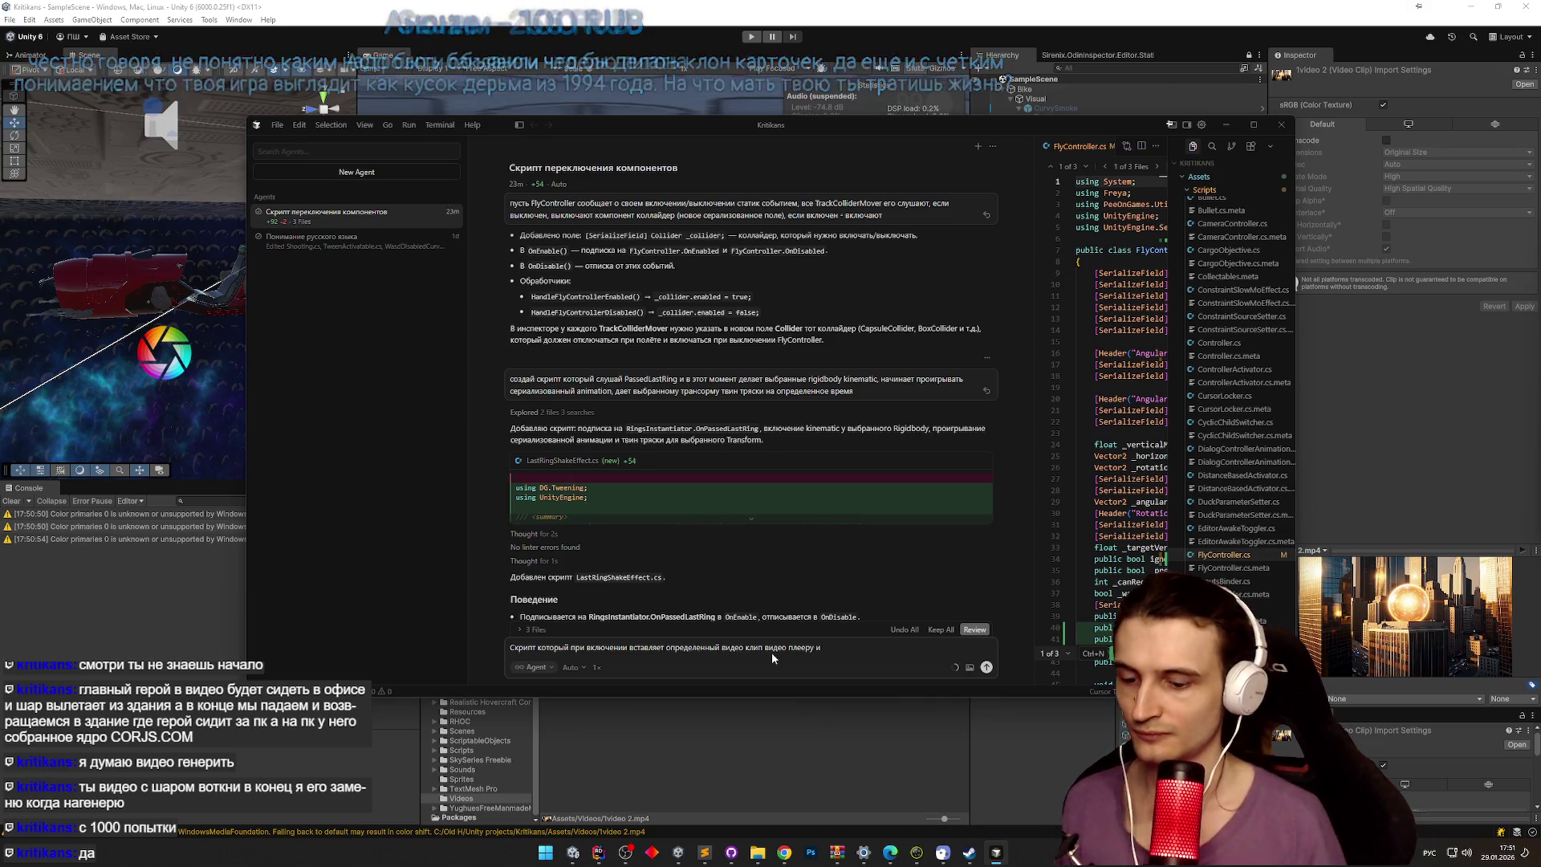
text(включает плеер)
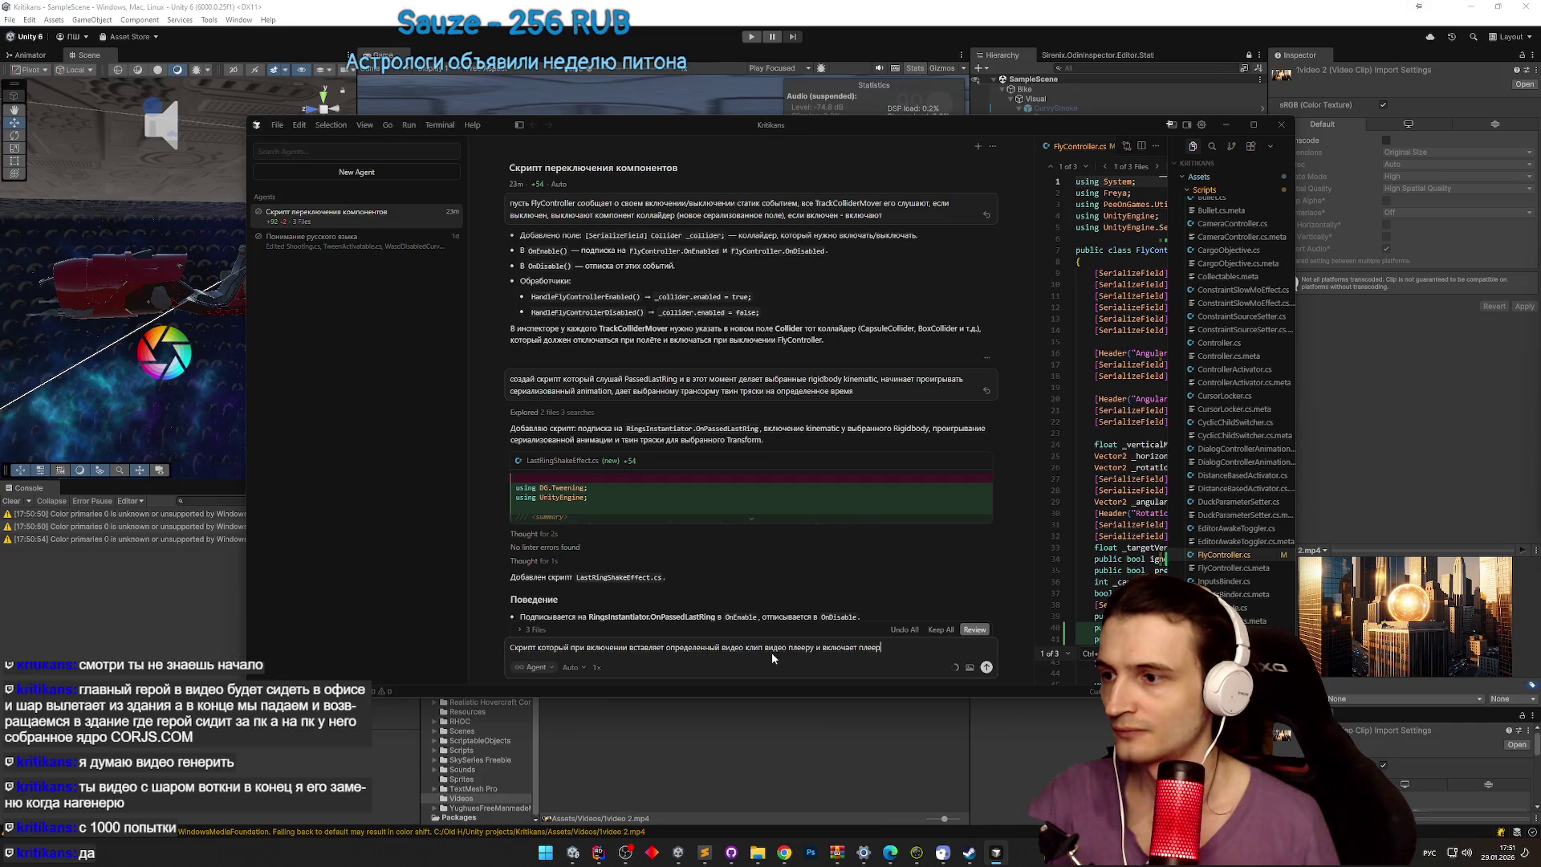
key(Return)
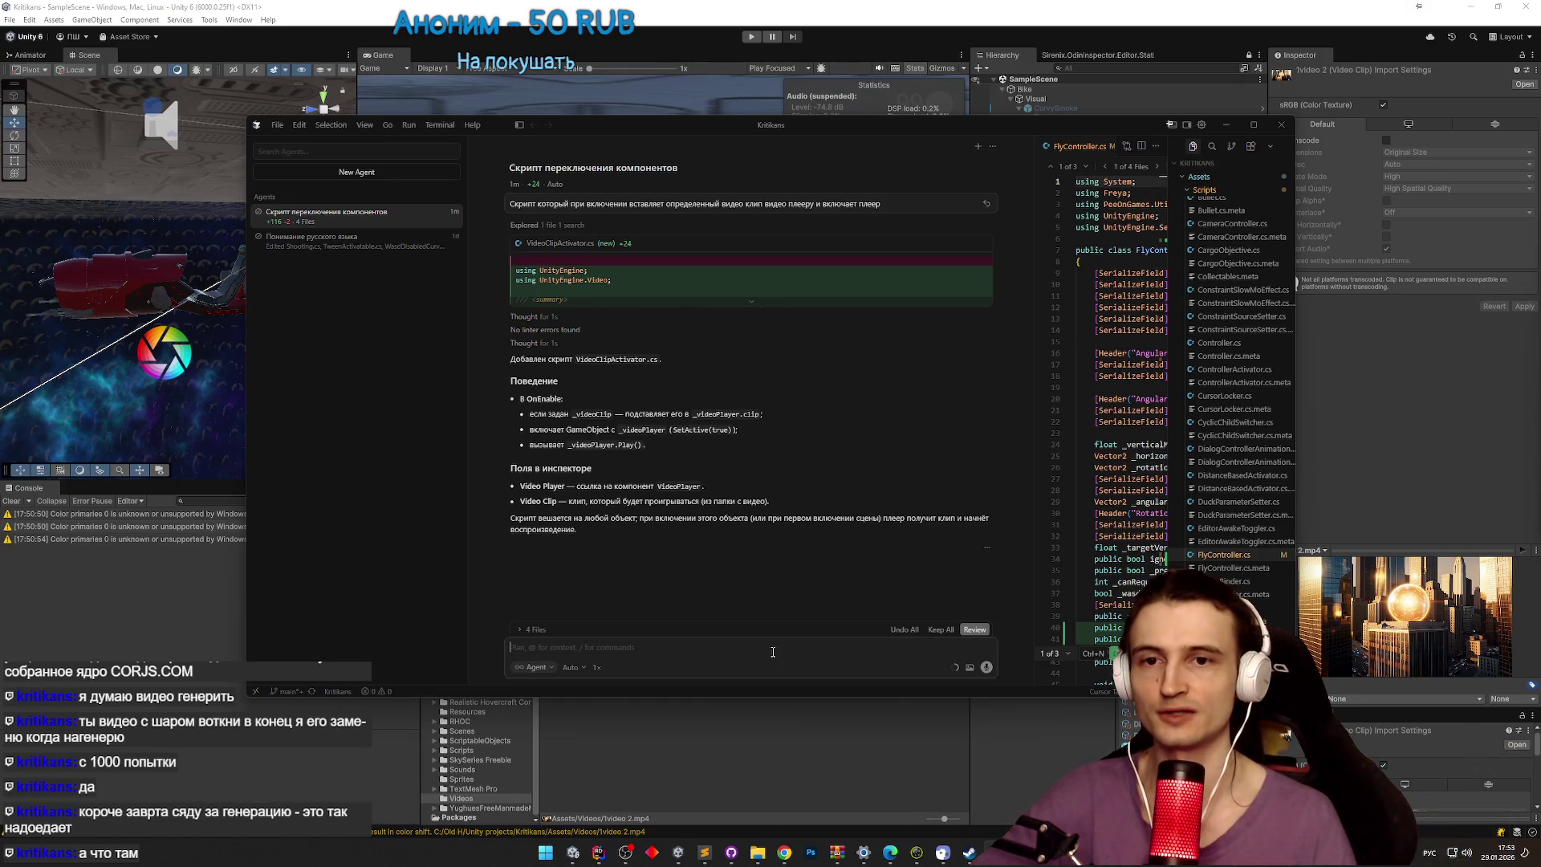
Step: Check the mission notes and minimise Cursor once VideoClipActivator.cs is written
click(707, 853)
click(706, 853)
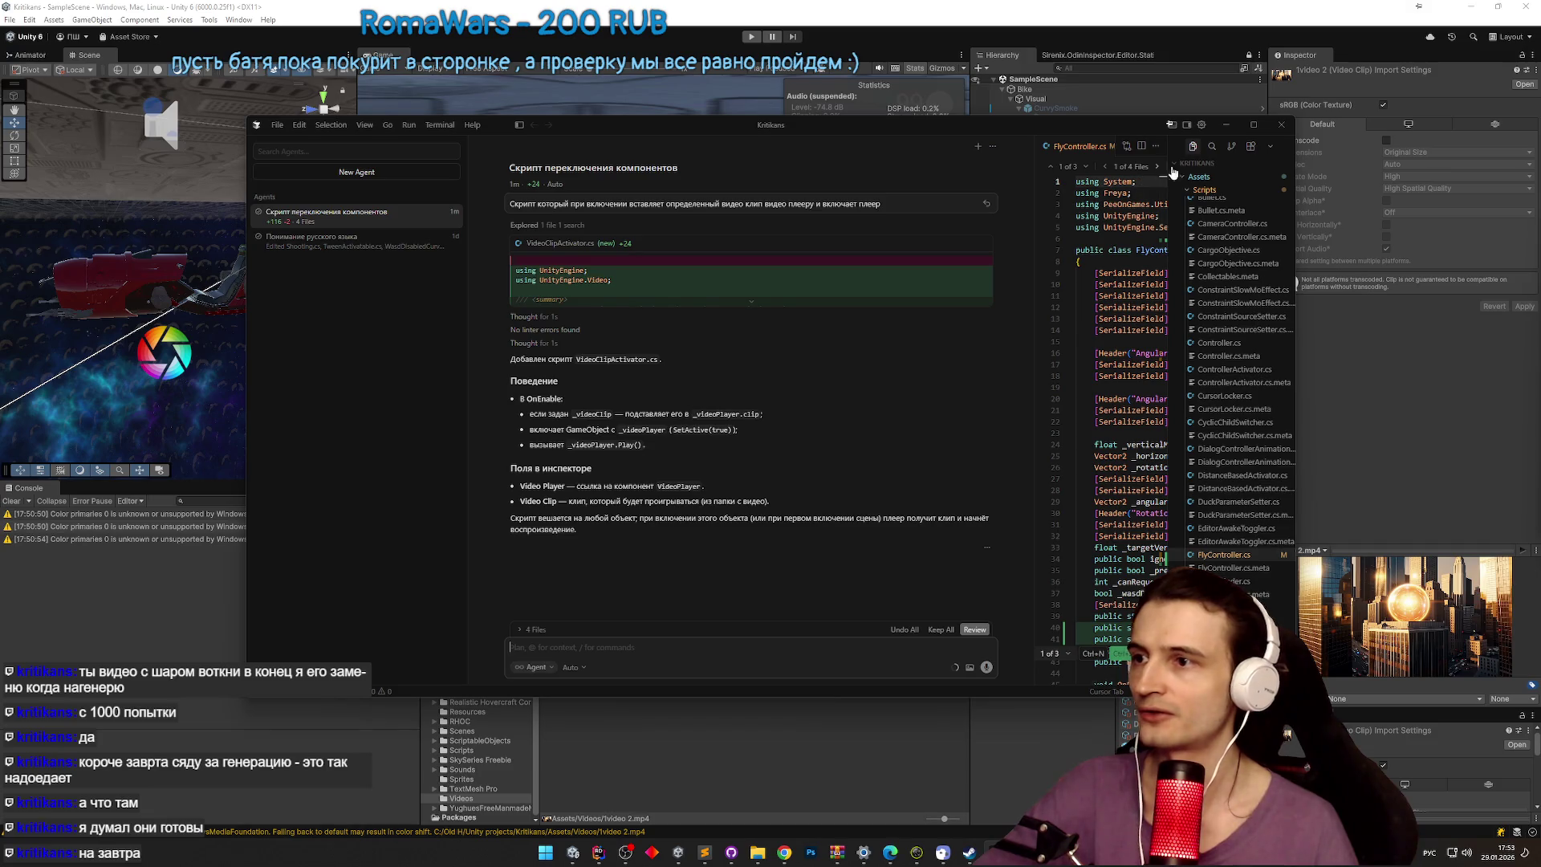
click(1223, 126)
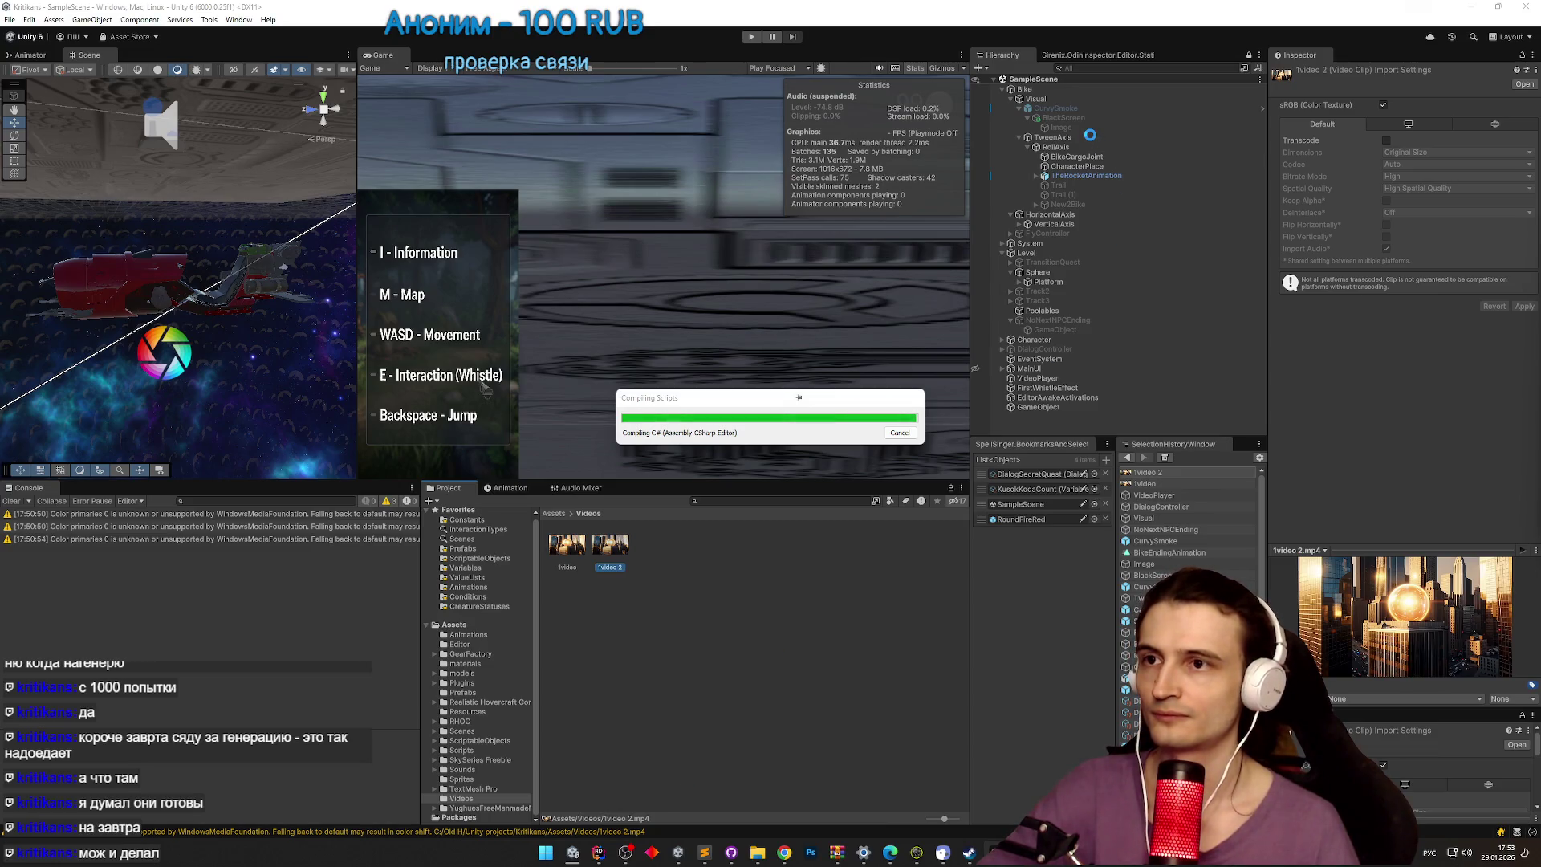
Step: Create an empty child object named VideoClipActivator
click(1057, 110)
right_click(1057, 112)
click(1092, 330)
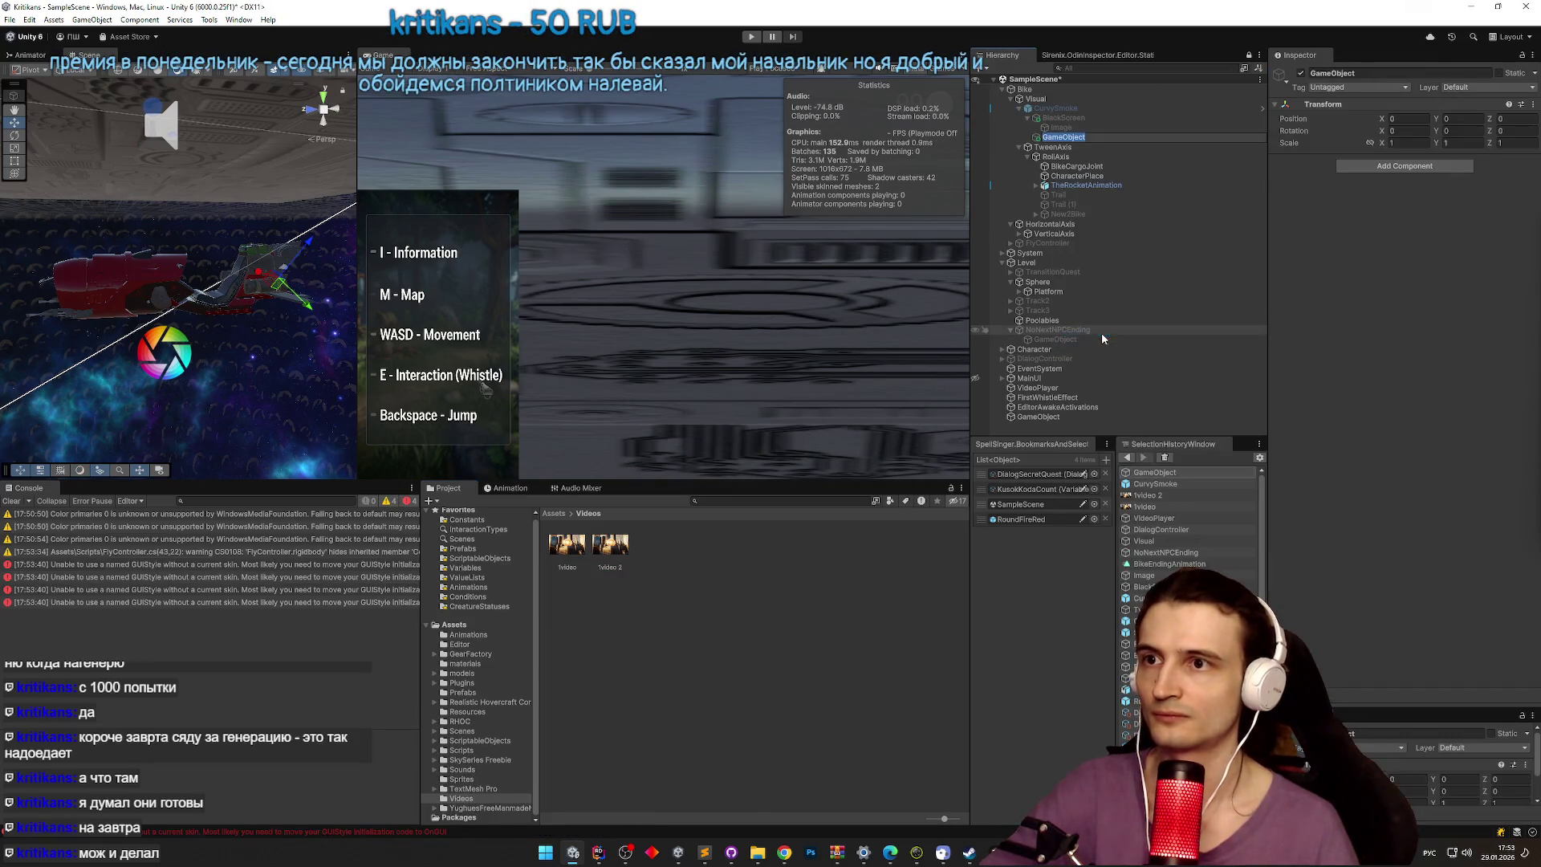
key(BackSpace)
key(alt+shift)
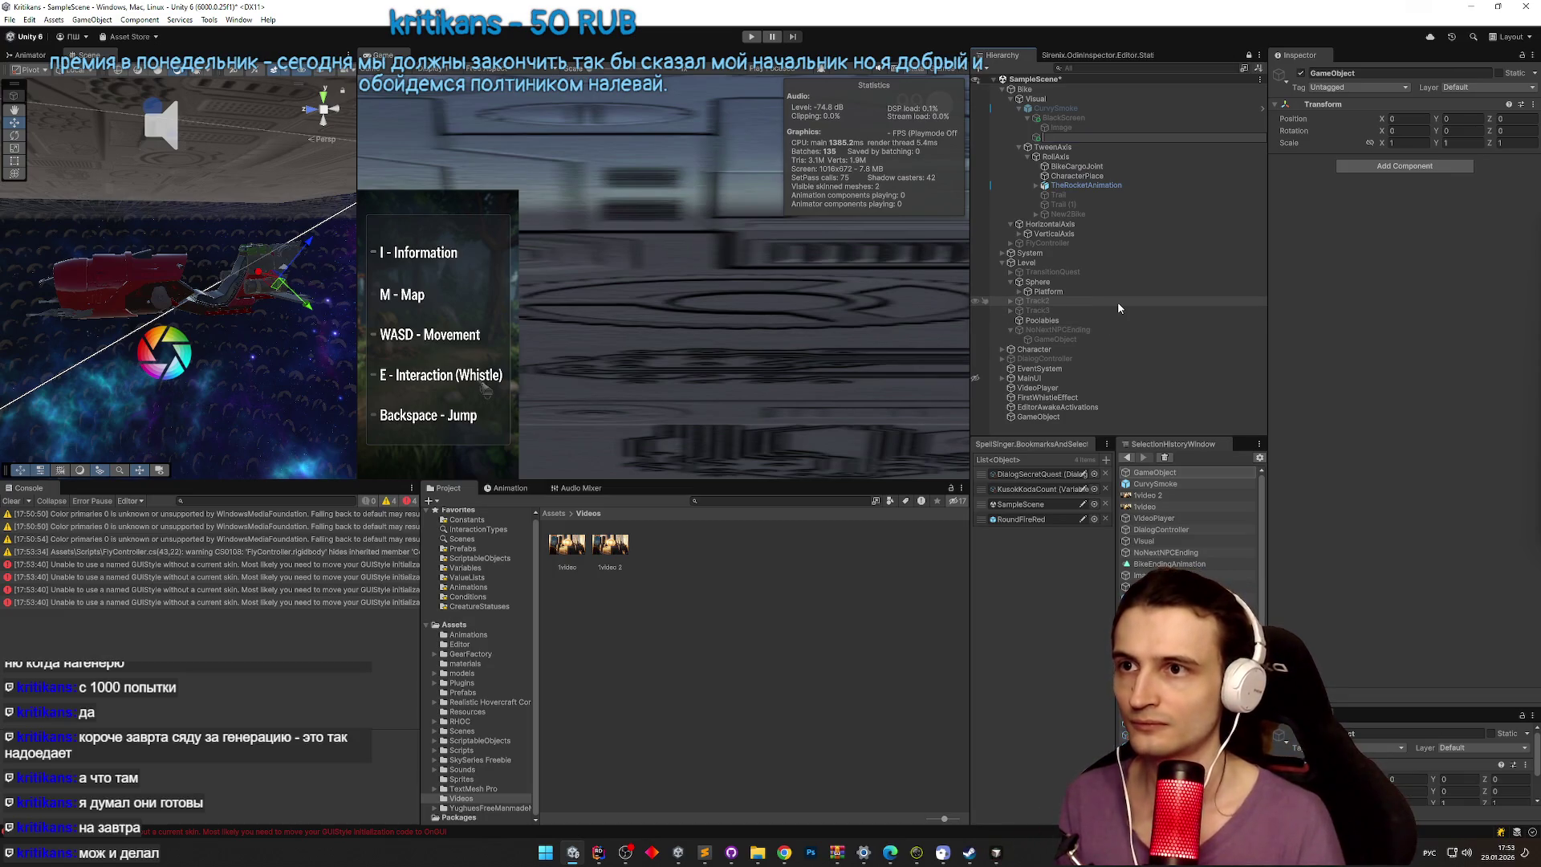
text(Video)
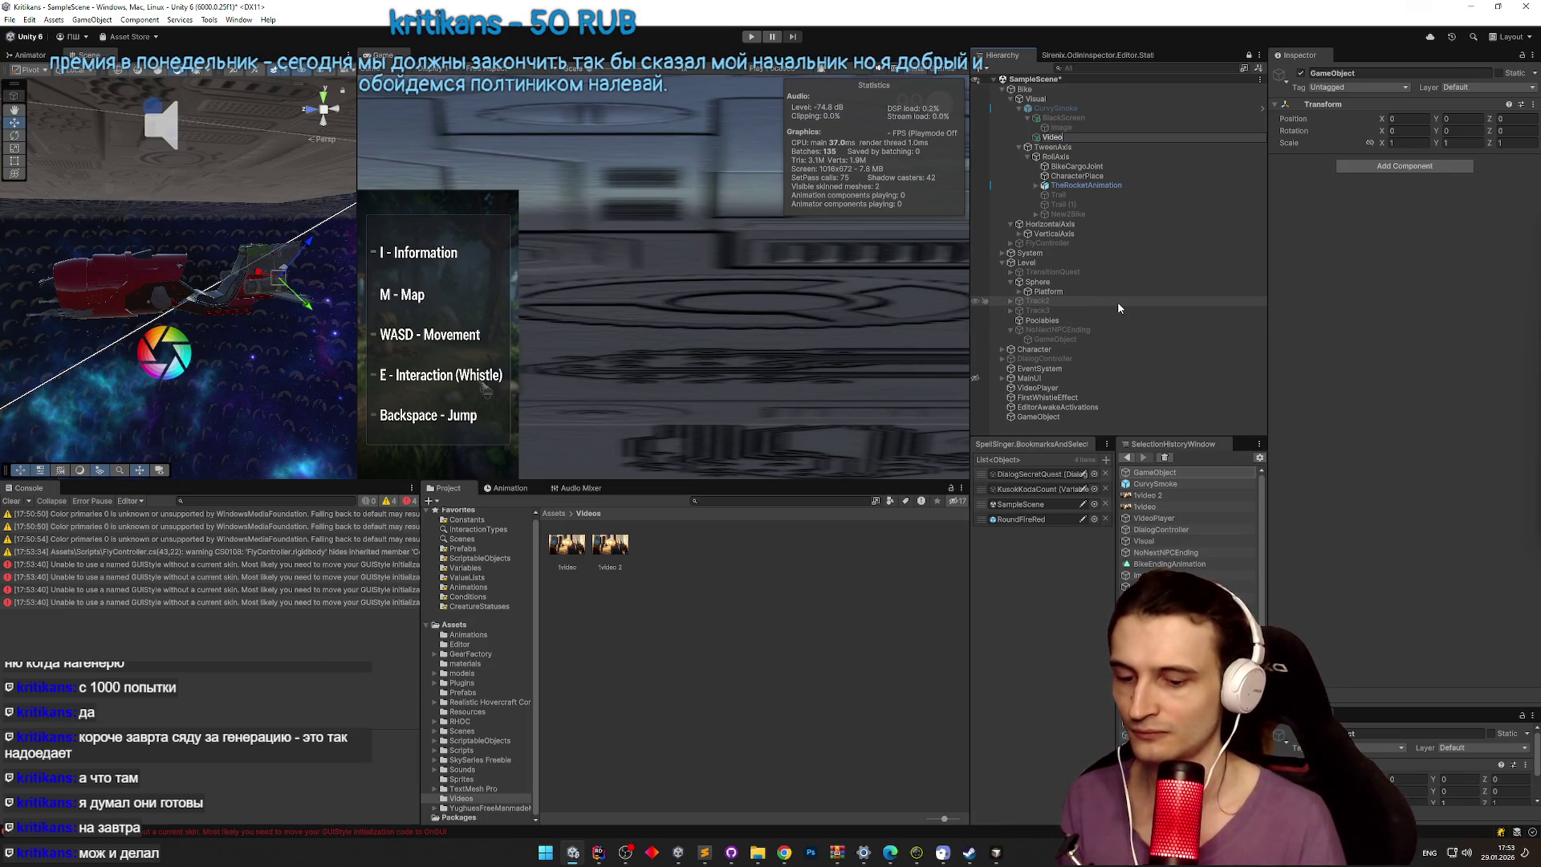
text(ClipActivator)
key(Return)
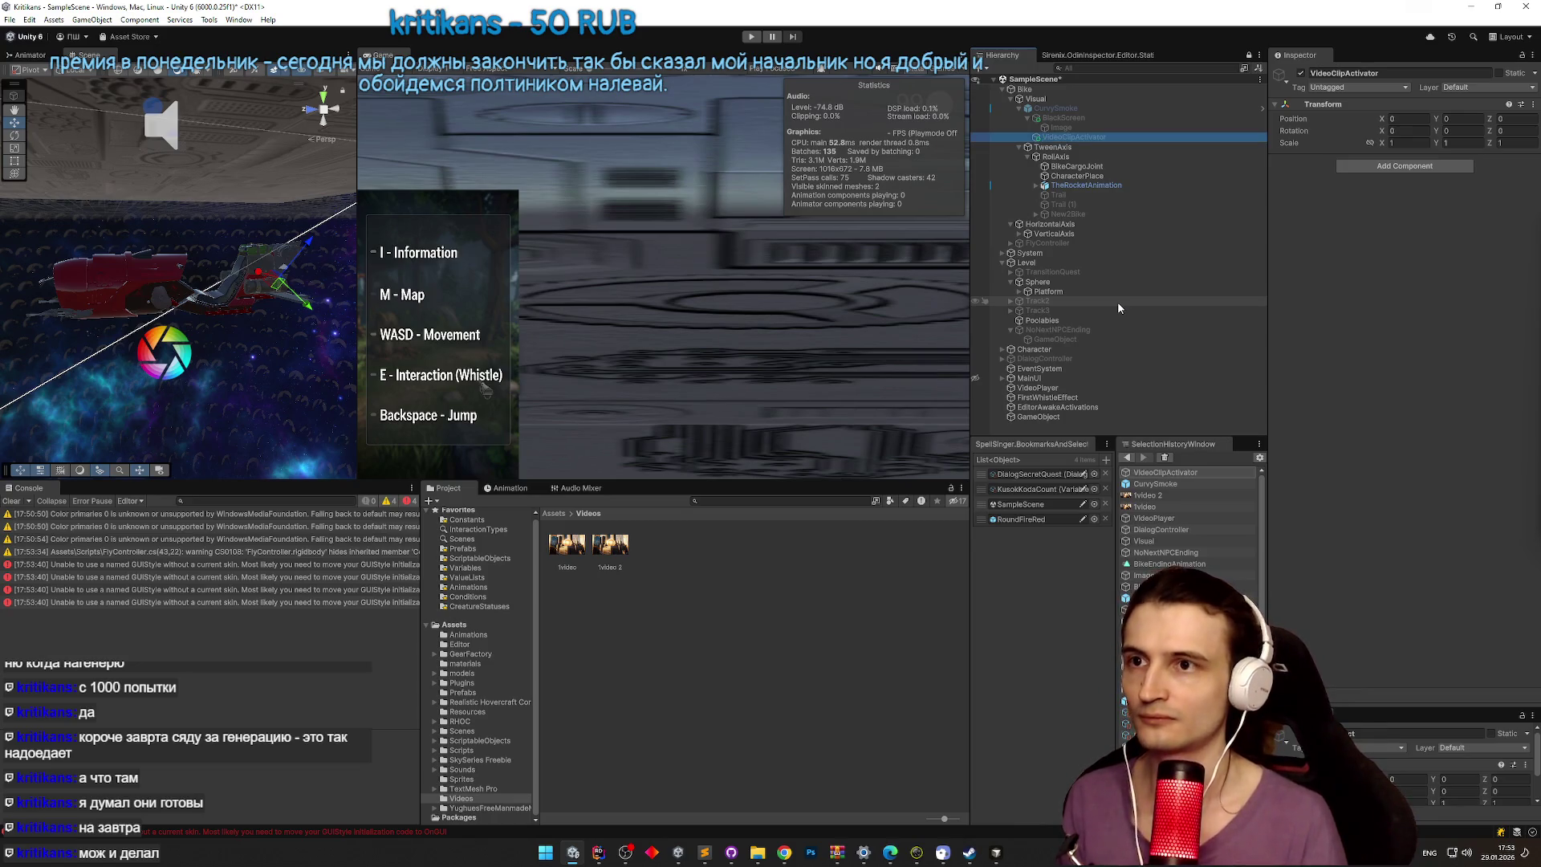
Step: Add a Video Clip Activator component using clip 1video 2 and the VideoPlayer object
click(1362, 166)
text(video)
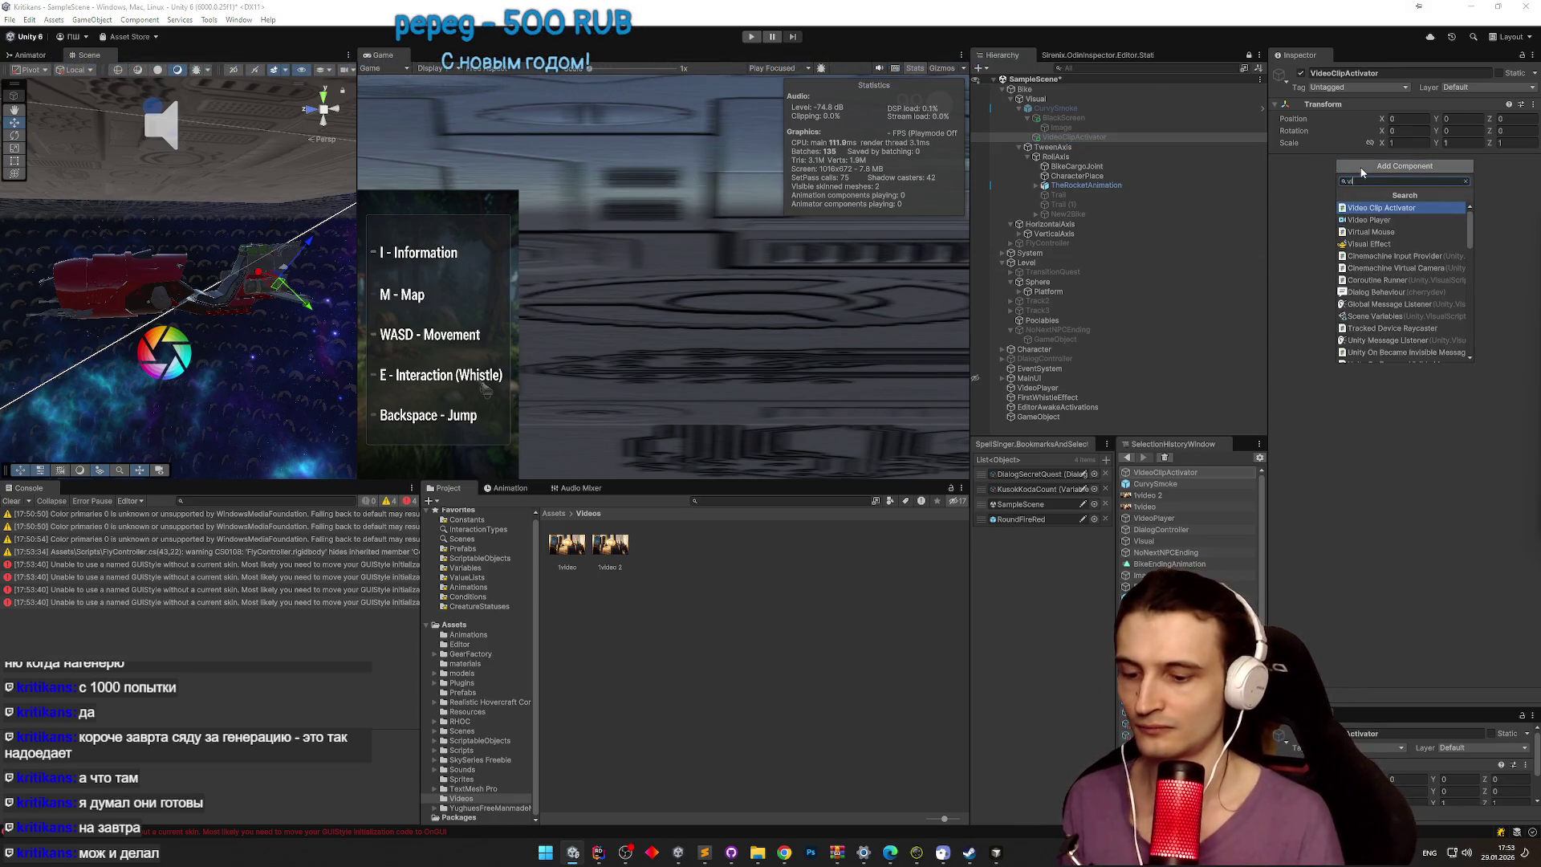
key(Return)
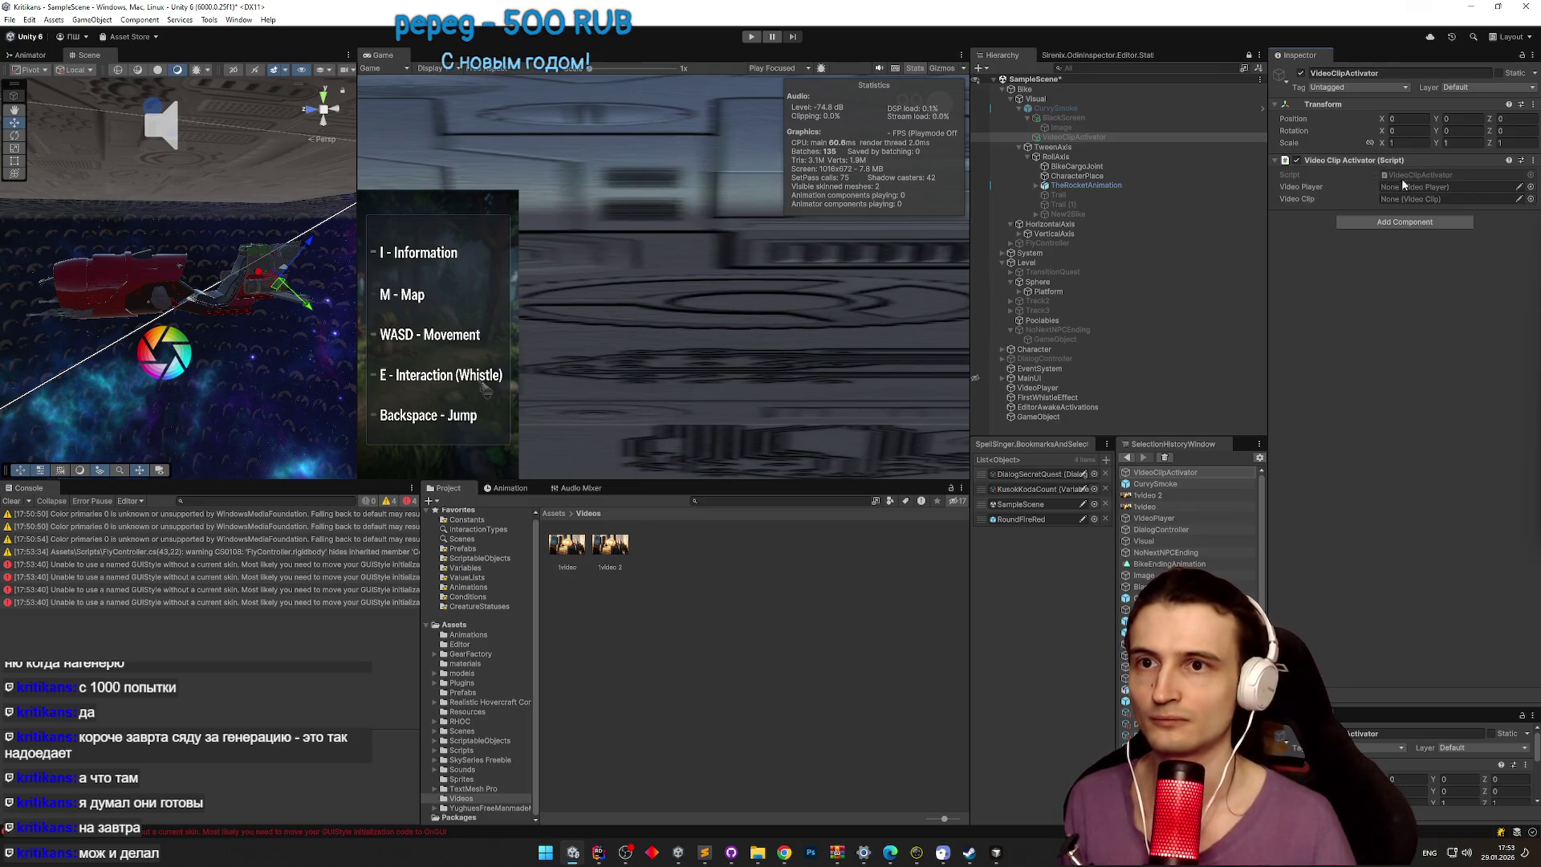
click(1528, 200)
double_click(897, 289)
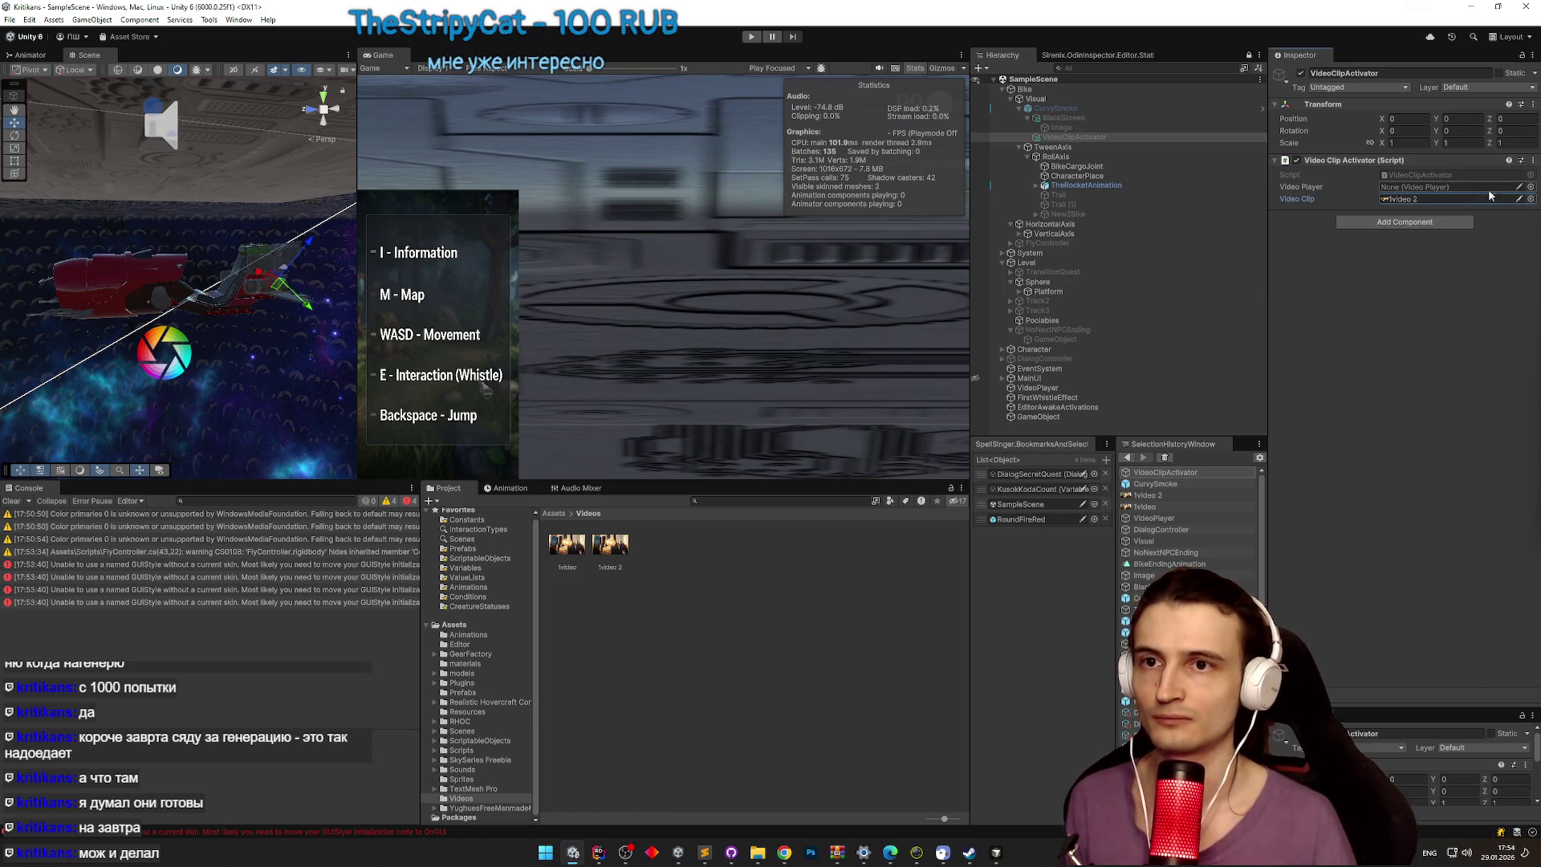
click(1532, 186)
double_click(810, 267)
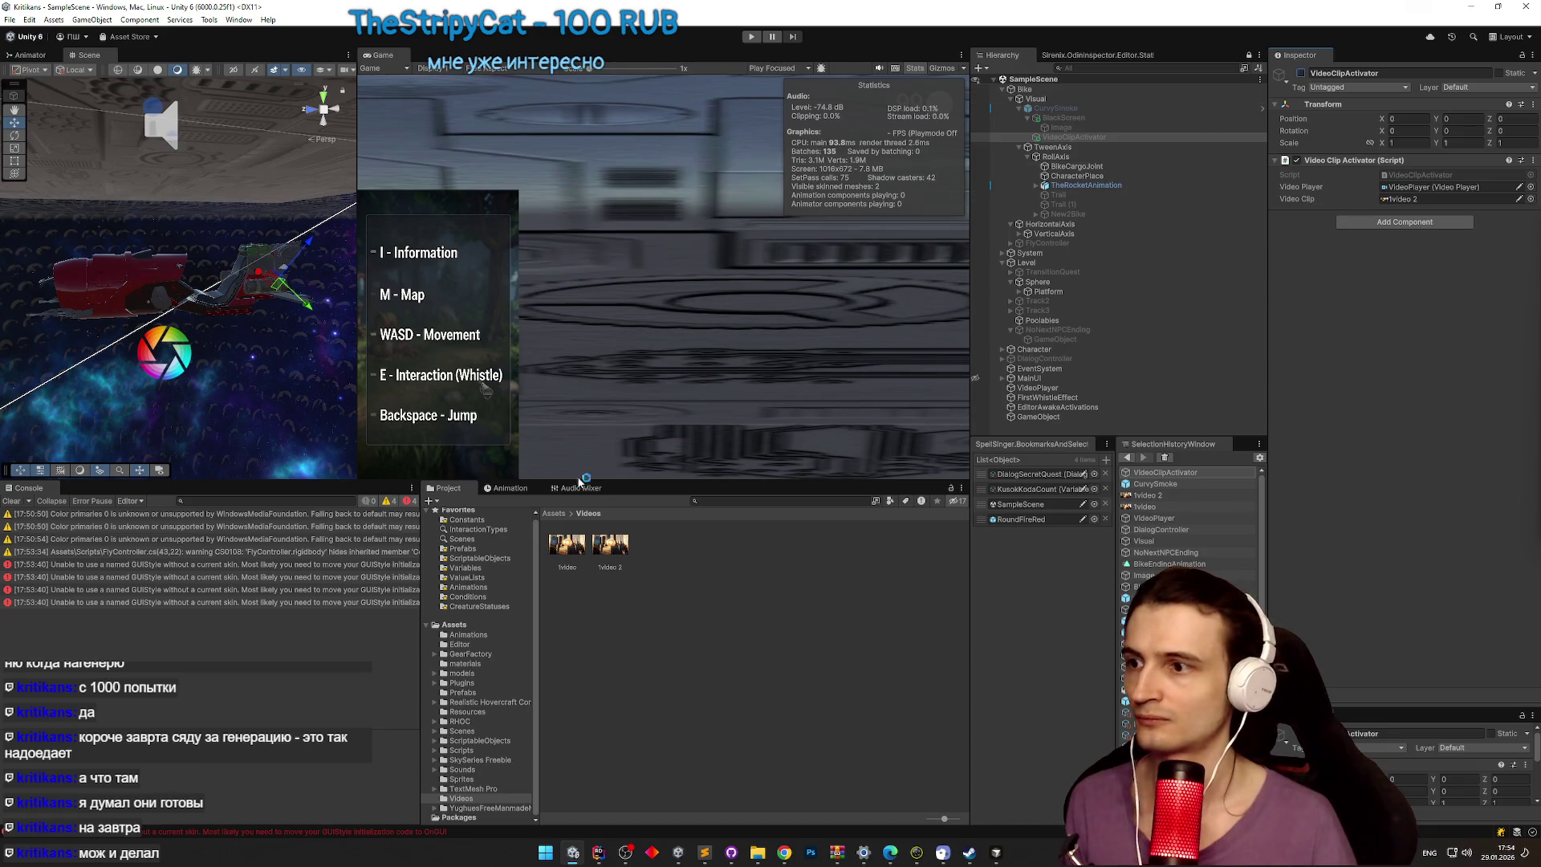
click(510, 487)
click(1035, 99)
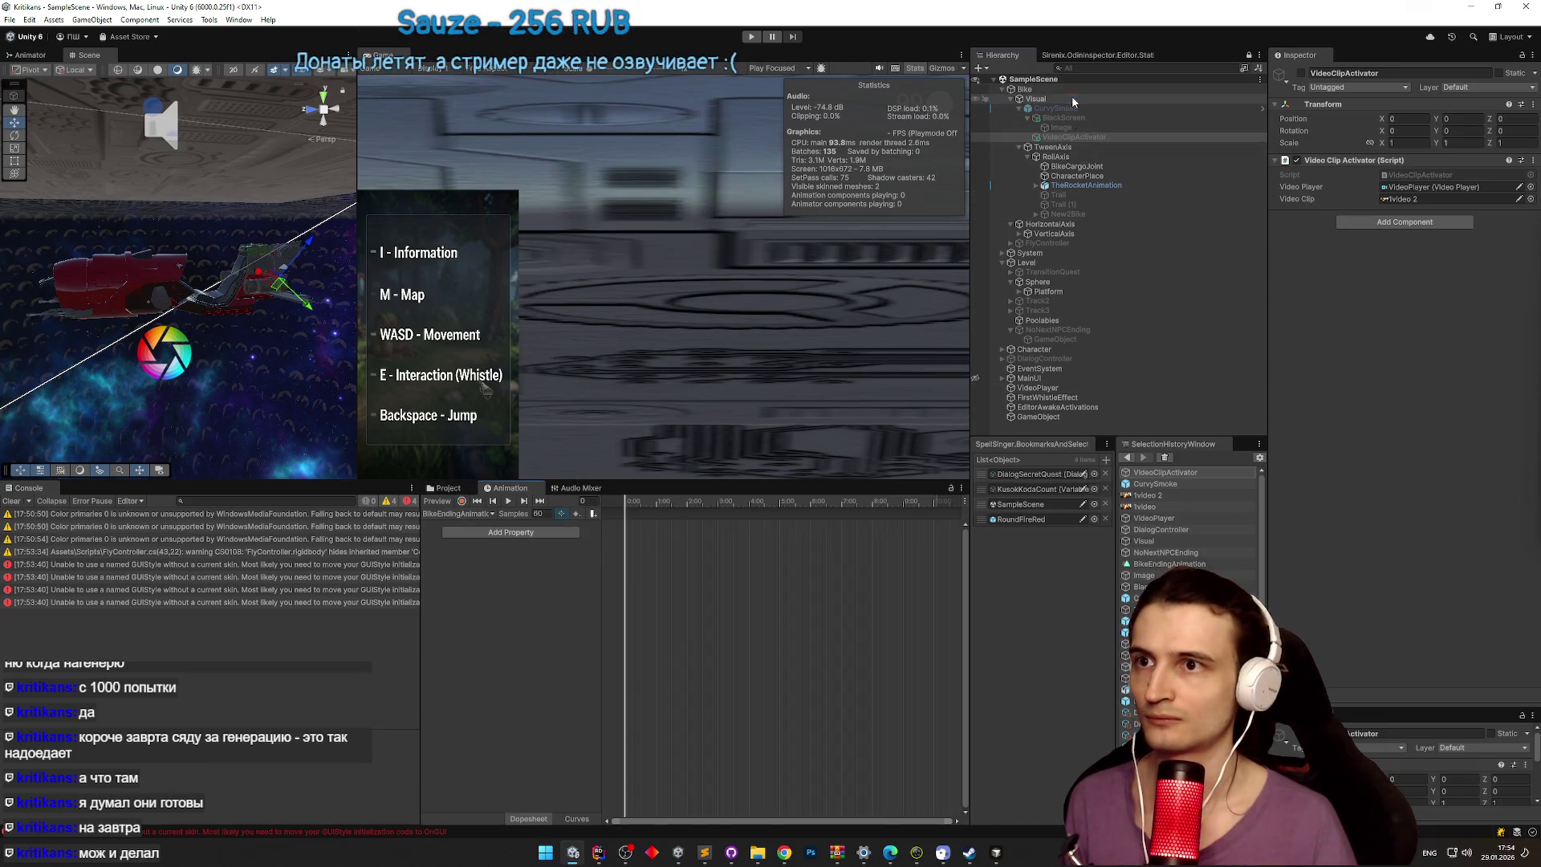
Step: Record a keyframe at frame 602 of BikeEndingAnimation that switches VideoClipActivator on
click(646, 502)
drag(684, 506, 937, 514)
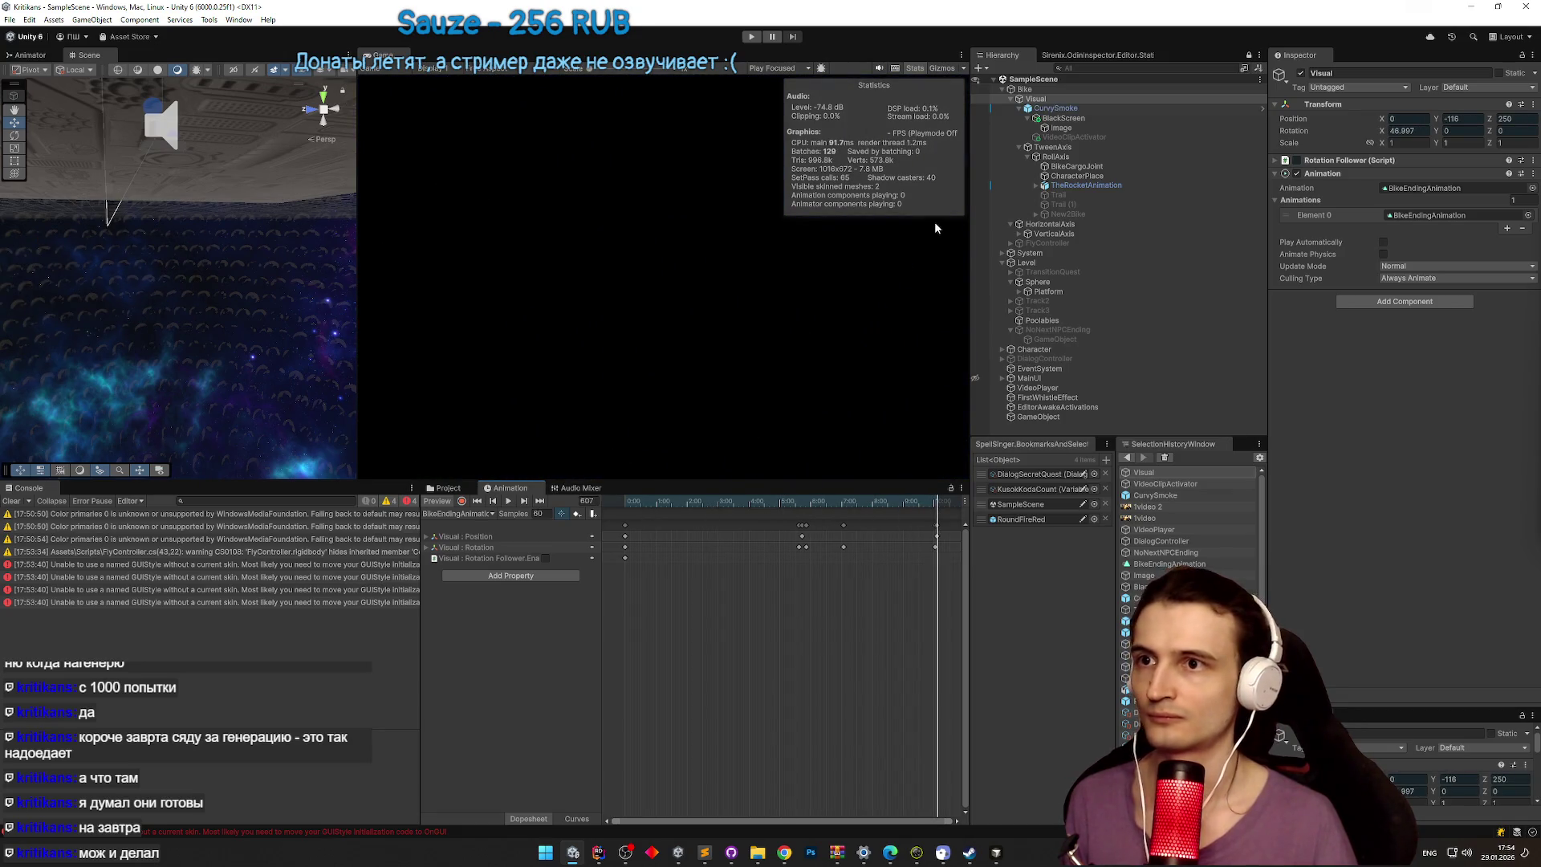
click(462, 501)
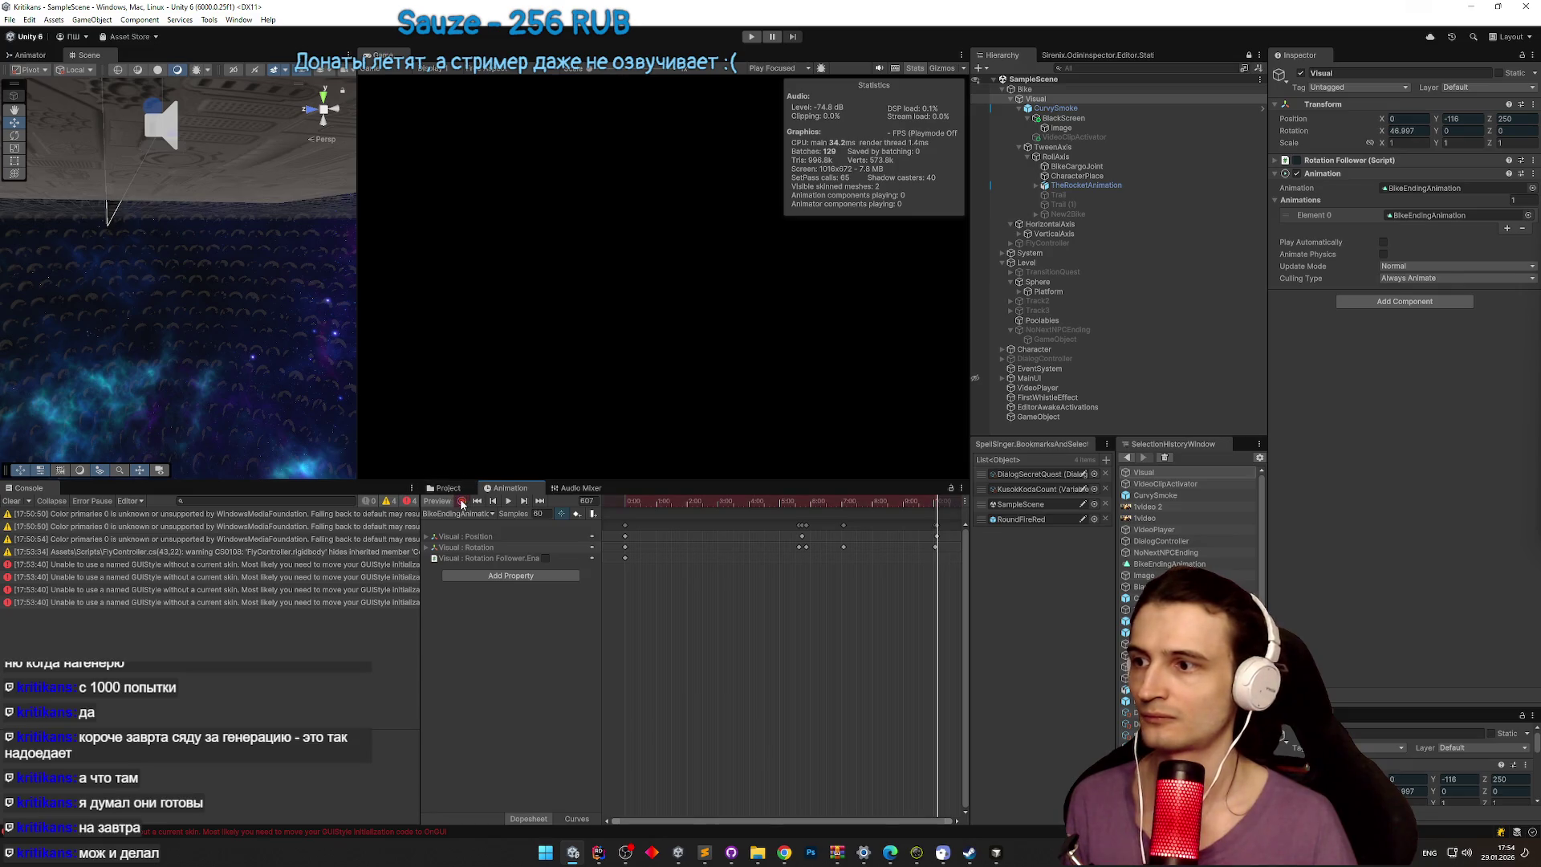
click(1091, 137)
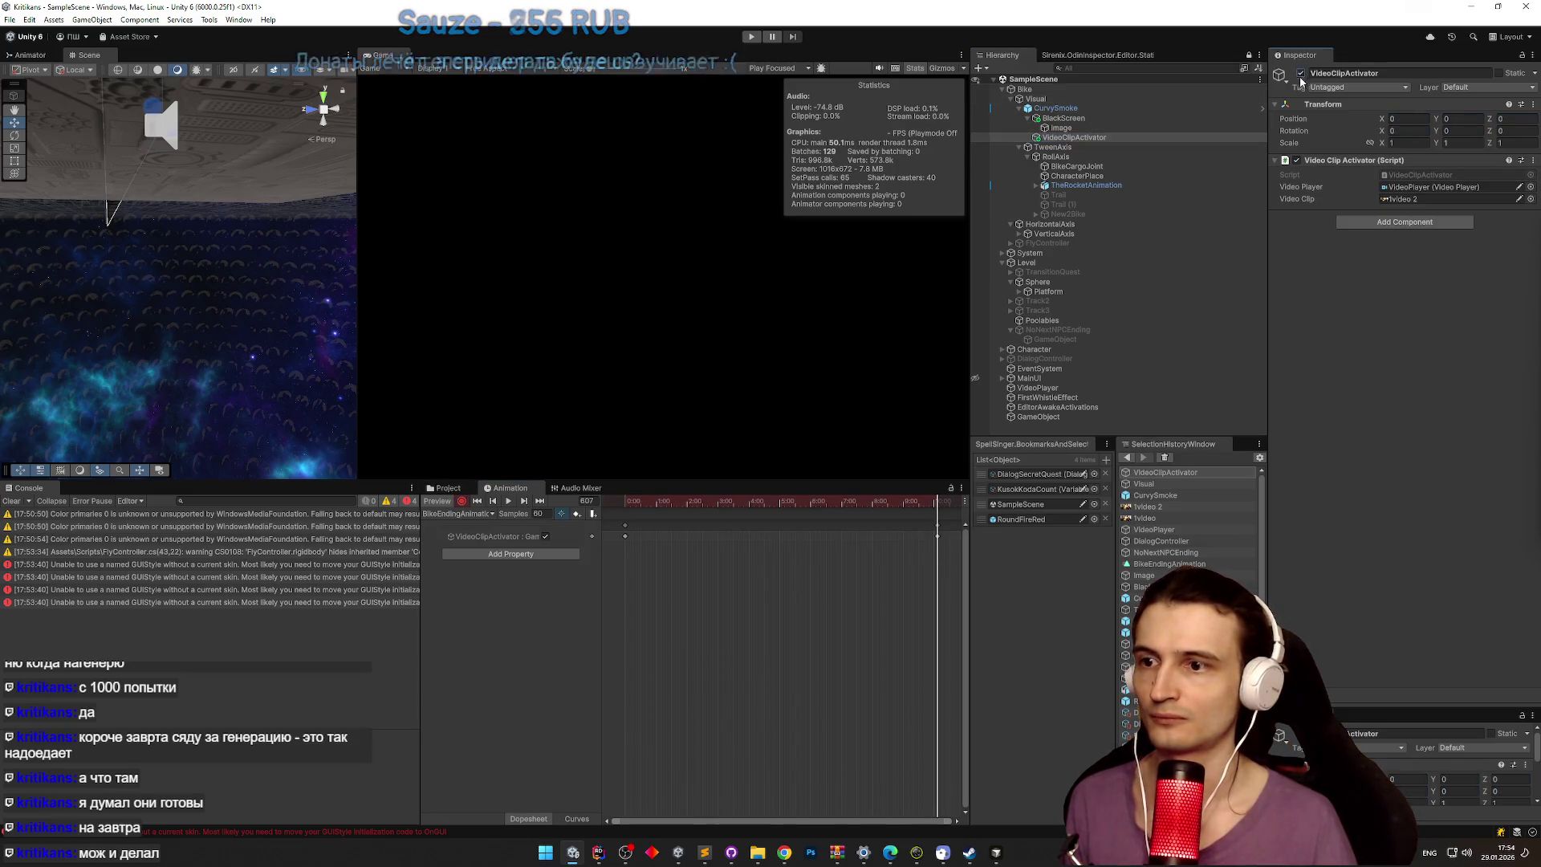
click(1041, 100)
click(928, 502)
drag(929, 502, 933, 503)
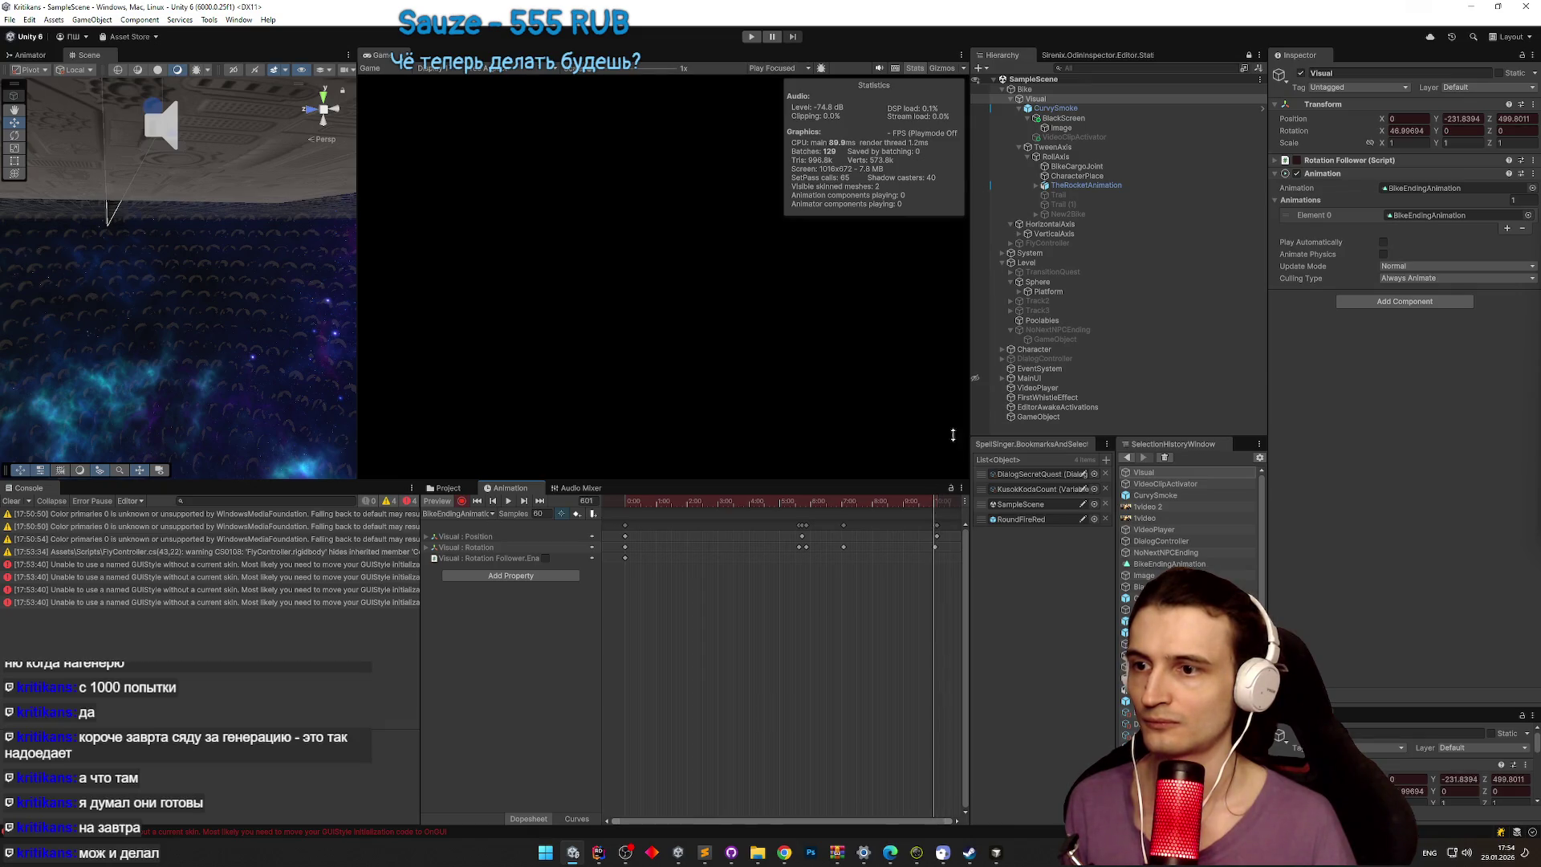
click(1106, 140)
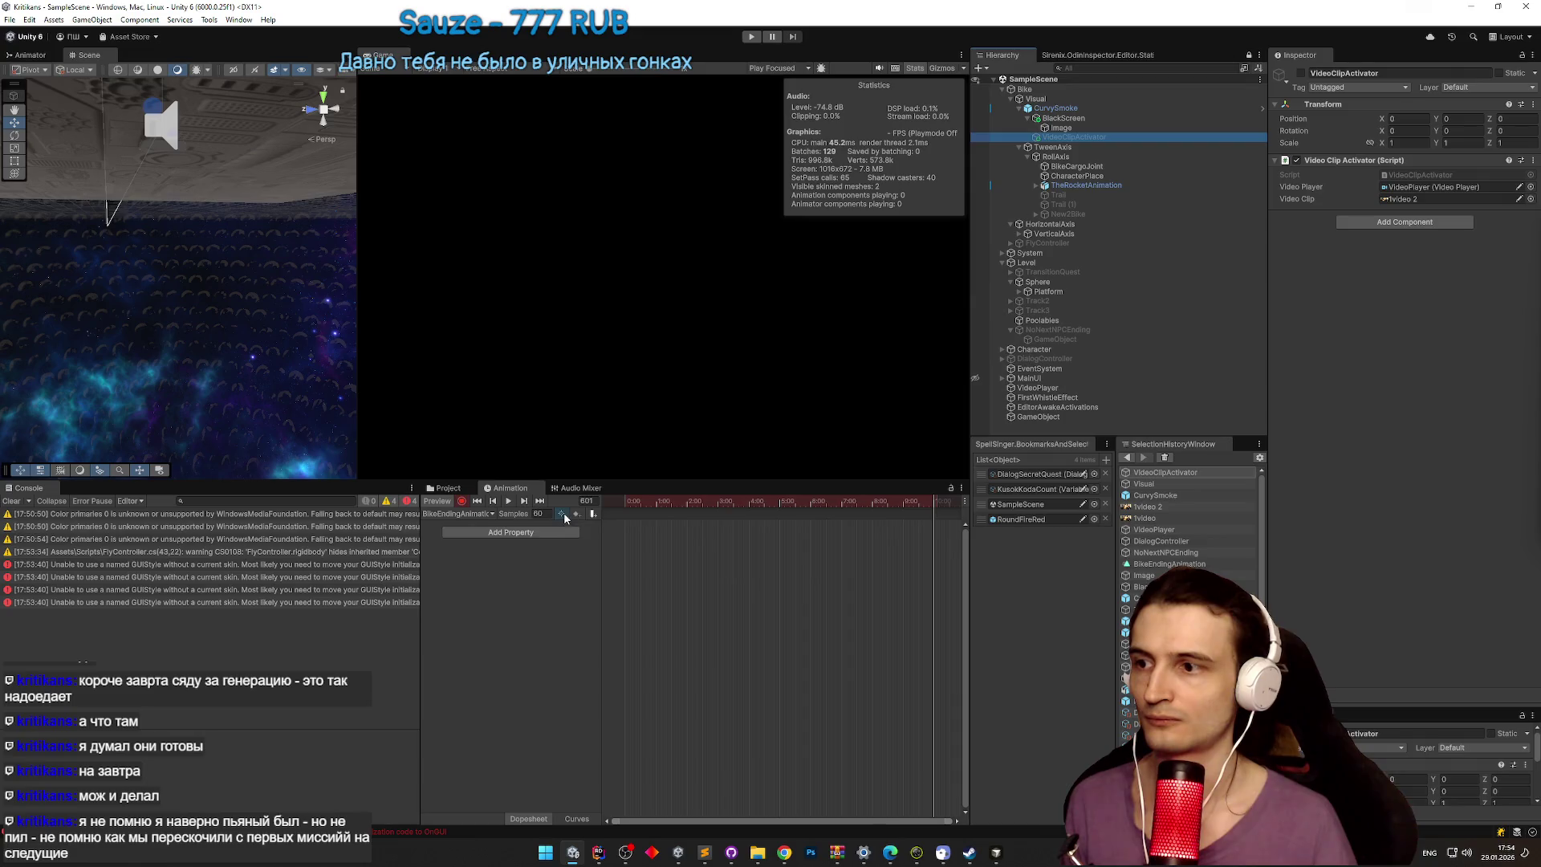
click(1302, 73)
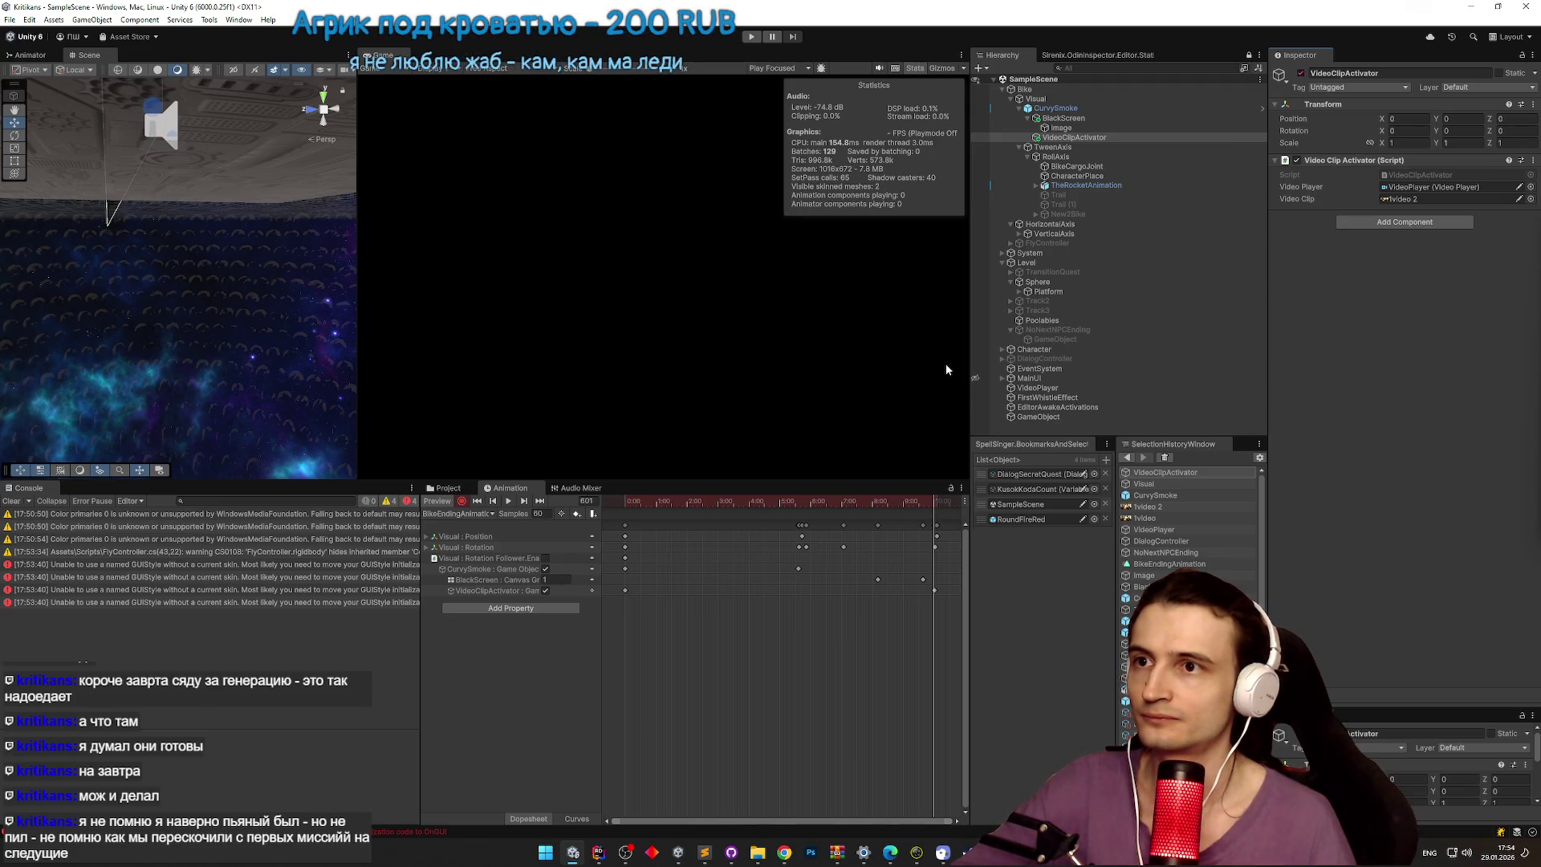
double_click(1437, 182)
Step: Add a serialized GameObject field _toDisable to VideoClipActivator.cs
key(Return)
key(Return)
text(sf)
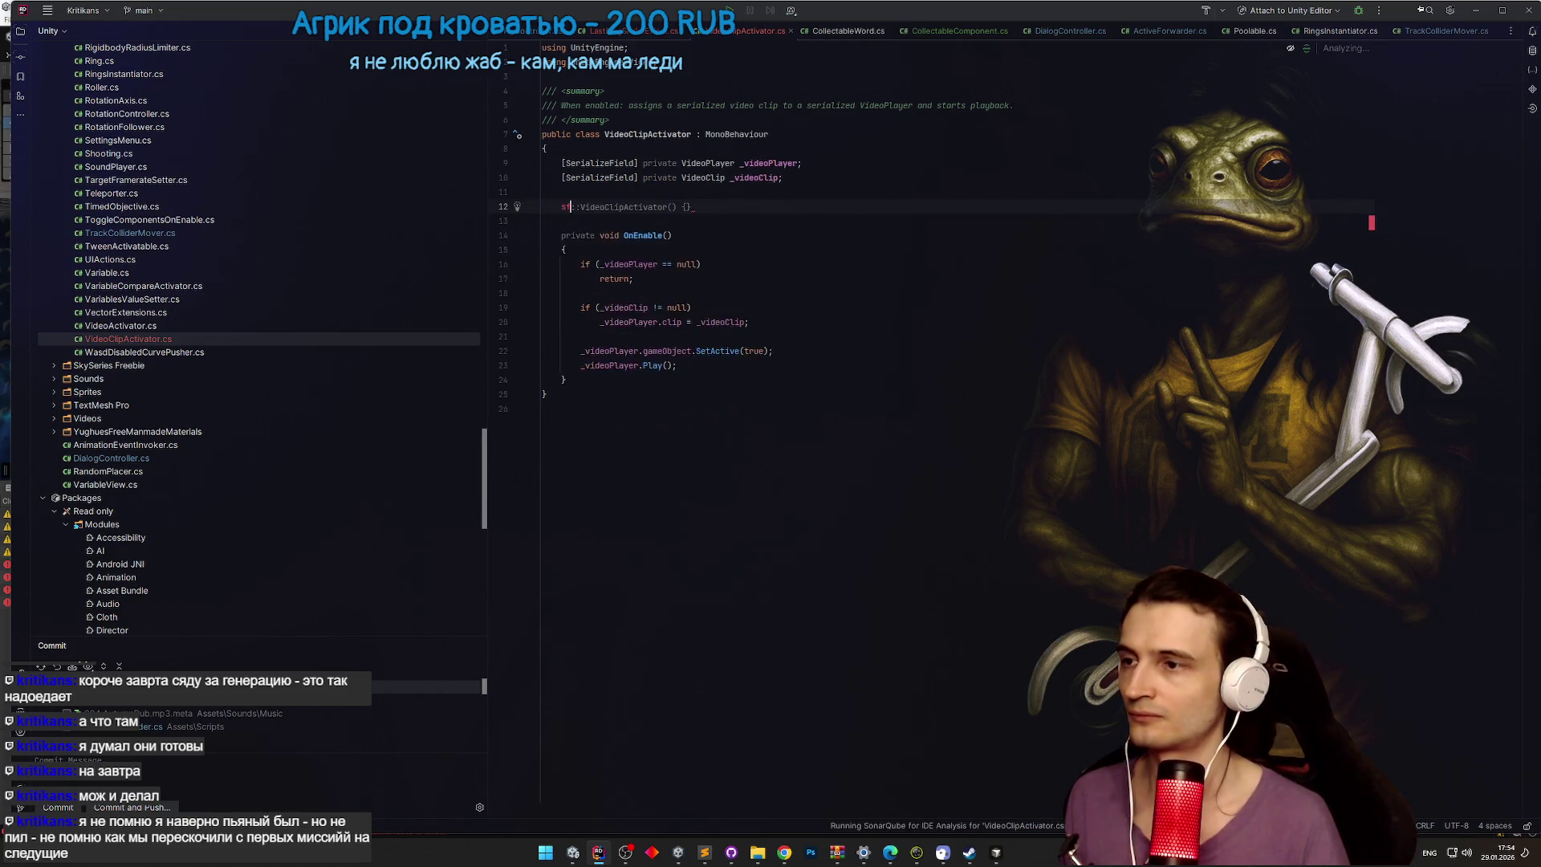
key(Tab)
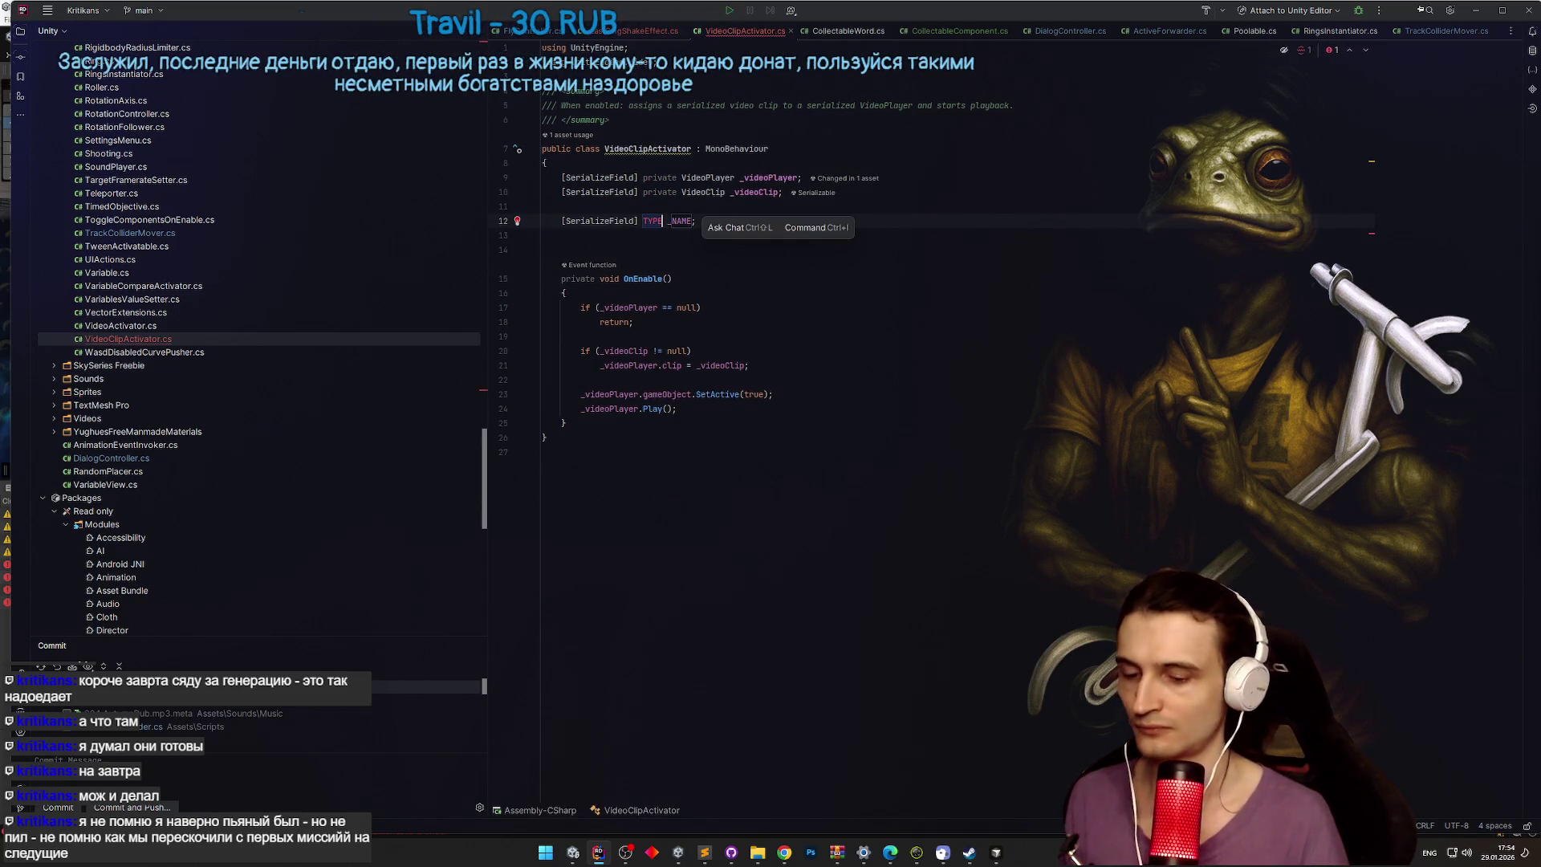
text(GameObj)
key(Return)
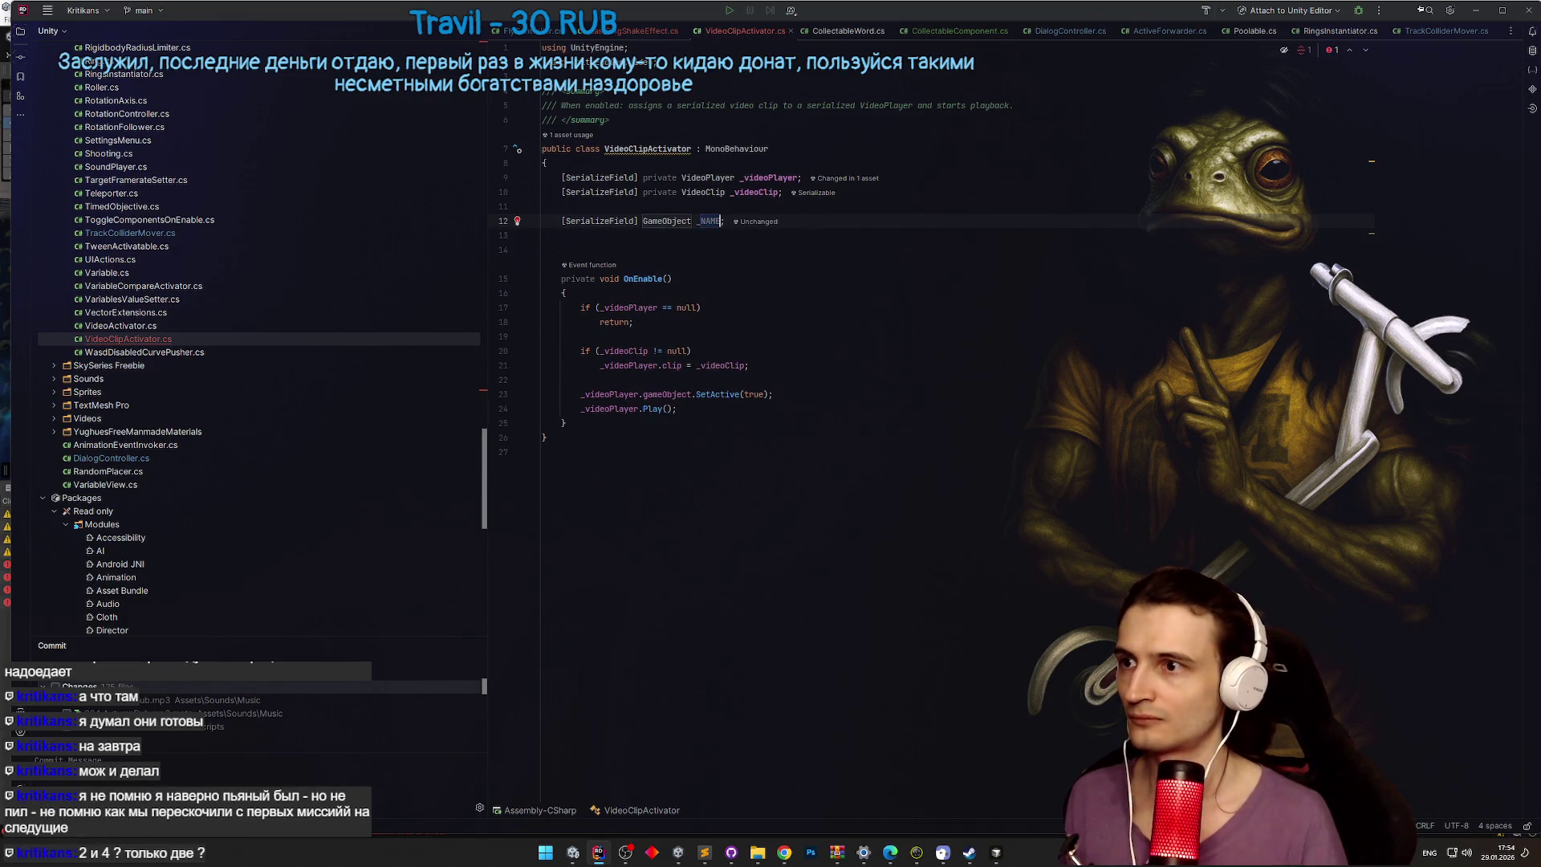
key(BackSpace)
text(toDisable)
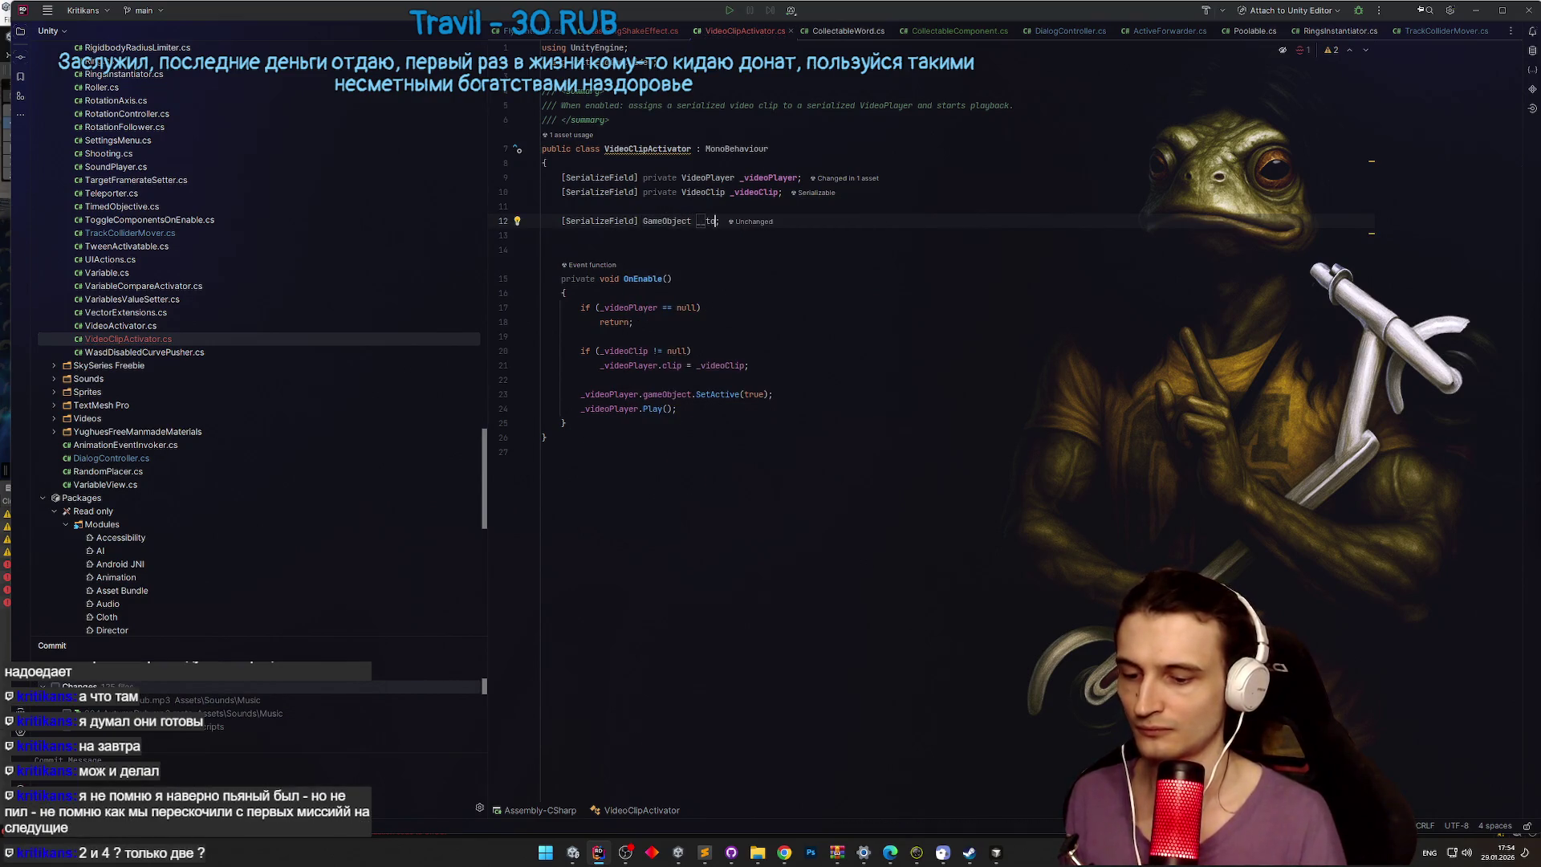
key(Return)
key(ctrl+w)
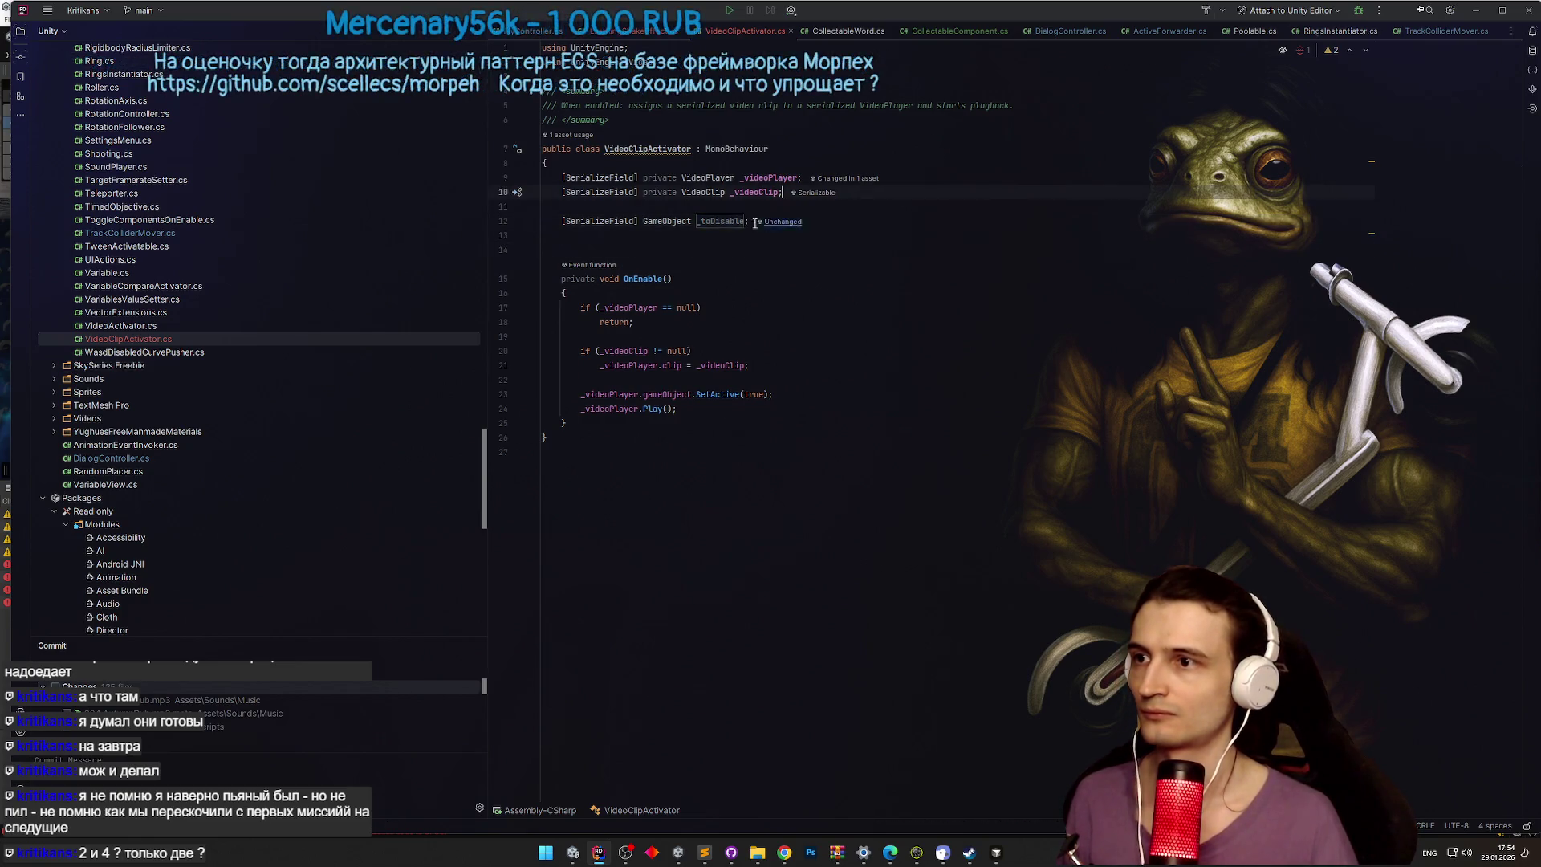
Step: Call _toDisable.SetActive(false) after Play() in OnEnable and return to Unity
click(1284, 408)
key(Return)
text(_toDisable.SetActive(false)
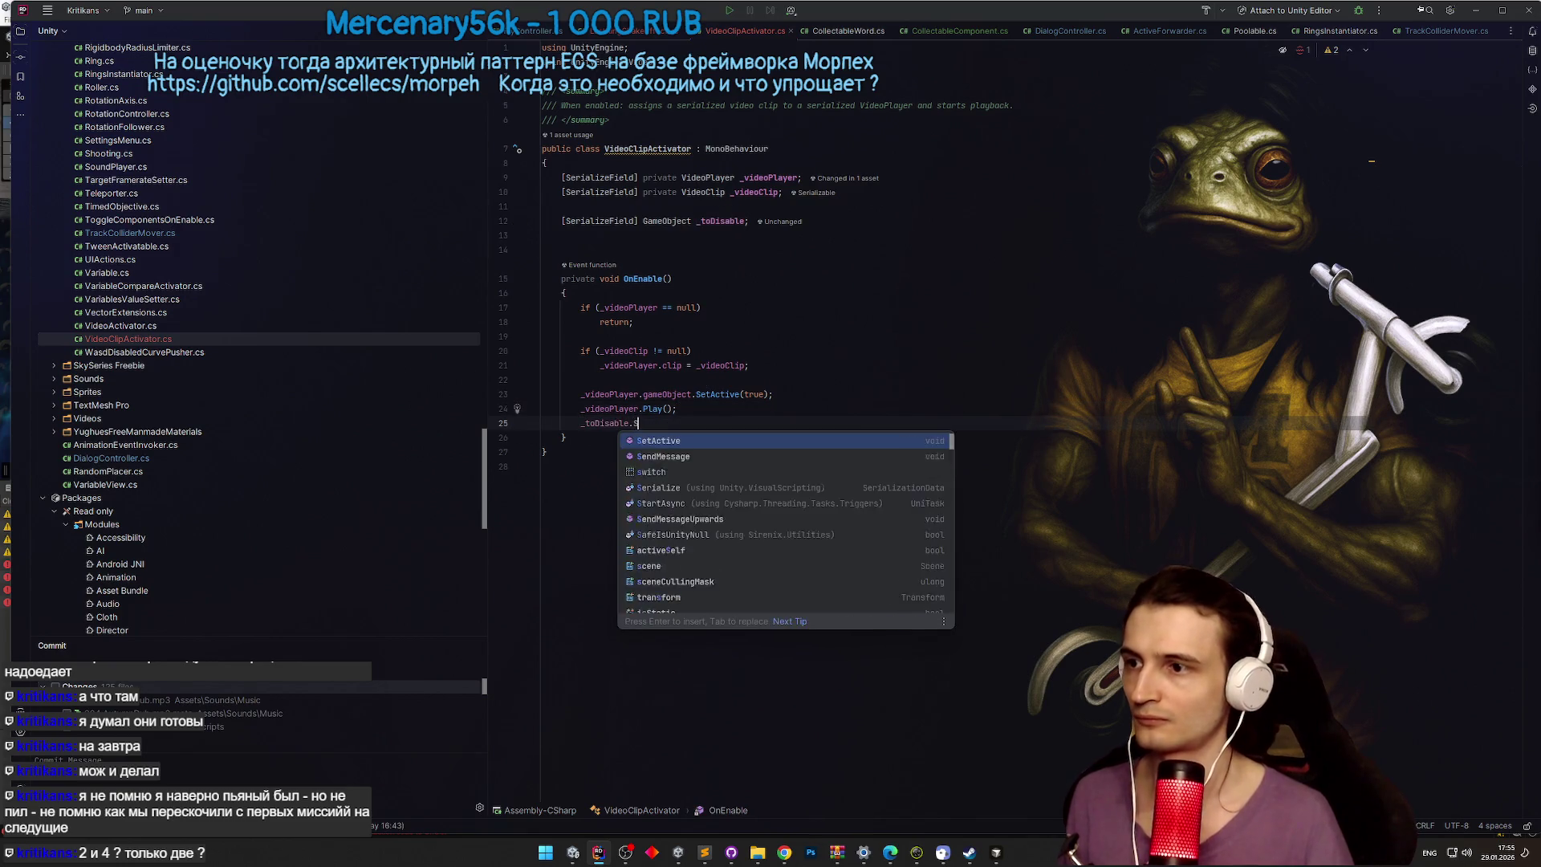
key(Escape)
key(Up)
key(Up)
key(Up)
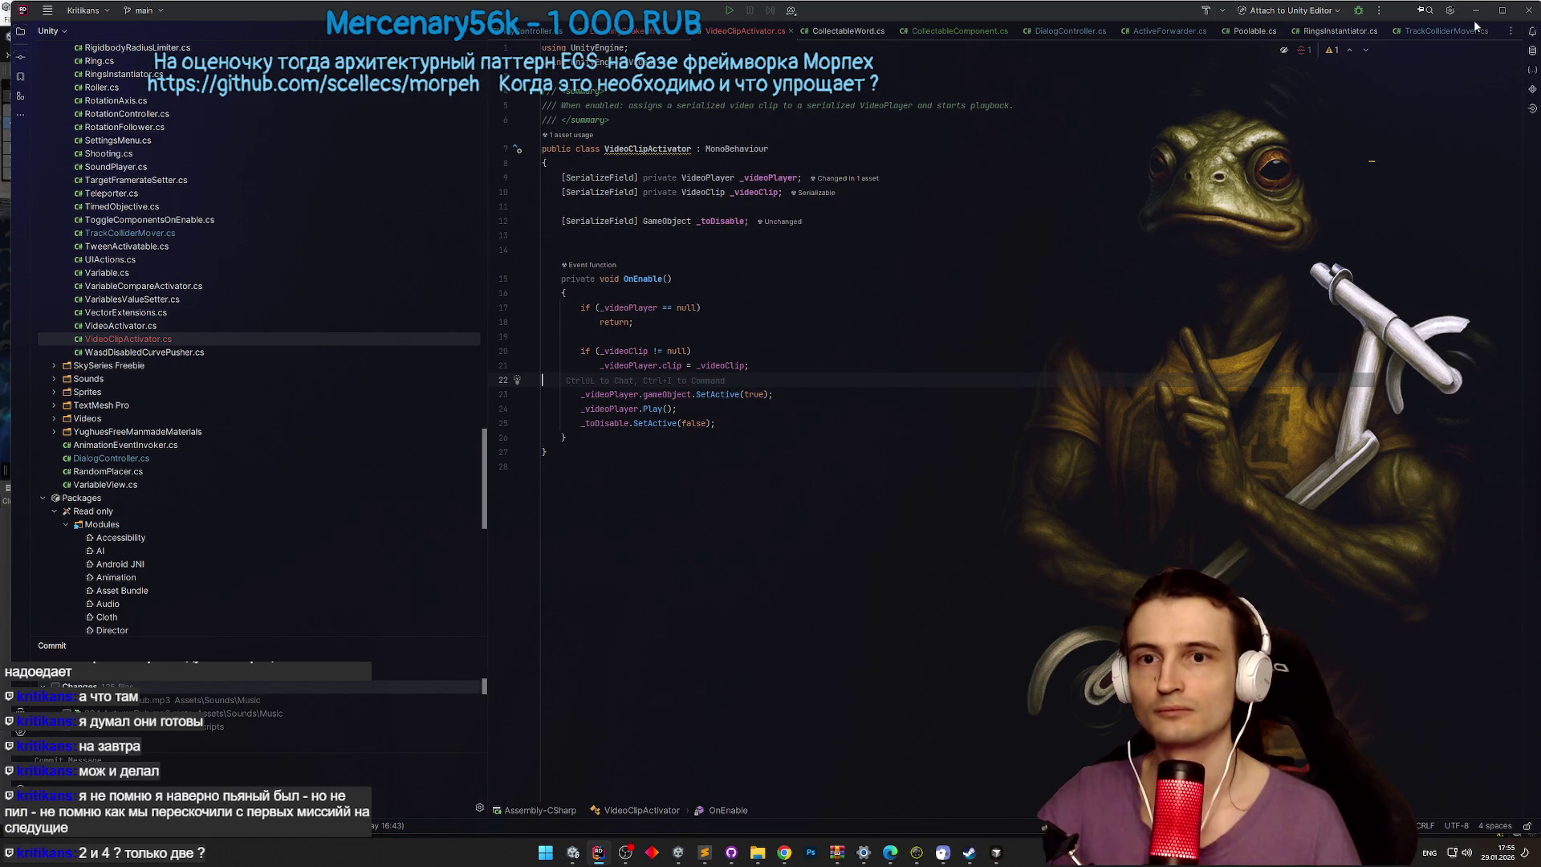
click(1475, 11)
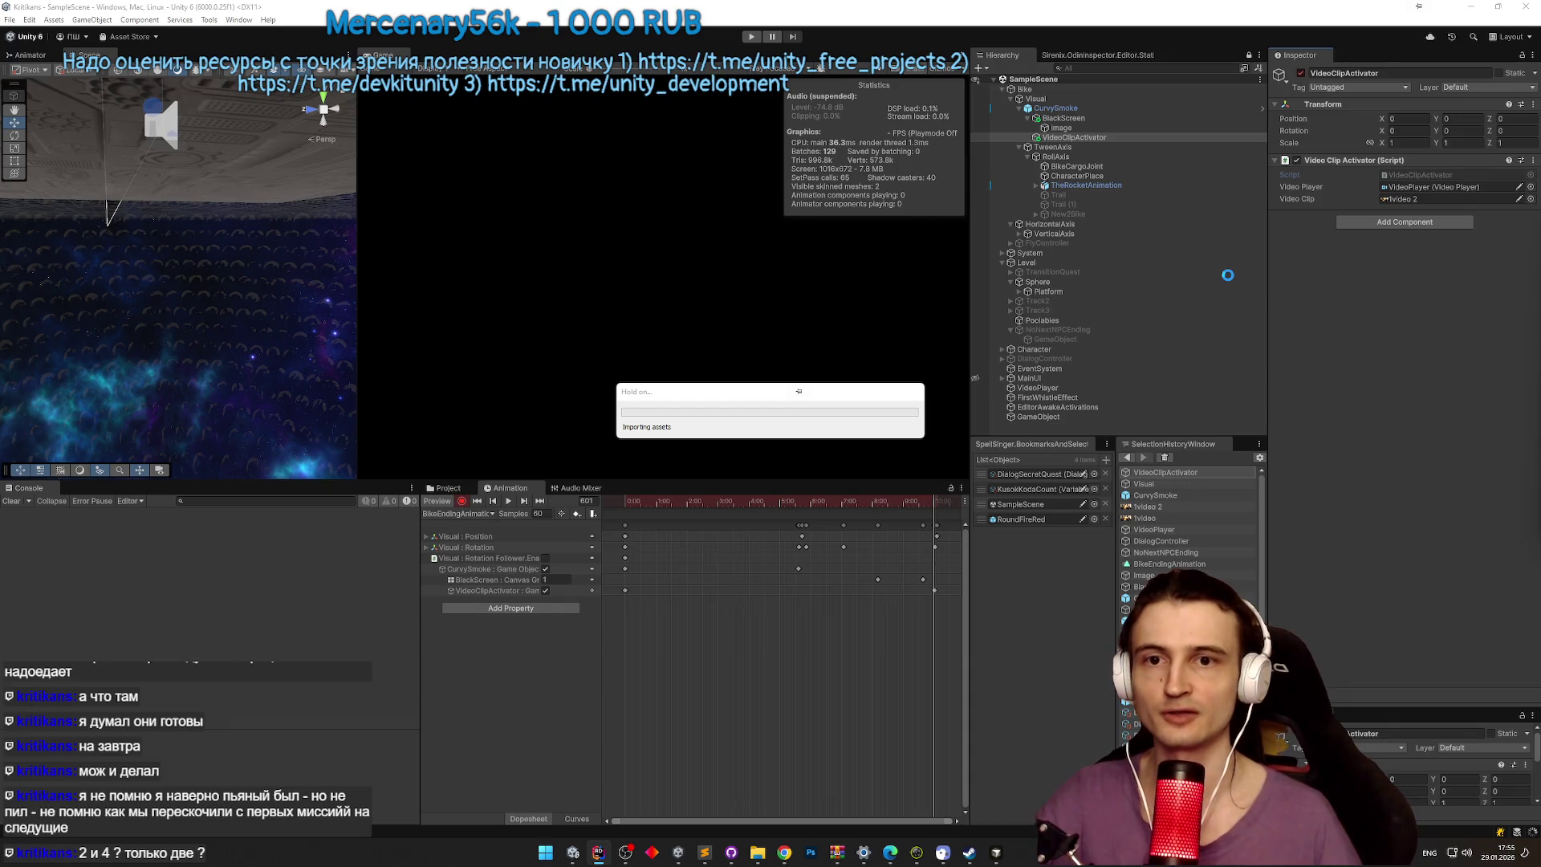
key(alt+Tab)
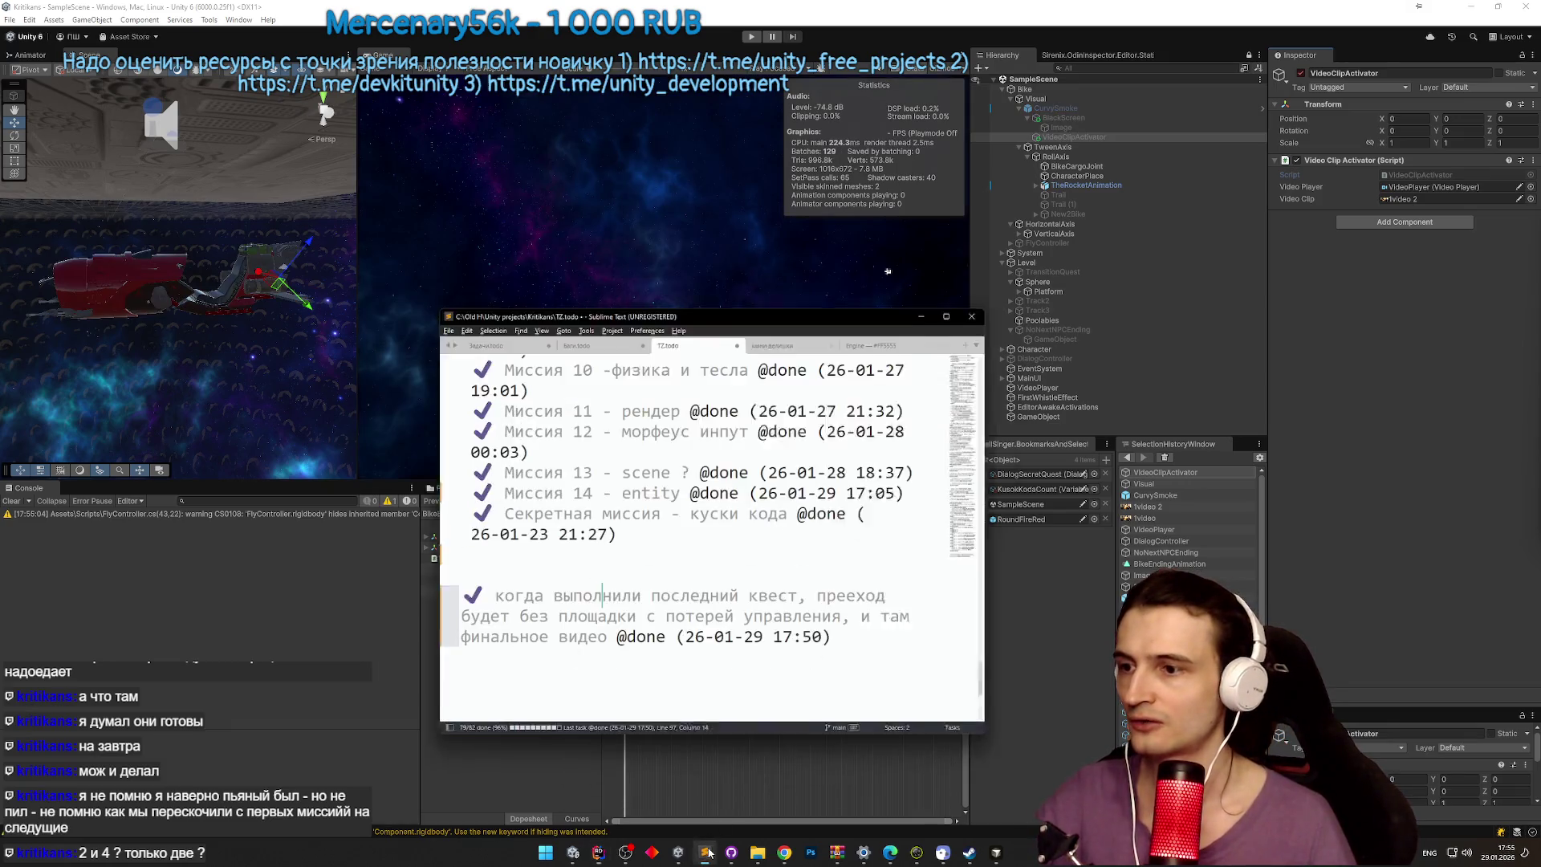
drag(1005, 666, 1006, 637)
drag(542, 506, 598, 552)
click(688, 530)
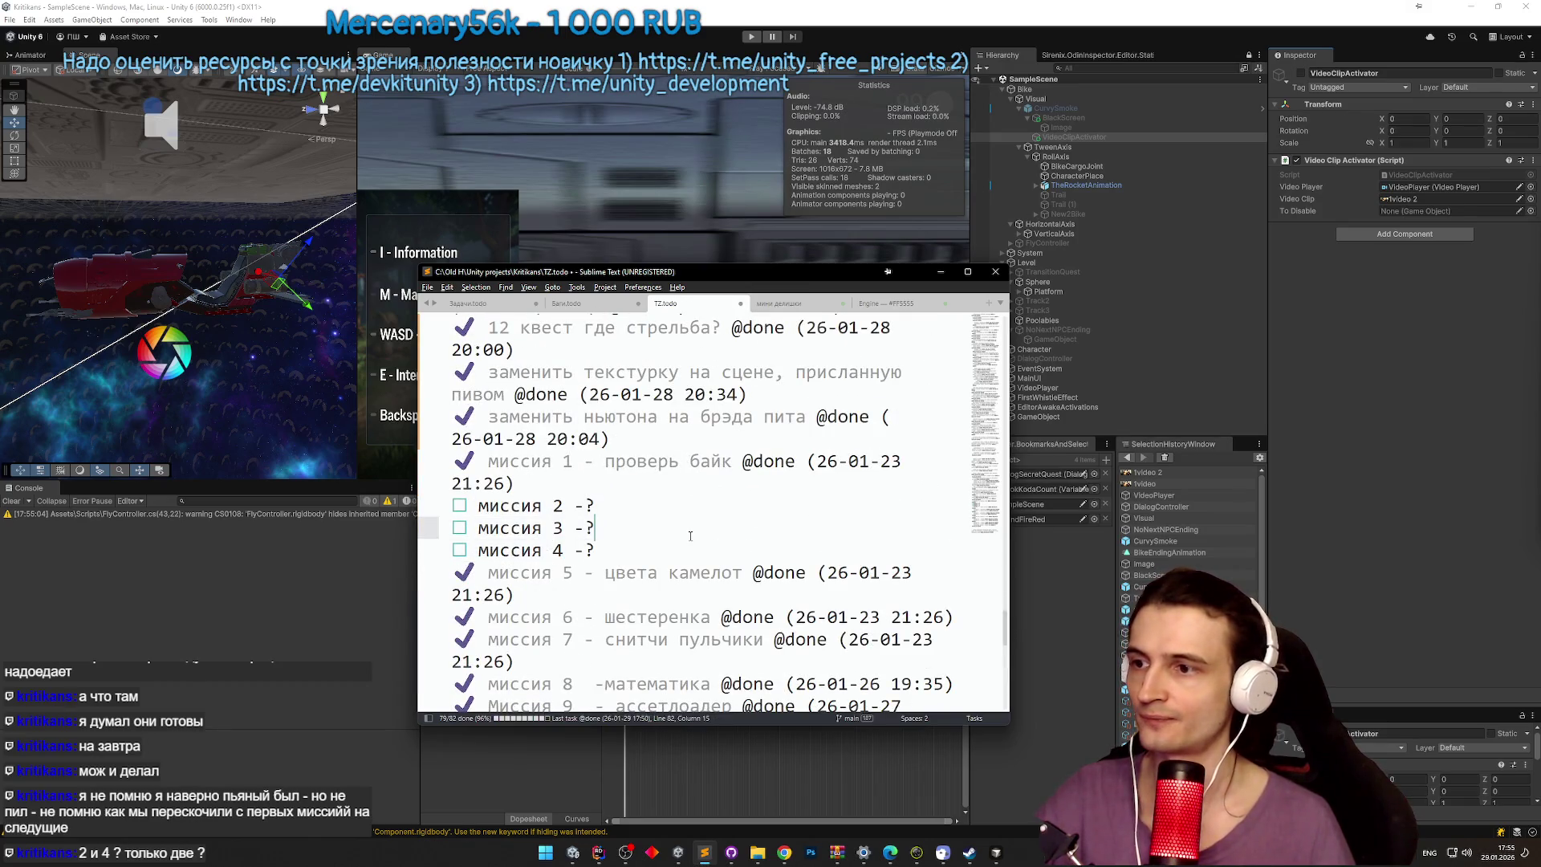
scroll(688, 522, down, 1)
drag(723, 394, 636, 394)
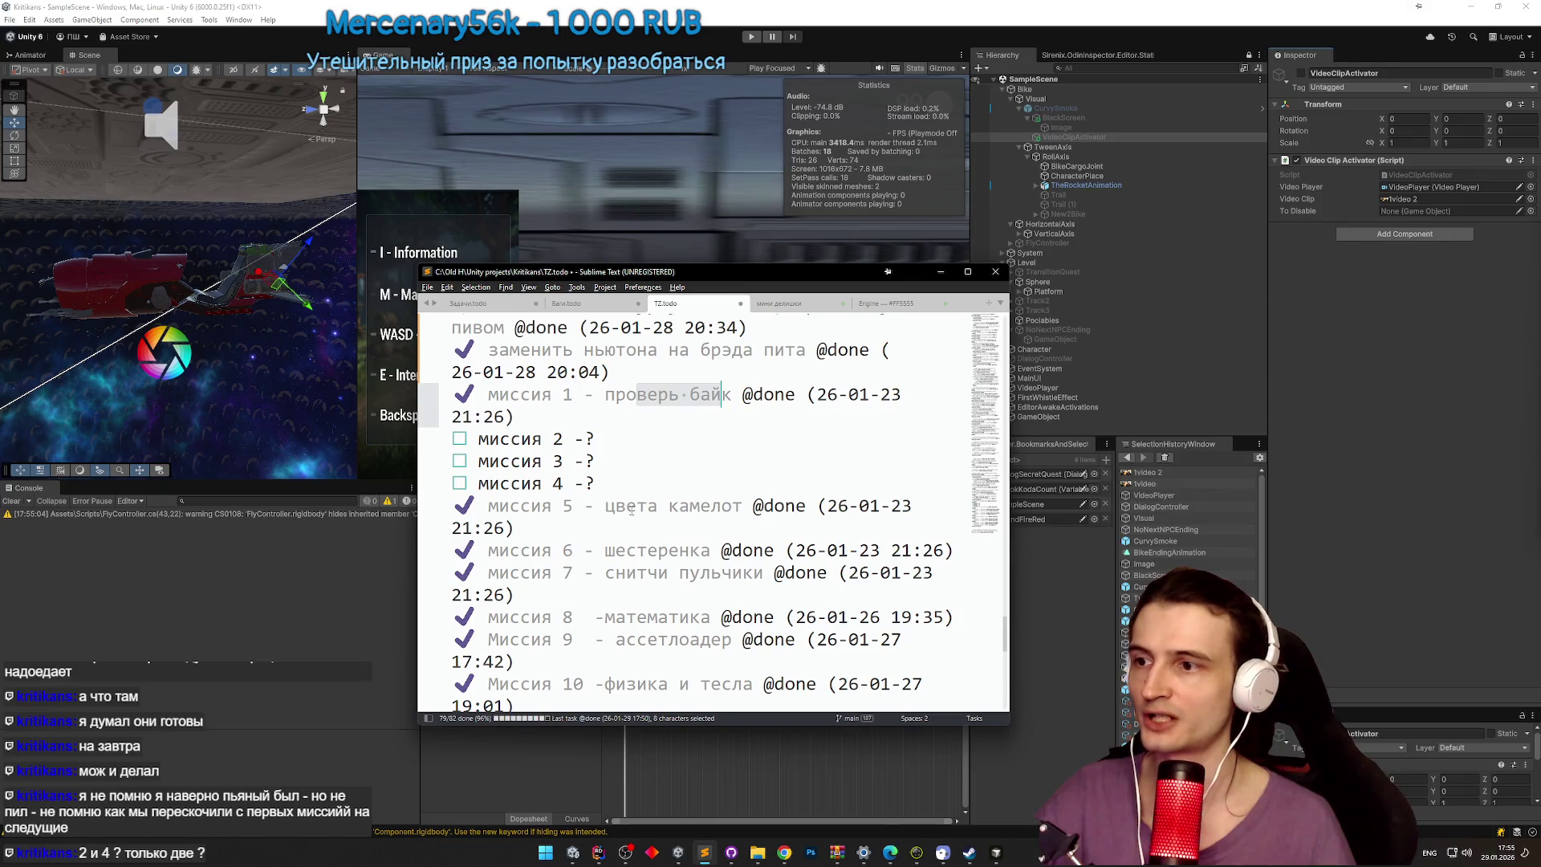
drag(578, 507, 731, 507)
click(711, 572)
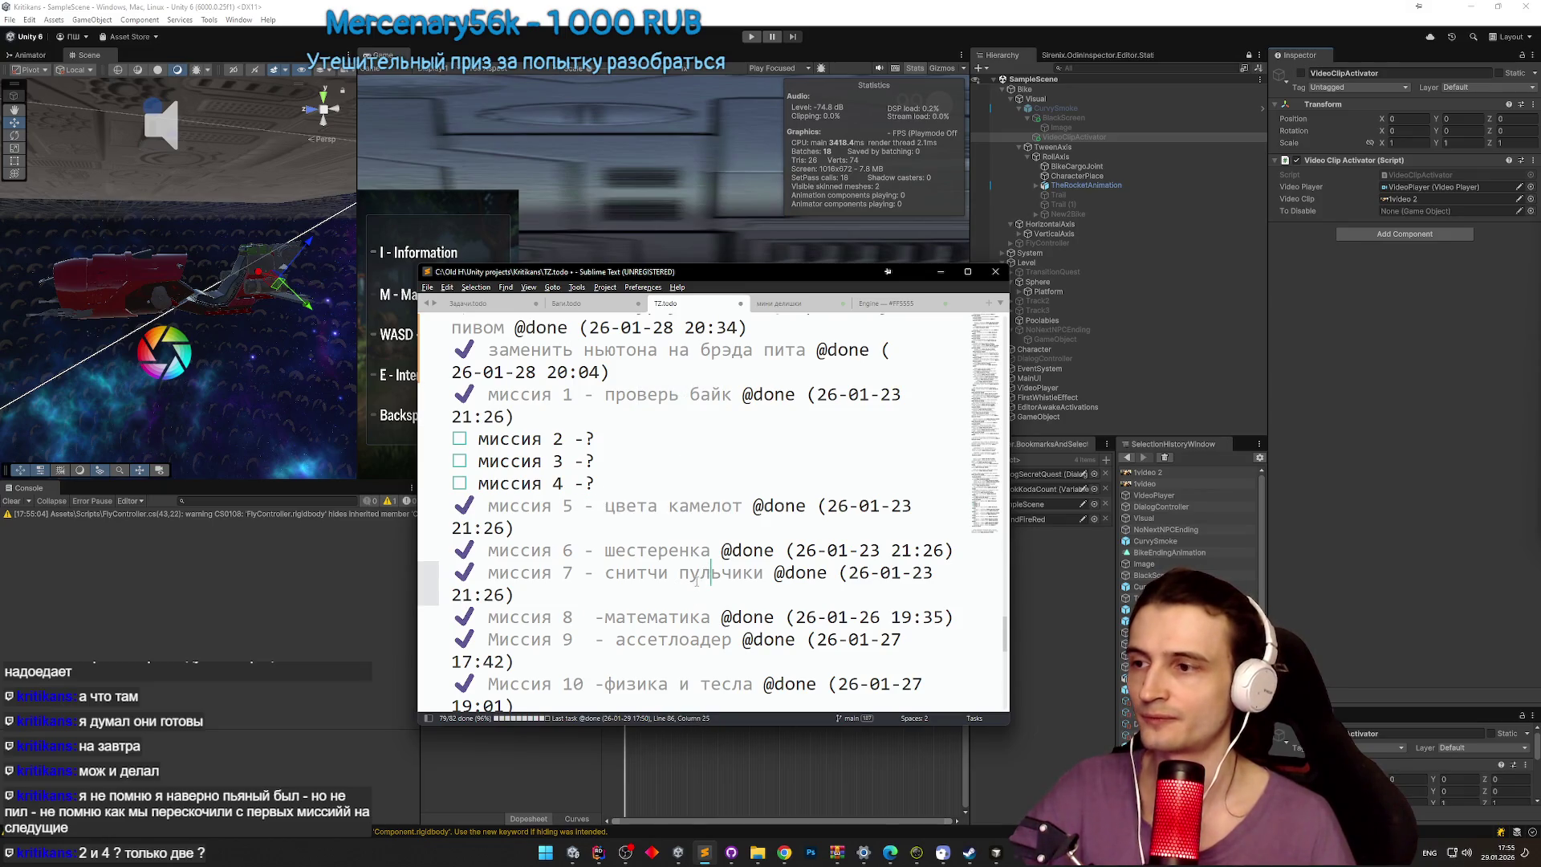
click(940, 272)
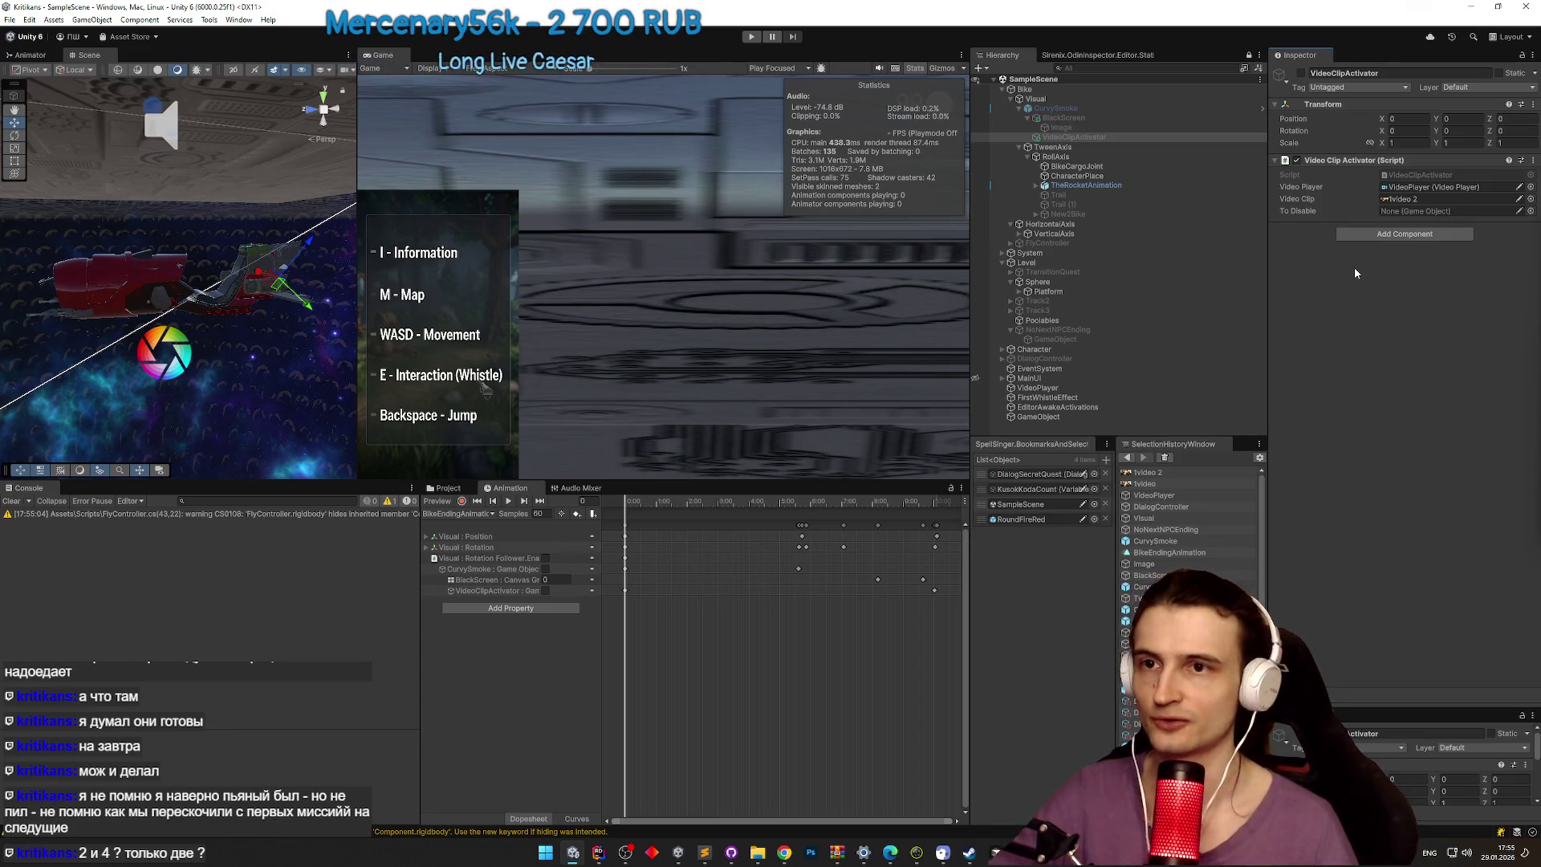
Step: Assign Bike as the object to disable, save the scene and start Play mode
mouse_move(1035, 98)
mouse_down()
mouse_move(1203, 98)
mouse_move(1432, 212)
mouse_up()
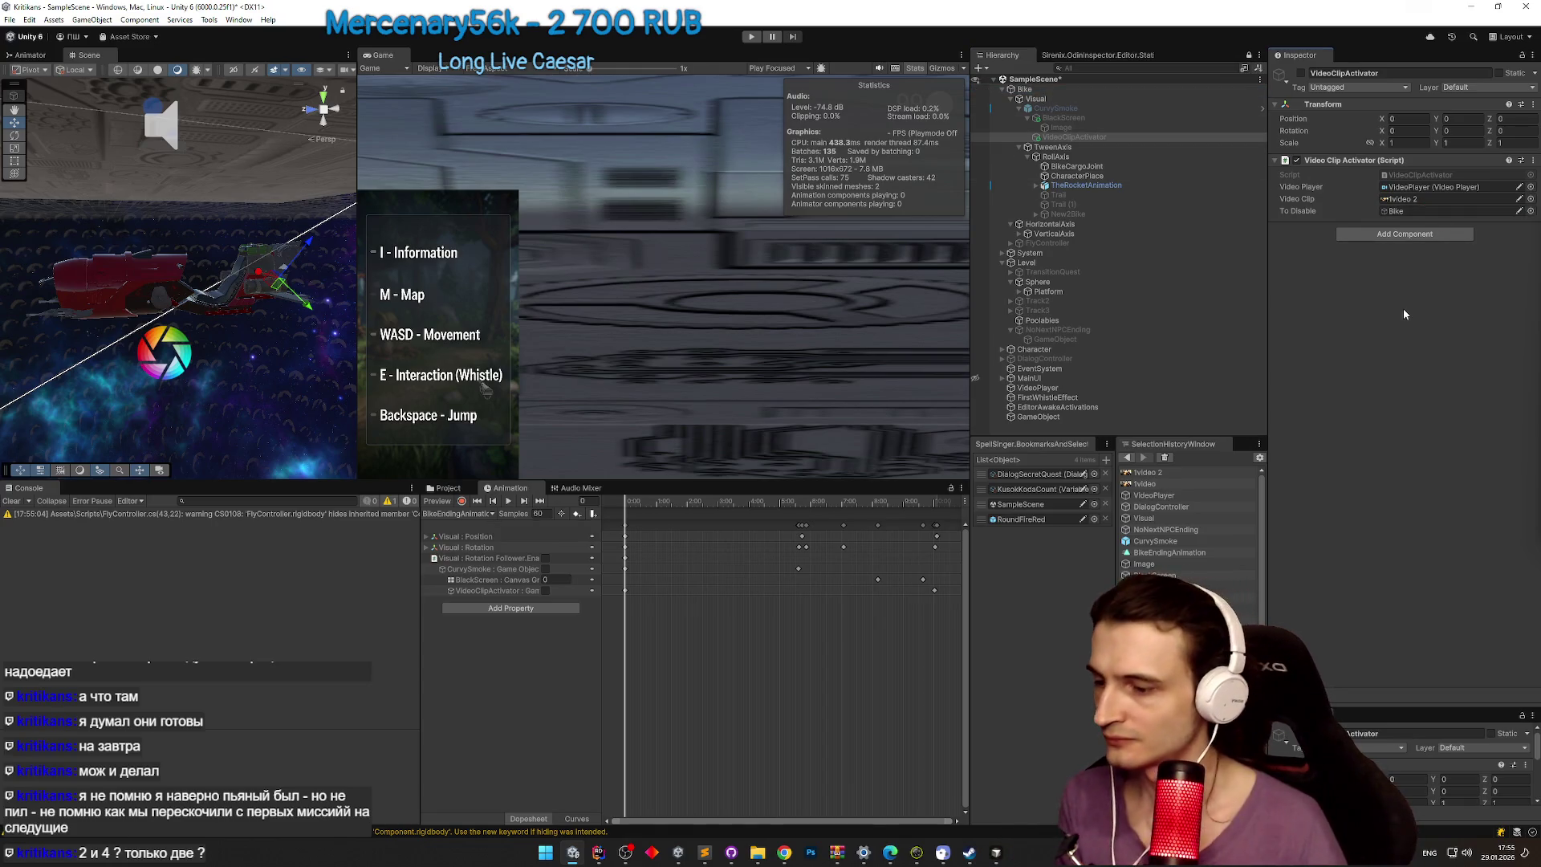
key(ctrl+s)
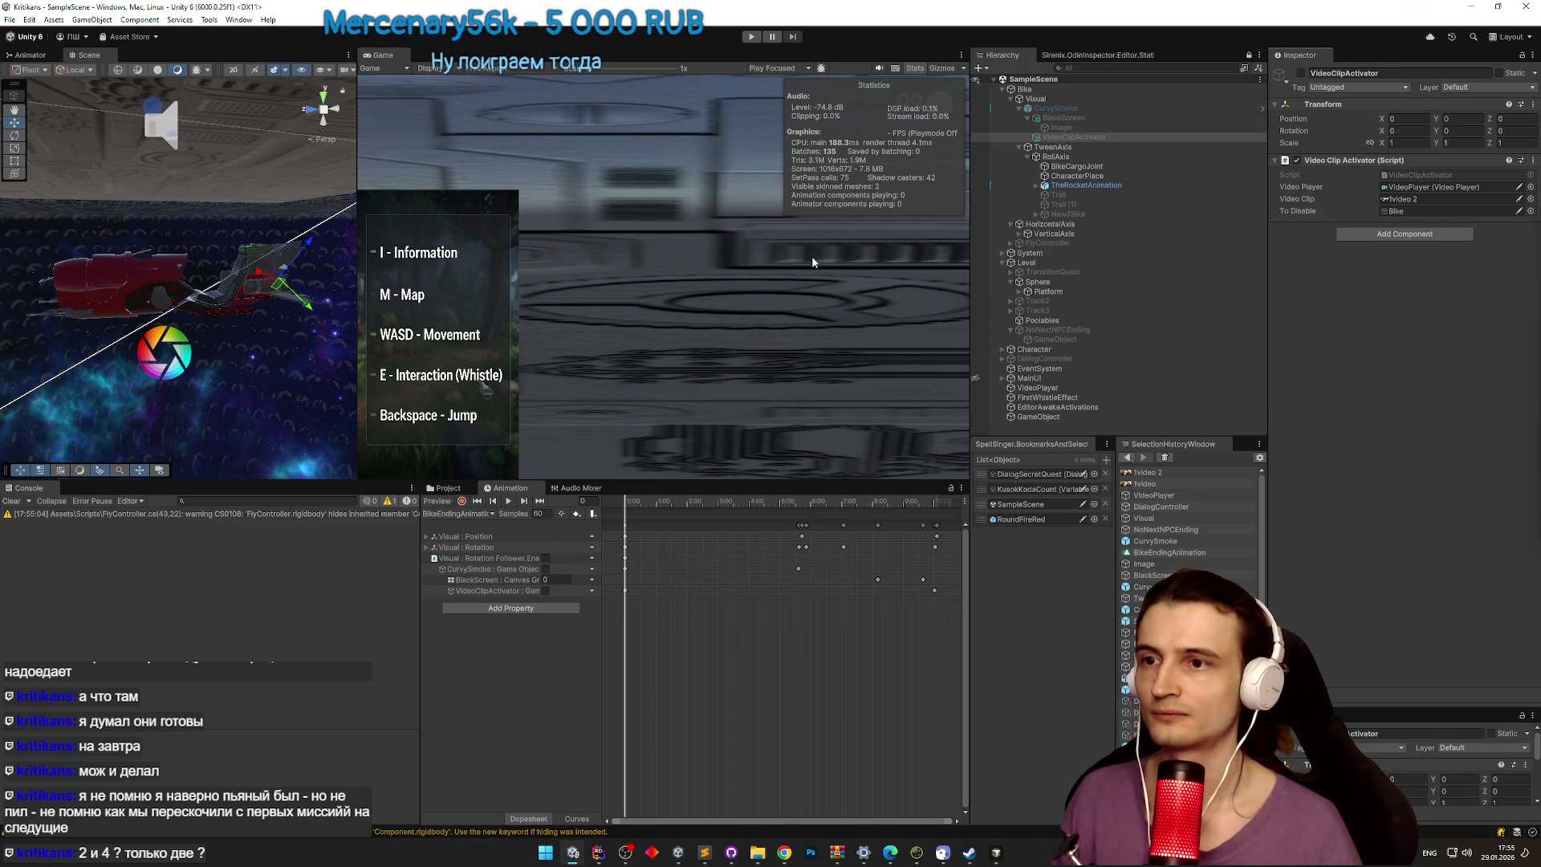
key(ctrl+p)
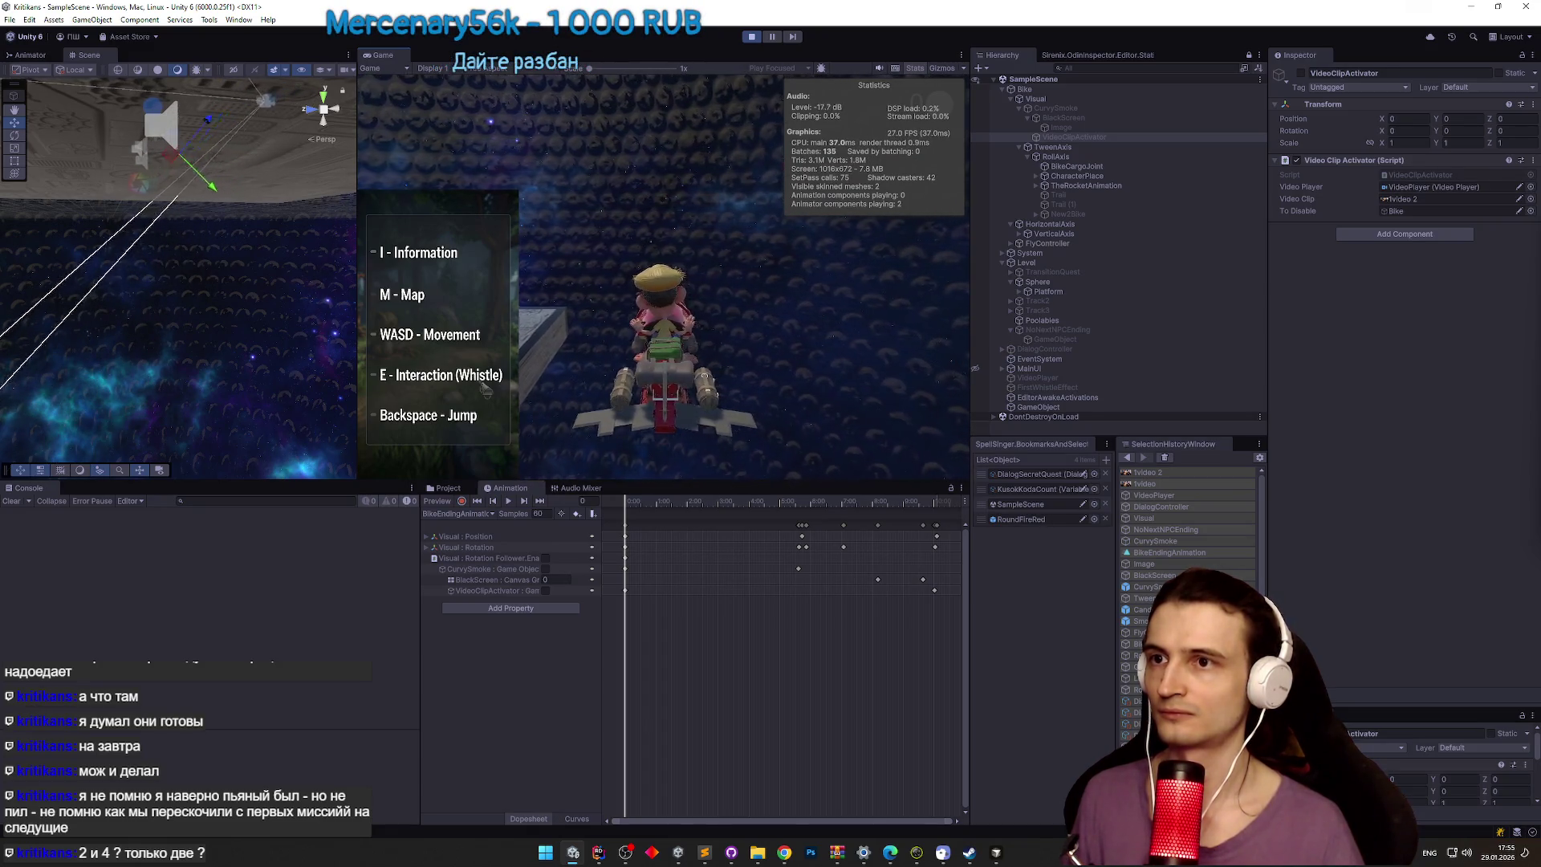
Step: Play through to the ending video, then stop Play mode
key(super)
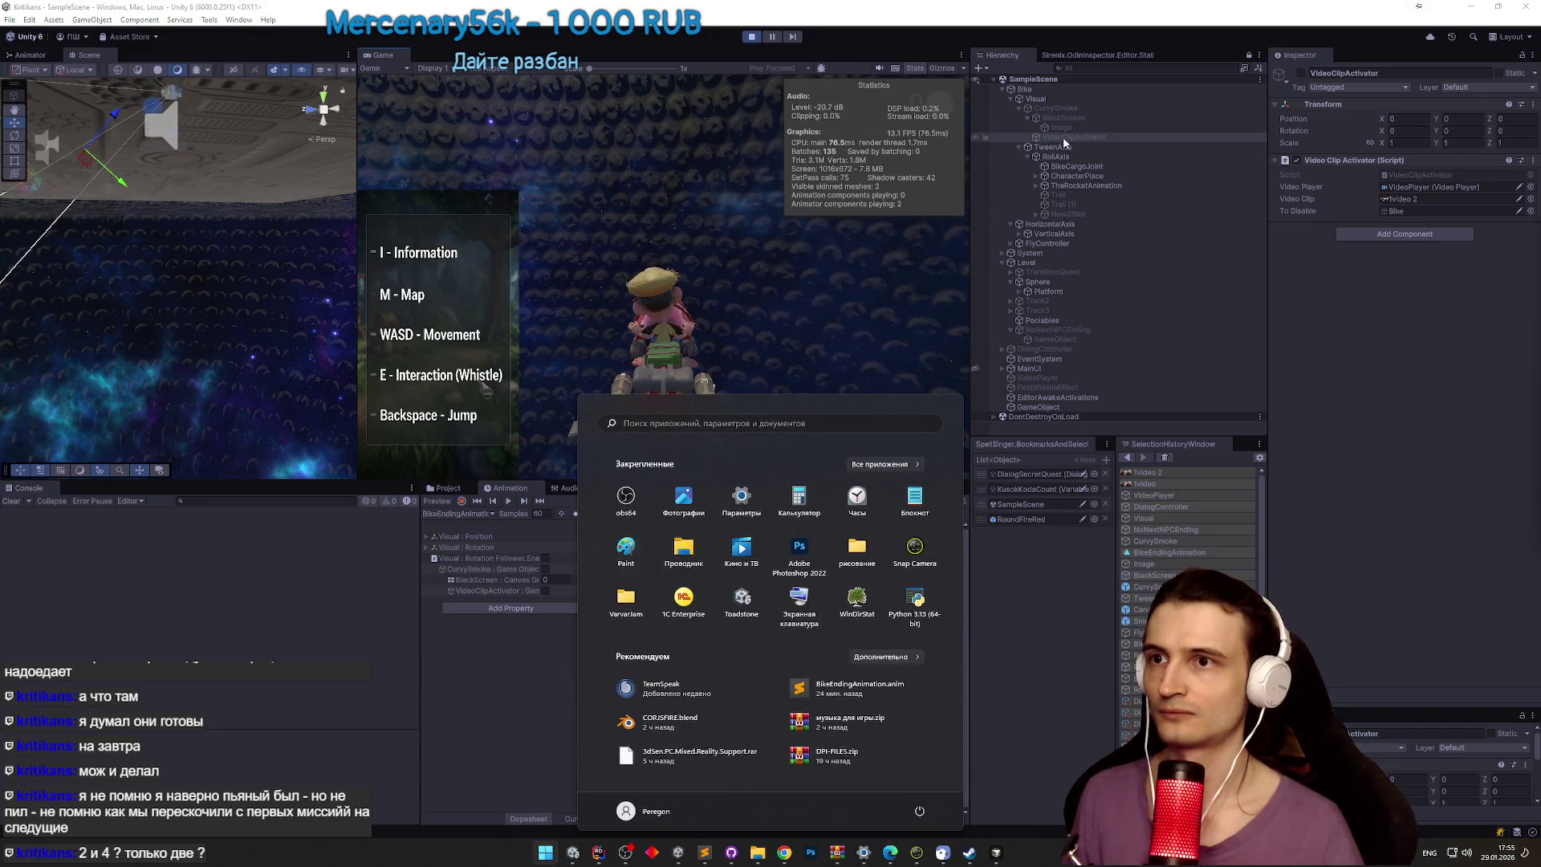
click(1080, 137)
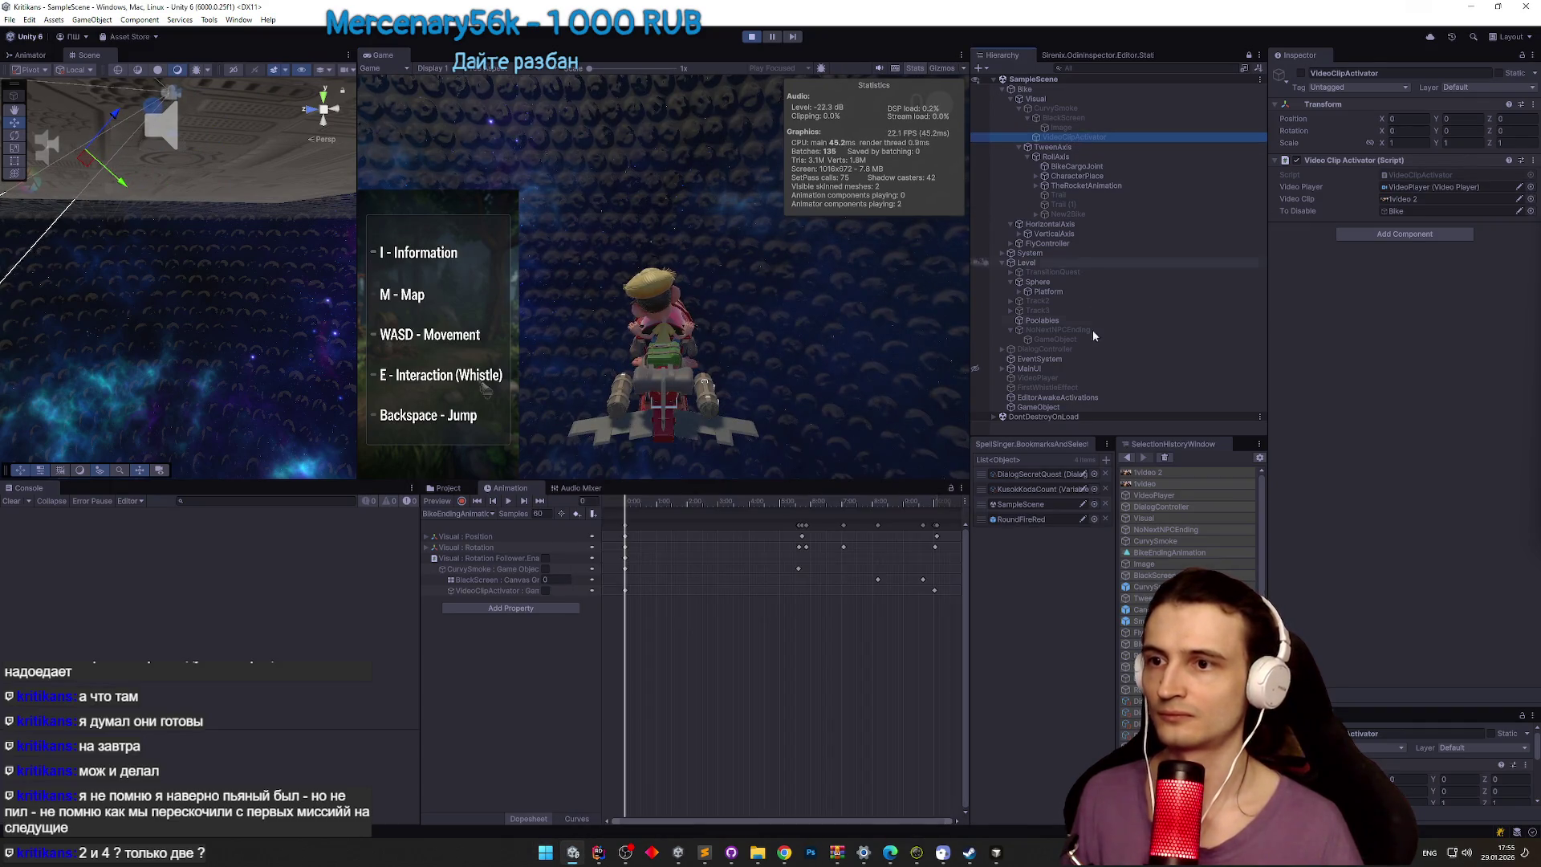
click(1085, 330)
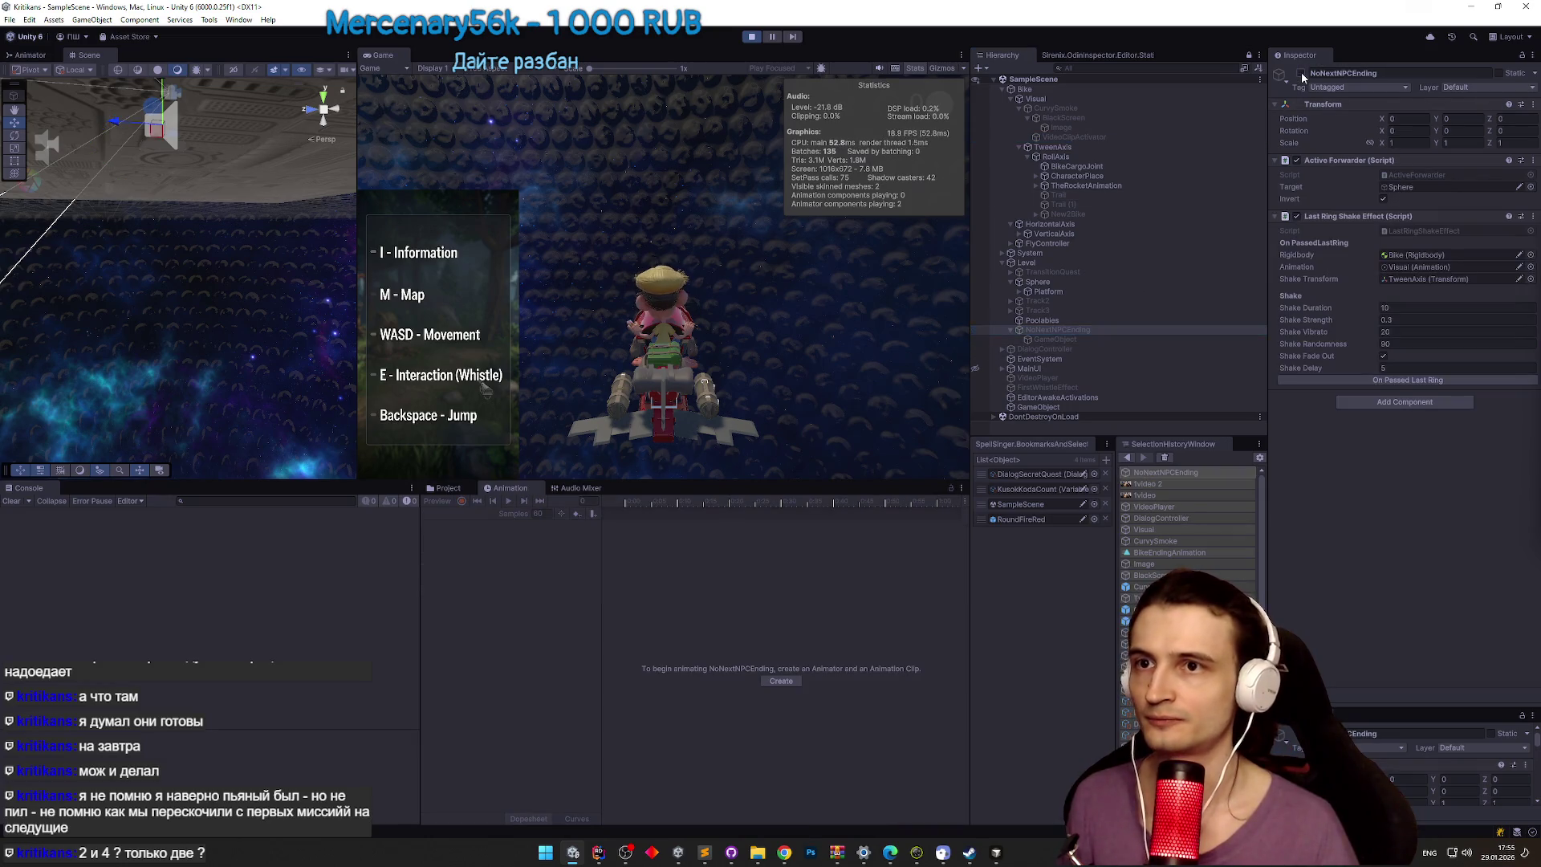
click(1367, 380)
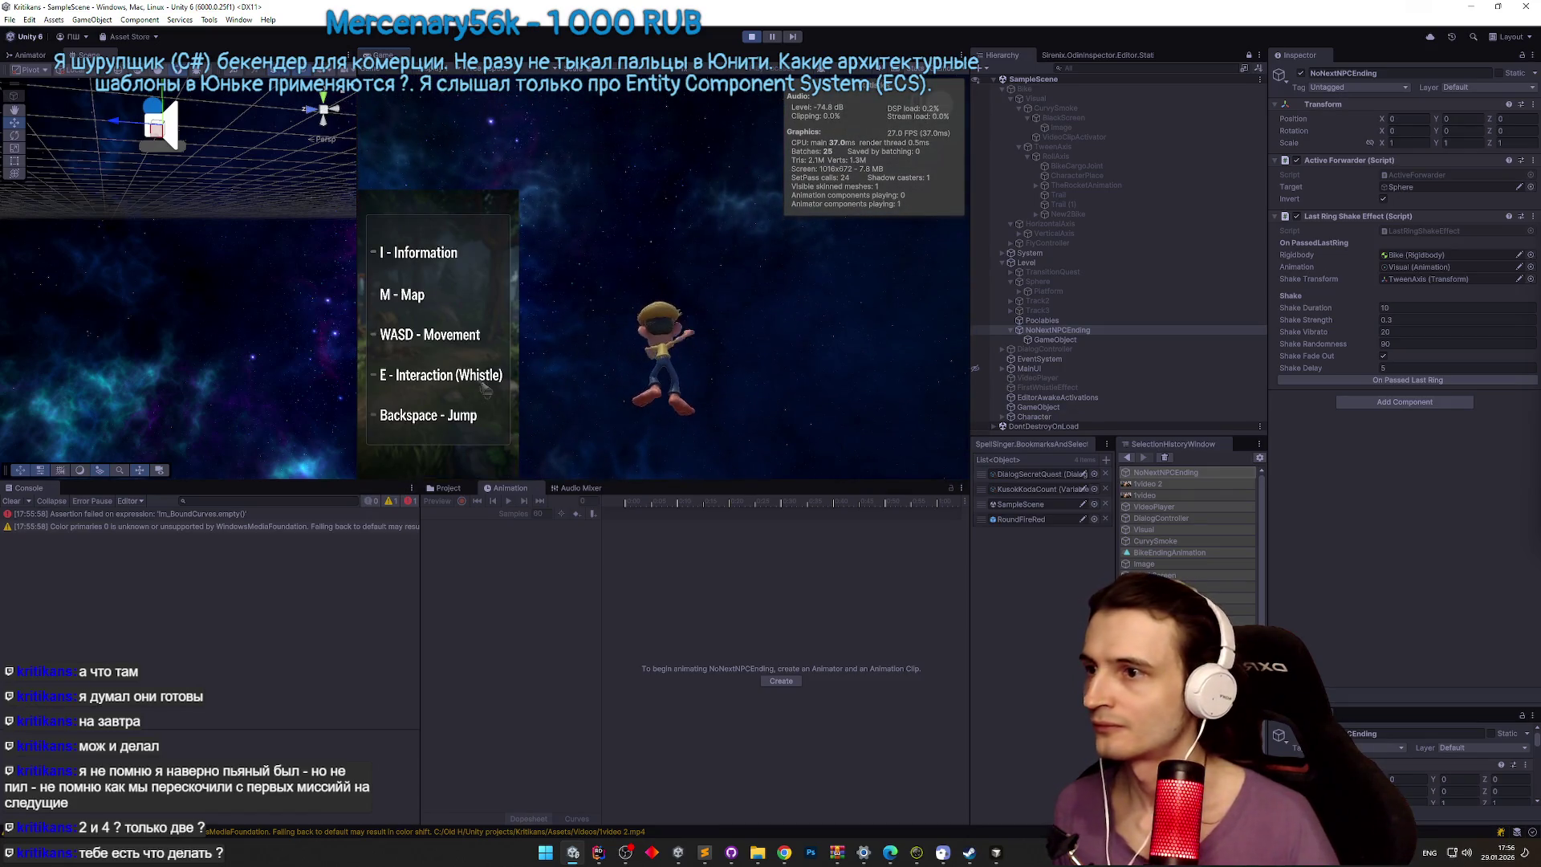
key(ctrl+p)
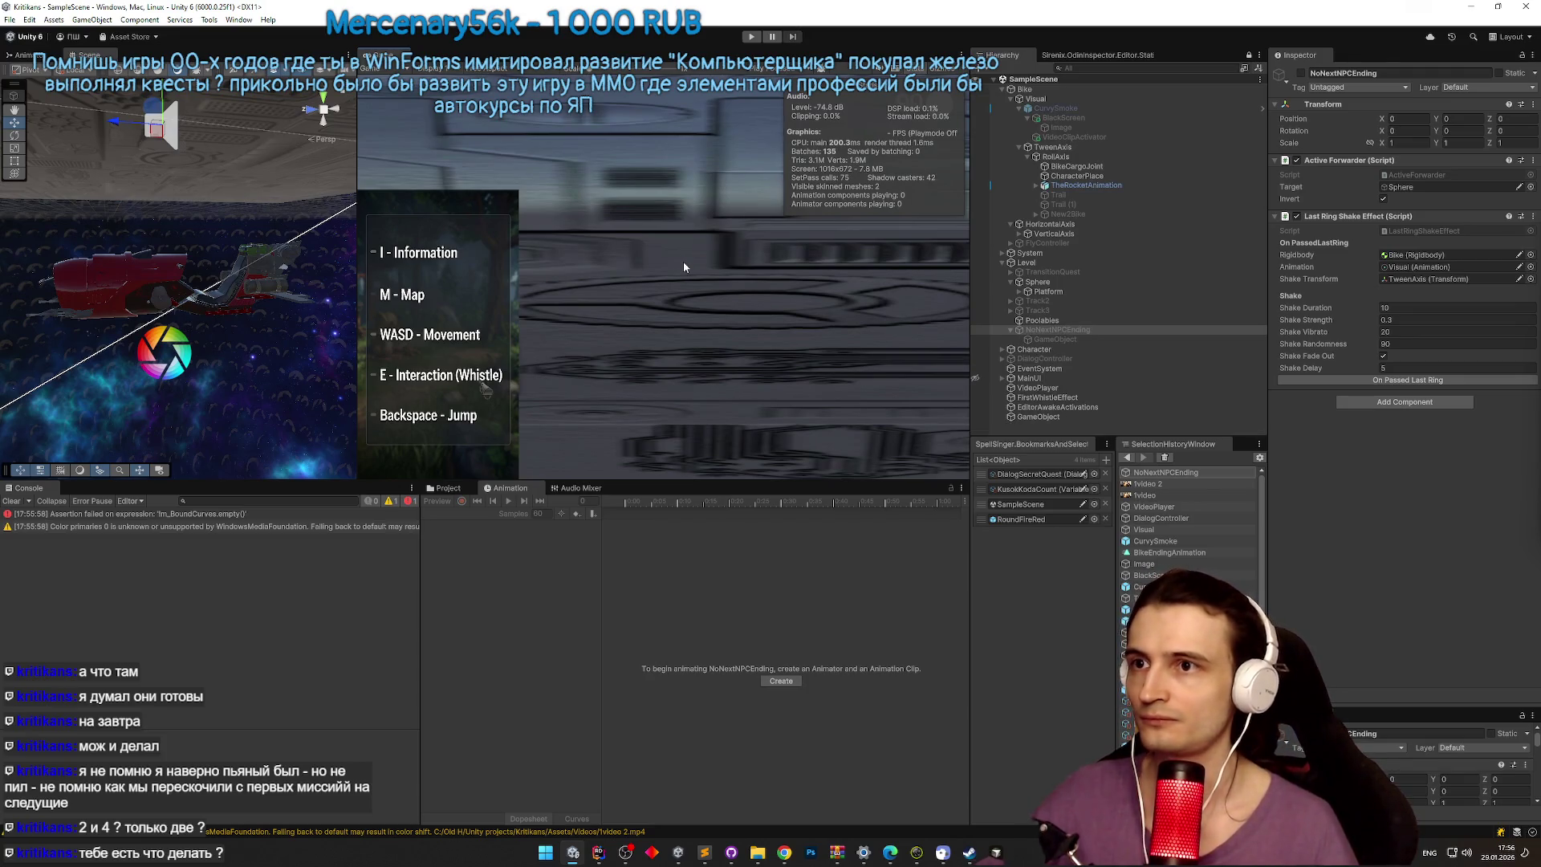
Step: Expand Bike and System in the Hierarchy and select VideoClipActivator
click(1003, 89)
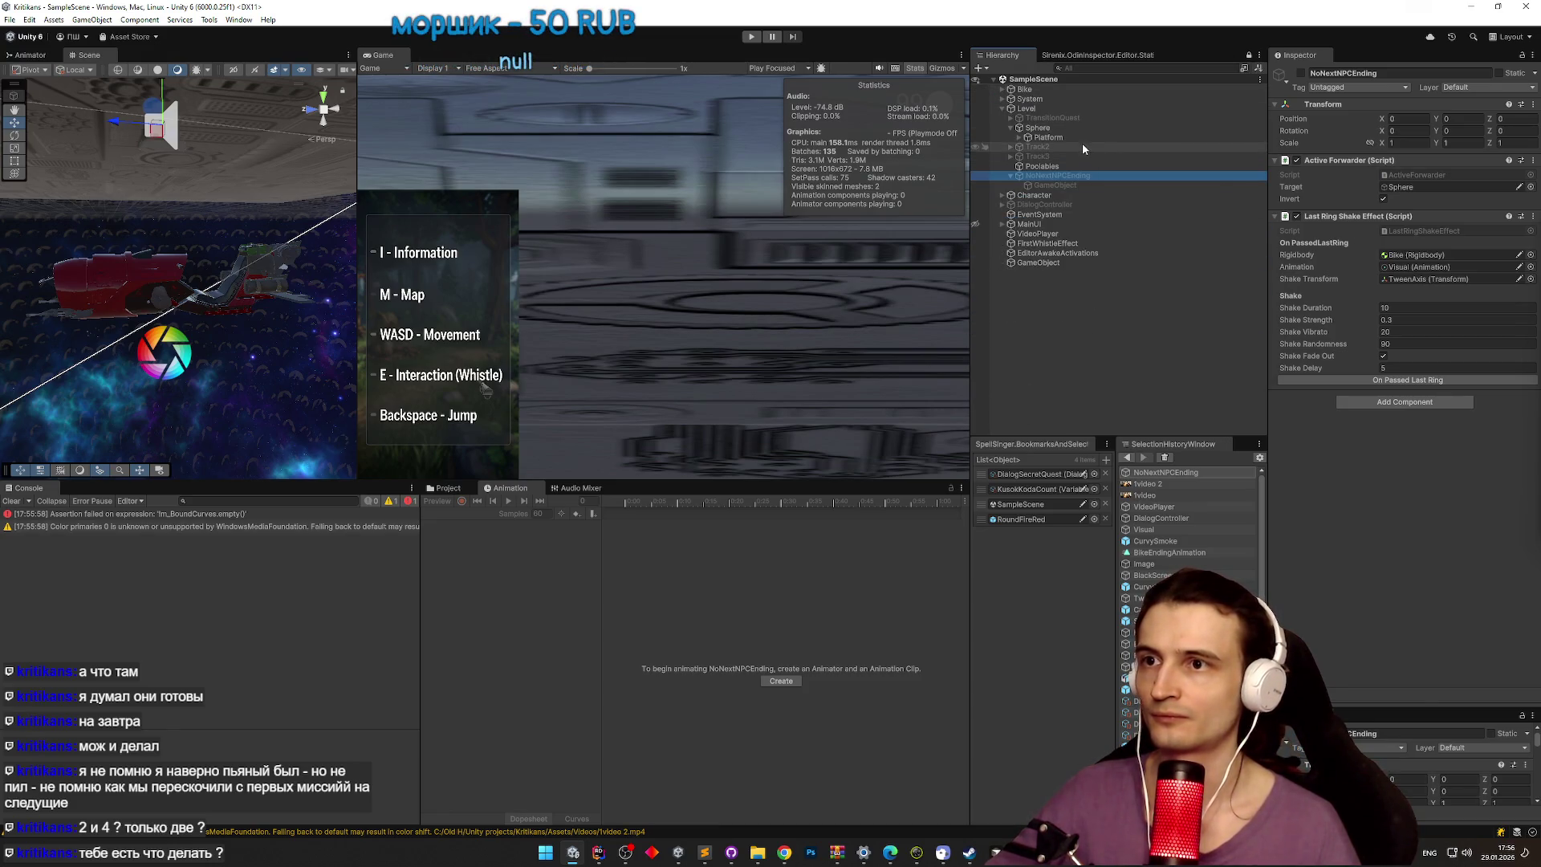
click(1002, 99)
click(1003, 89)
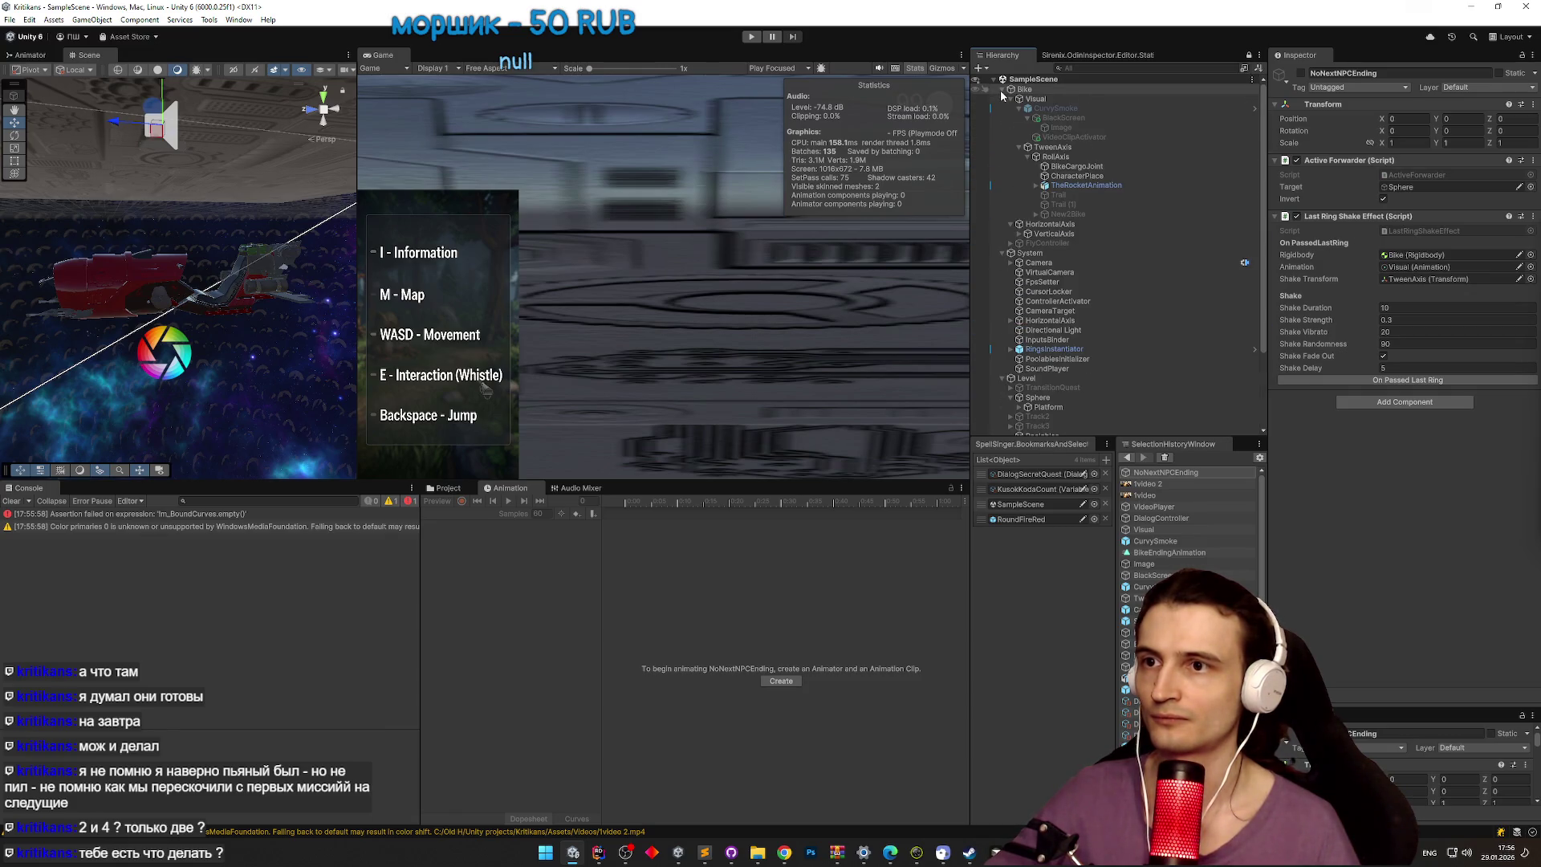
click(1115, 176)
click(1115, 183)
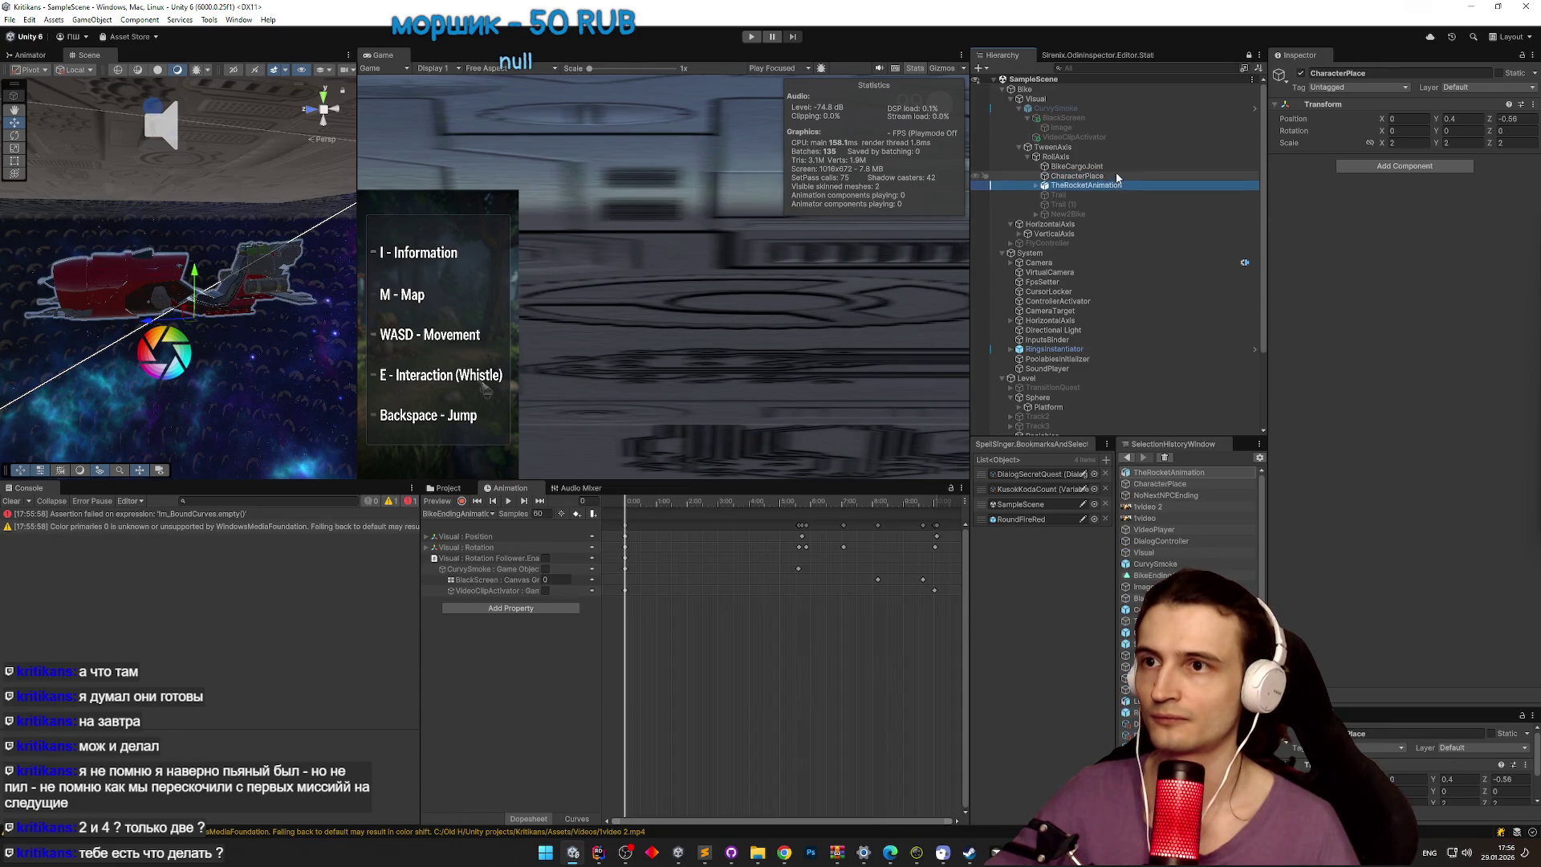
click(1110, 138)
Step: Replace Bike with FlightSound in VideoClipActivator's To Disable field and save the scene
click(1405, 212)
click(1010, 243)
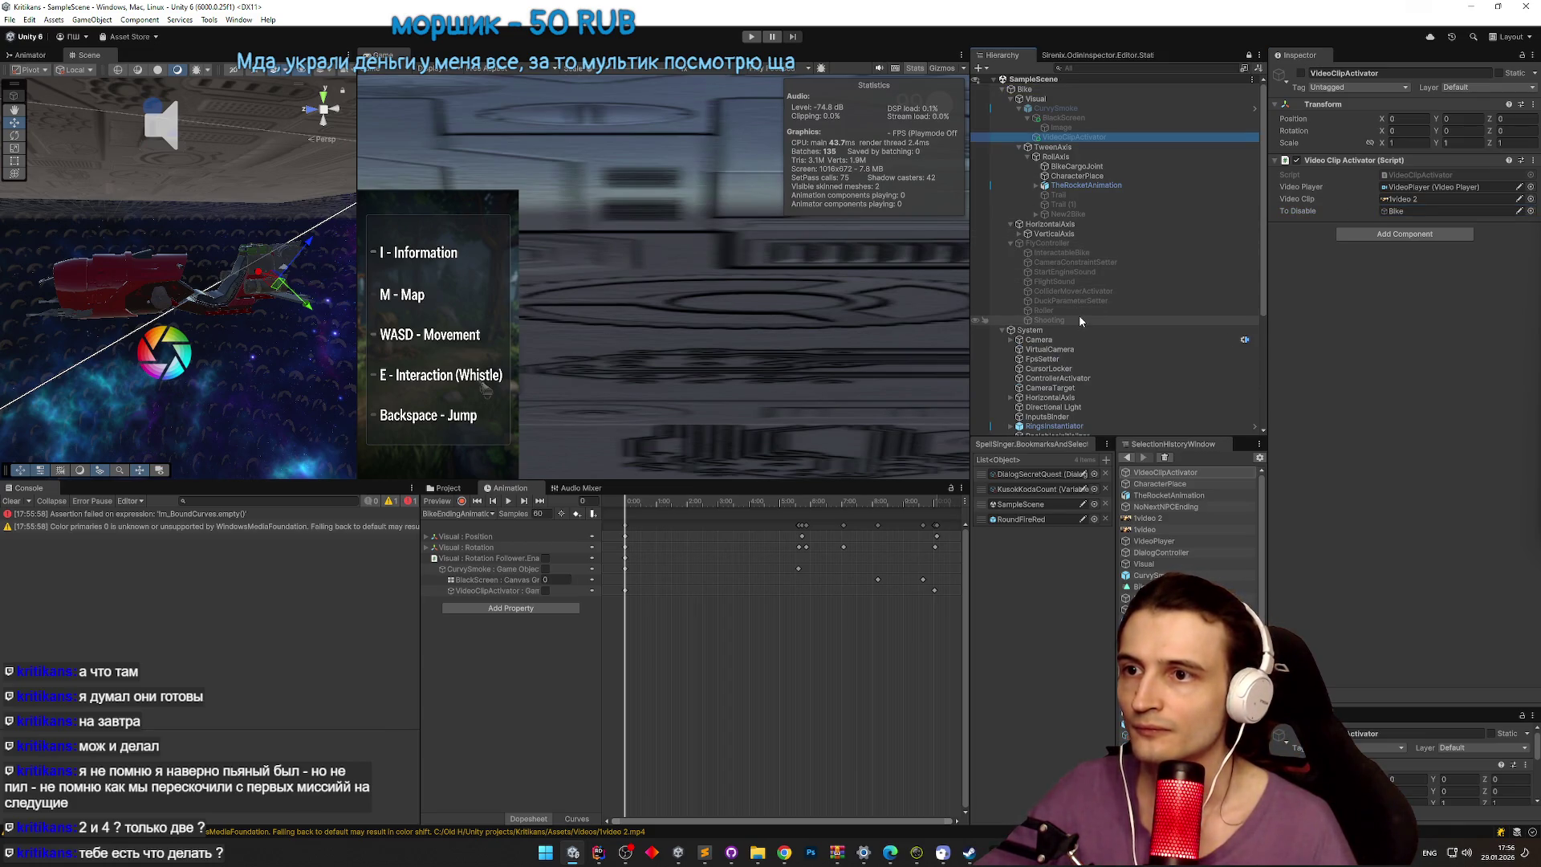
drag(1101, 281, 1437, 212)
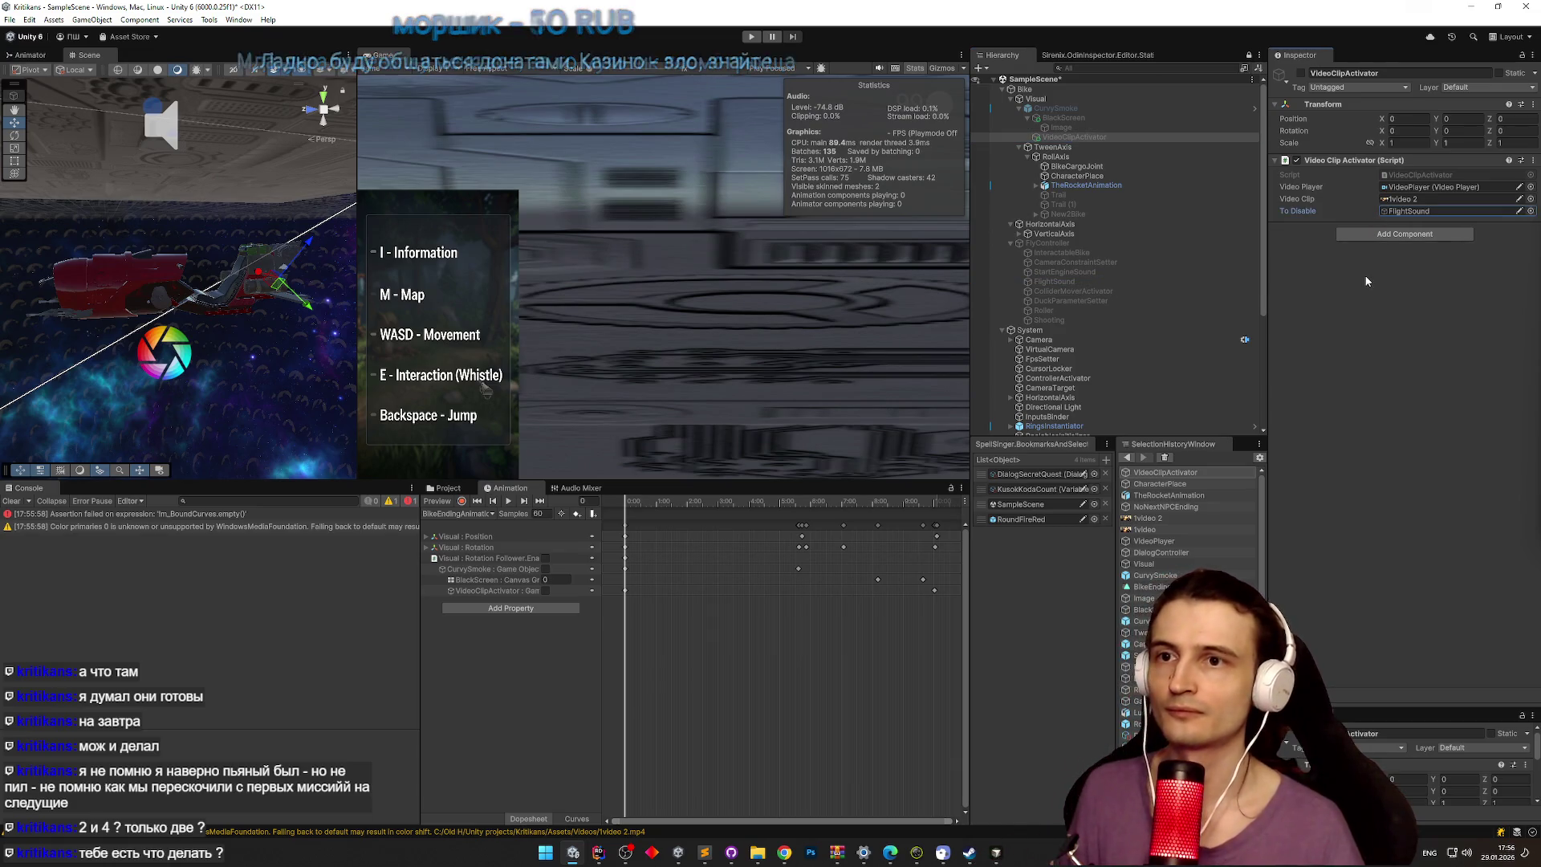
key(ctrl+s)
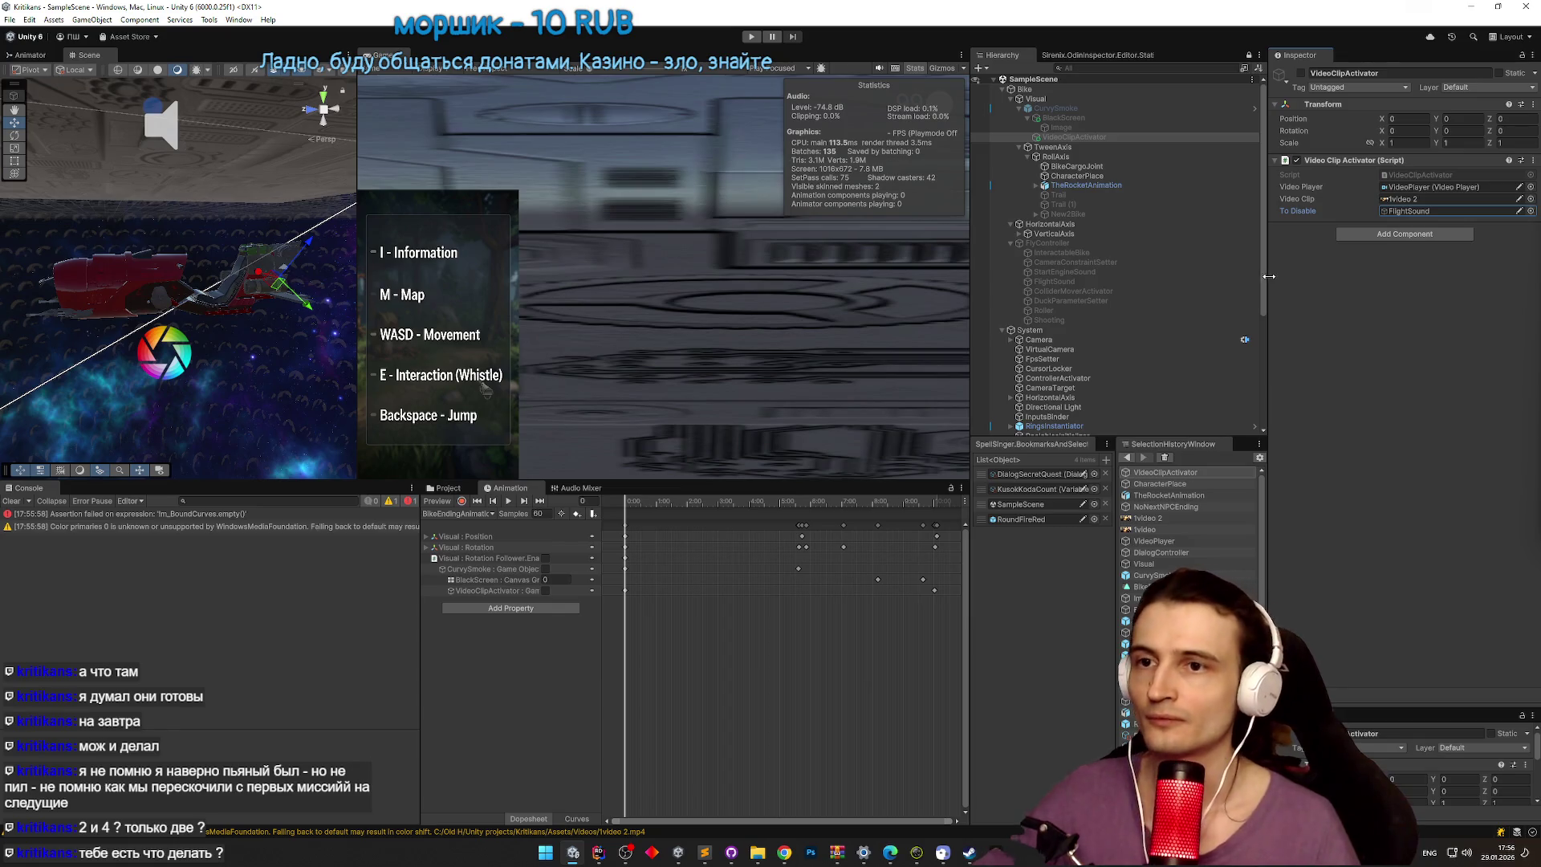
Step: Scroll the Hierarchy and inspect the VideoPlayer object
mouse_move(1263, 282)
mouse_down()
mouse_move(1263, 373)
mouse_move(1276, 239)
mouse_up()
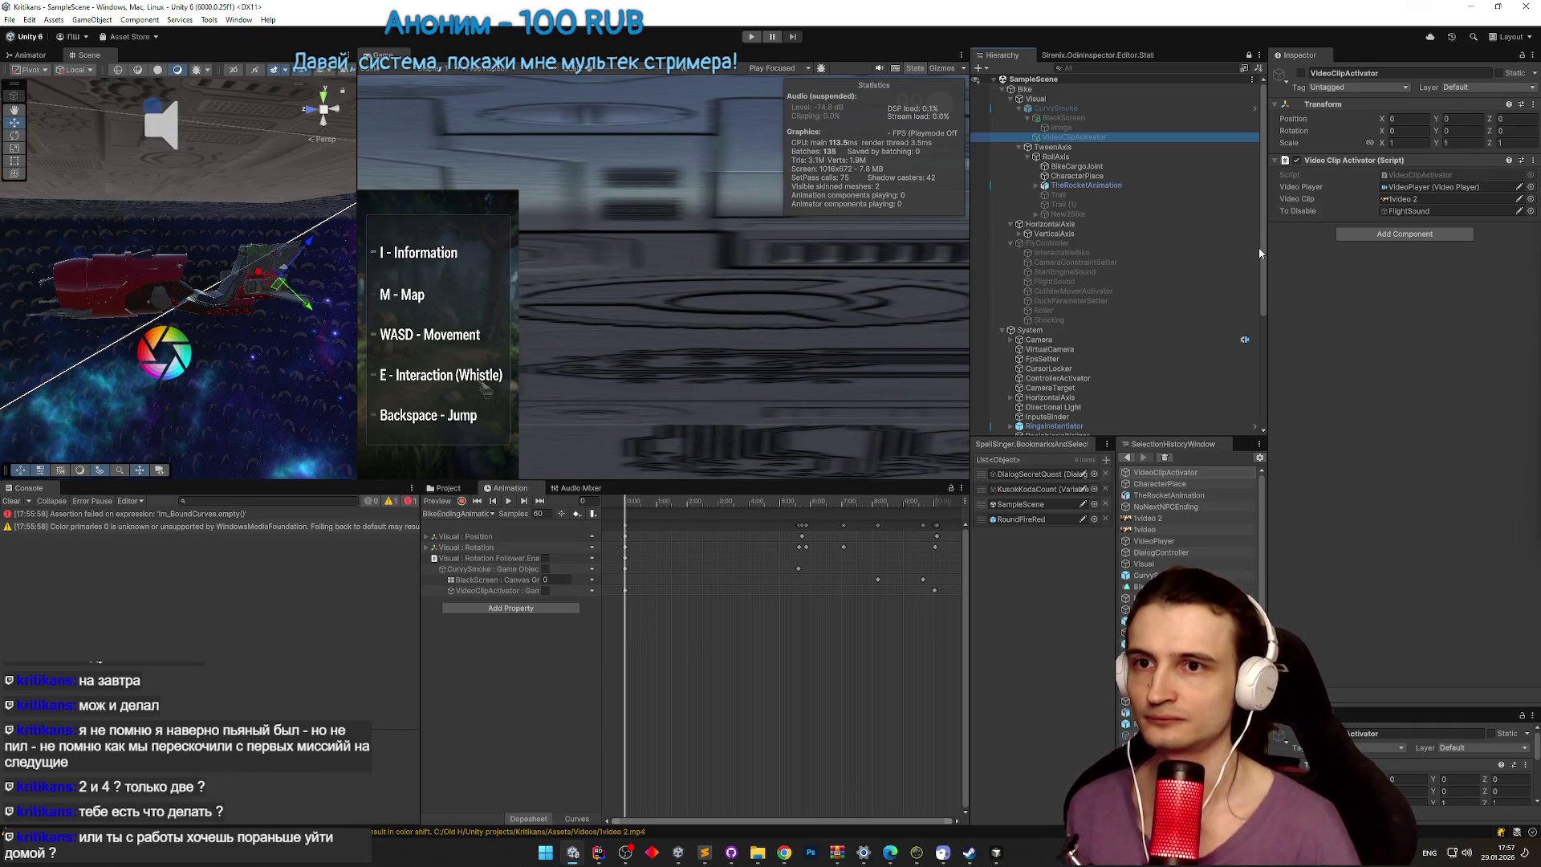
scroll(1252, 273, down, 5)
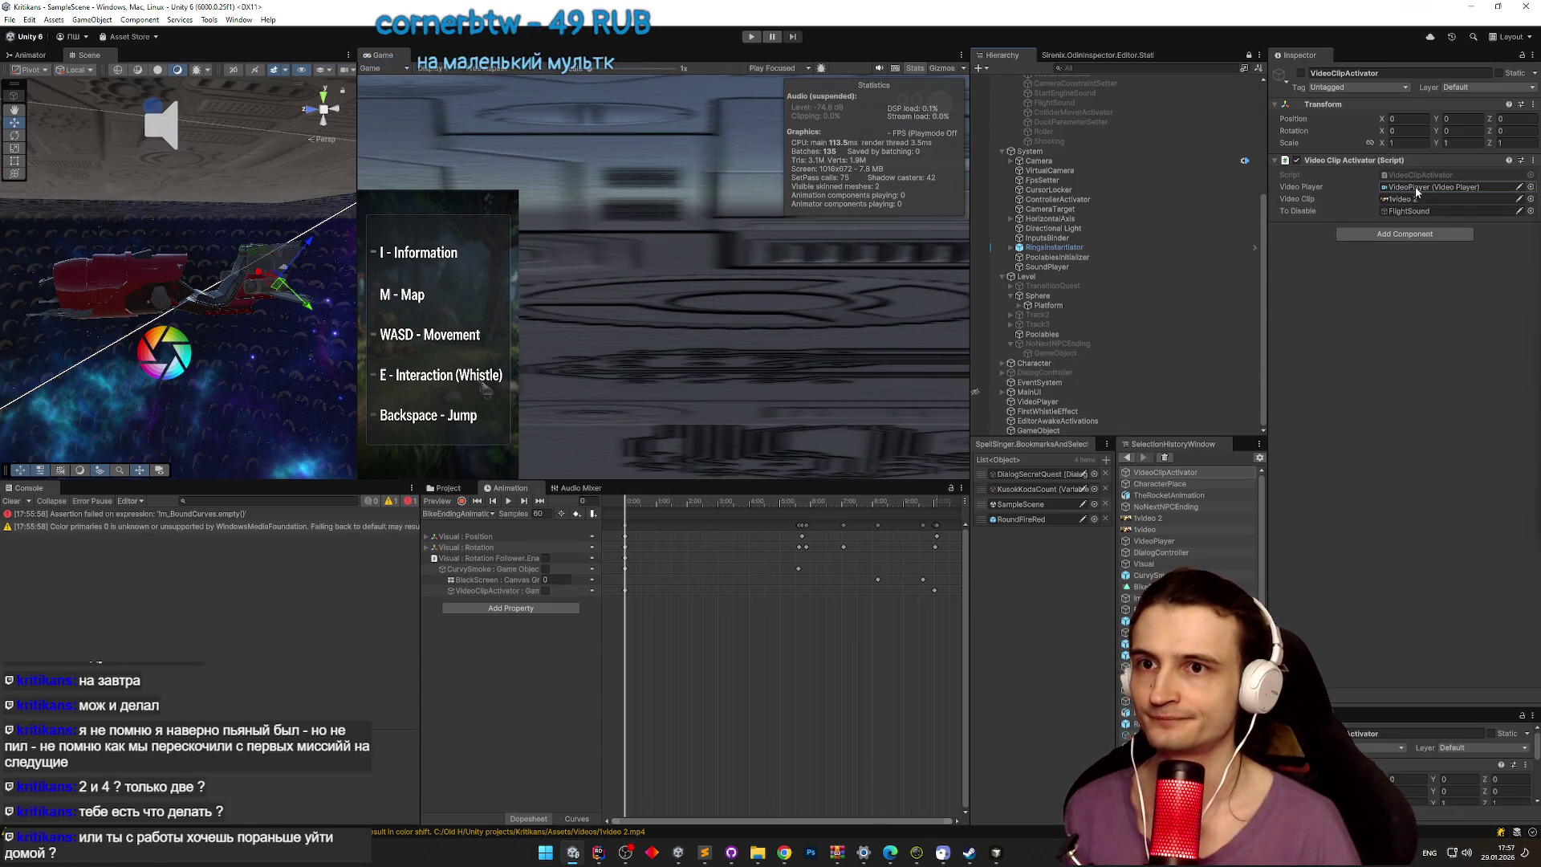
click(1043, 401)
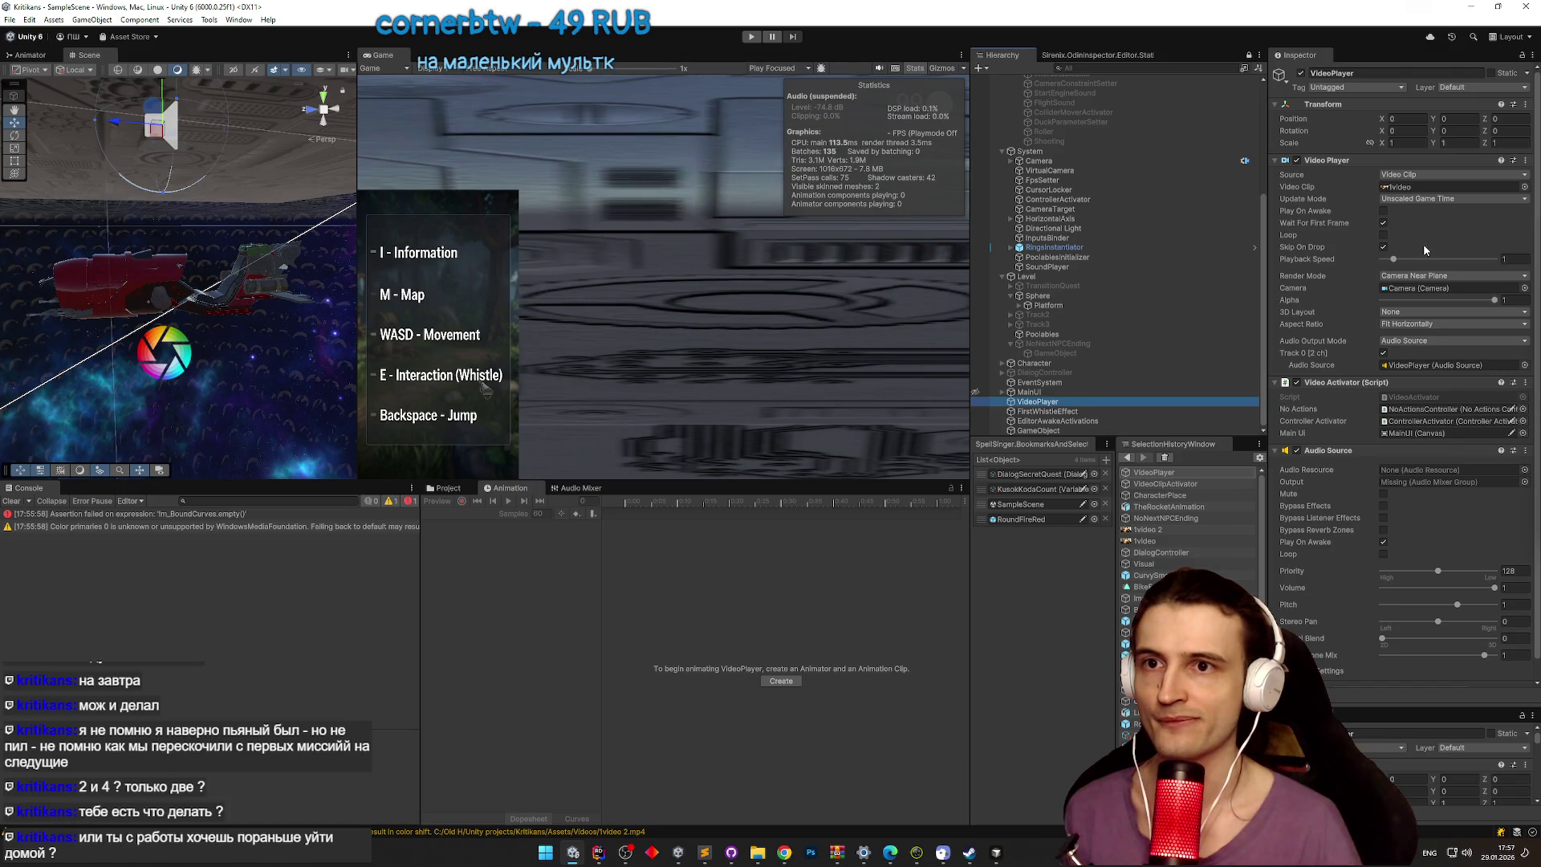
Step: Recheck VideoClipActivator and VideoPlayer, then start the game in Play mode
key(alt+Left)
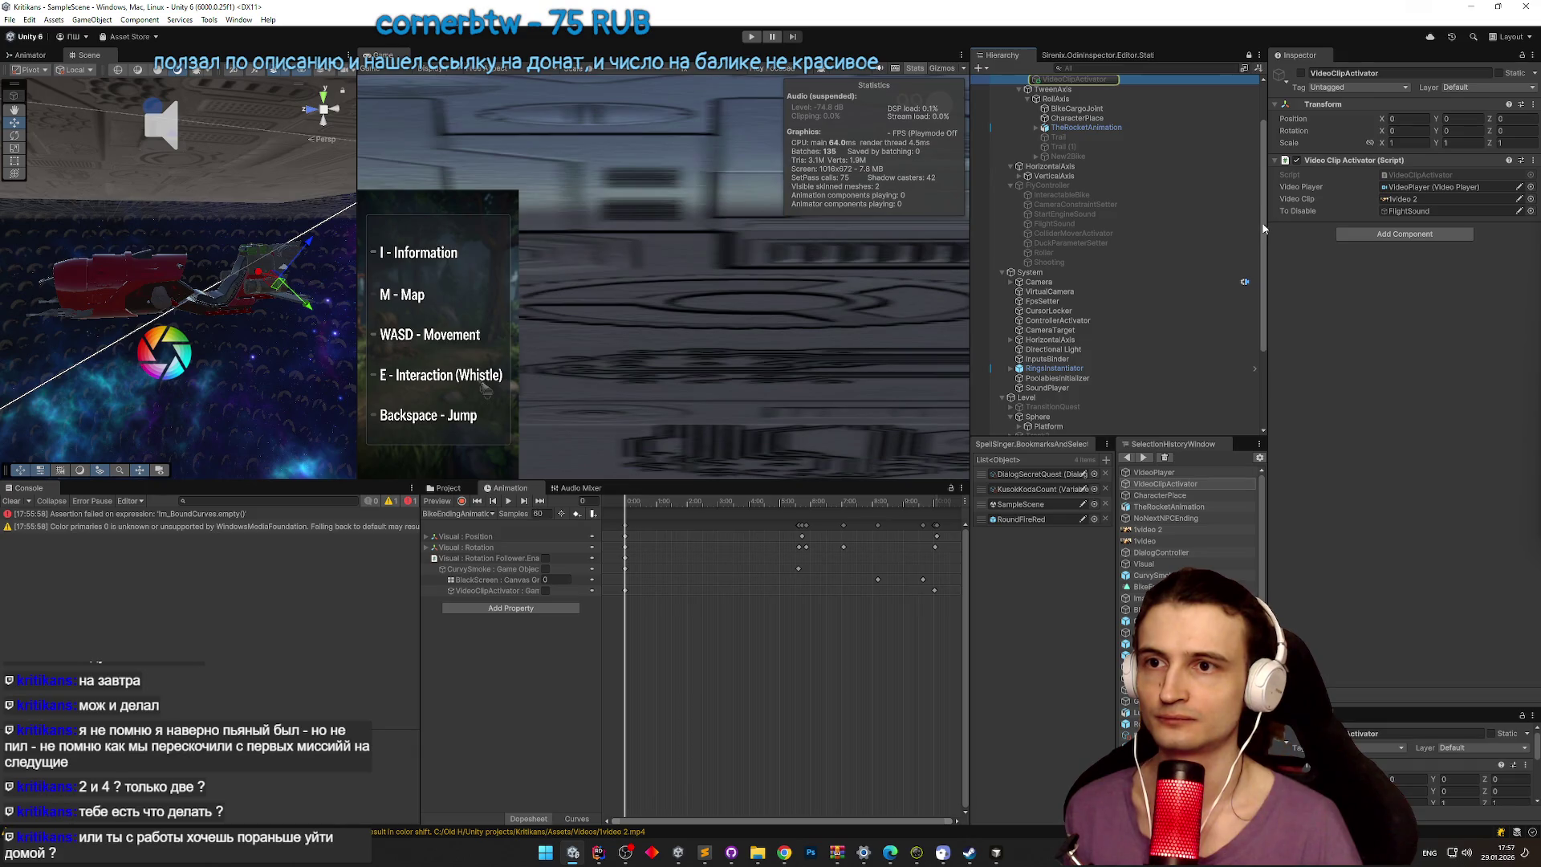
drag(1262, 229, 1256, 334)
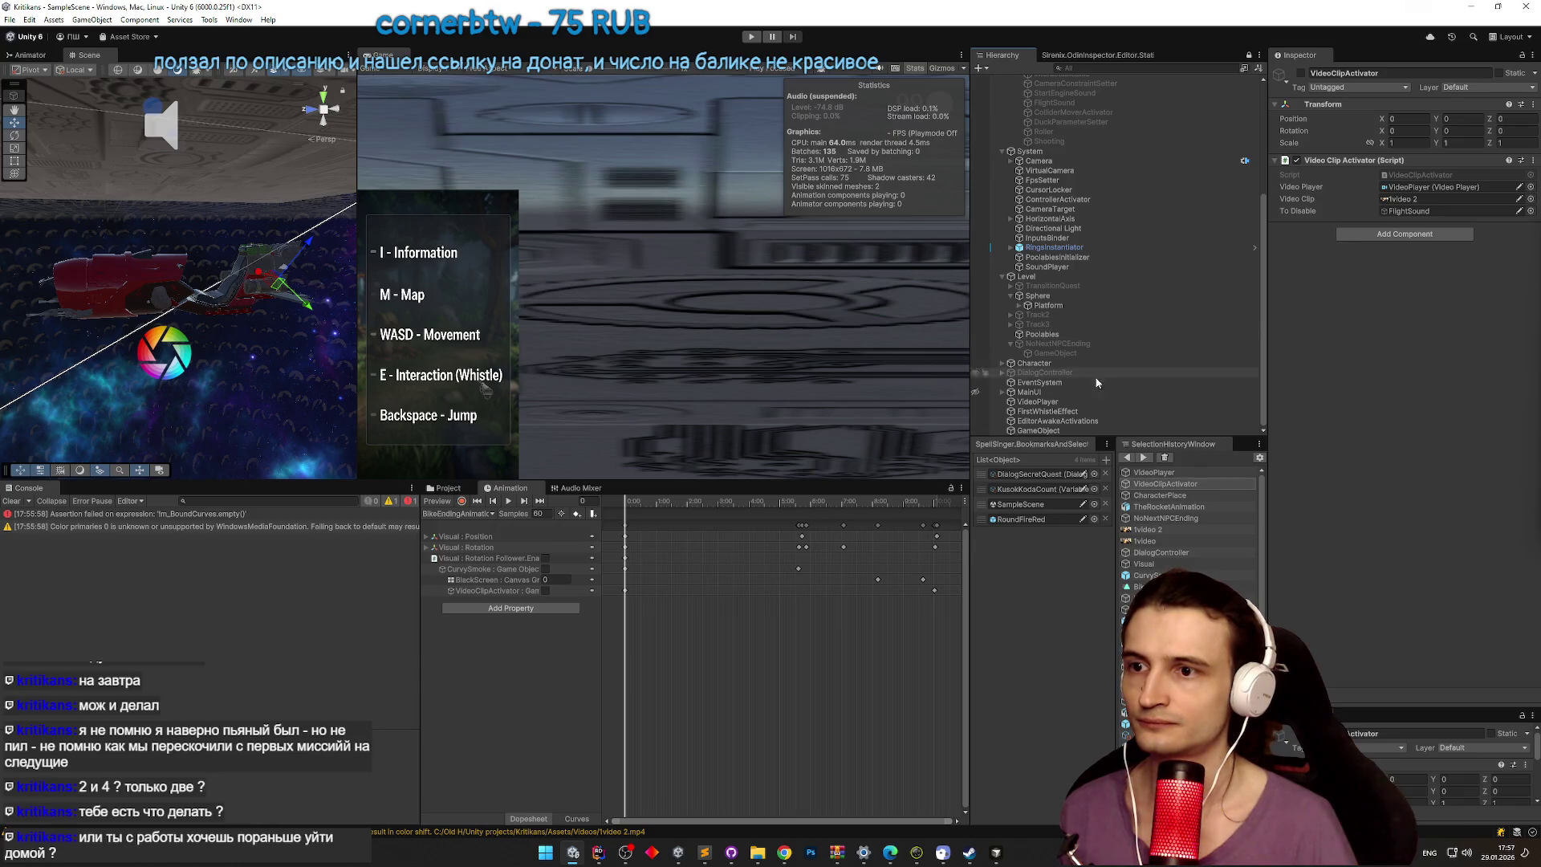
click(1095, 404)
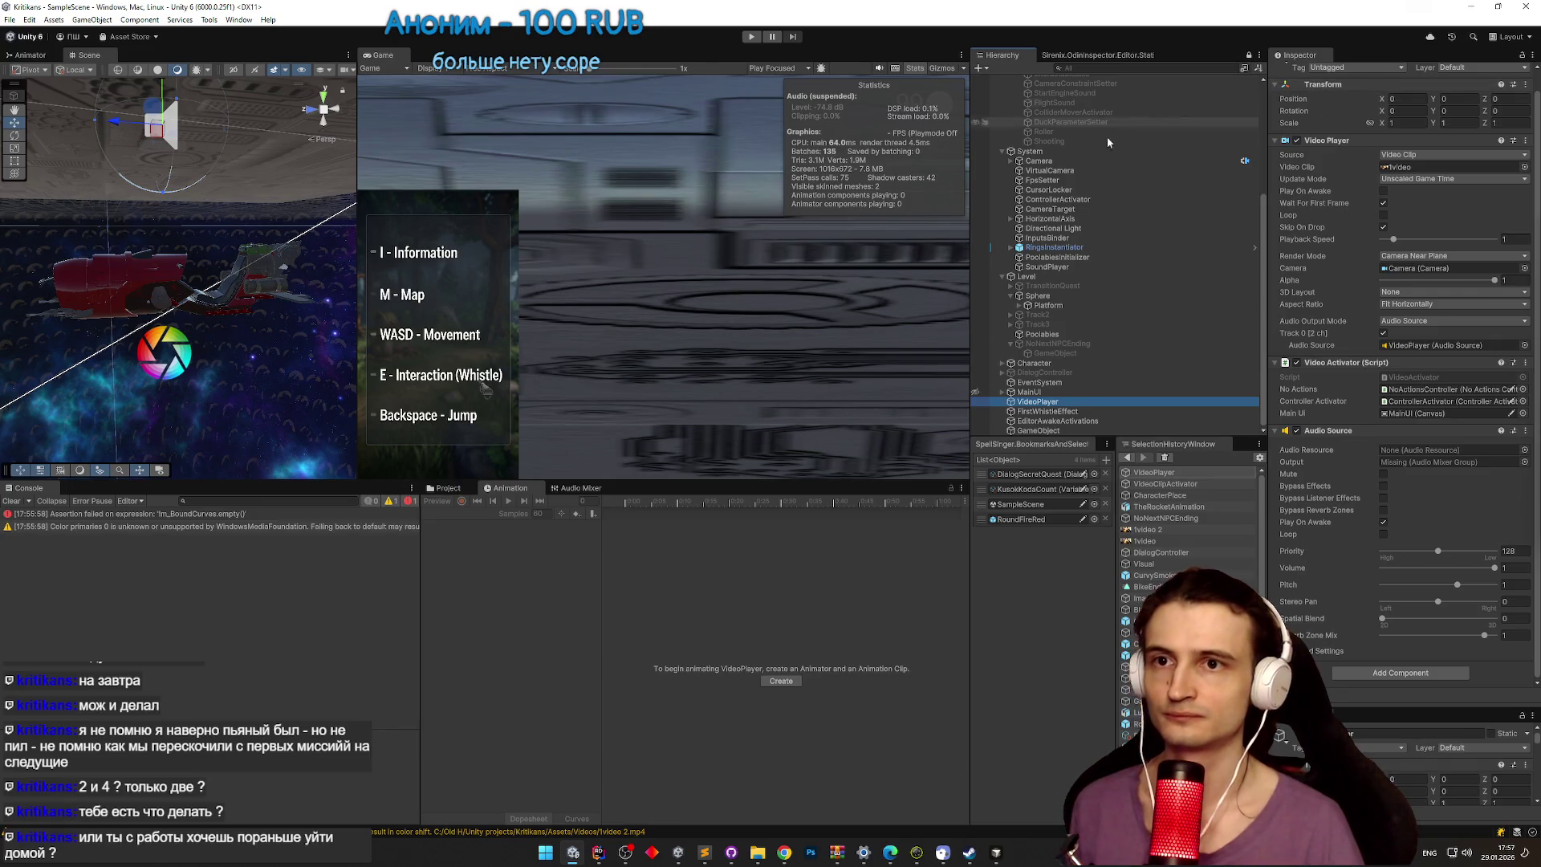
key(ctrl+p)
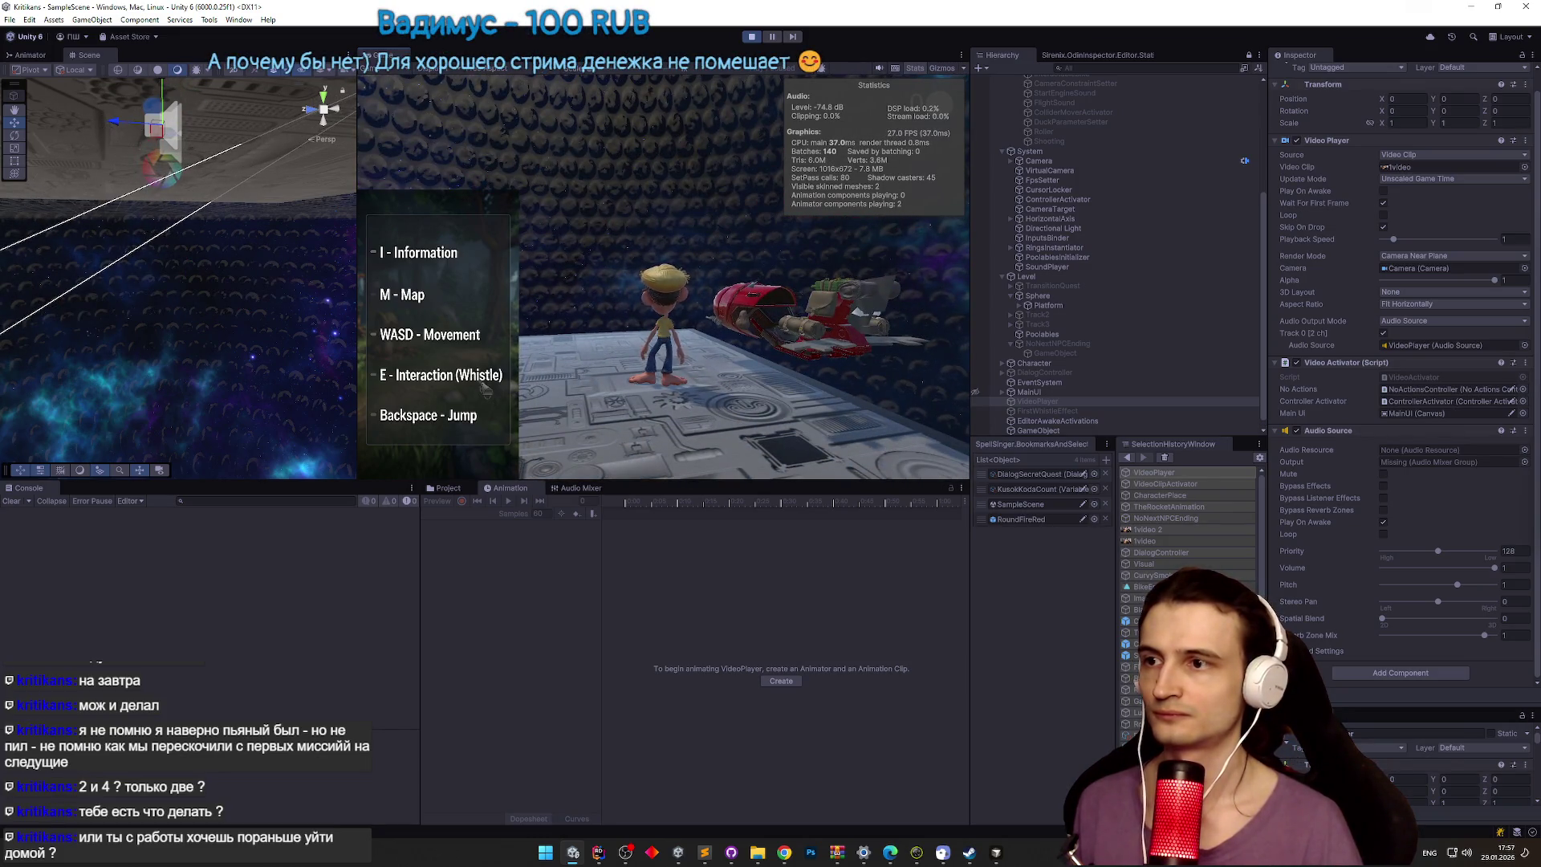
Step: Give the running game input focus to play through to the ending video
key(super)
click(1263, 309)
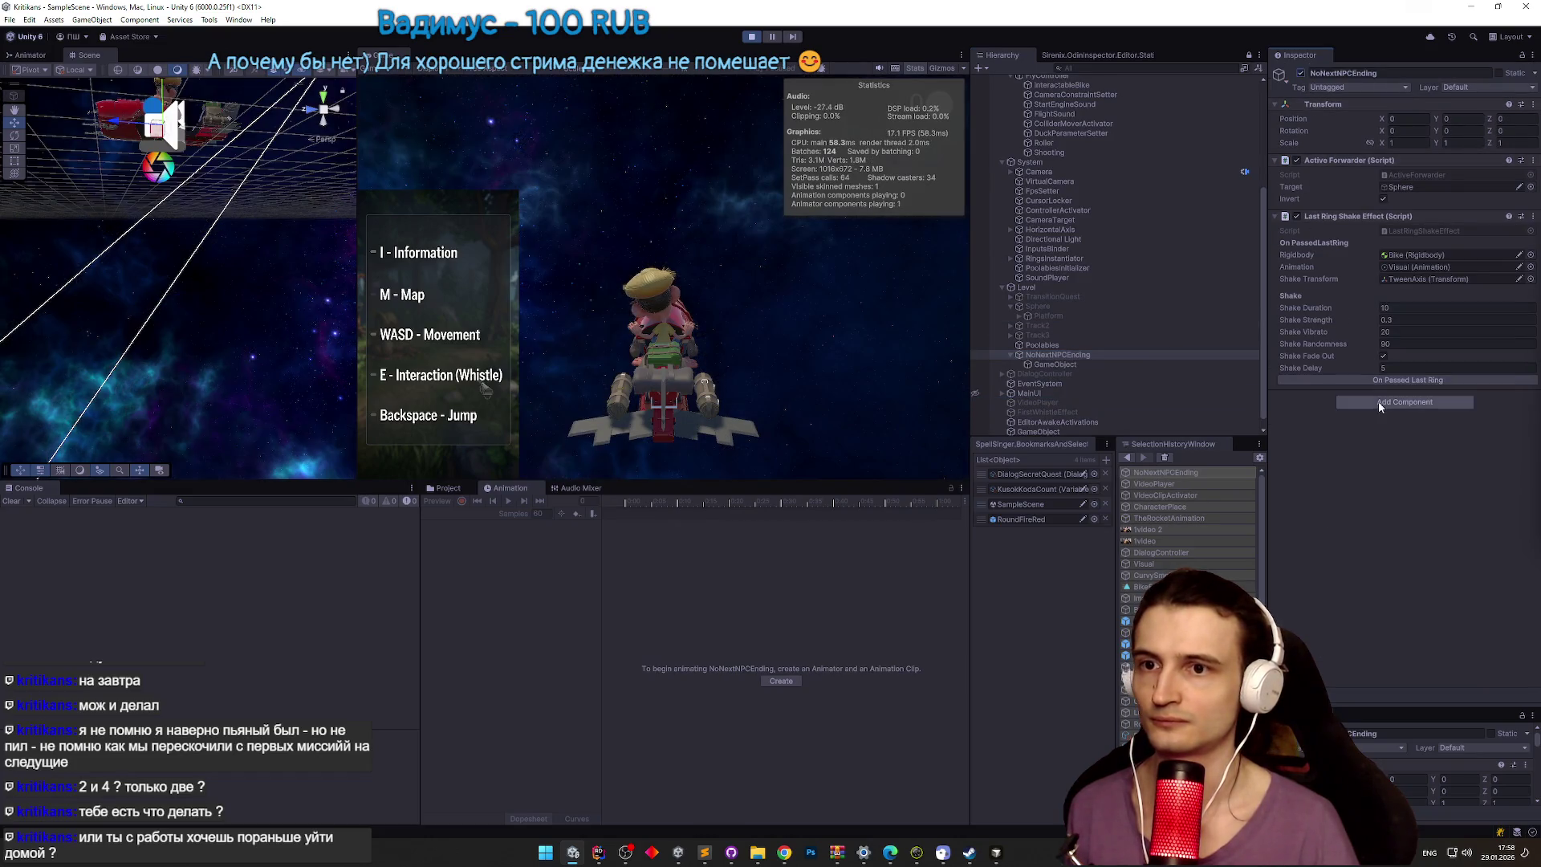
click(844, 334)
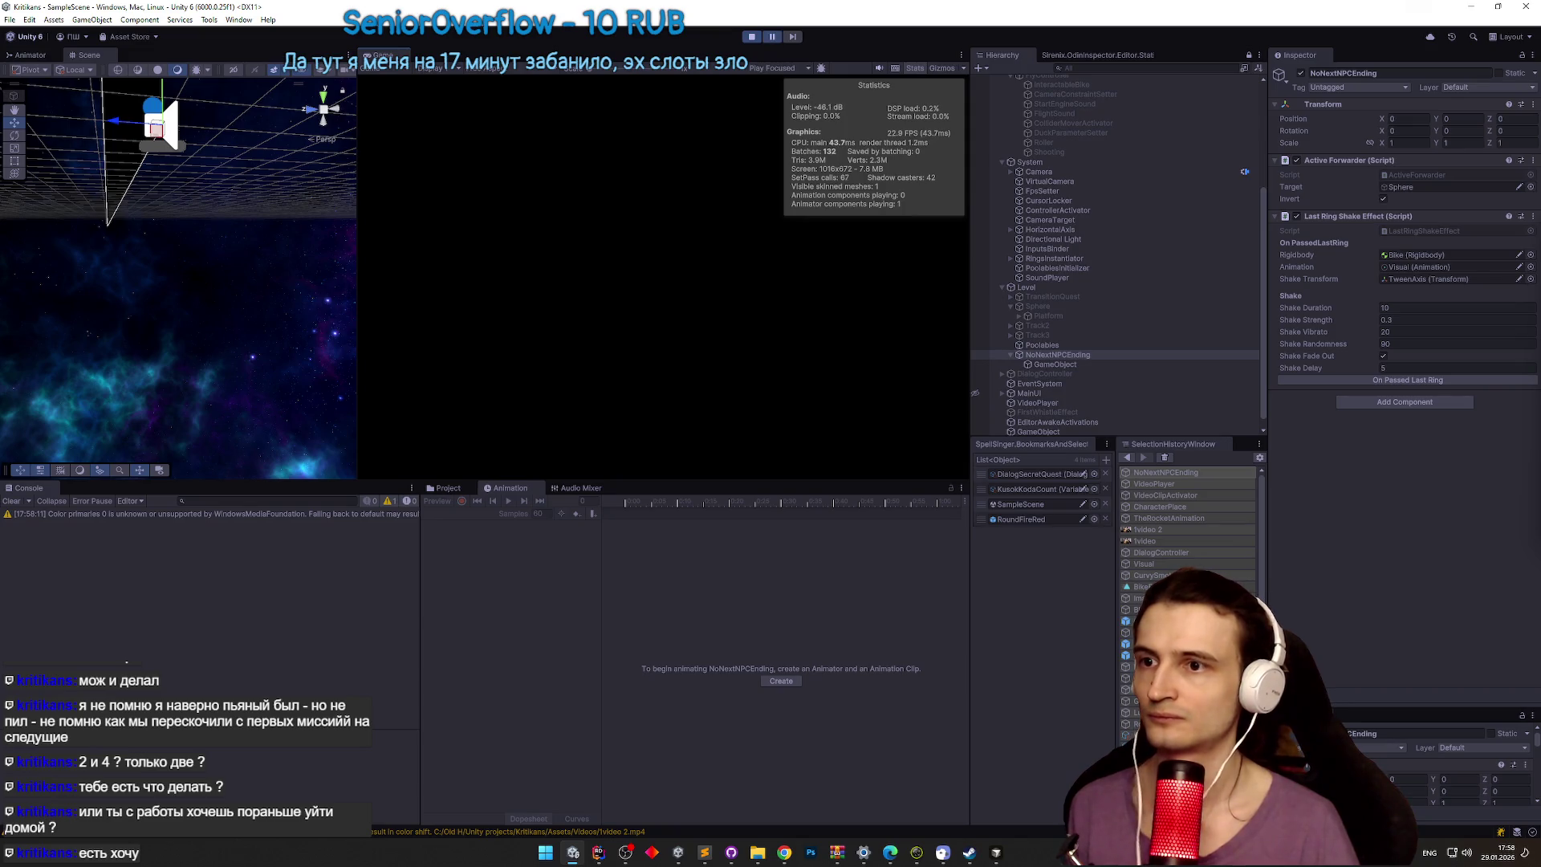
Step: Select and frame VideoPlayer in the scene, then stop the play-test
key(super)
click(1262, 365)
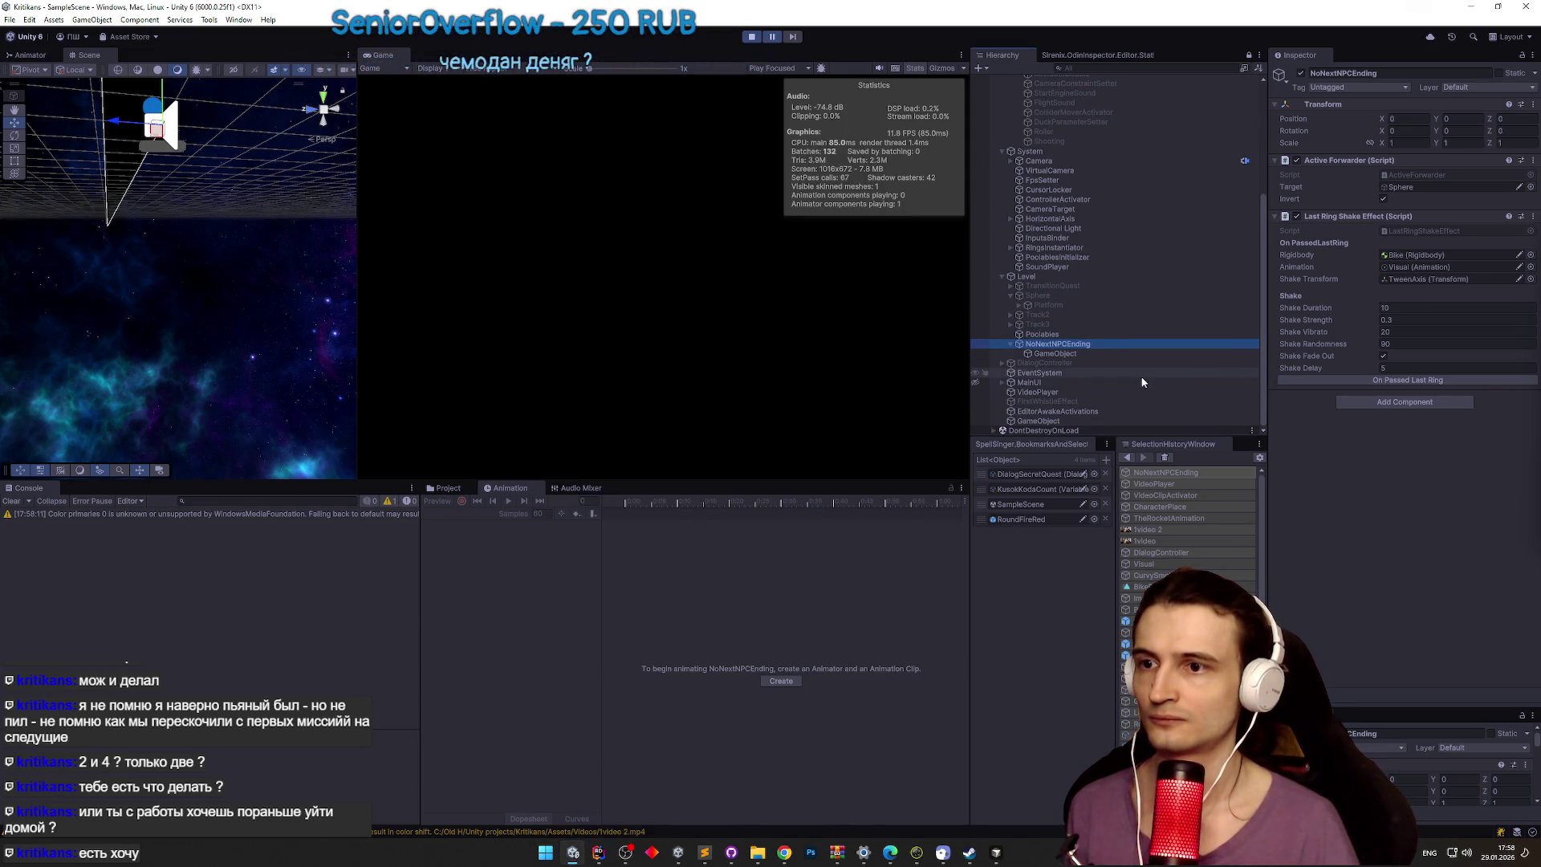
click(1053, 392)
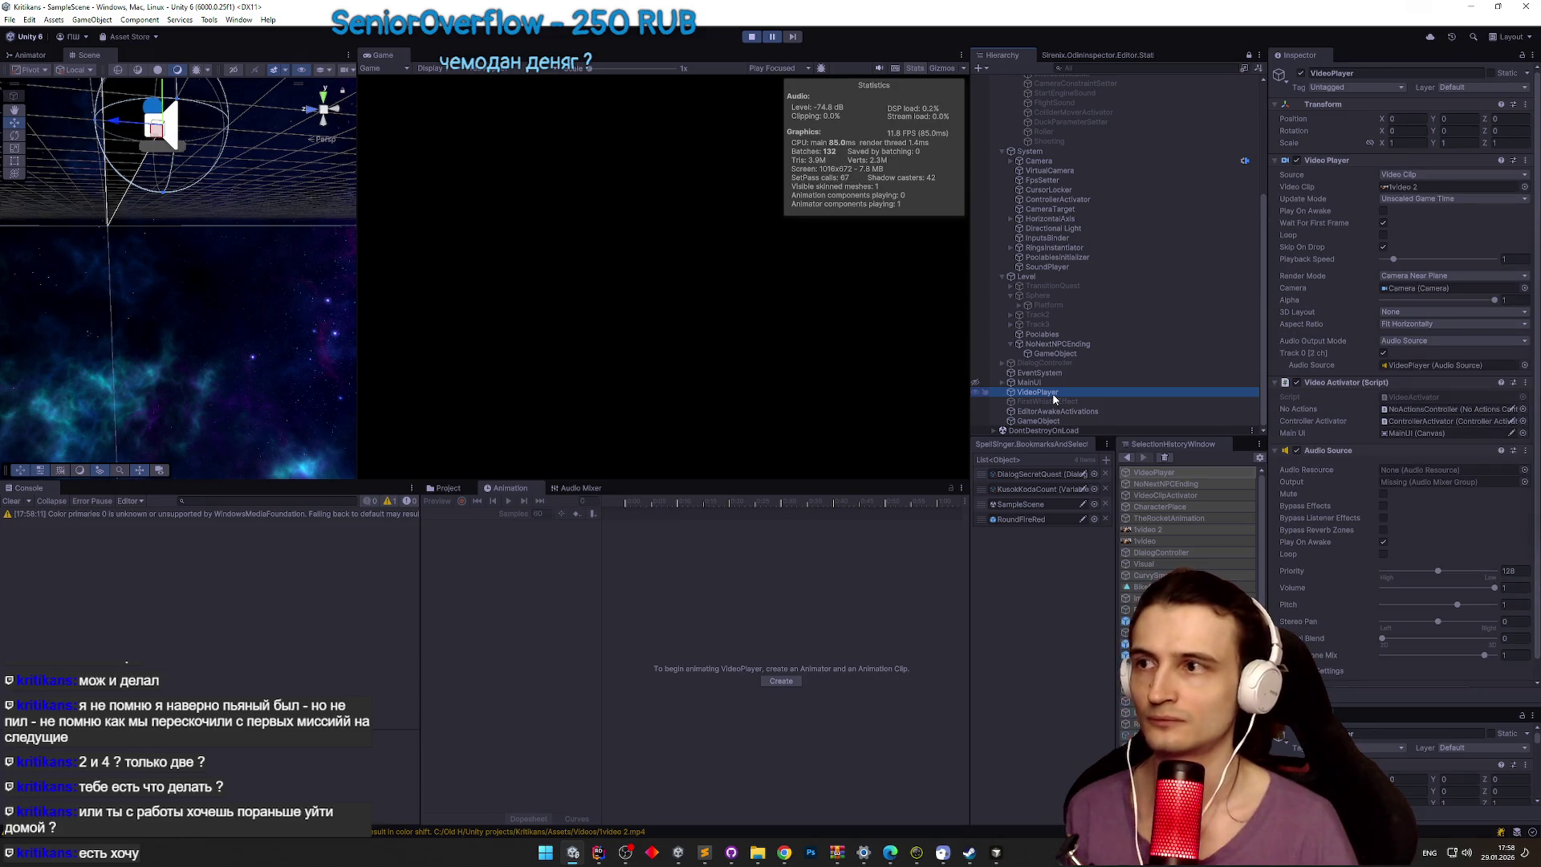
double_click(1054, 397)
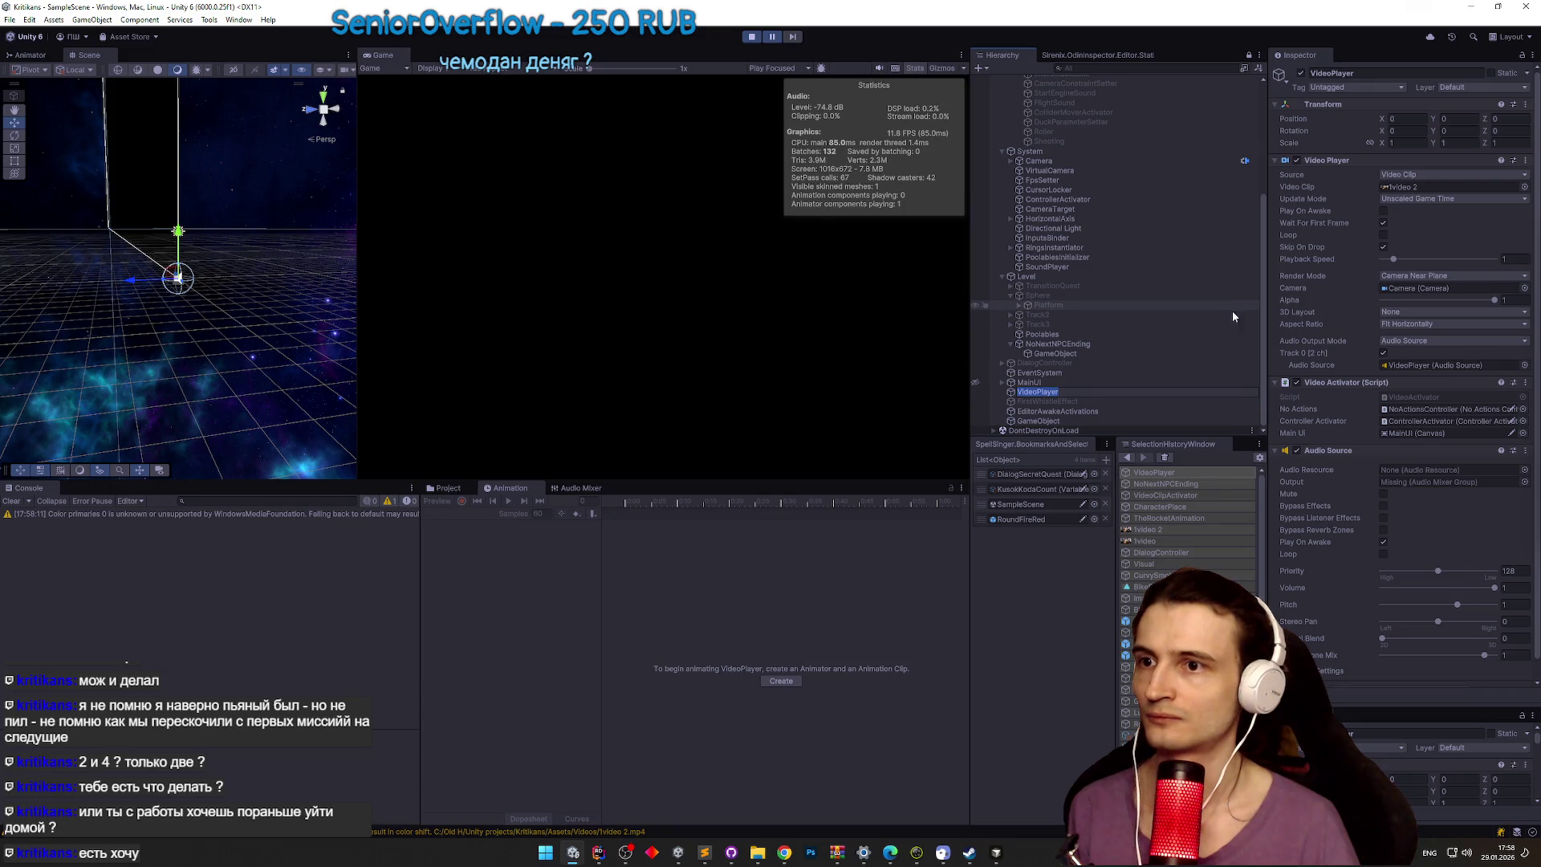
click(820, 115)
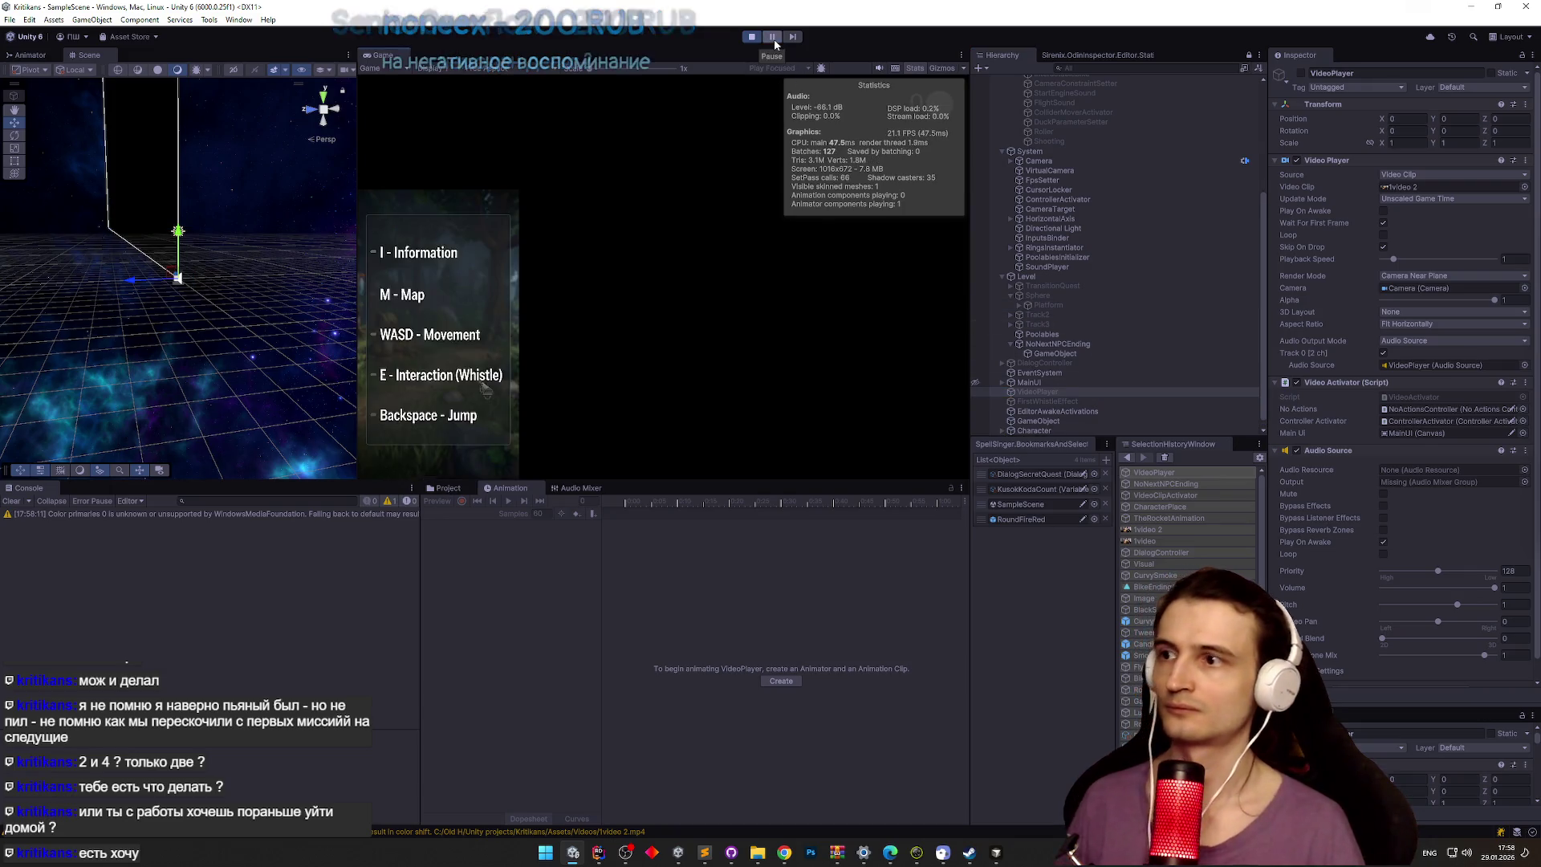
key(ctrl+p)
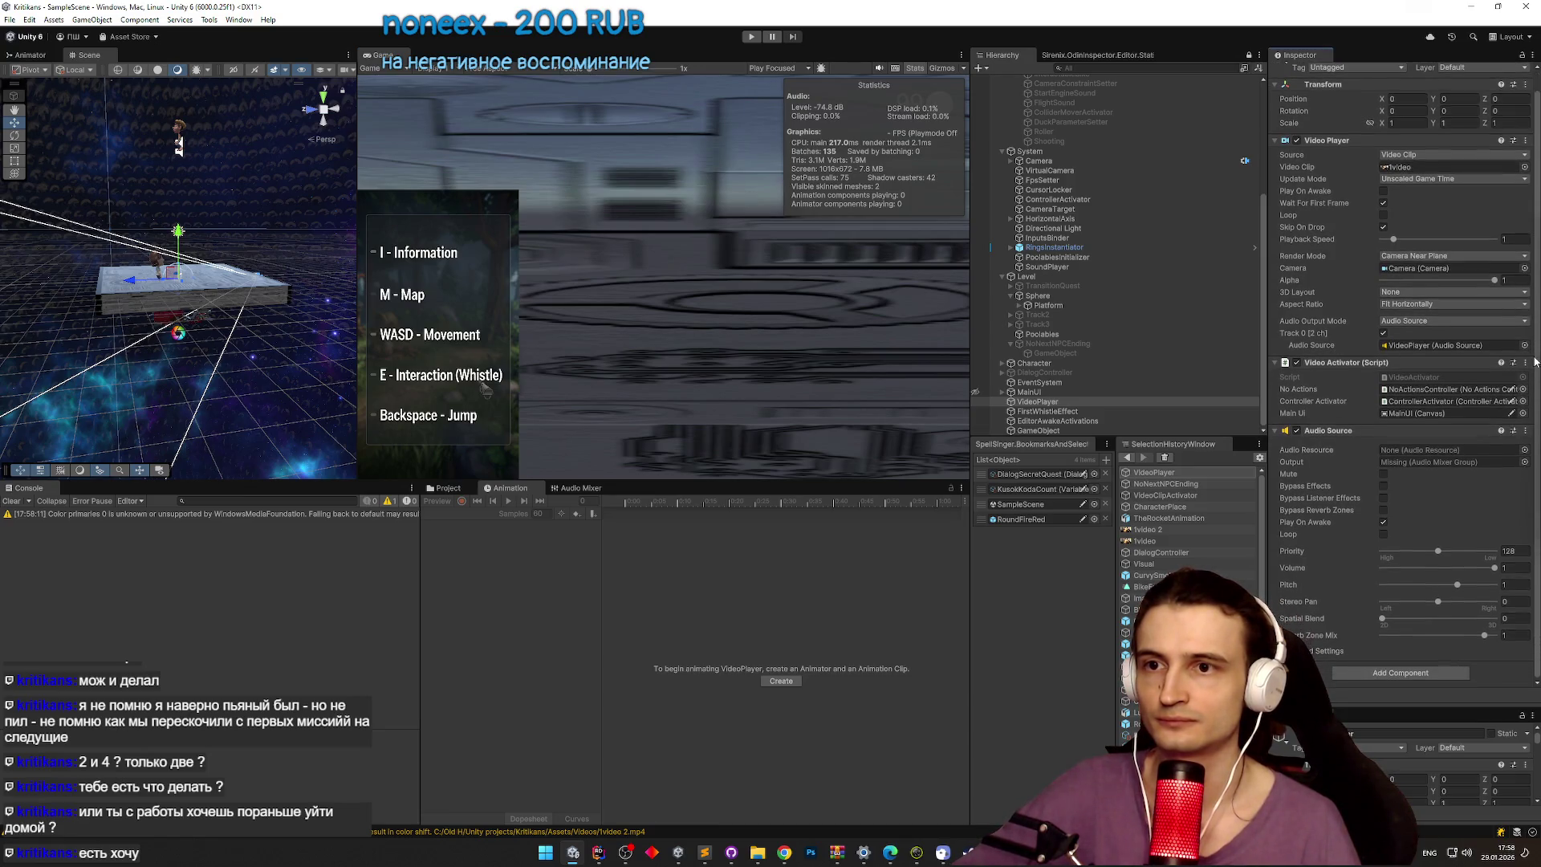
drag(1265, 264, 1268, 147)
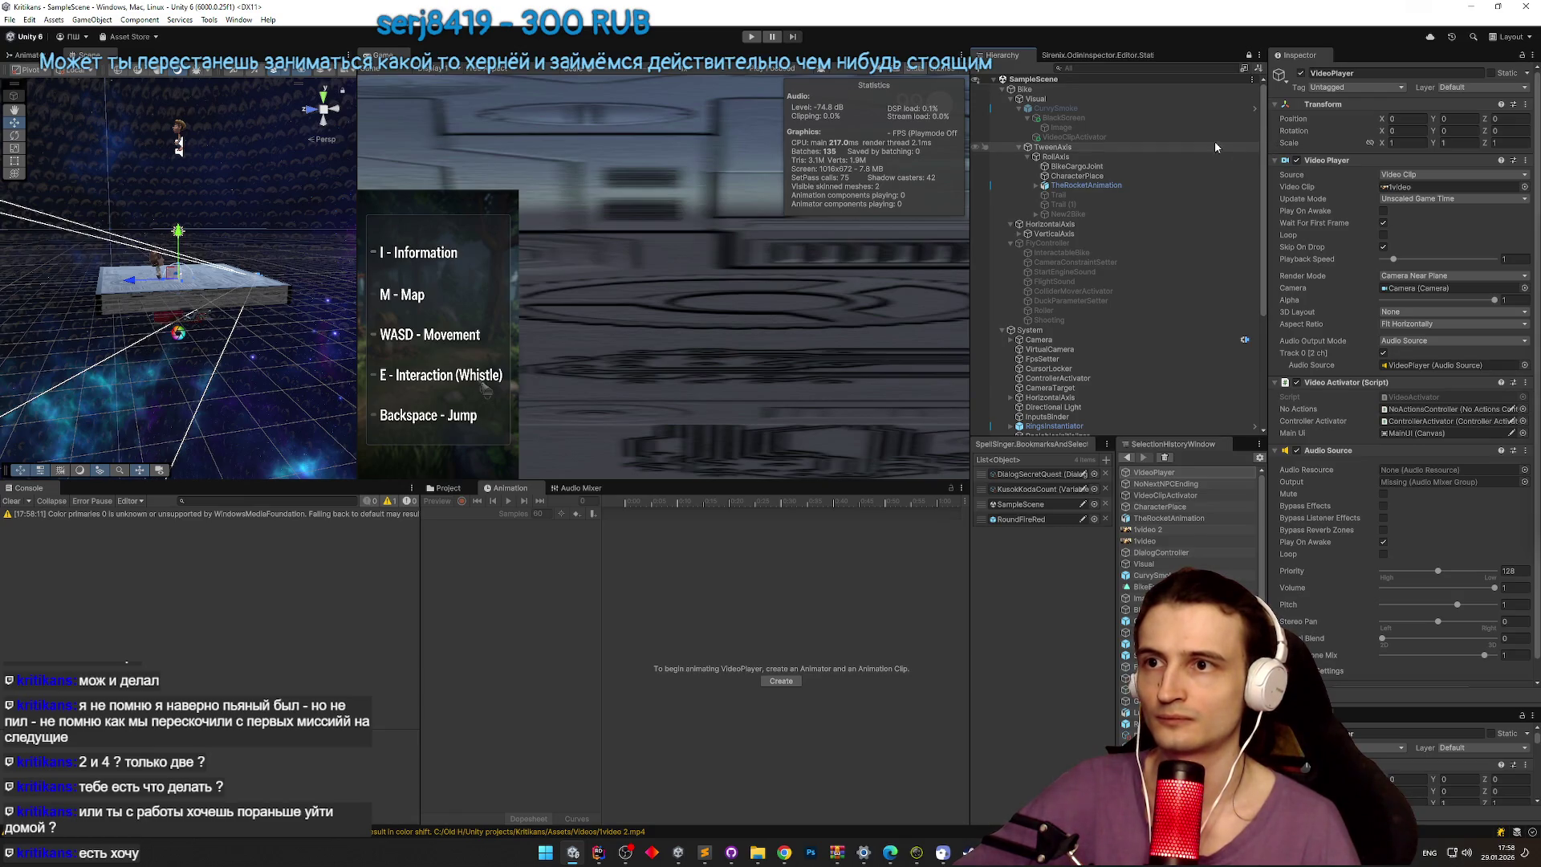
Step: Point VideoClipActivator's To Disable at BlackScreen, save, and run the scene in Play mode
click(1136, 135)
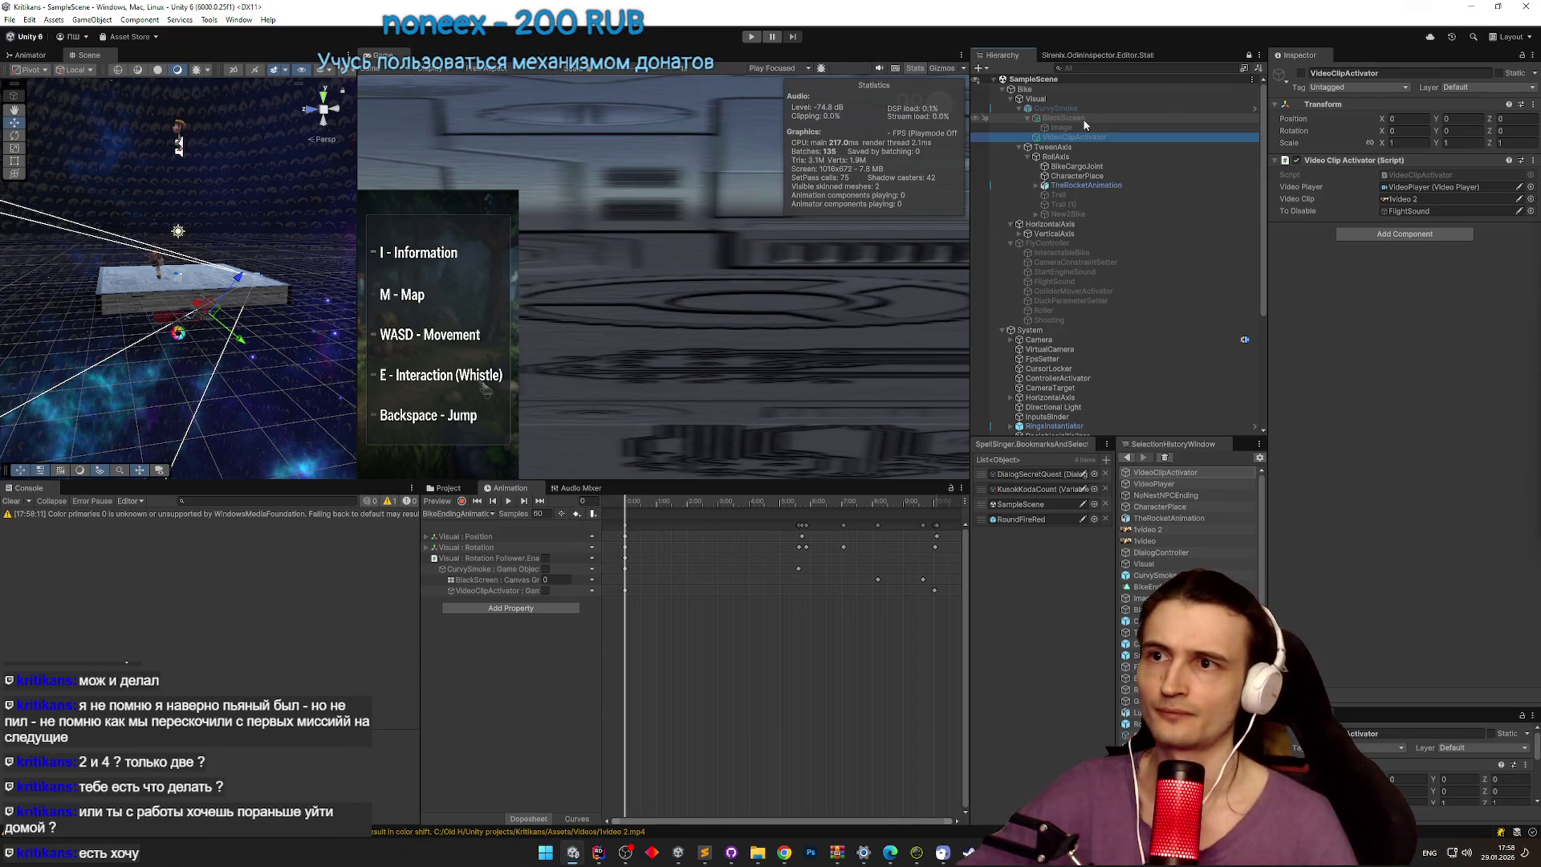
drag(1083, 121, 1437, 211)
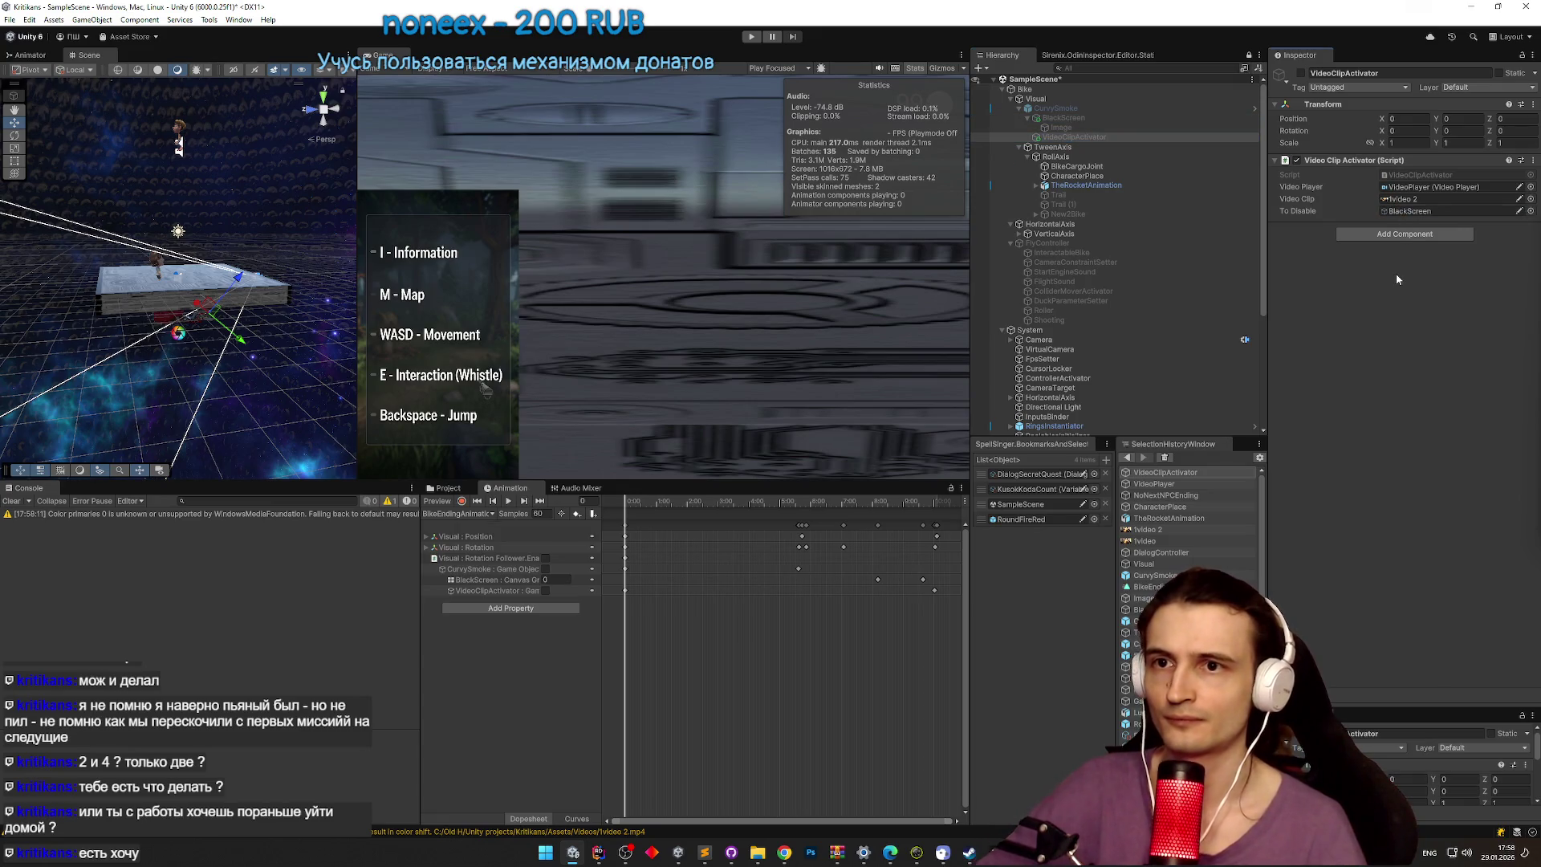
key(ctrl+s)
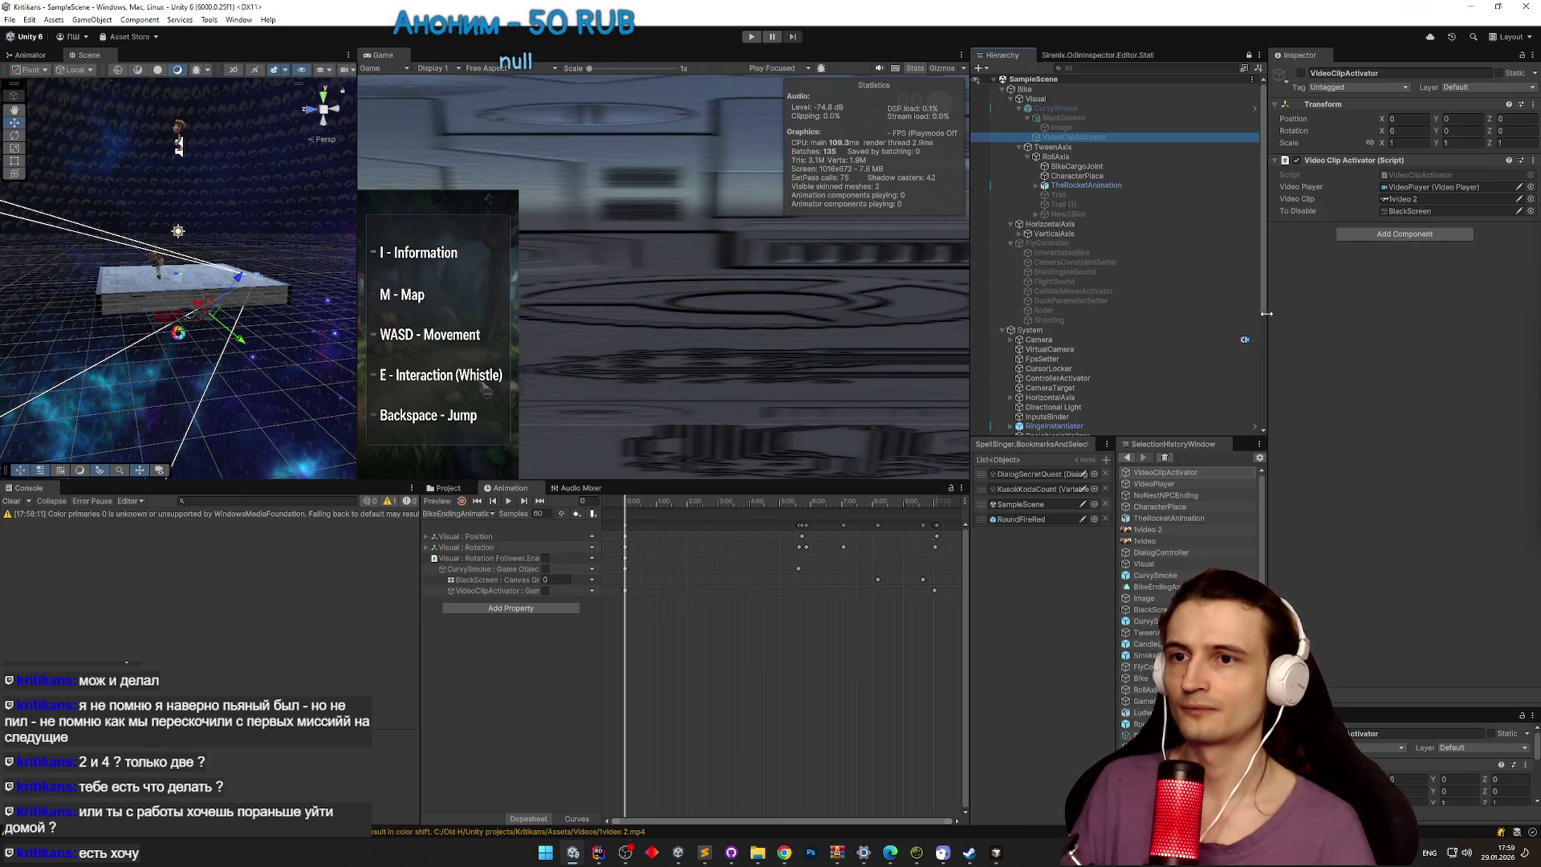
key(ctrl+p)
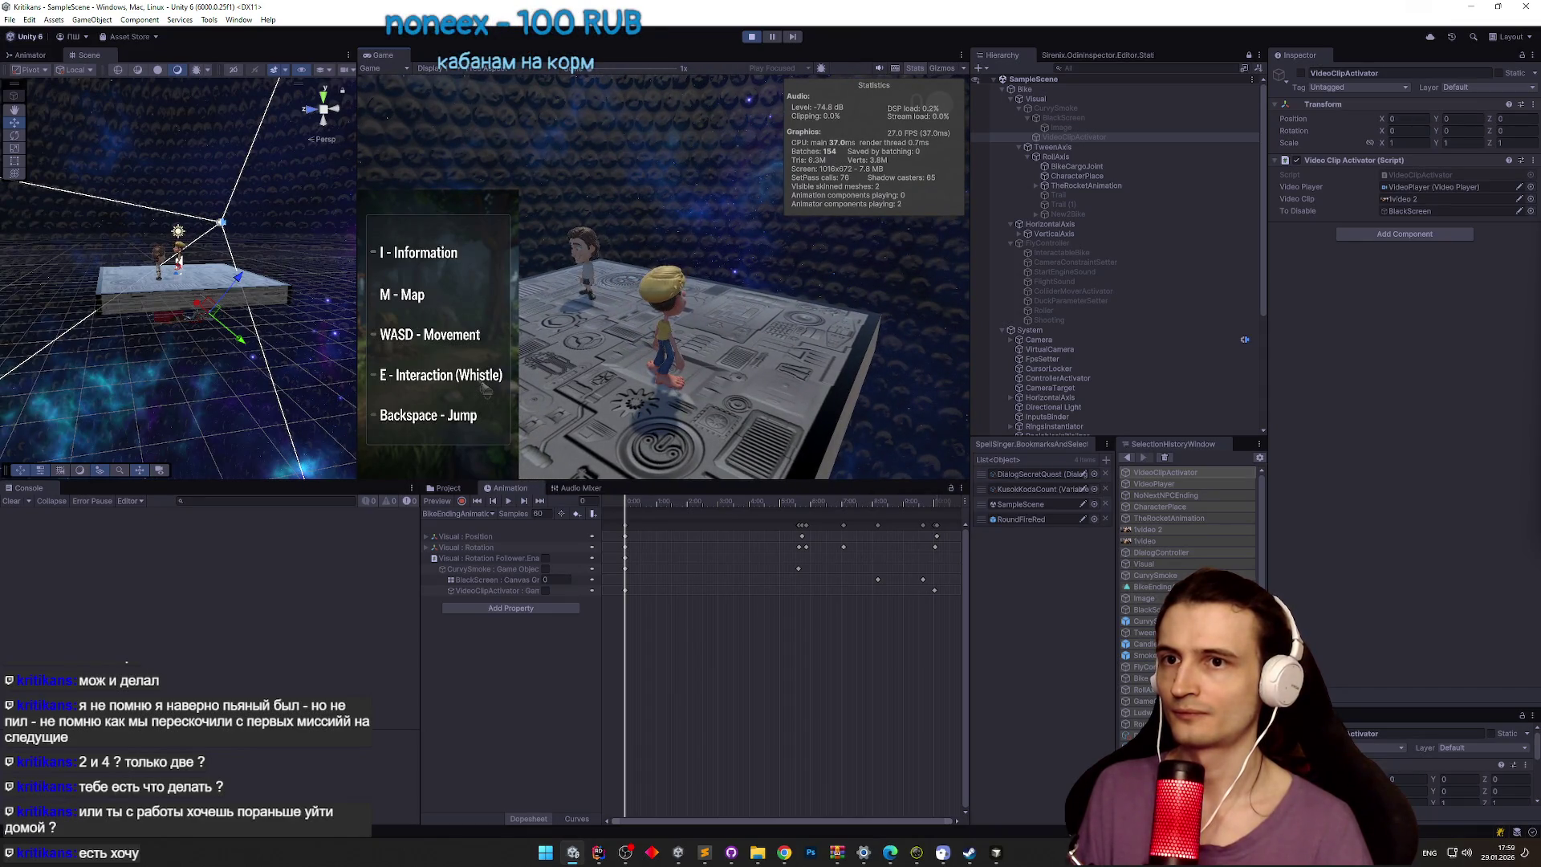
Step: Stop Play mode and bring the TZ.todo task list in Sublime Text forward
key(ctrl+p)
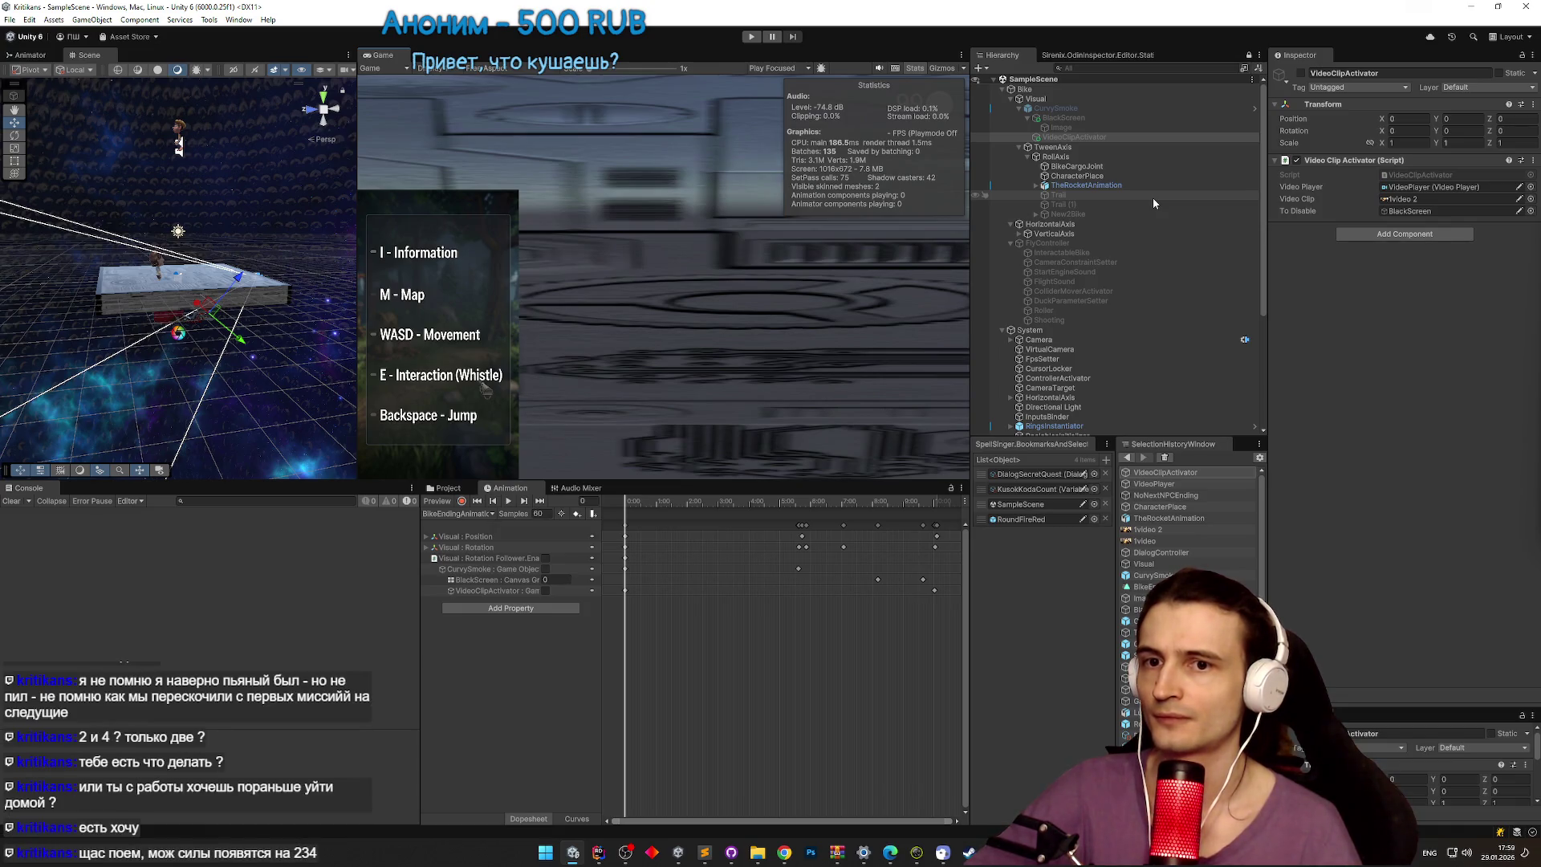
click(448, 488)
click(506, 488)
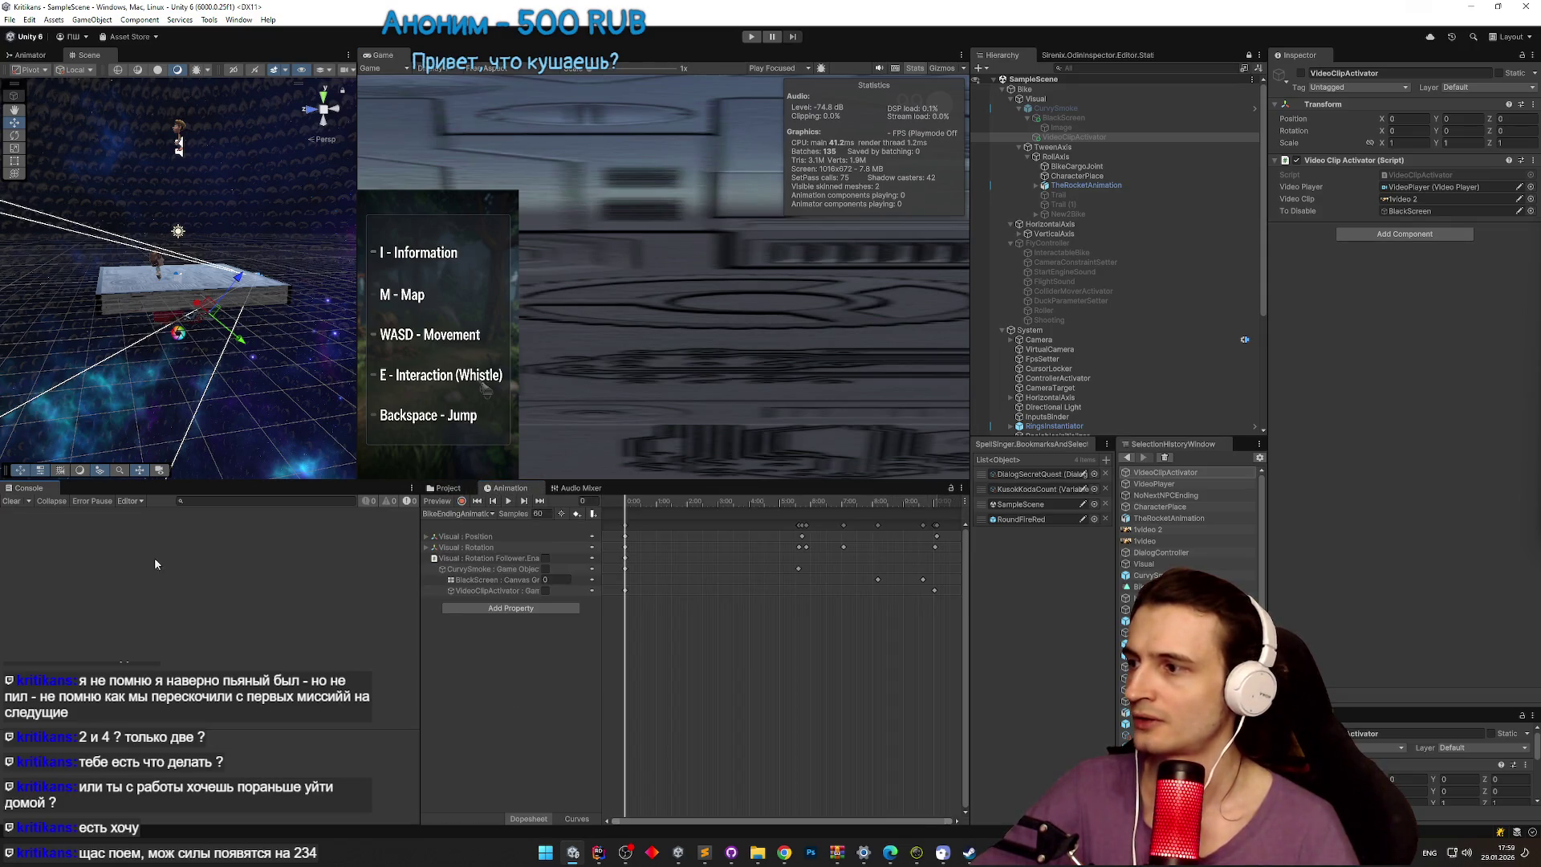
click(705, 852)
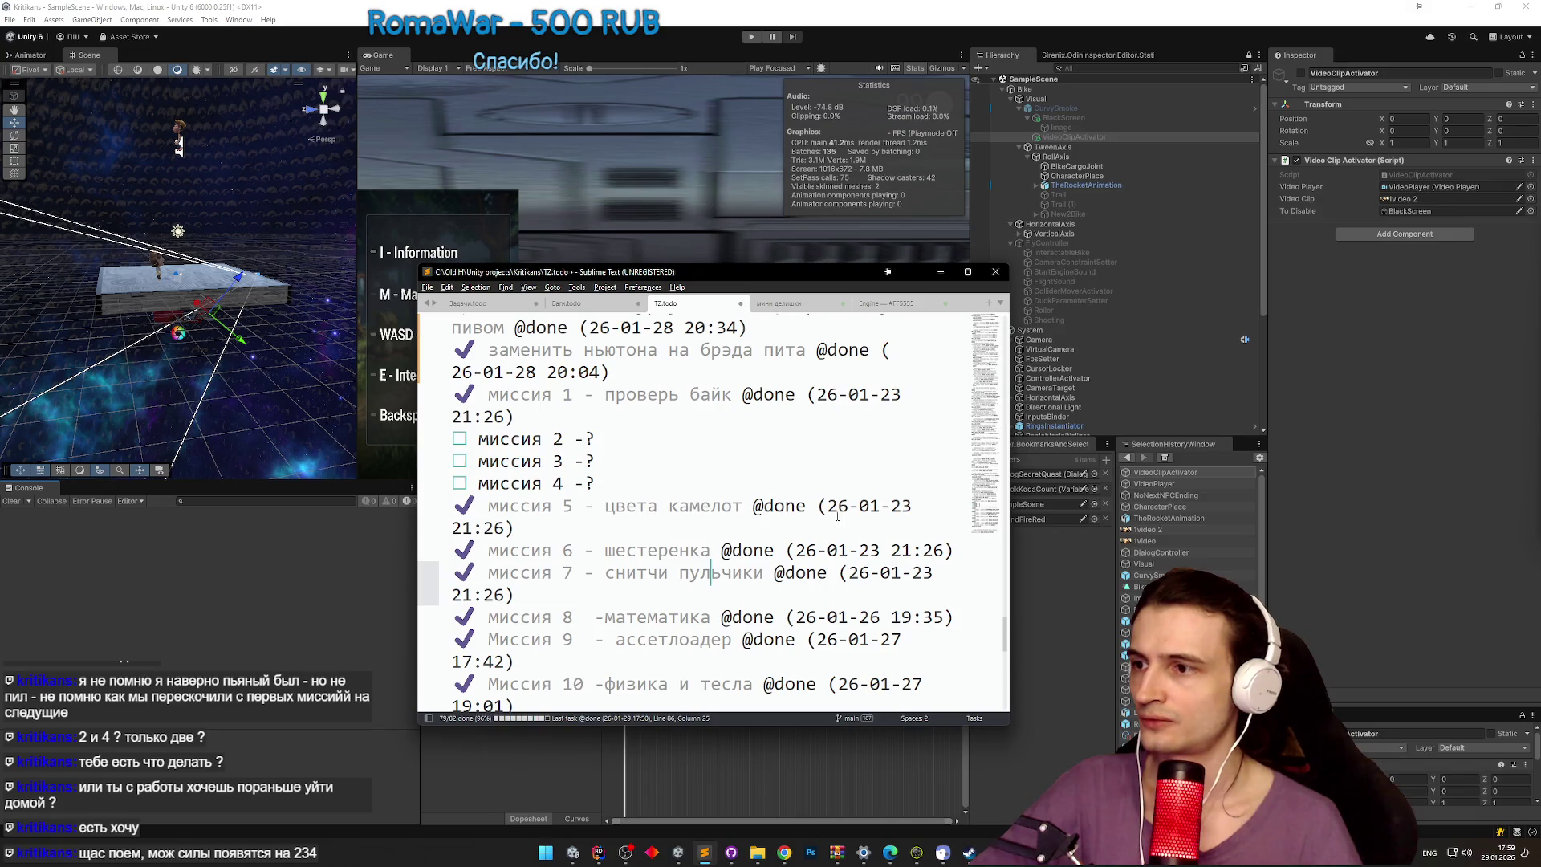
Step: Remove the blank lines at the end of TZ.todo and start a new task line
mouse_move(1007, 634)
mouse_down()
mouse_move(1006, 678)
mouse_move(1008, 402)
mouse_move(995, 630)
mouse_up()
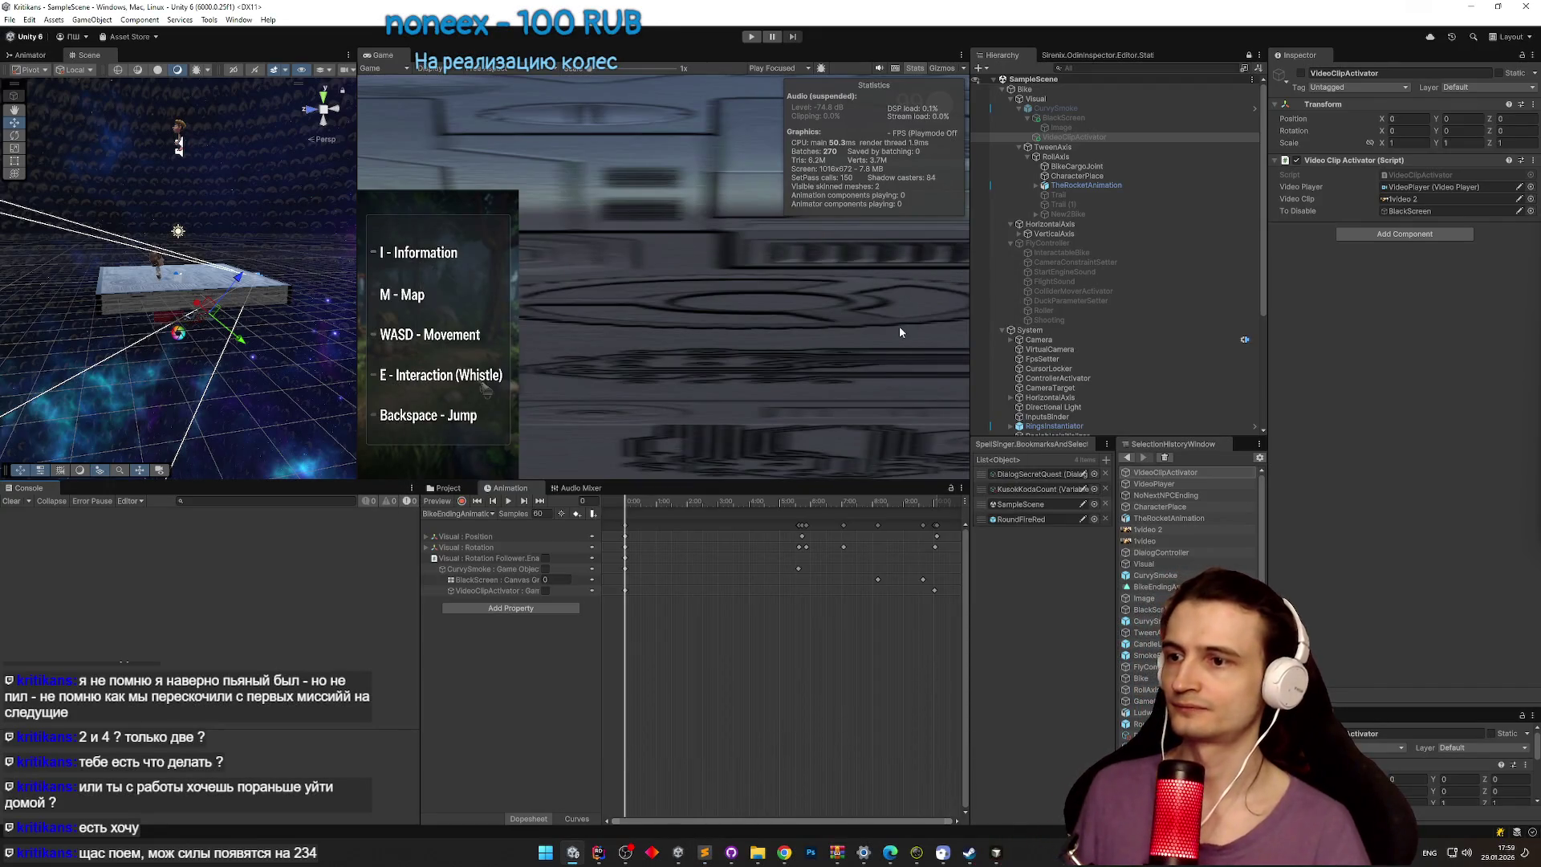
click(704, 854)
scroll(690, 500, down, 10)
click(690, 500)
key(ctrl+Return)
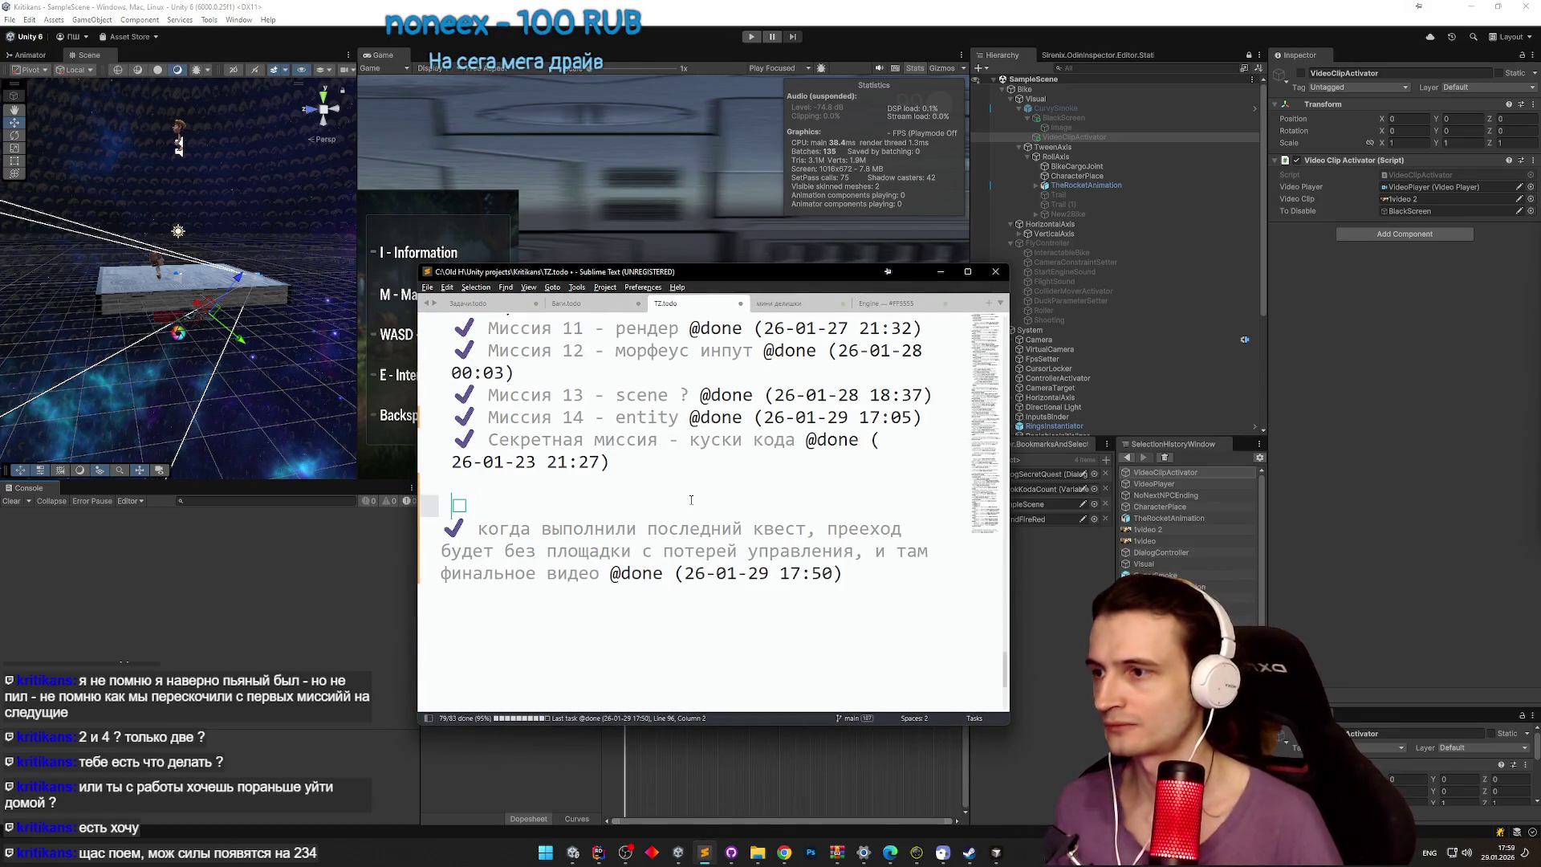
key(BackSpace)
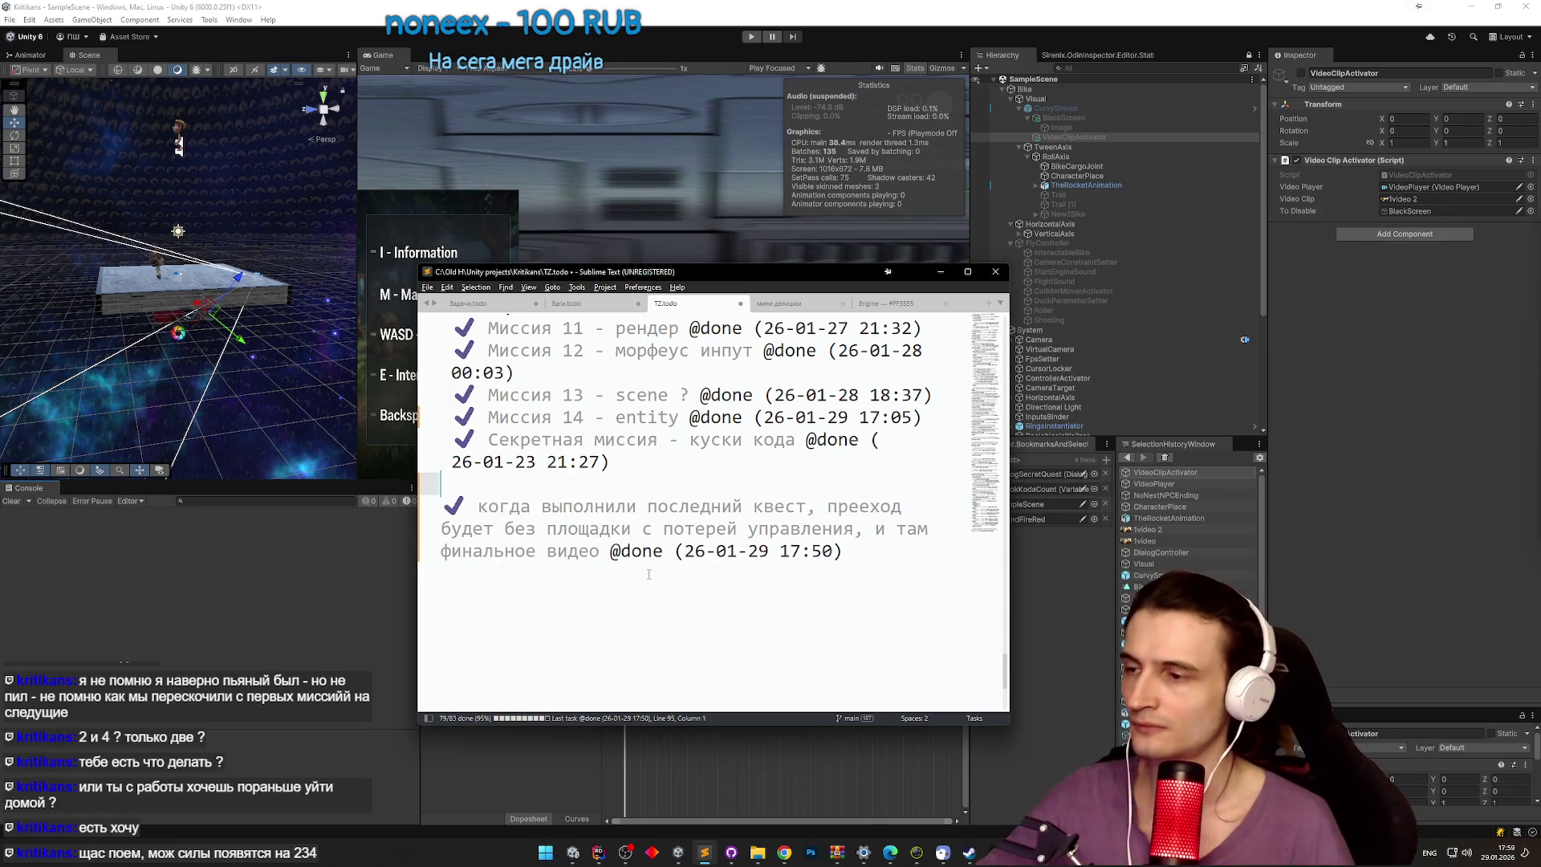
key(Delete)
key(End)
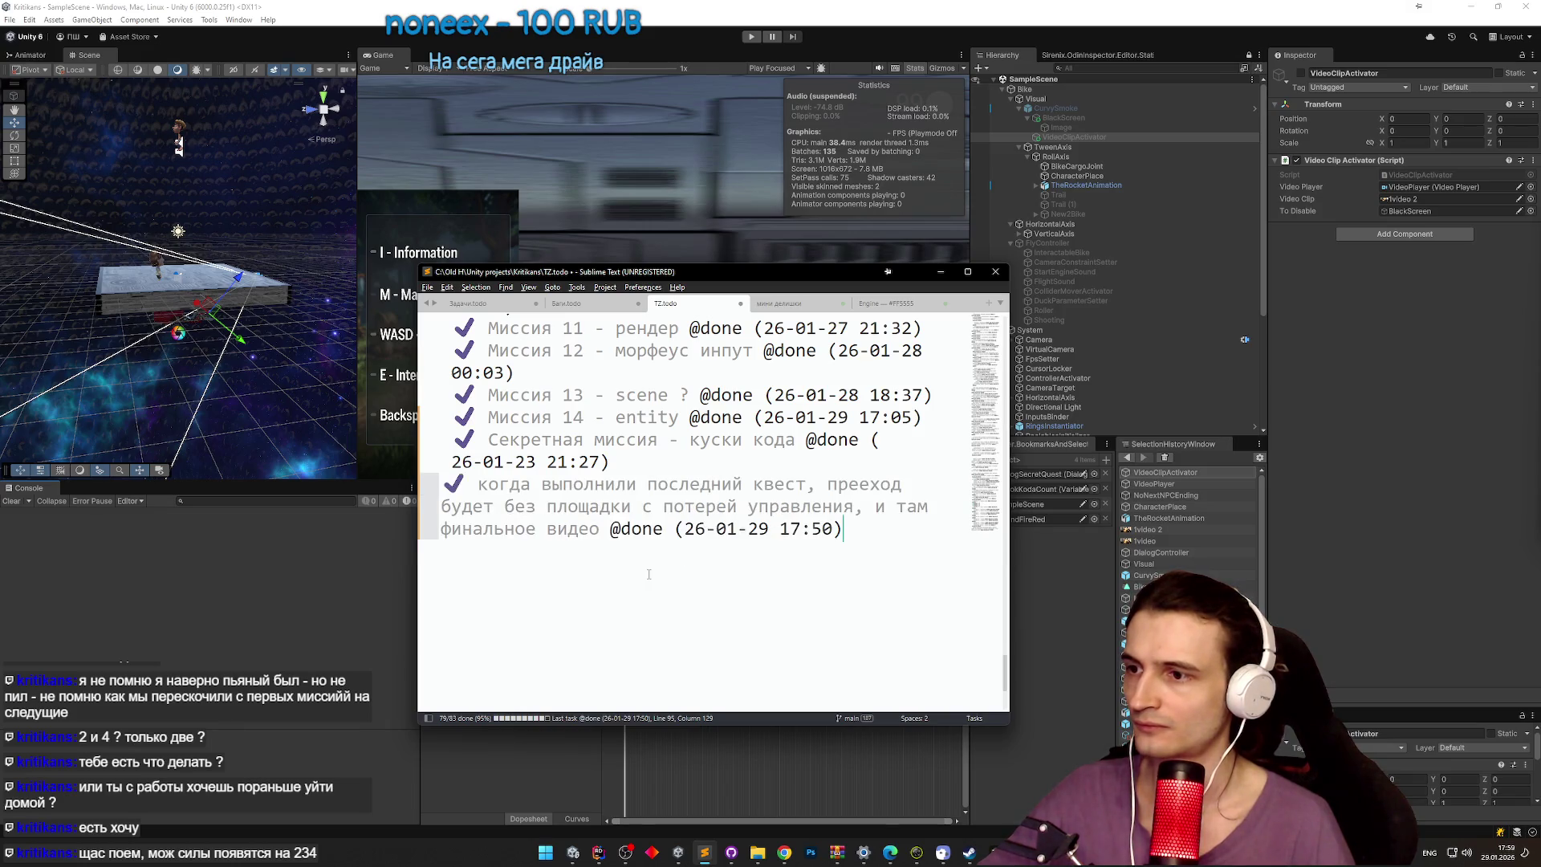
key(Return)
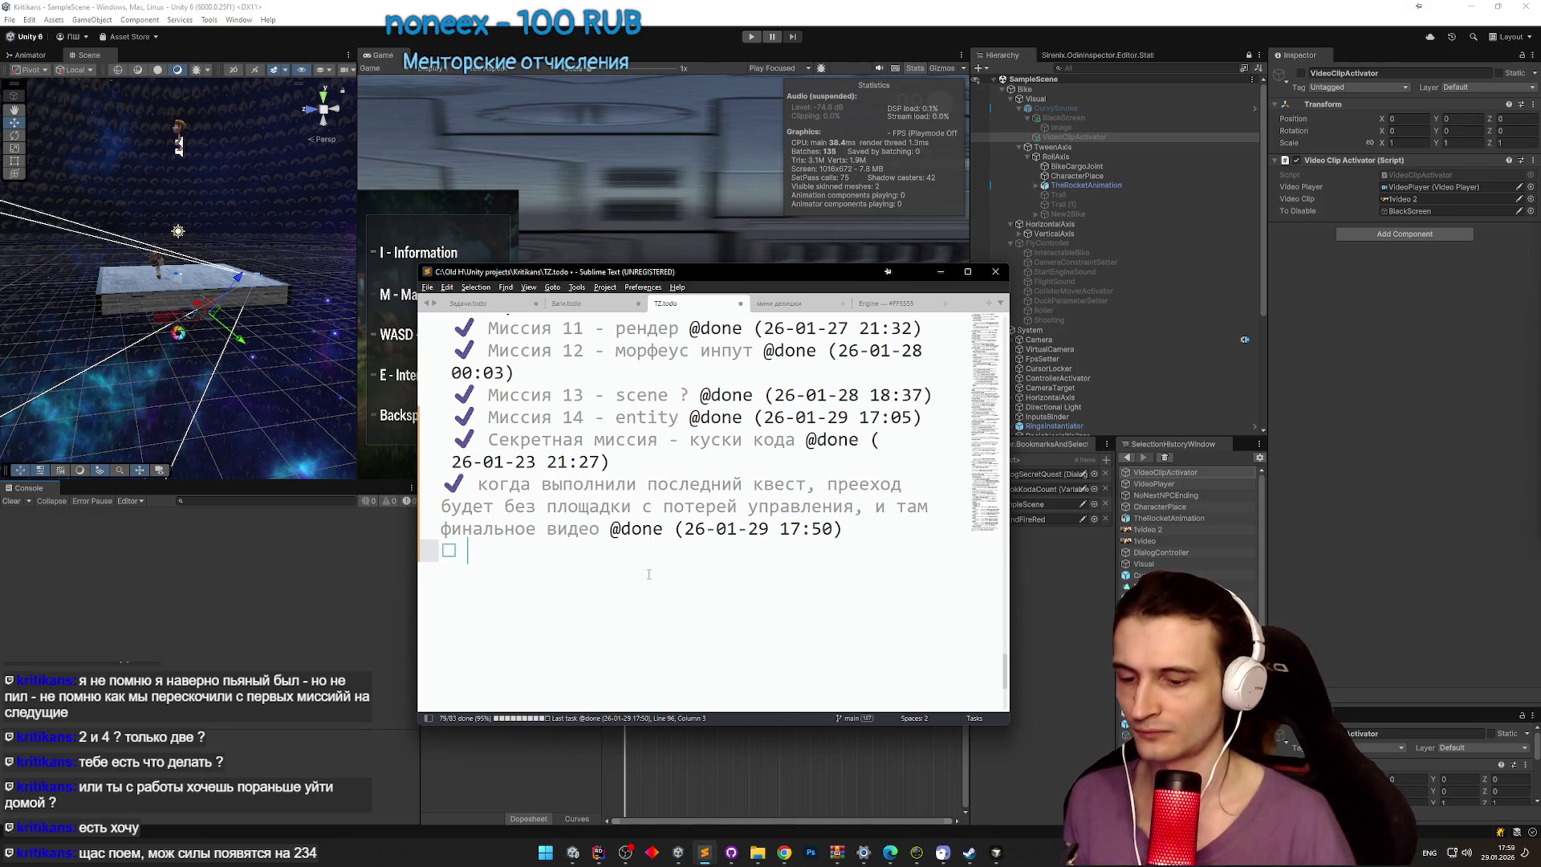
Step: Add tasks 'не лезть на байк если слез на диалог', 'туннели для миссий', 'постепенные прокачки?'
text(ghjr)
key(BackSpace)
key(BackSpace)
key(BackSpace)
key(alt+shift)
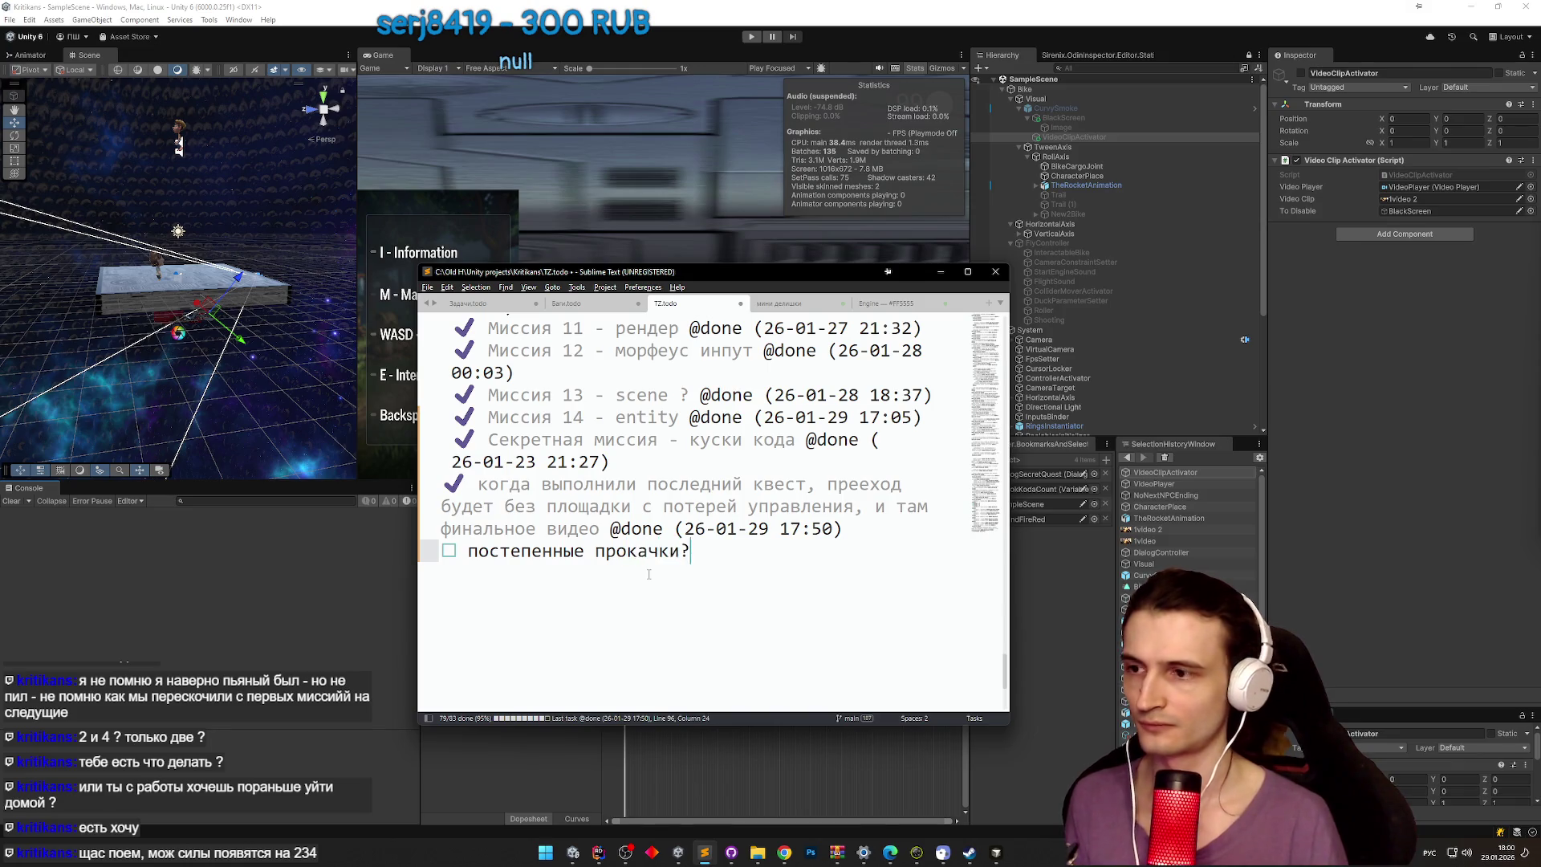
click(860, 527)
key(Return)
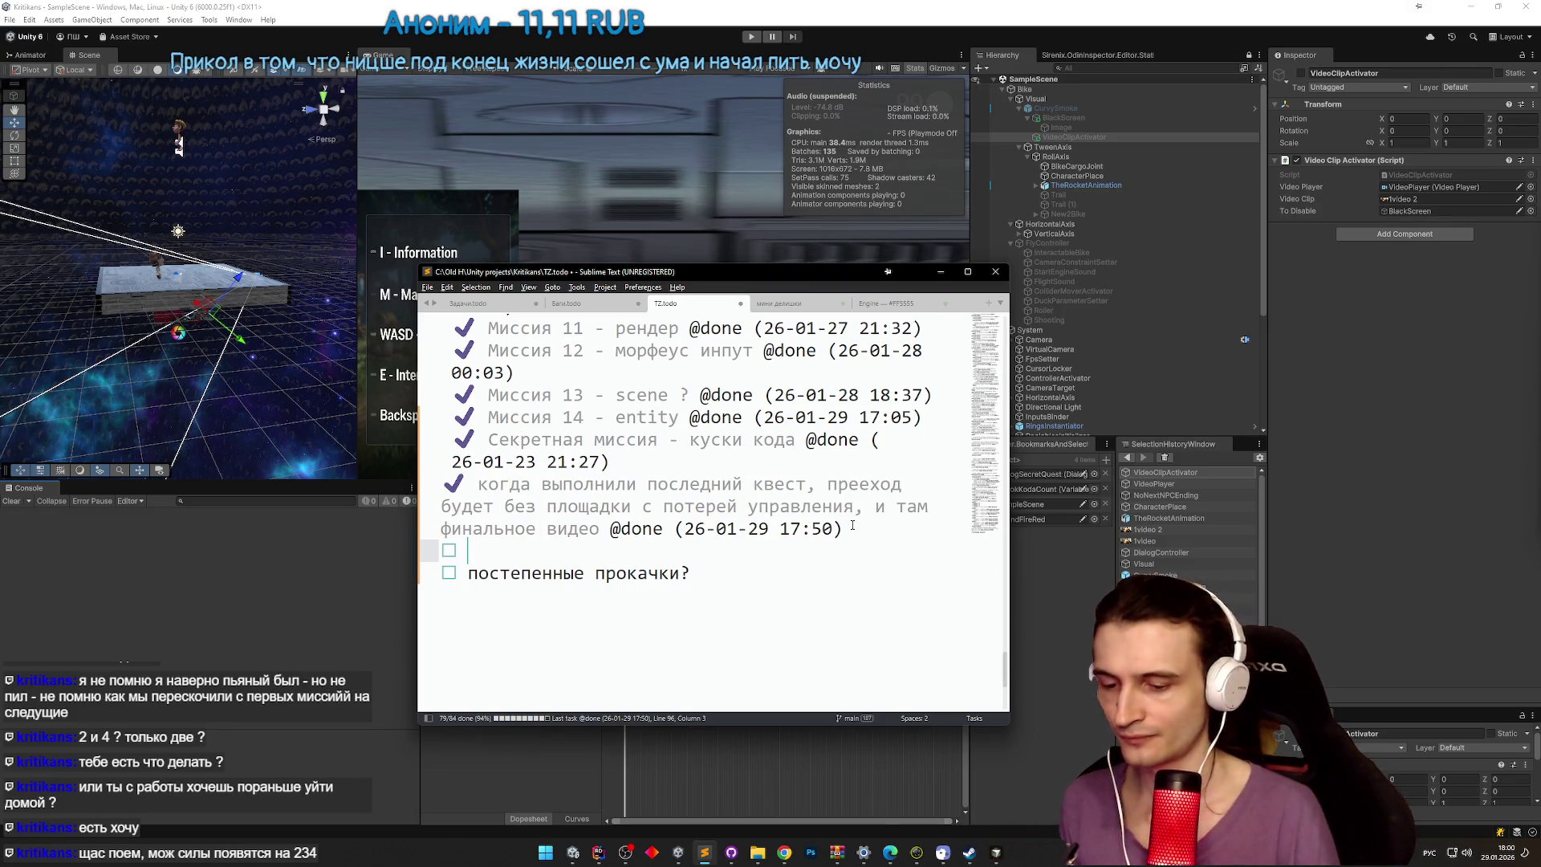
text(н)
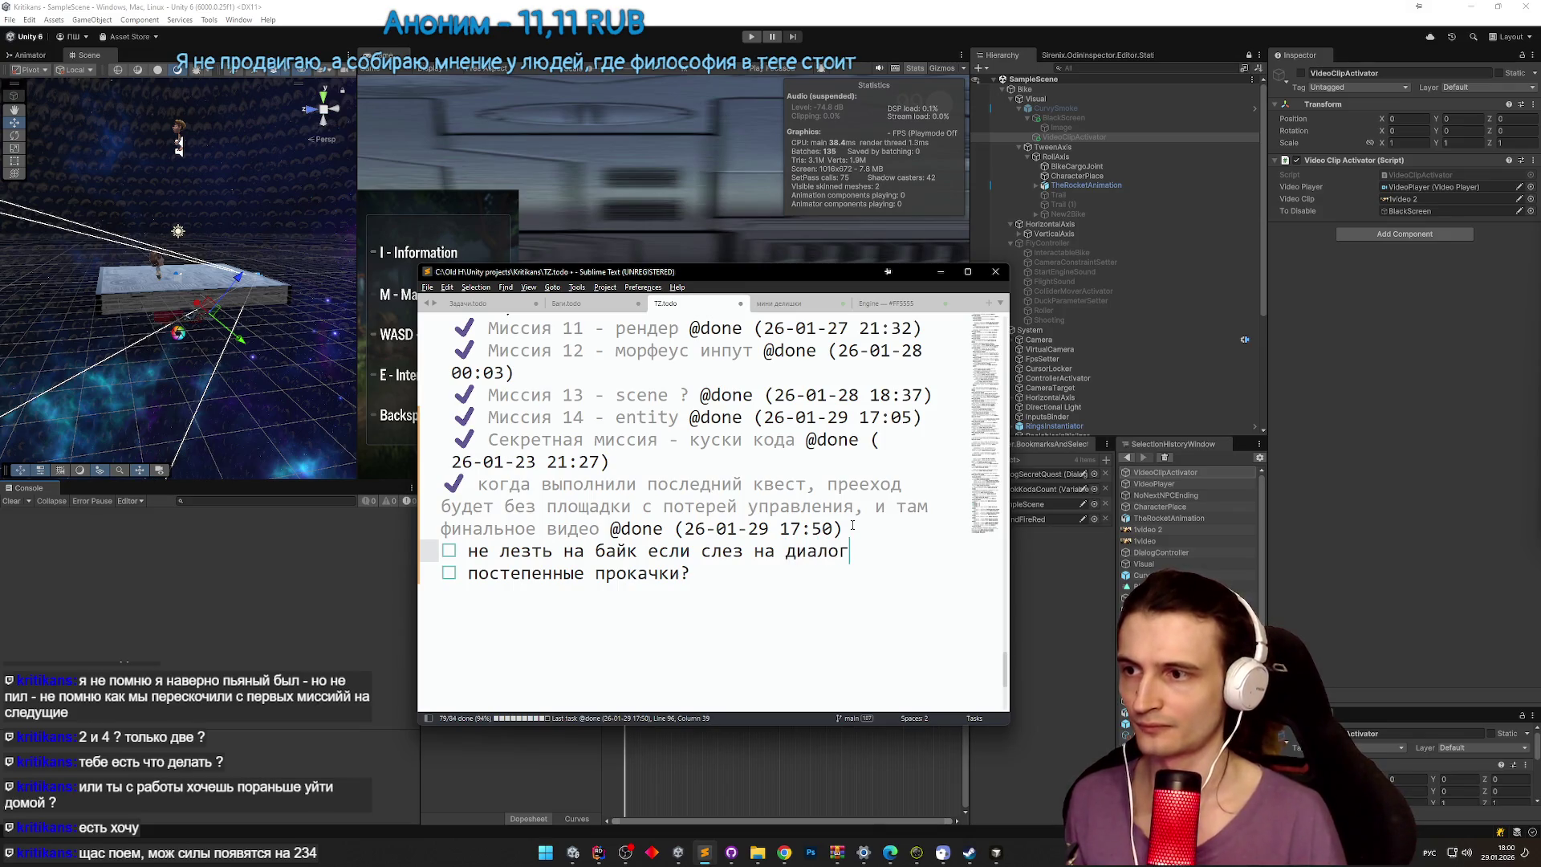
key(Return)
text(туннели для миссие)
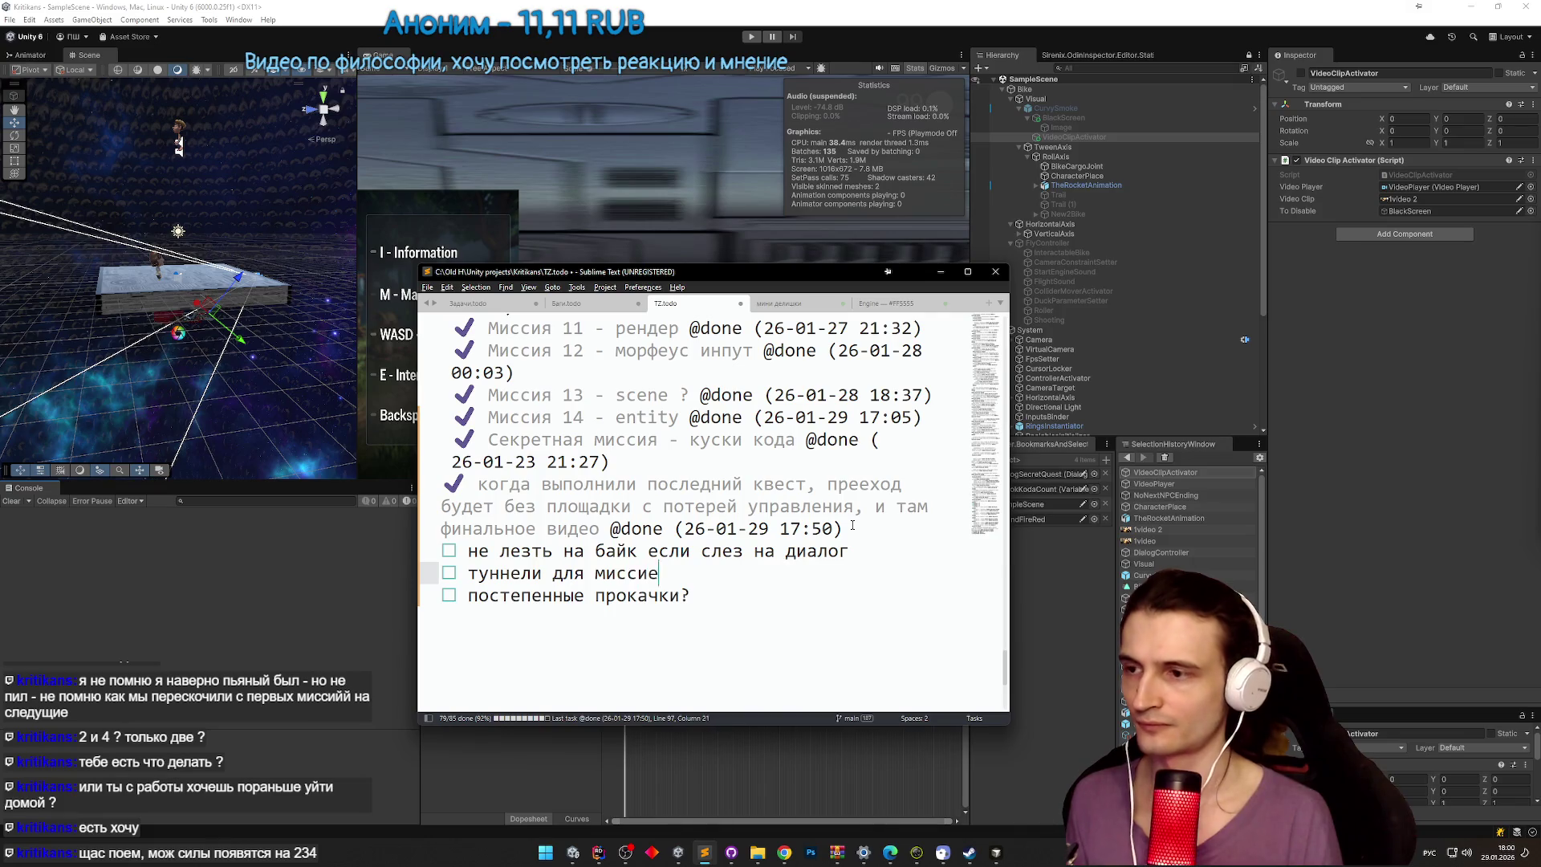
key(BackSpace)
text(й)
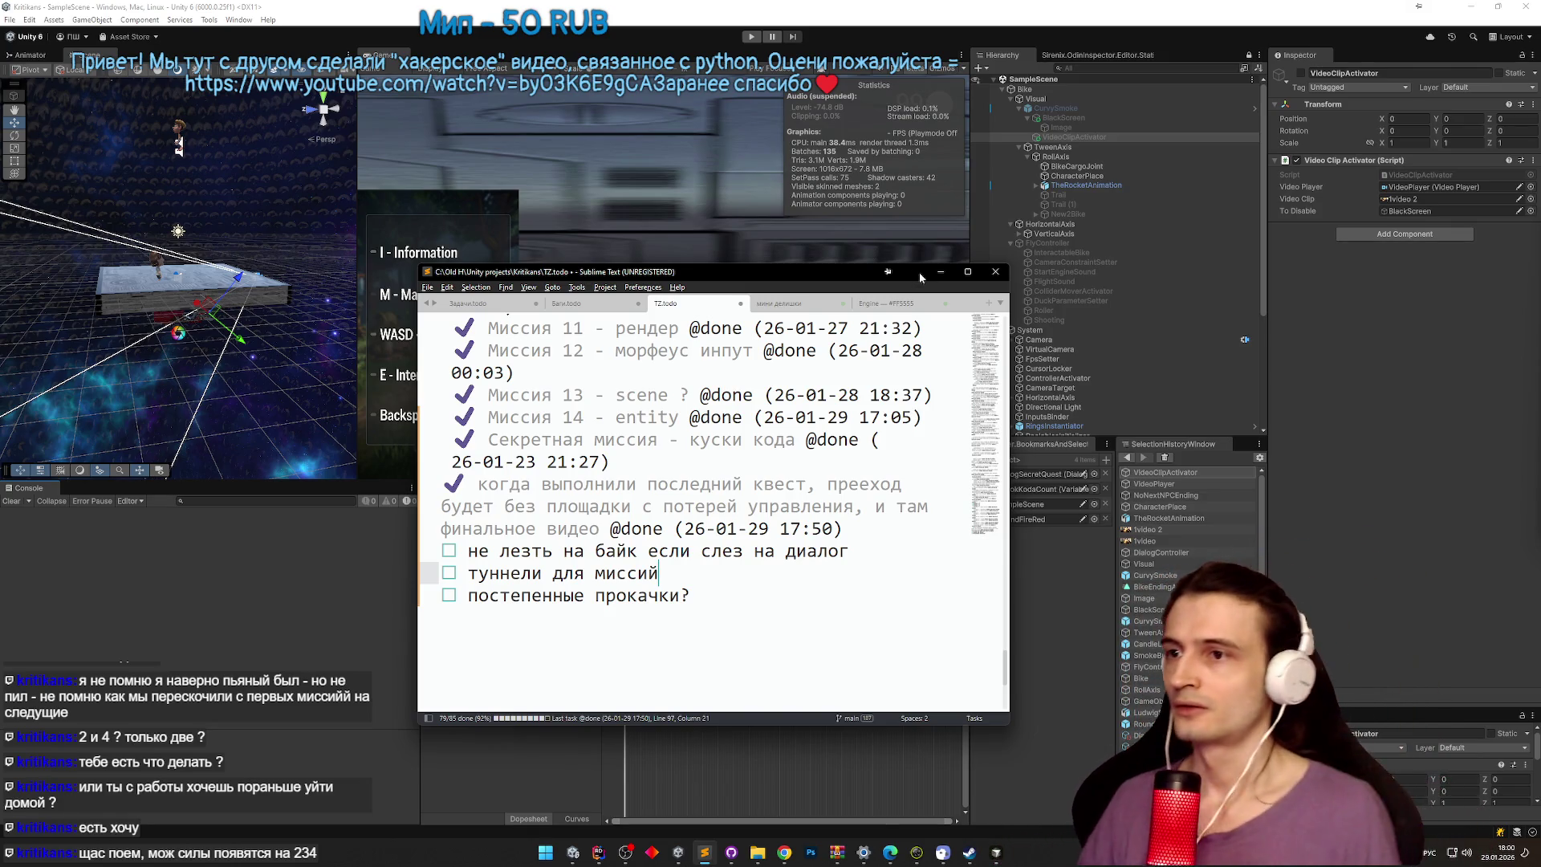
click(939, 271)
Step: Open the downloaded itsme.zip from Chrome's downloads in WinRAR and minimize the browser
click(784, 852)
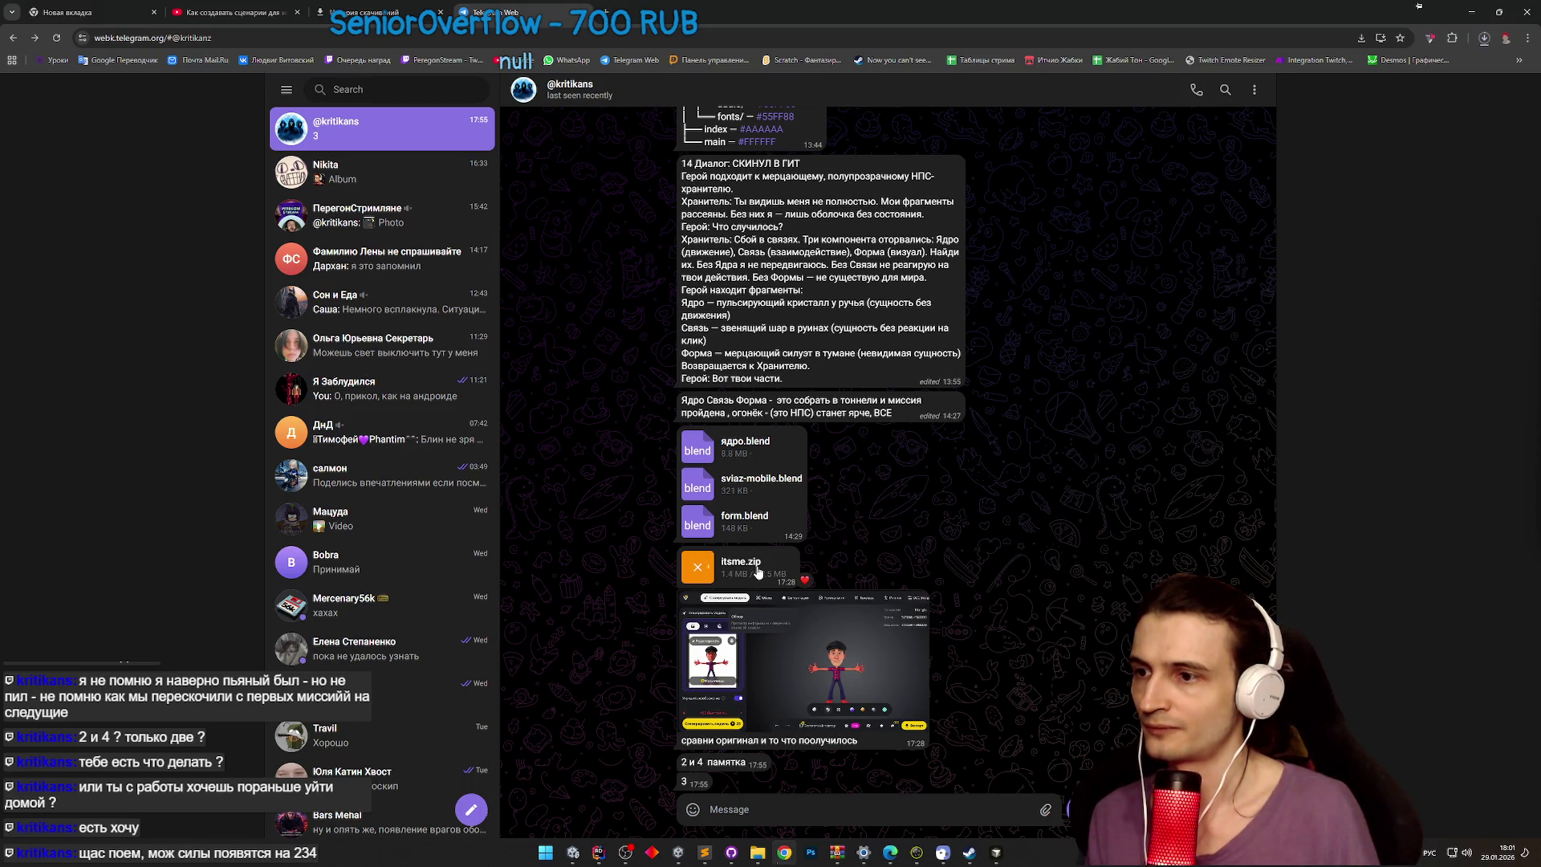
click(1483, 38)
mouse_move(1401, 106)
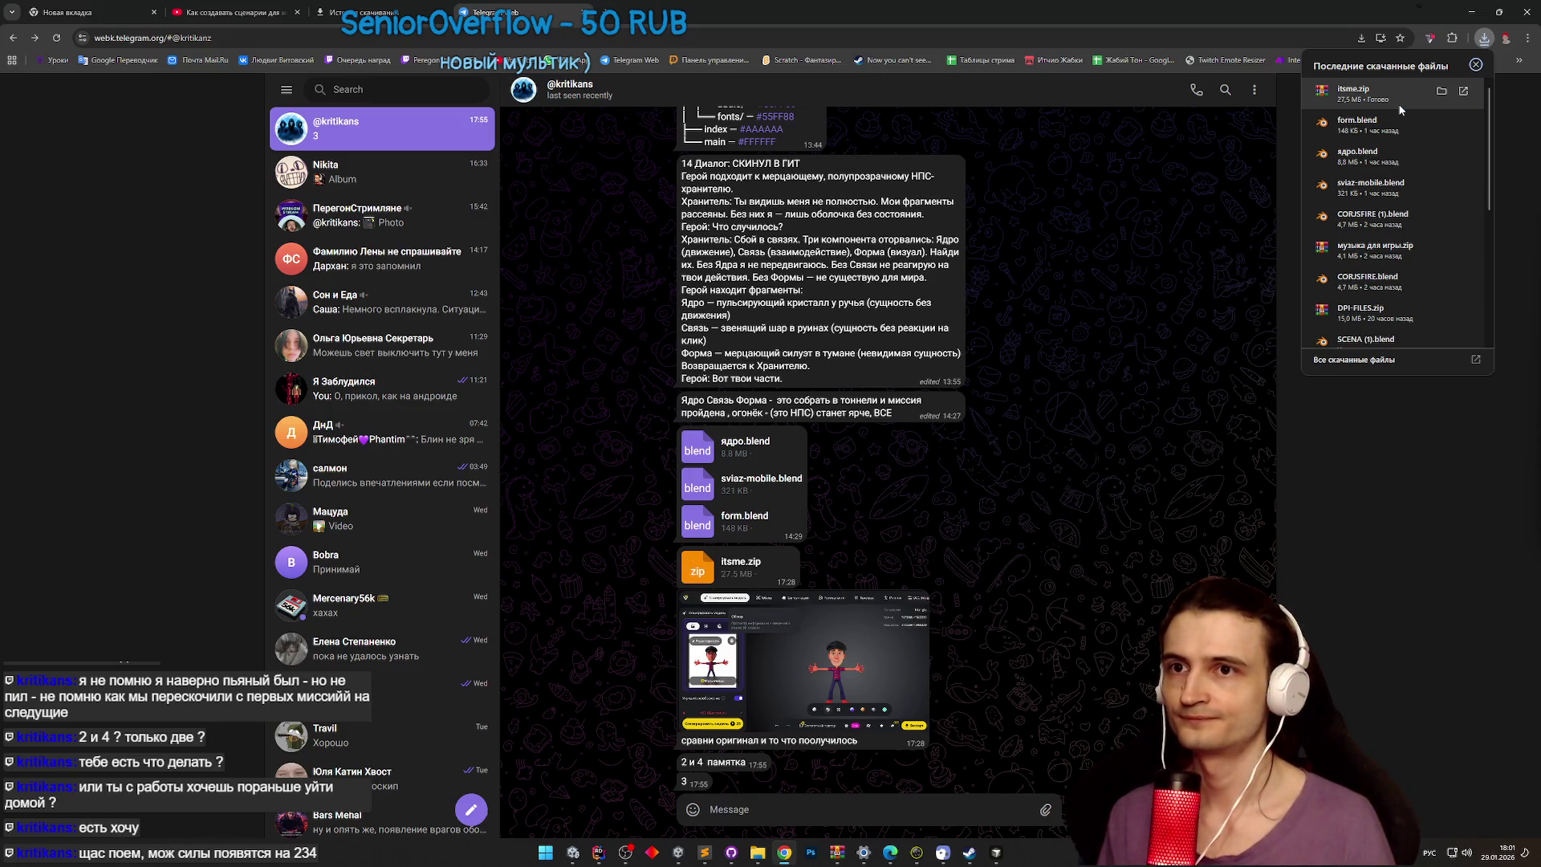
click(1401, 109)
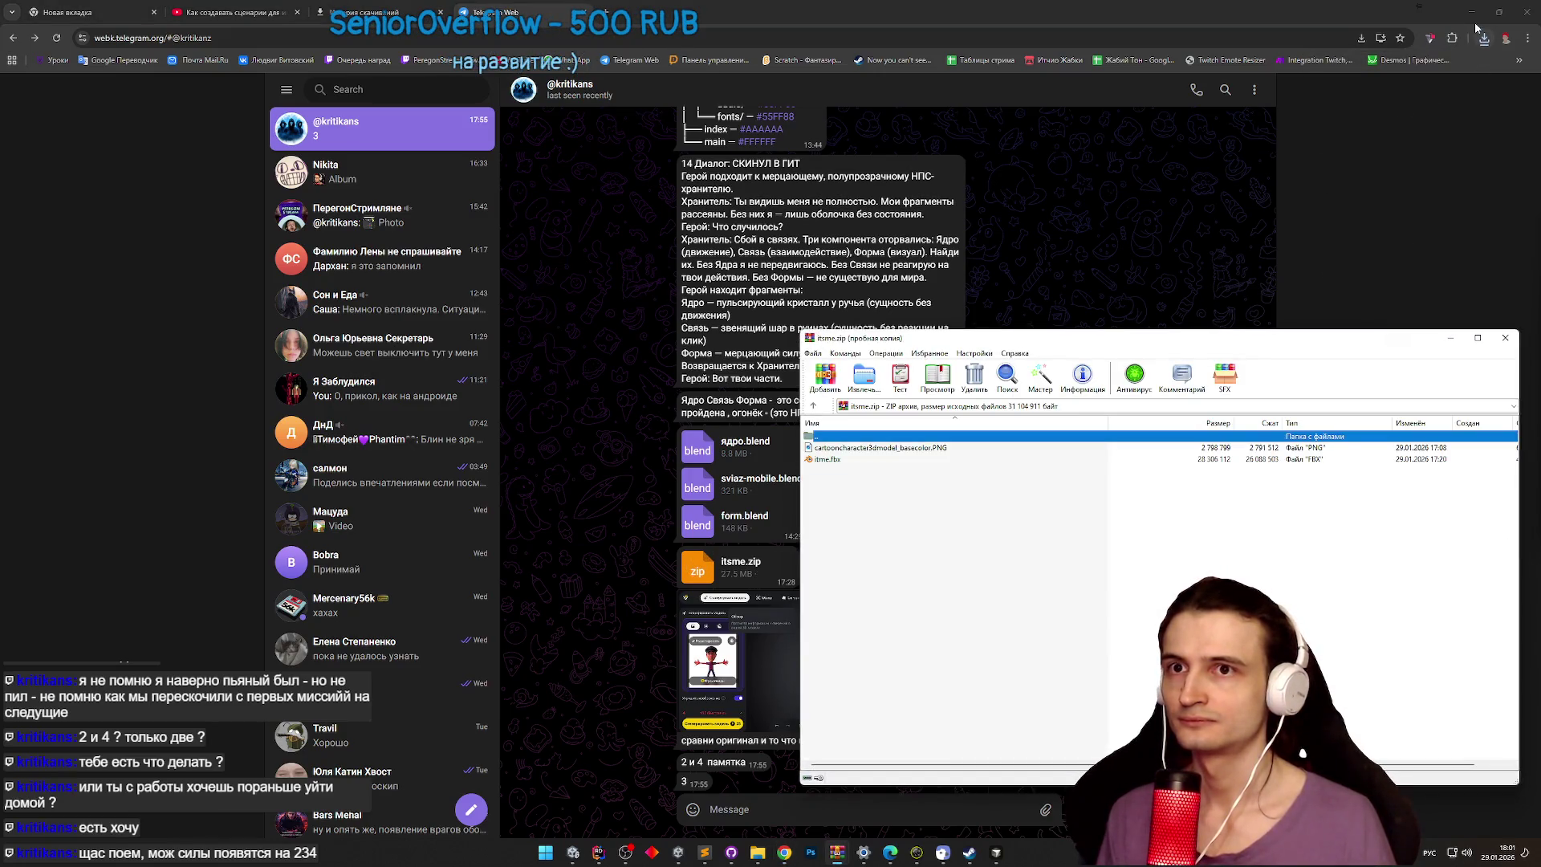
click(1472, 13)
click(1252, 516)
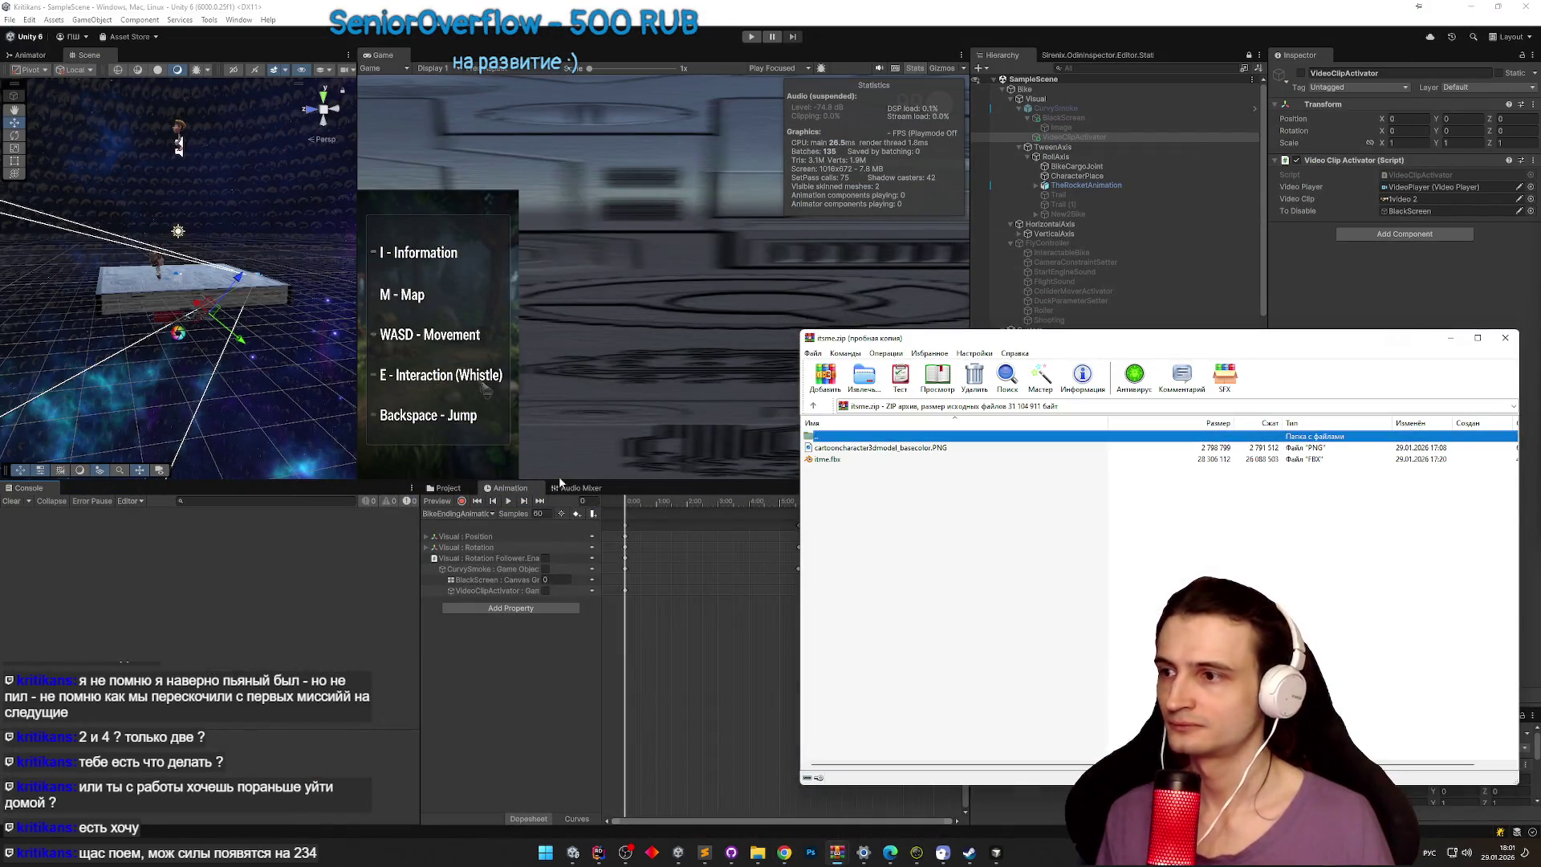
Step: Back in Unity's Project panel, go into Assets/models and open the MainChar folder
click(446, 488)
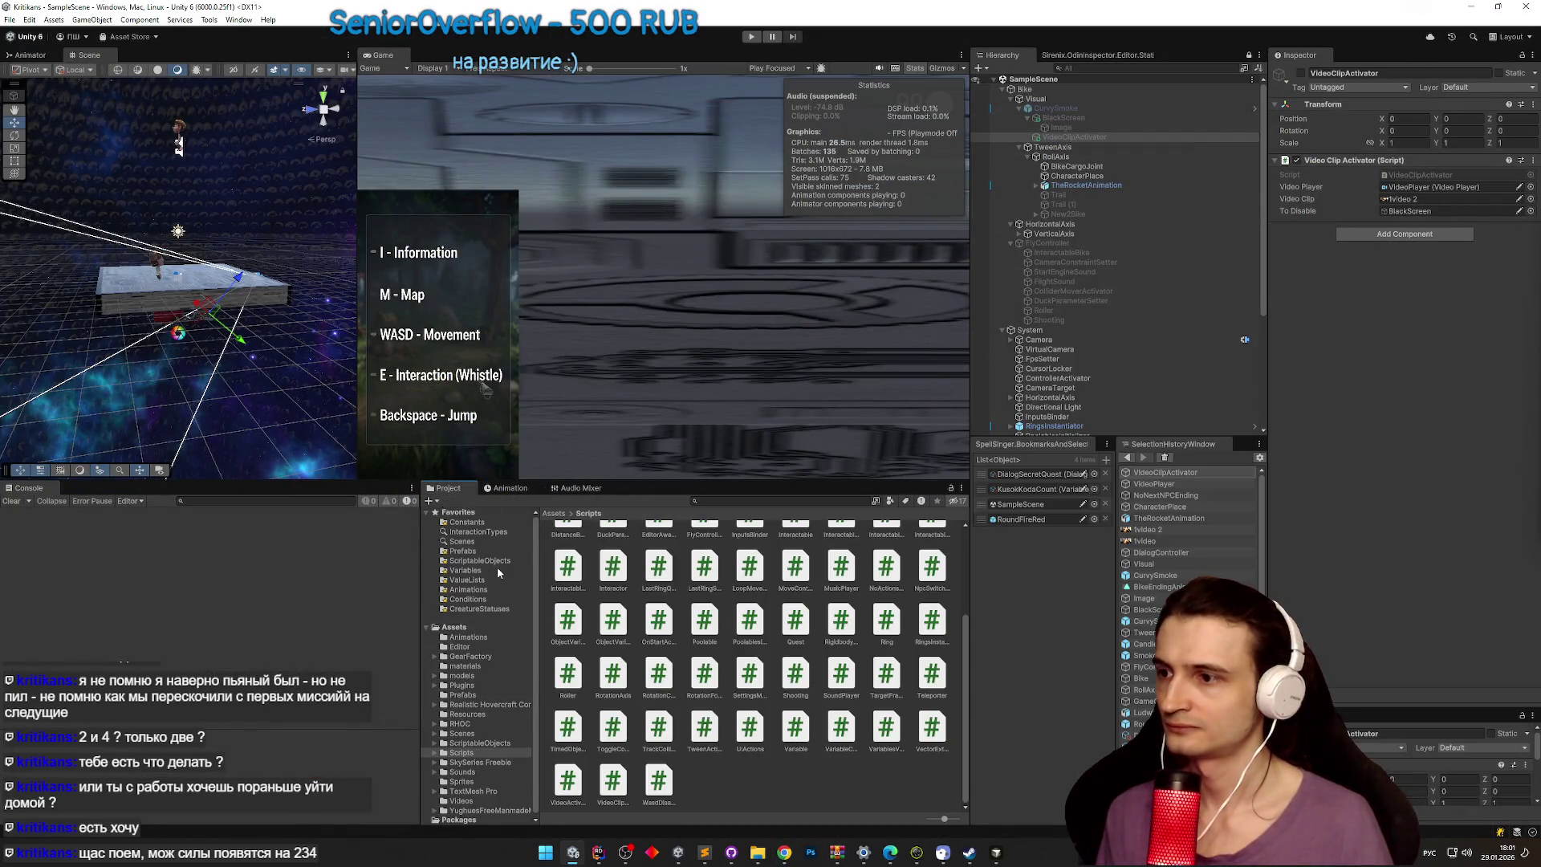
click(481, 676)
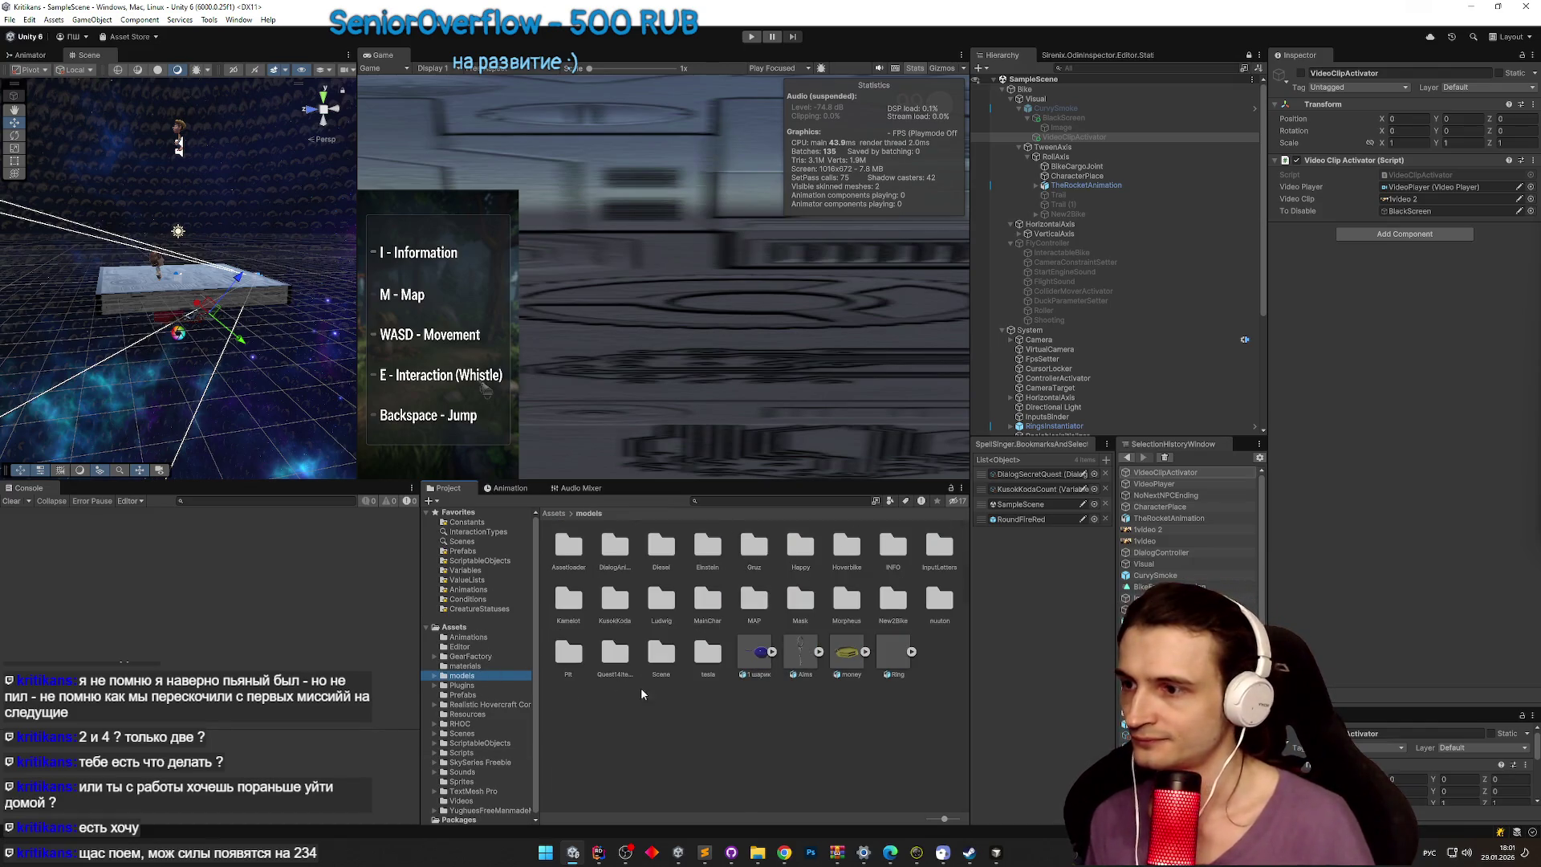
double_click(708, 604)
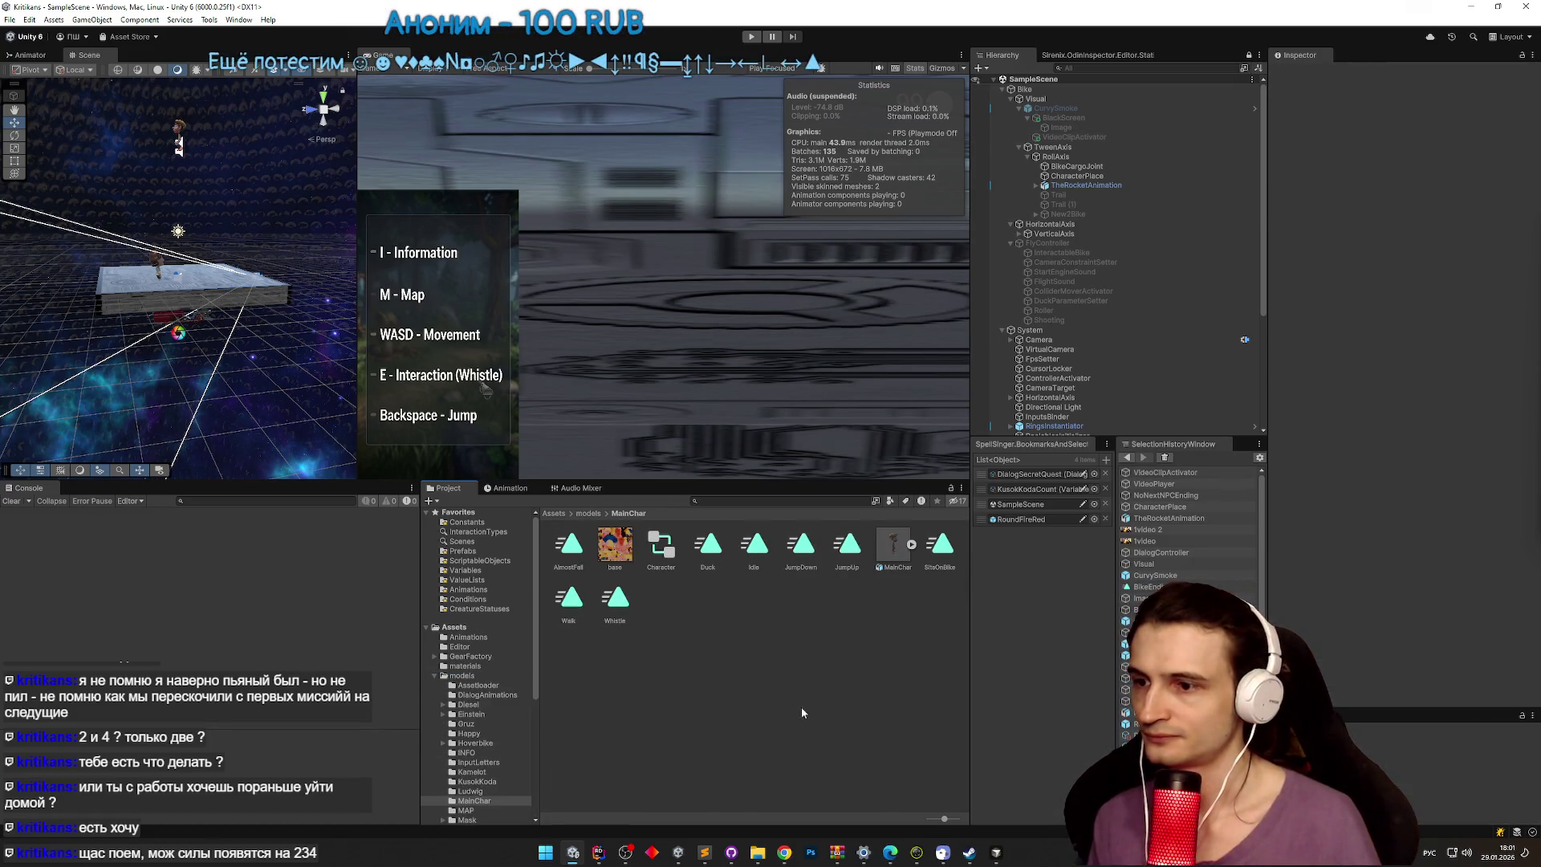
click(993, 852)
click(997, 856)
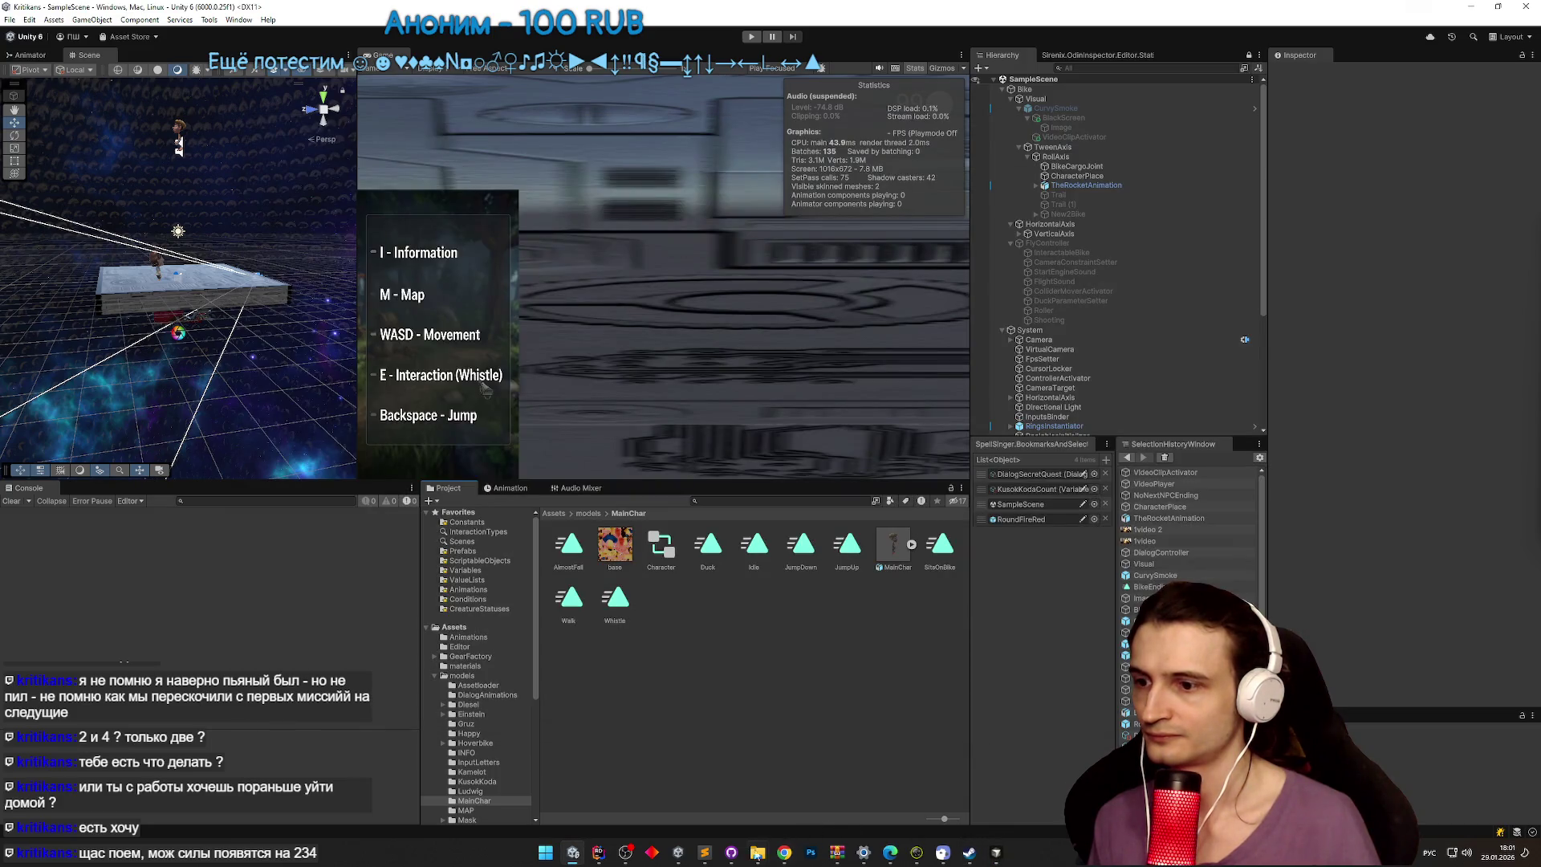
mouse_move(758, 852)
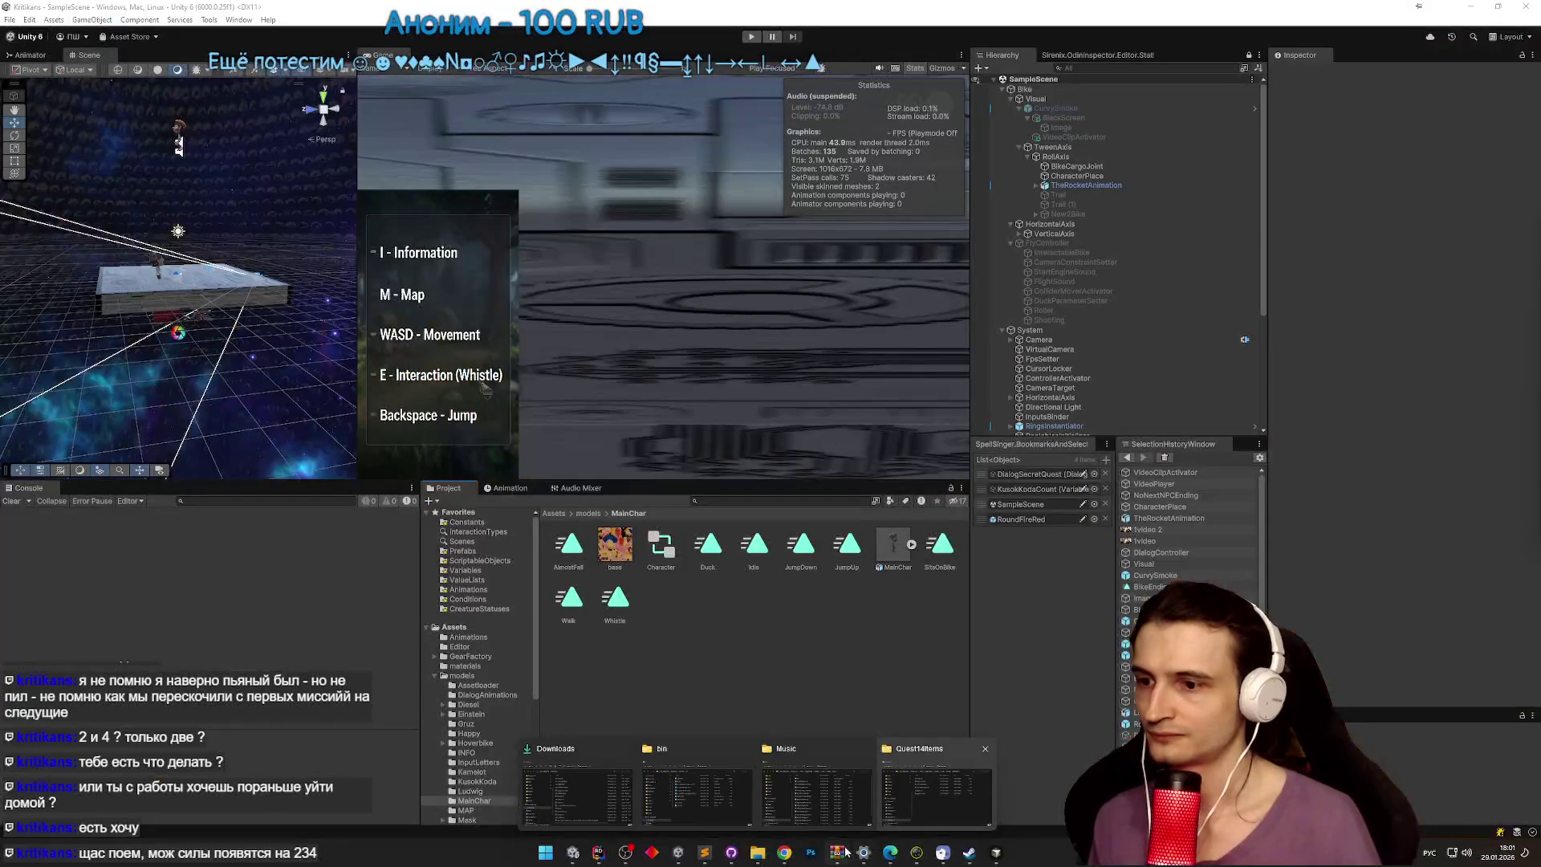
Step: Drag itsme.fbx and its base-colour PNG from WinRAR into Unity's MainChar folder
mouse_move(837, 852)
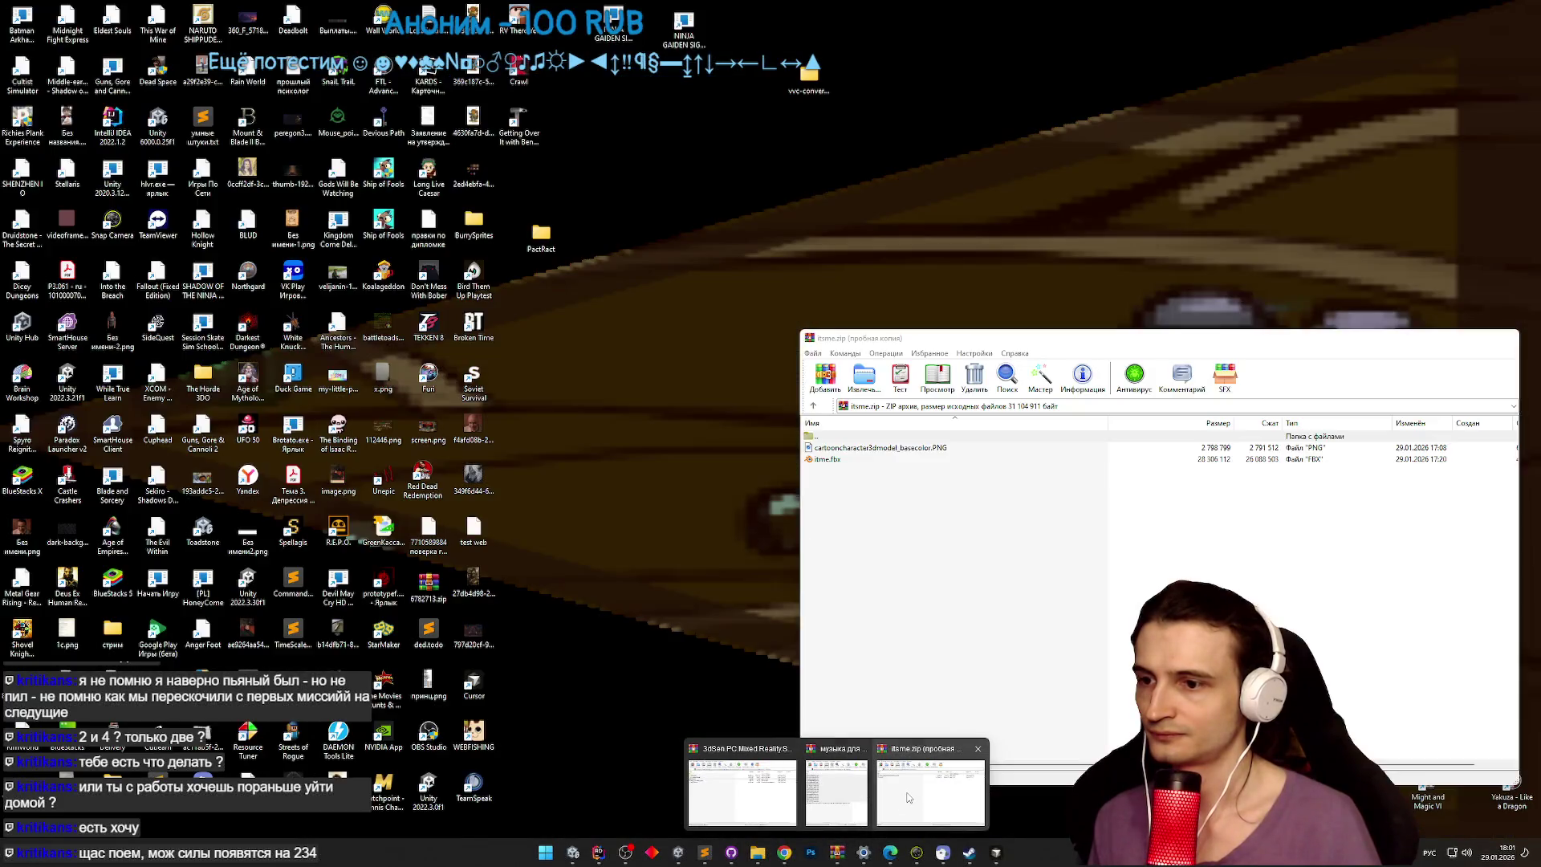
click(909, 797)
drag(877, 534, 844, 454)
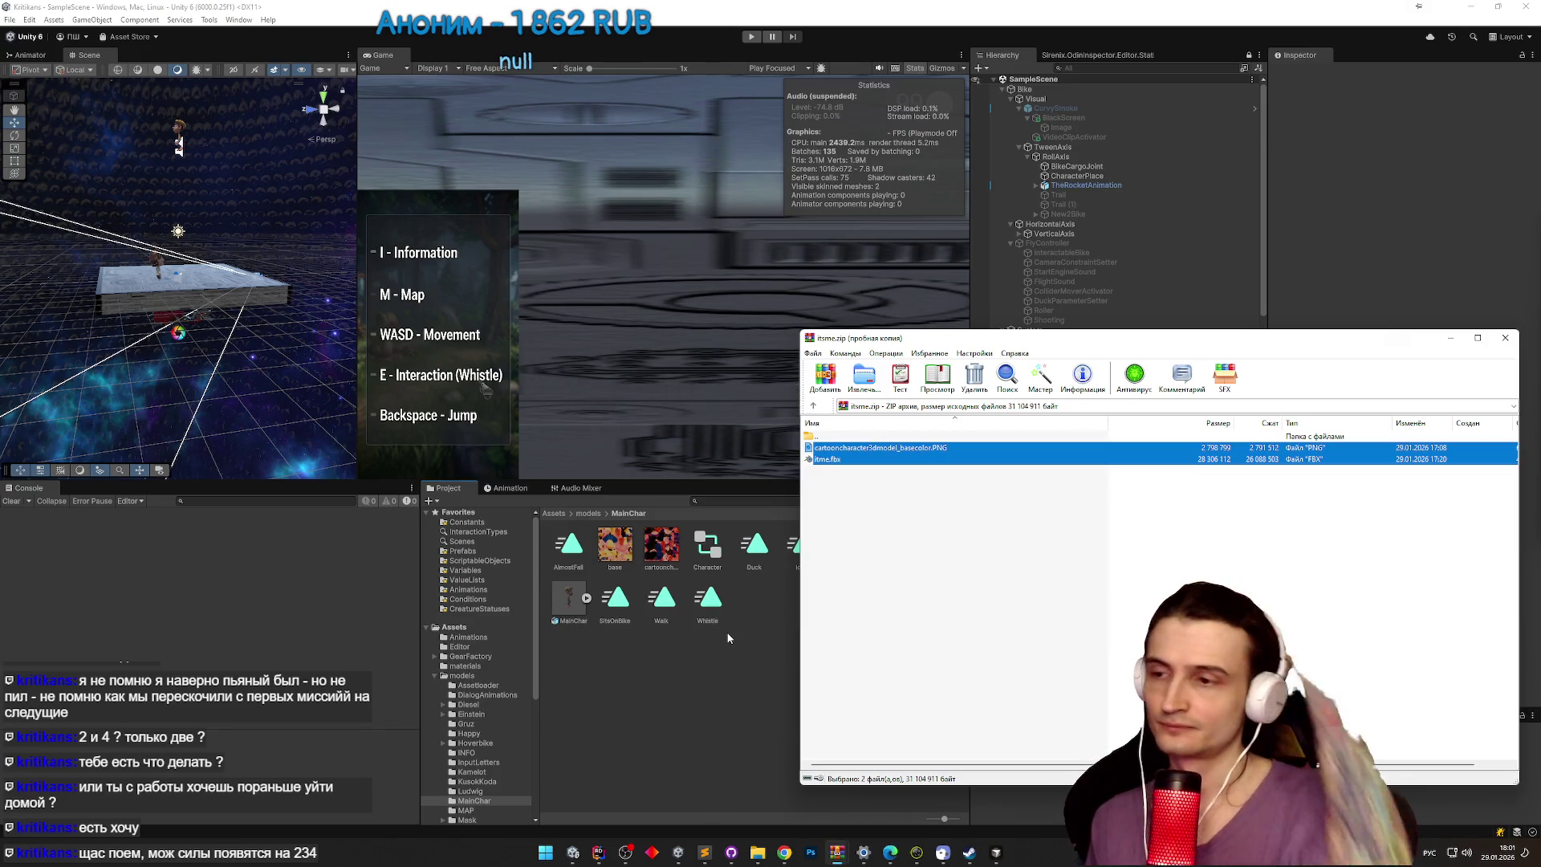
click(739, 640)
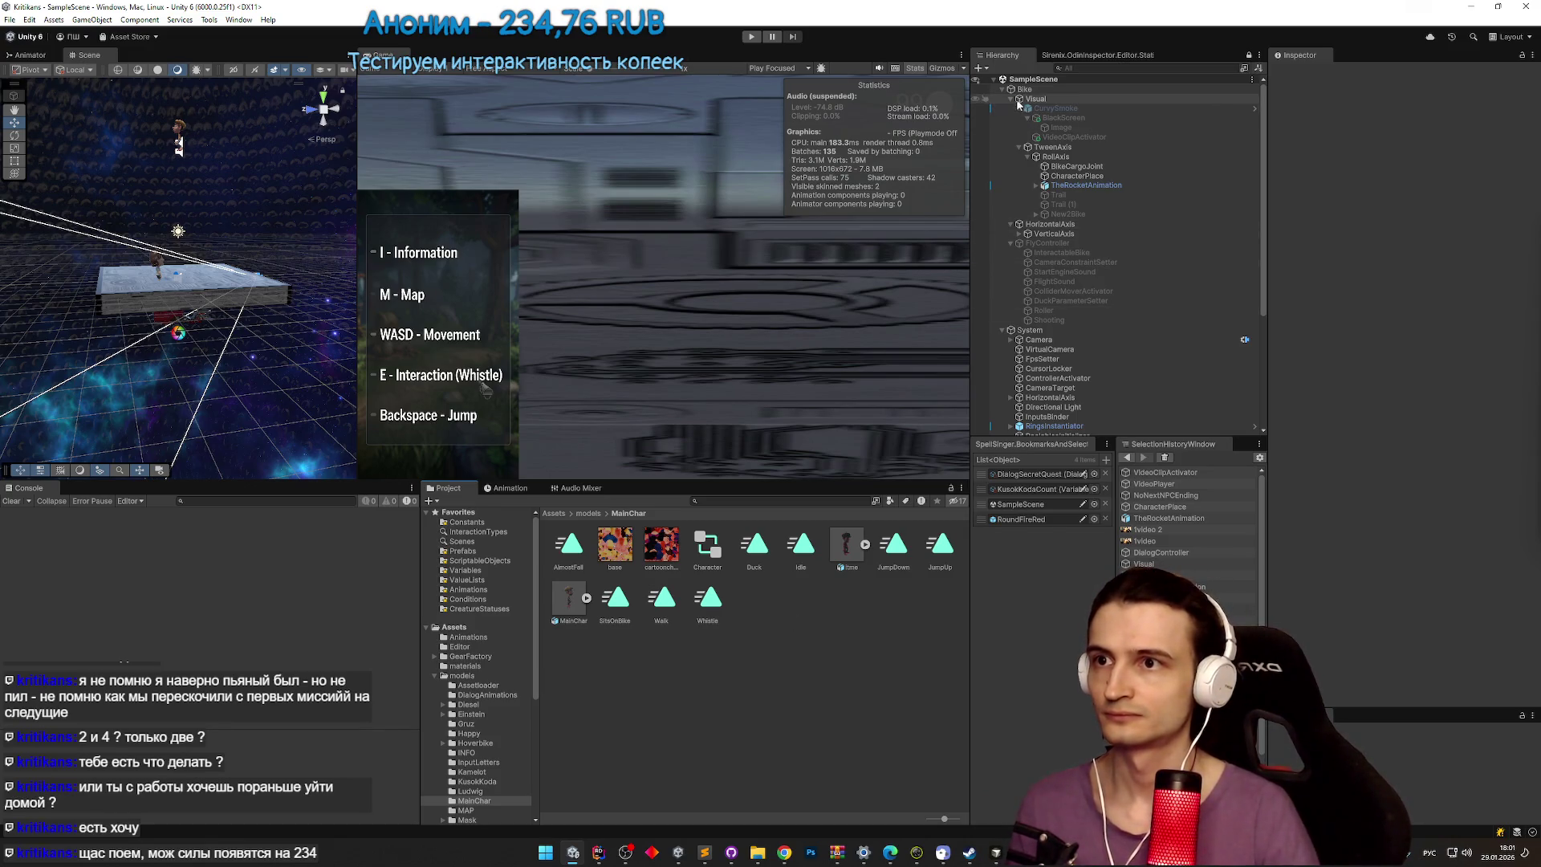
Step: Expand Character and its Visual child in the Hierarchy and select MainChar
scroll(1080, 273, down, 5)
click(1034, 363)
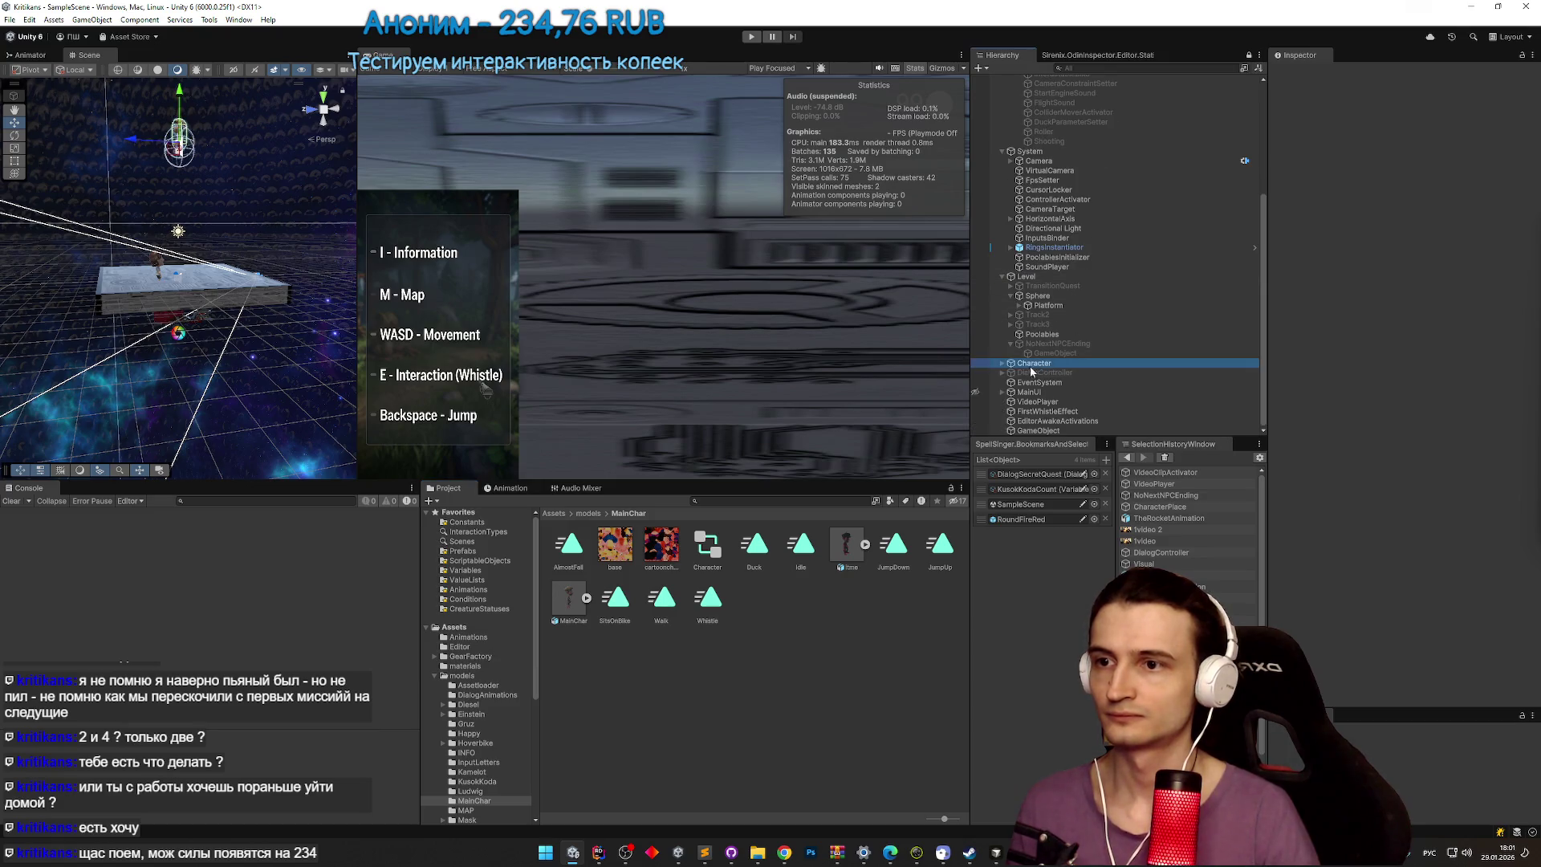
click(1003, 364)
click(1034, 373)
click(1010, 372)
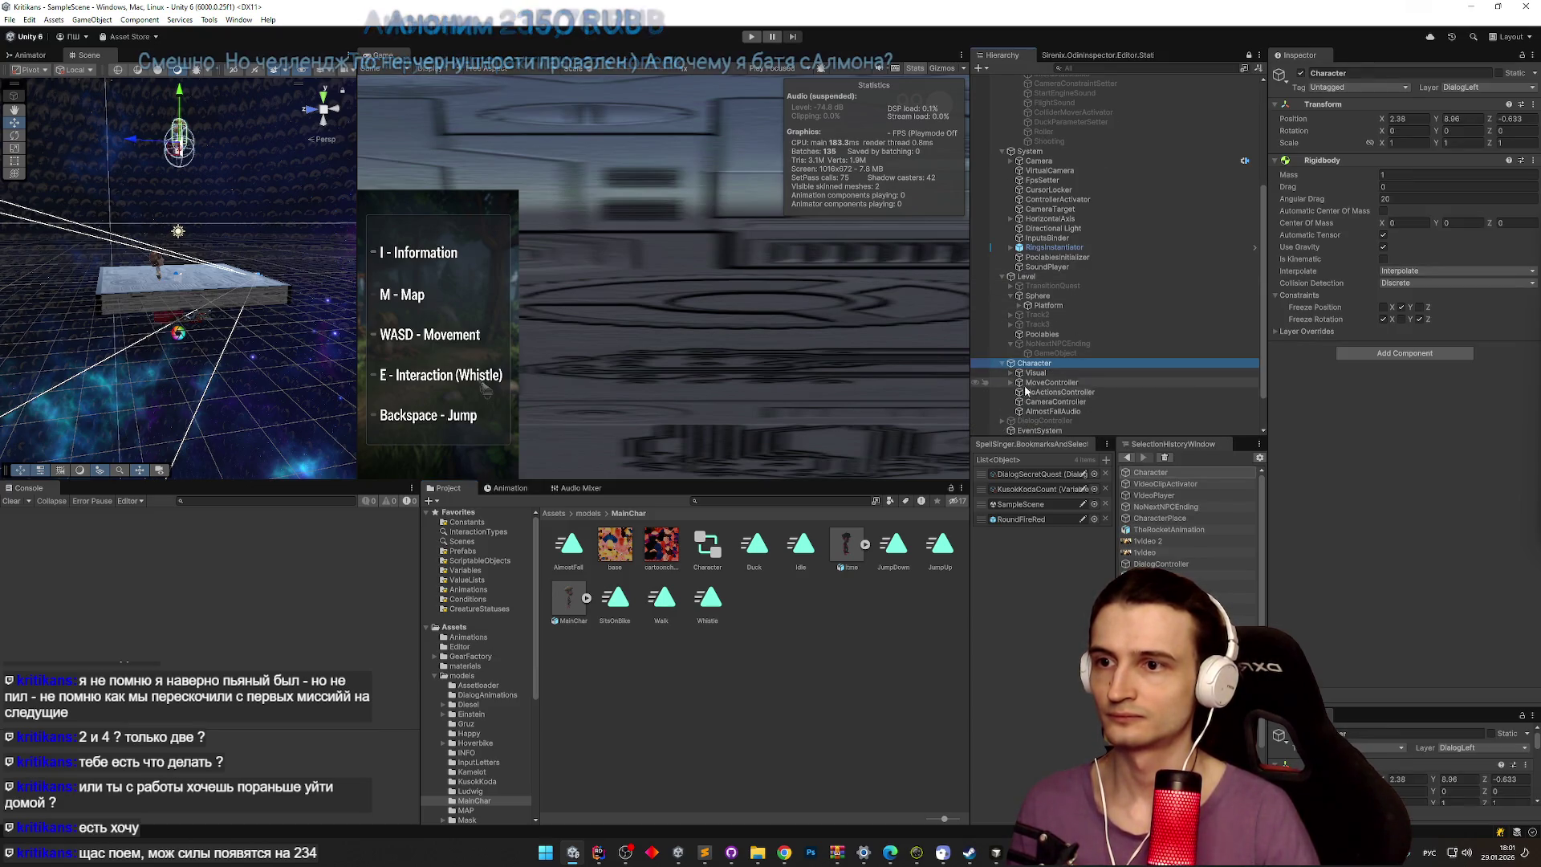
click(1043, 383)
Step: Replace MainChar with the Itme prefab via Prefab > Replace, searching 'itme'
right_click(1050, 387)
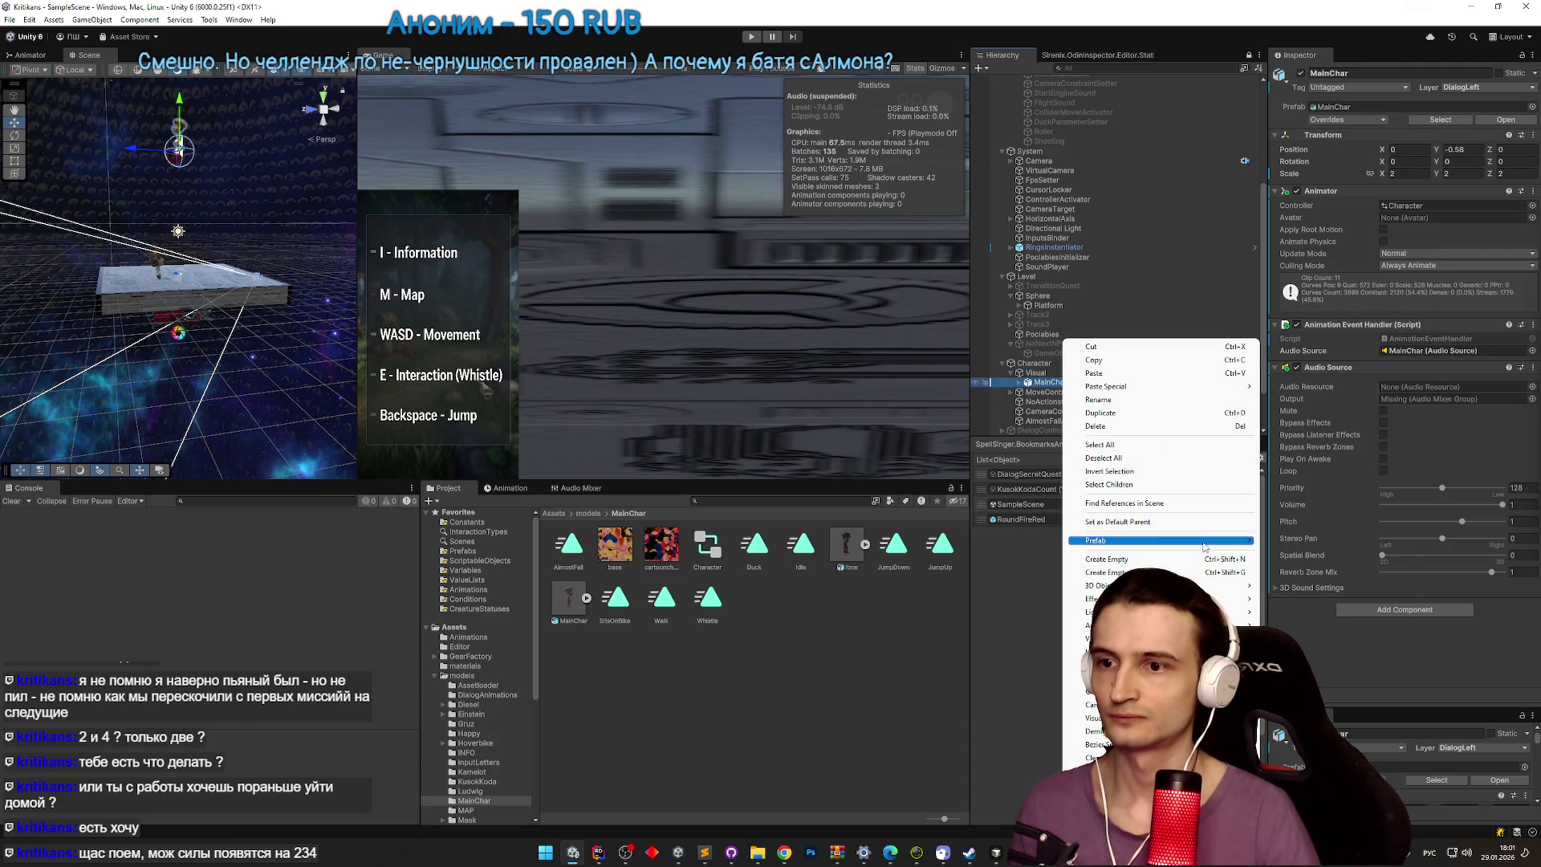
mouse_move(1208, 541)
click(1310, 603)
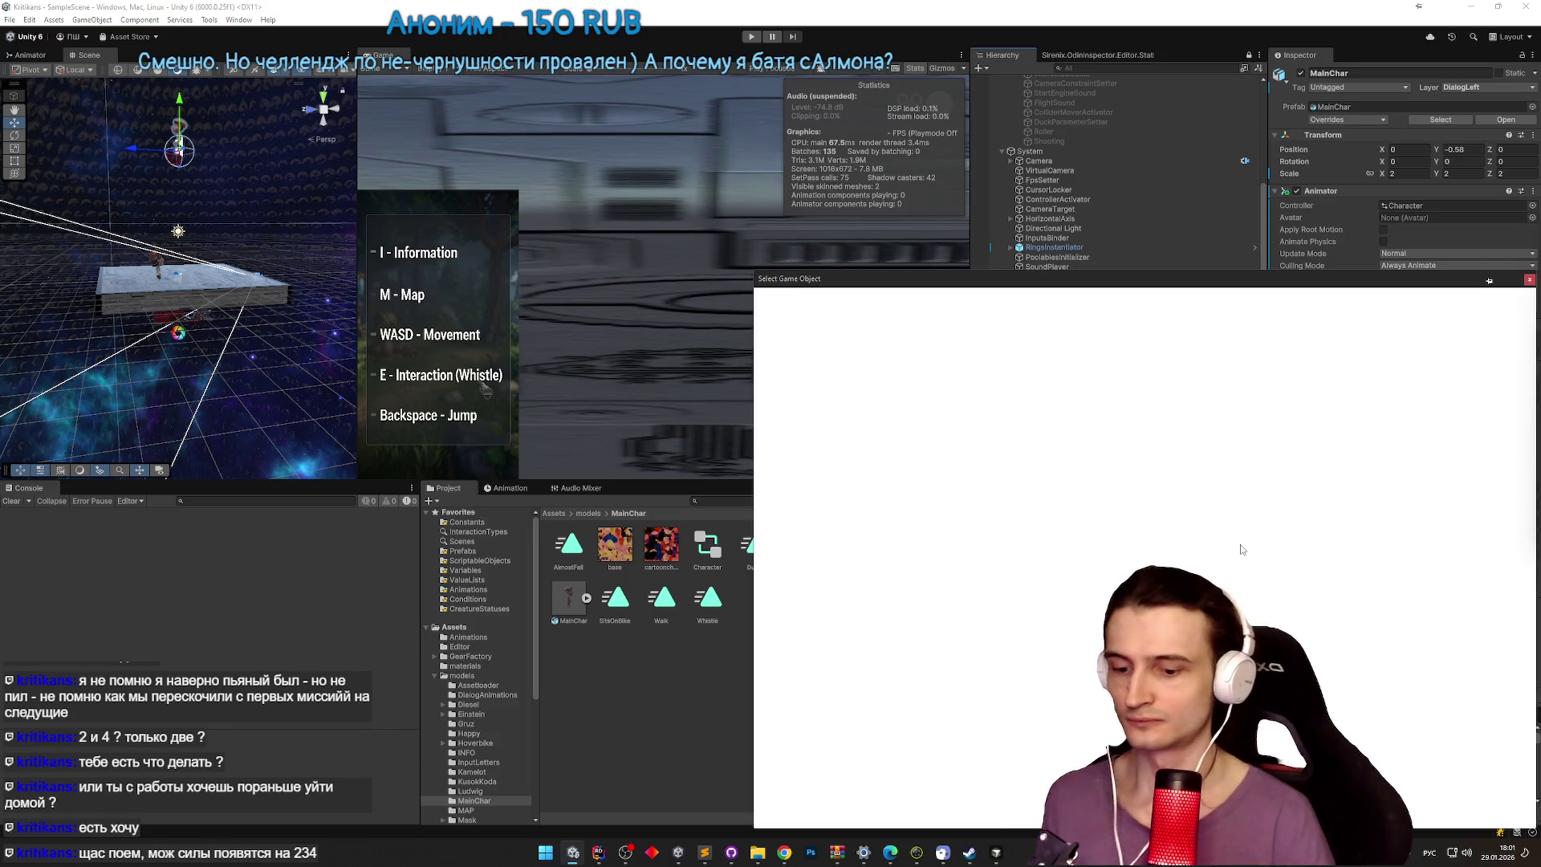
key(BackSpace)
key(BackSpace)
key(BackSpace)
key(alt+shift)
text(it)
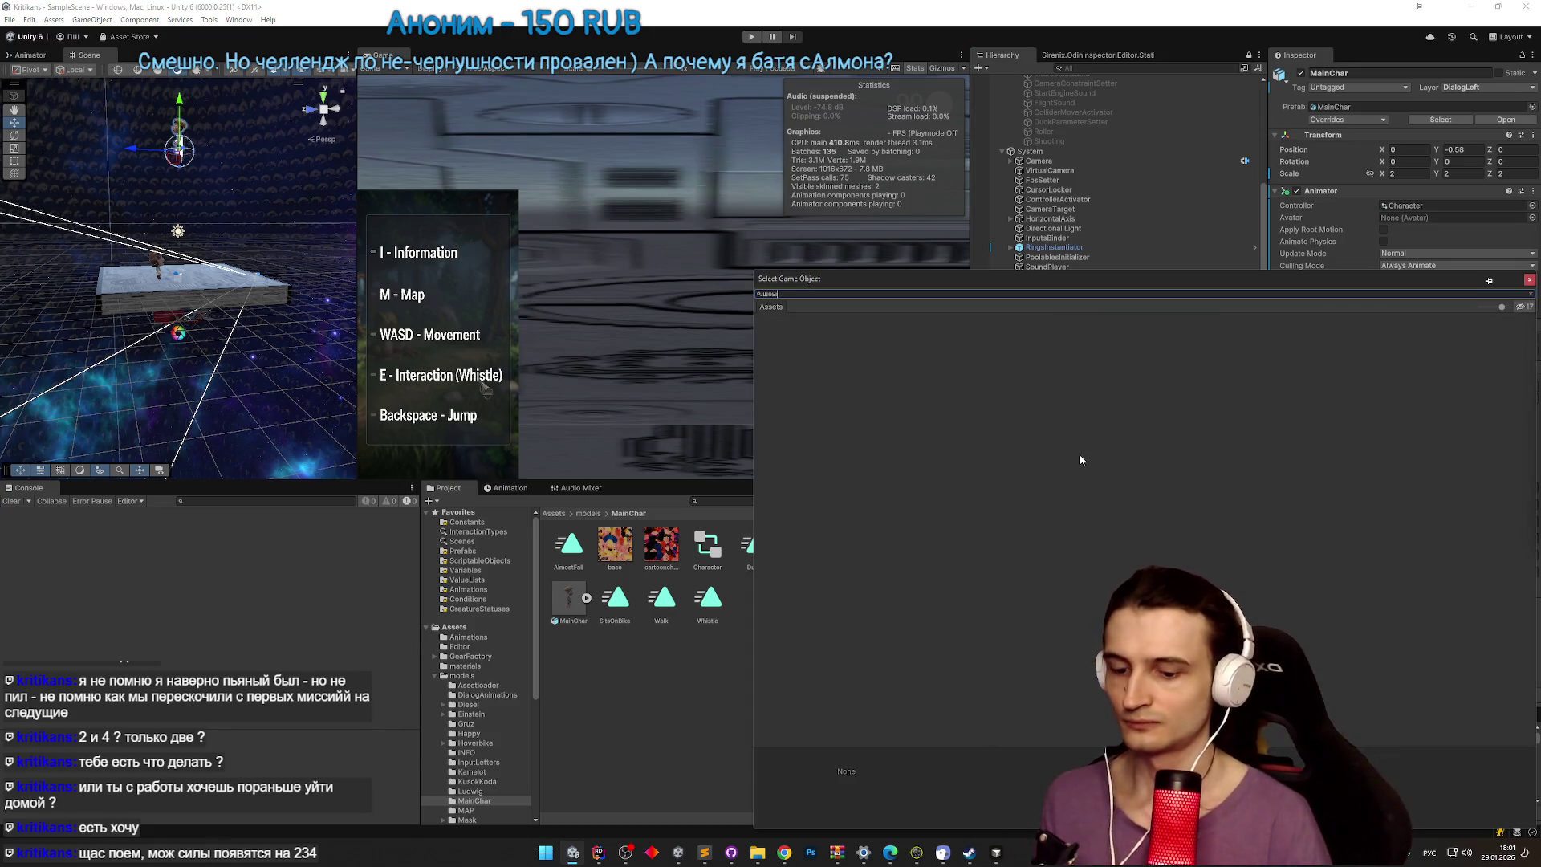
text(sma)
drag(886, 279, 957, 255)
key(BackSpace)
key(BackSpace)
key(BackSpace)
text(me)
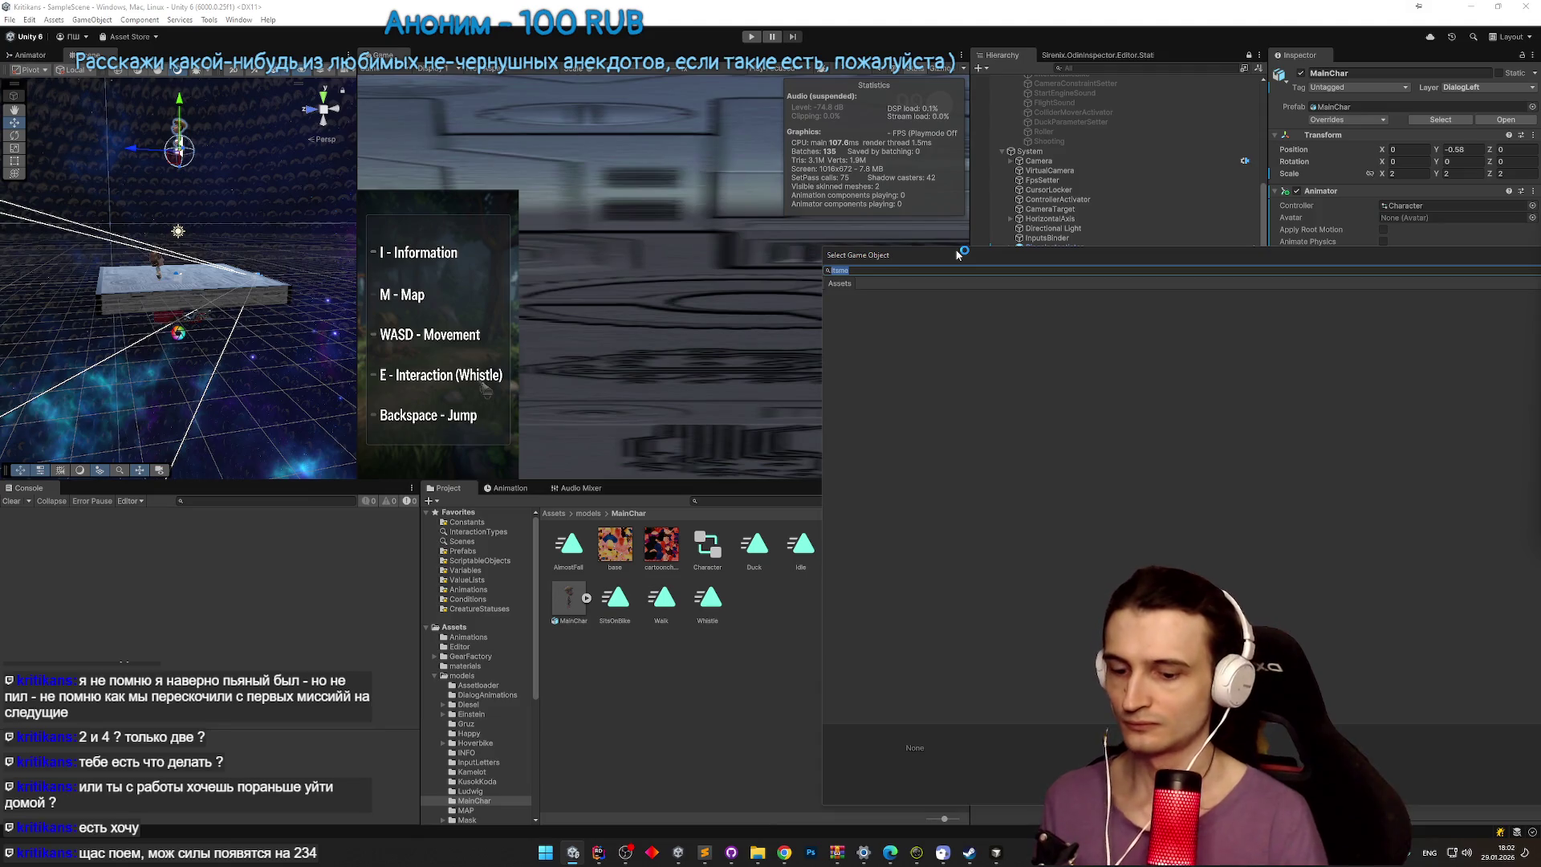
double_click(870, 323)
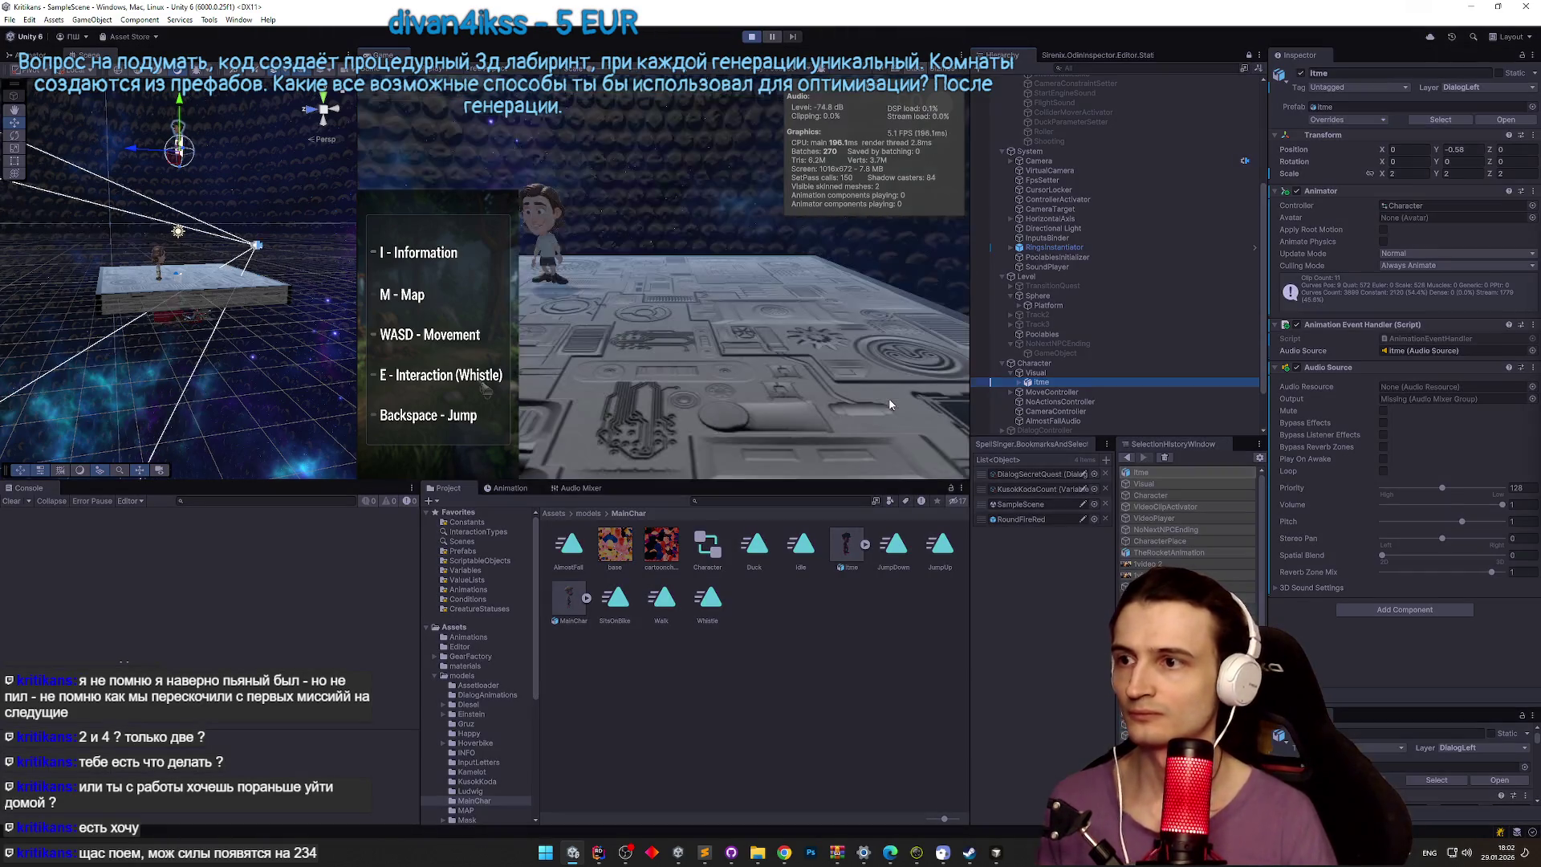
Step: Start the game maximized, walk the player to the other character and whistle
key(shift+space)
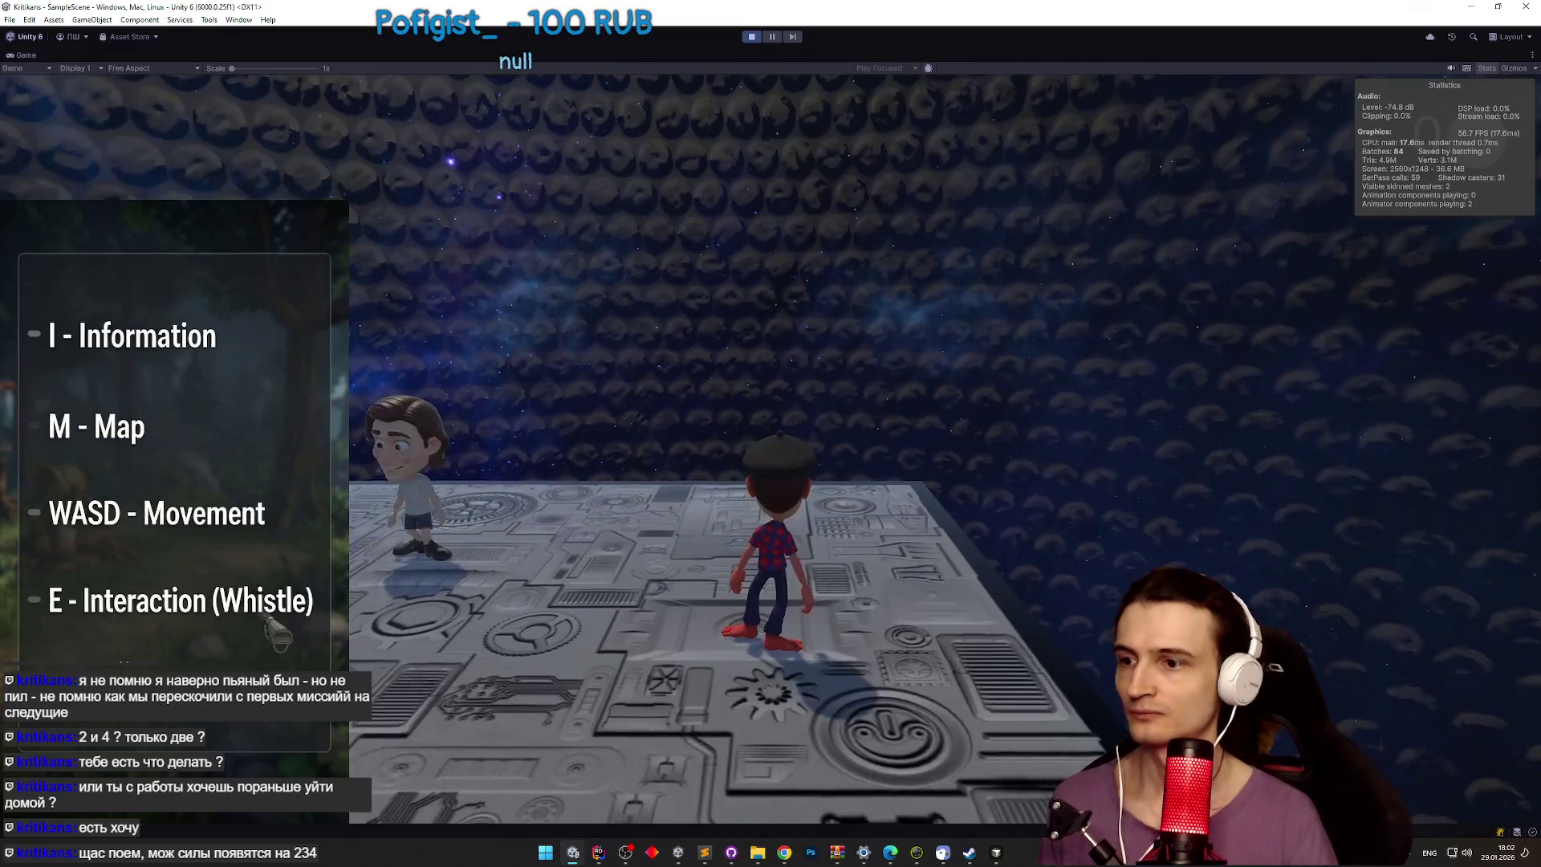
key(w)
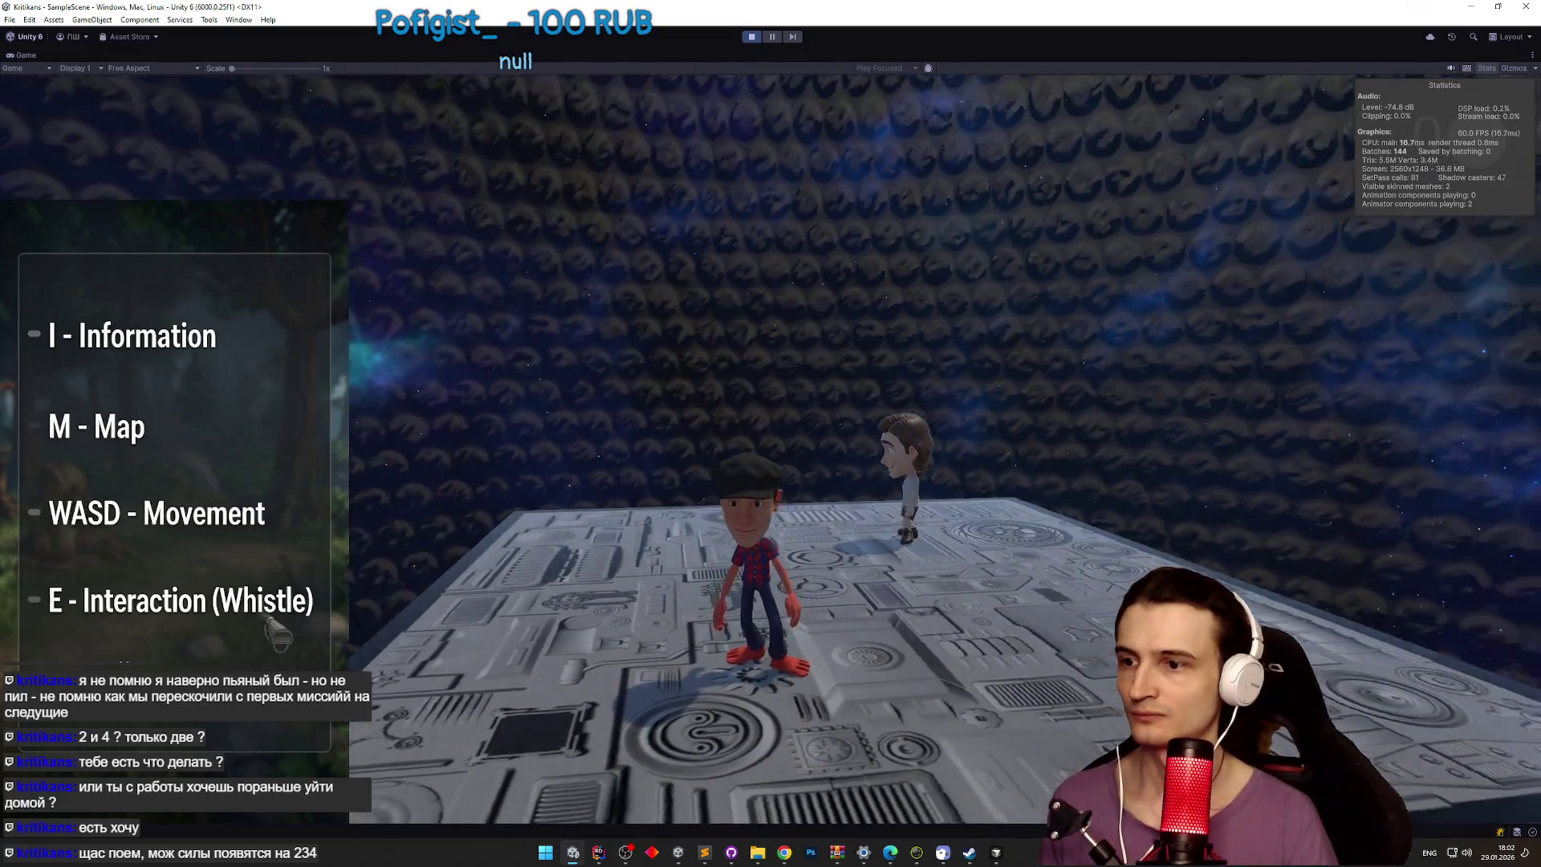
key(w)
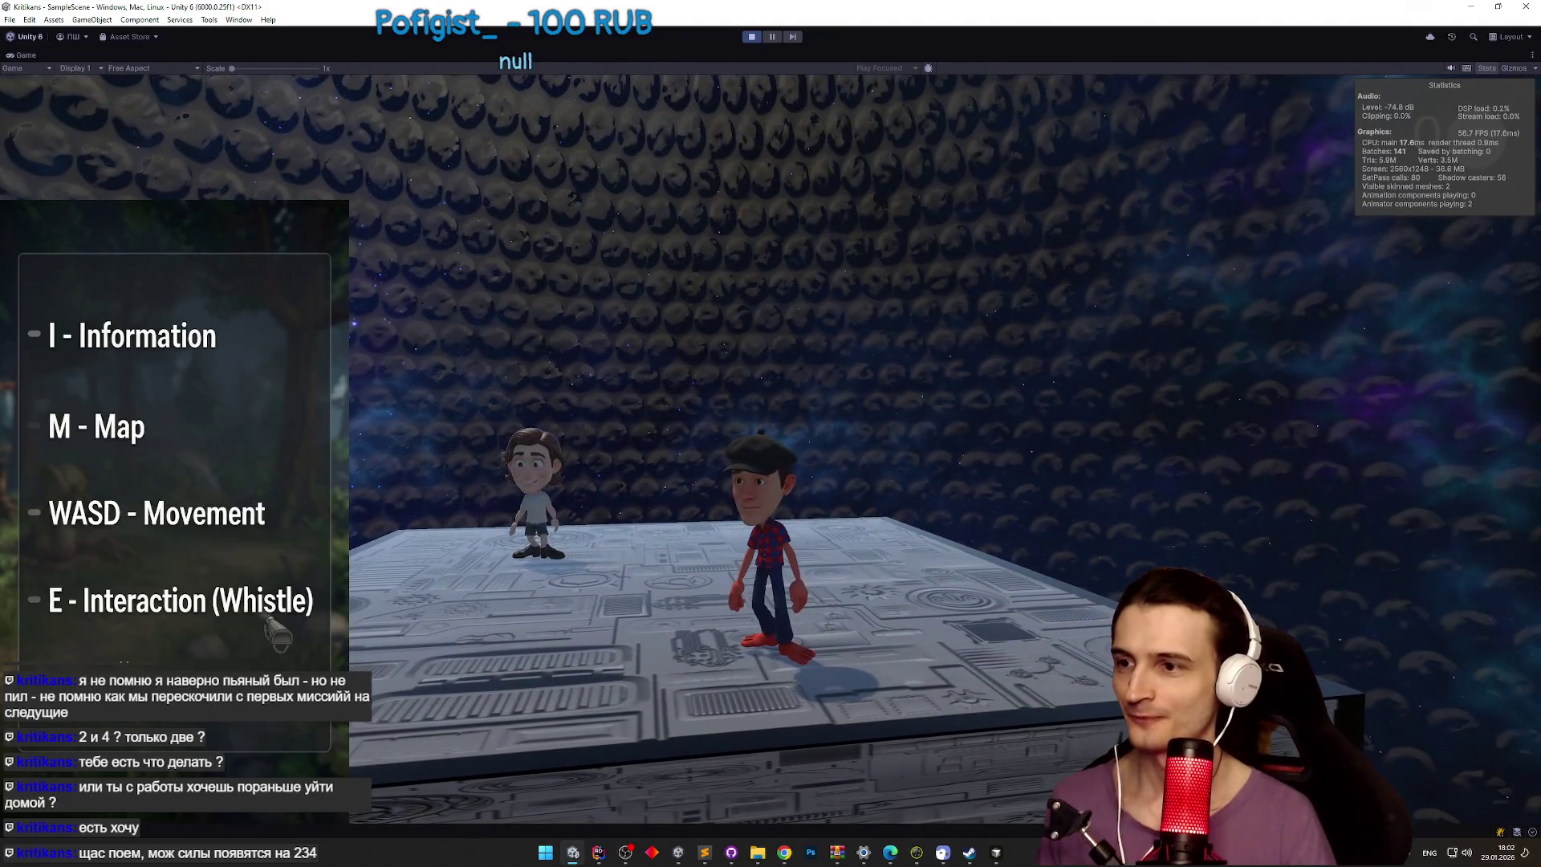
key(e)
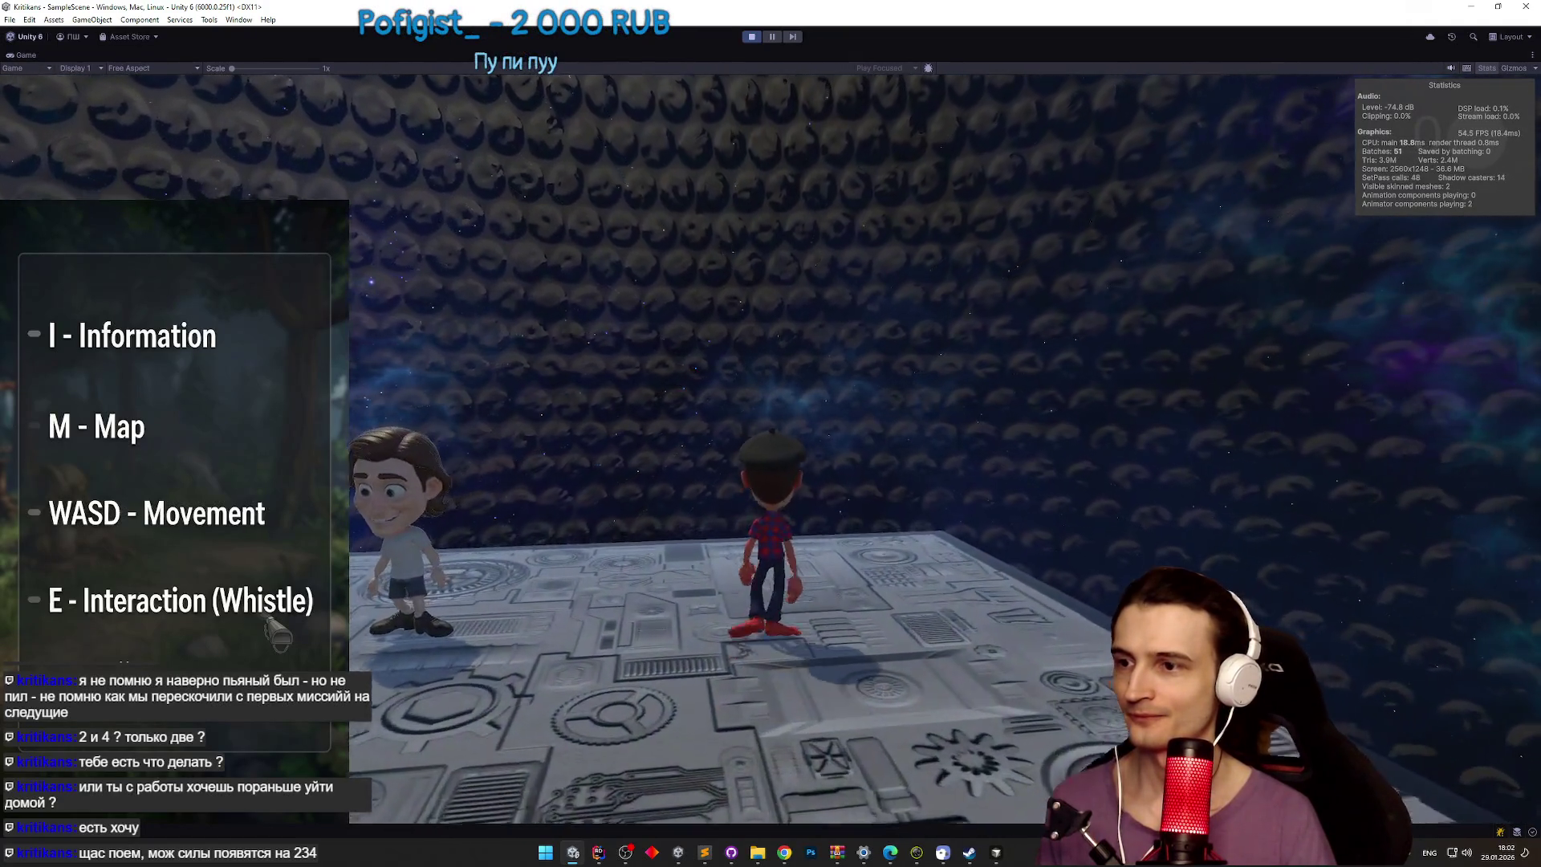
key(w)
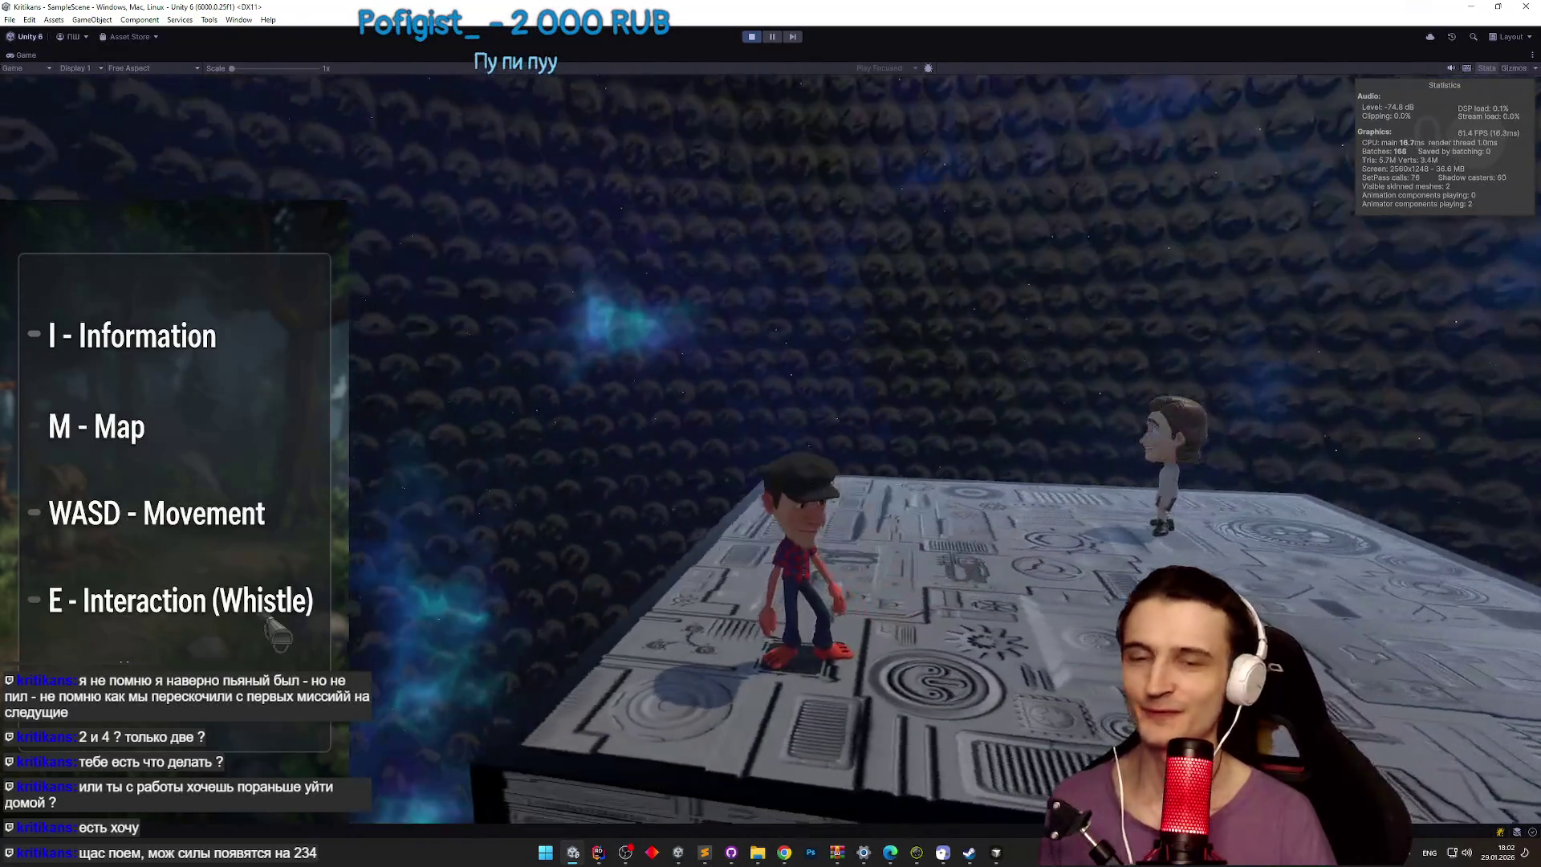
key(w)
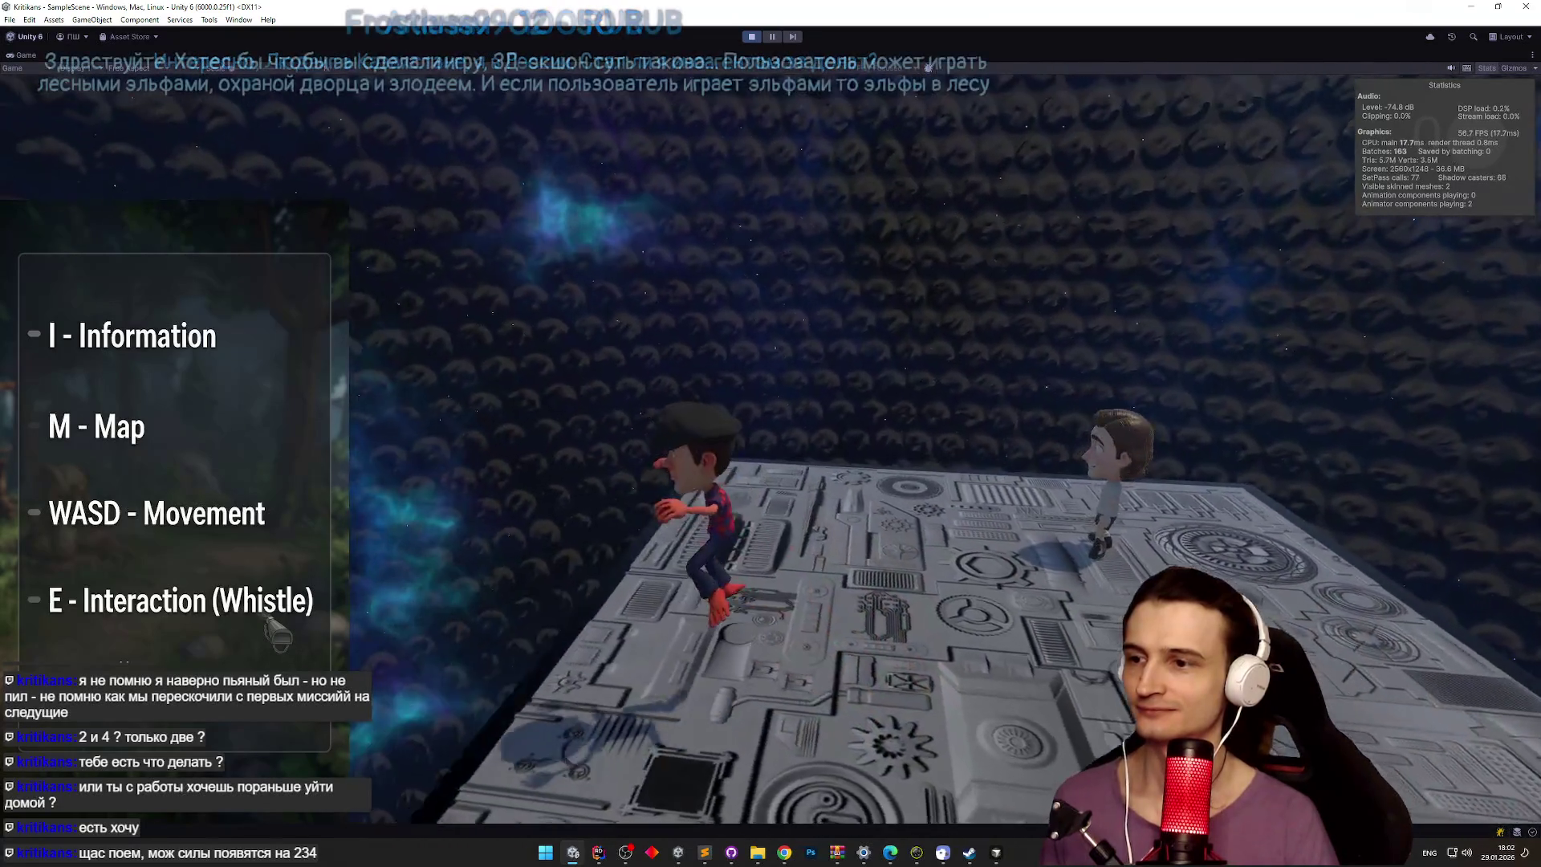
Step: Hide the controls panel, walk around the platform and talk through the NPC's dialogue
key(i)
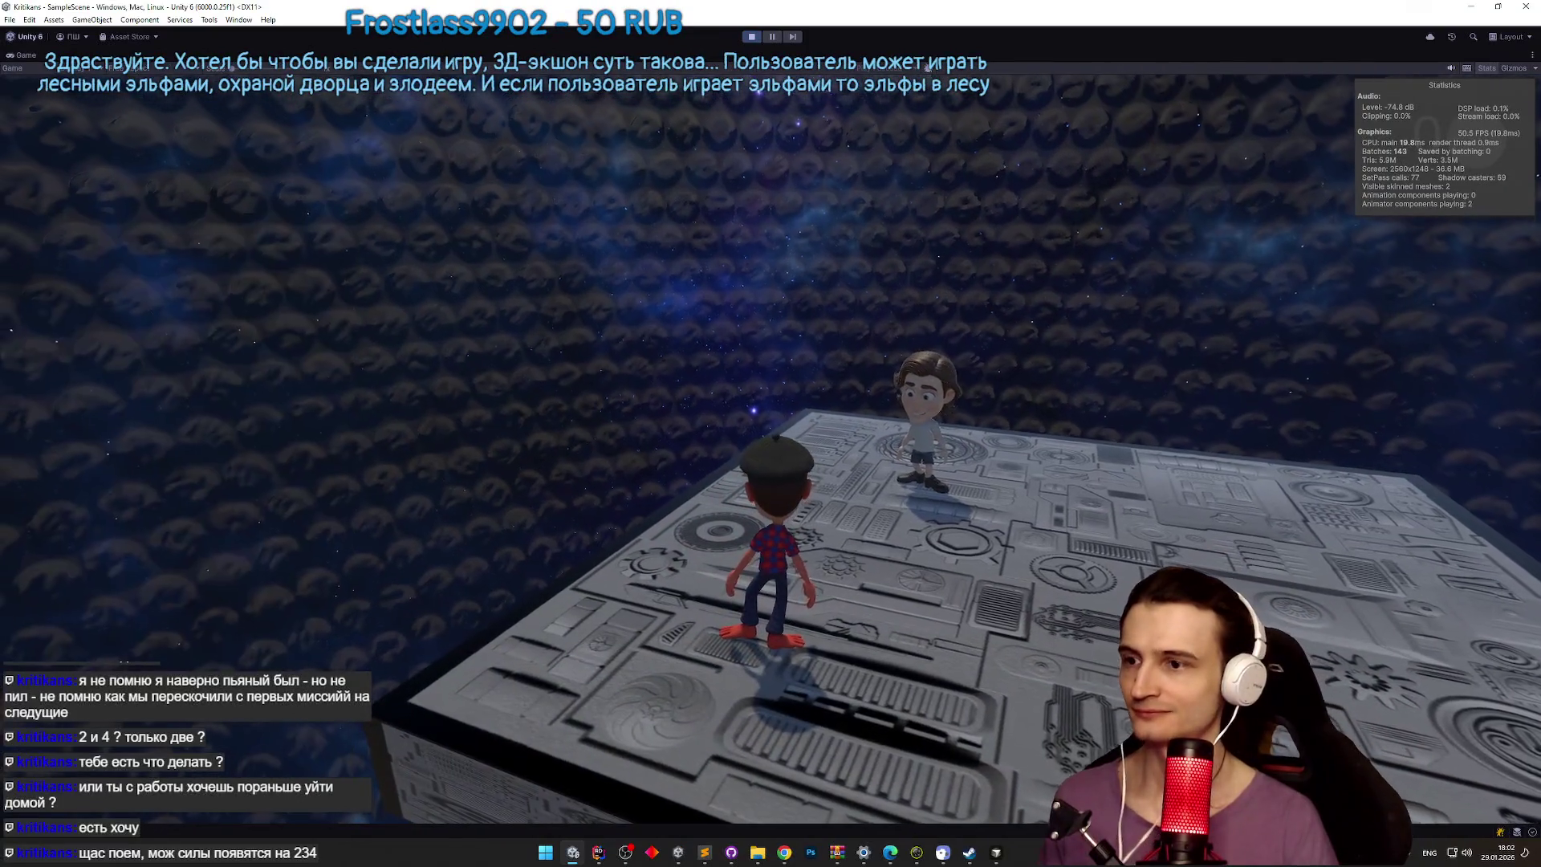
key(a)
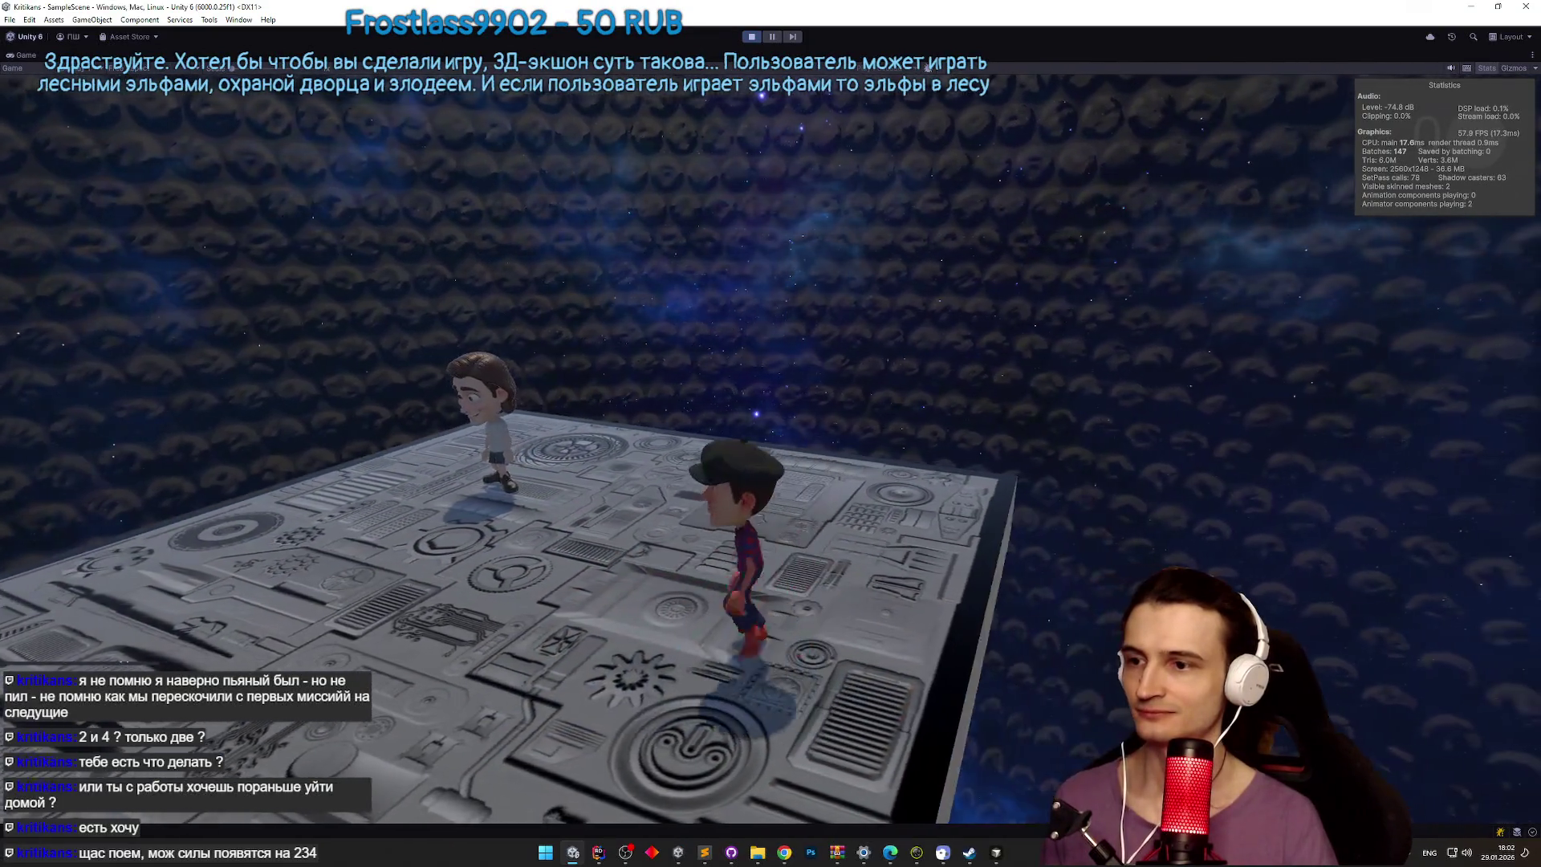
key(d)
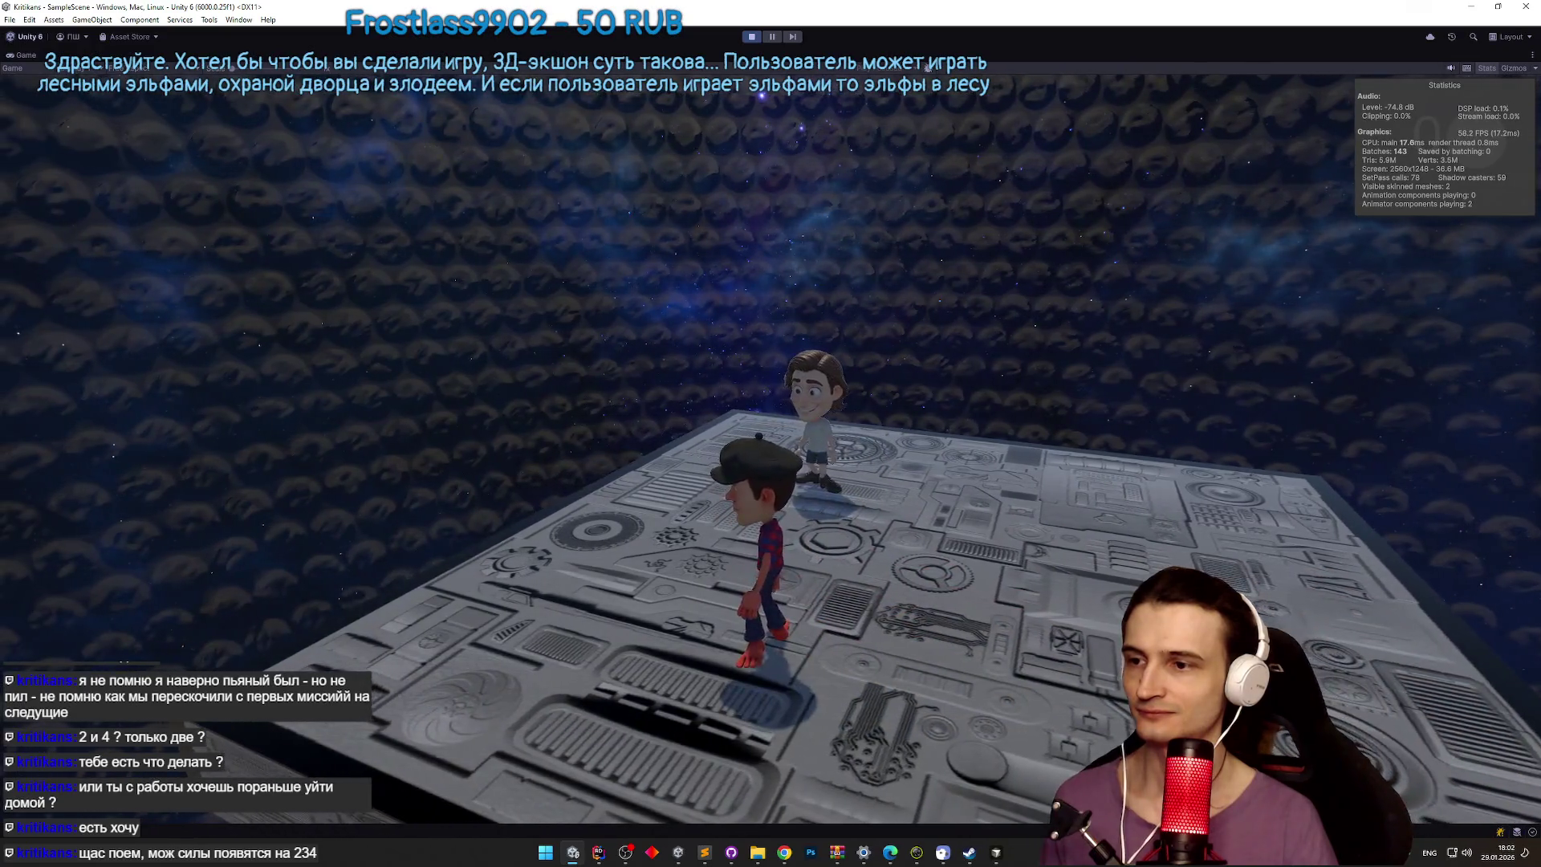
key(s)
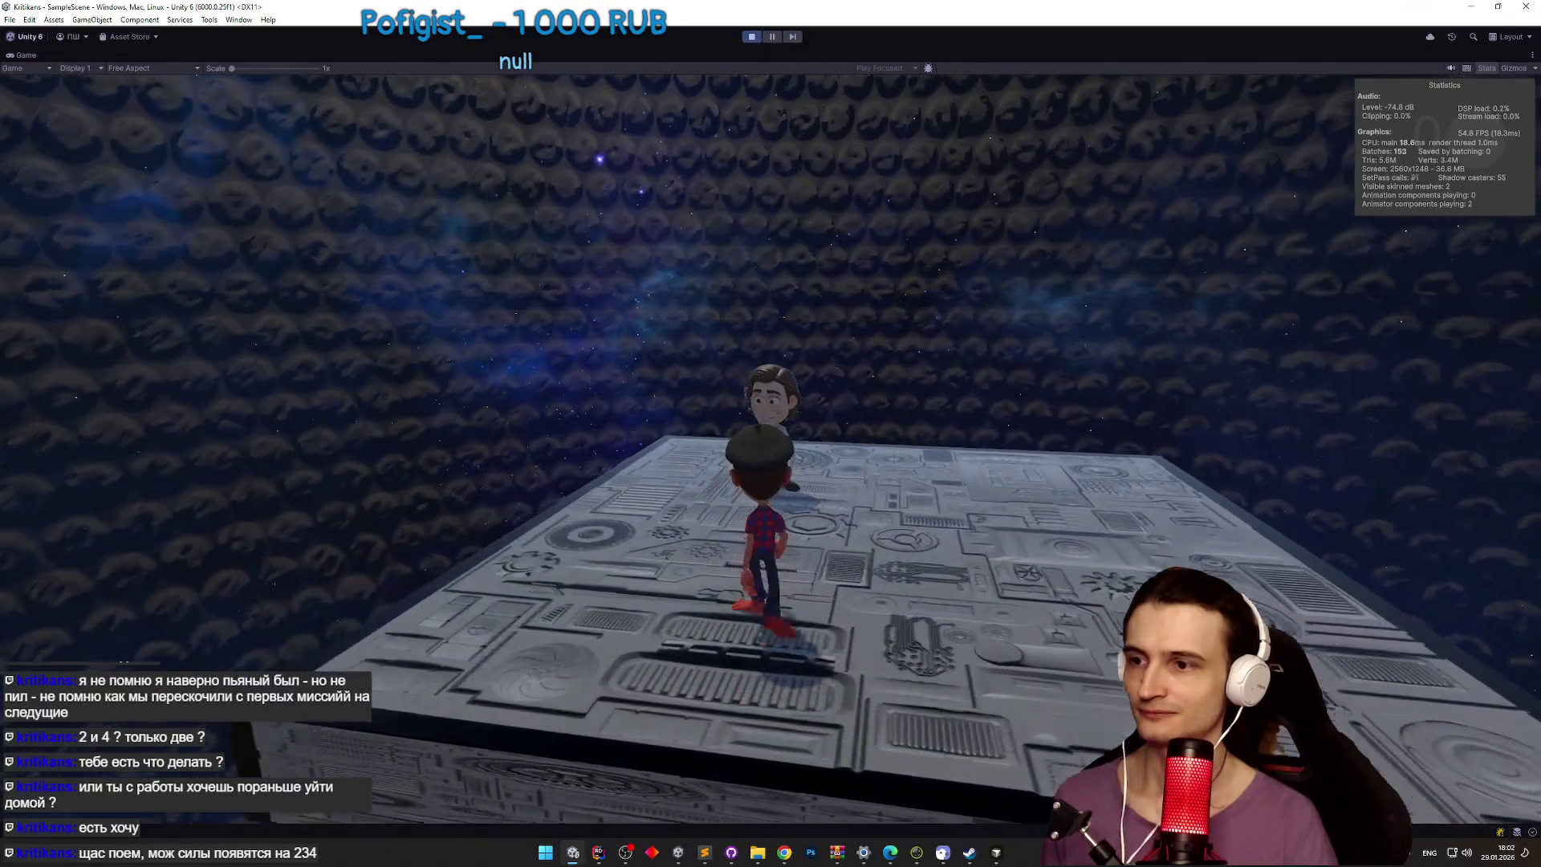
key(w)
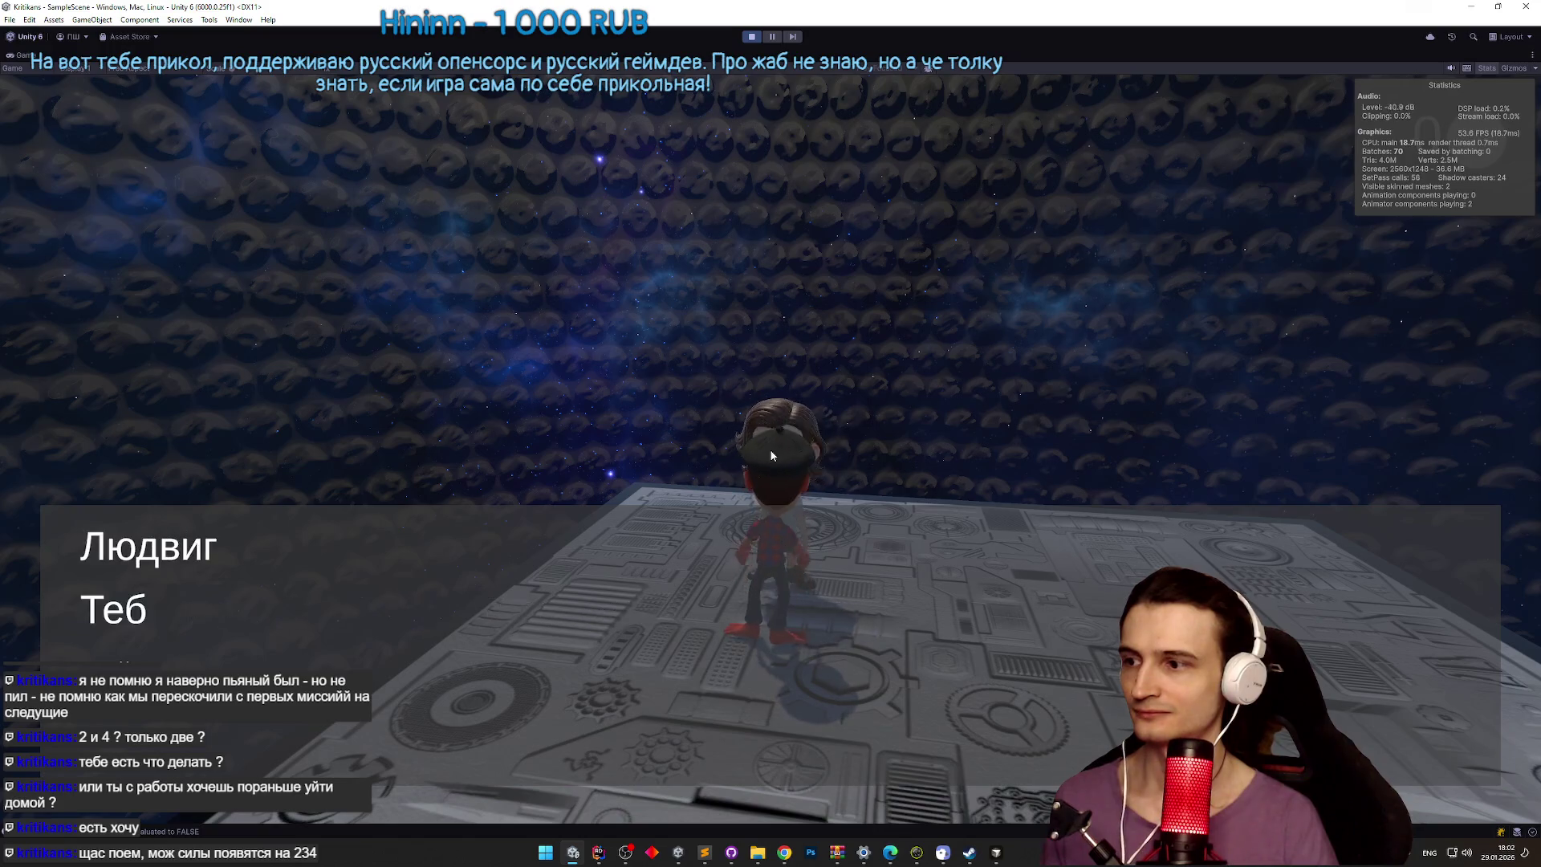
key(e)
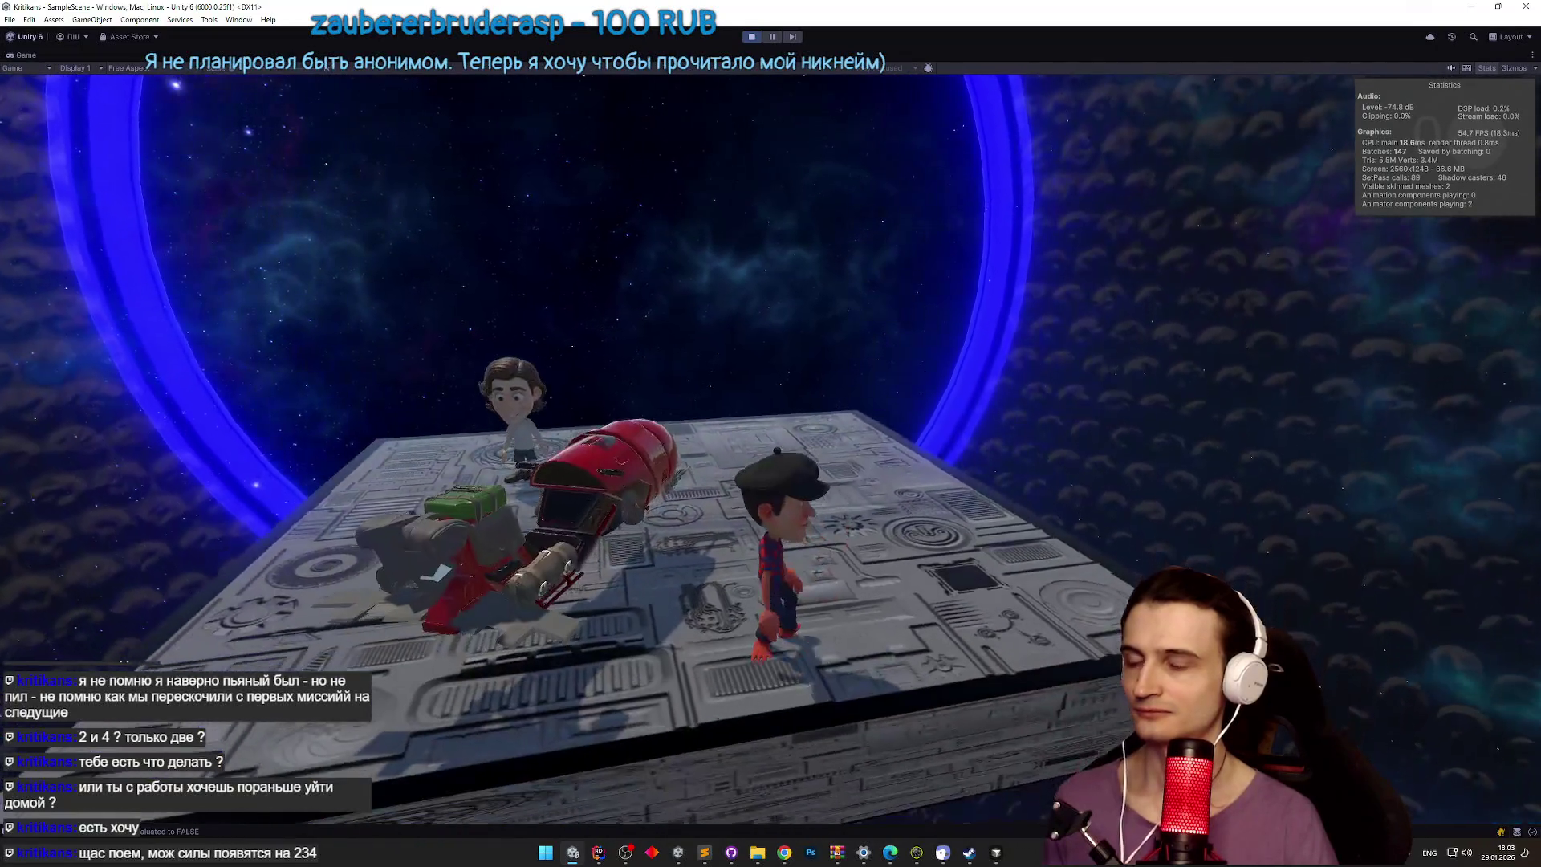
Step: Stop play mode, clear the Console and bring up the TZ.todo list
key(ctrl+p)
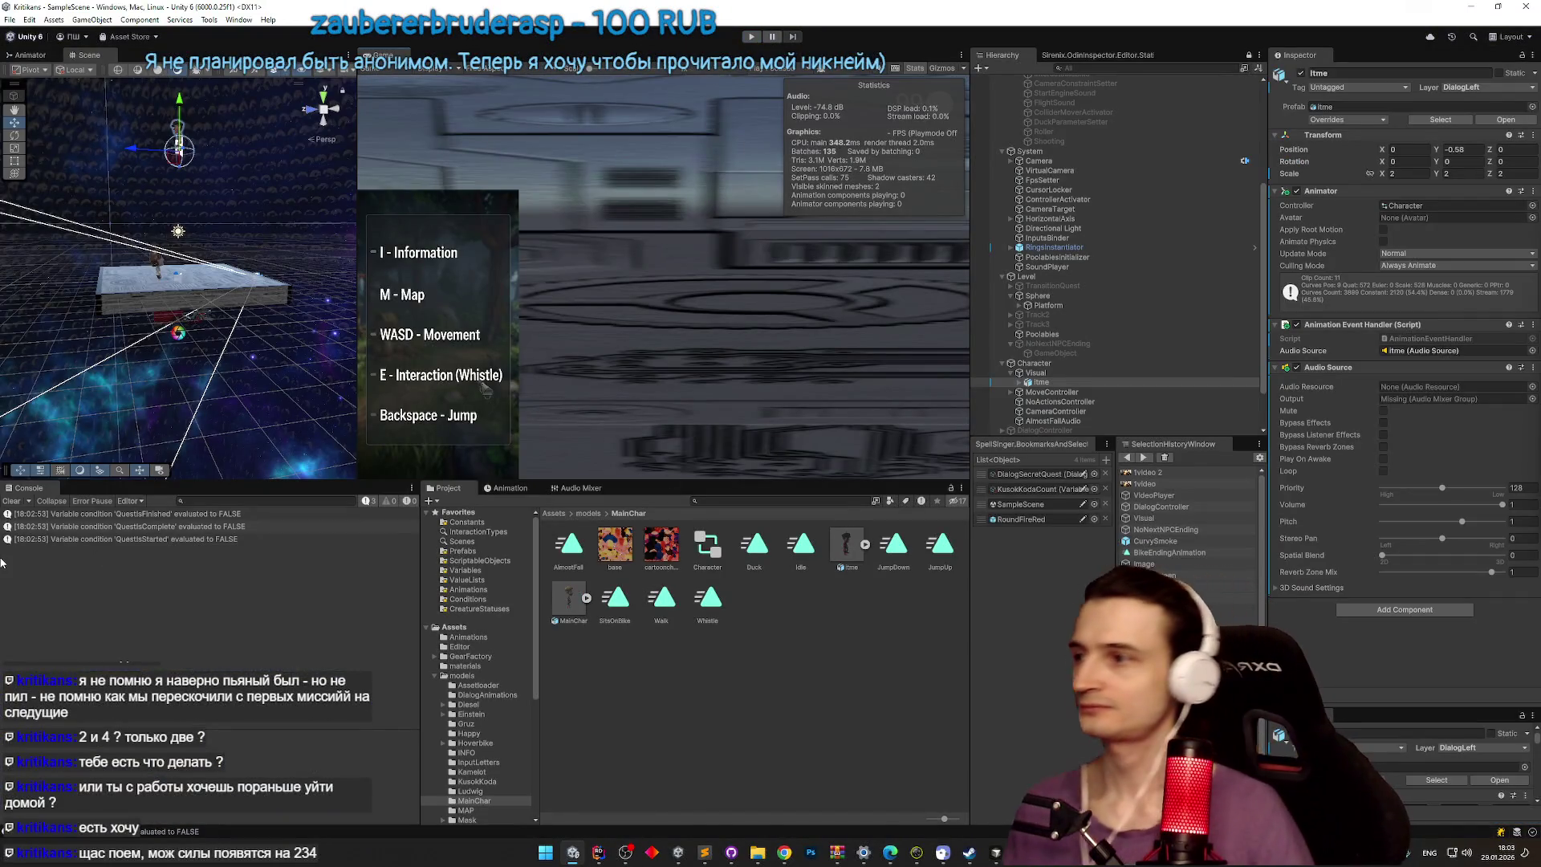
click(23, 504)
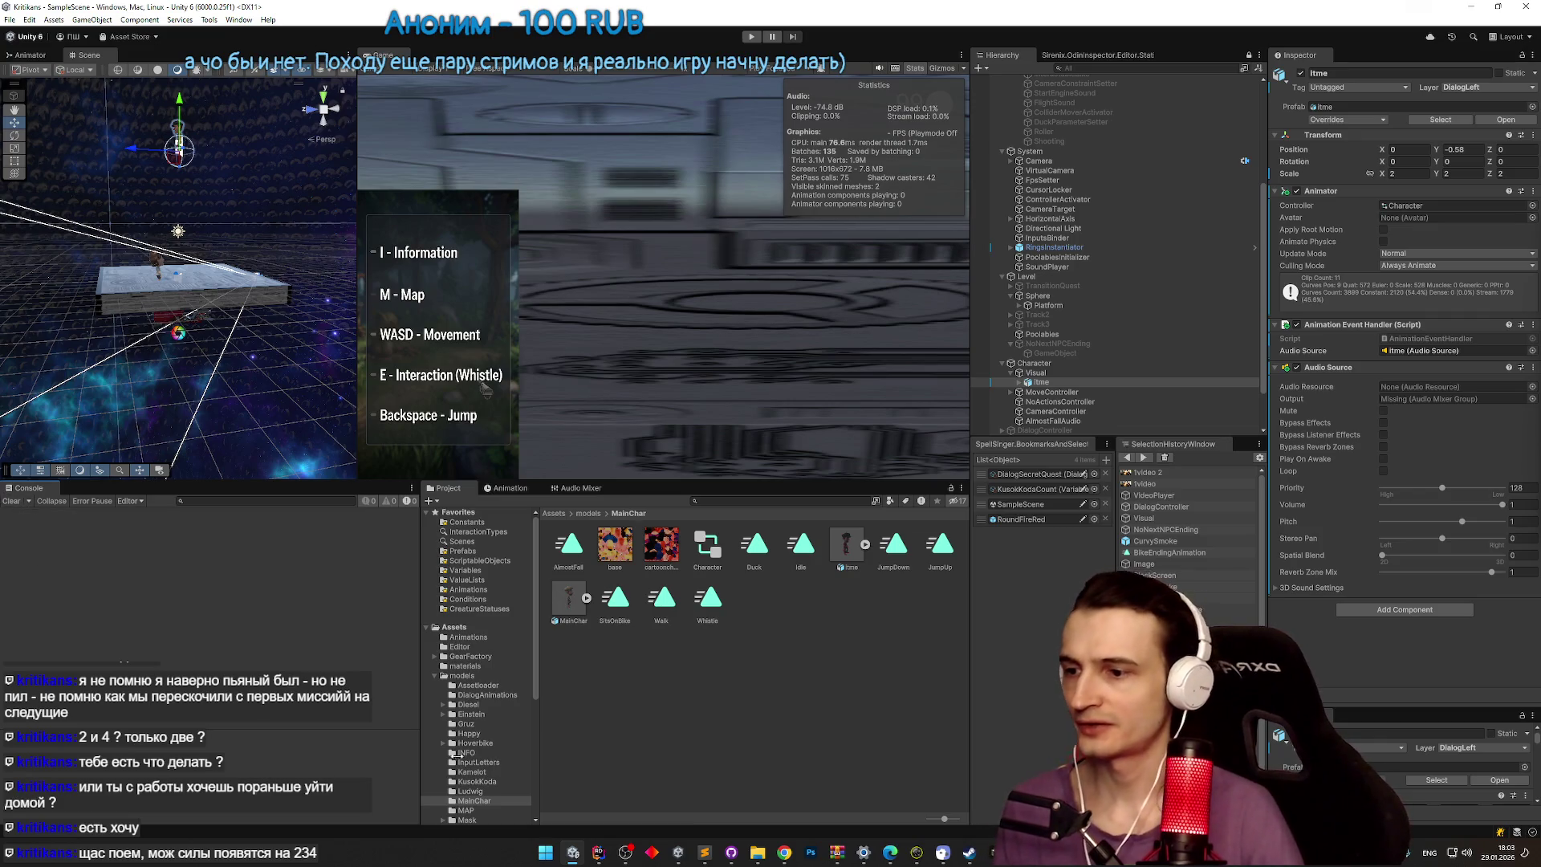
click(706, 851)
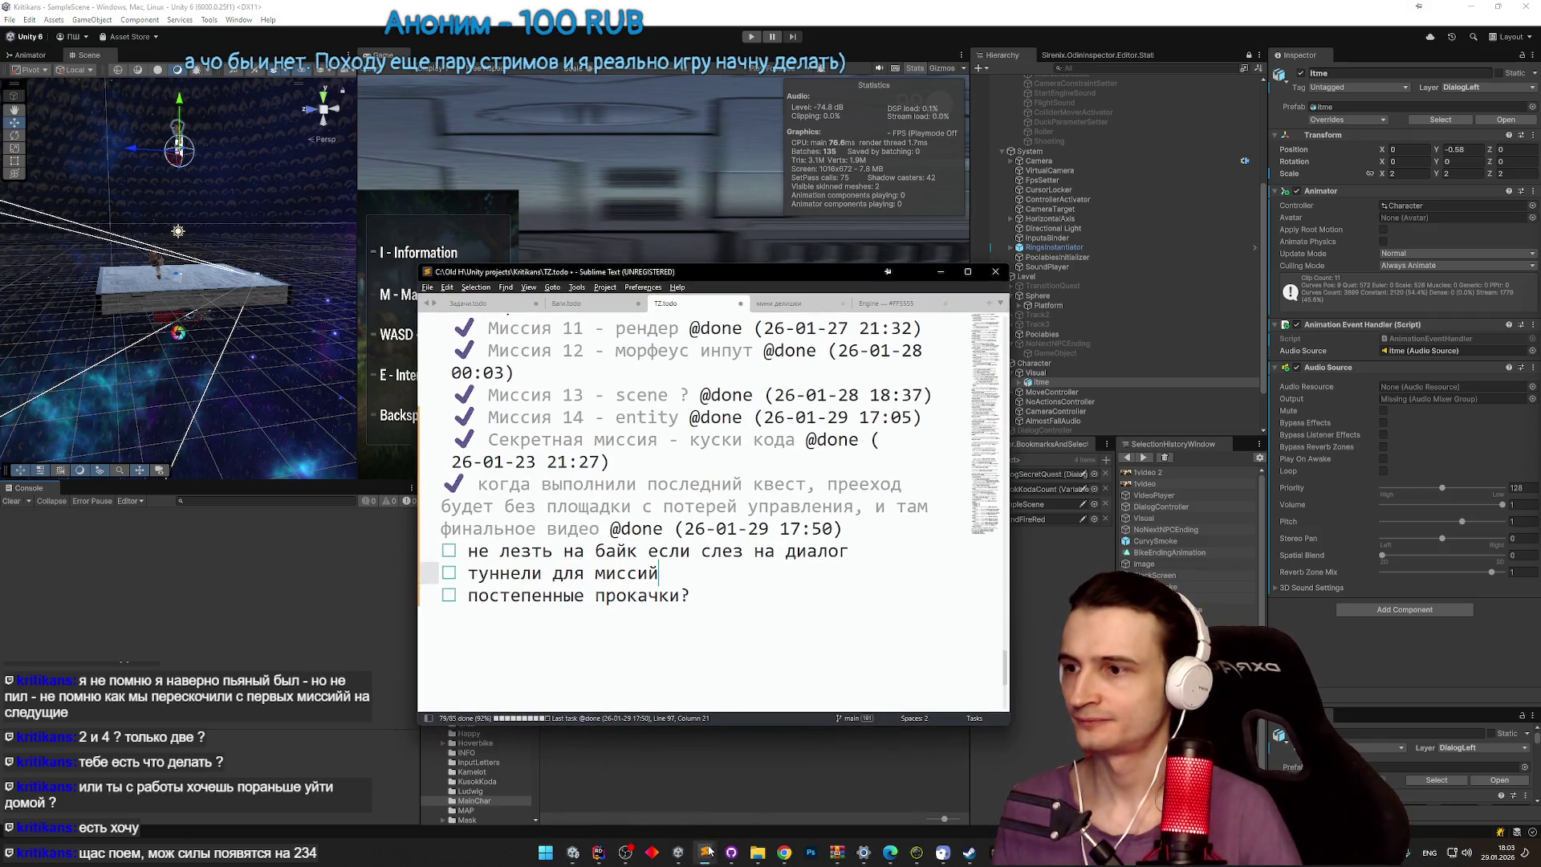
Step: Look over the bugs and TZ todo tabs, then close the Engine colour list without saving
click(604, 308)
click(670, 308)
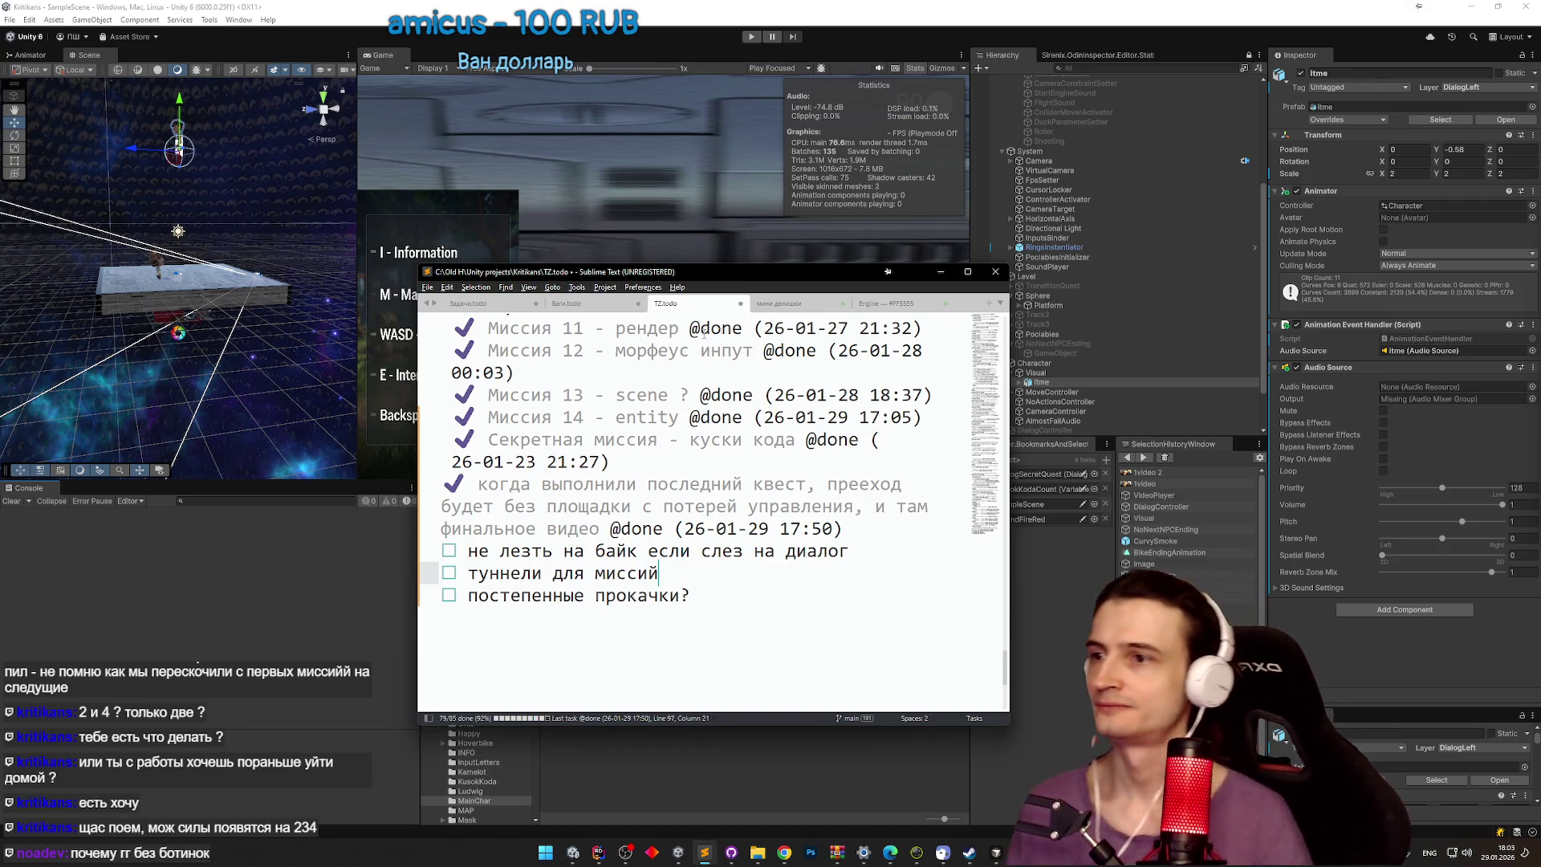
click(886, 305)
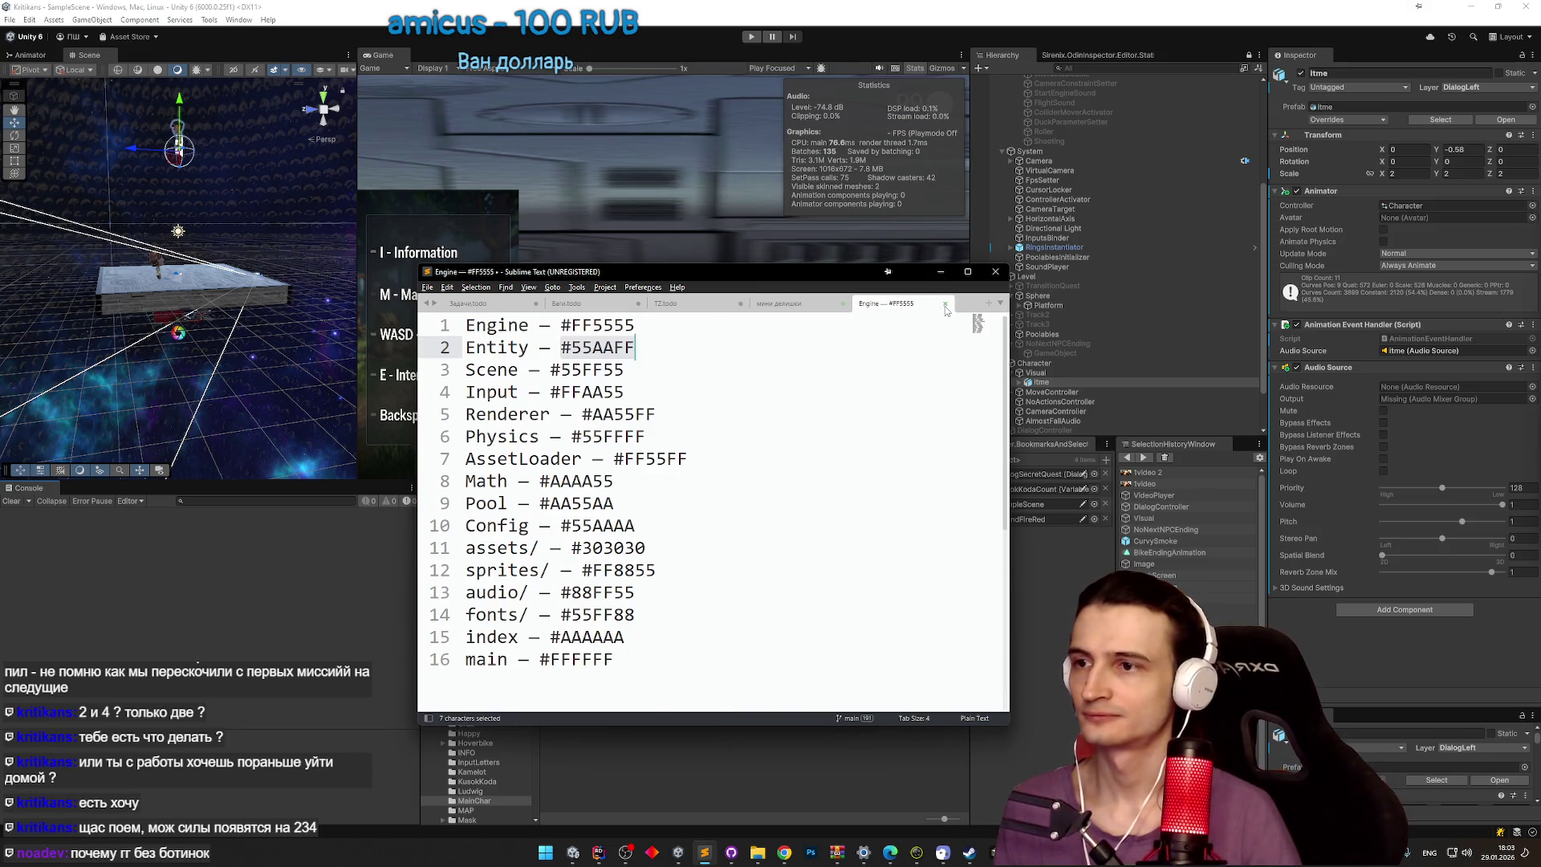
click(946, 304)
key(n)
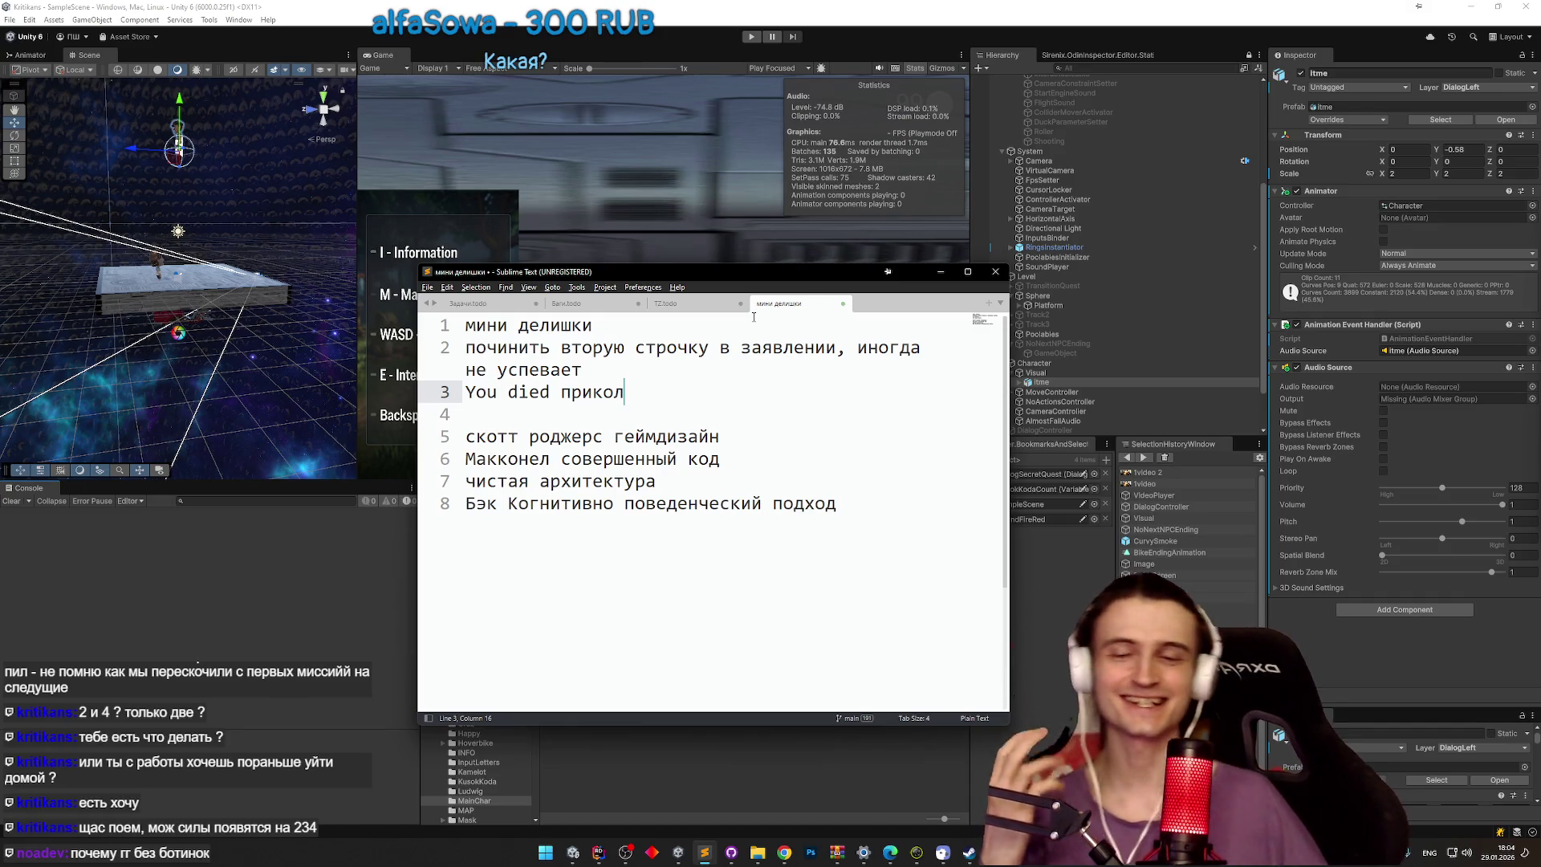
Step: Return to the TZ tab, minimize Sublime Text and switch to Telegram Web in Chrome
click(705, 306)
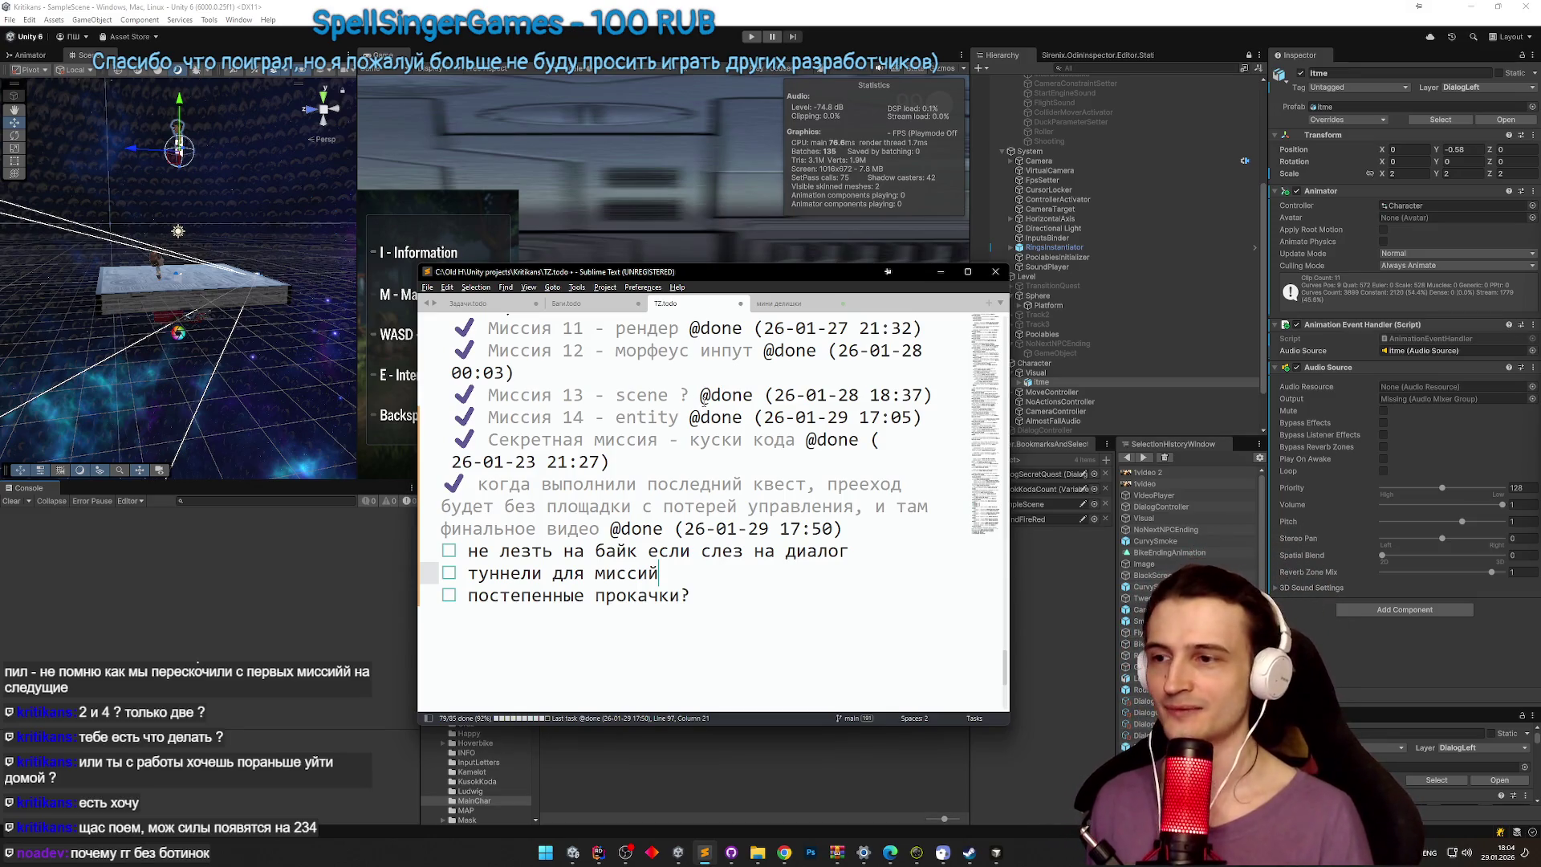
scroll(727, 519, up, 1)
scroll(683, 553, down, 1)
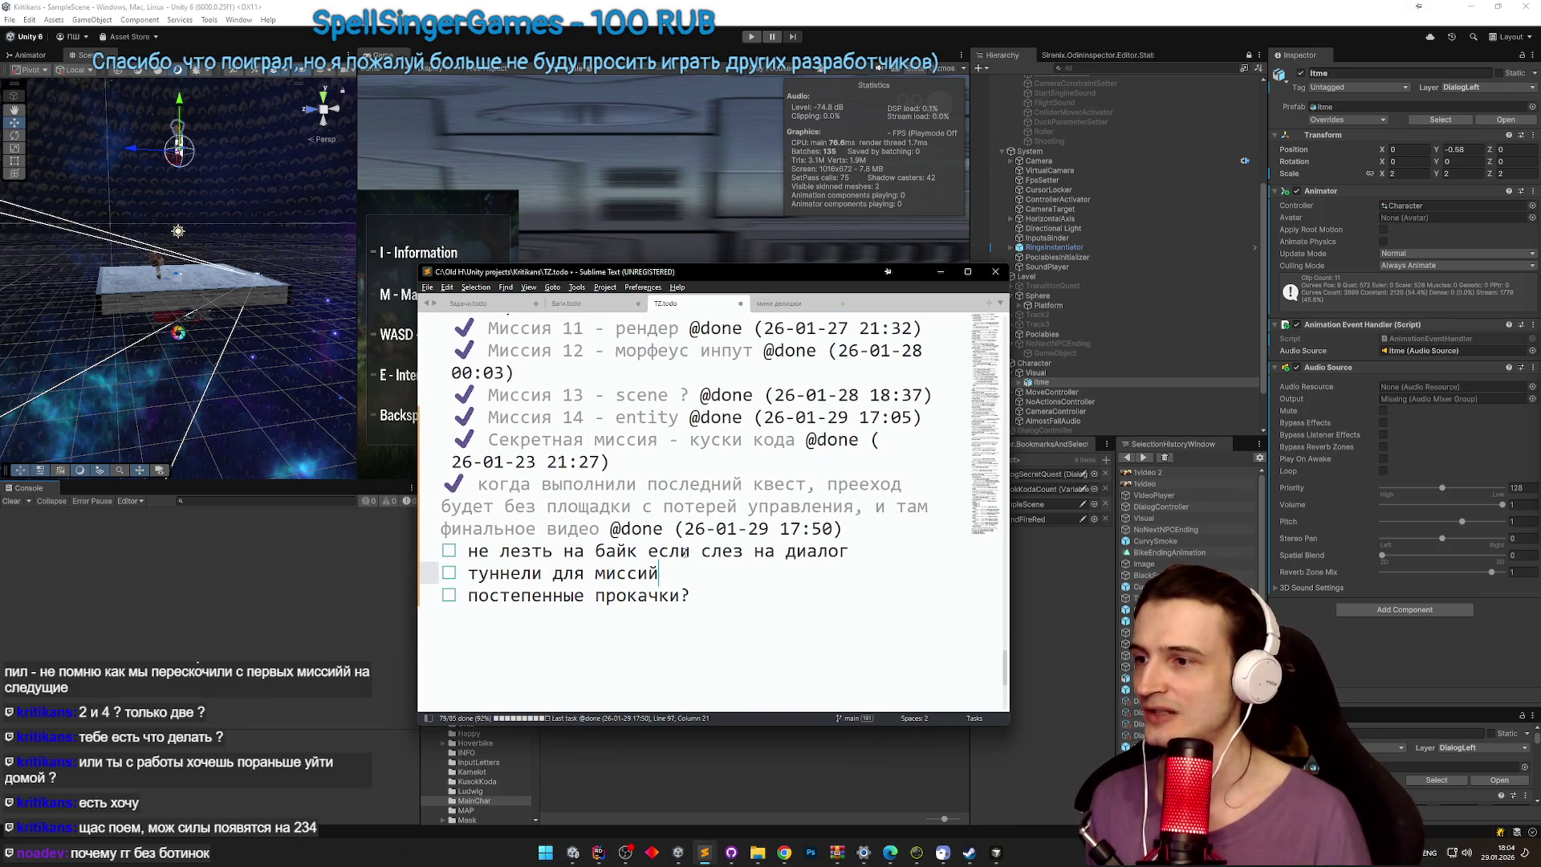
click(939, 271)
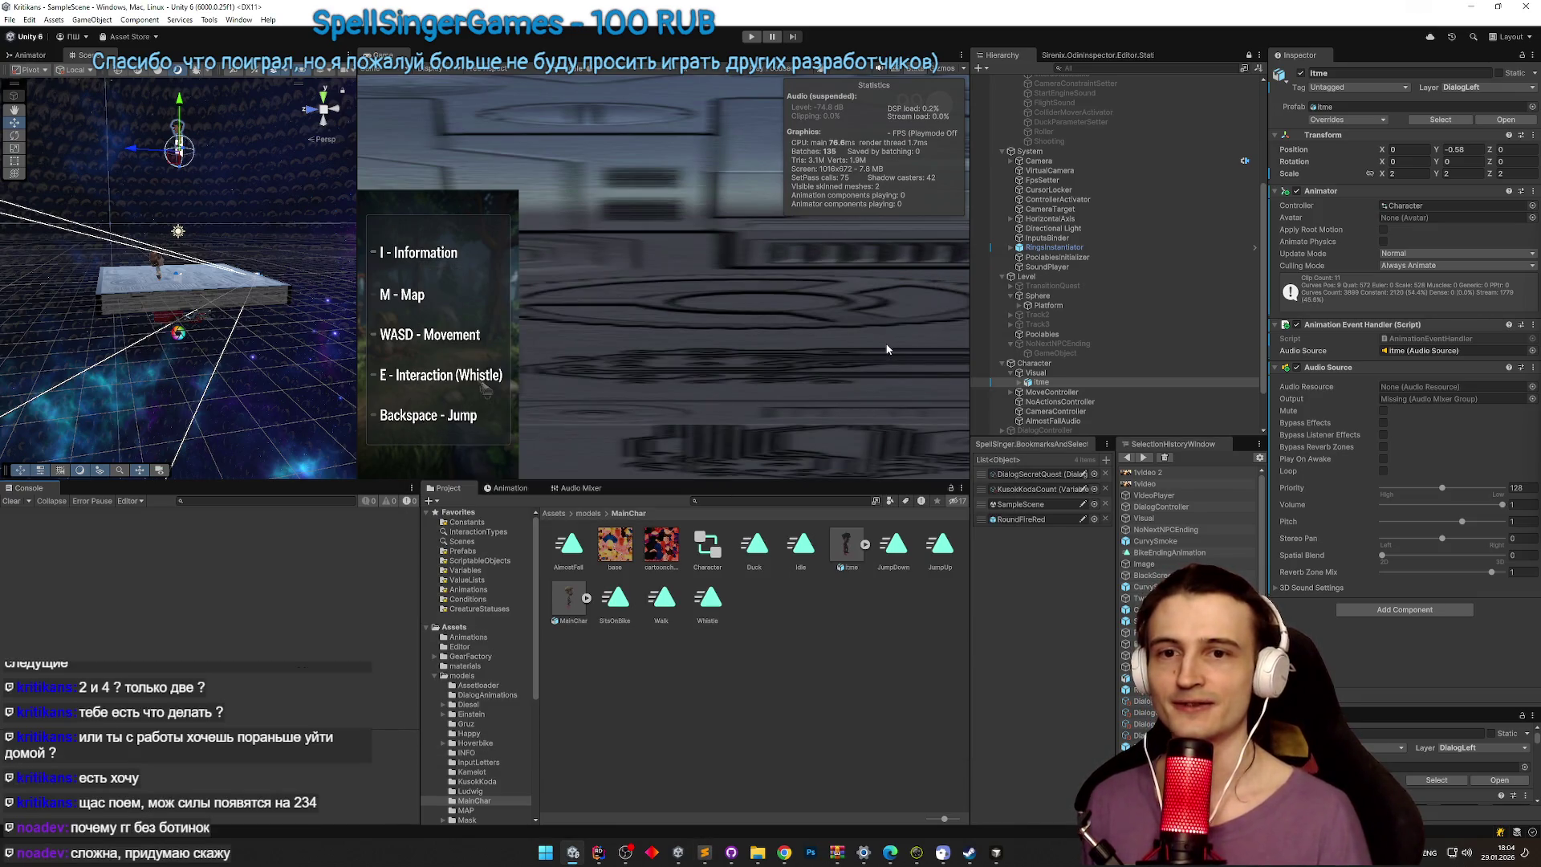
click(784, 852)
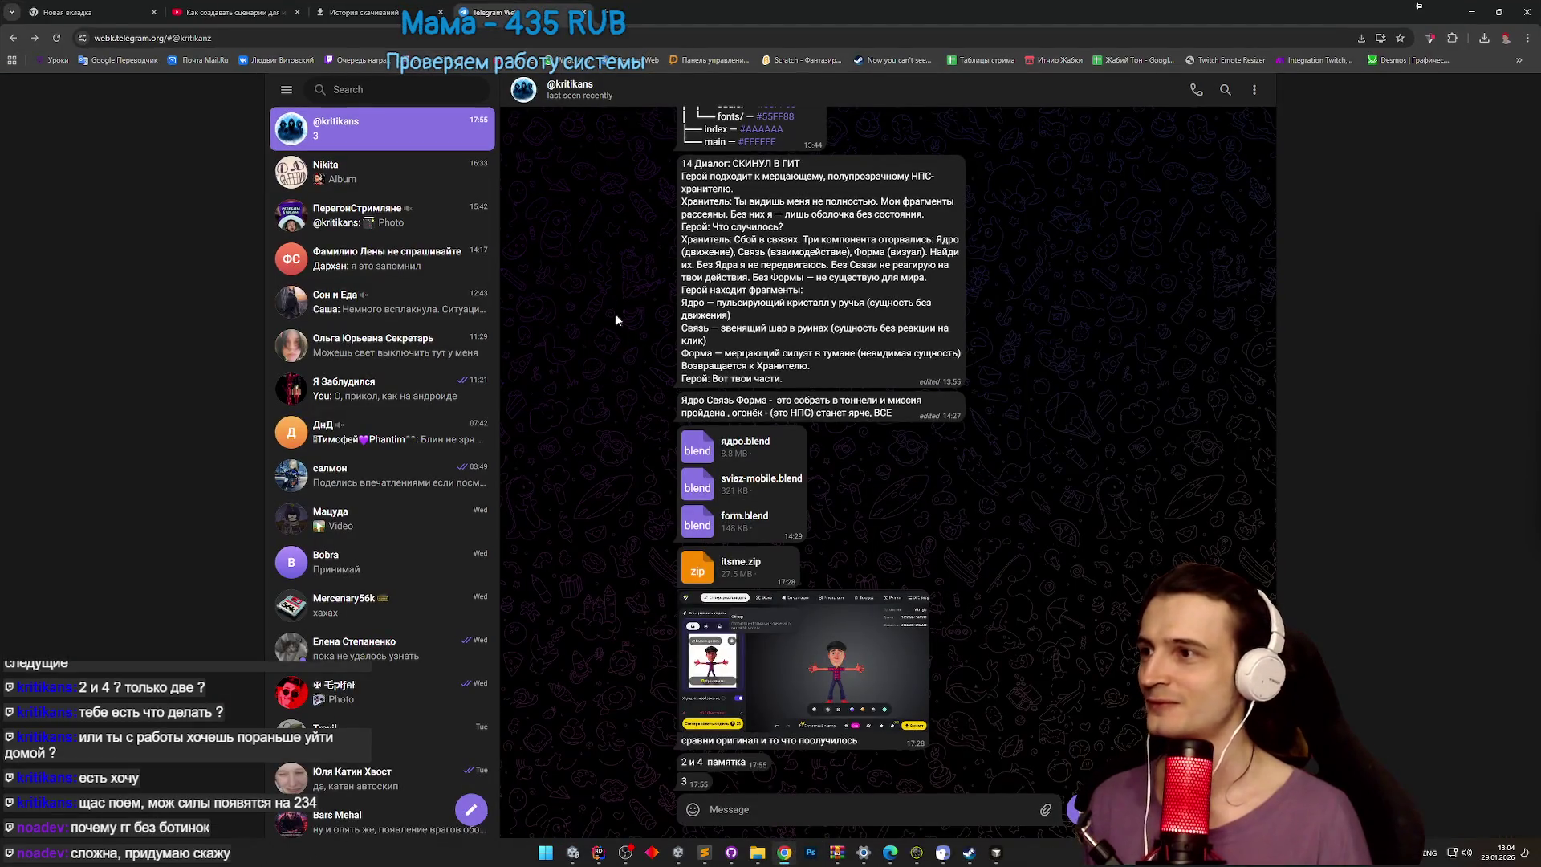
scroll(634, 402, up, 10)
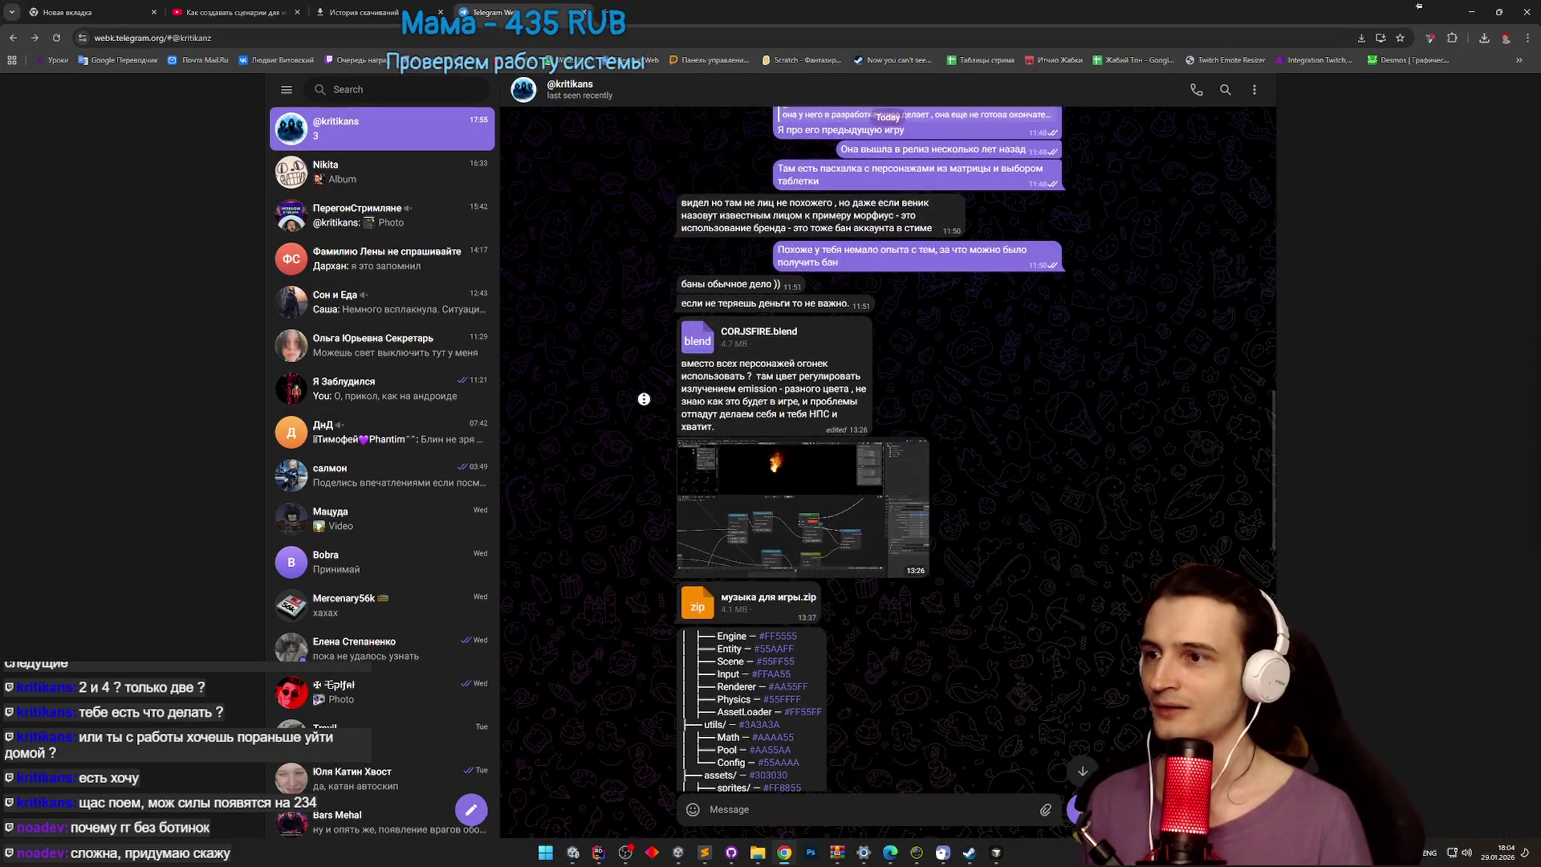
scroll(646, 389, up, 7)
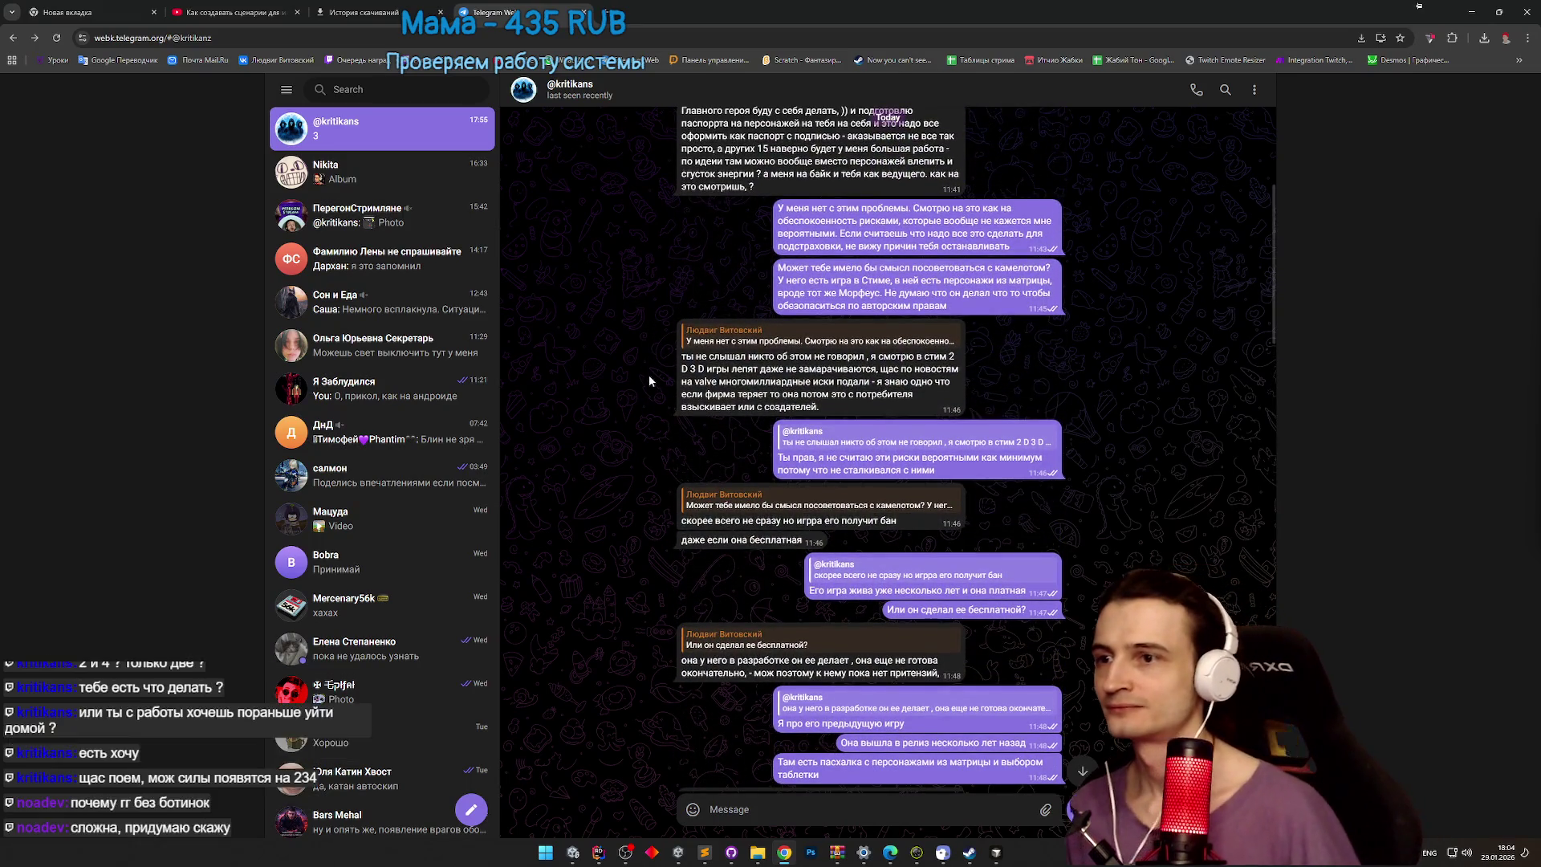
scroll(624, 317, up, 1)
scroll(624, 317, down, 8)
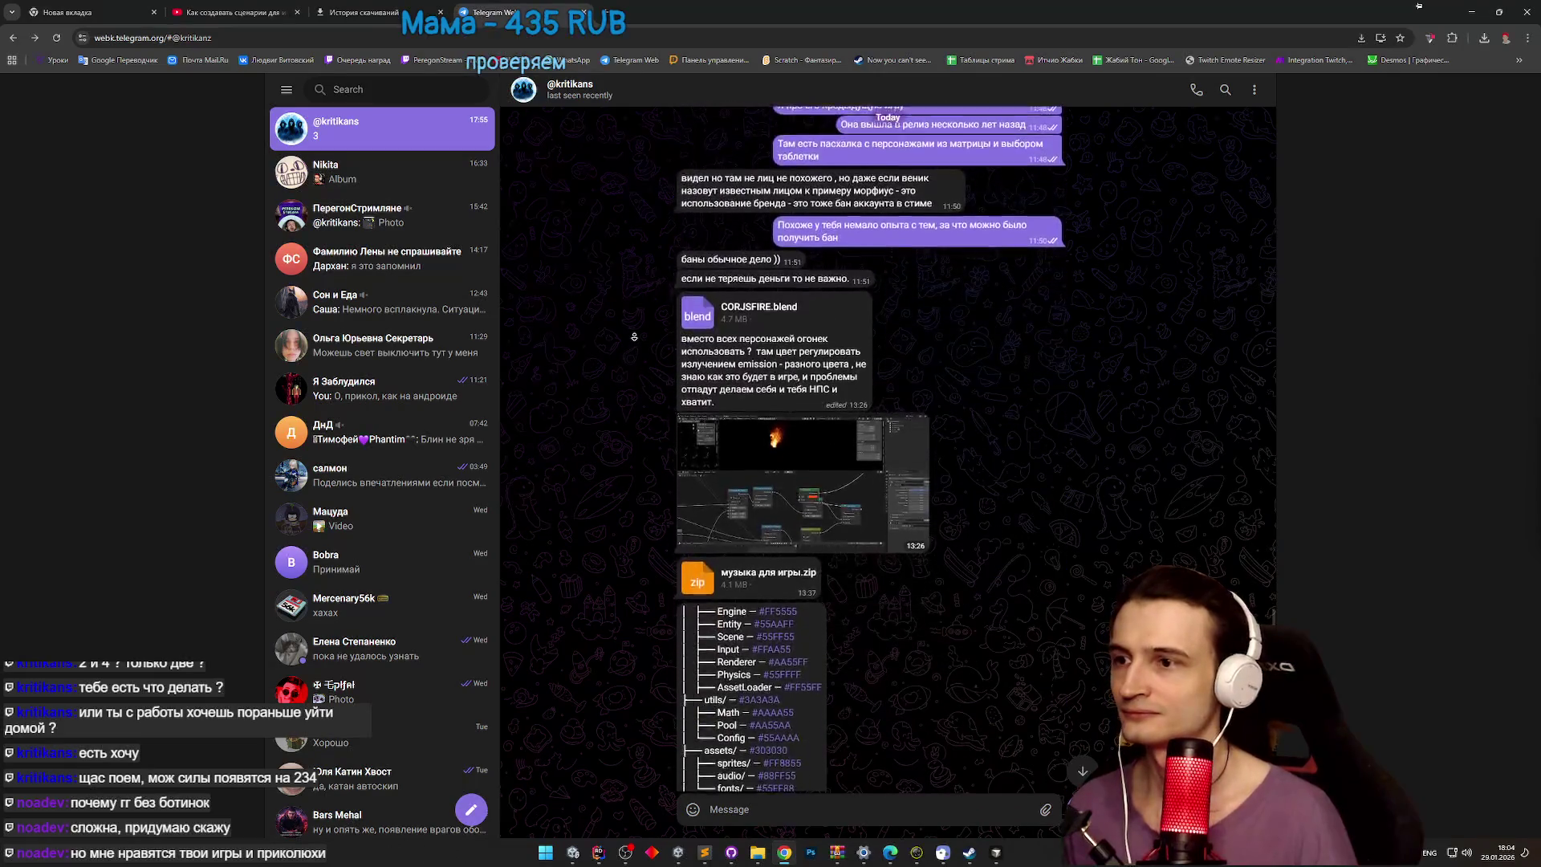
scroll(626, 257, up, 8)
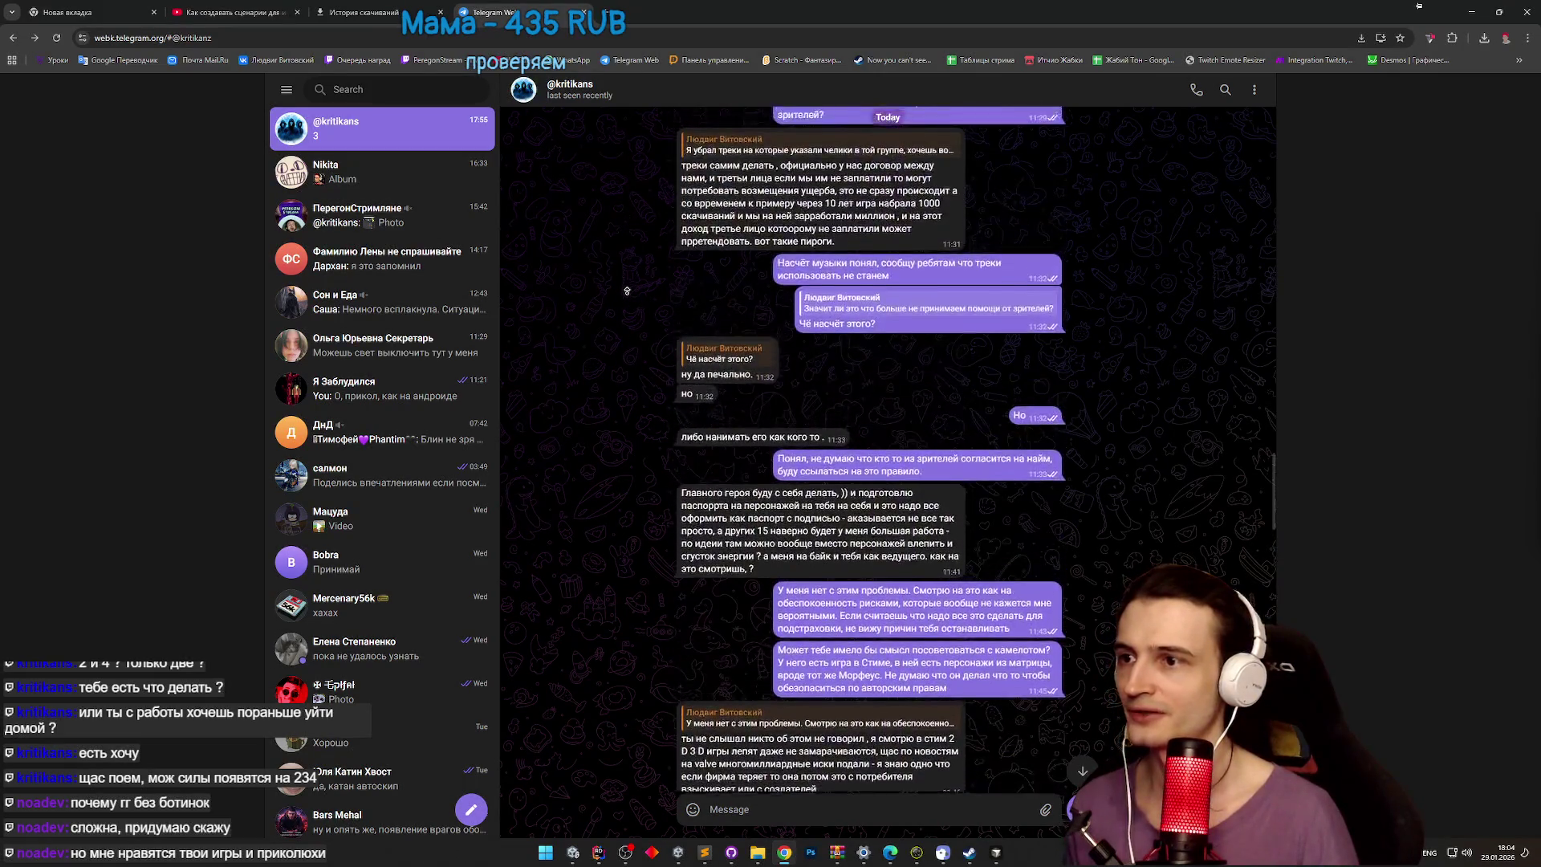
scroll(624, 285, up, 8)
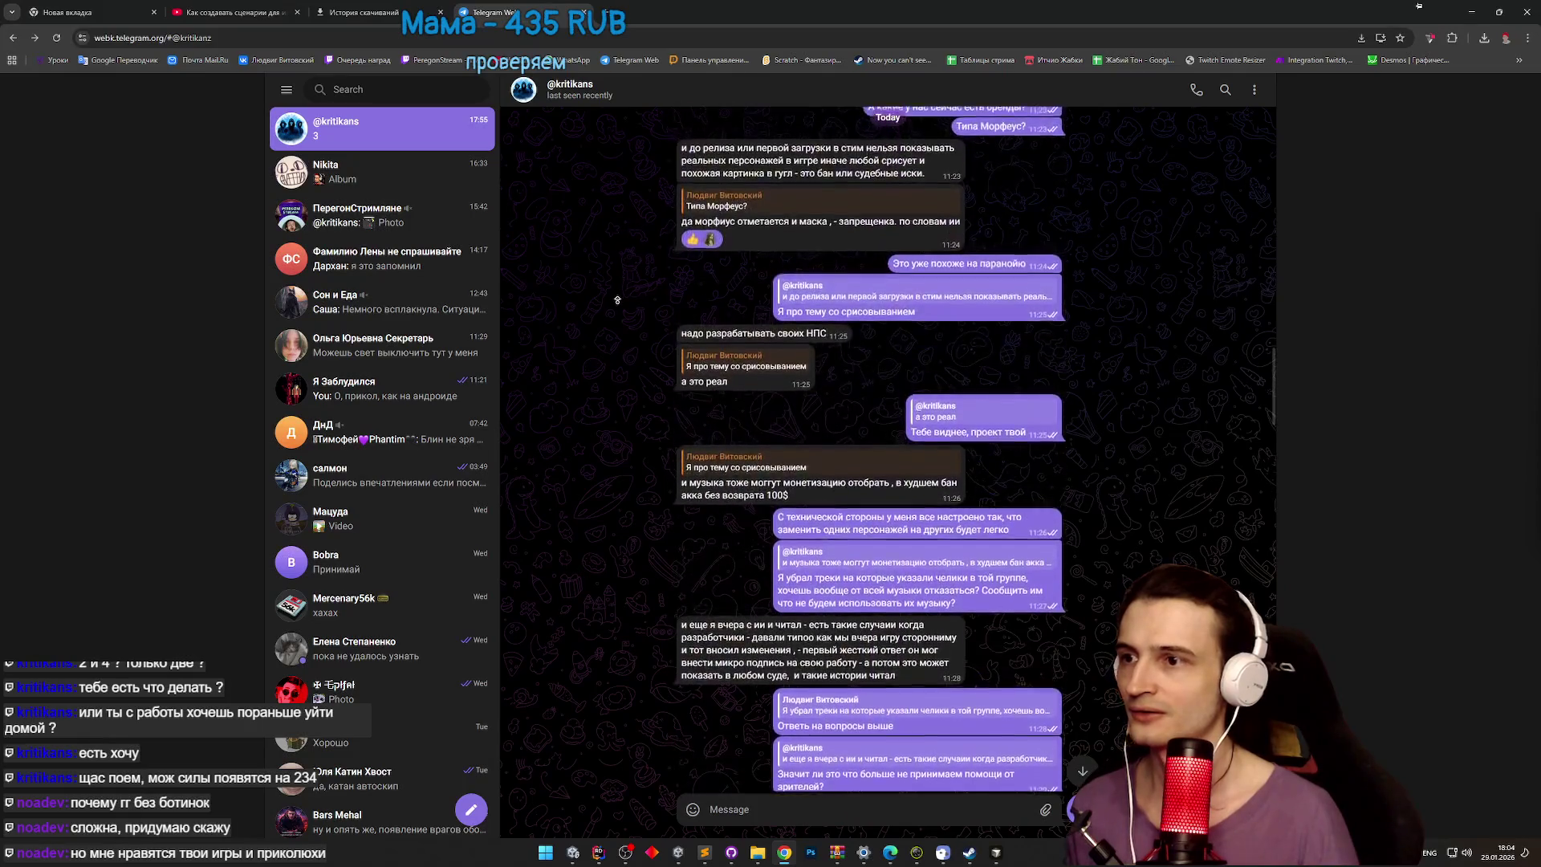
scroll(618, 281, up, 3)
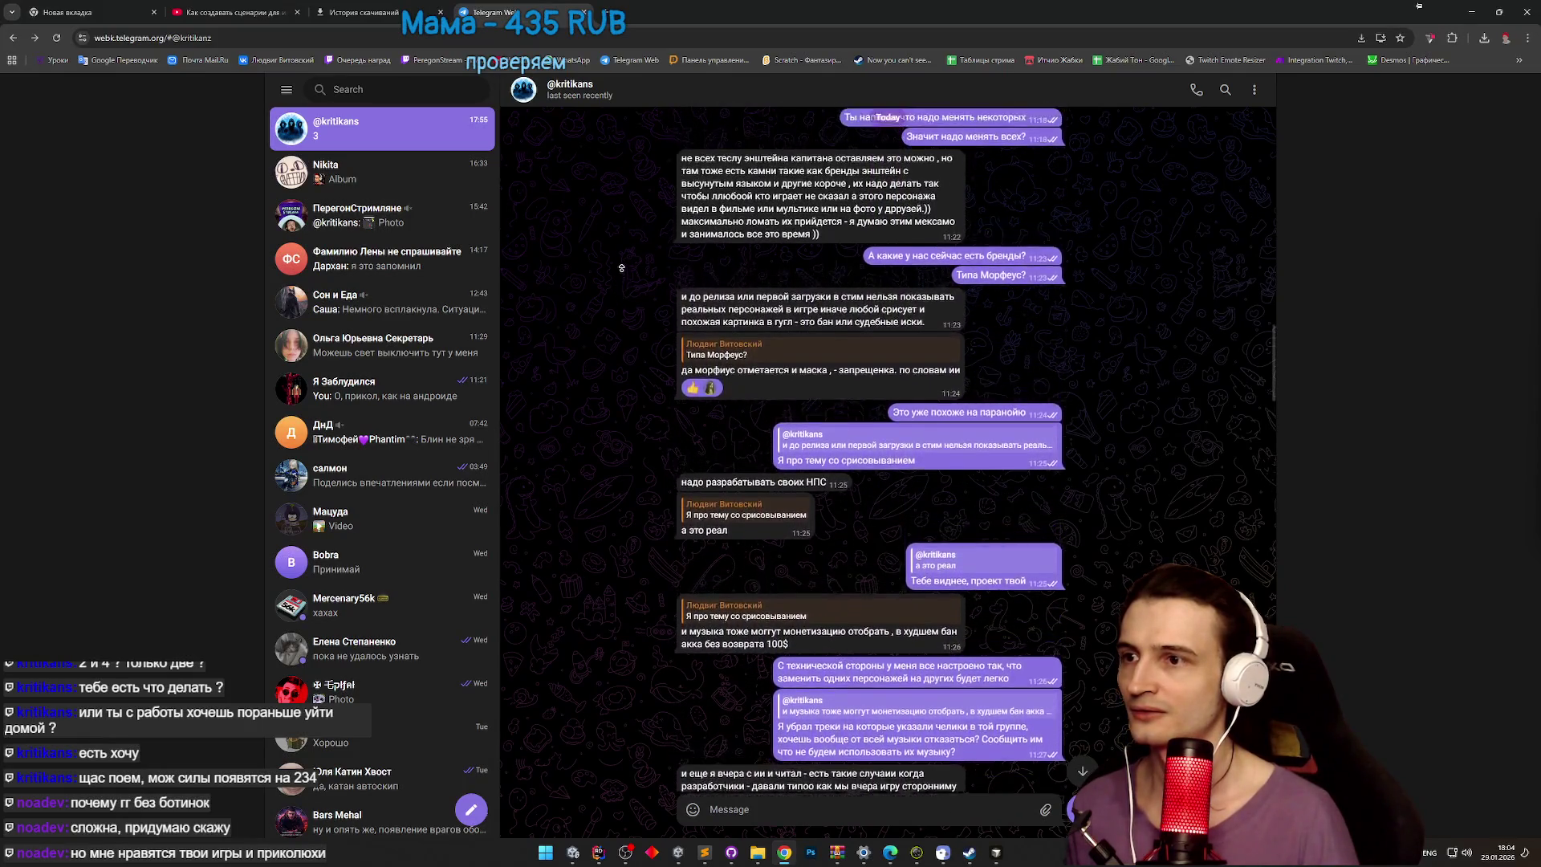
scroll(622, 258, up, 10)
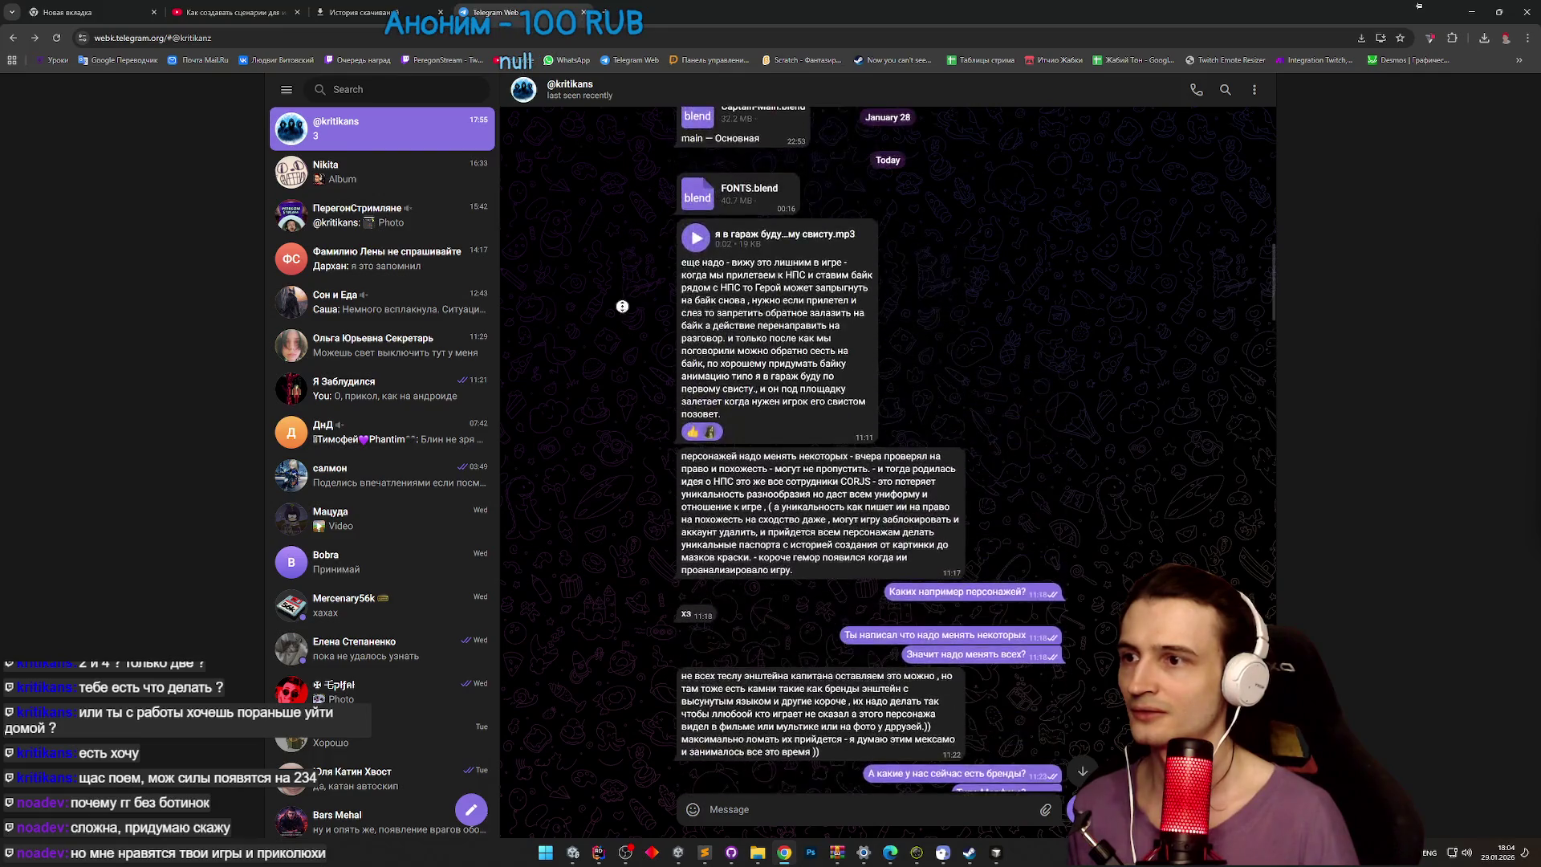
scroll(622, 327, down, 1)
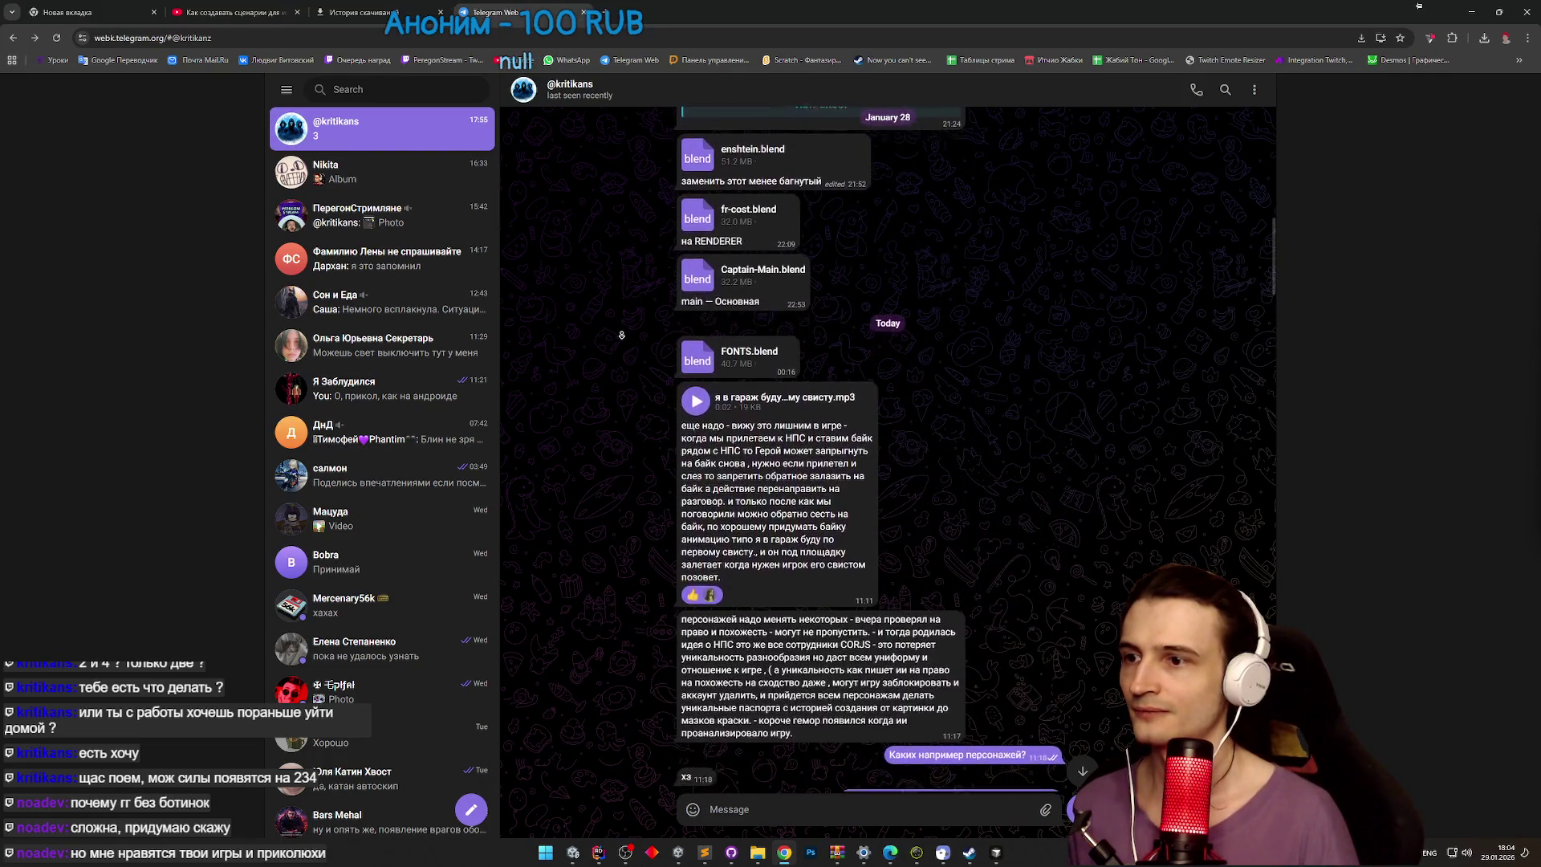
scroll(621, 335, down, 1)
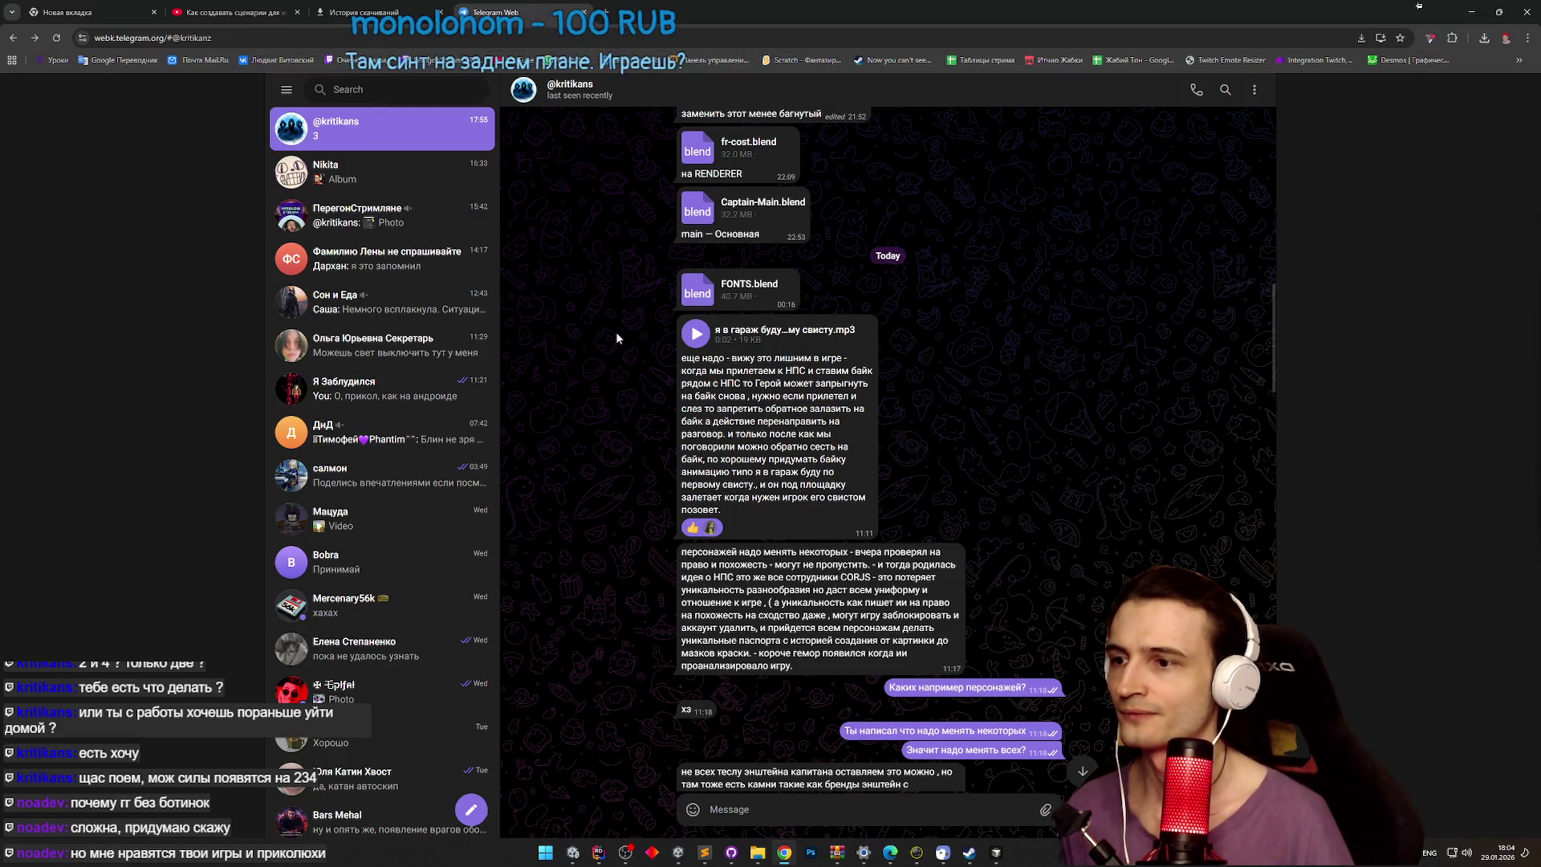
key(alt+Tab)
Step: Scroll the SampleScene Hierarchy up to Bike and Visual and switch the keyboard input language
scroll(1183, 257, up, 3)
scroll(1183, 259, up, 2)
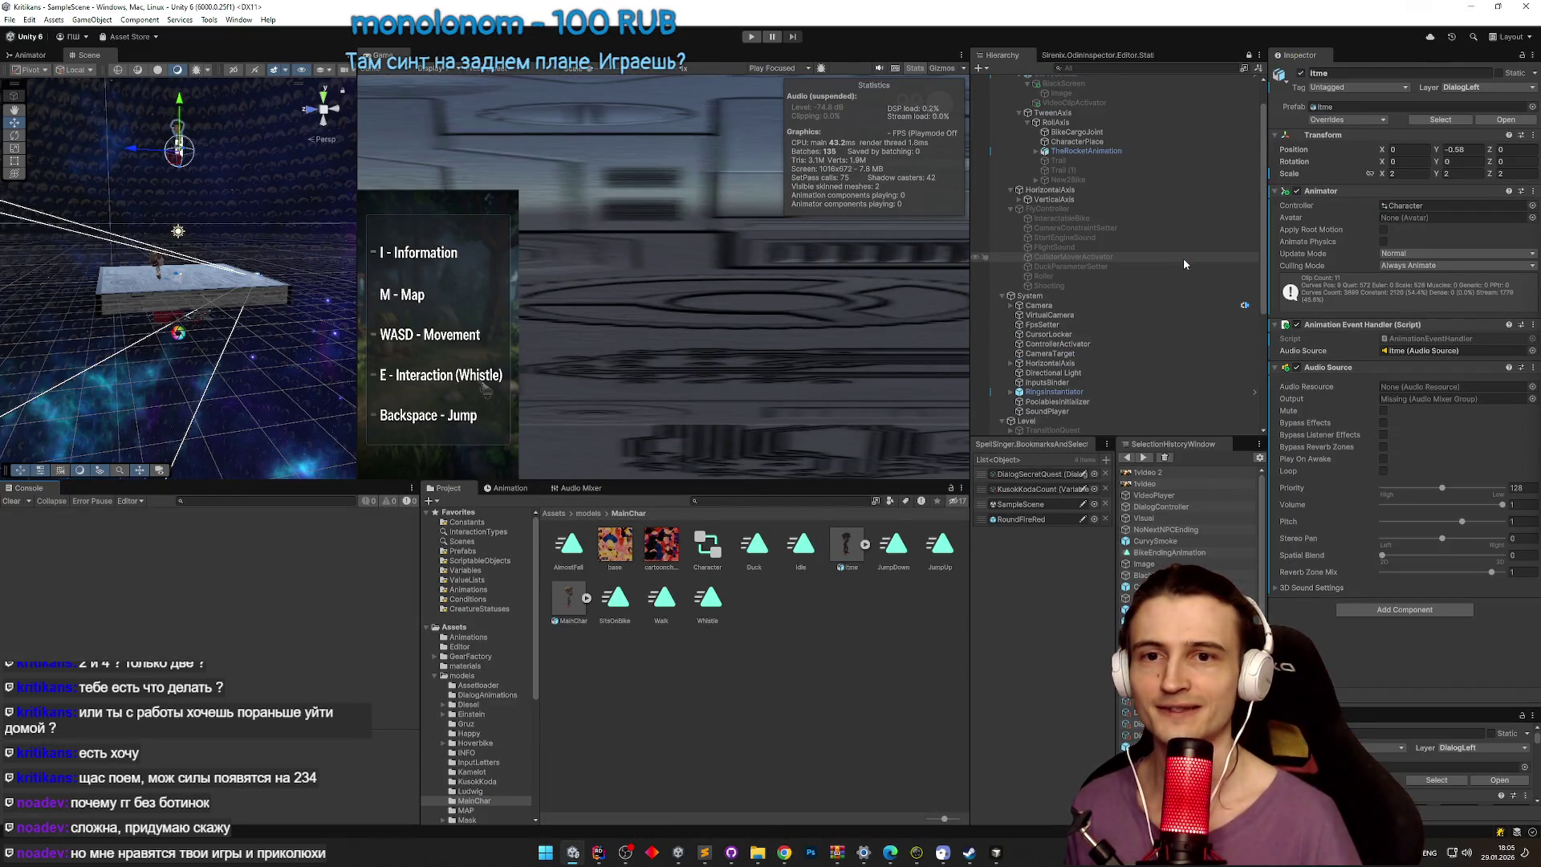
scroll(1183, 258, up, 2)
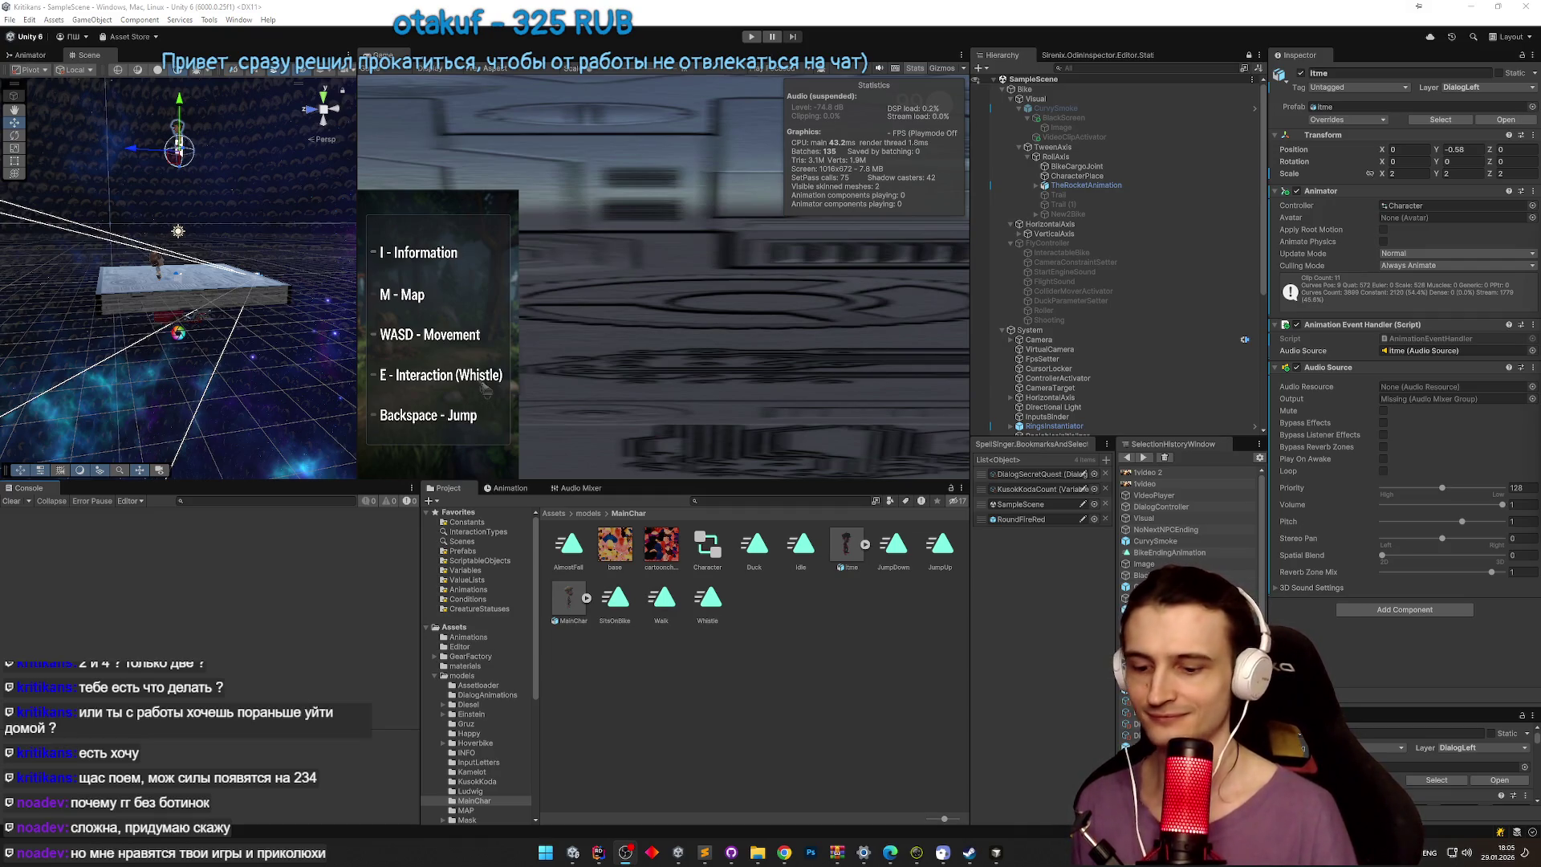
key(alt+shift)
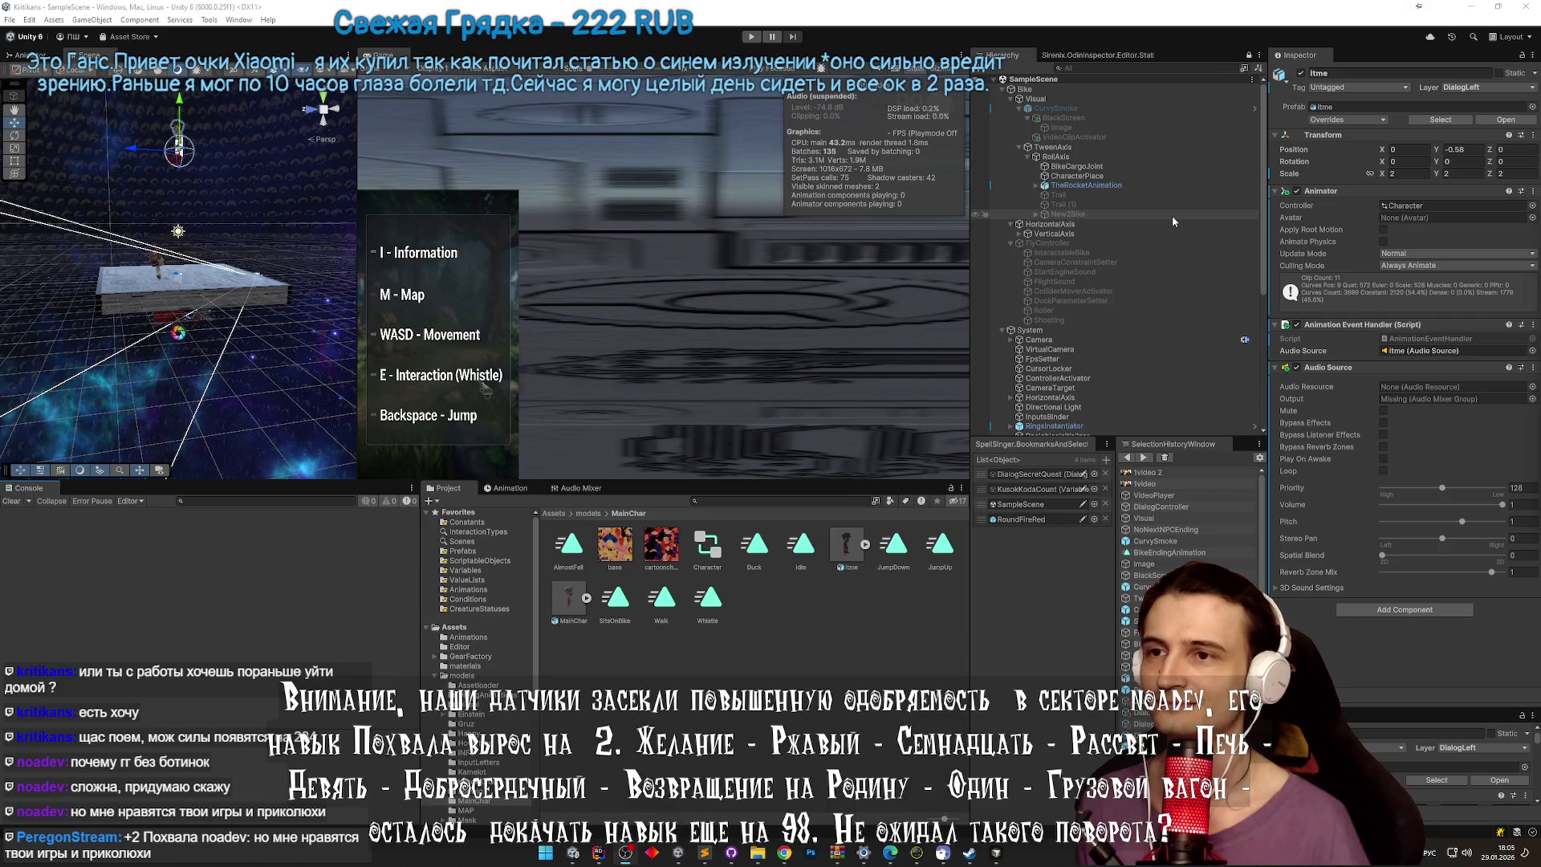
Step: Search the Hierarchy for 'ra', correcting the mistyped layout, and select Interactor
click(1142, 68)
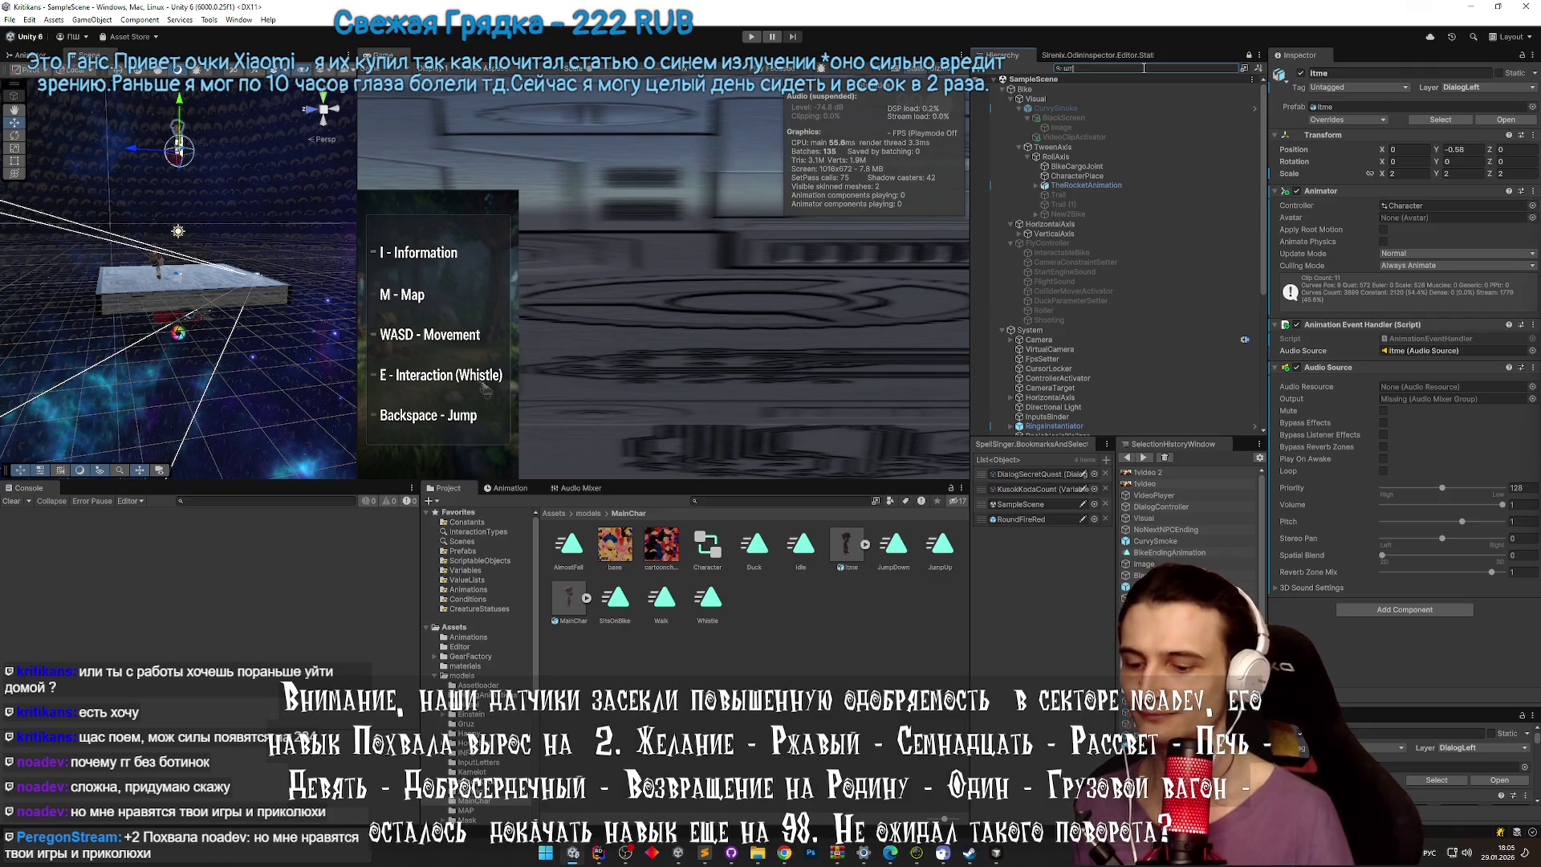
text(аукфс)
key(alt+shift)
key(ctrl+a)
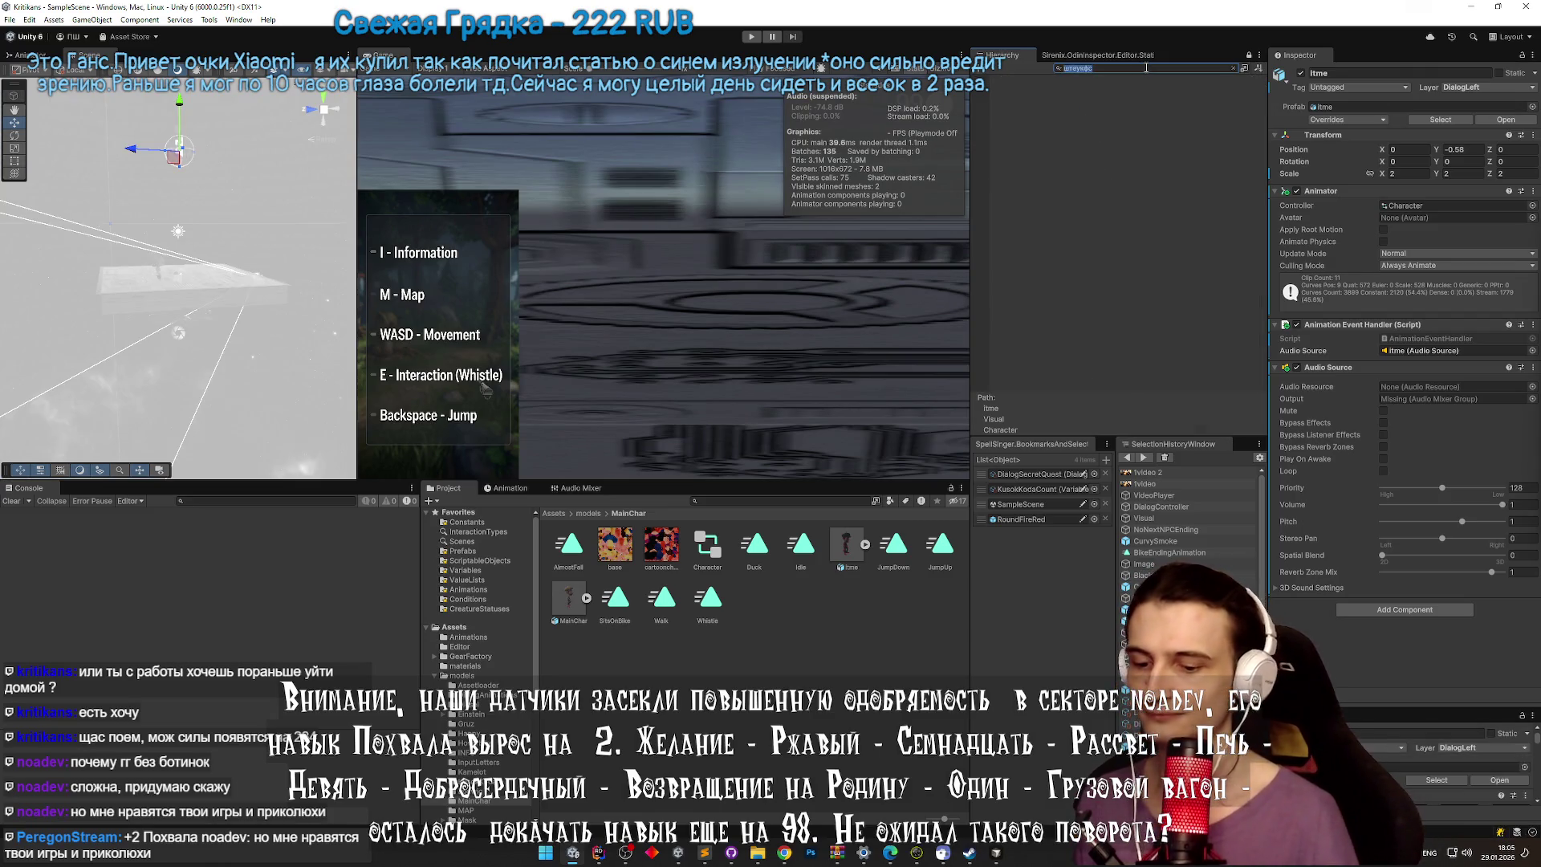
text(Intera)
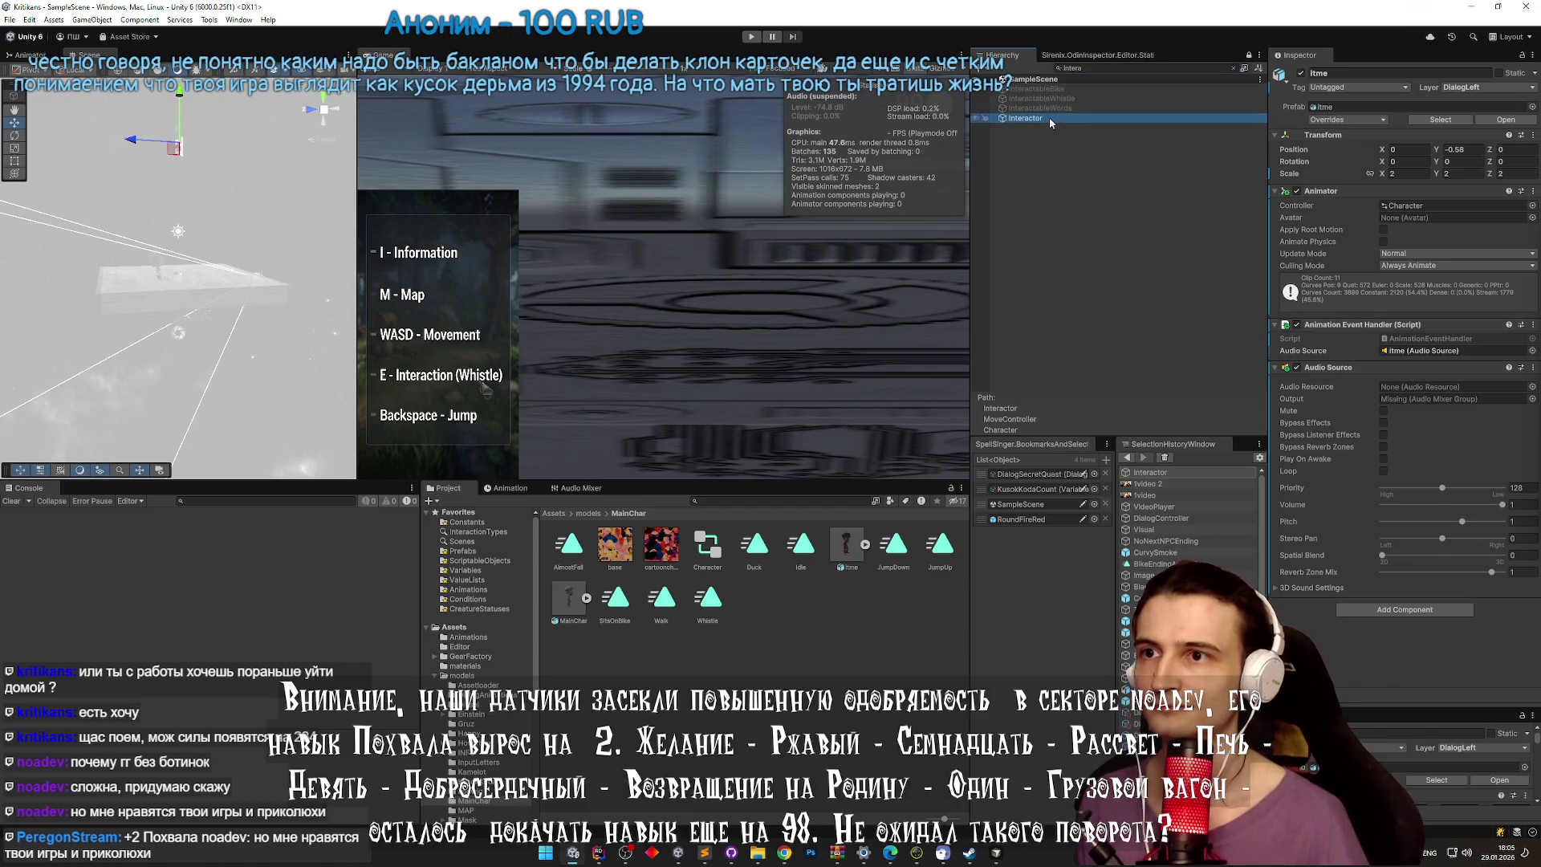
click(1048, 117)
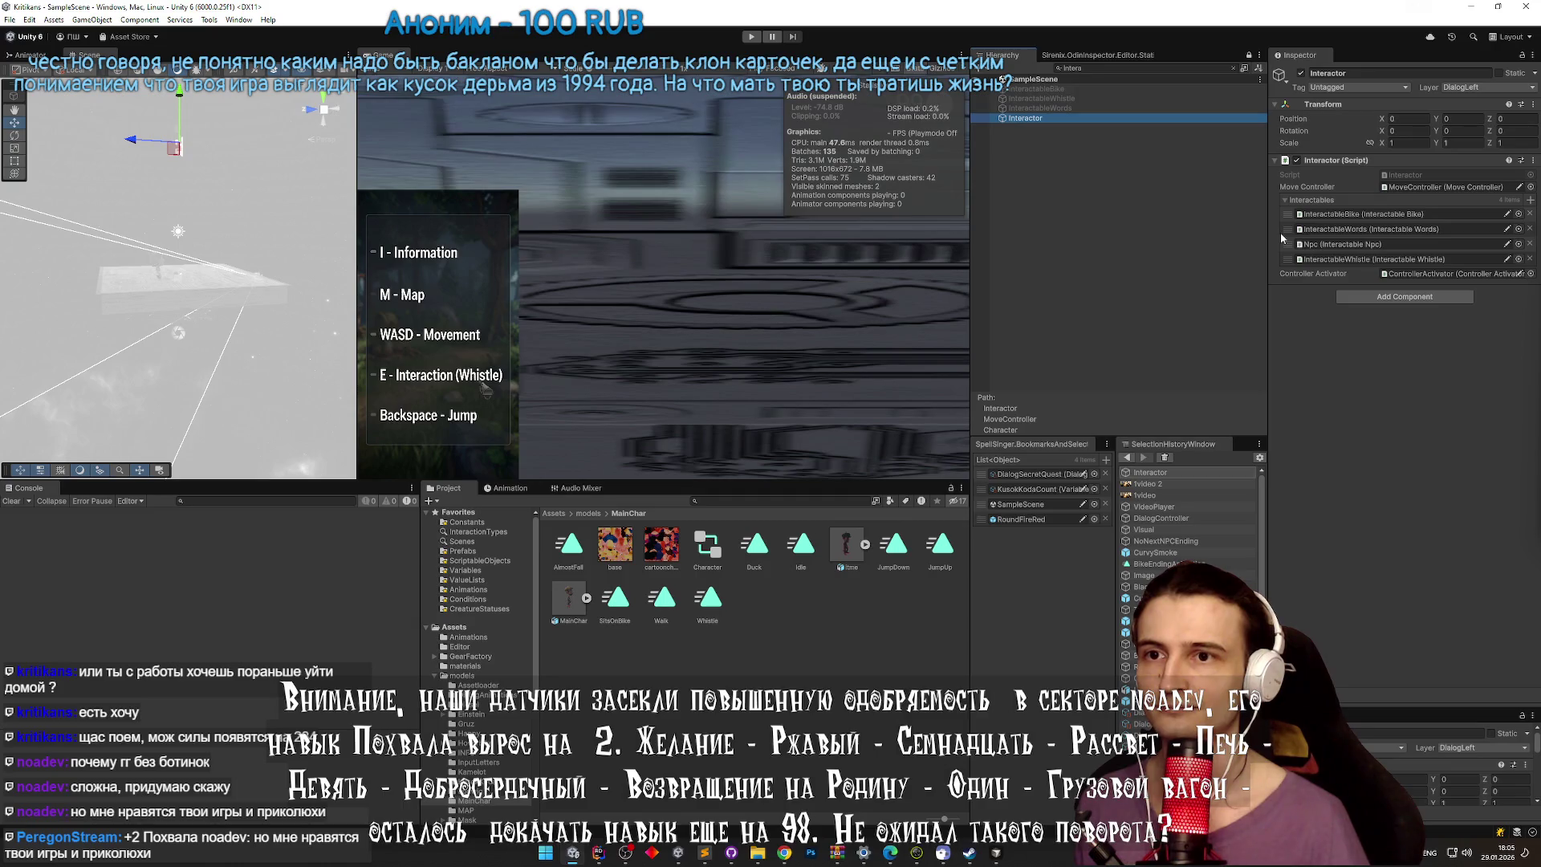
Step: Drag Npc to the top of the Interactables list and InteractableWords below InteractableBike
mouse_move(1282, 232)
mouse_down()
mouse_move(1284, 214)
mouse_move(1287, 233)
mouse_up()
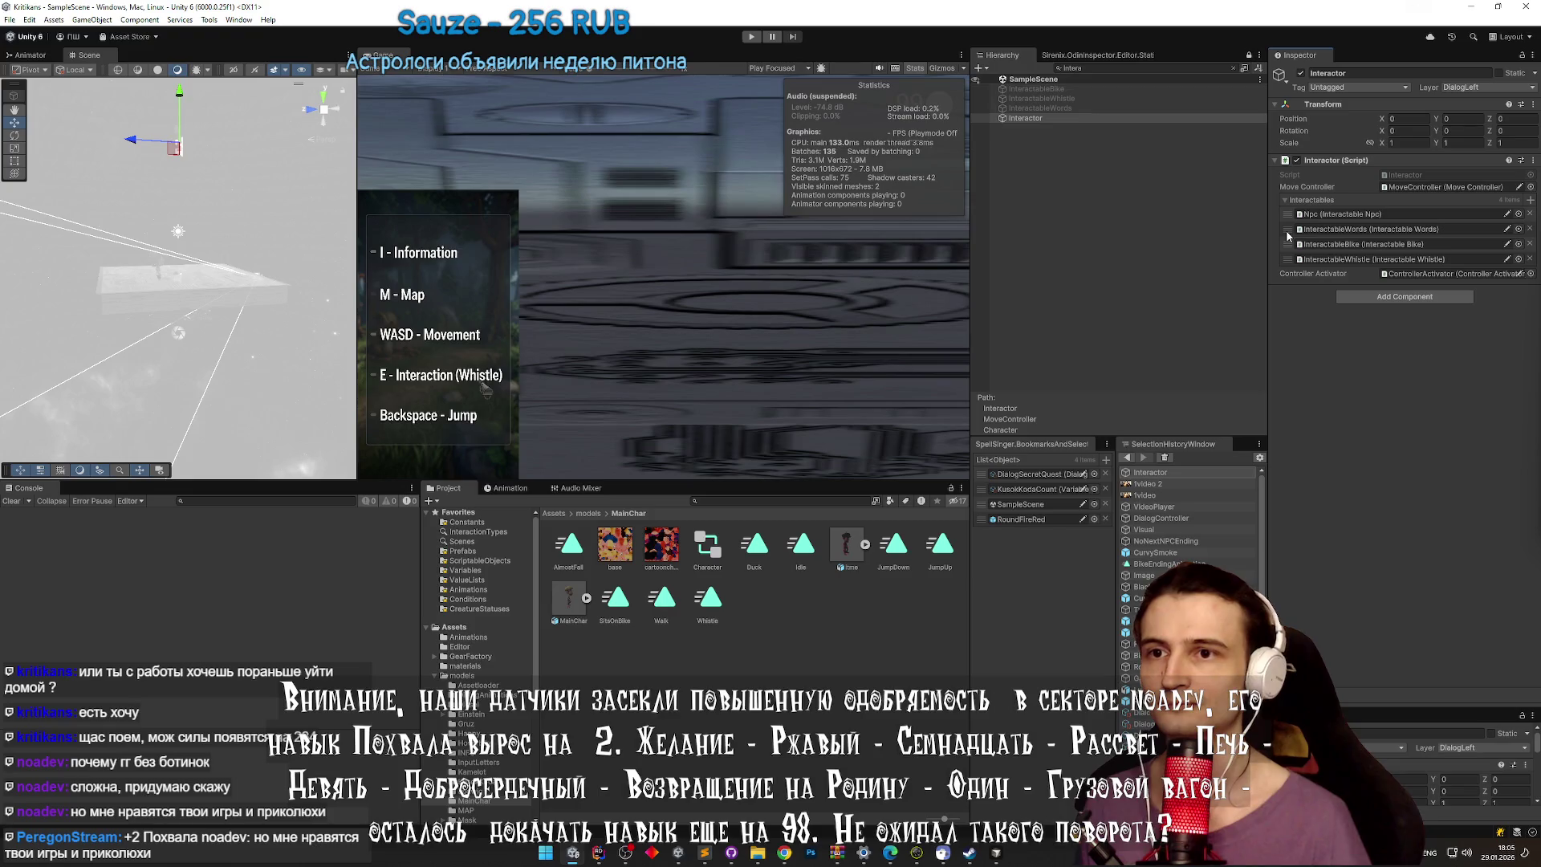
drag(1287, 235, 1286, 247)
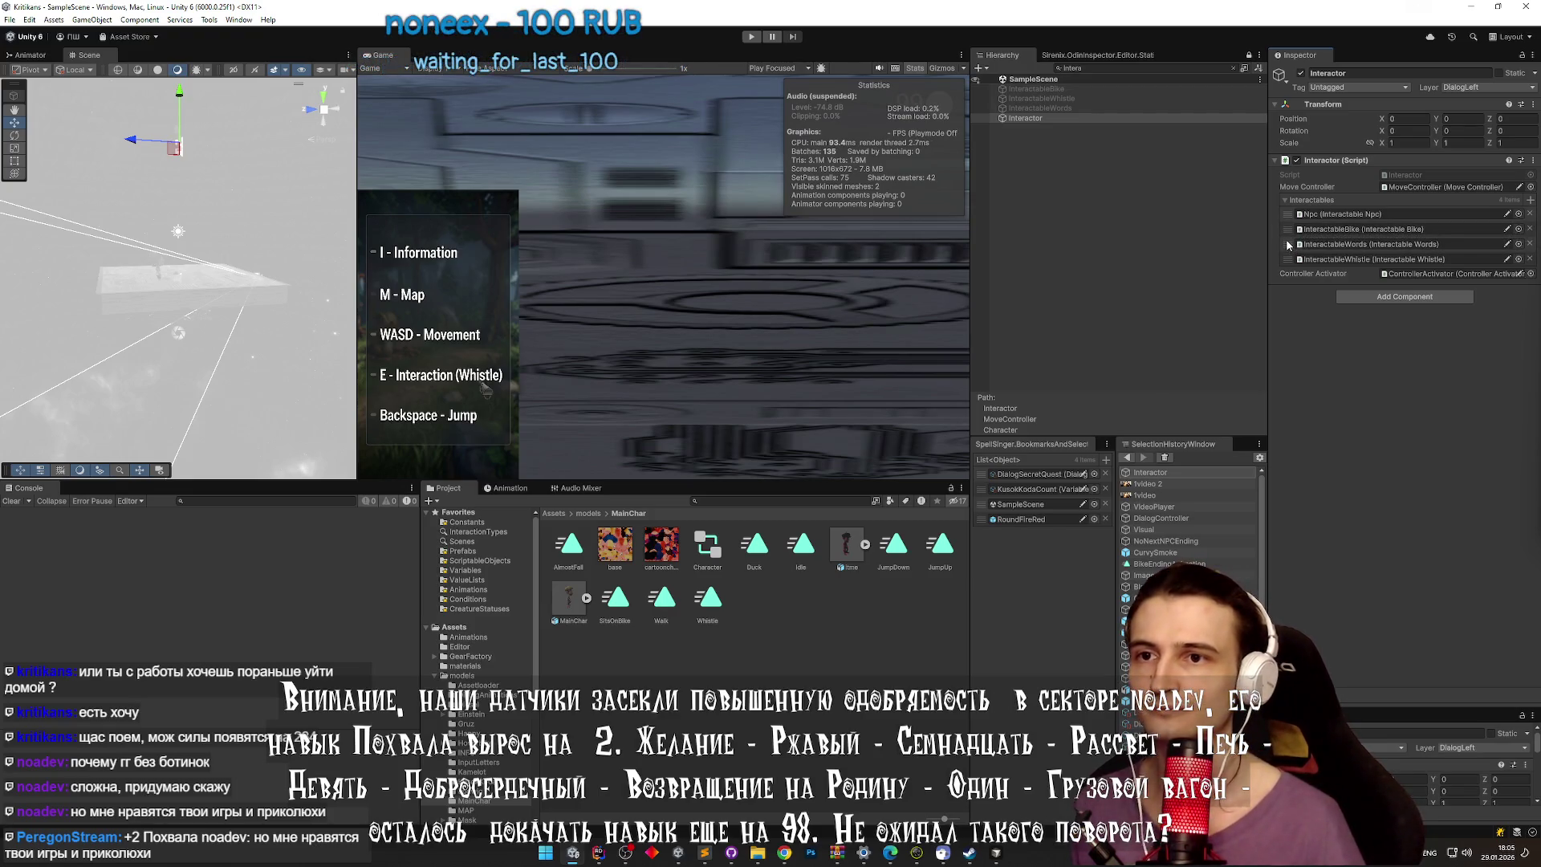
double_click(1340, 213)
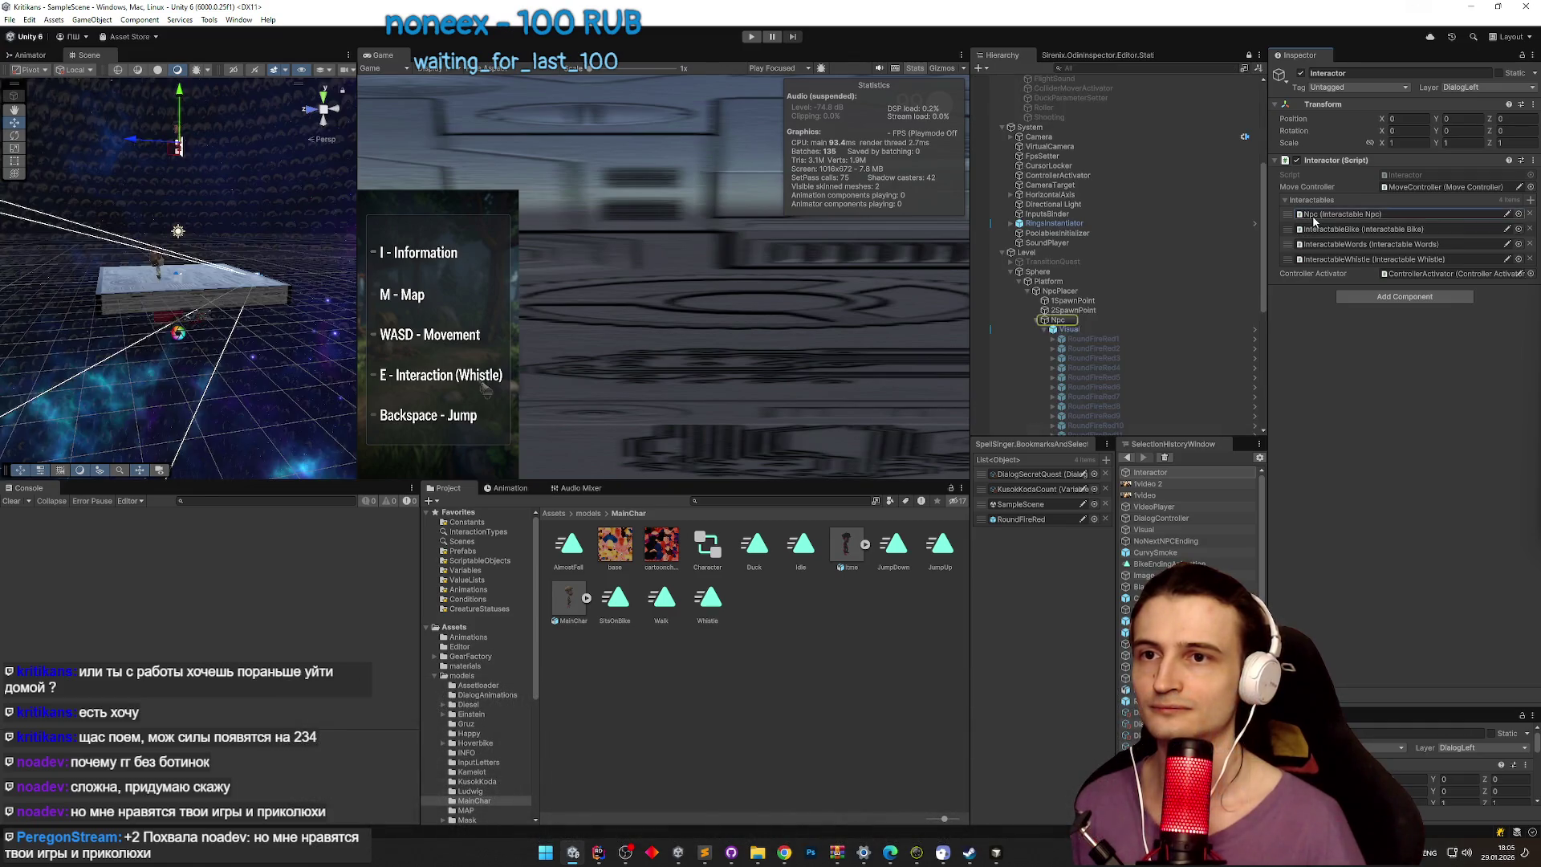
Step: Try the Npc's Interaction Distance at 5, then set it back to 3
click(1398, 185)
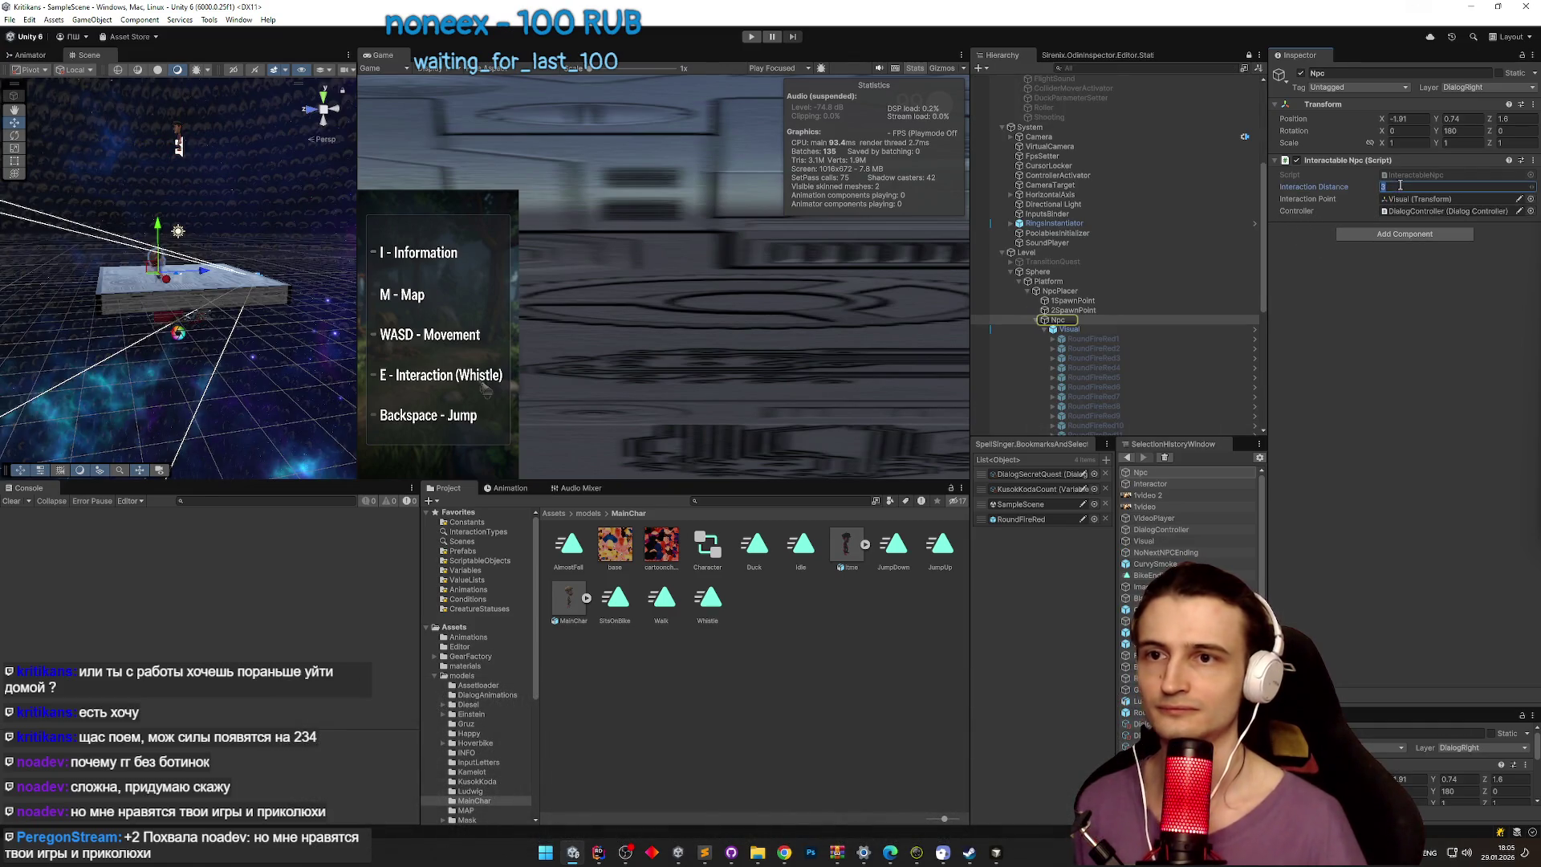
text(5)
key(Return)
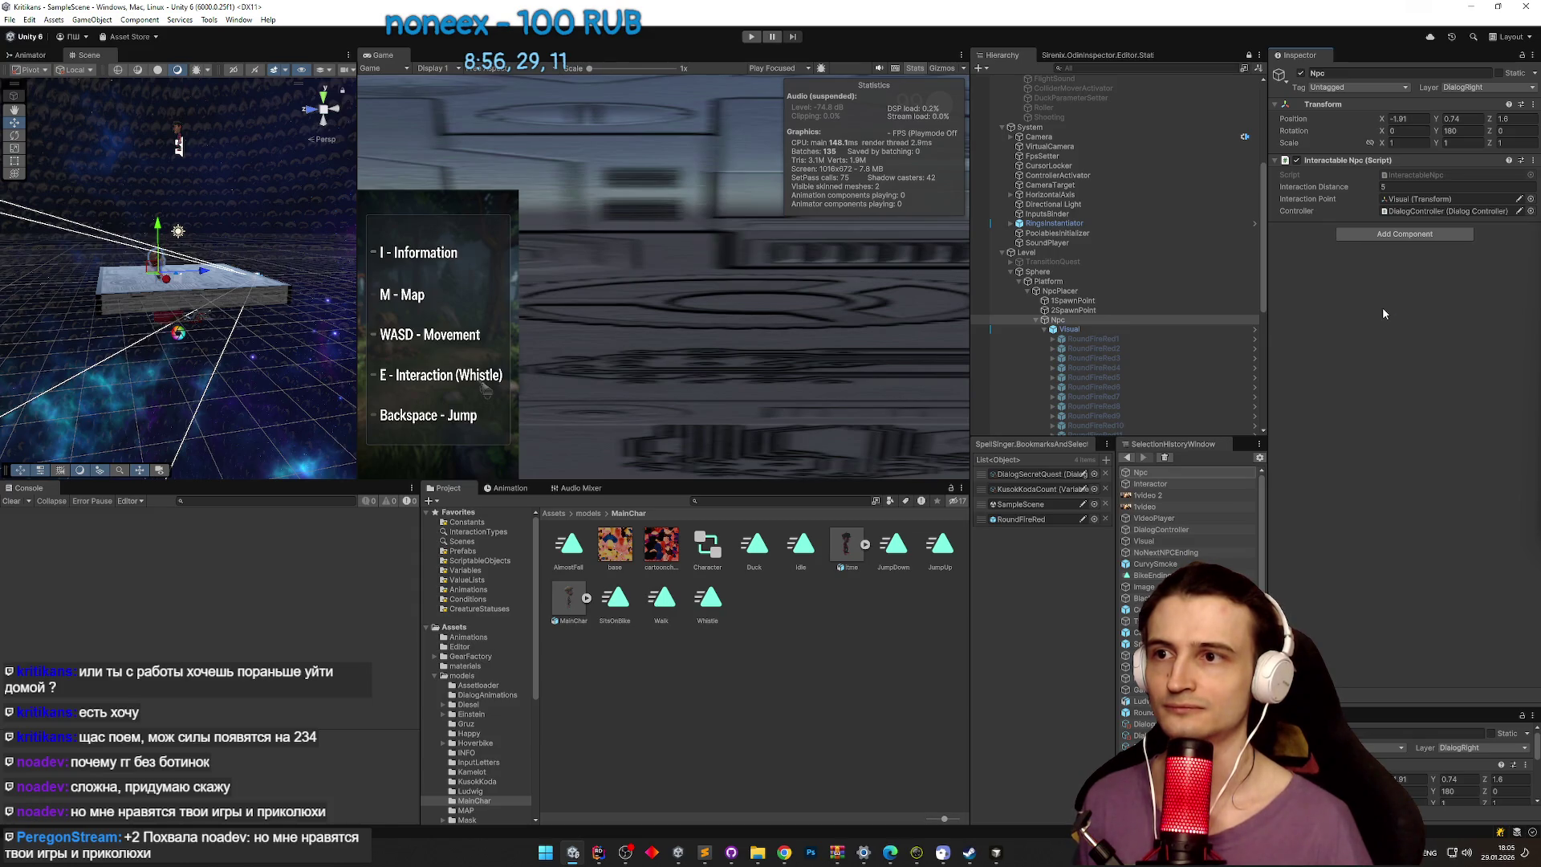
click(1408, 186)
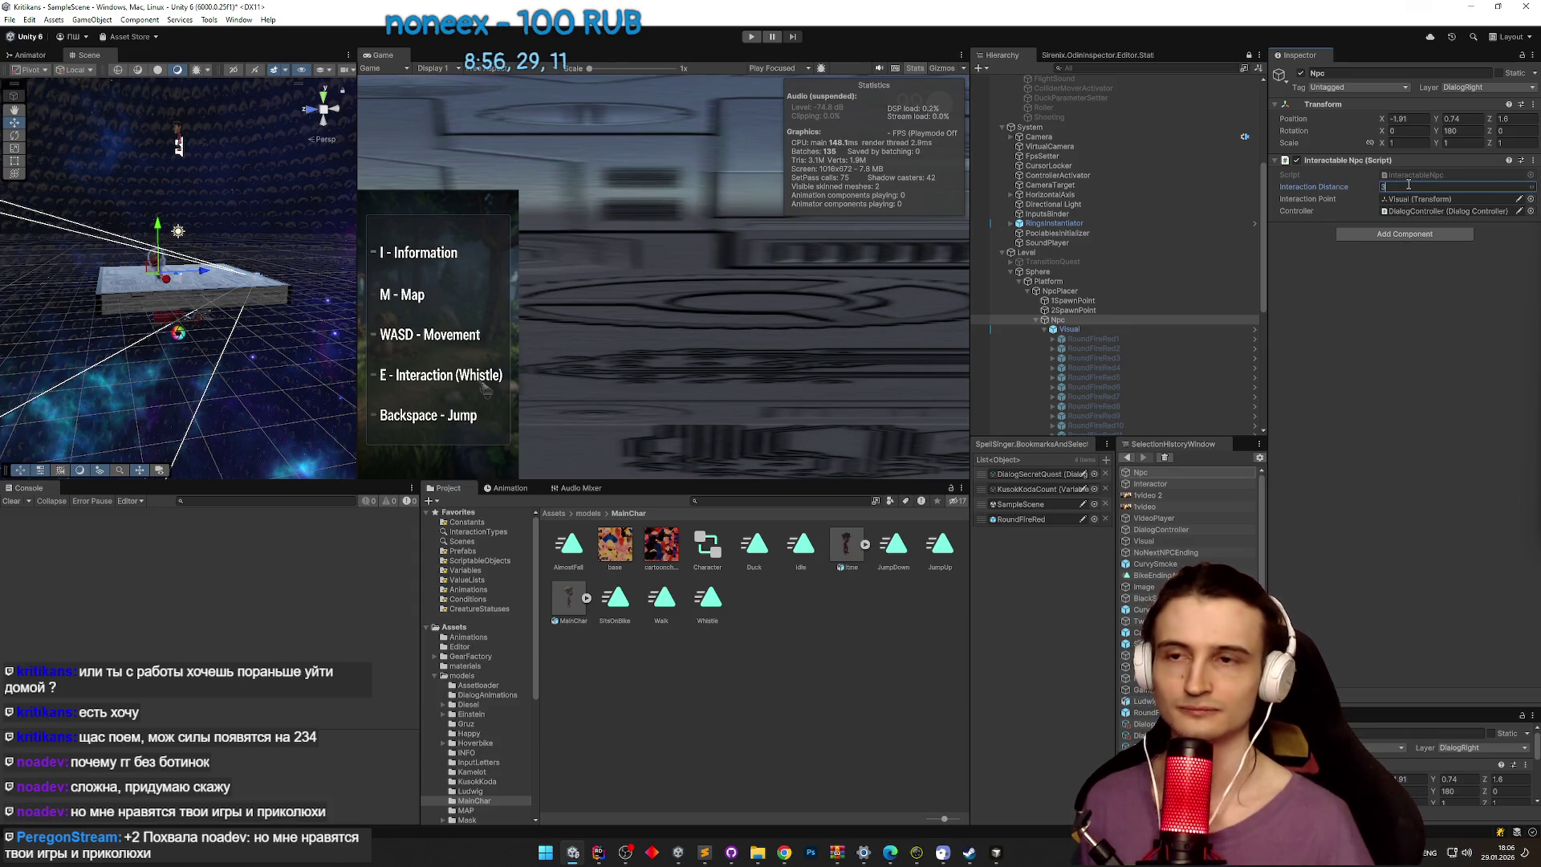
key(Return)
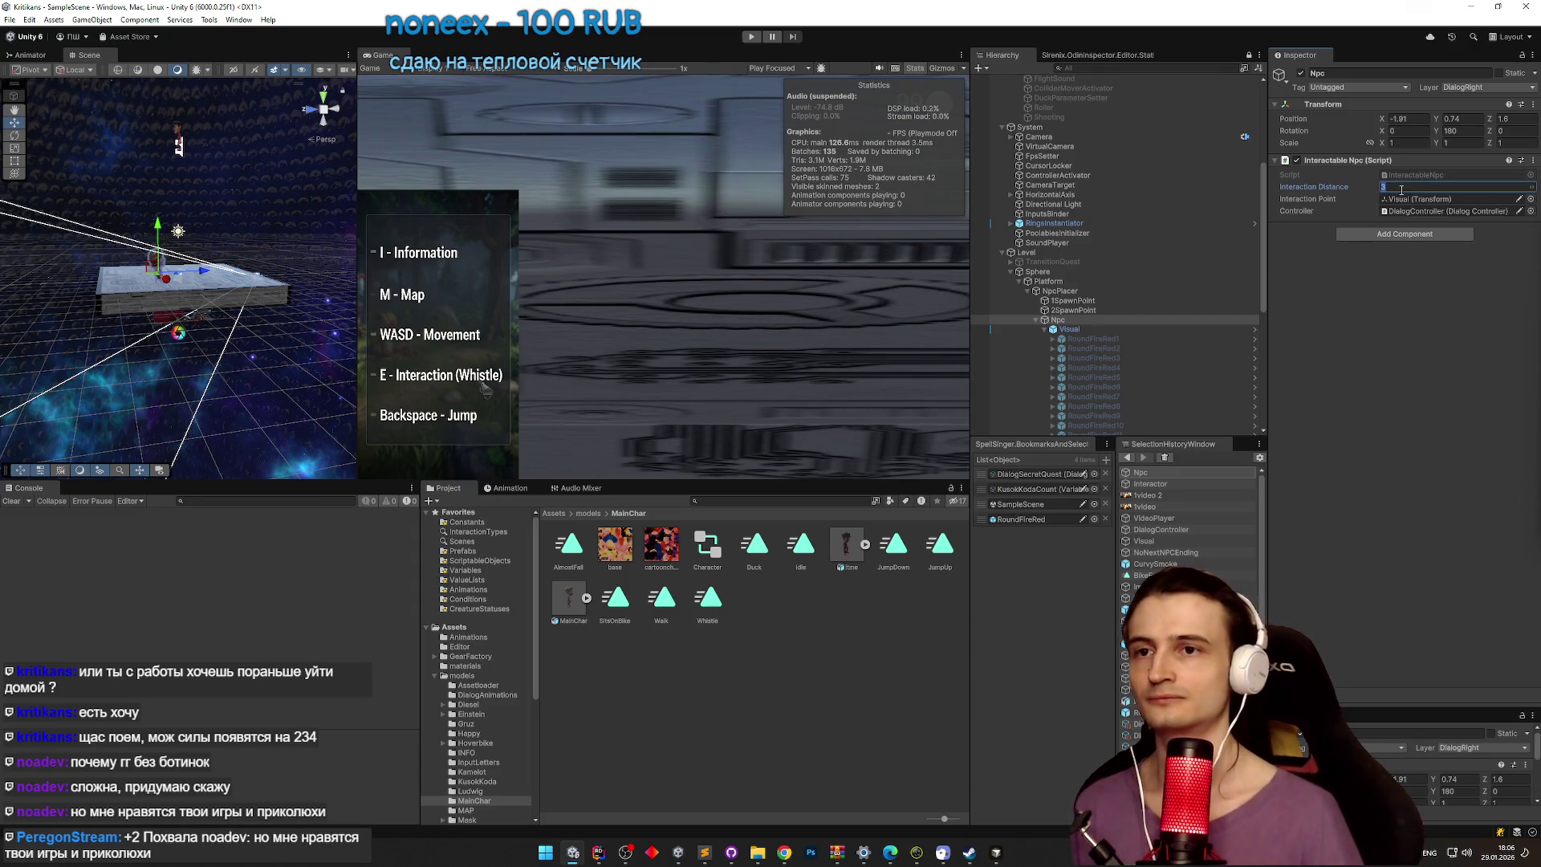
click(1322, 338)
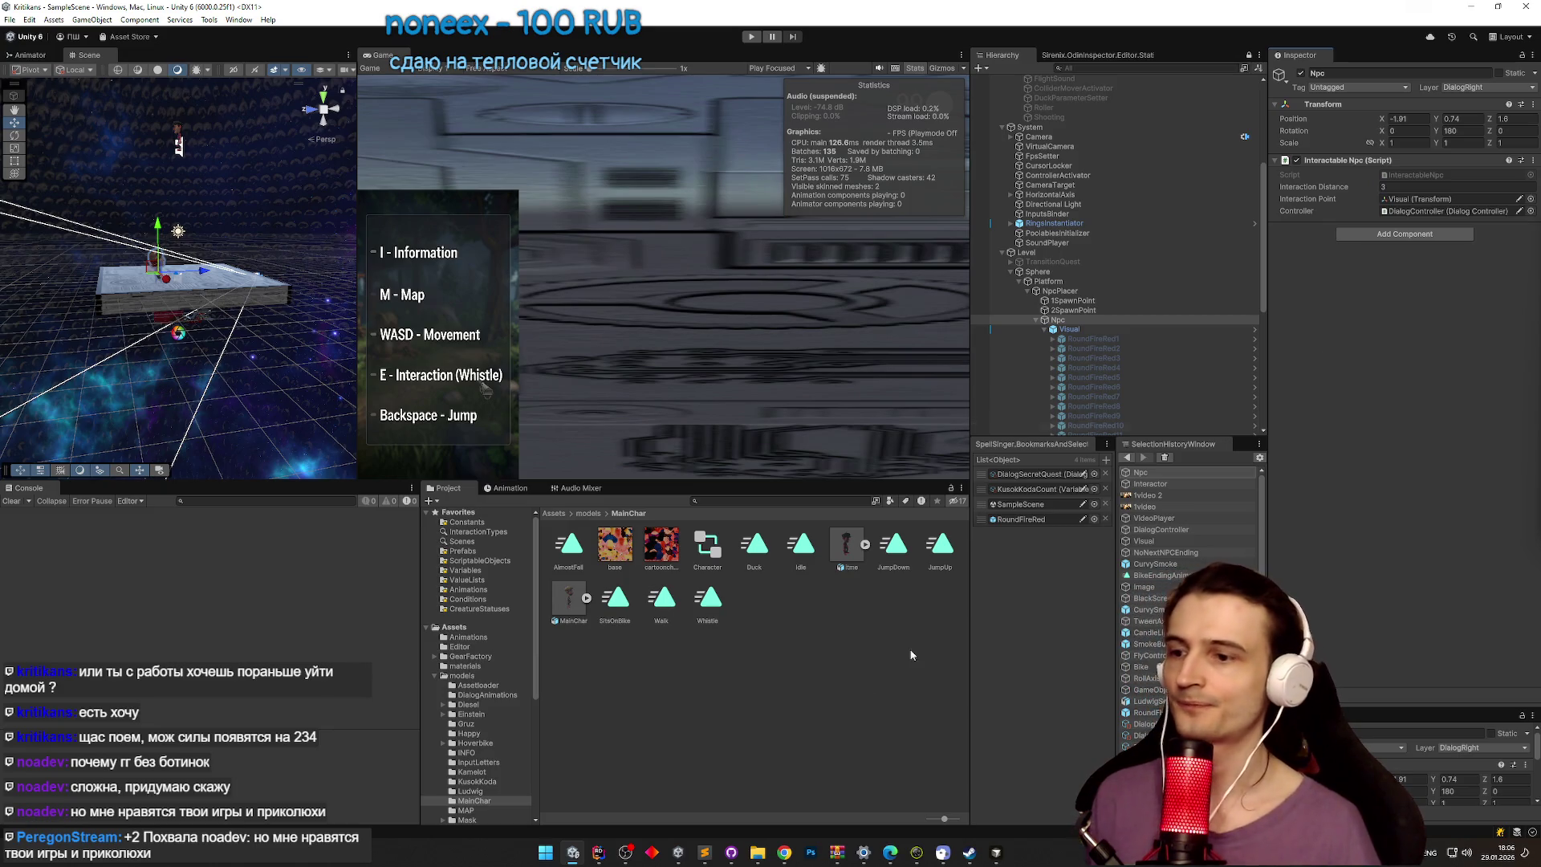
click(706, 854)
click(638, 552)
key(ctrl+d)
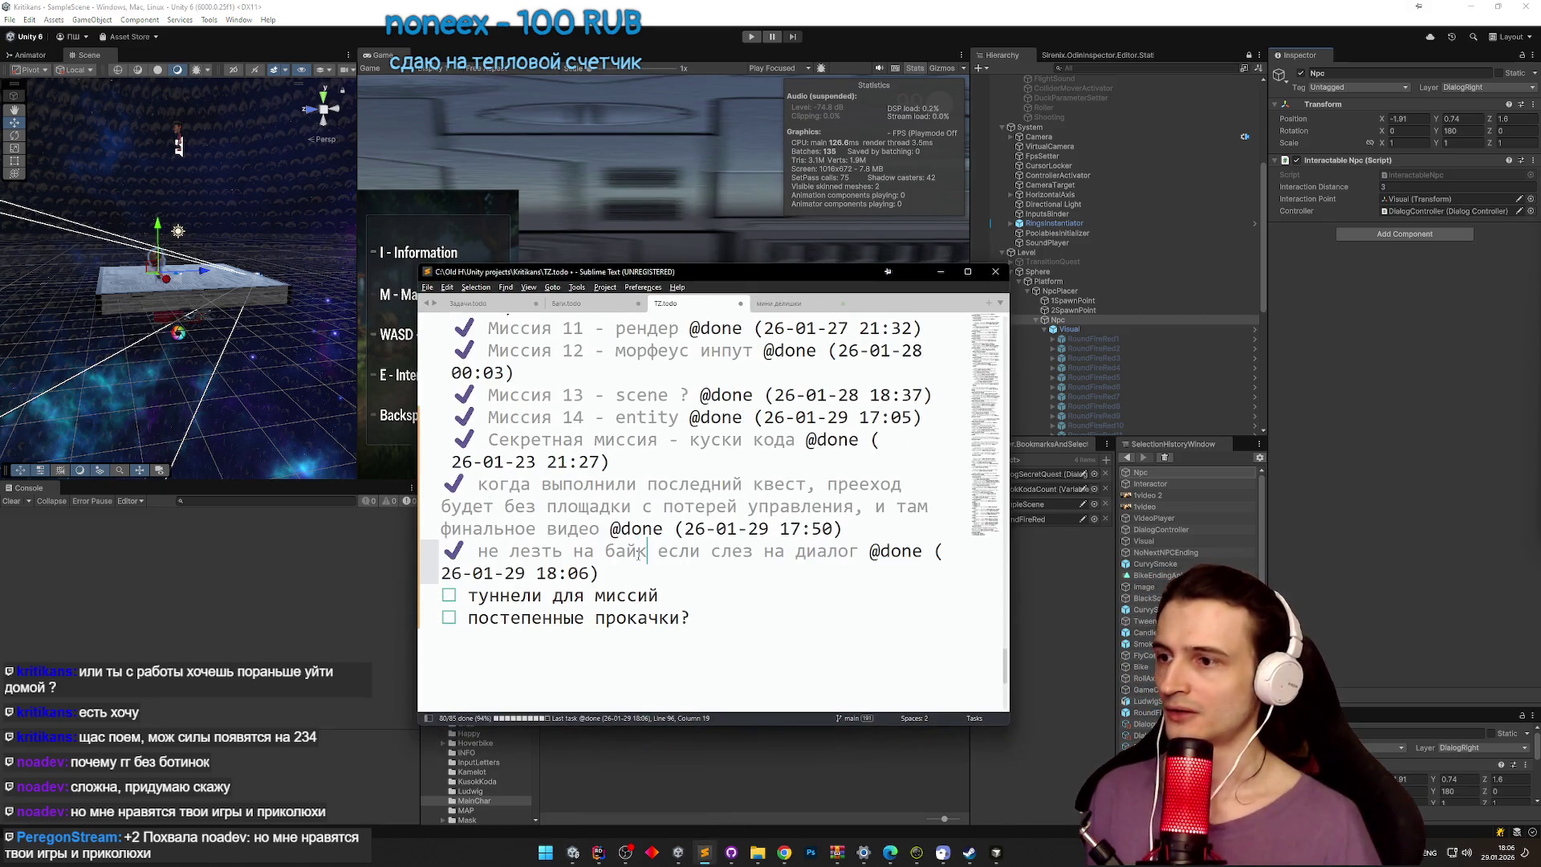
Step: Move 'постепенные прокачки?' above 'туннели для миссий' in TZ.todo, then hide Sublime Text
click(940, 271)
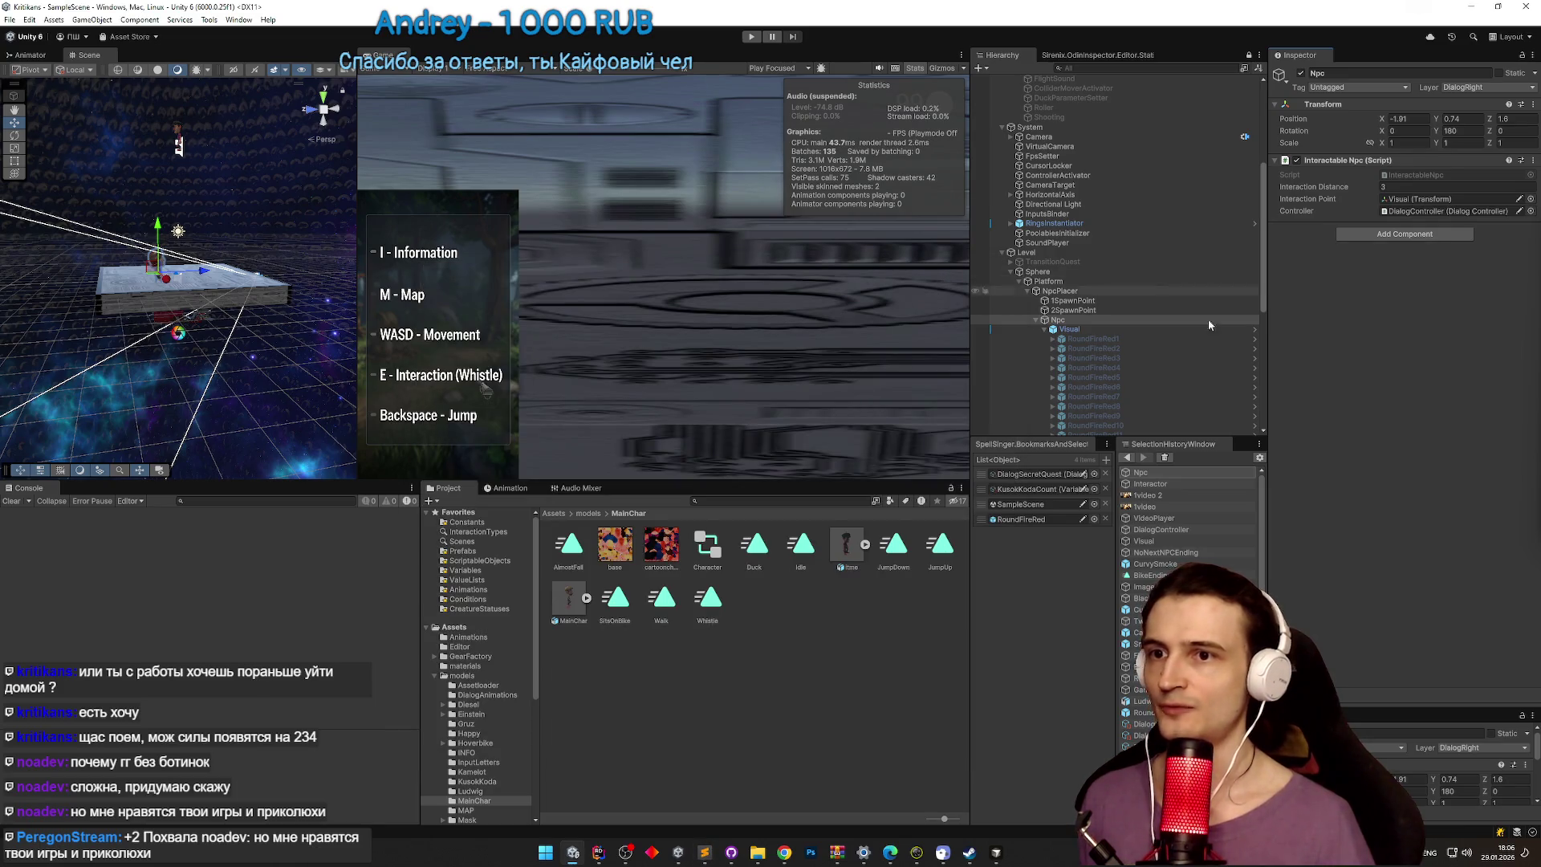
click(706, 854)
drag(699, 618, 442, 626)
key(ctrl+x)
key(Up)
key(ctrl+v)
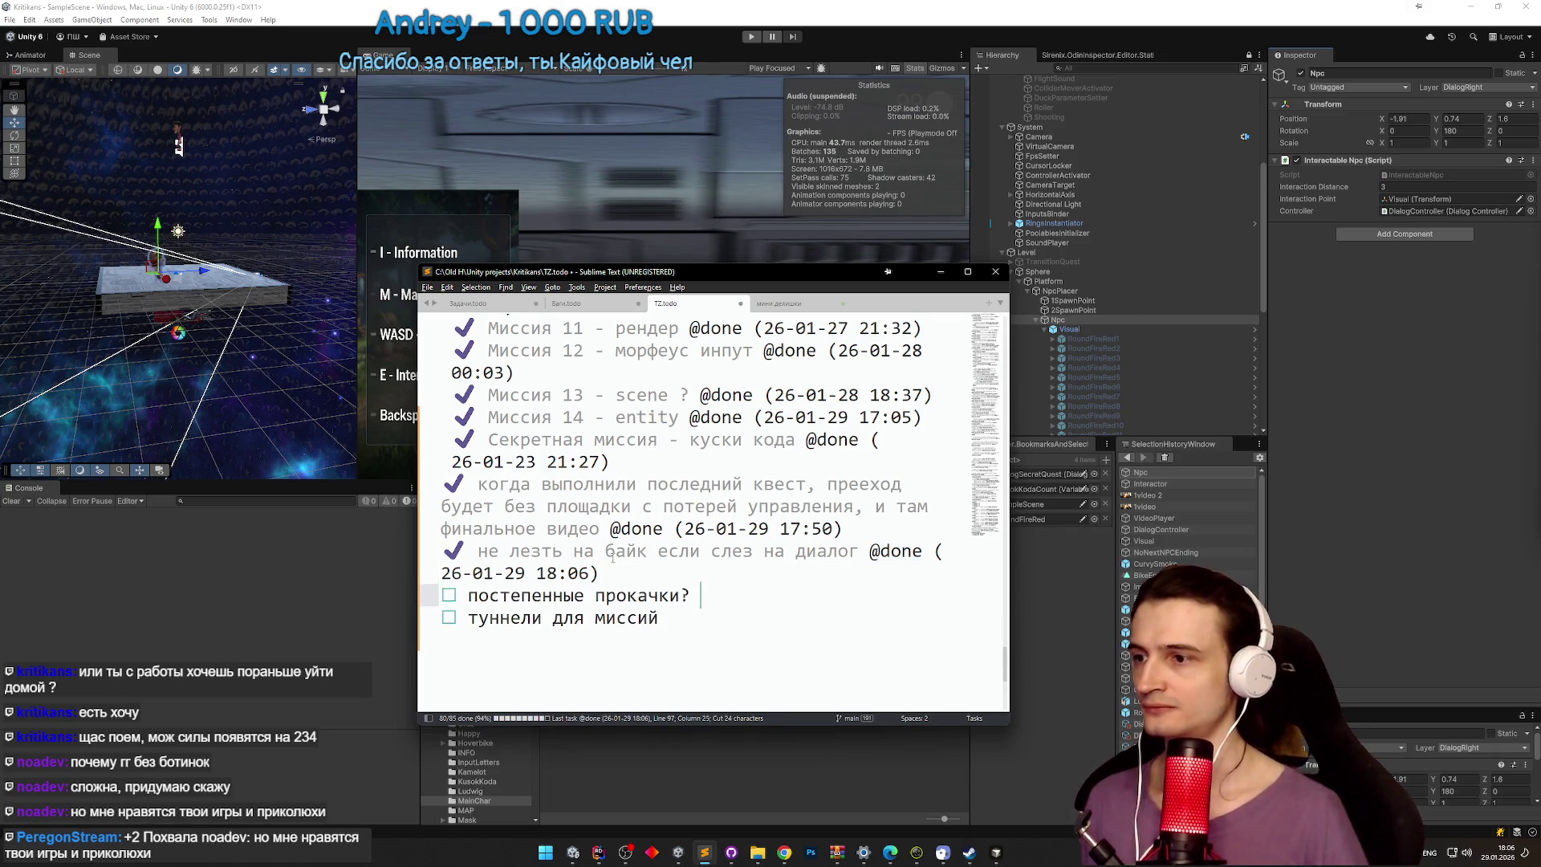
key(Return)
click(1300, 267)
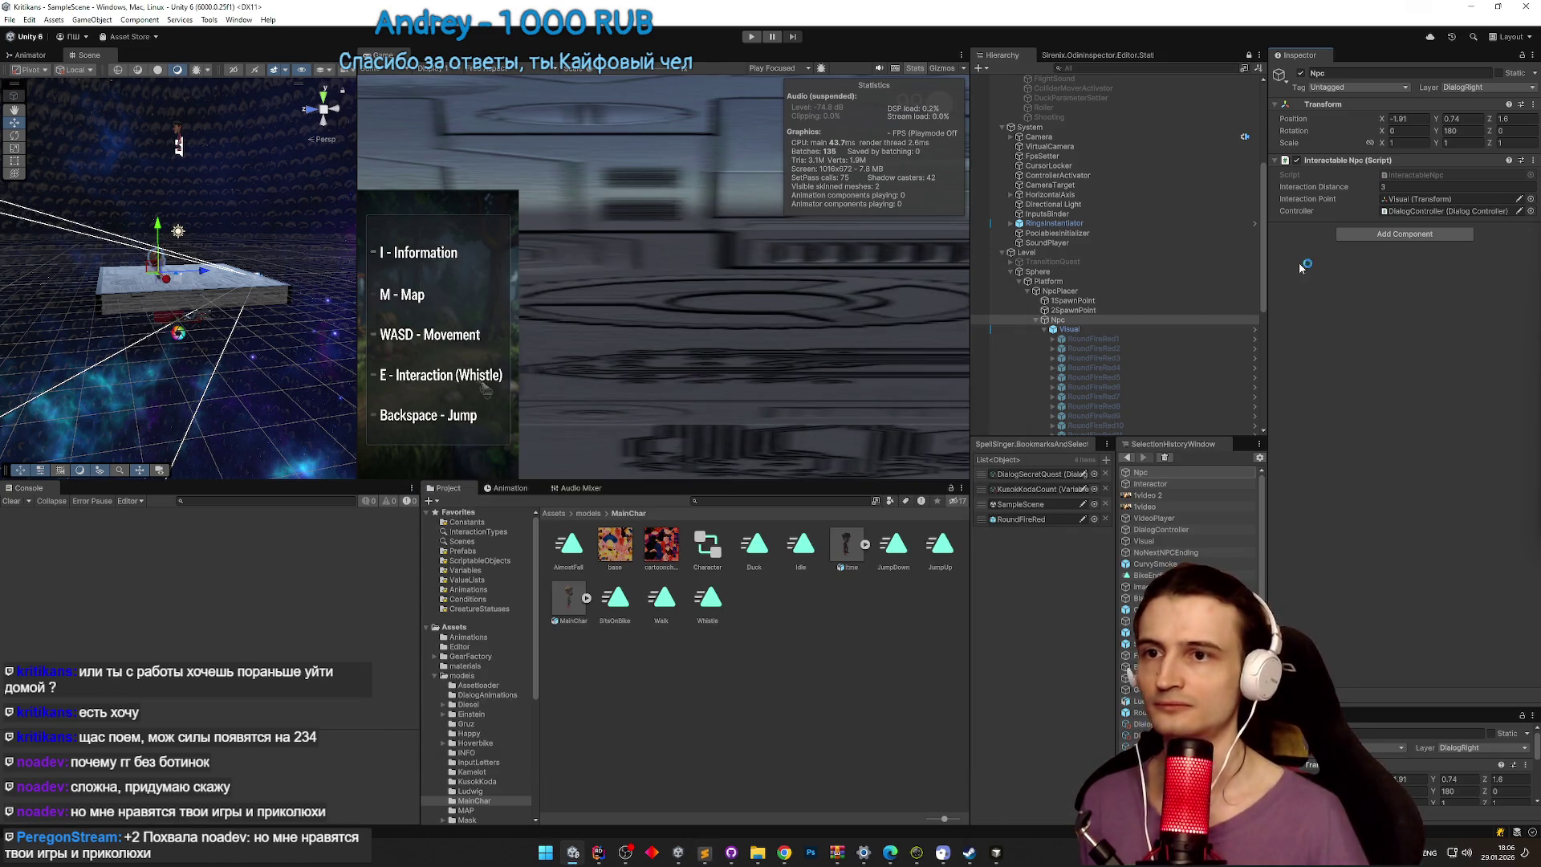
drag(1263, 258, 1278, 167)
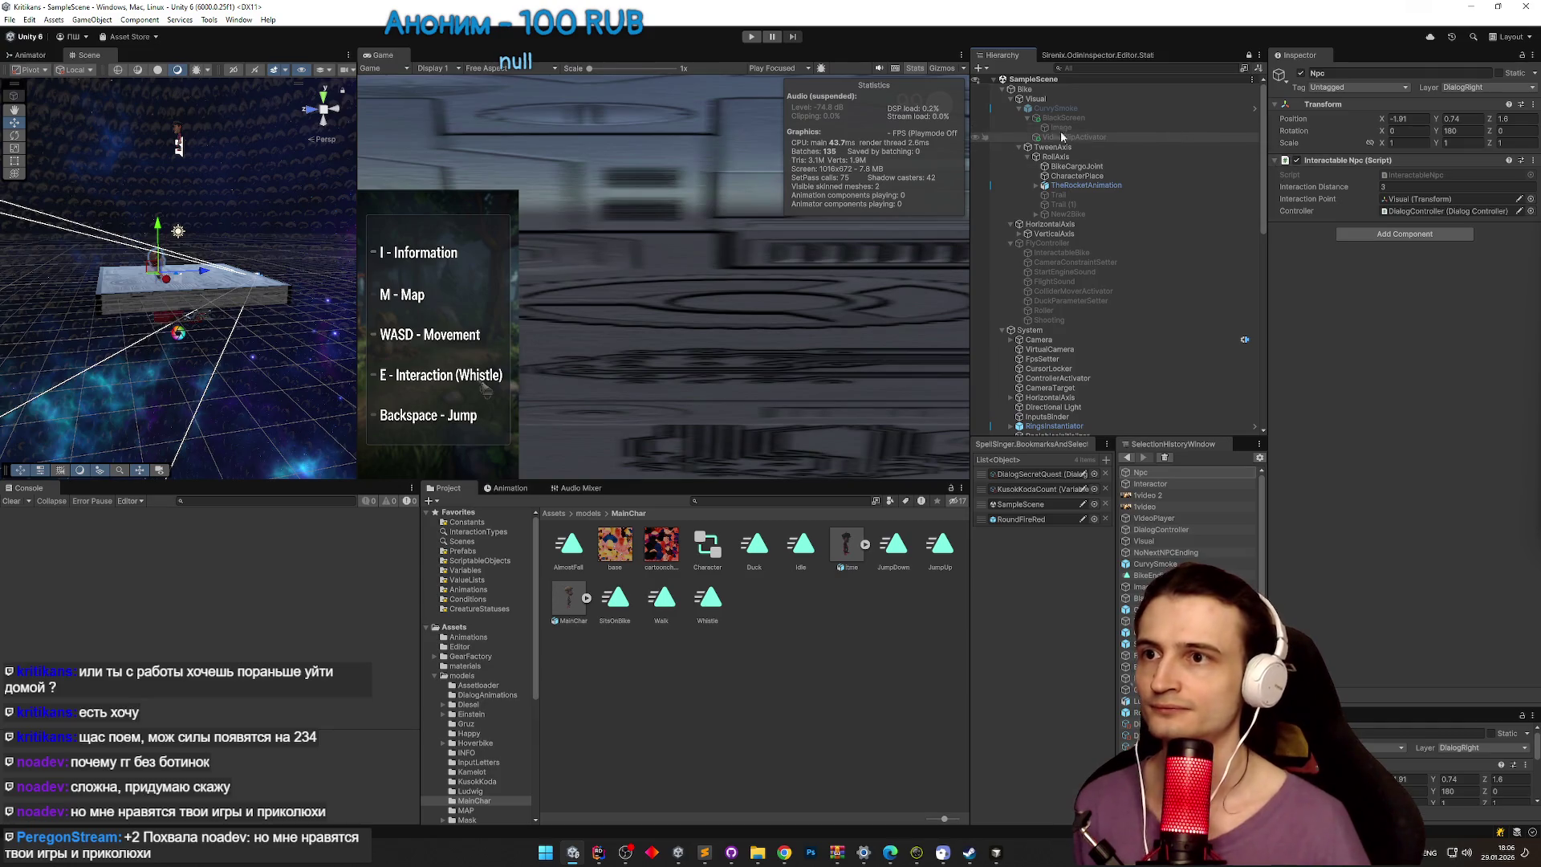
Step: Collapse CurvySmoke, TweenAxis and FlyController, then drill down to select and expand TheRocketAnimation
click(1019, 109)
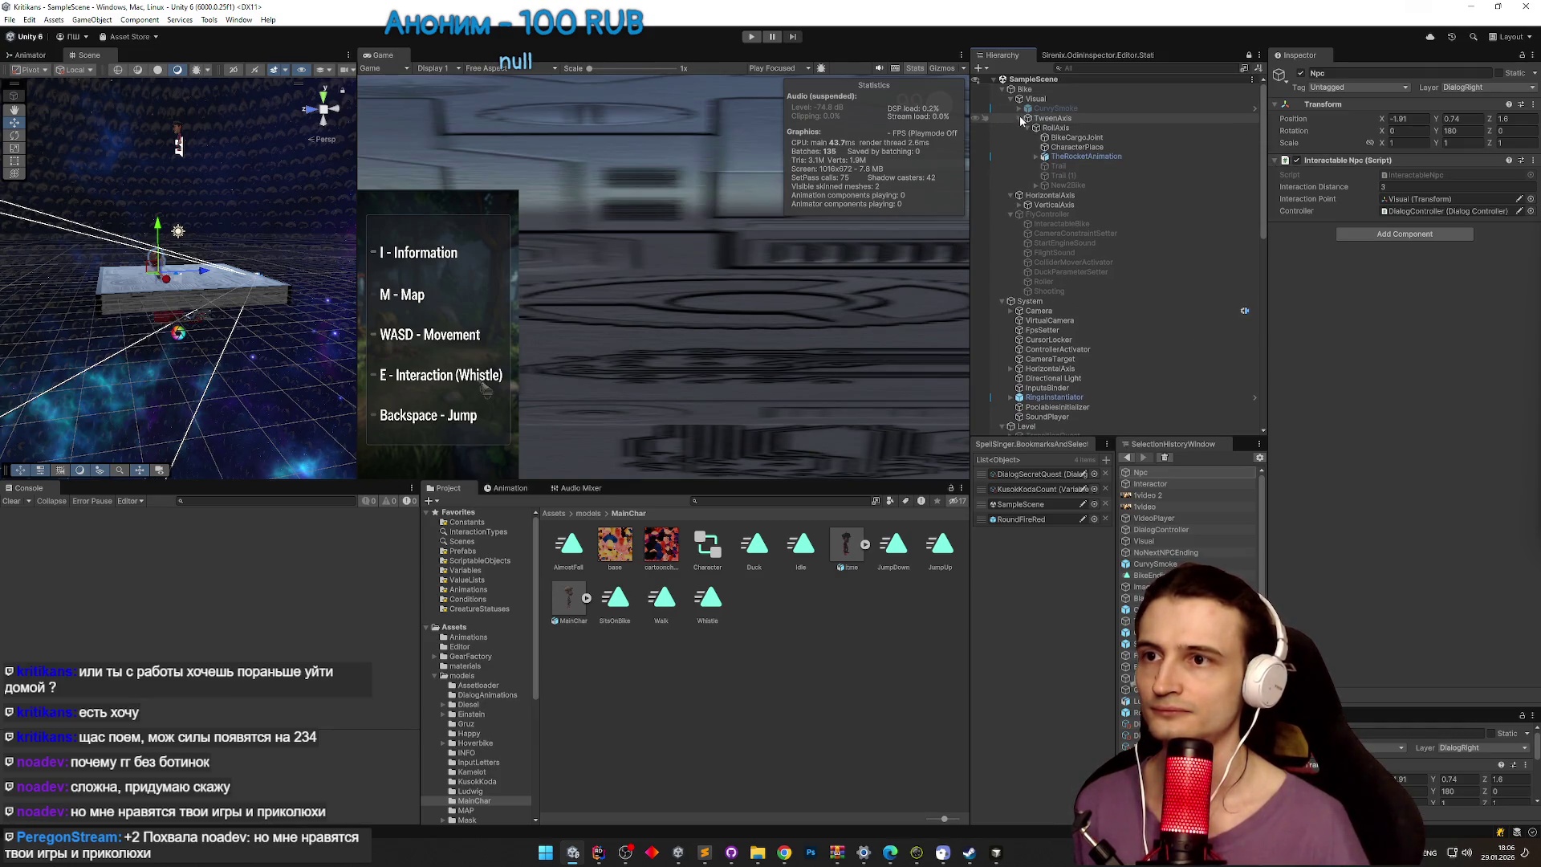
click(1019, 119)
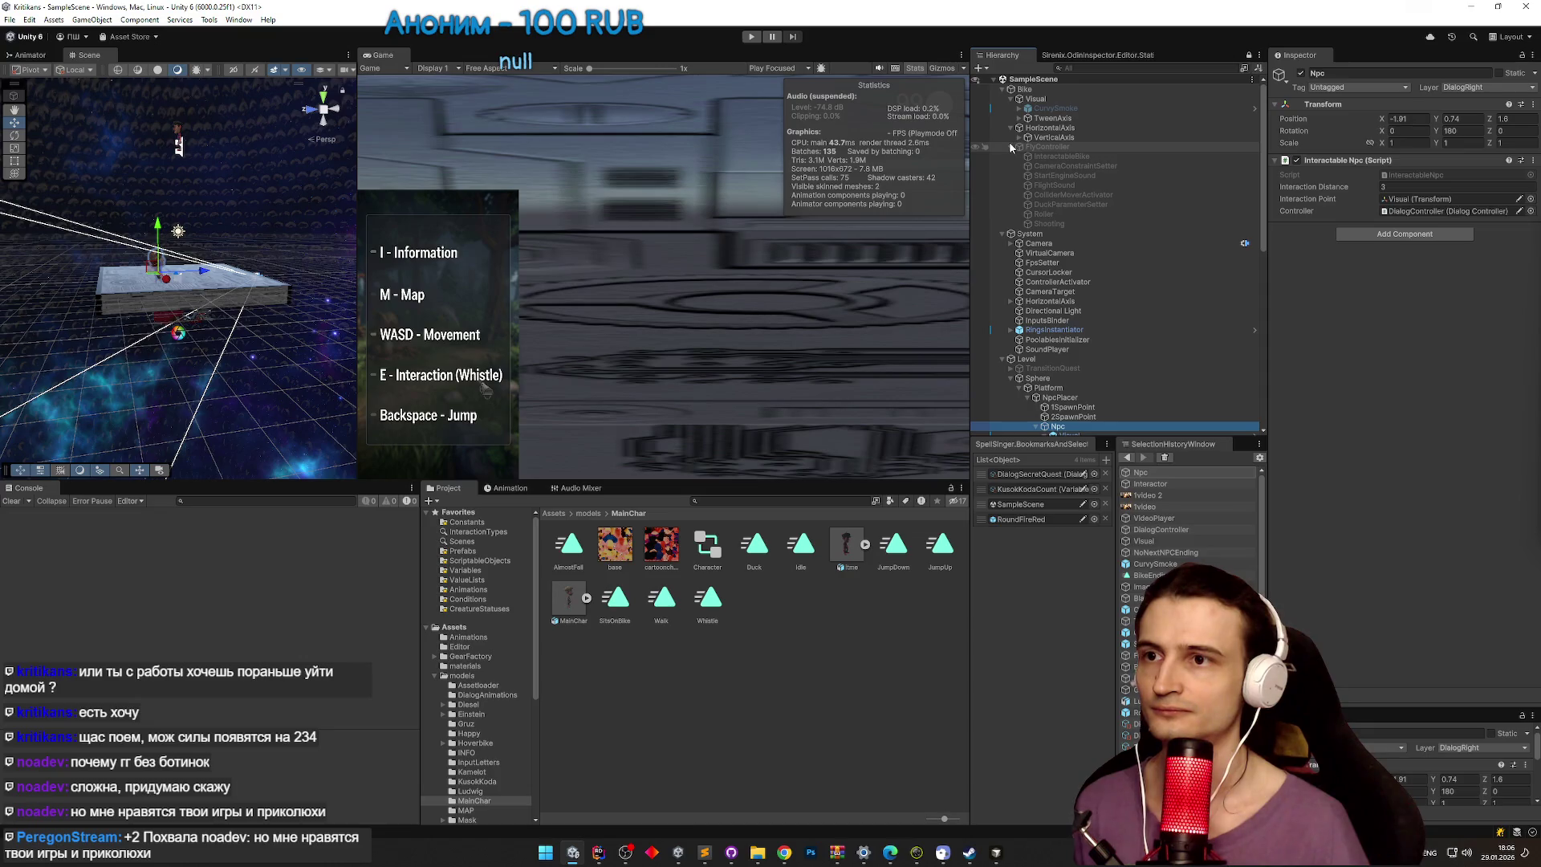
click(1011, 147)
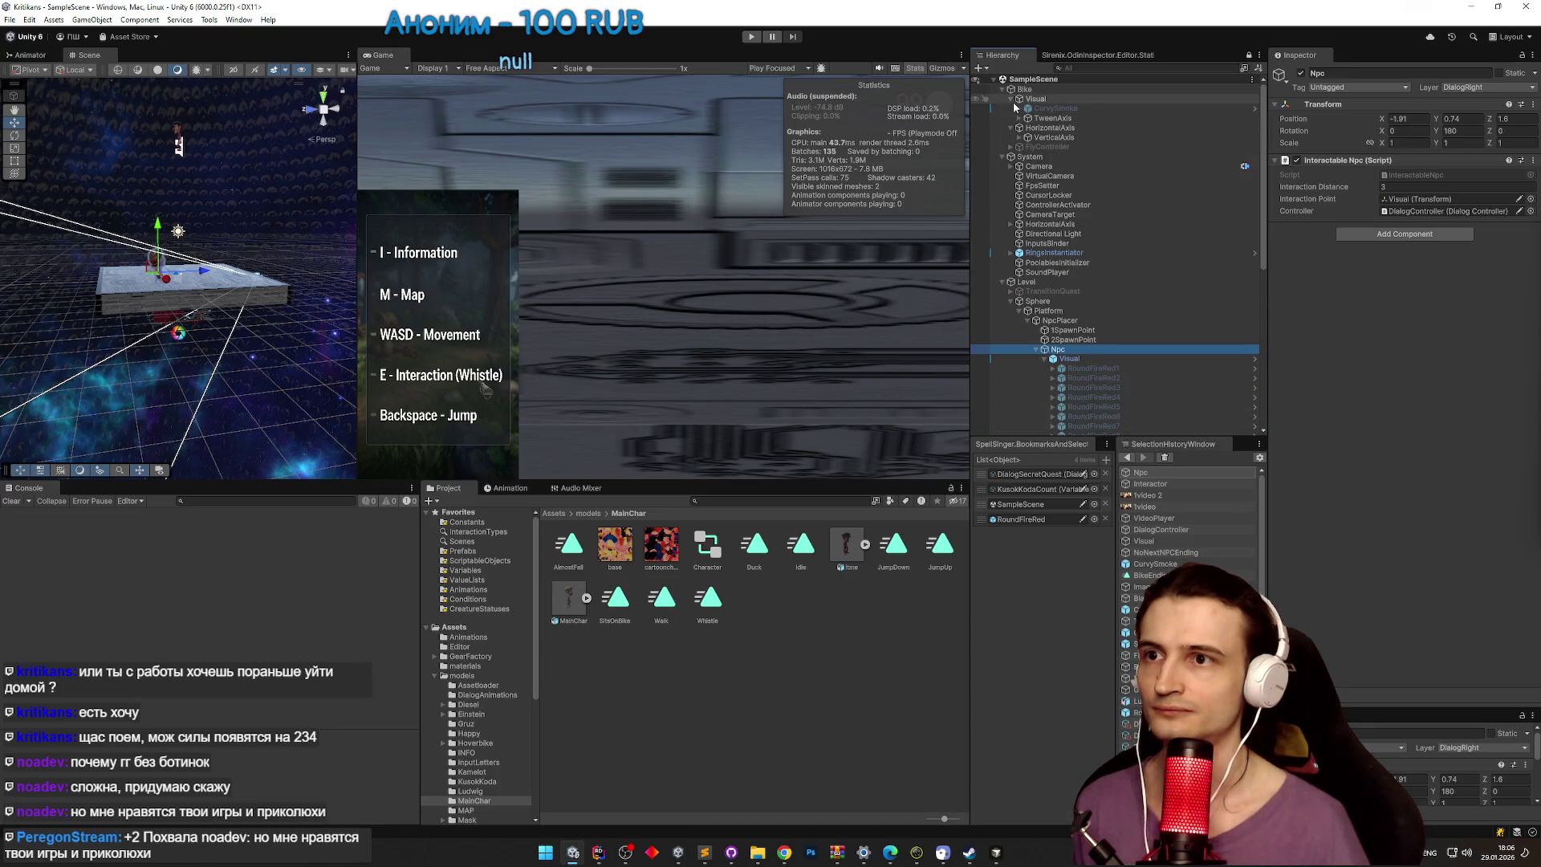
click(1018, 108)
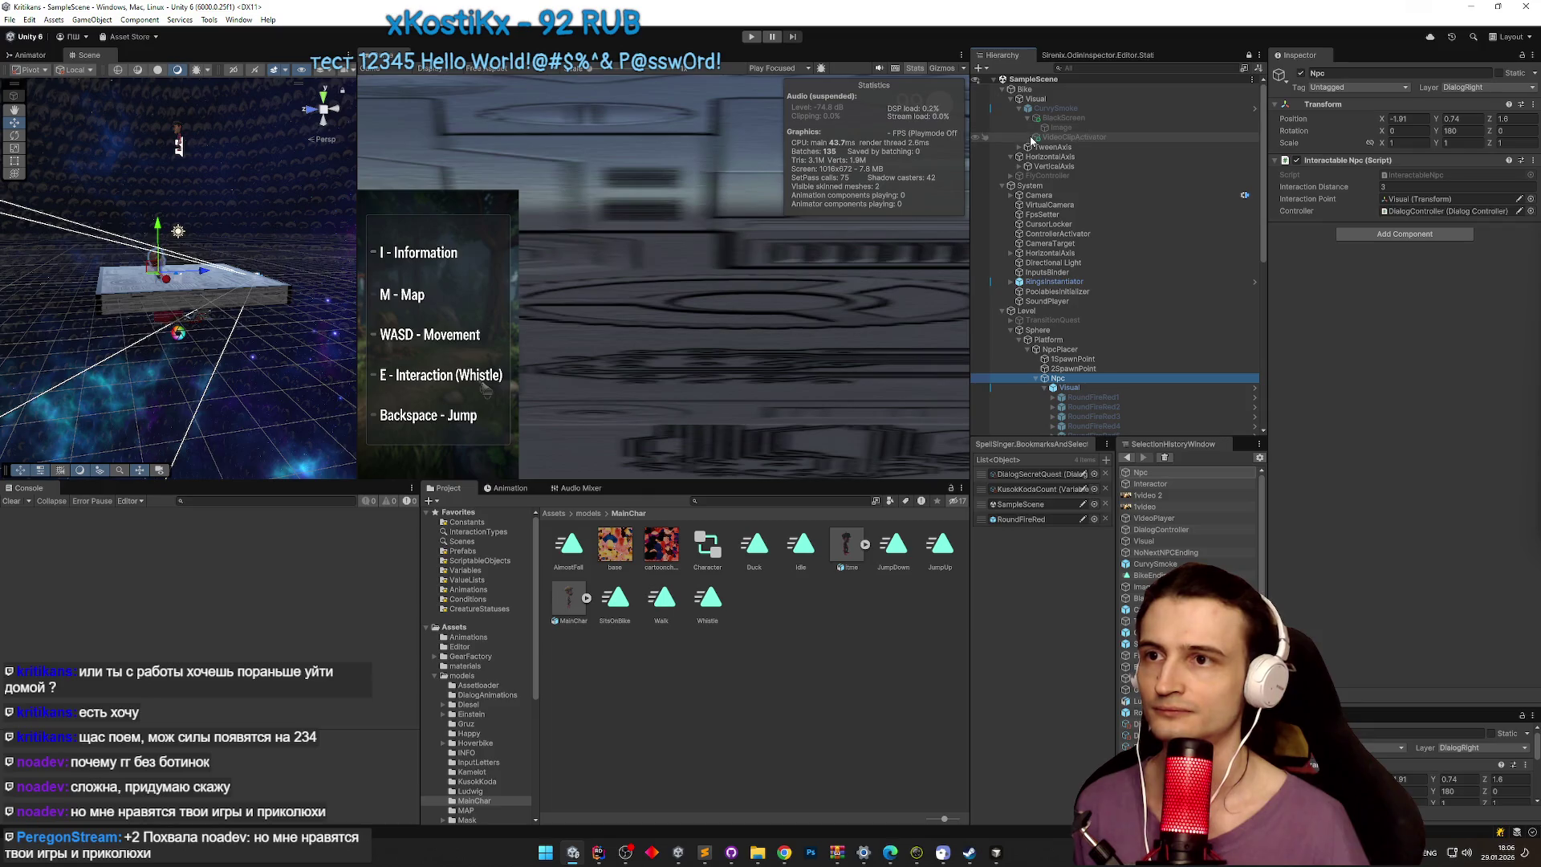
click(1032, 138)
click(1018, 109)
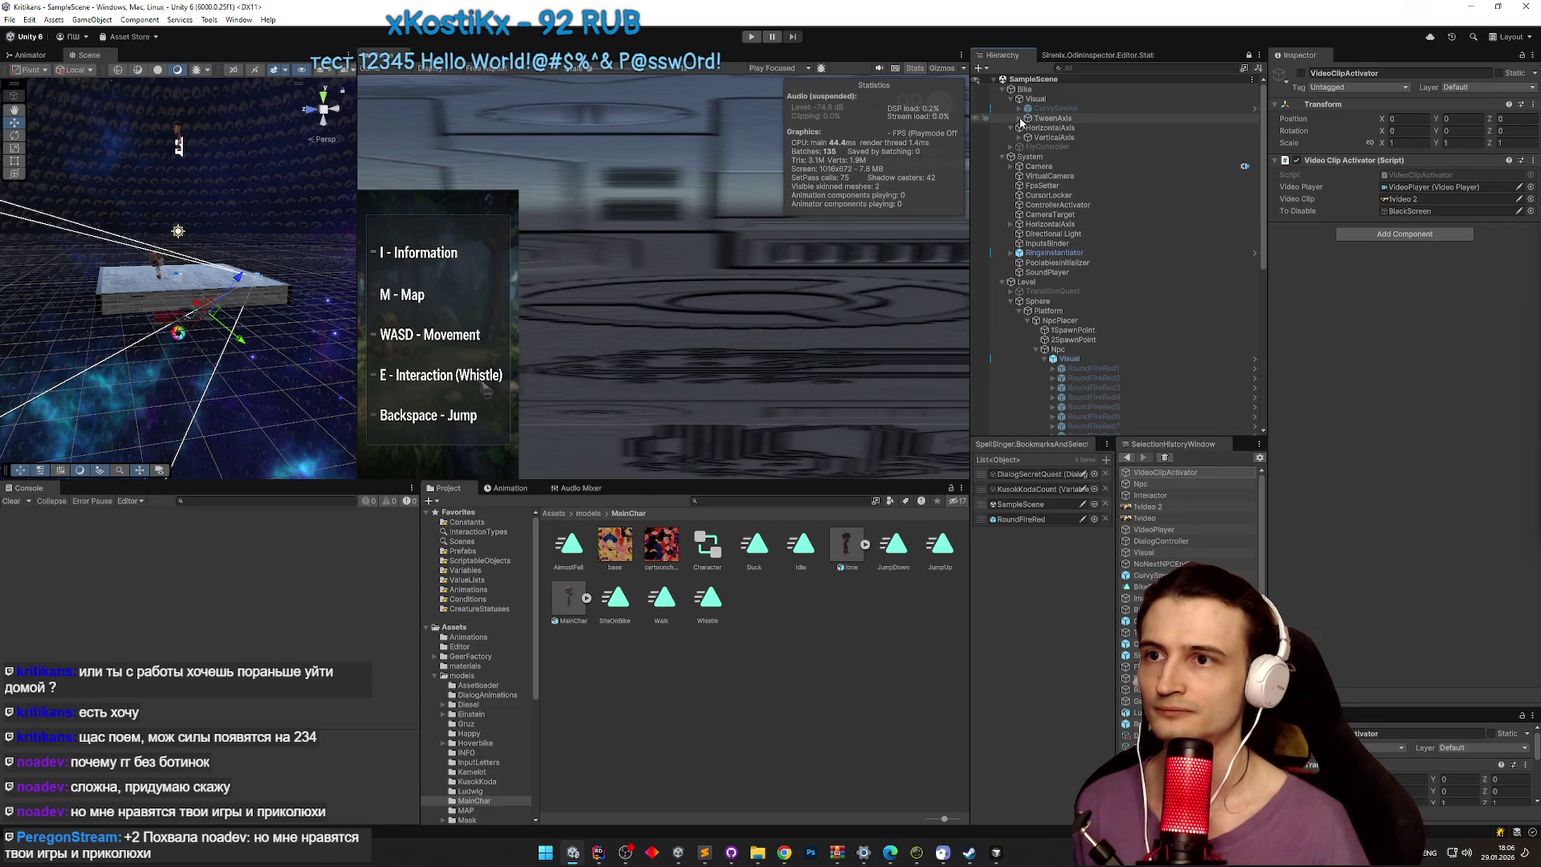
click(1019, 118)
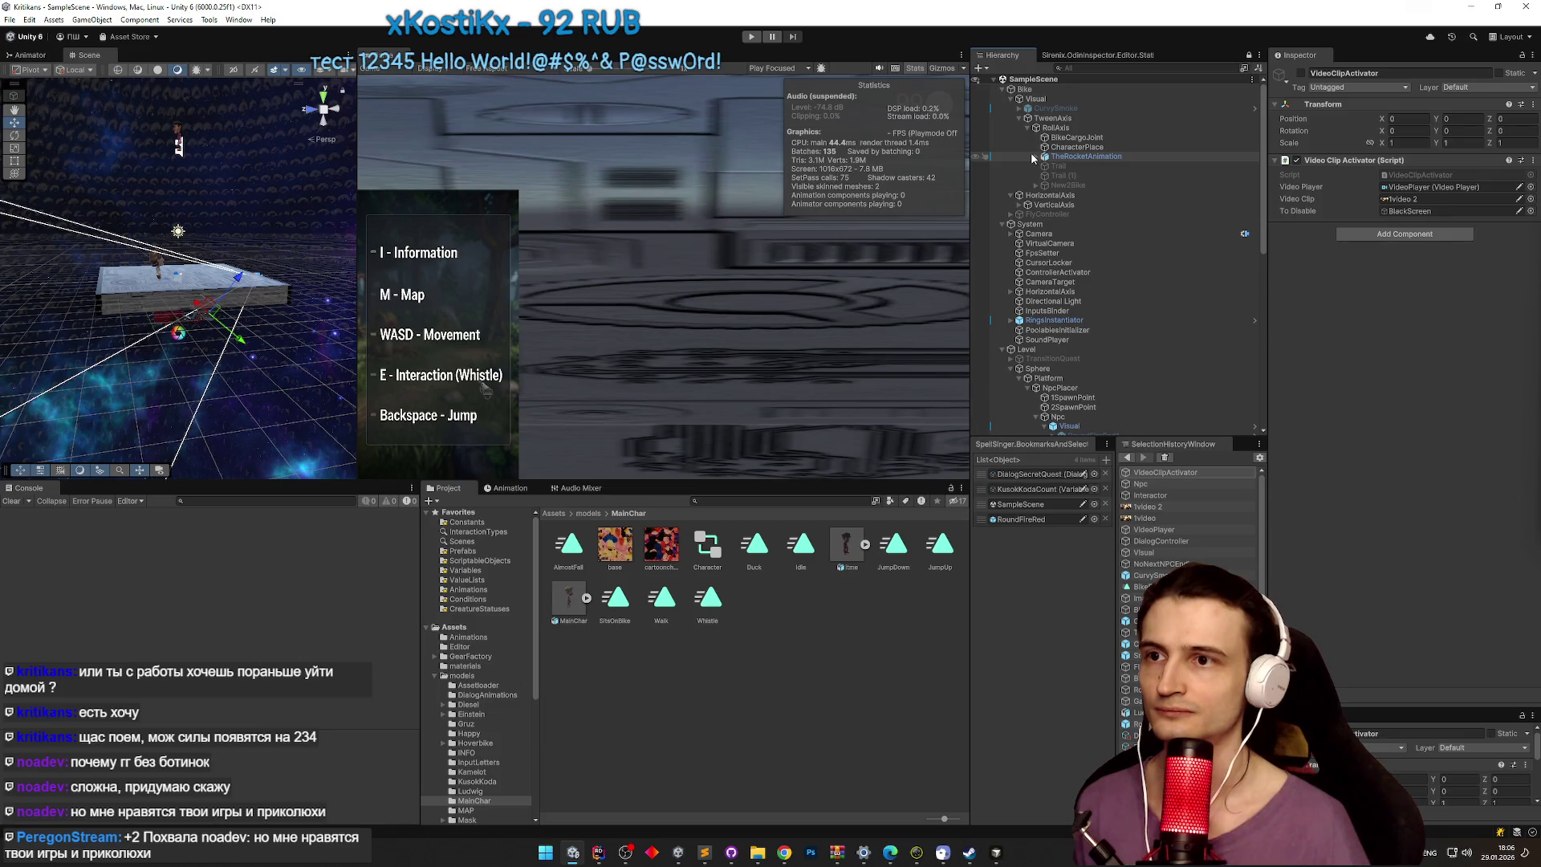
click(1032, 156)
click(1035, 156)
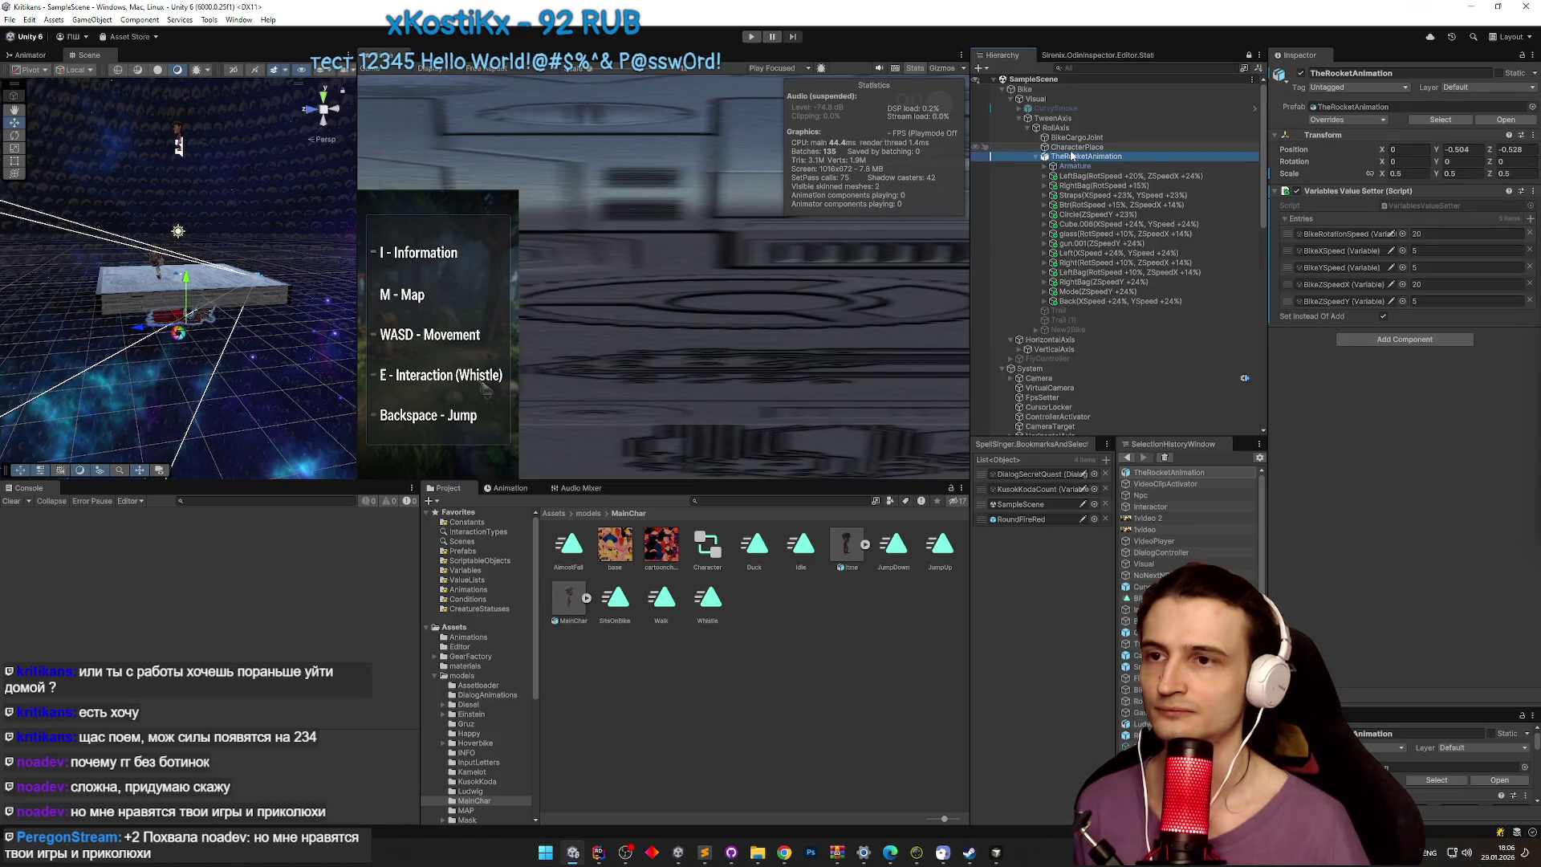
click(1144, 177)
key(Down)
key(Down)
key(Down)
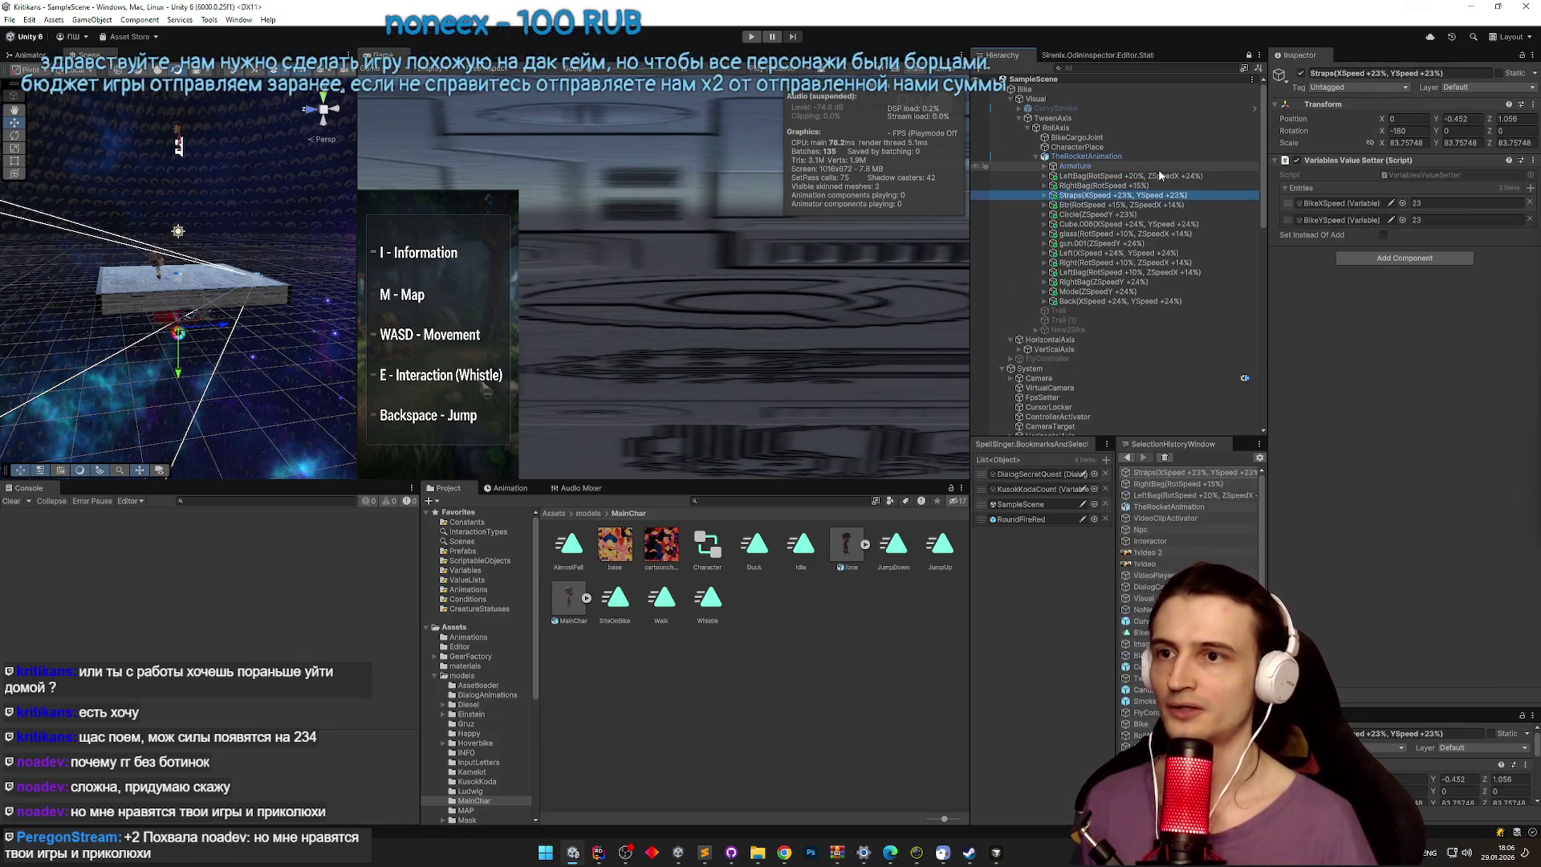
key(Down)
key(Down)
key(Down)
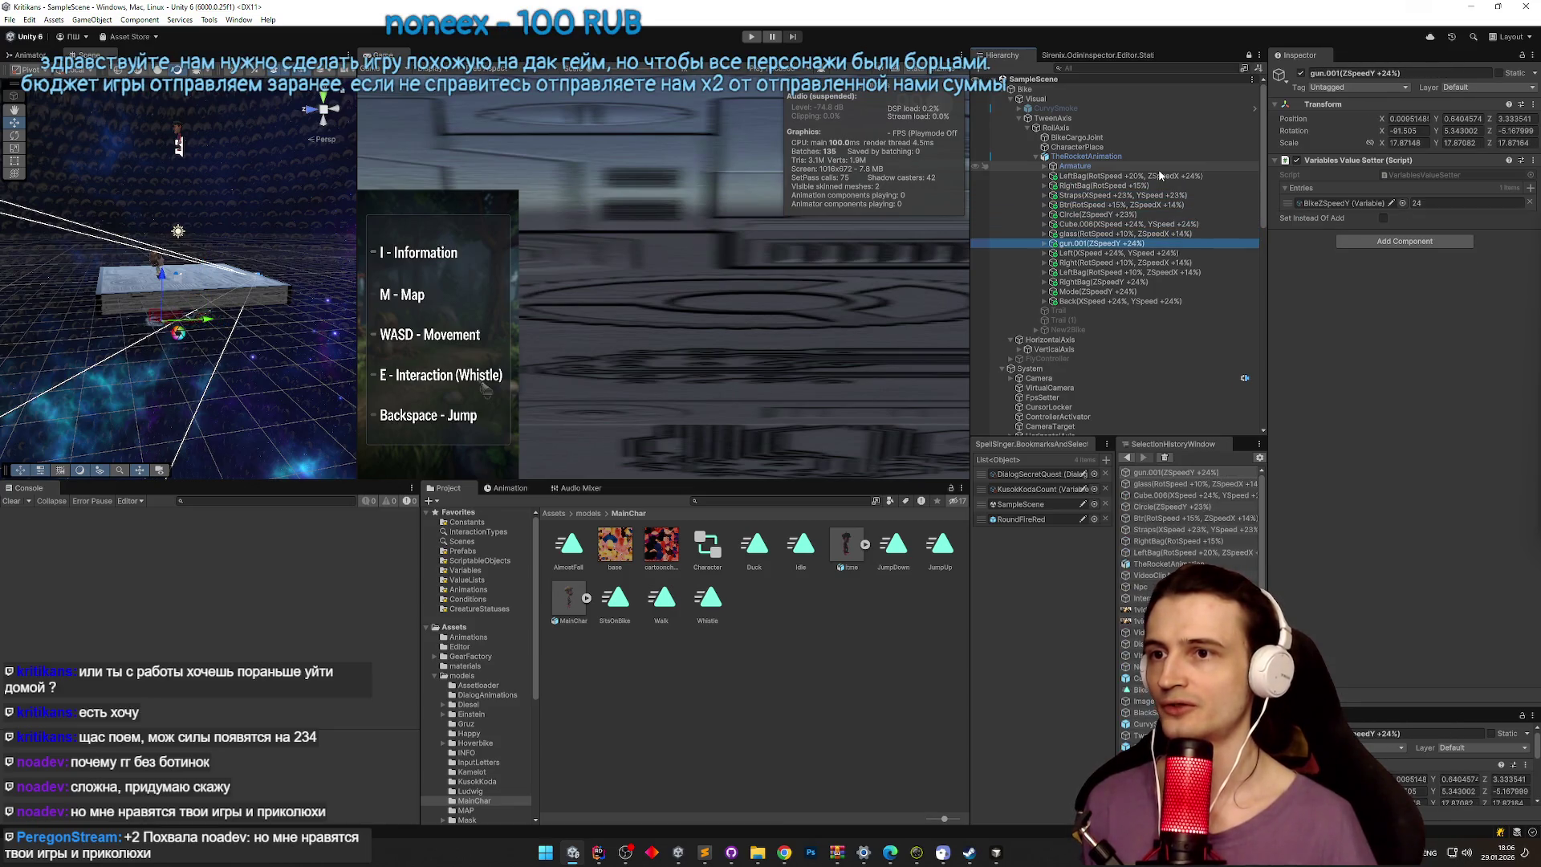
key(Down)
key(Down)
key(Down)
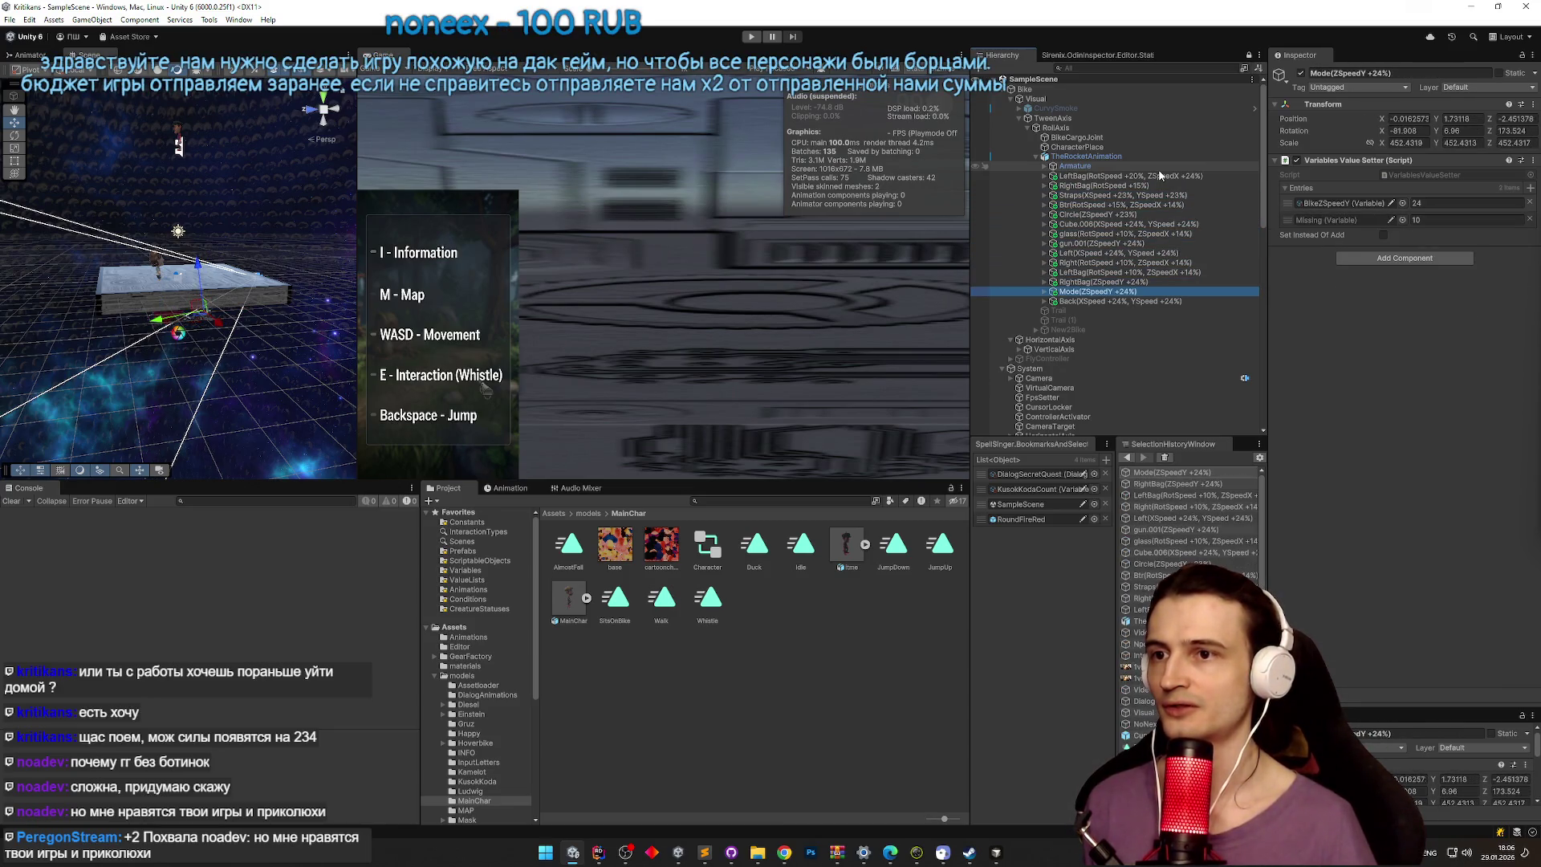
key(Down)
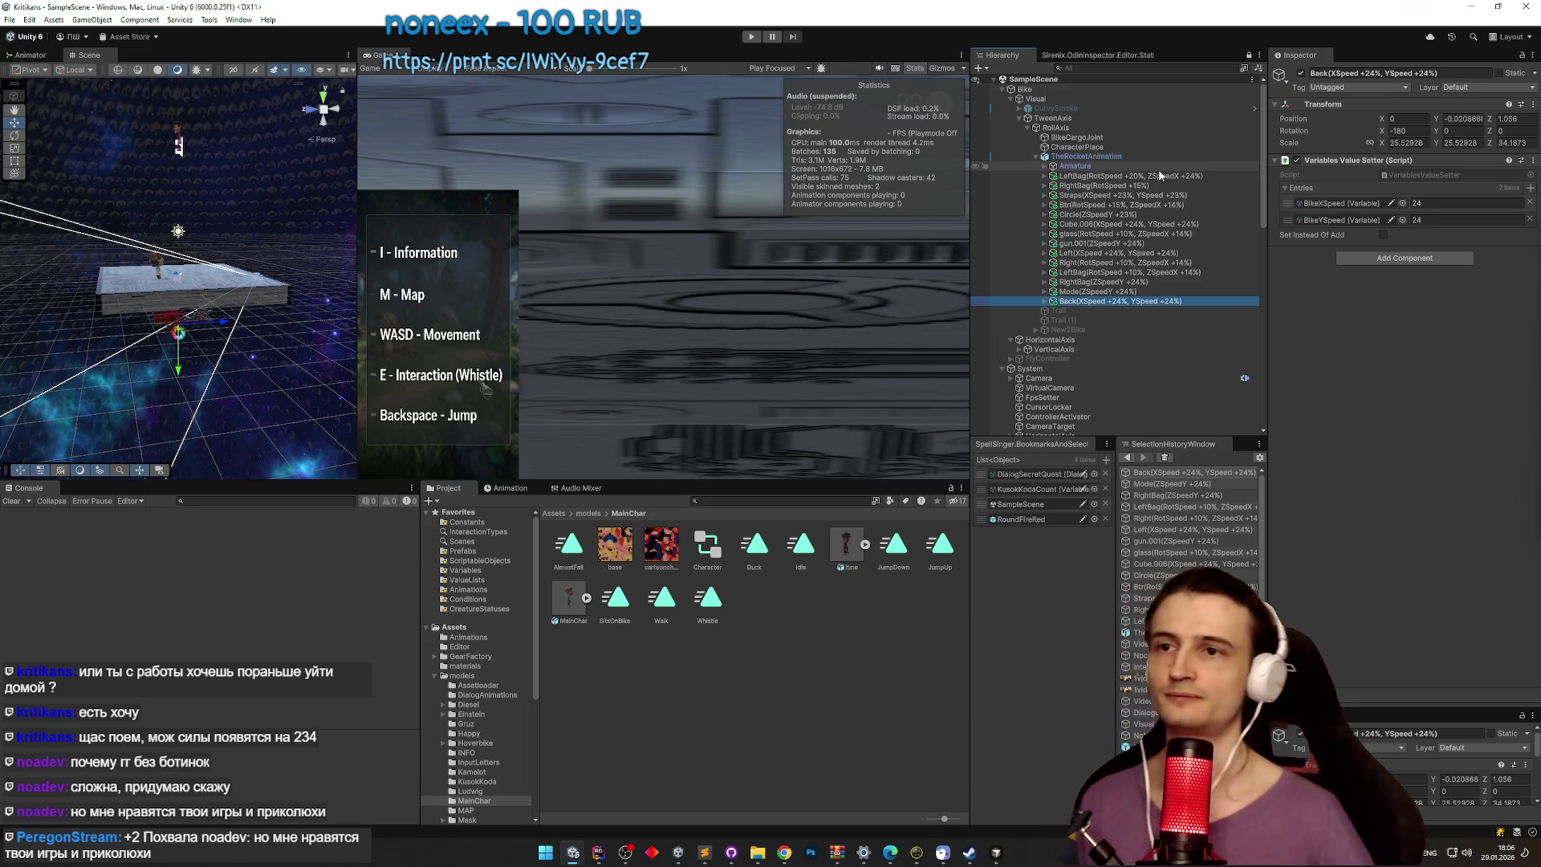
shift+click(1148, 177)
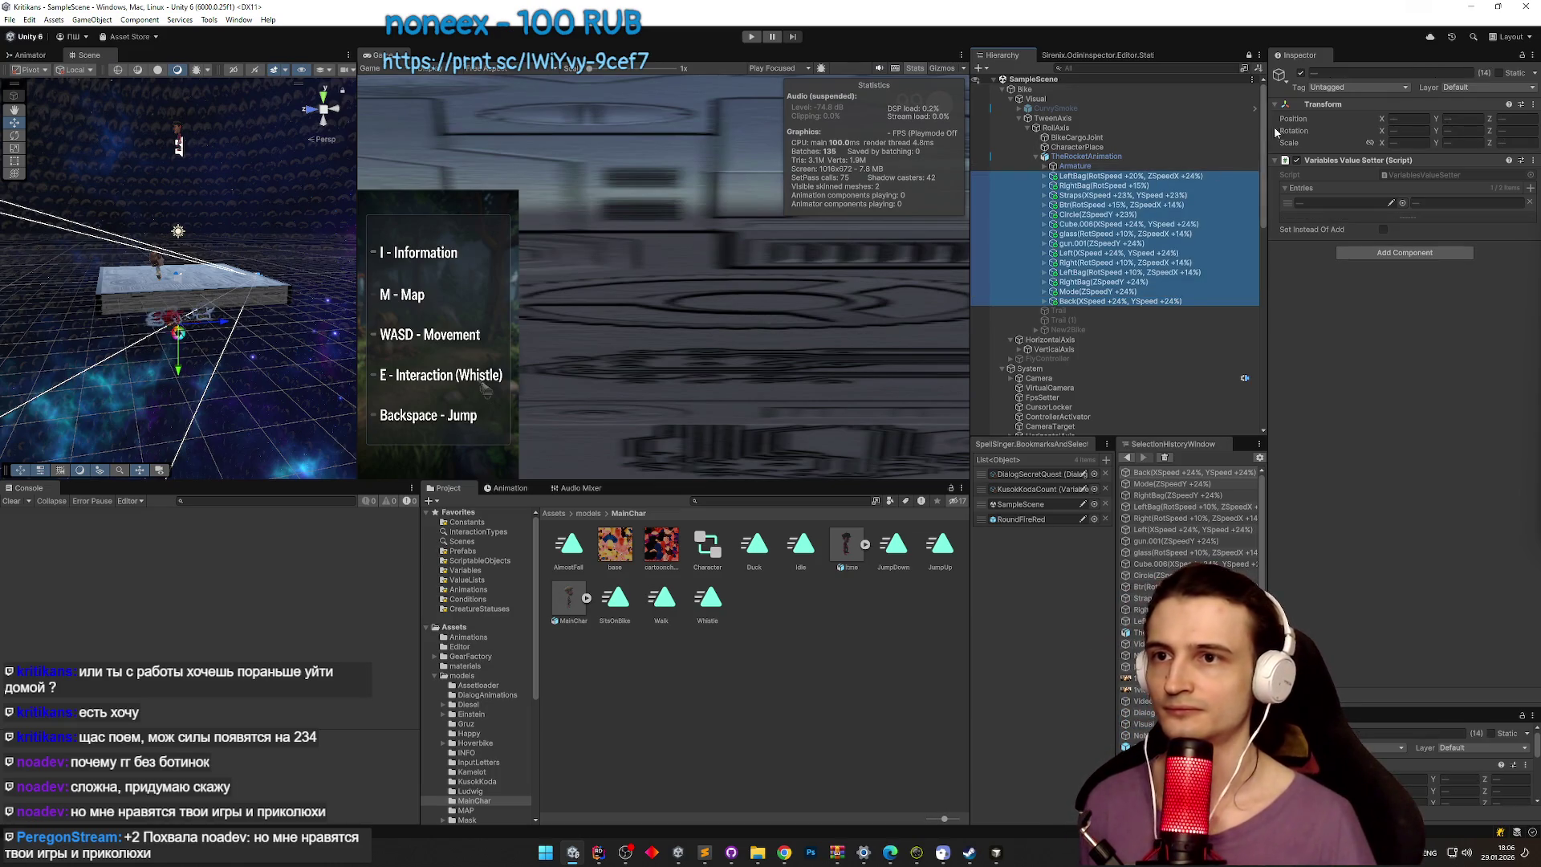
click(1346, 305)
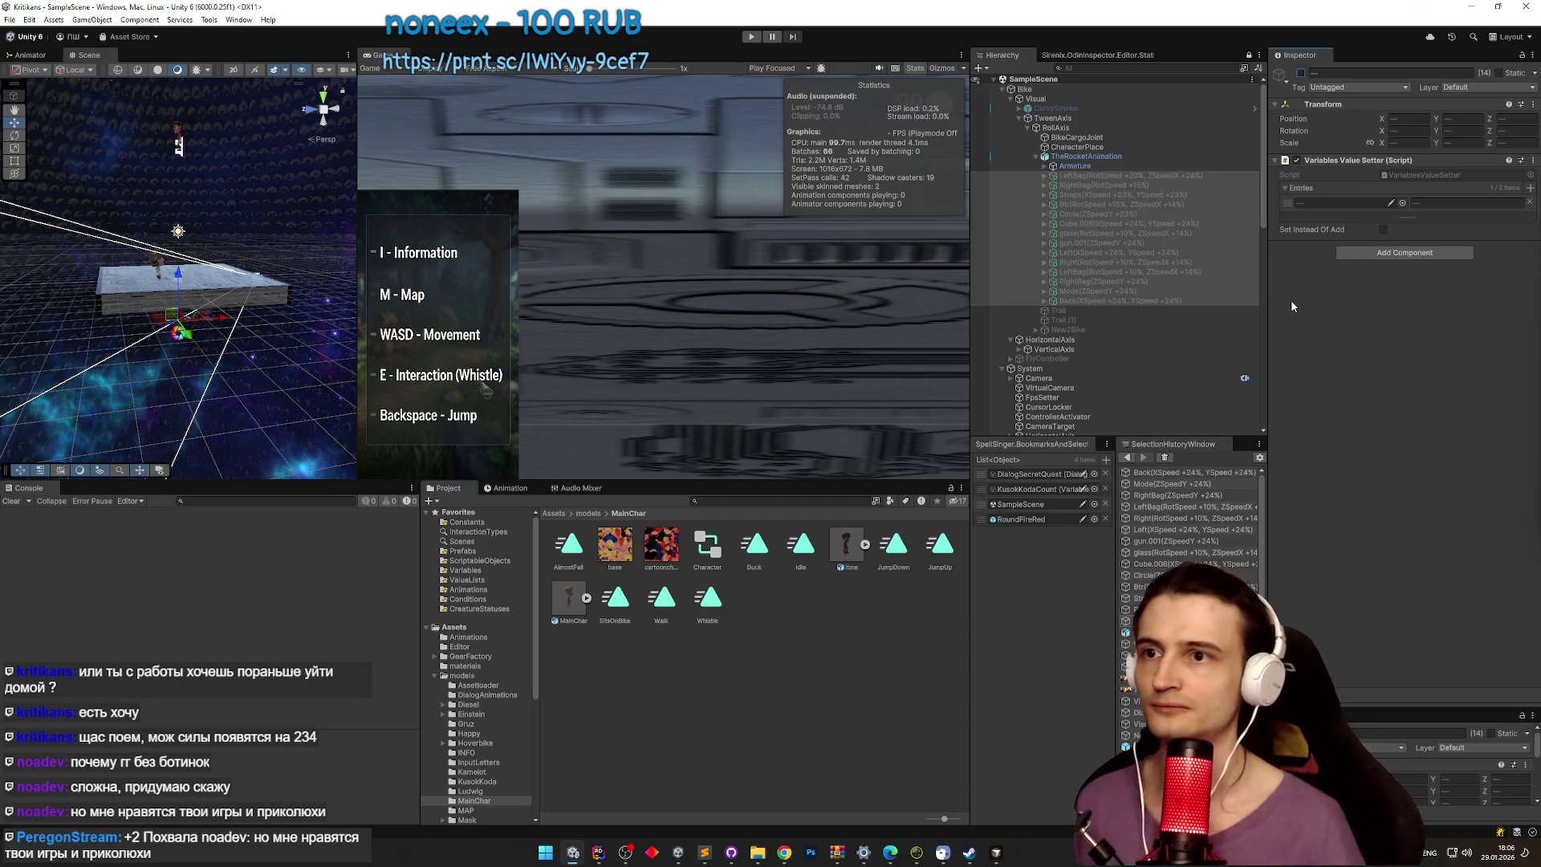
click(1264, 215)
drag(1263, 214, 1265, 418)
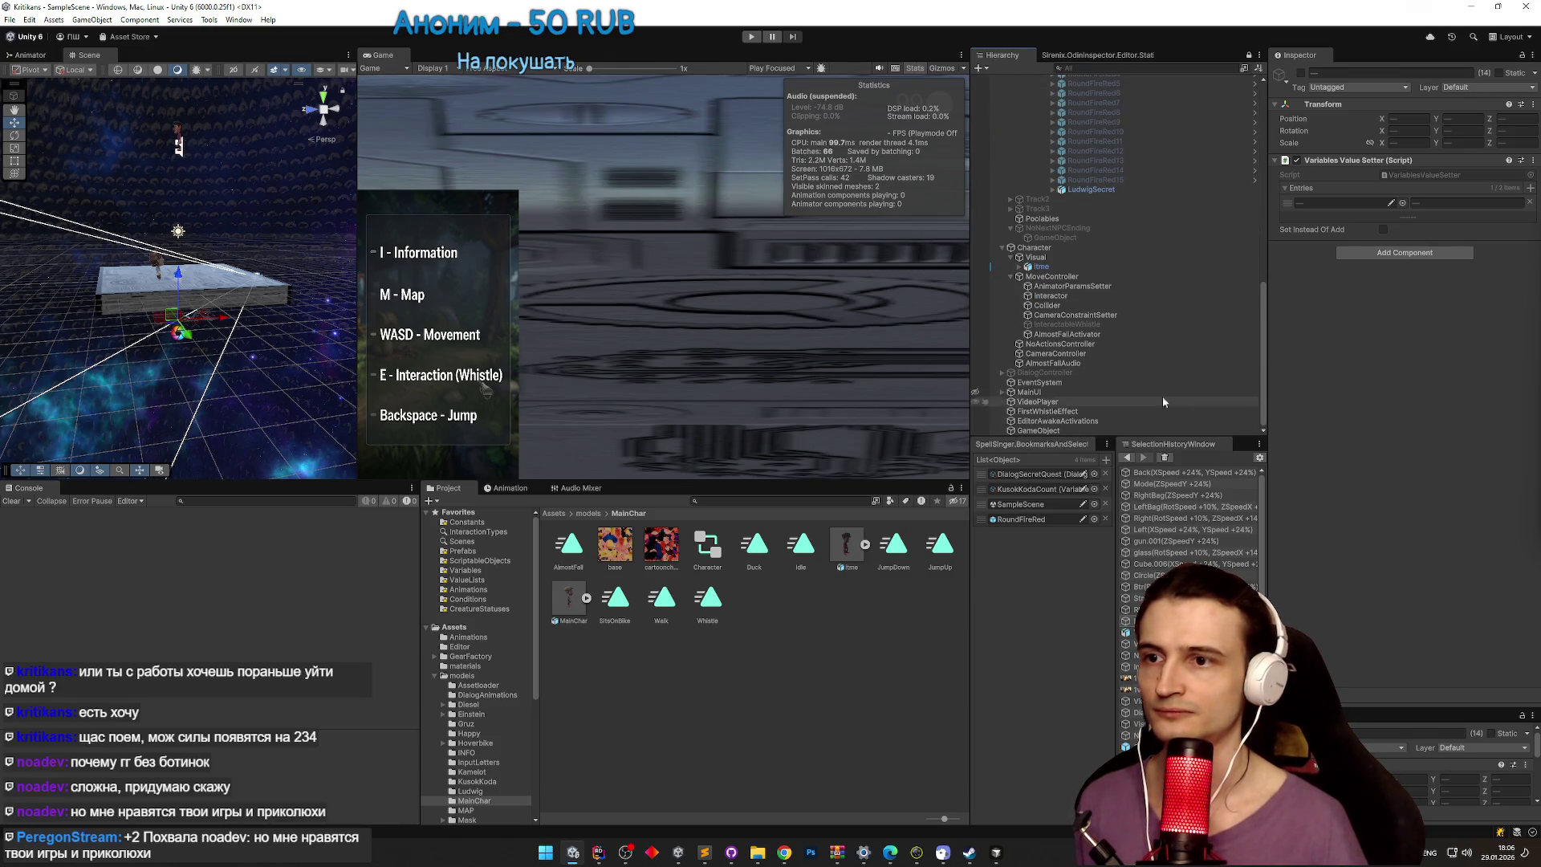
Step: Select DialogController and open its DialogController.cs script in Rider
click(1076, 374)
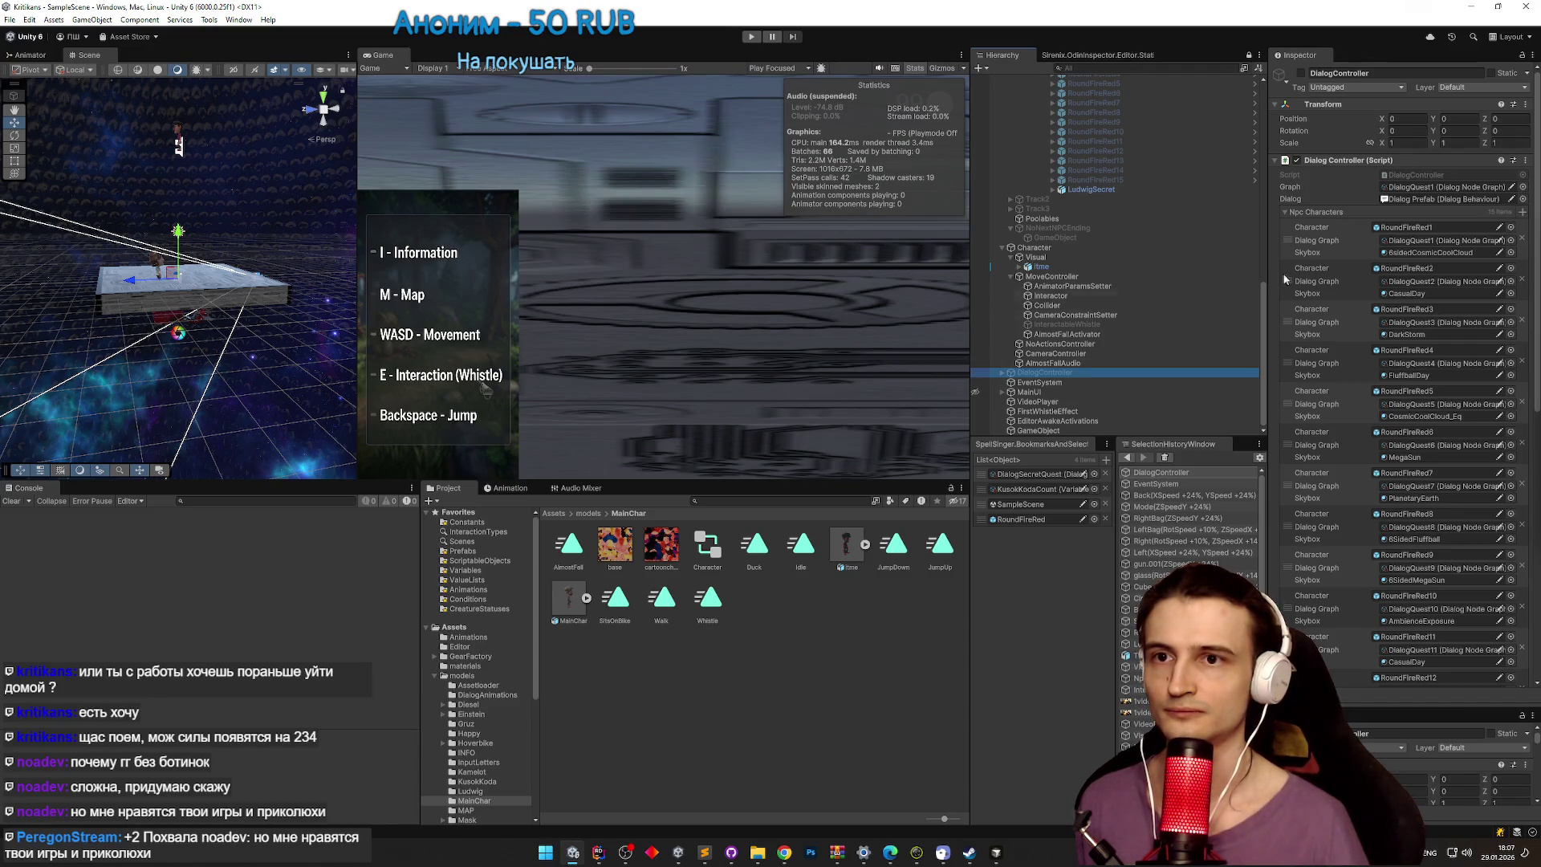
double_click(1424, 177)
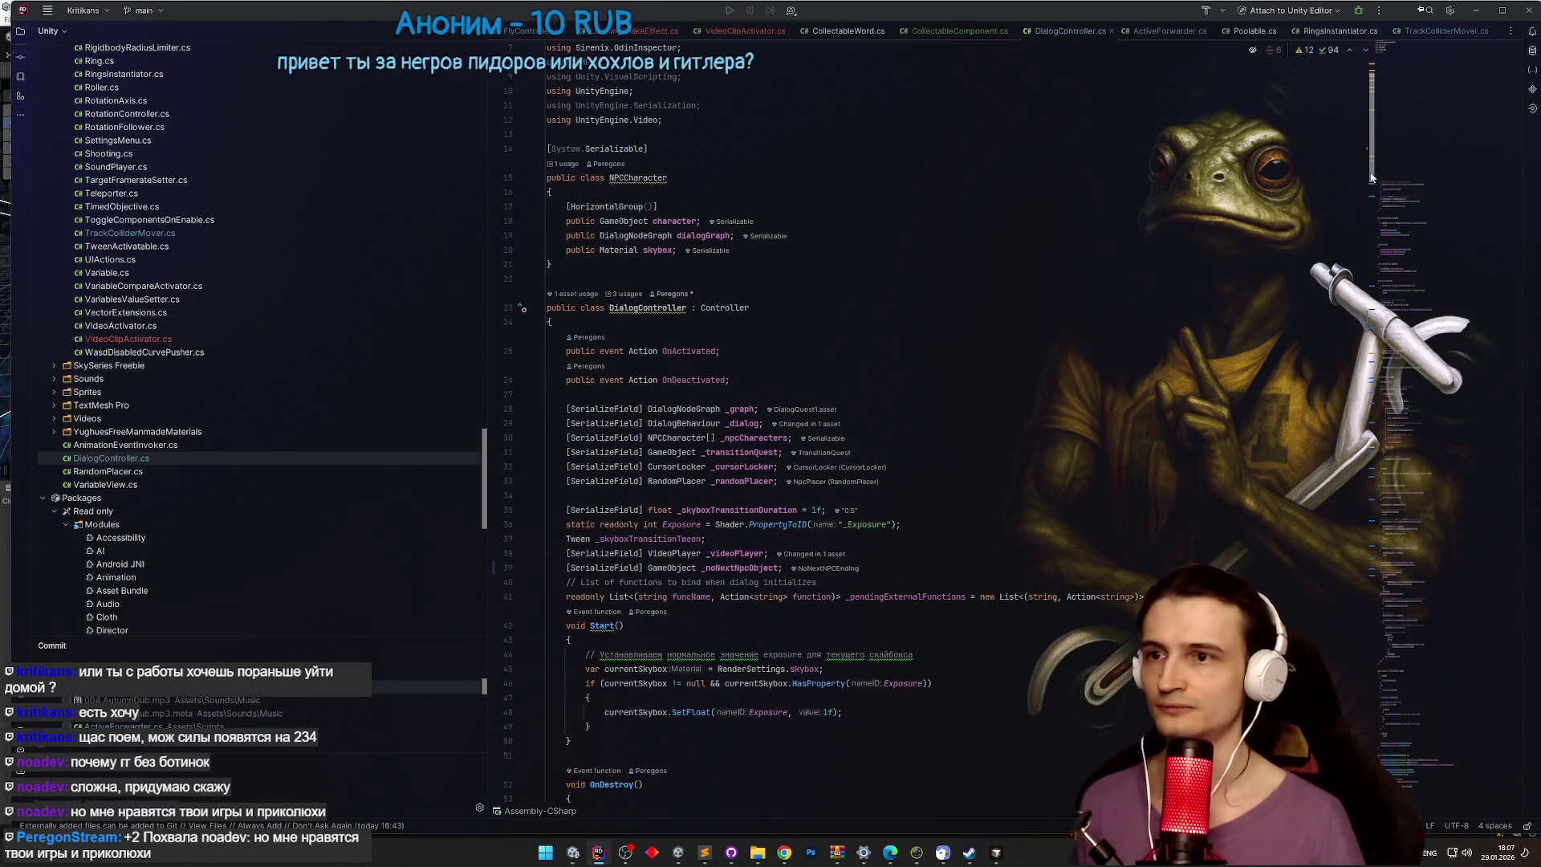
Step: Search the script for FinishQ and jump to the FinishQuest method
scroll(1363, 222, down, 20)
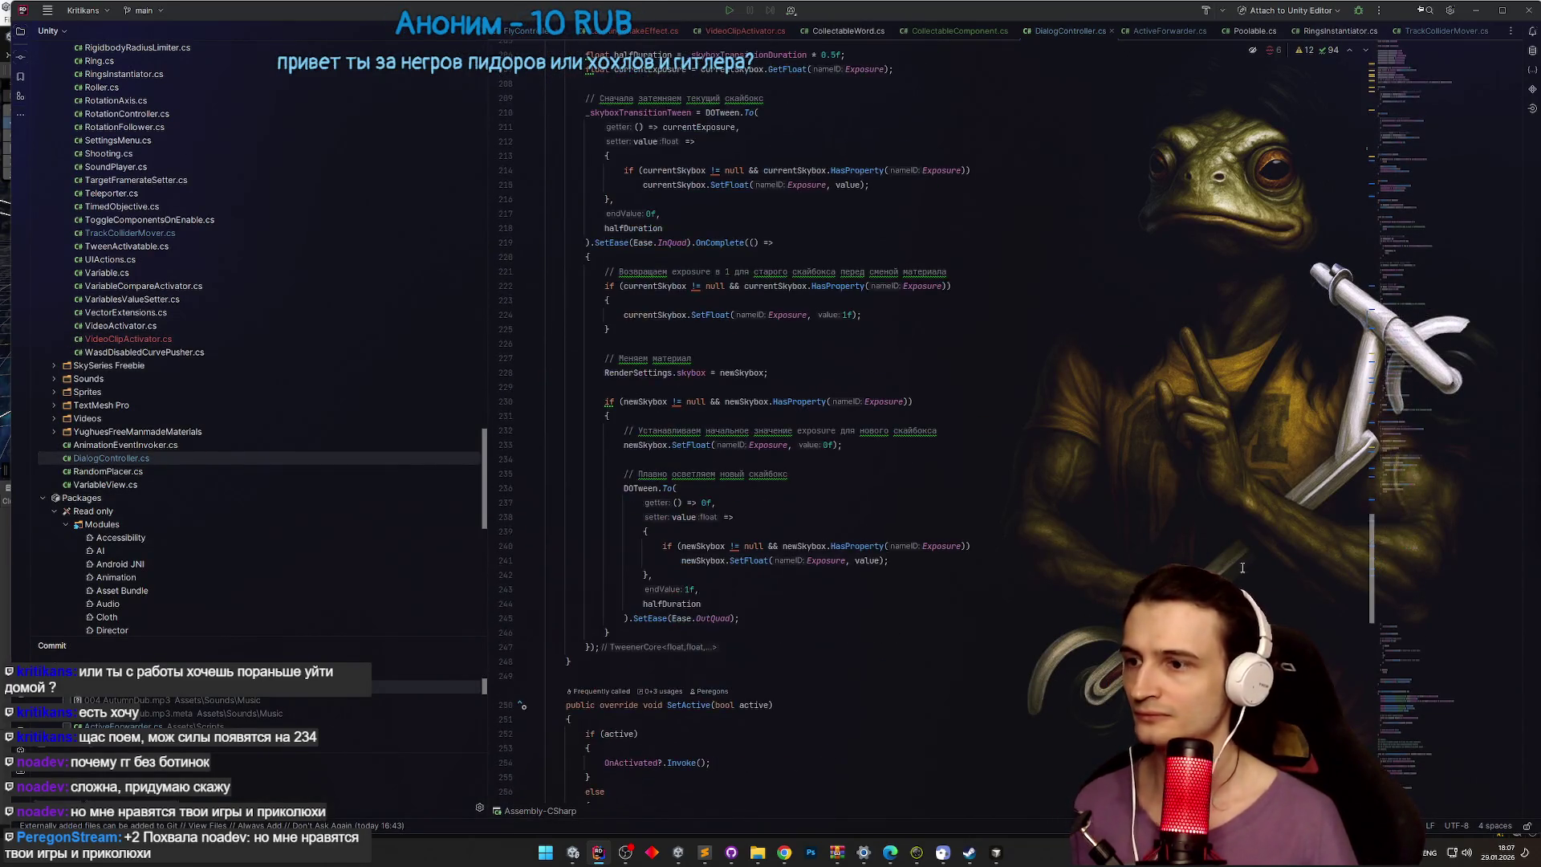
key(ctrl+f)
text(FinishQ)
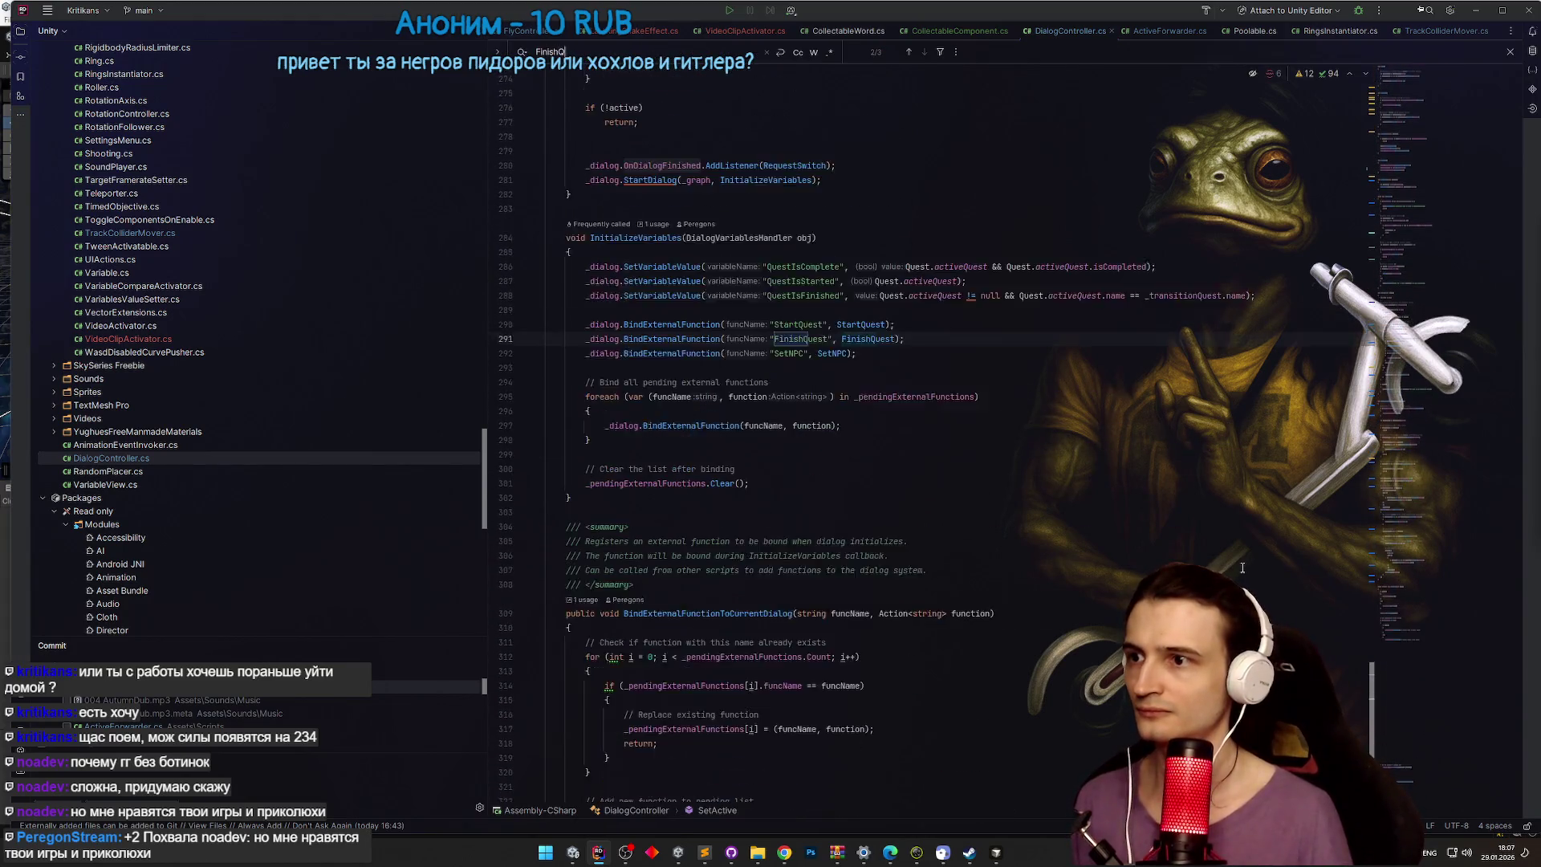
ctrl+click(868, 318)
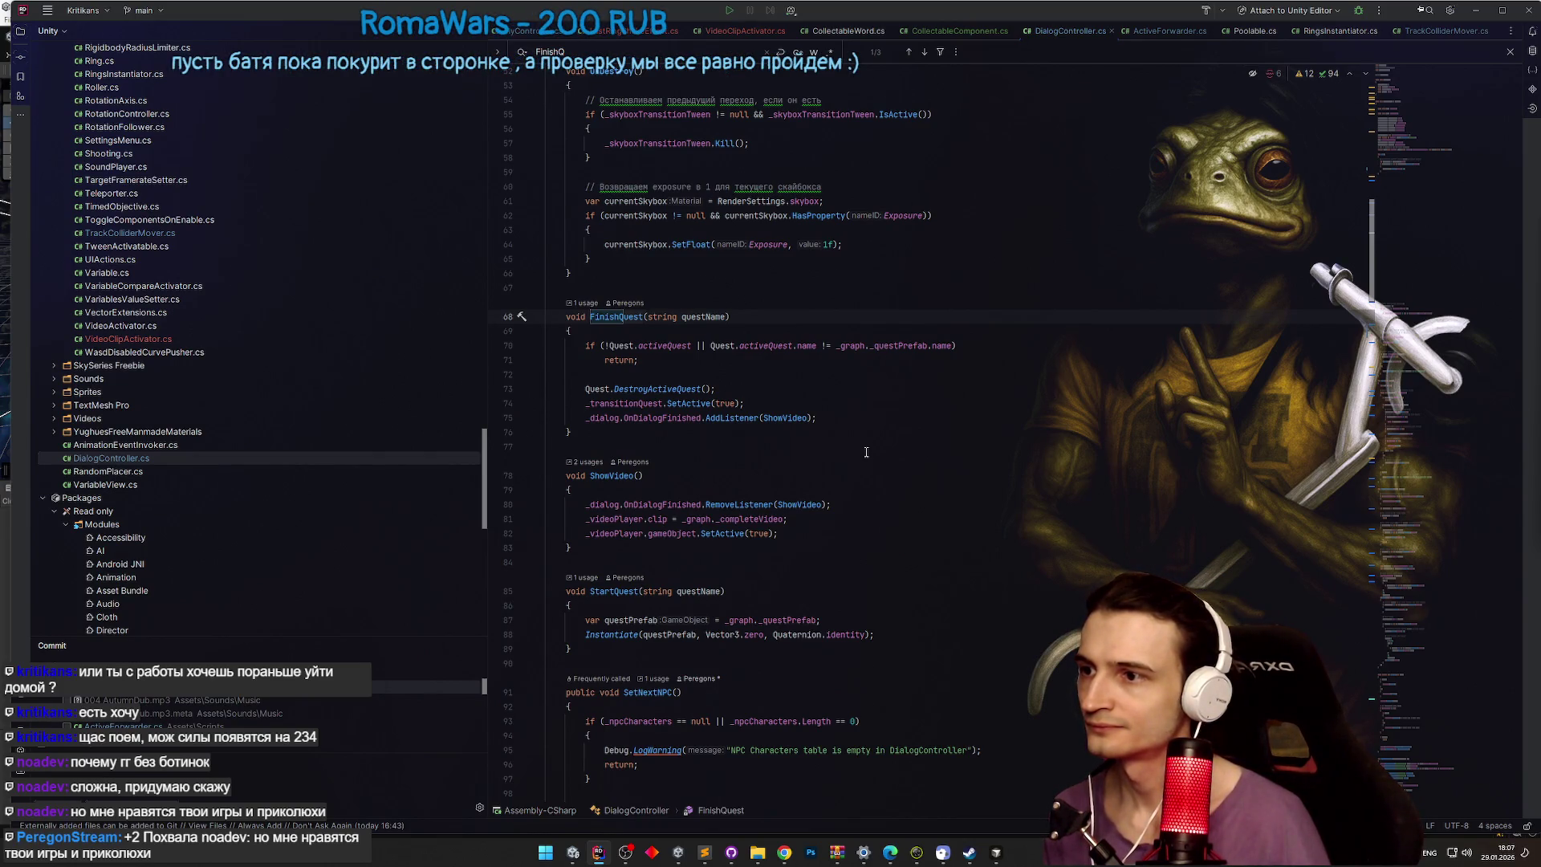
Step: In NPCCharacter, duplicate the skybox field as a GameObject field named reward
drag(1371, 255, 1372, 168)
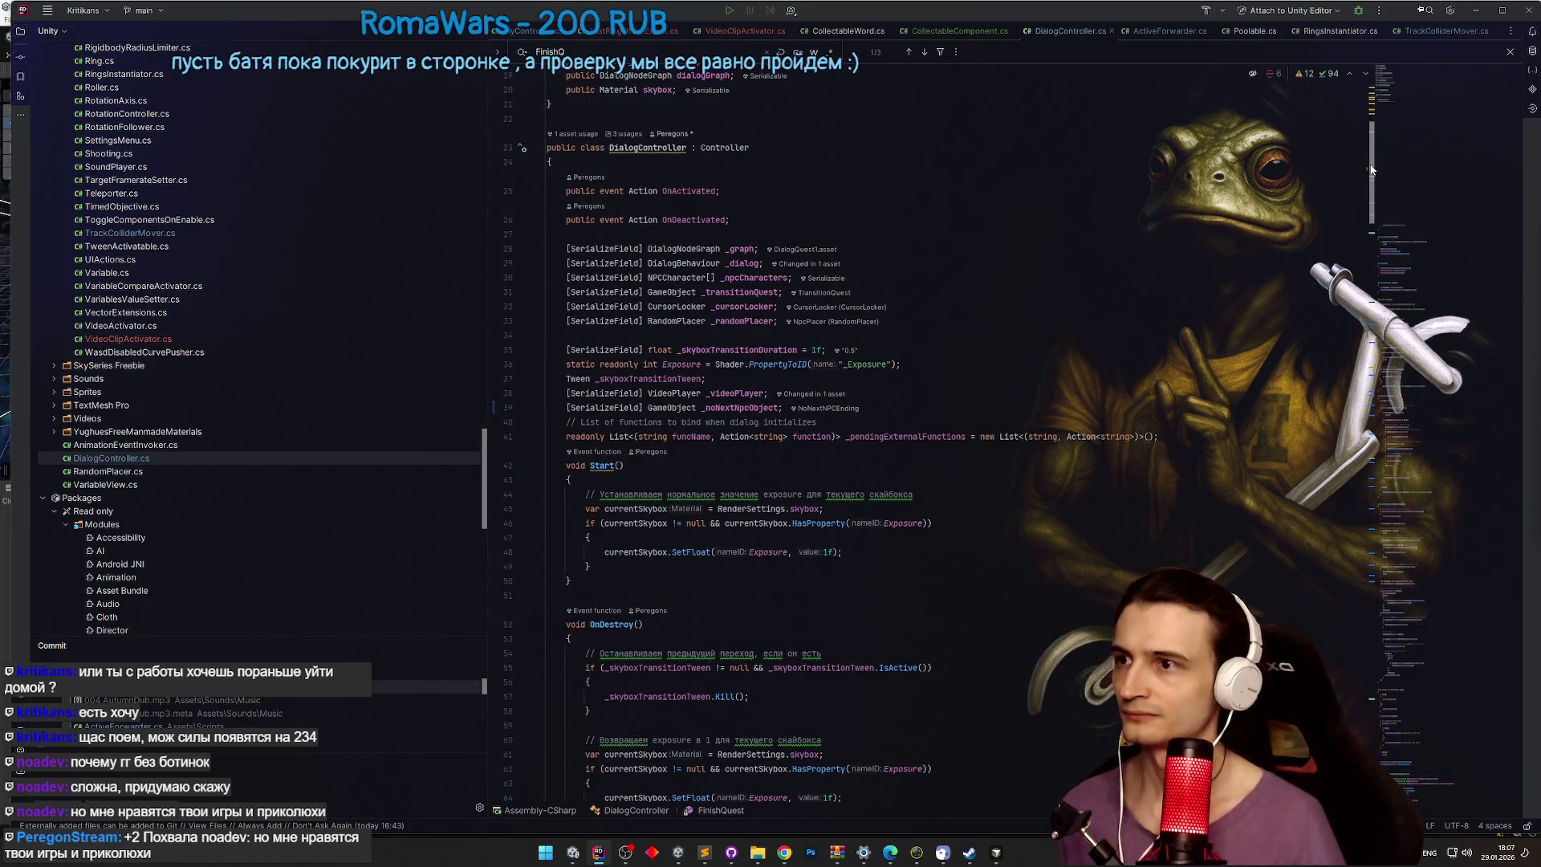
scroll(976, 355, up, 2)
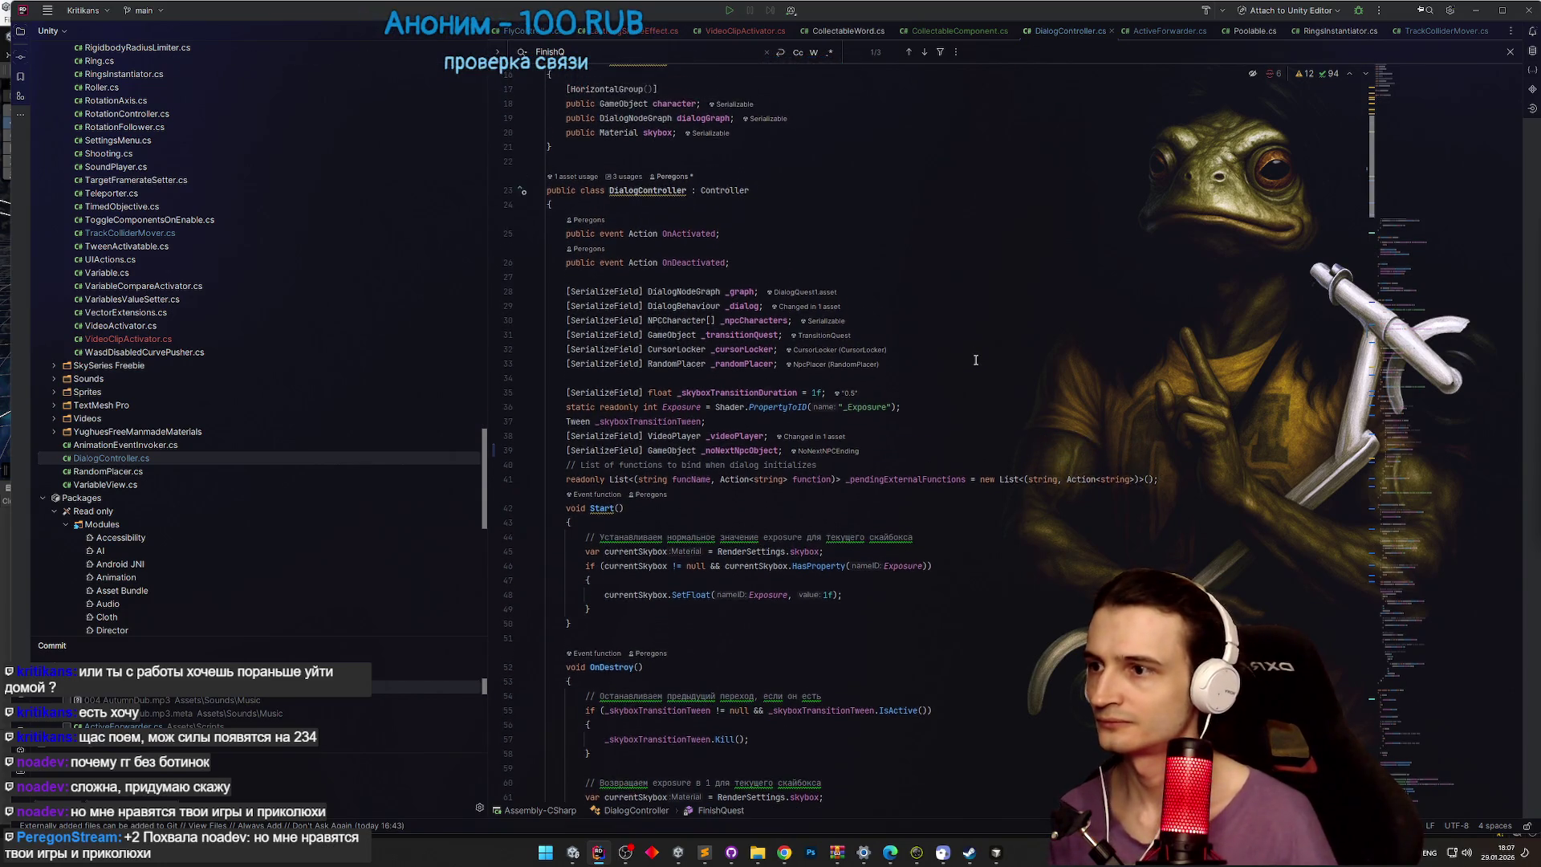
scroll(971, 347, up, 1)
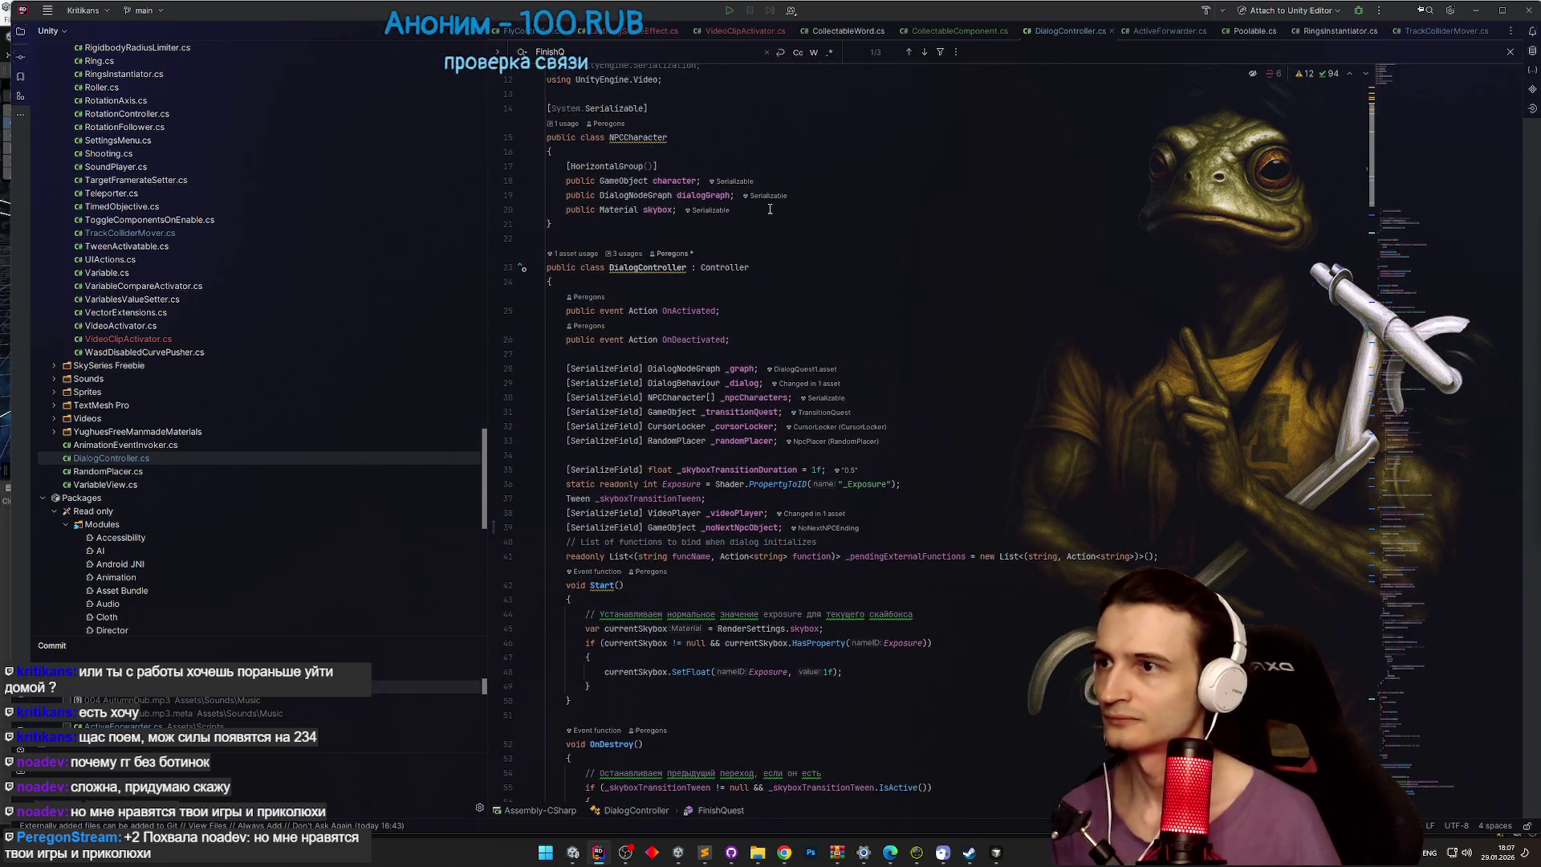
click(638, 210)
key(ctrl+d)
key(ctrl+BackSpace)
text(GameOv skybox;)
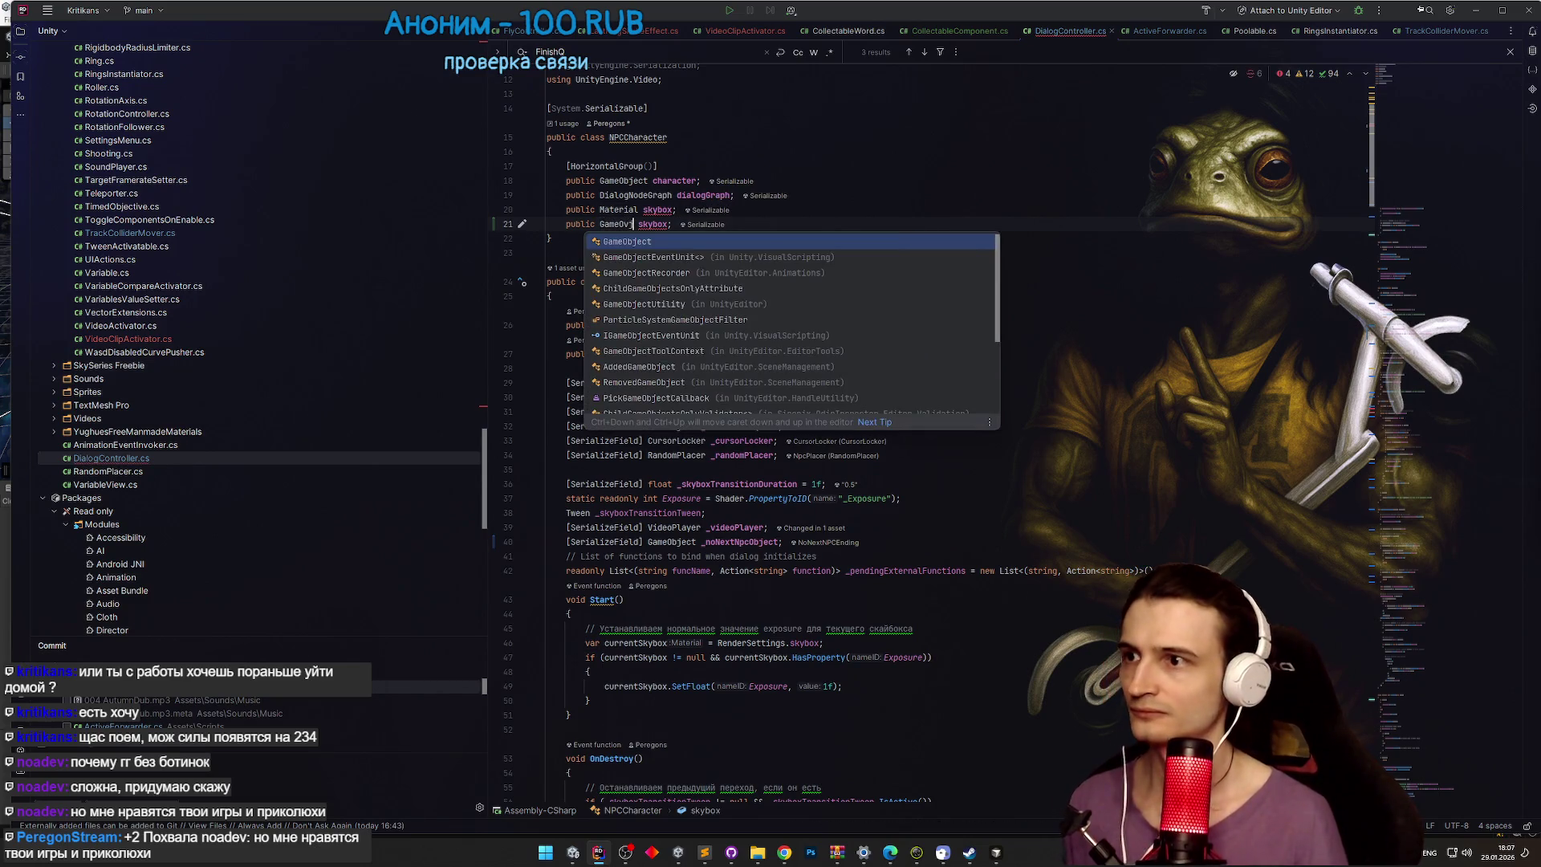
key(Return)
key(ctrl+Right)
key(ctrl+BackSpace)
text(reward)
click(699, 252)
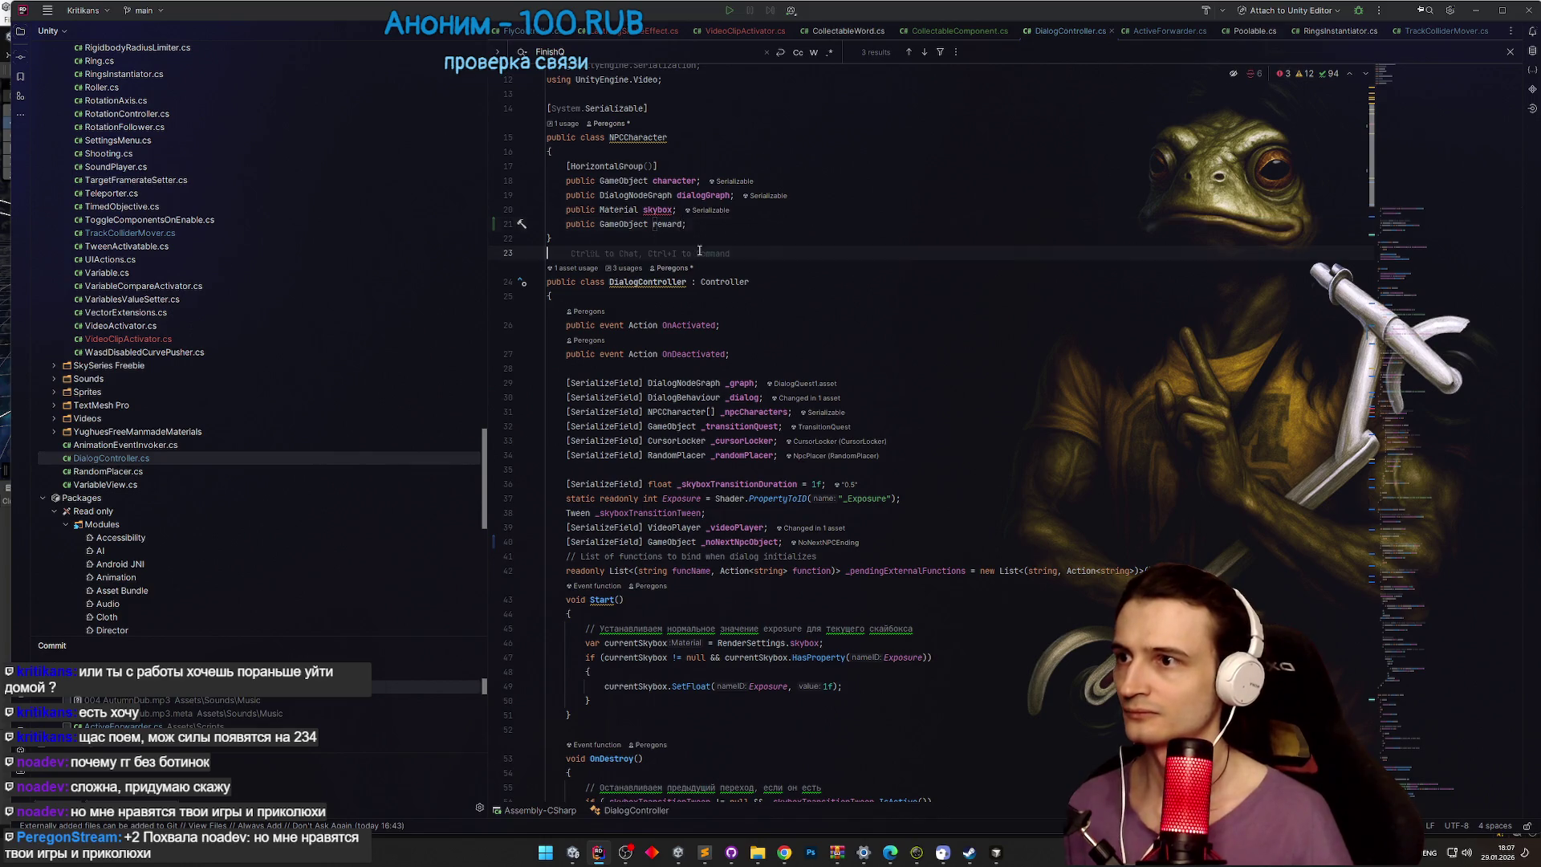
Step: Add a blank line above the pending-functions comment and expand the sf serialized-field template
click(672, 233)
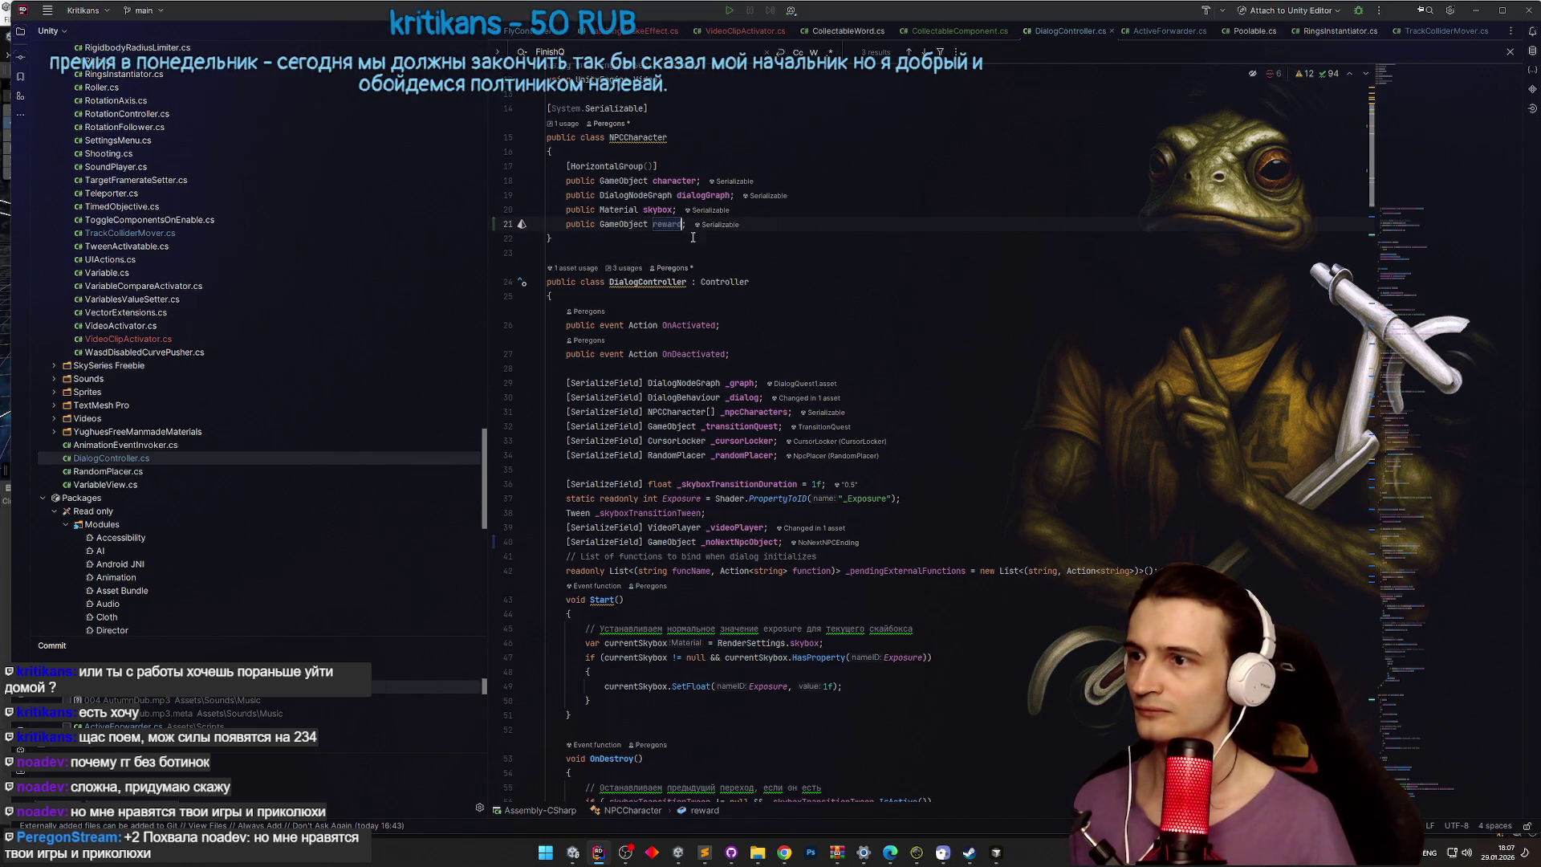
scroll(1365, 221, down, 5)
scroll(1162, 254, up, 2)
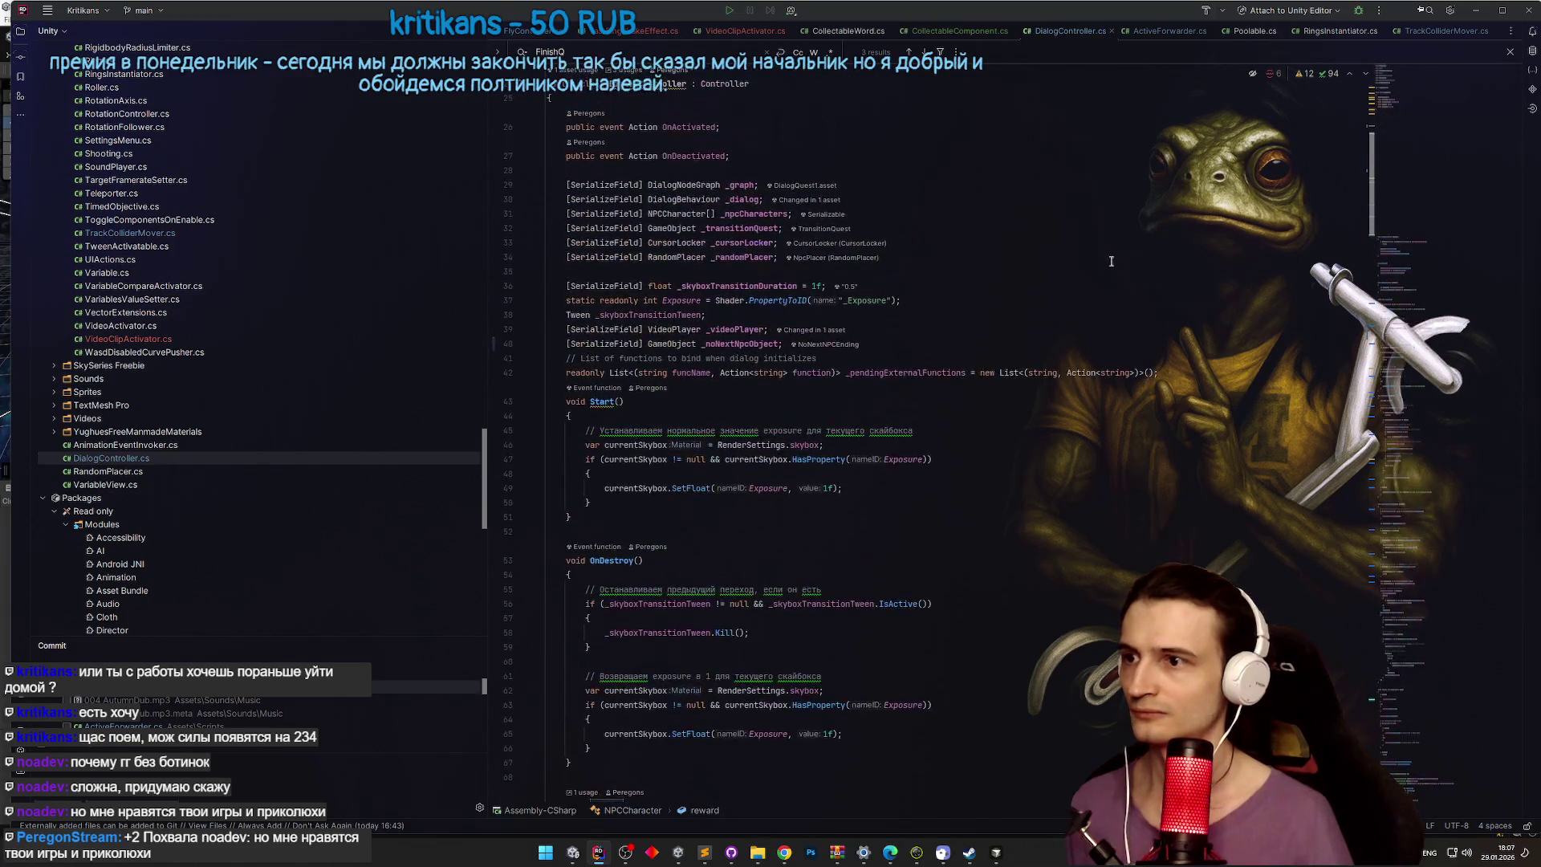
click(943, 355)
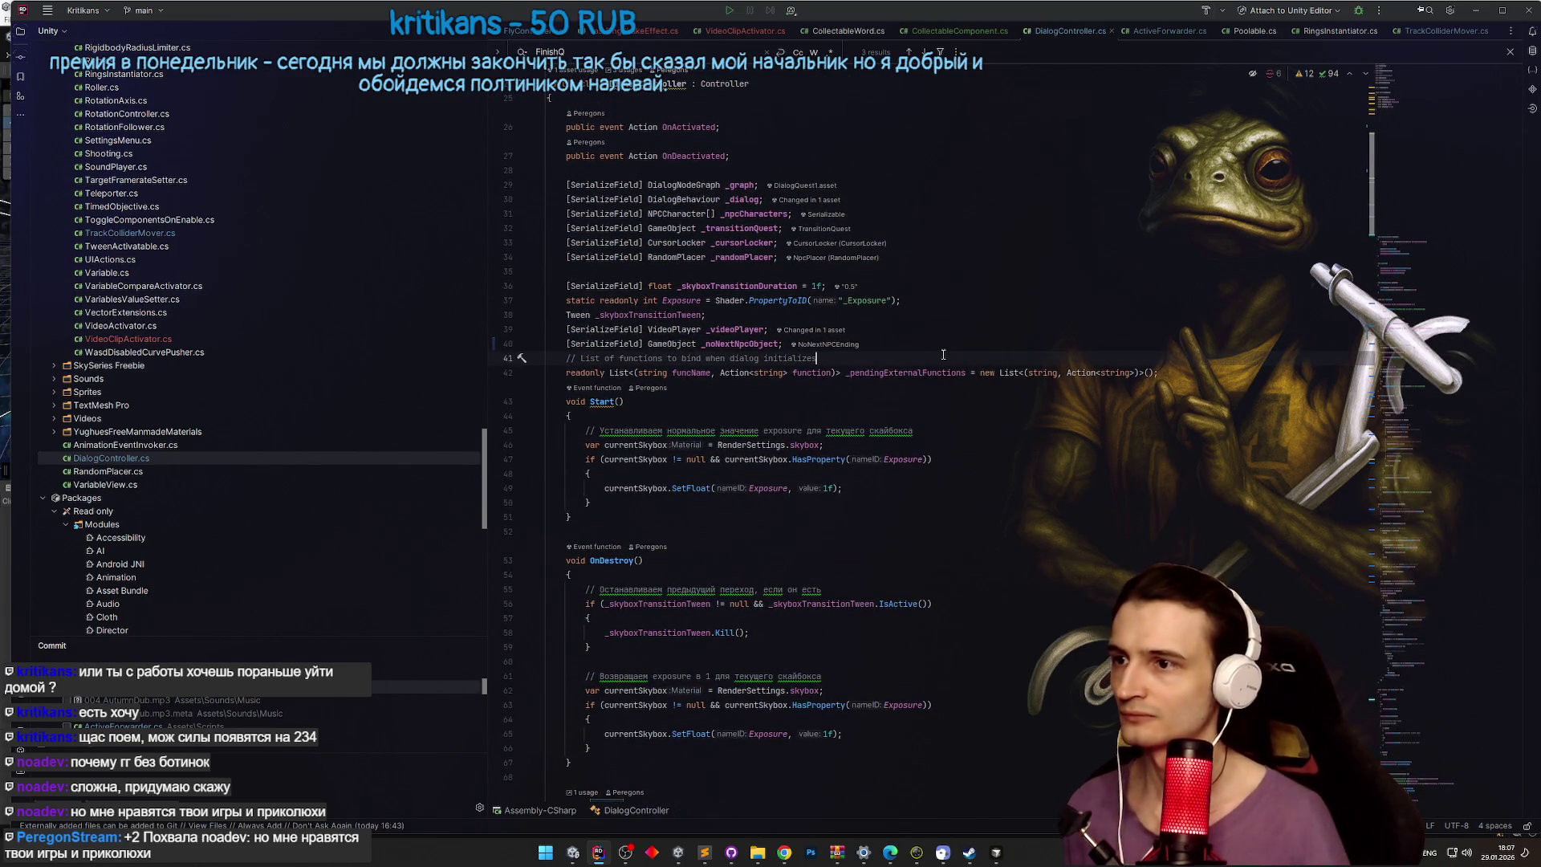
key(Home)
key(Return)
key(Return)
key(Return)
key(Up)
key(Up)
key(Up)
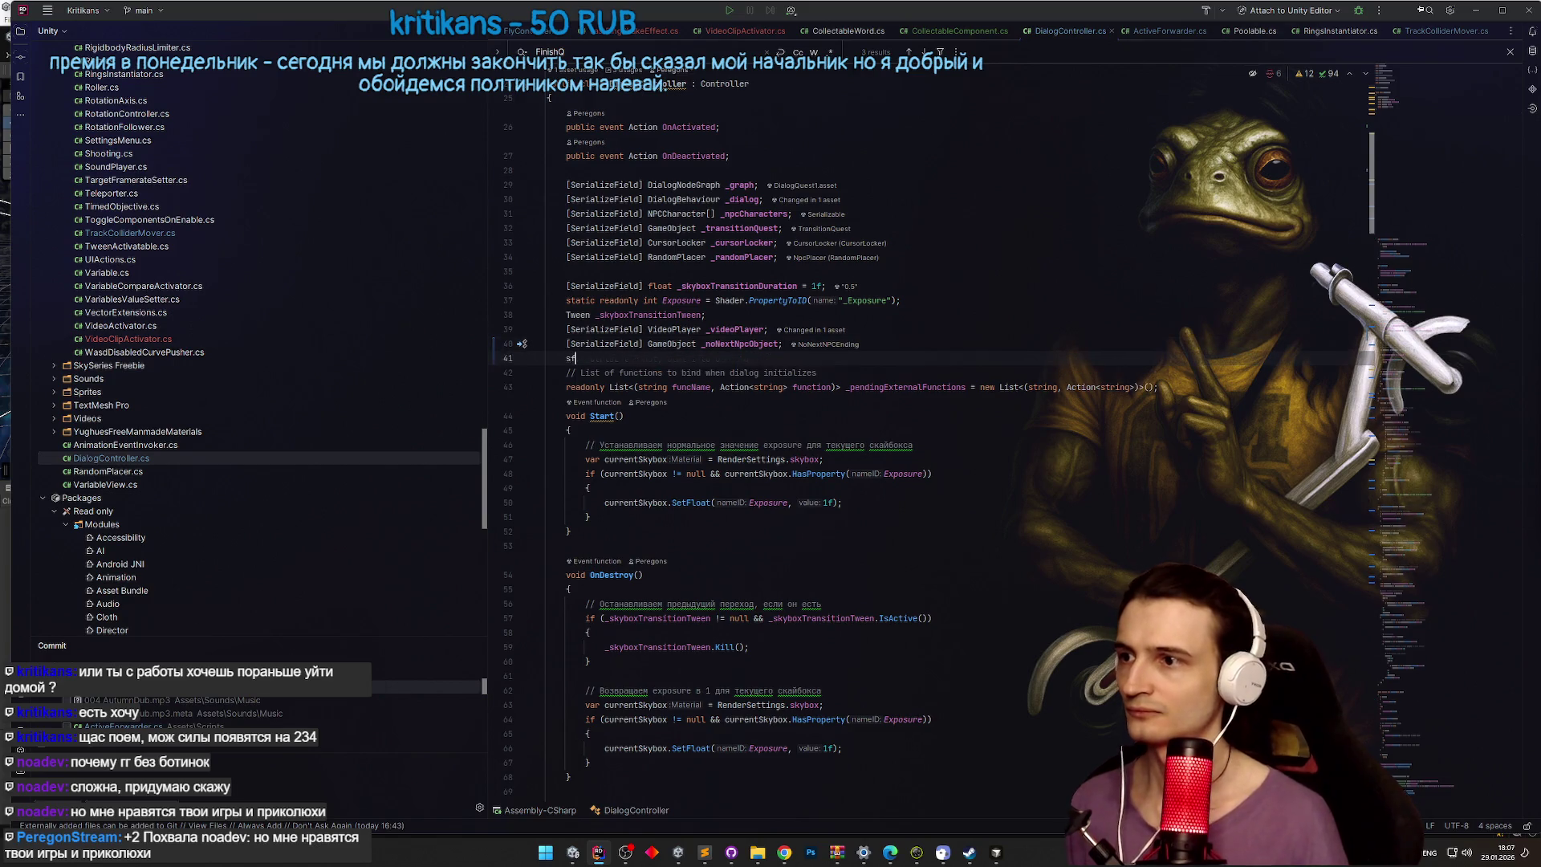
text(sf)
key(Tab)
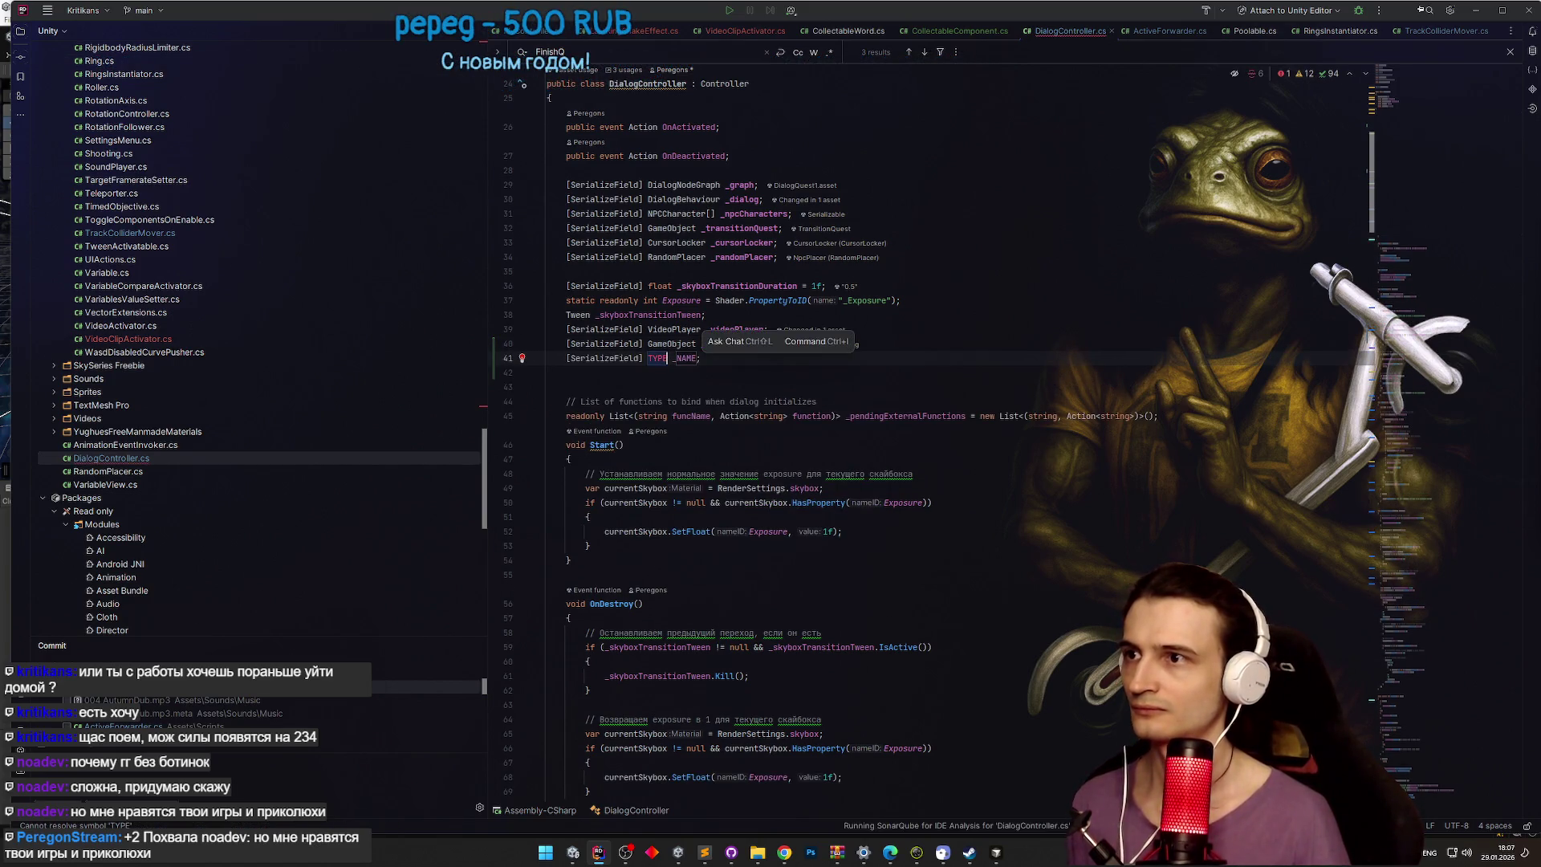
Step: Make the new field a GameObject named _actualReward, fixing the capital R
scroll(843, 353, up, 2)
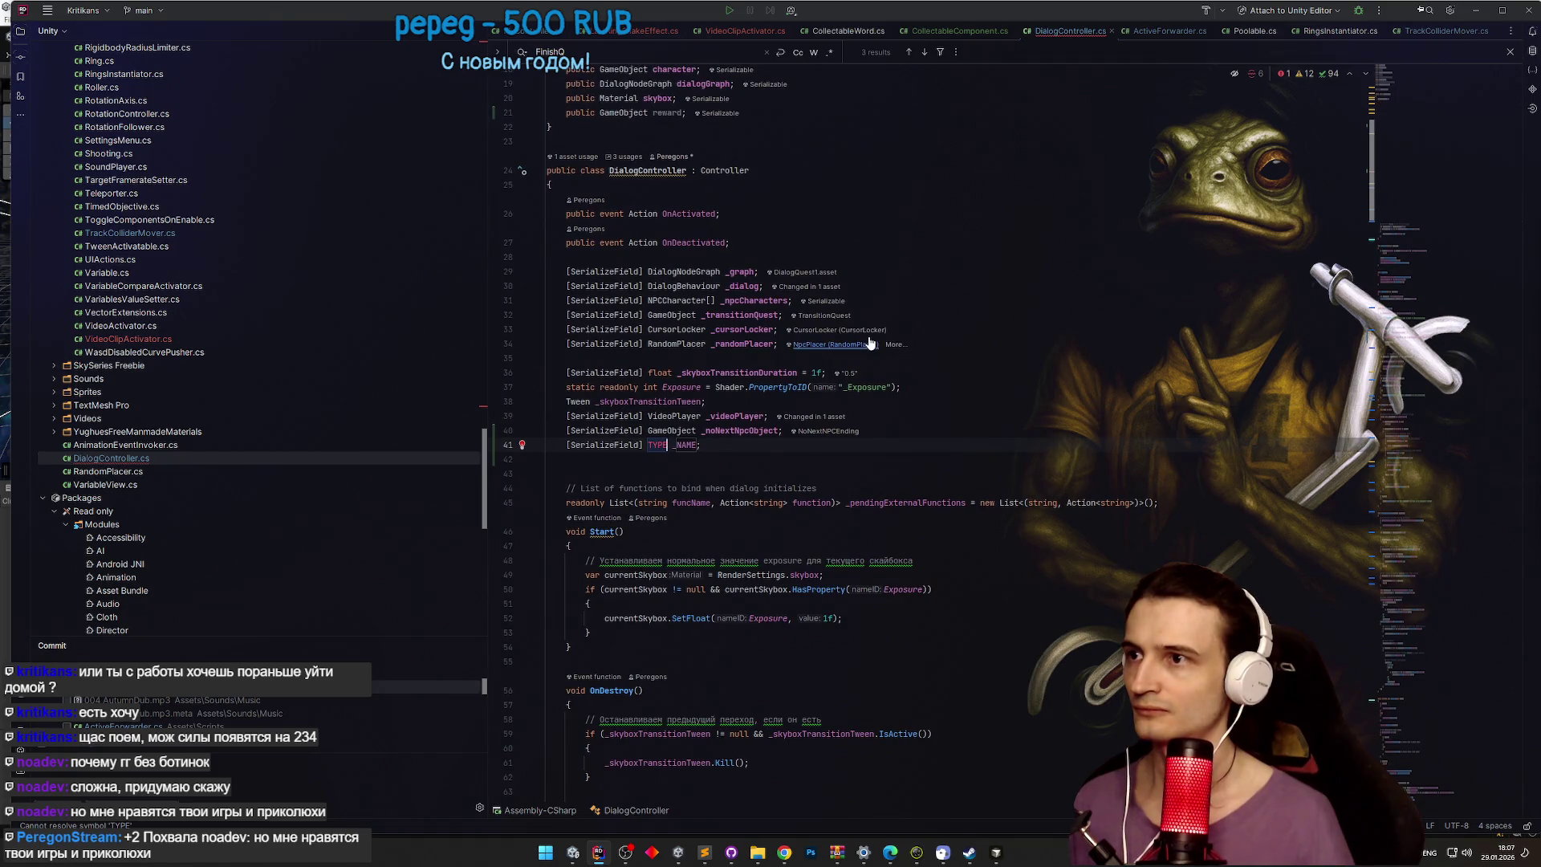
text(GameObj)
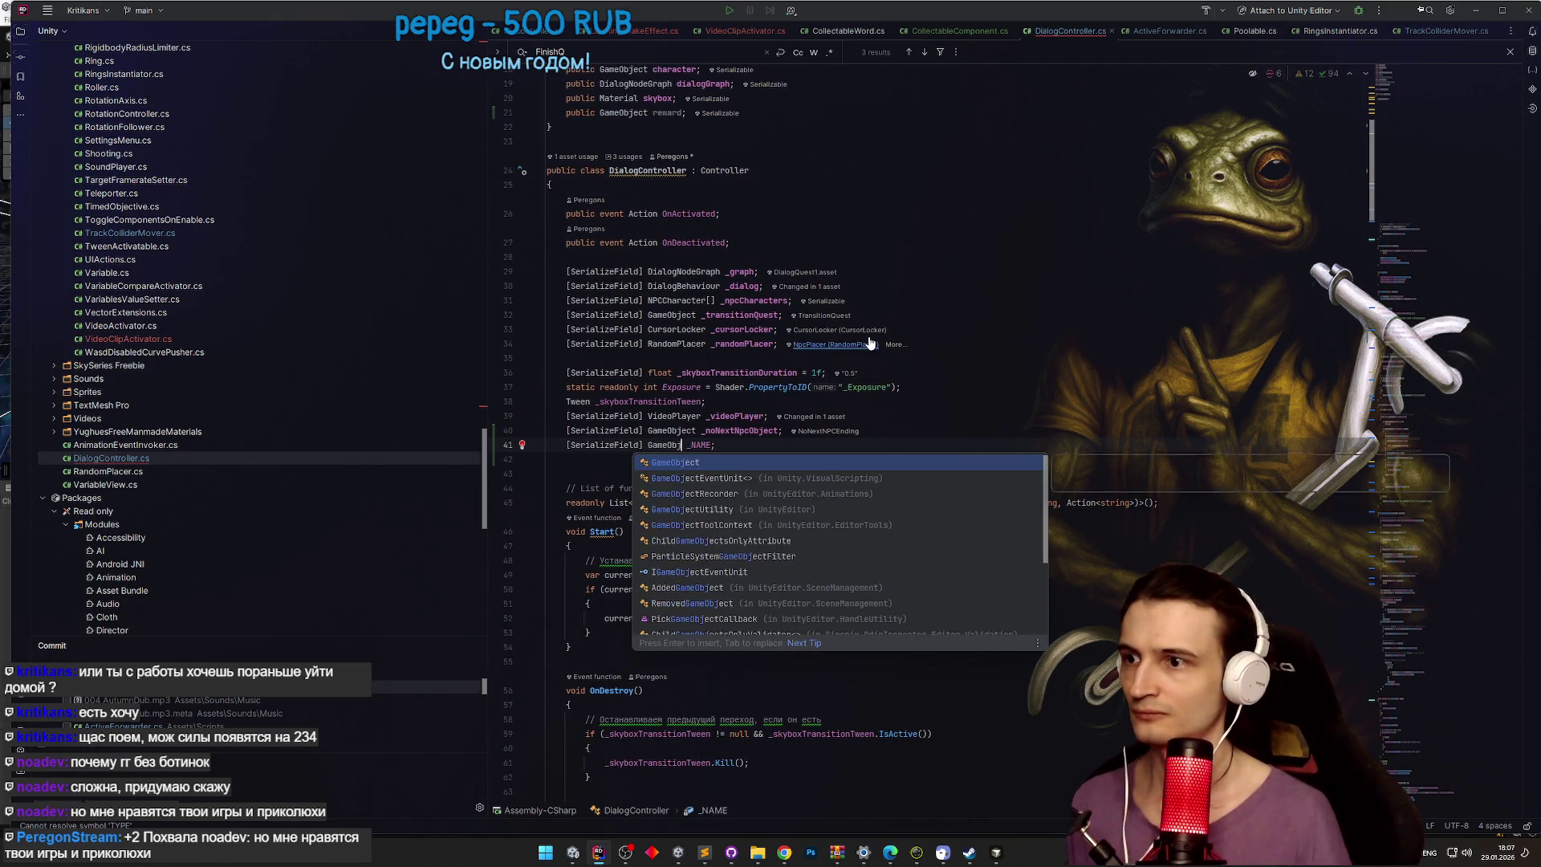
key(Return)
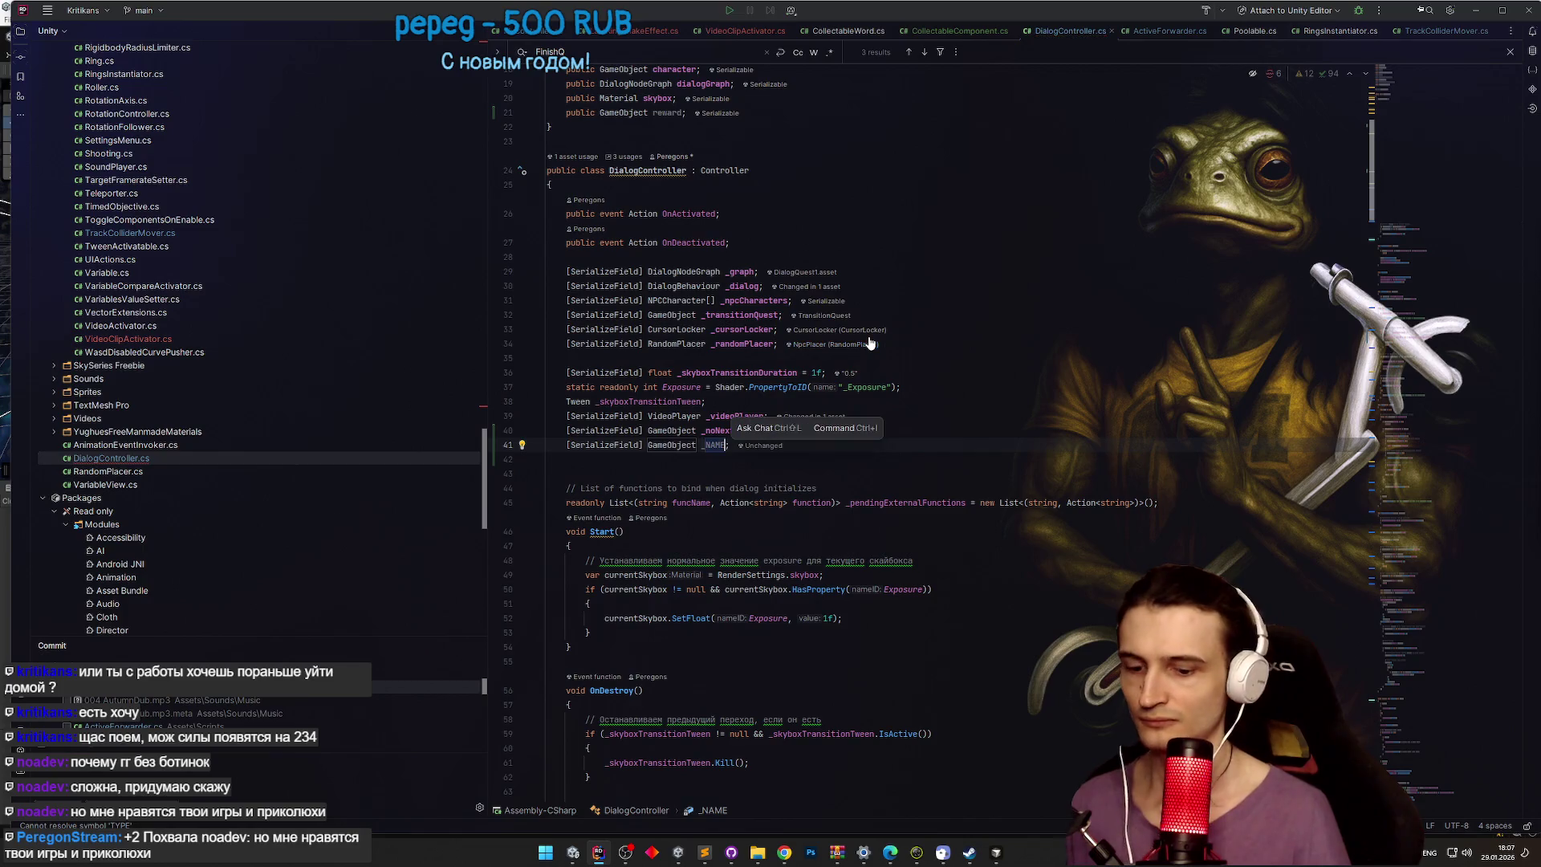
text(_e)
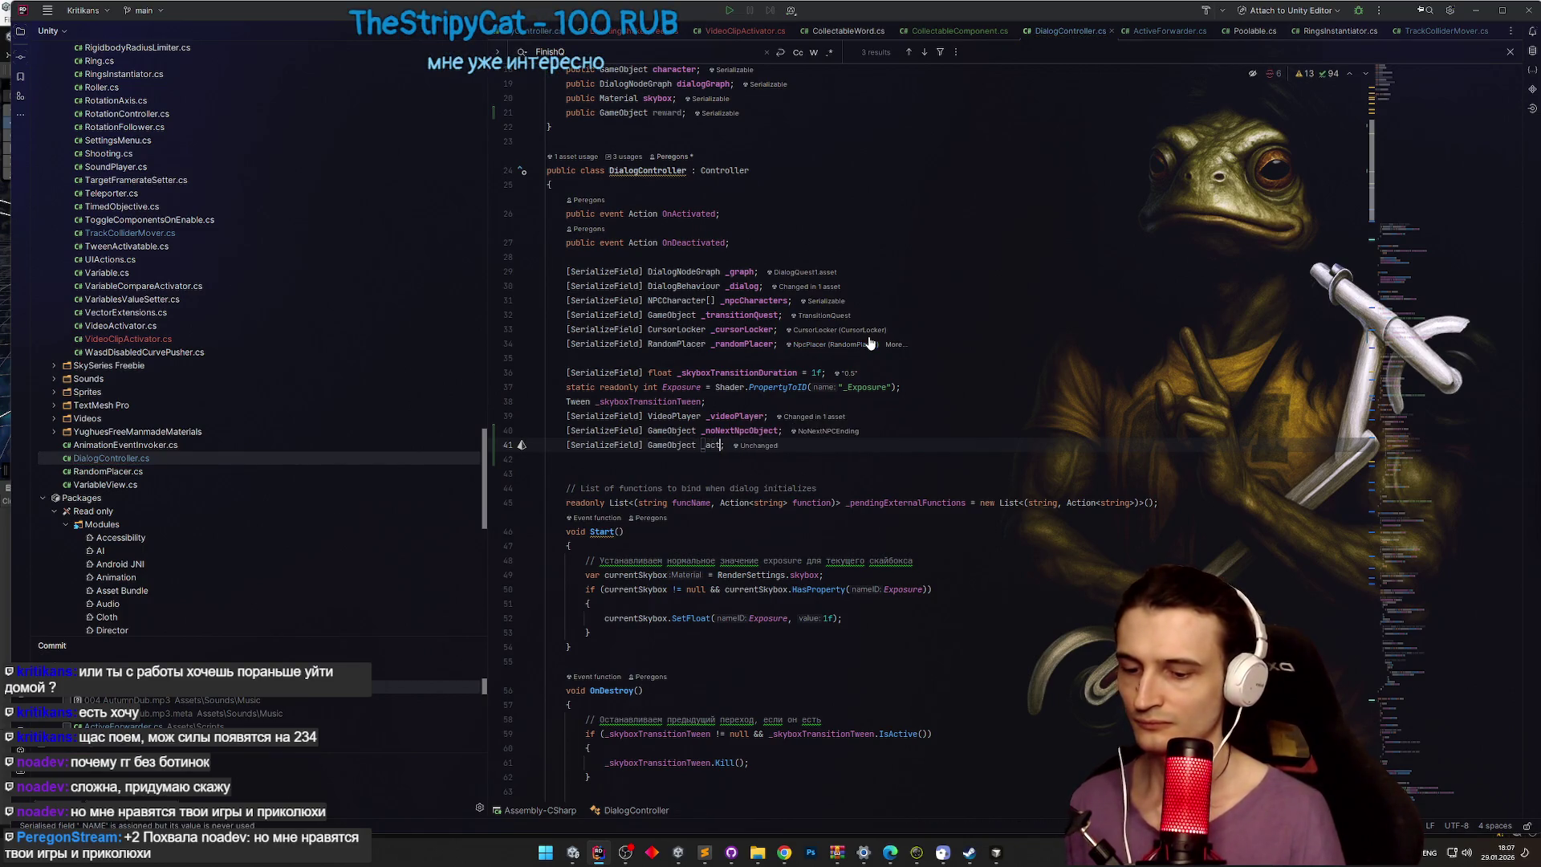
key(BackSpace)
key(BackSpace)
key(BackSpace)
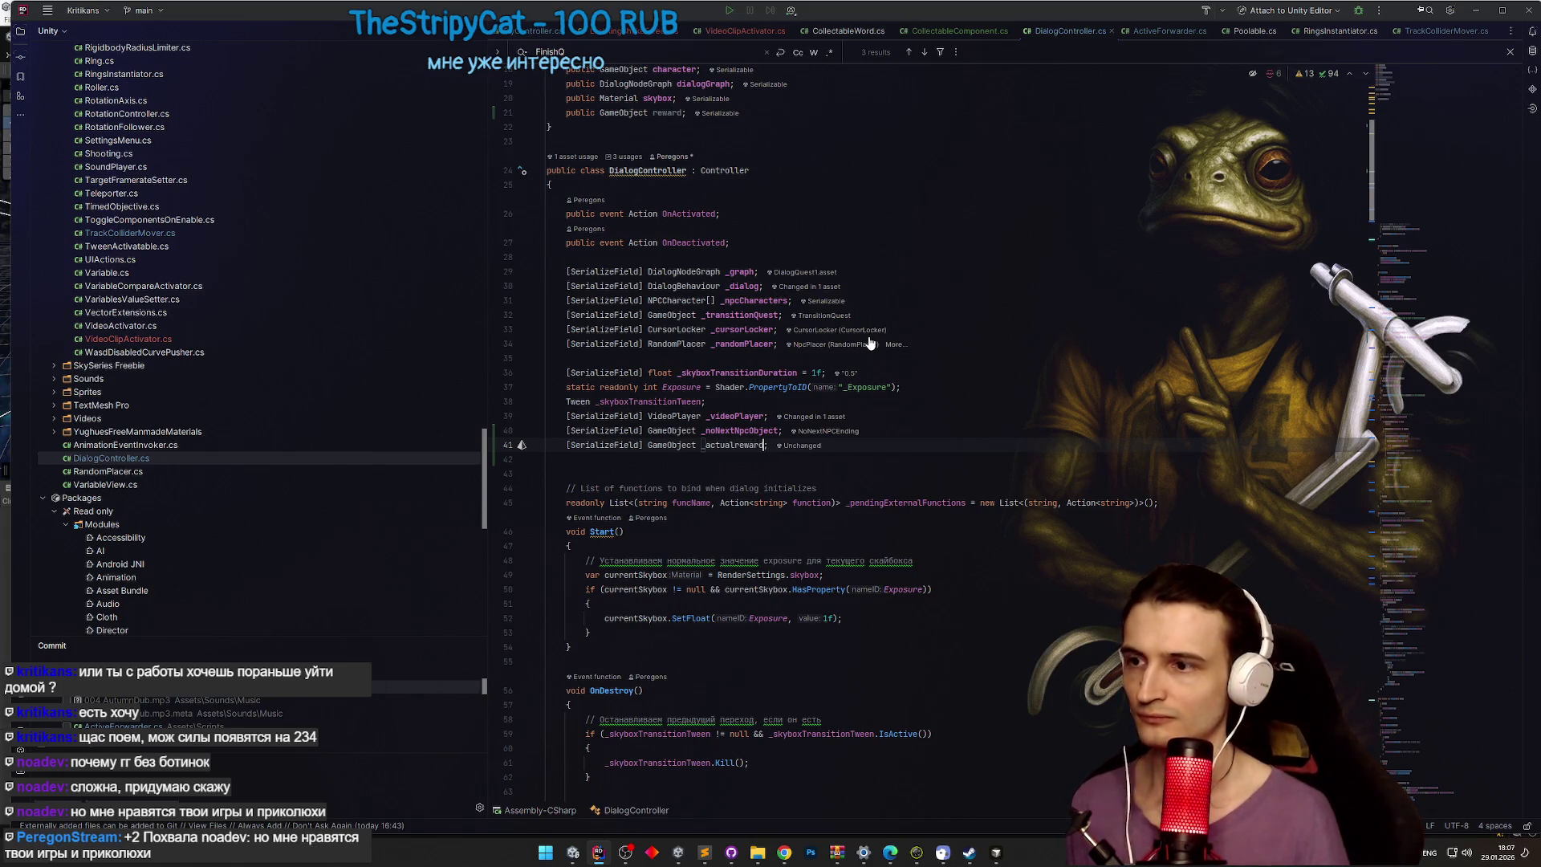
click(720, 446)
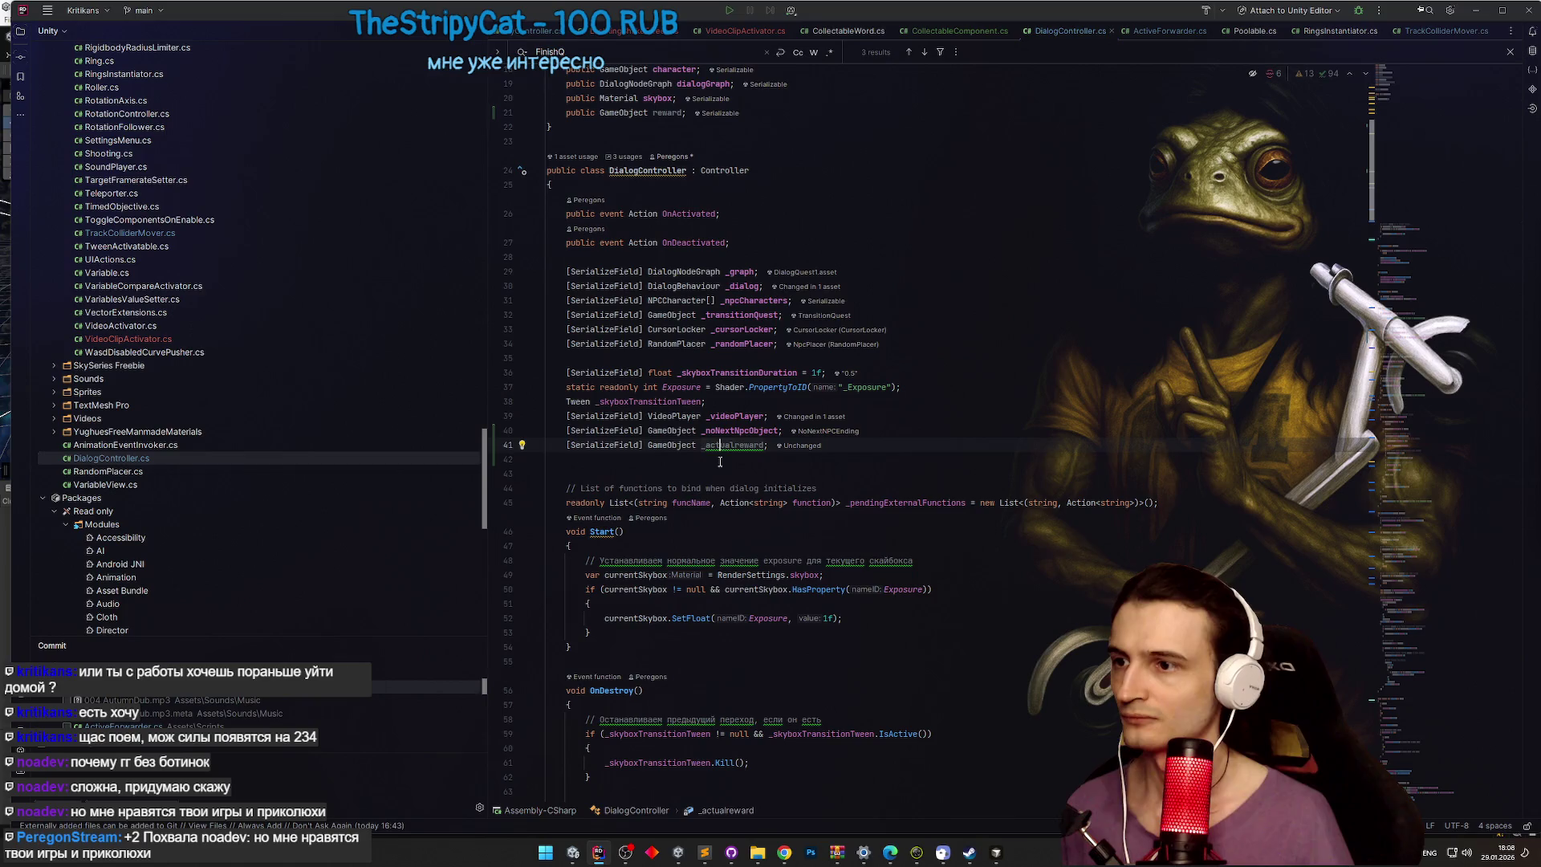
key(Delete)
text(R)
click(938, 358)
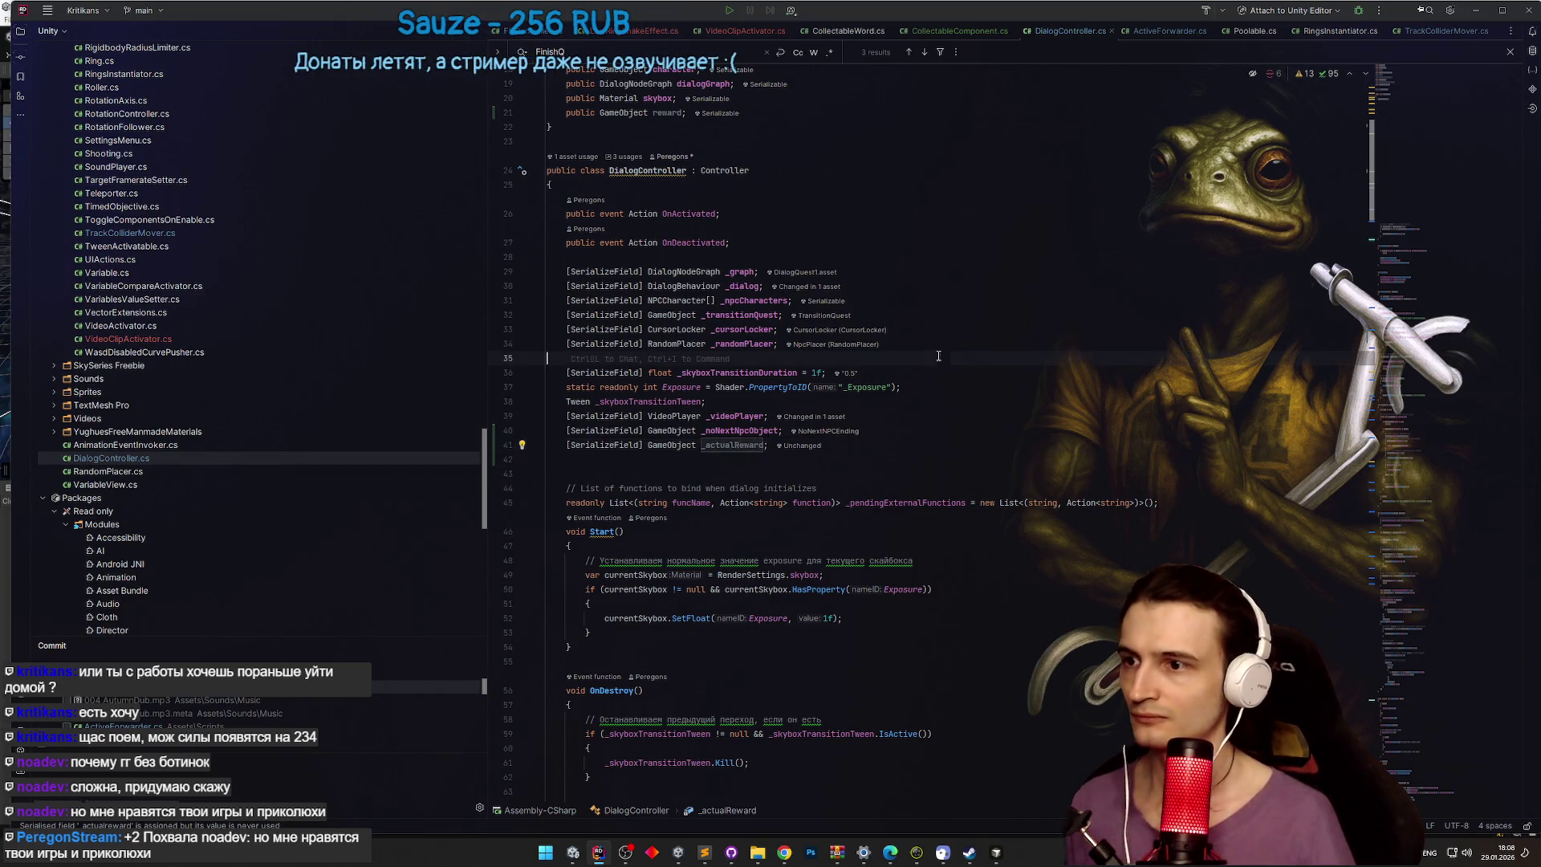
Step: Scroll down to SetNPC and place the caret after the skybox block
click(764, 445)
scroll(803, 433, down, 3)
drag(1370, 223, 1339, 373)
scroll(1338, 374, down, 10)
scroll(1329, 426, down, 4)
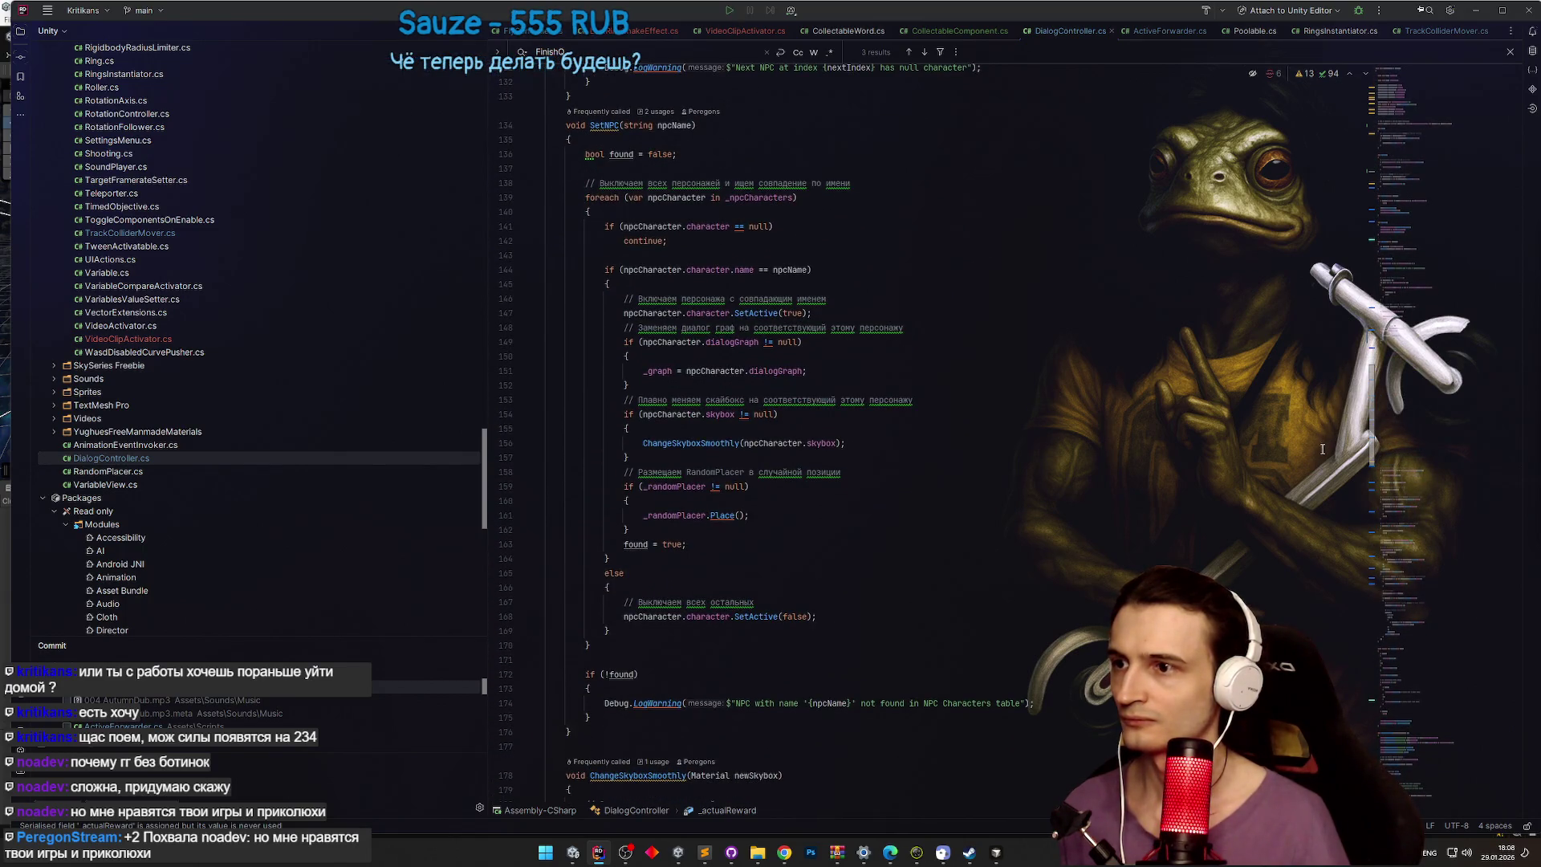
scroll(1323, 449, down, 1)
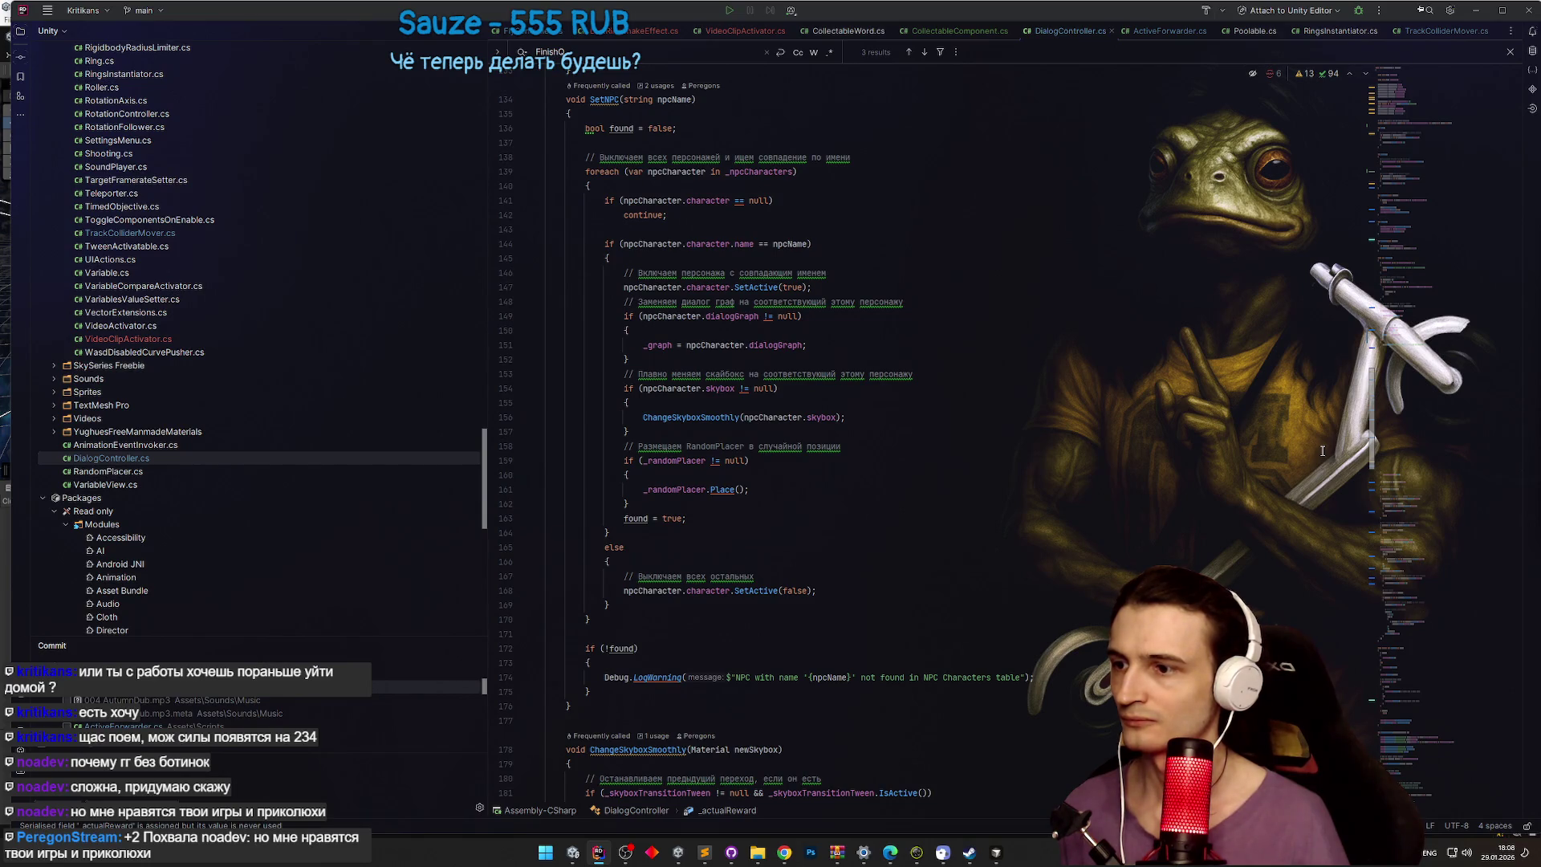
scroll(1322, 451, up, 1)
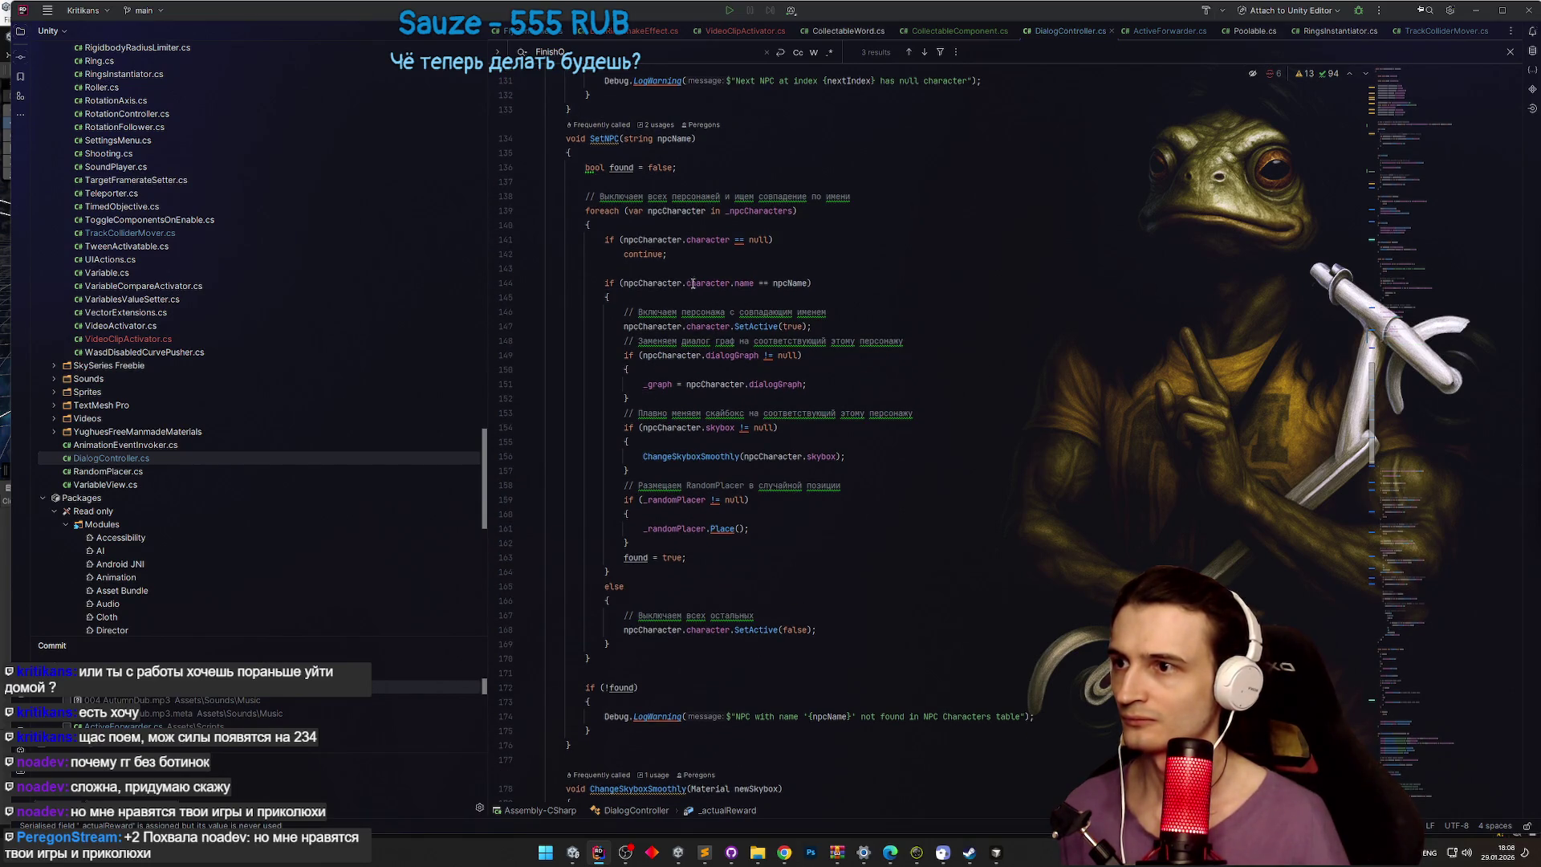
click(650, 541)
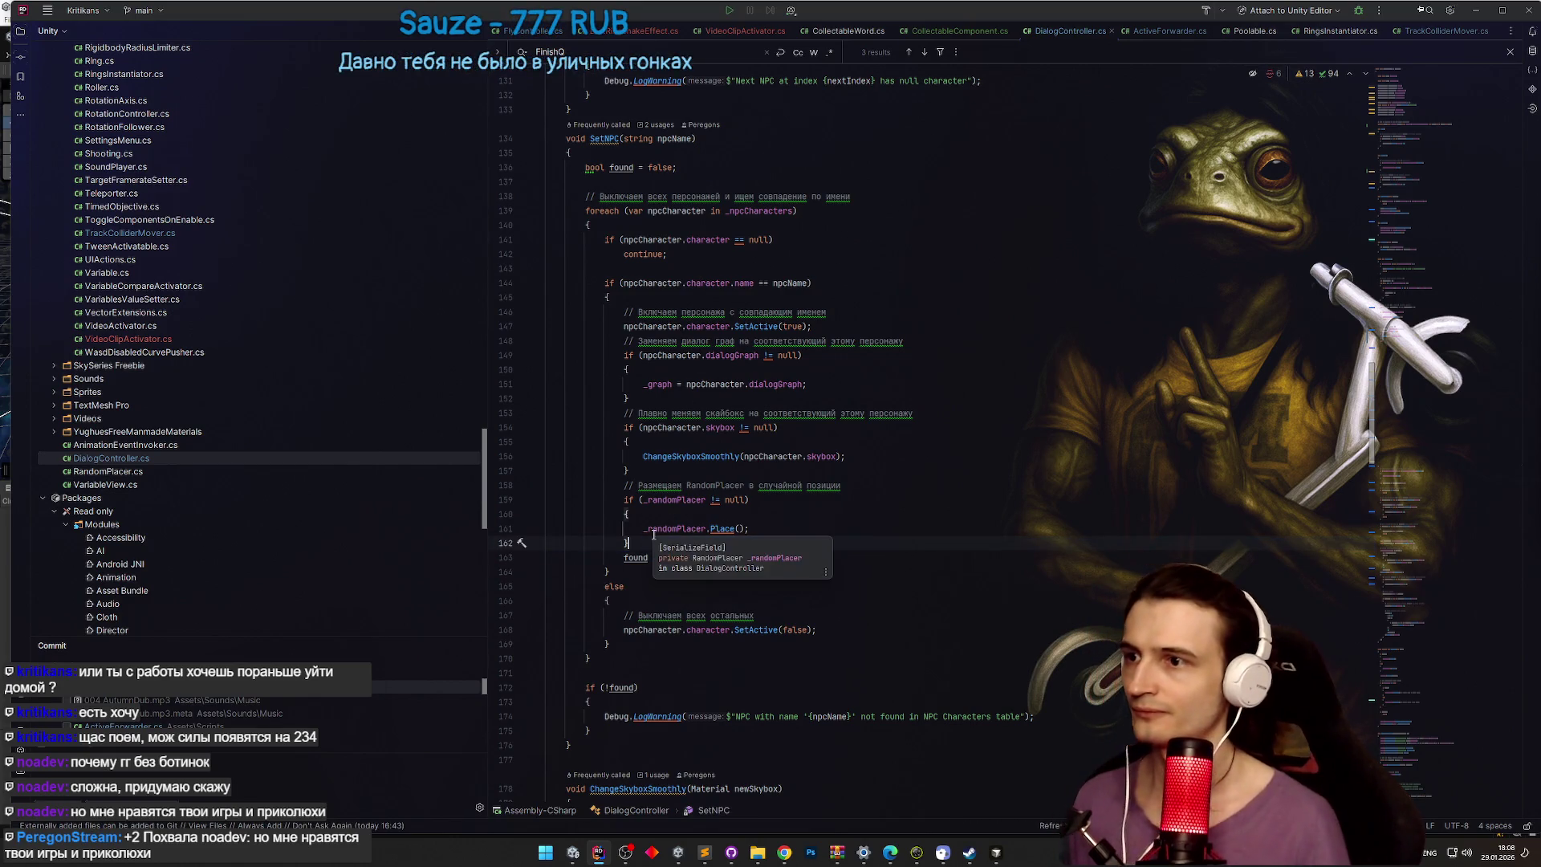
click(863, 324)
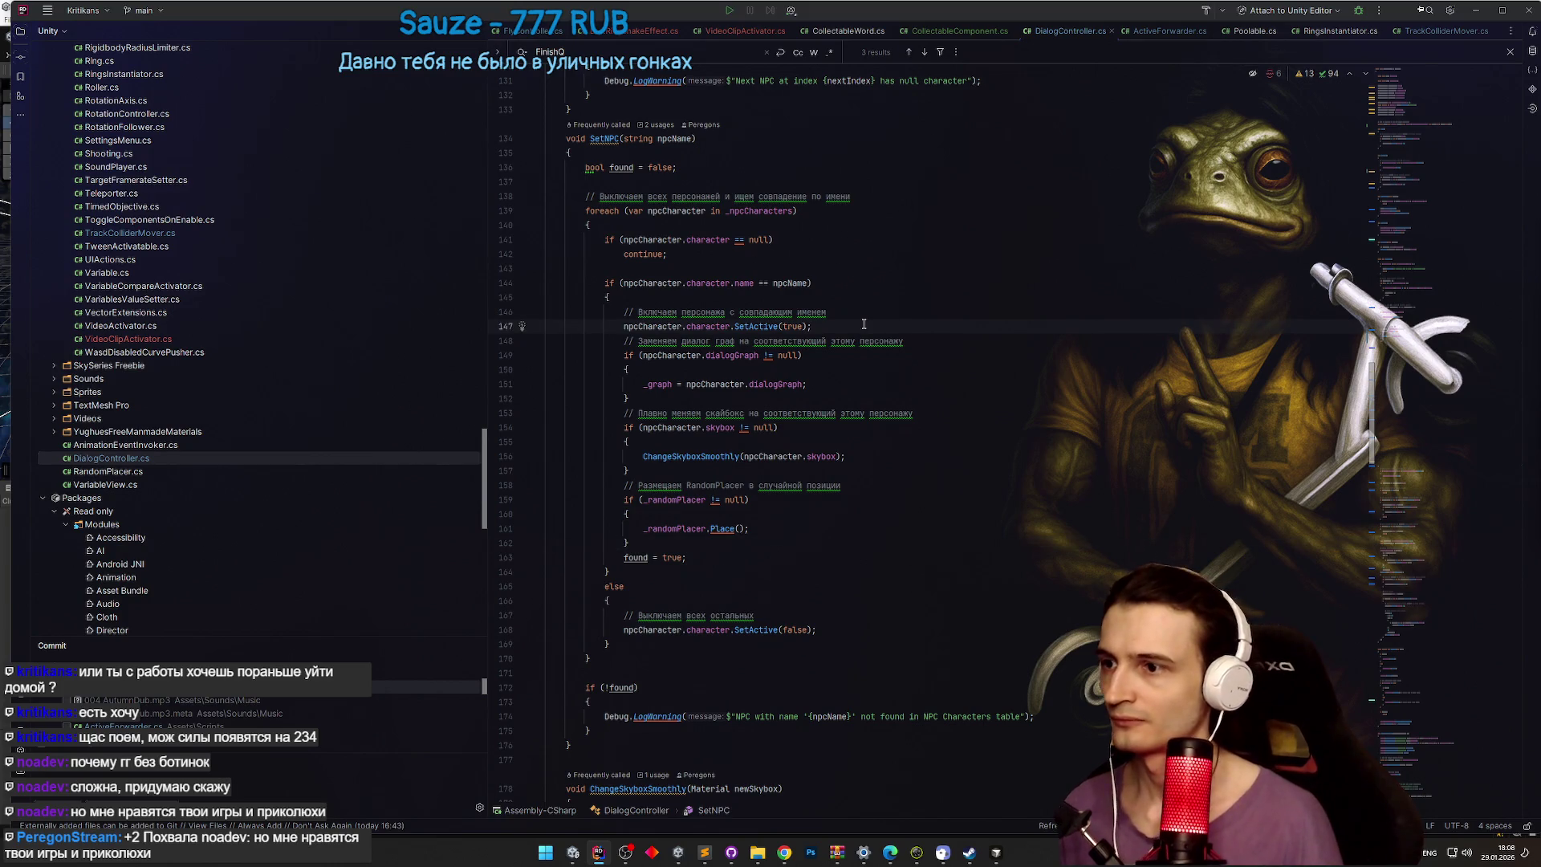
click(650, 471)
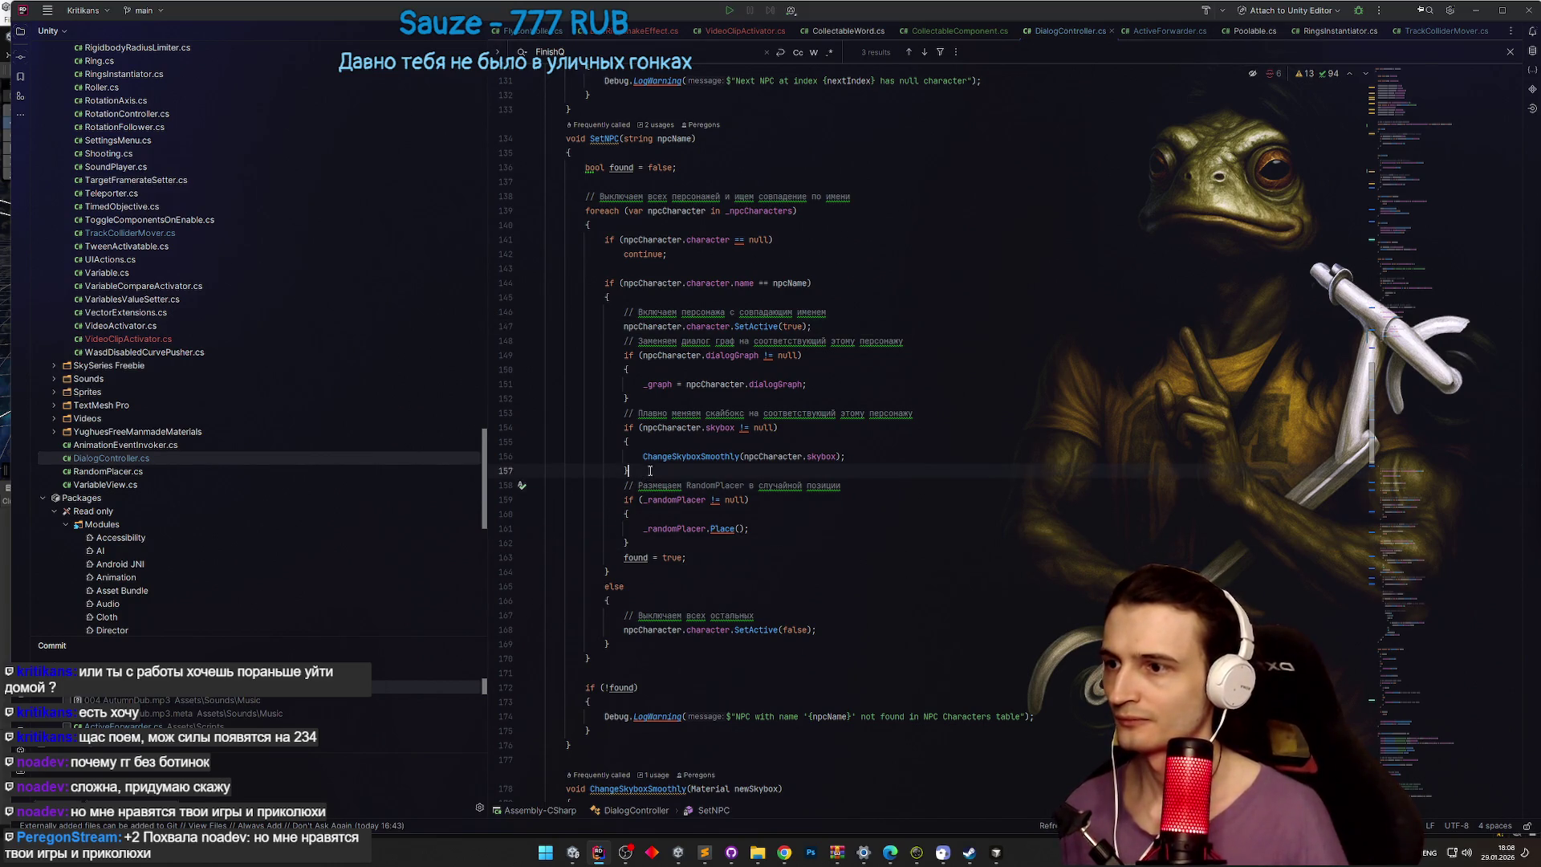
Step: Add _actualReward = npcCharacter.reward; via autocomplete, removing the stray underscore
key(Return)
key(Return)
text(_actualReward.)
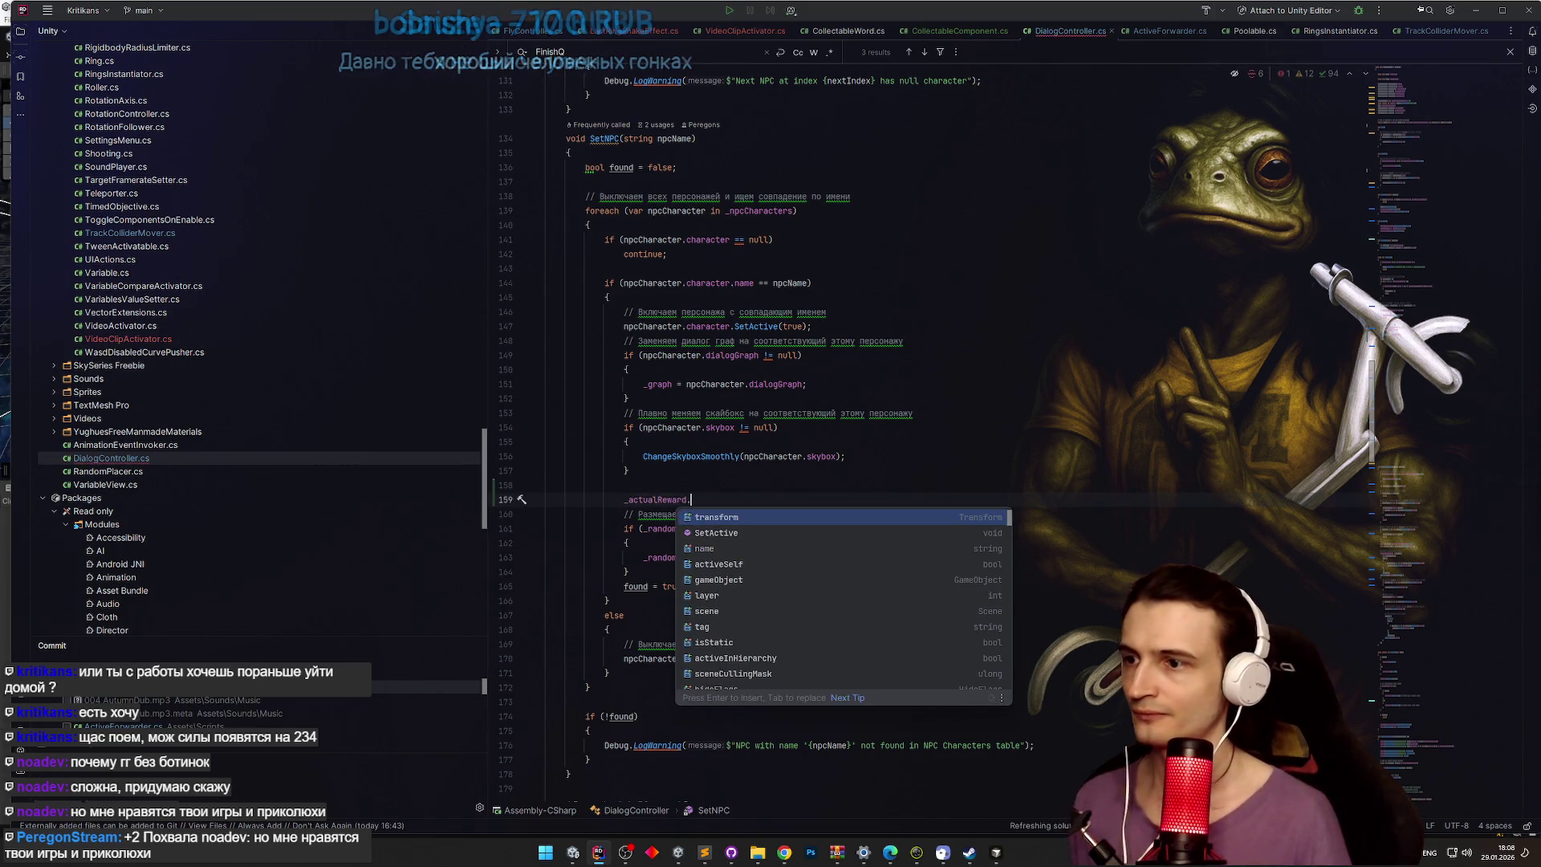
key(BackSpace)
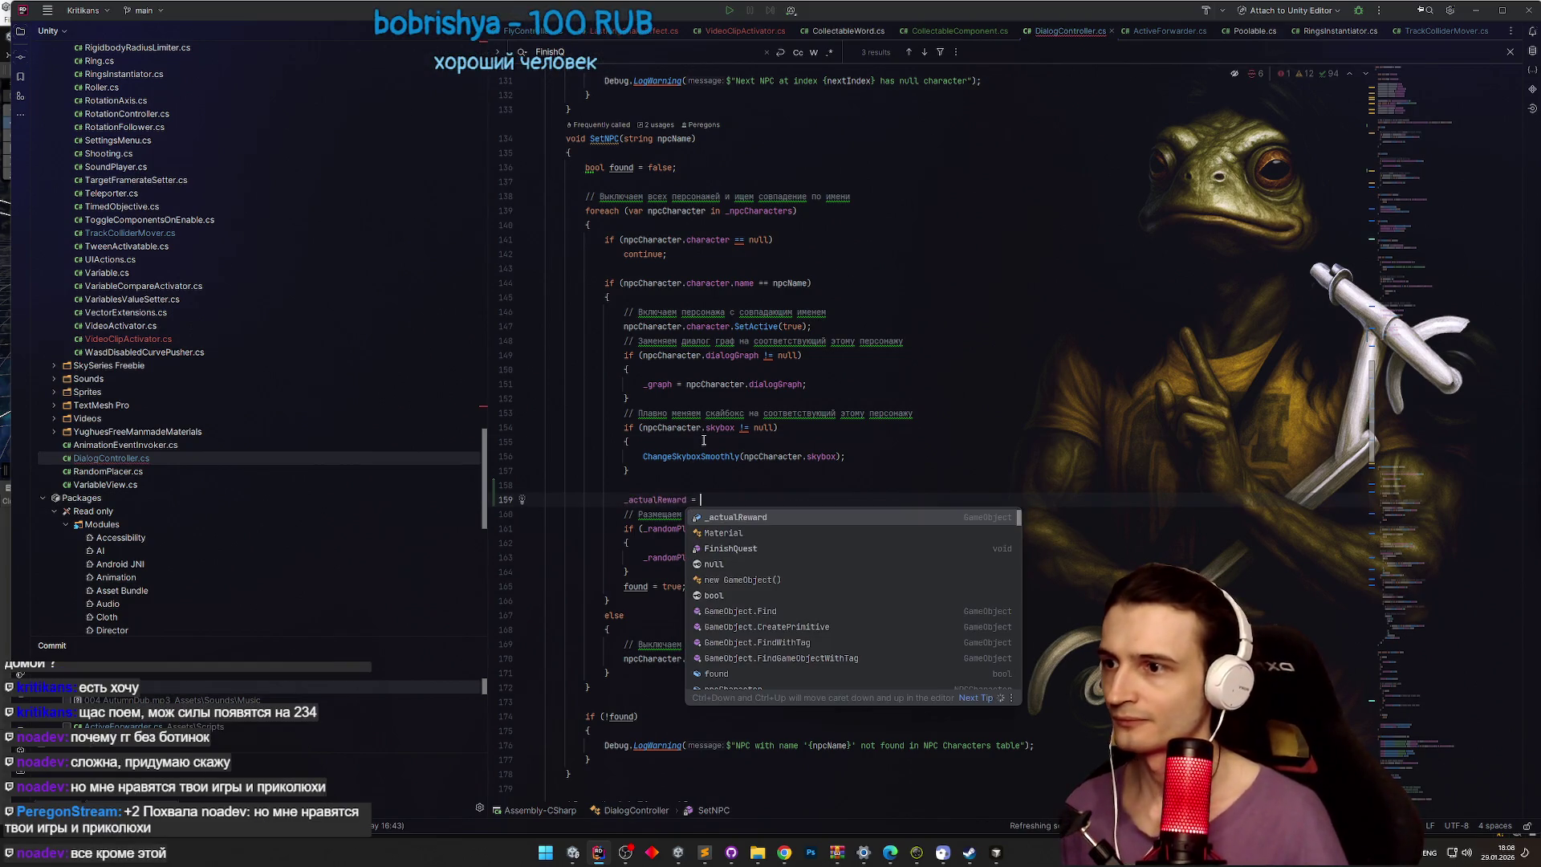
click(711, 442)
click(701, 499)
key(BackSpace)
key(End)
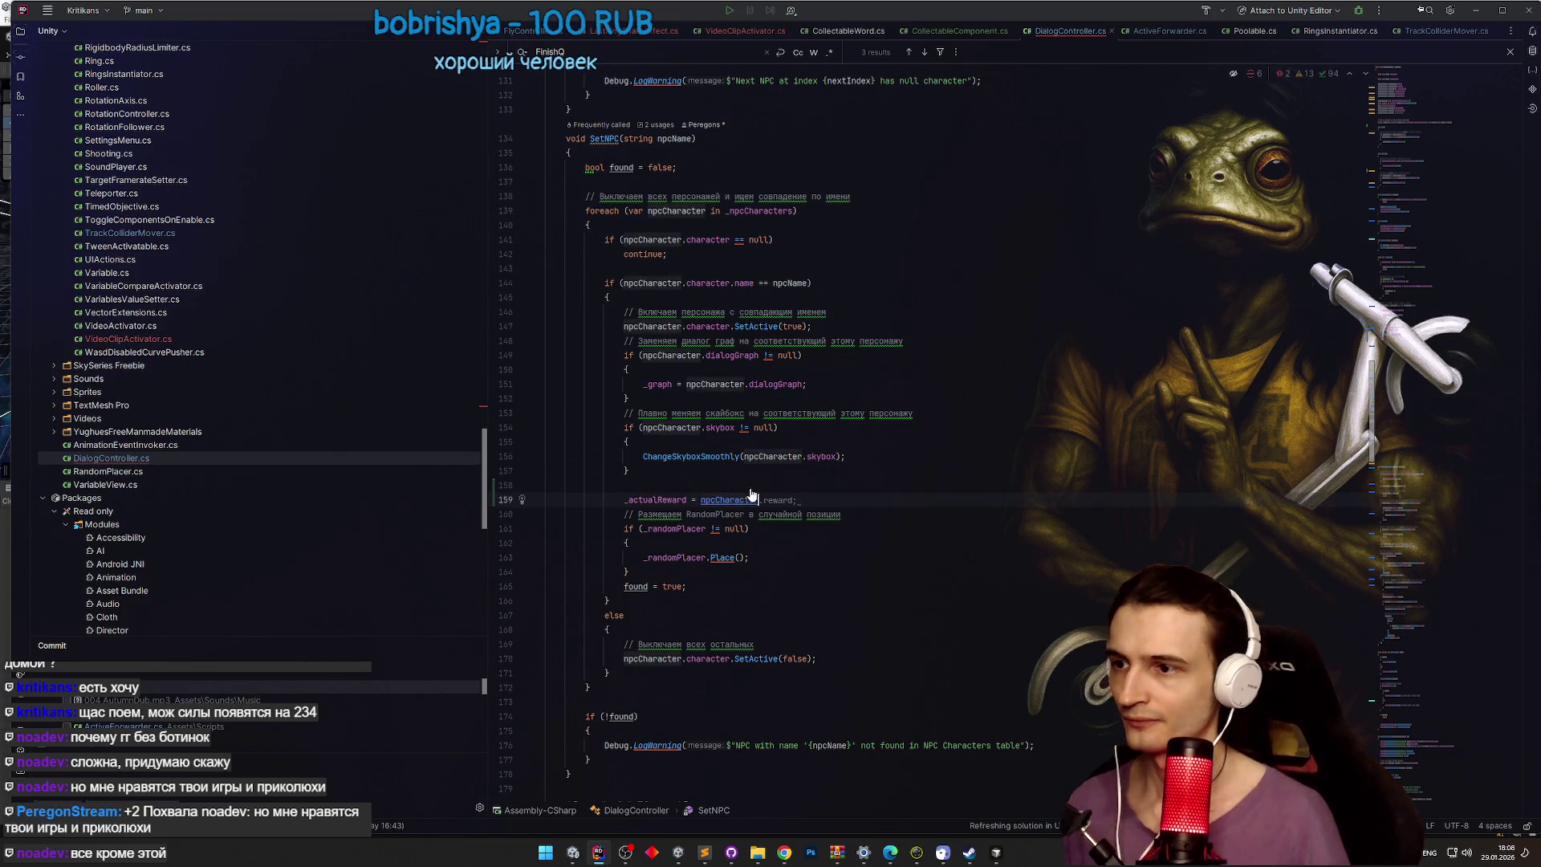
click(662, 499)
scroll(1371, 417, down, 6)
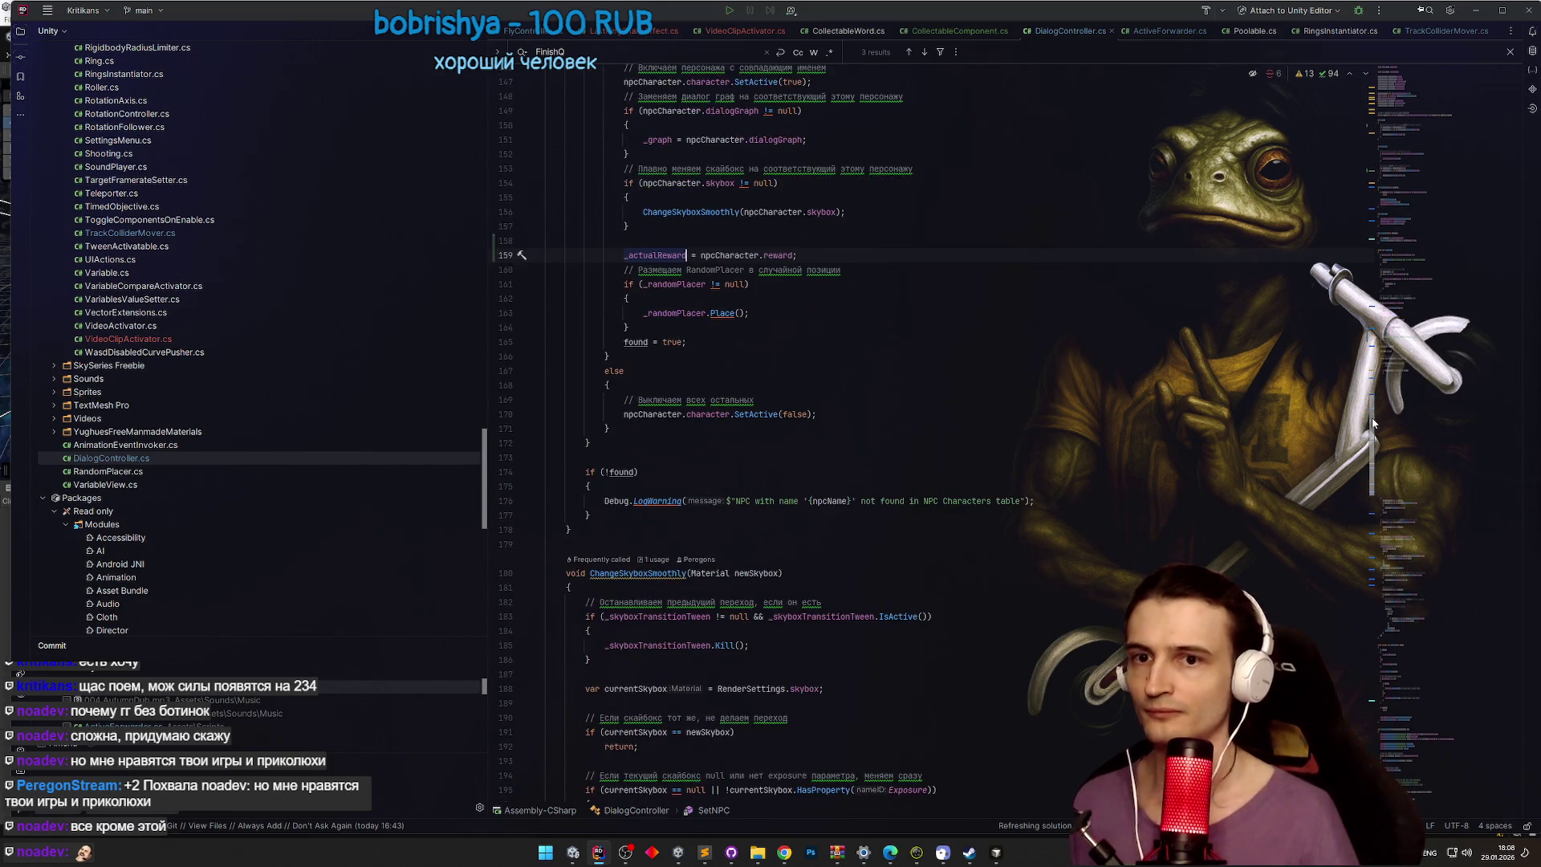
scroll(1371, 423, up, 1)
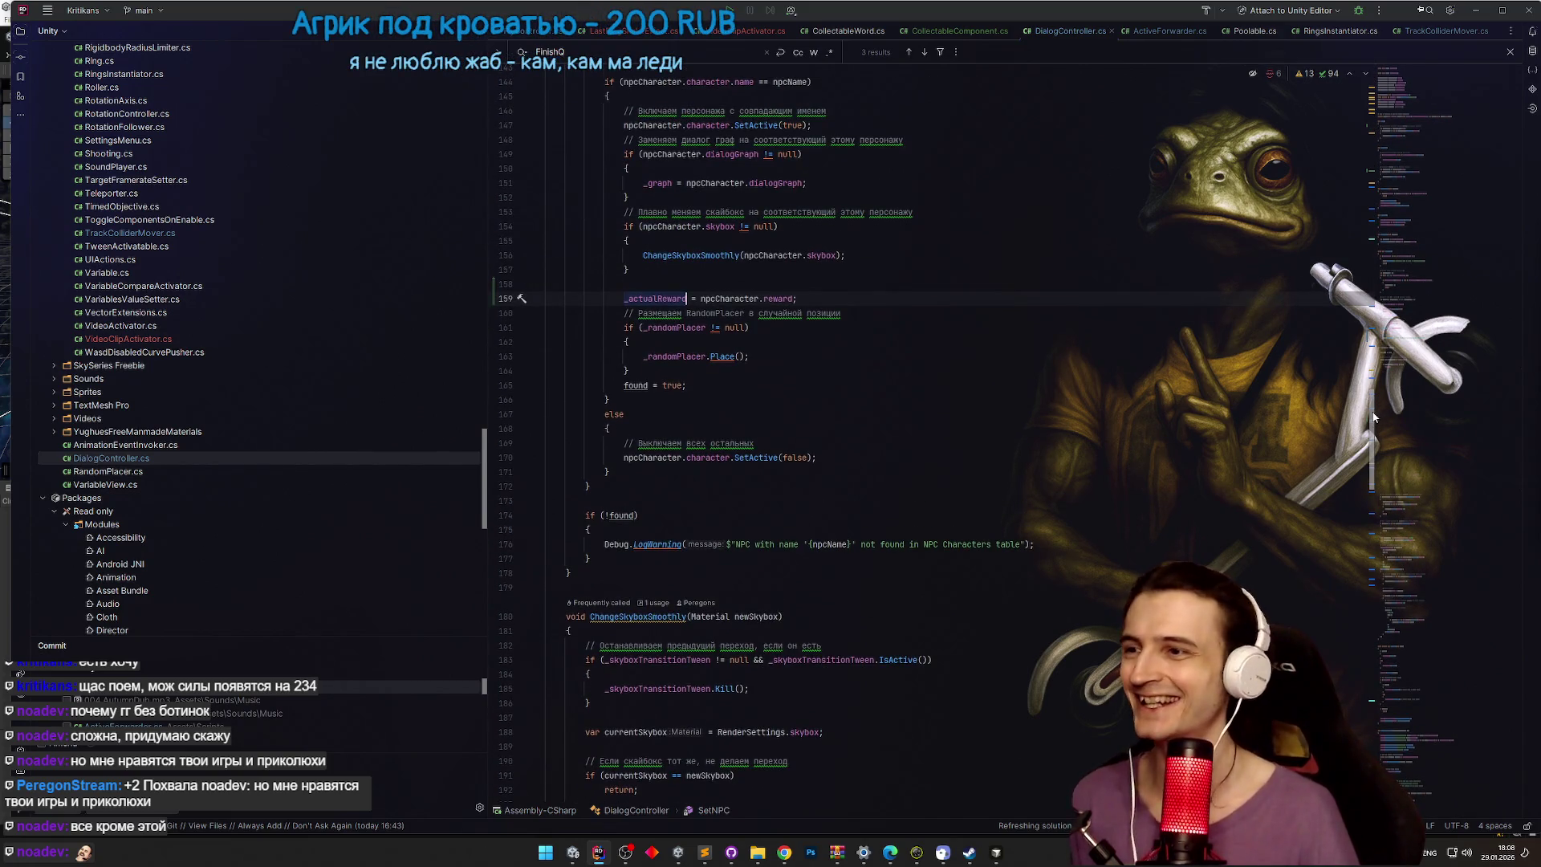
drag(1373, 417, 1373, 431)
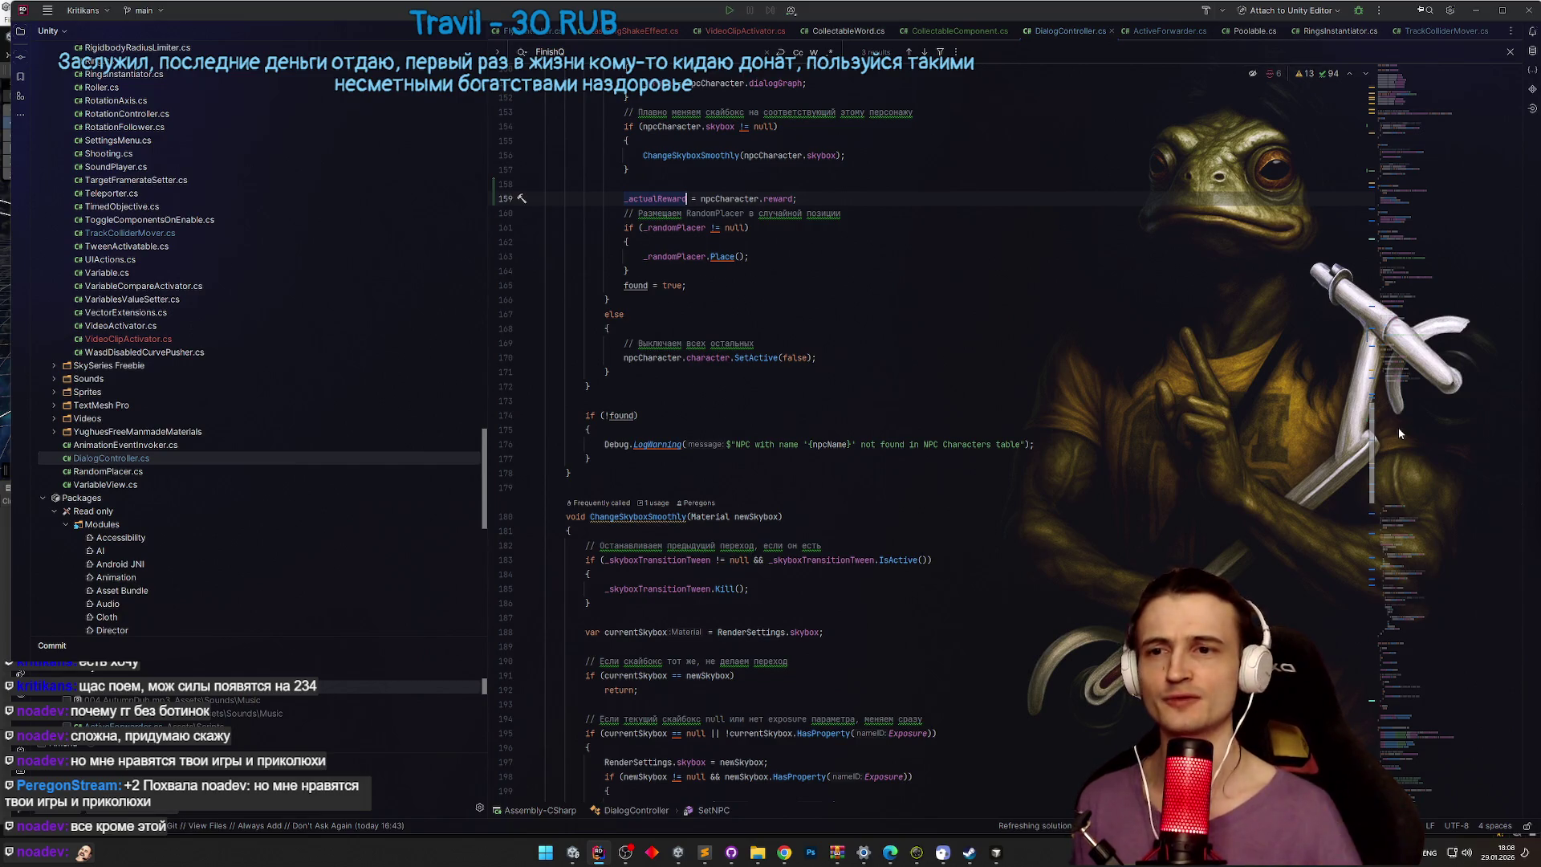
key(ctrl+shift+Left)
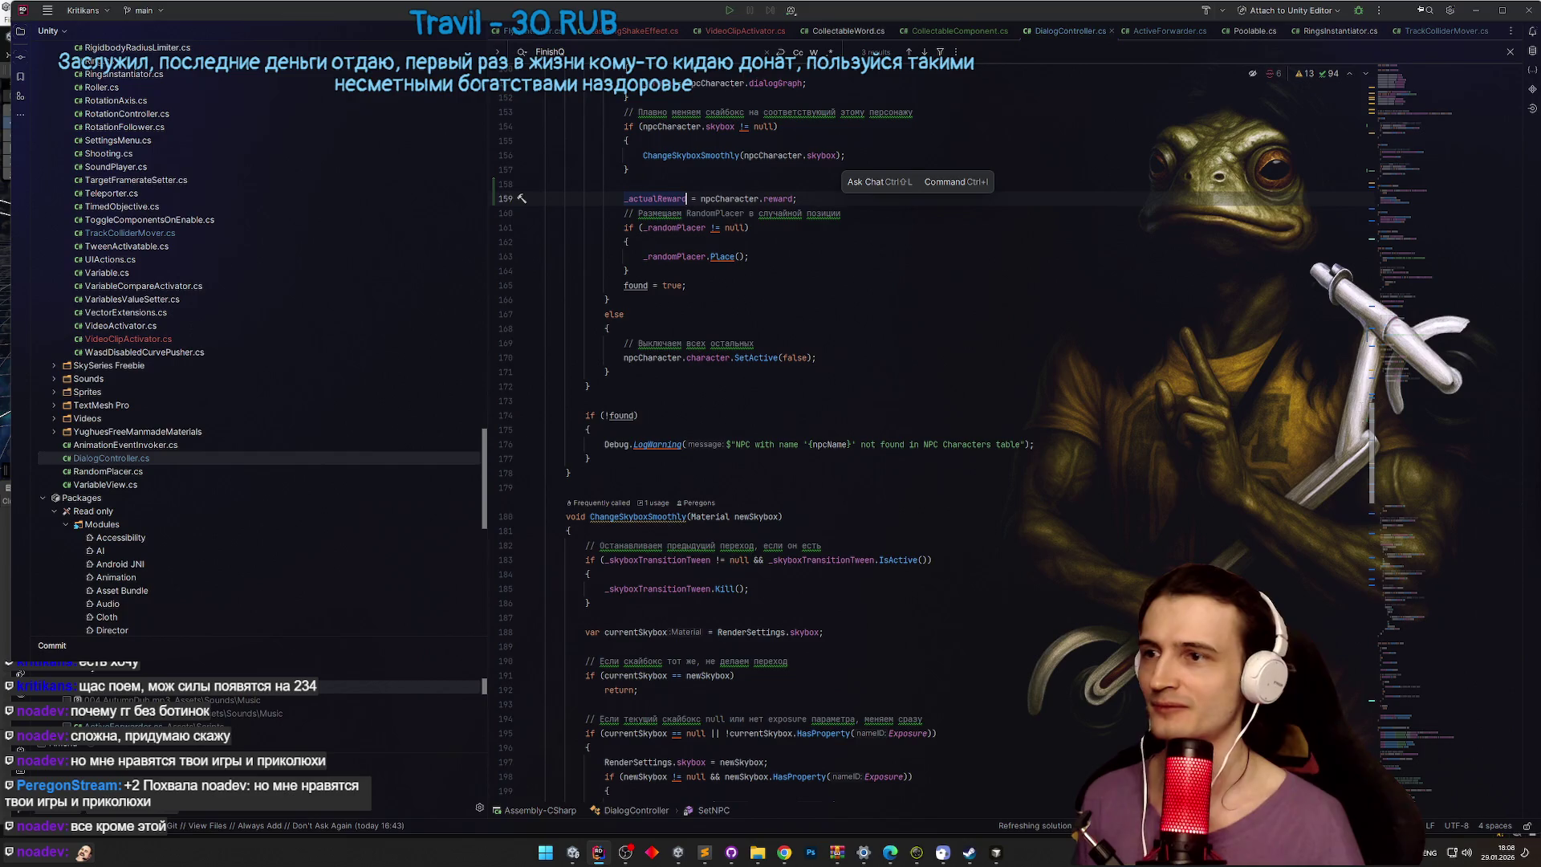
scroll(1373, 456, down, 2)
mouse_move(1373, 457)
mouse_down()
mouse_move(1371, 532)
mouse_move(1381, 437)
mouse_up()
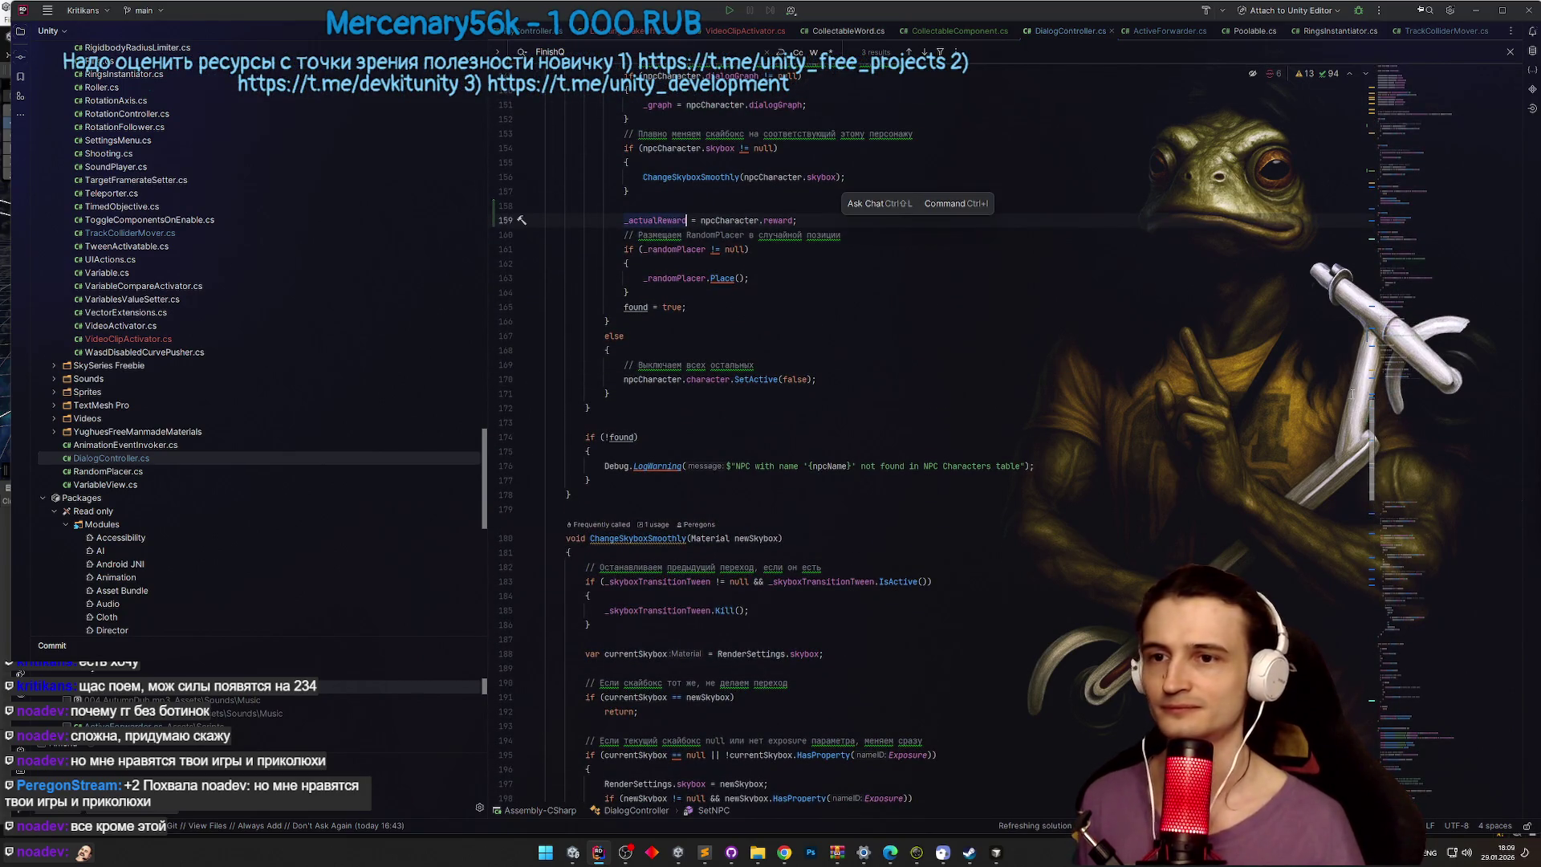
drag(1375, 412, 1368, 442)
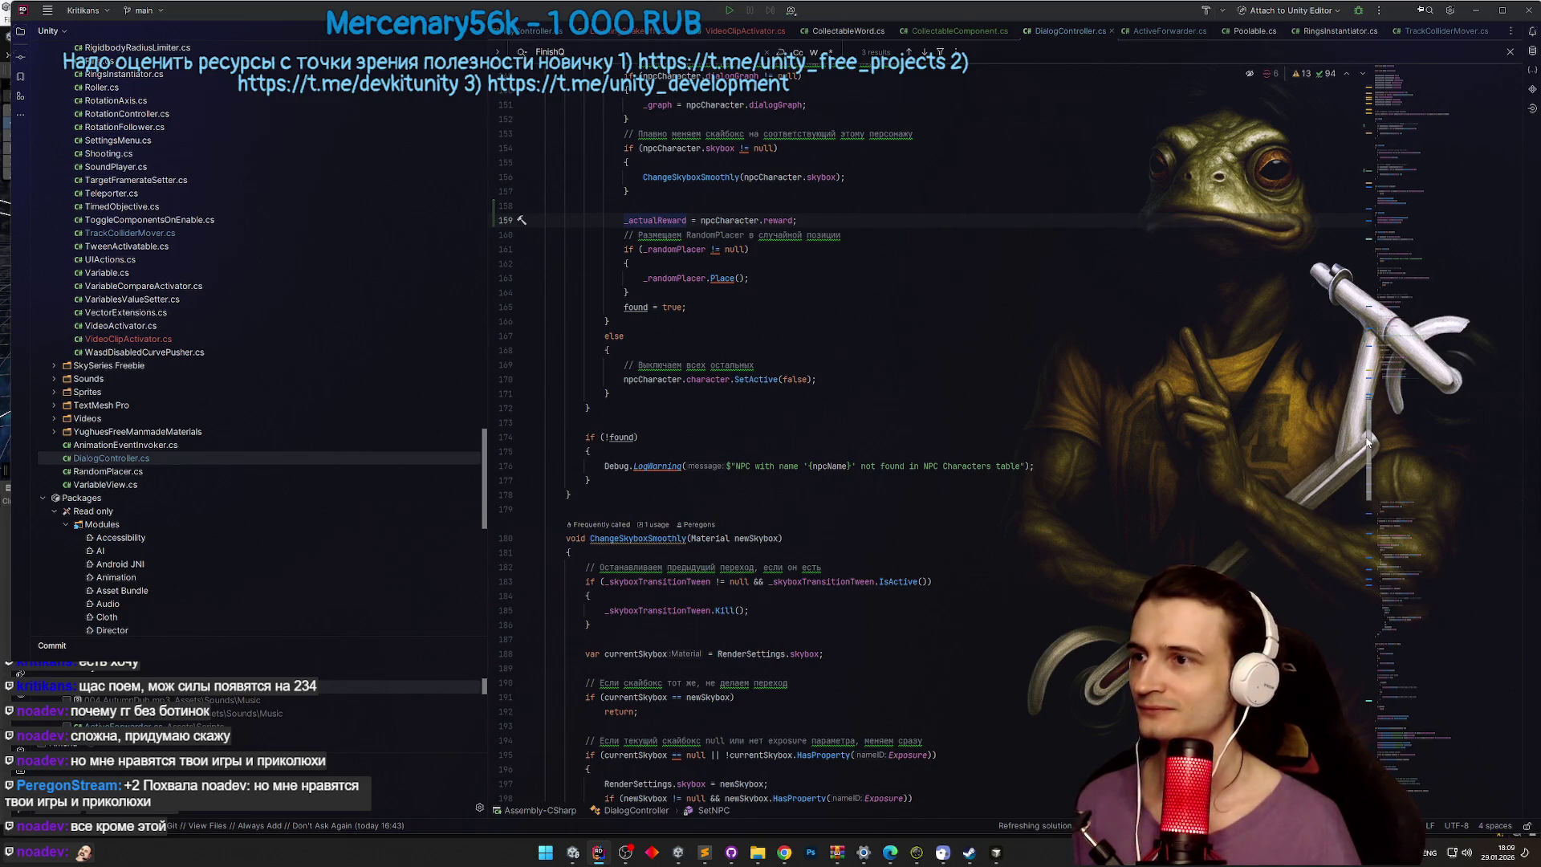
key(BackSpace)
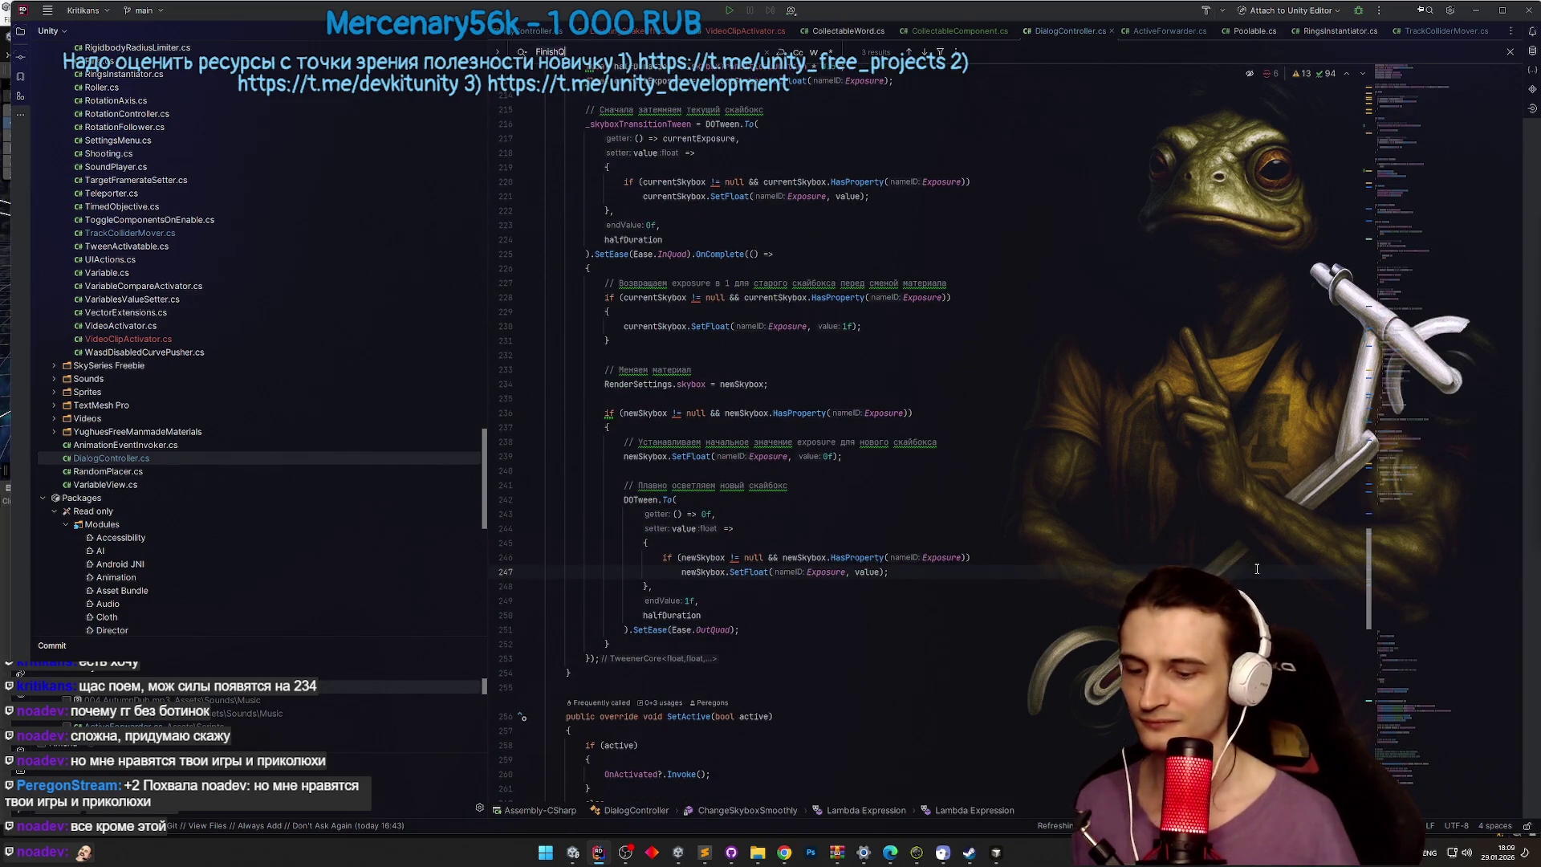
Step: Search for FinishQuest and jump to its method definition
text(inish)
text(q)
scroll(1371, 743, up, 8)
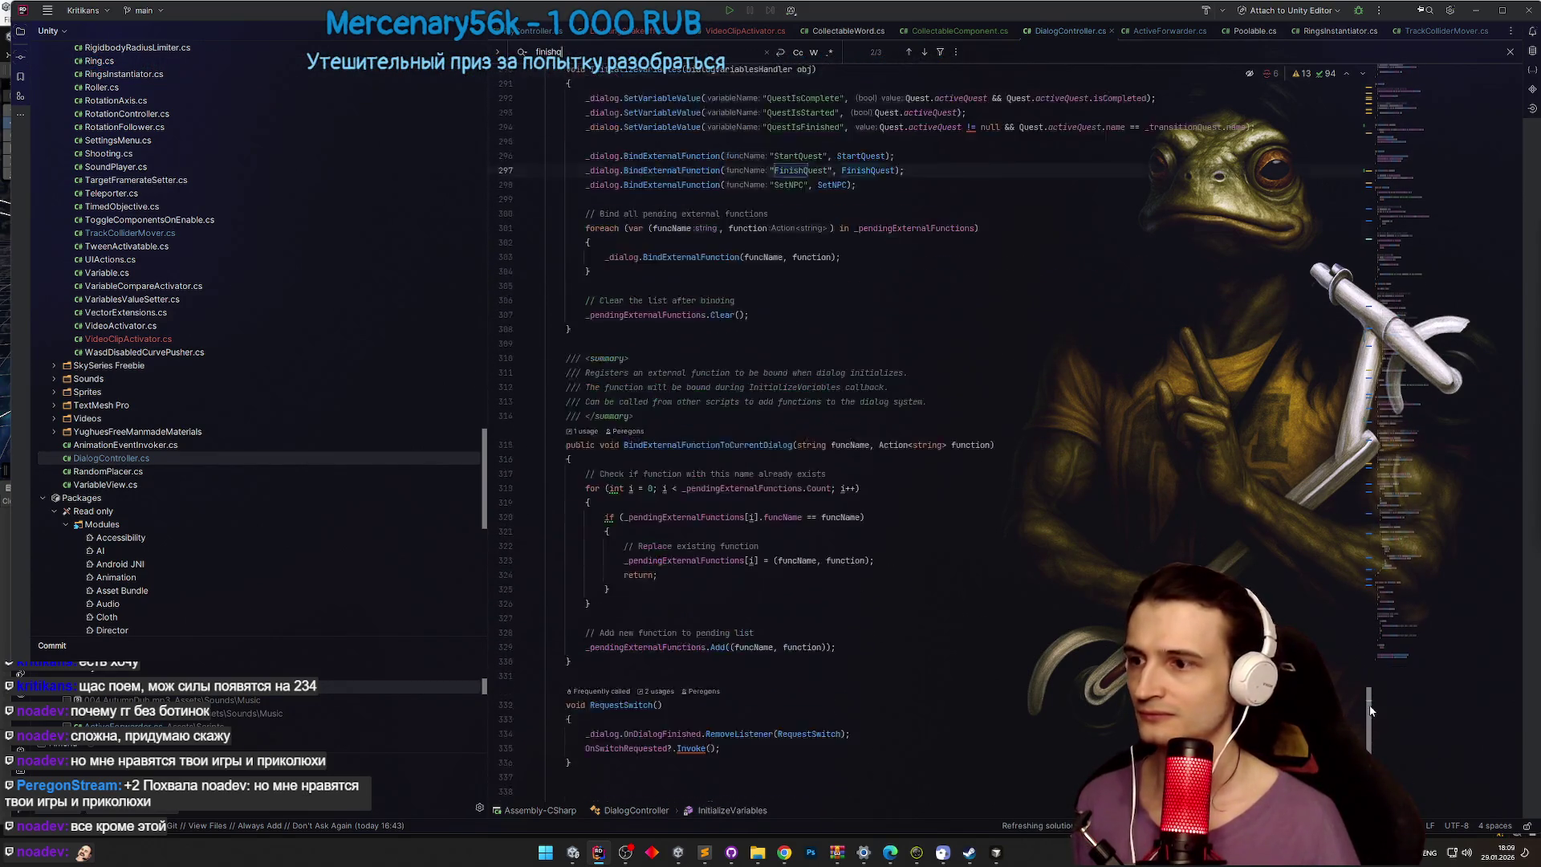
ctrl+click(864, 503)
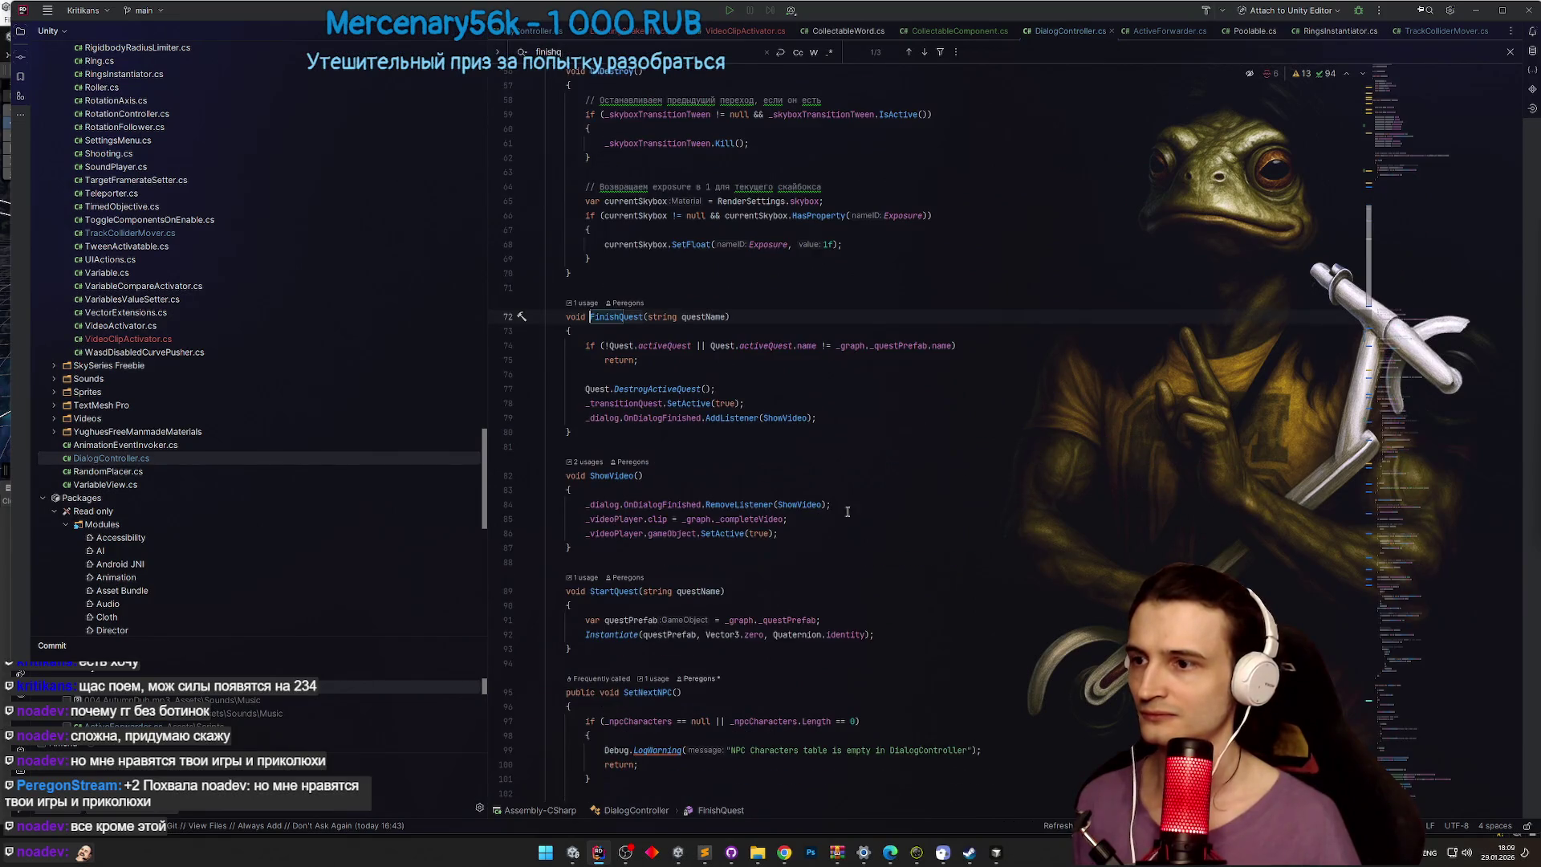
Step: End FinishQuest with if (_actualReward) _actualReward.SetActive(true); and return to the Unity editor
click(842, 417)
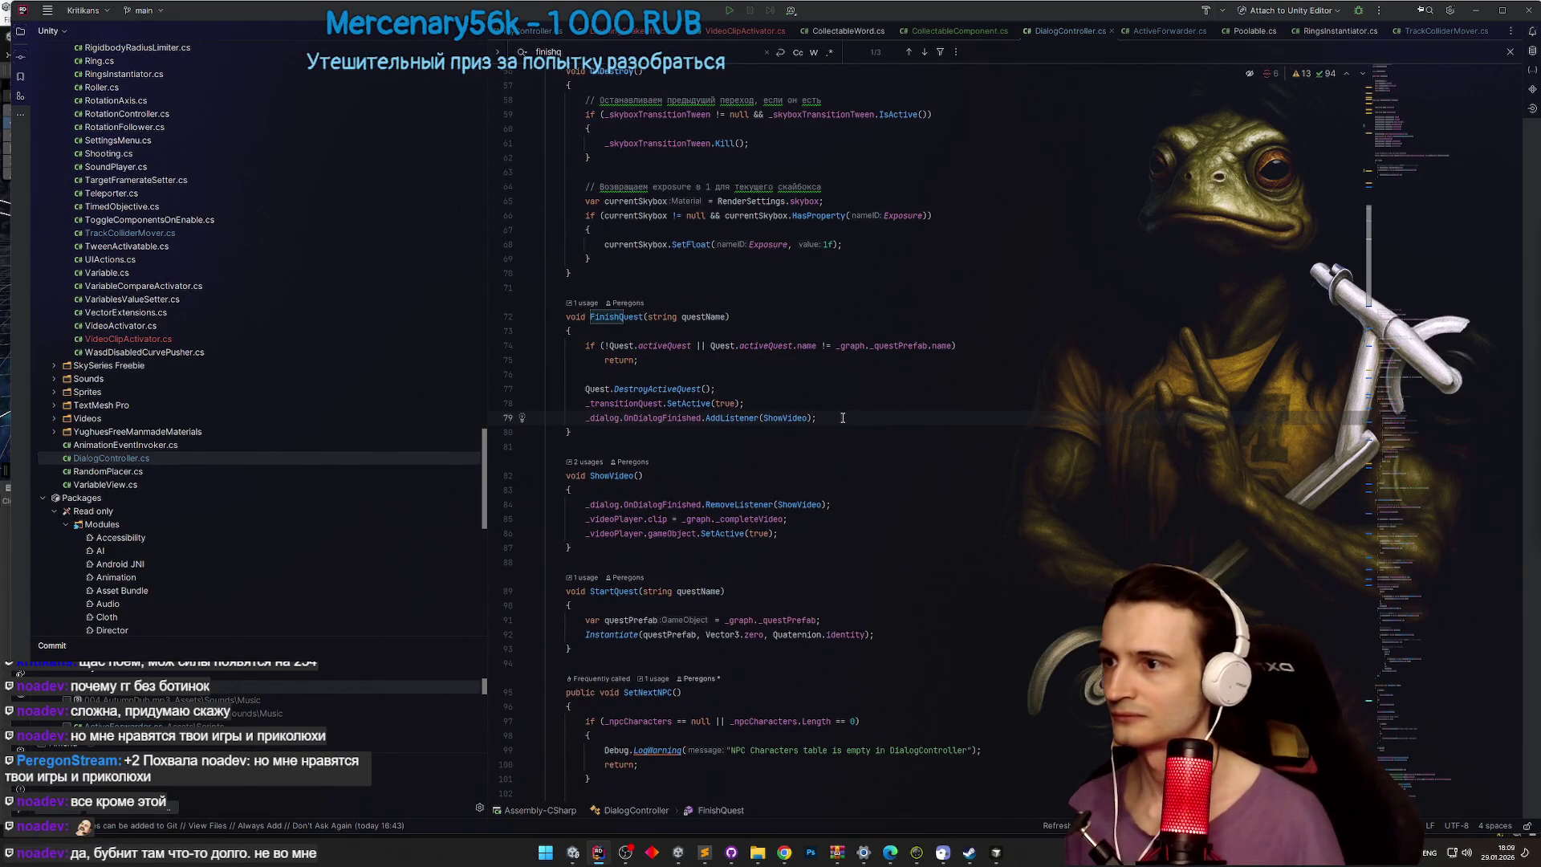
key(Return)
text(if ())
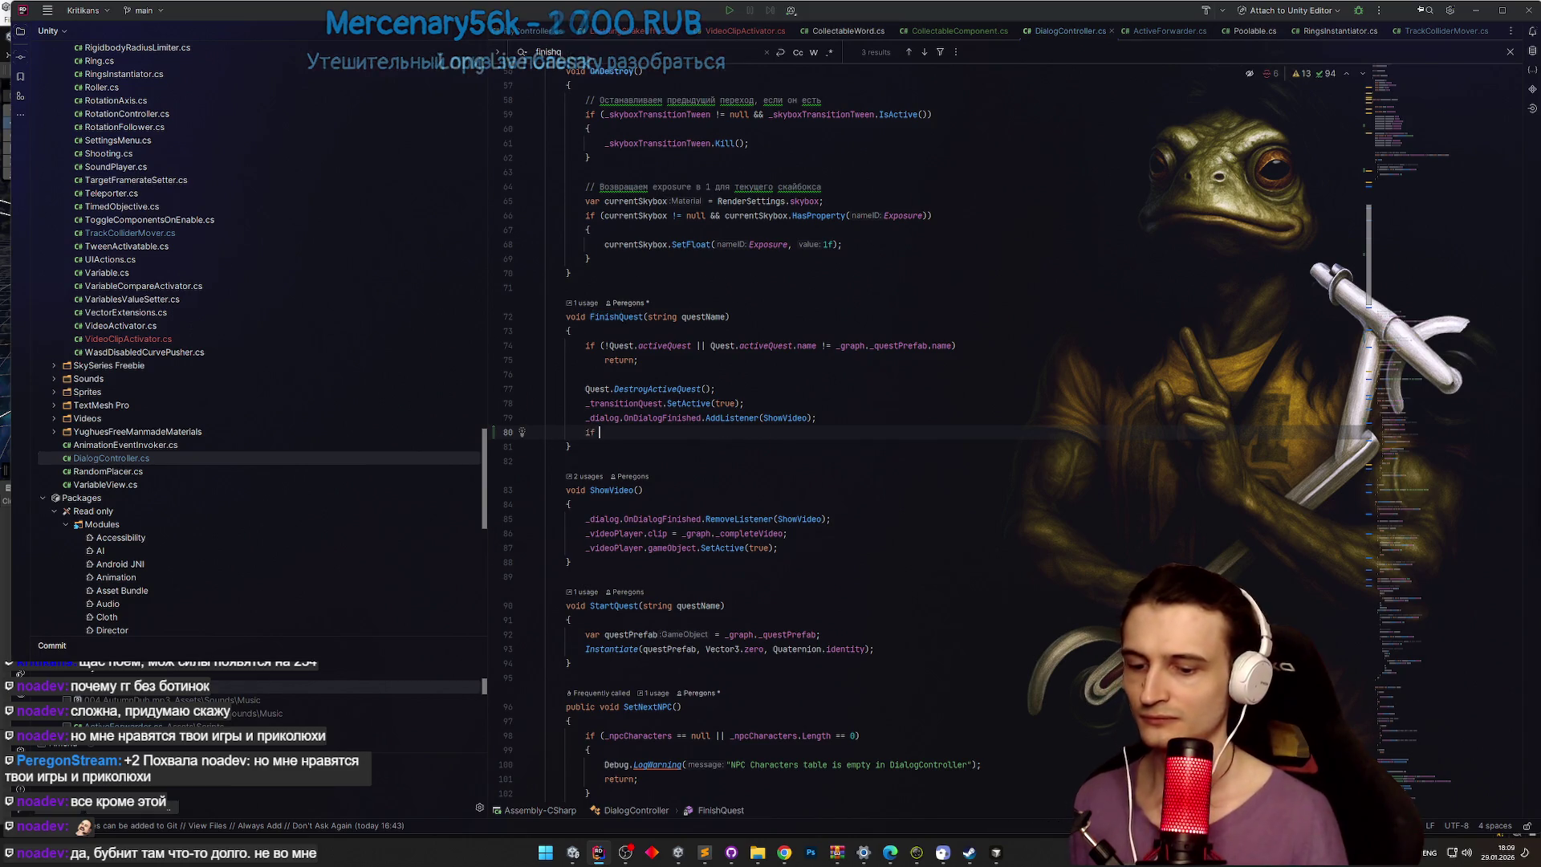
key(Return)
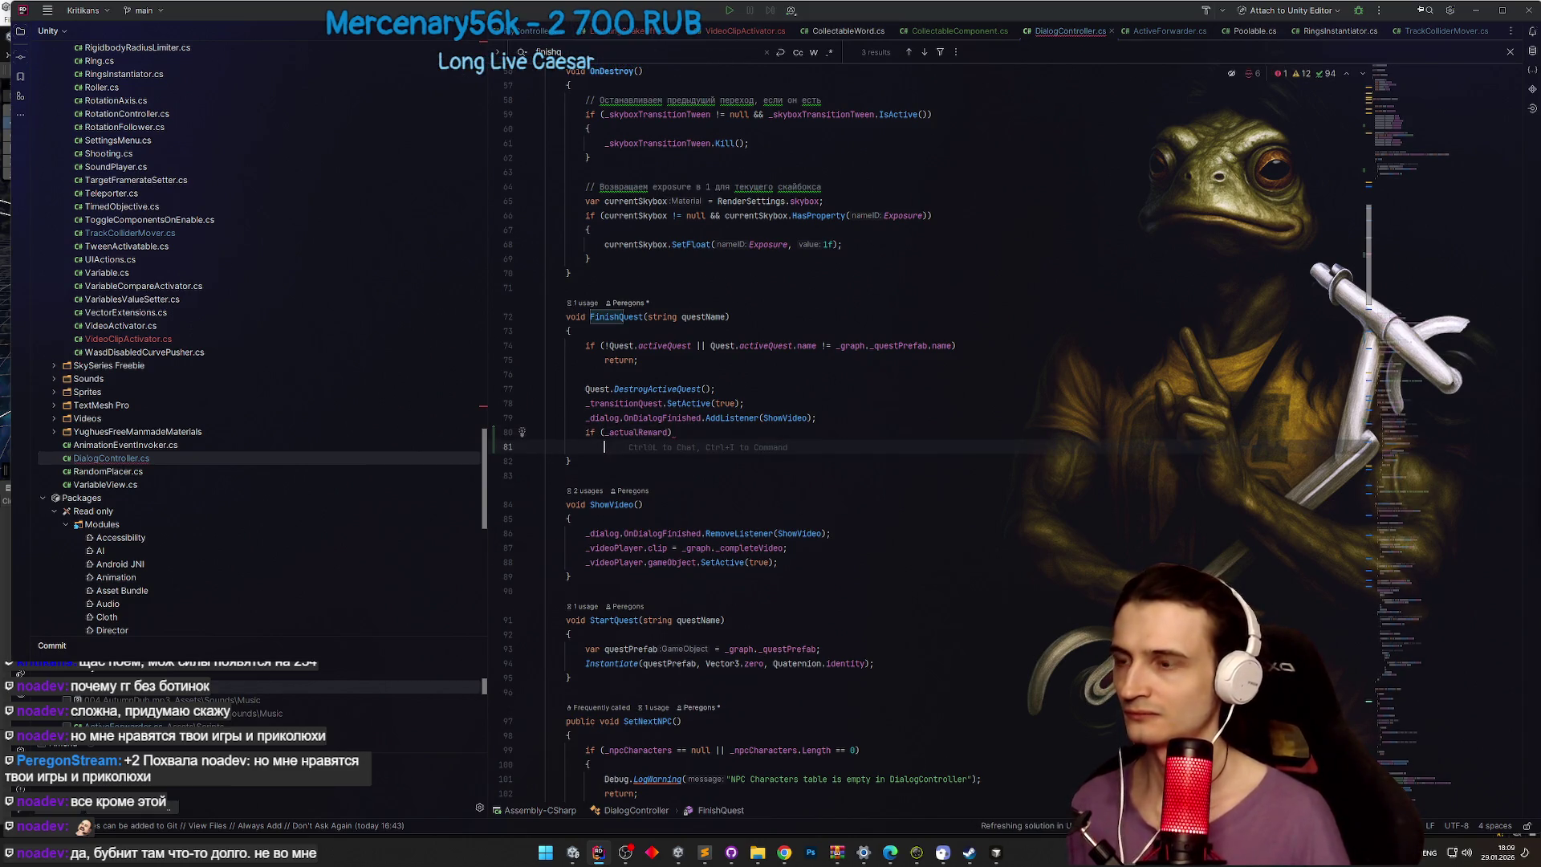
text(_actualReward)
key(Tab)
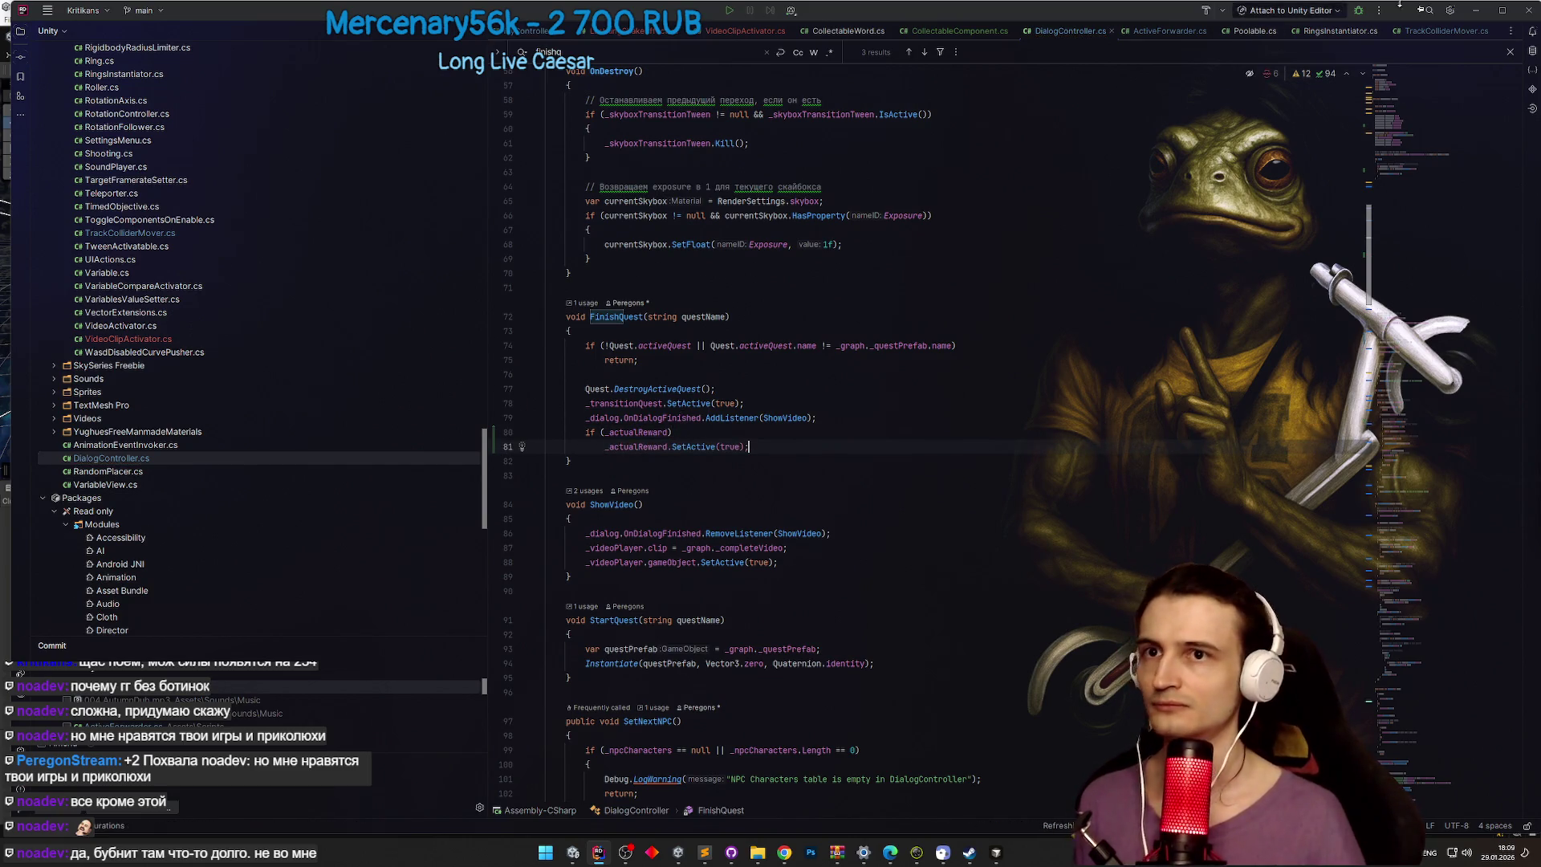
click(1475, 11)
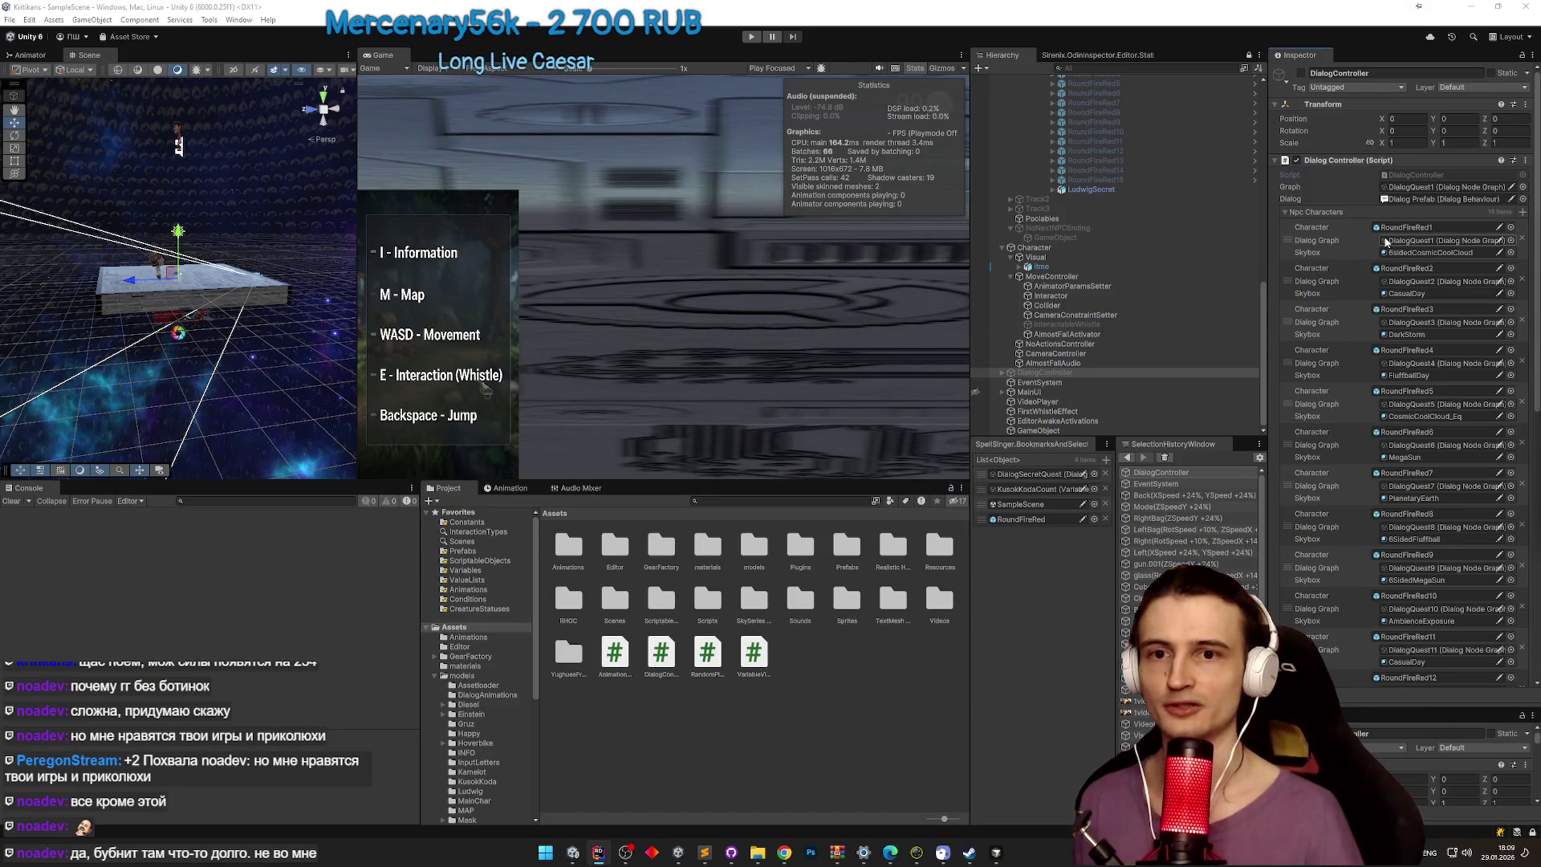
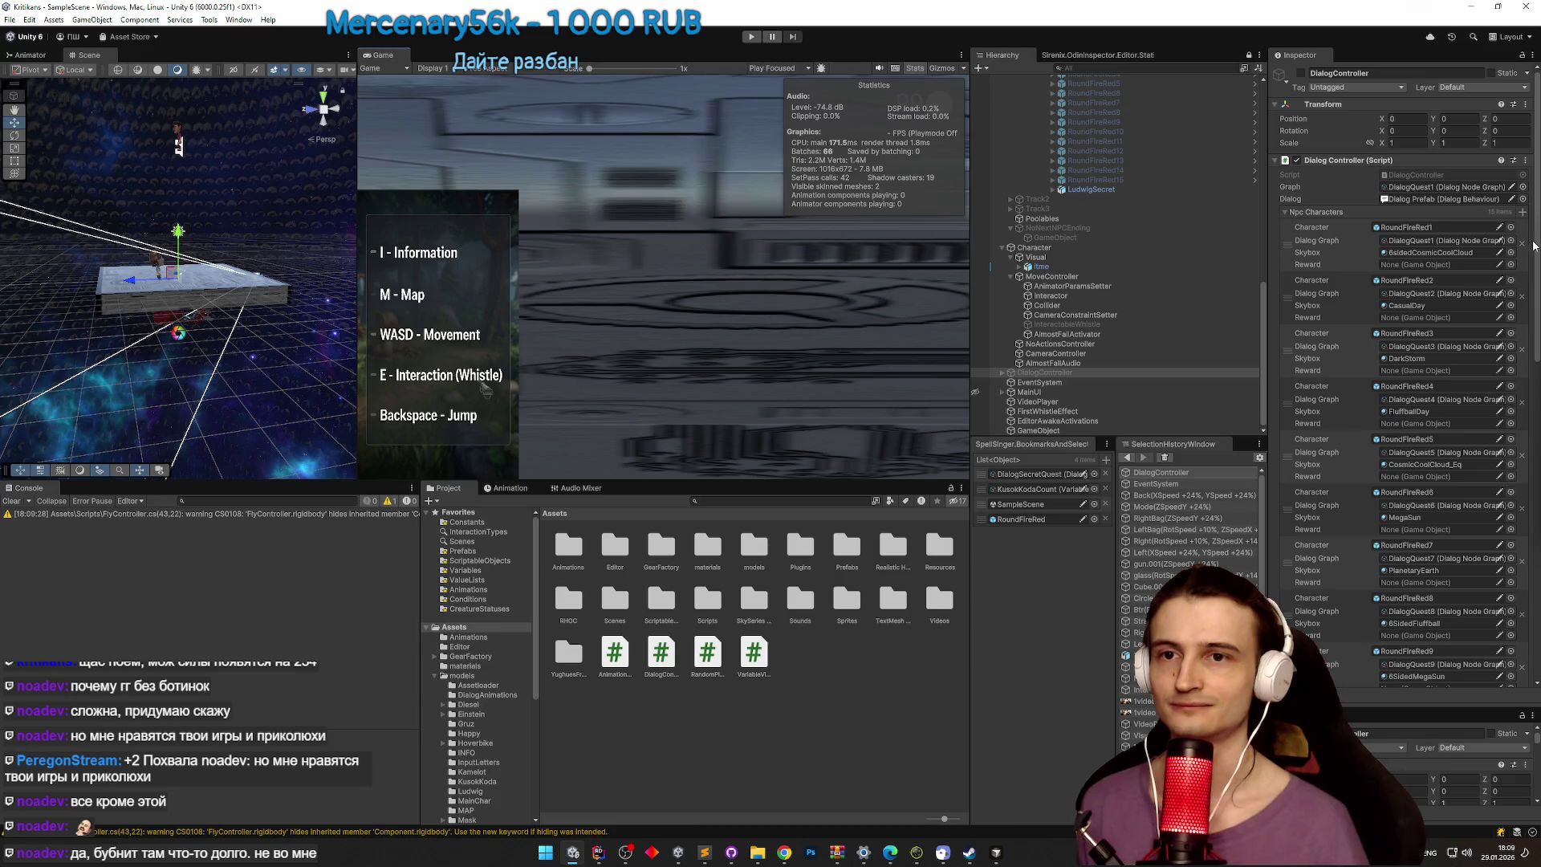
Step: Assign RightBag, Straps and Btr as rewards for RoundFireRed2, RoundFireRed3 and RoundFireRed4
scroll(1220, 240, up, 5)
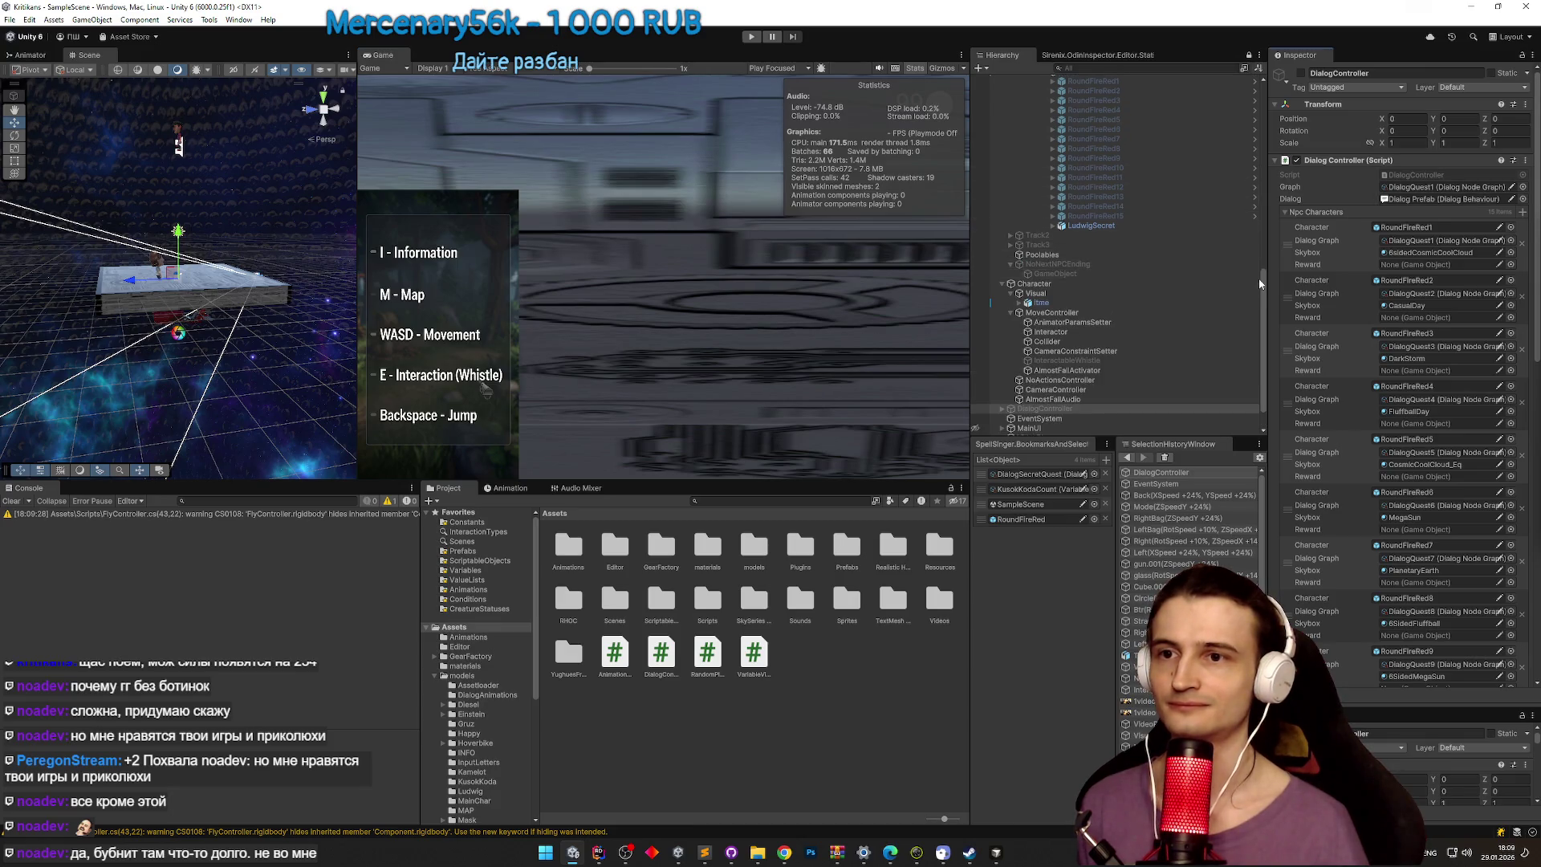
drag(1263, 225, 1256, 98)
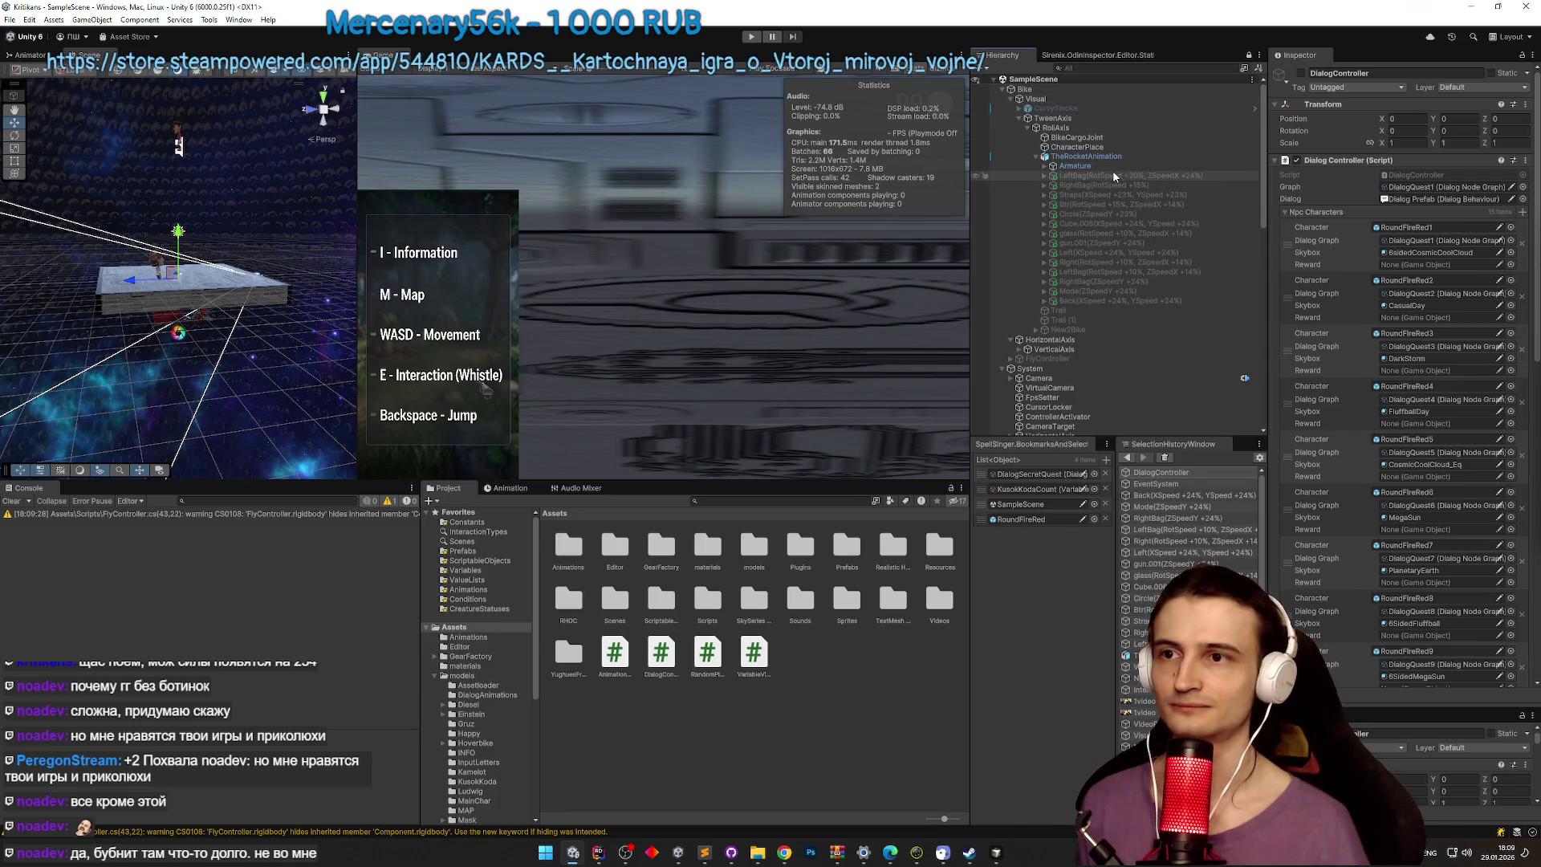
click(1402, 318)
drag(1103, 185, 1397, 317)
drag(1097, 195, 1397, 374)
mouse_move(1104, 205)
mouse_down()
mouse_move(1437, 398)
mouse_move(1399, 425)
mouse_up()
Step: Assign Circle, Cube.008 and glass as rewards for RoundFireRed5 through RoundFireRed7
click(1399, 425)
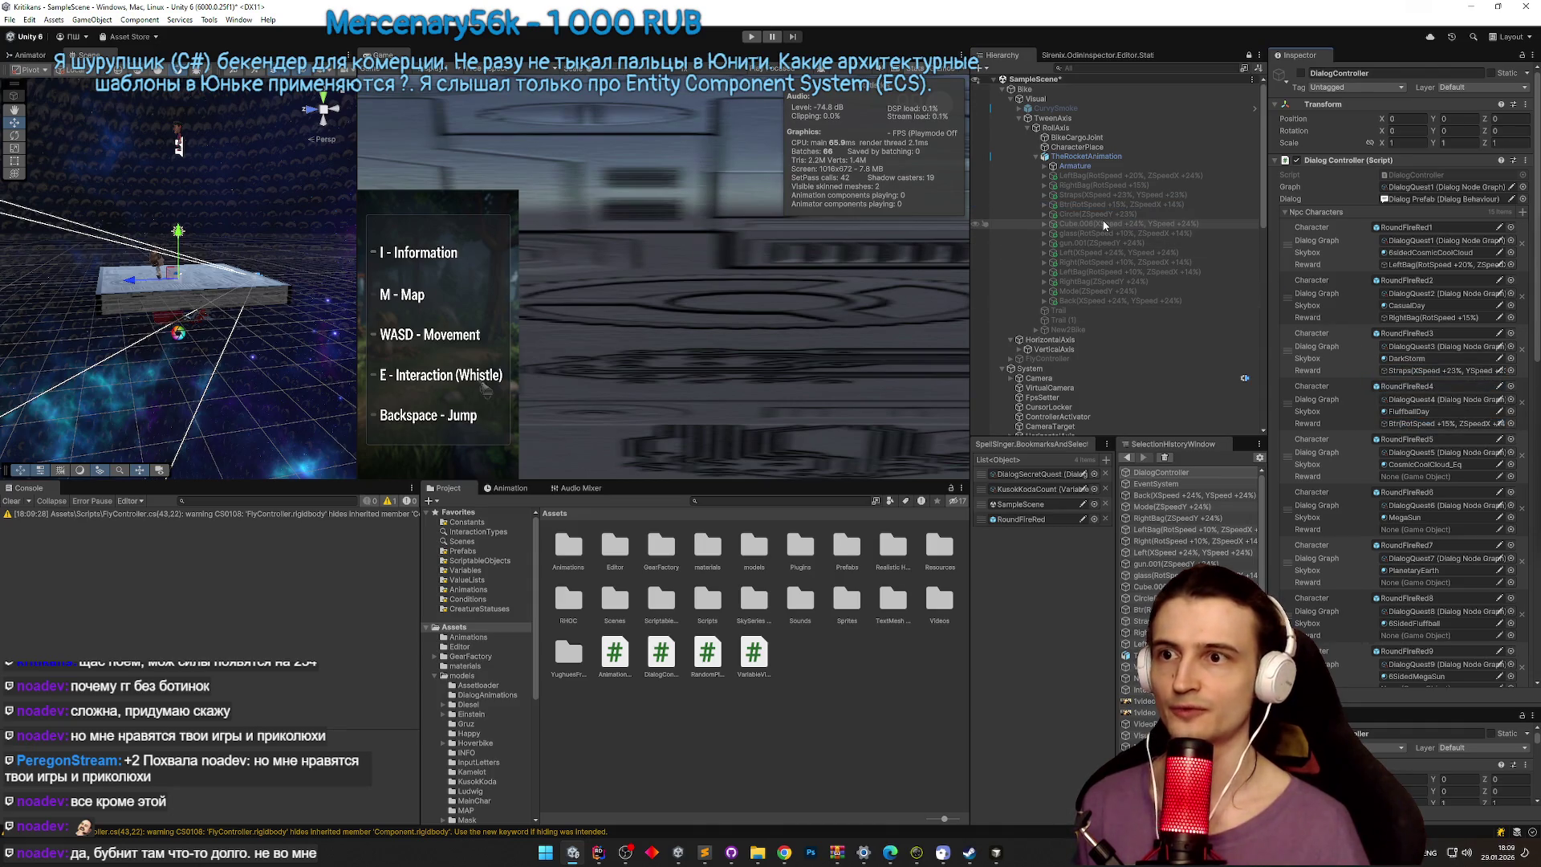
drag(1064, 214, 1436, 476)
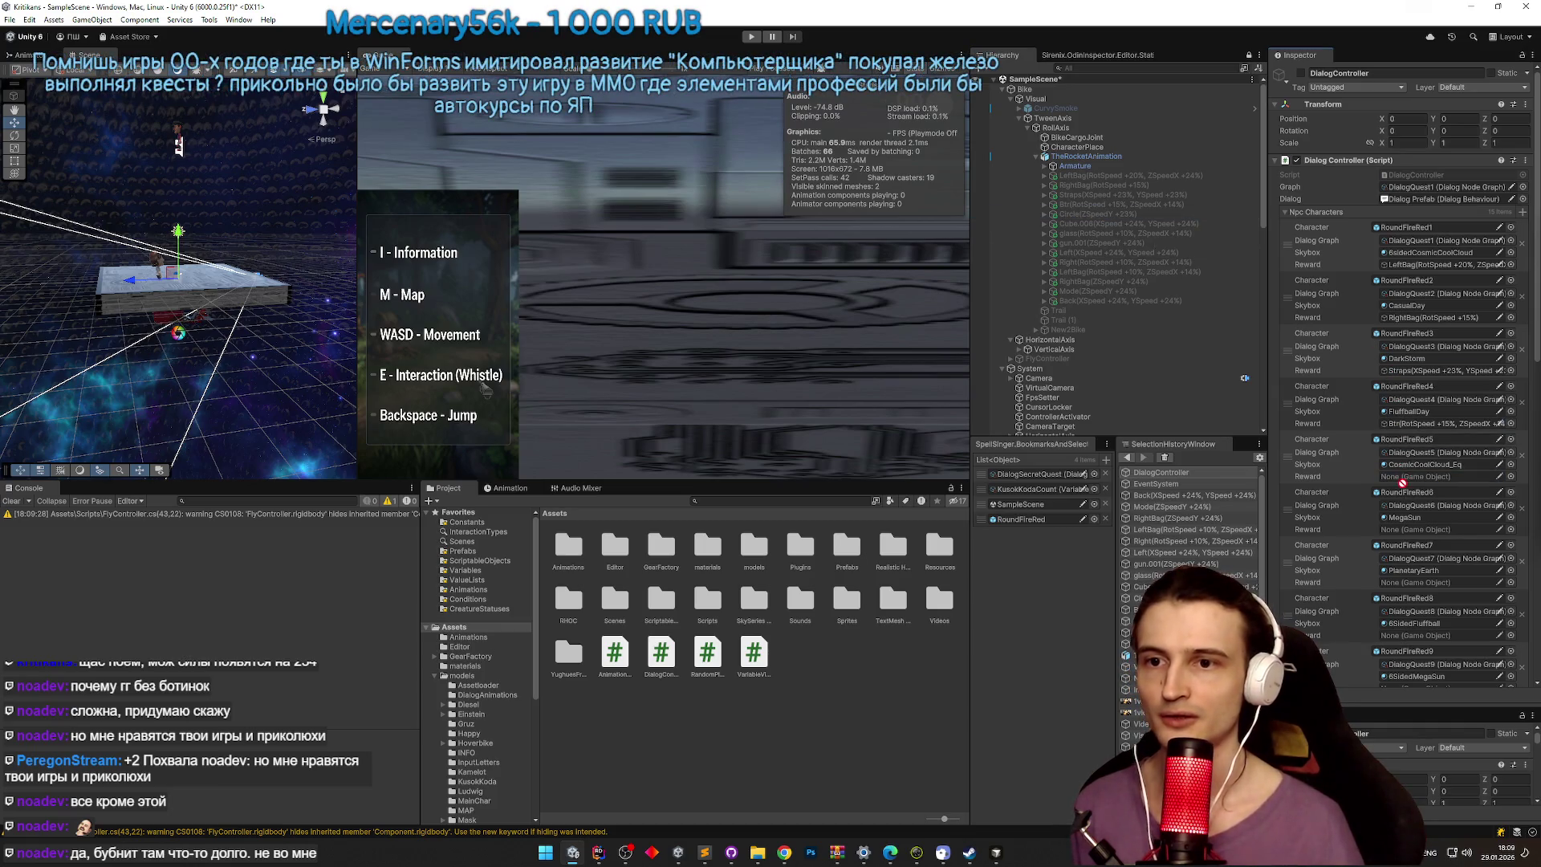
scroll(1409, 389, down, 1)
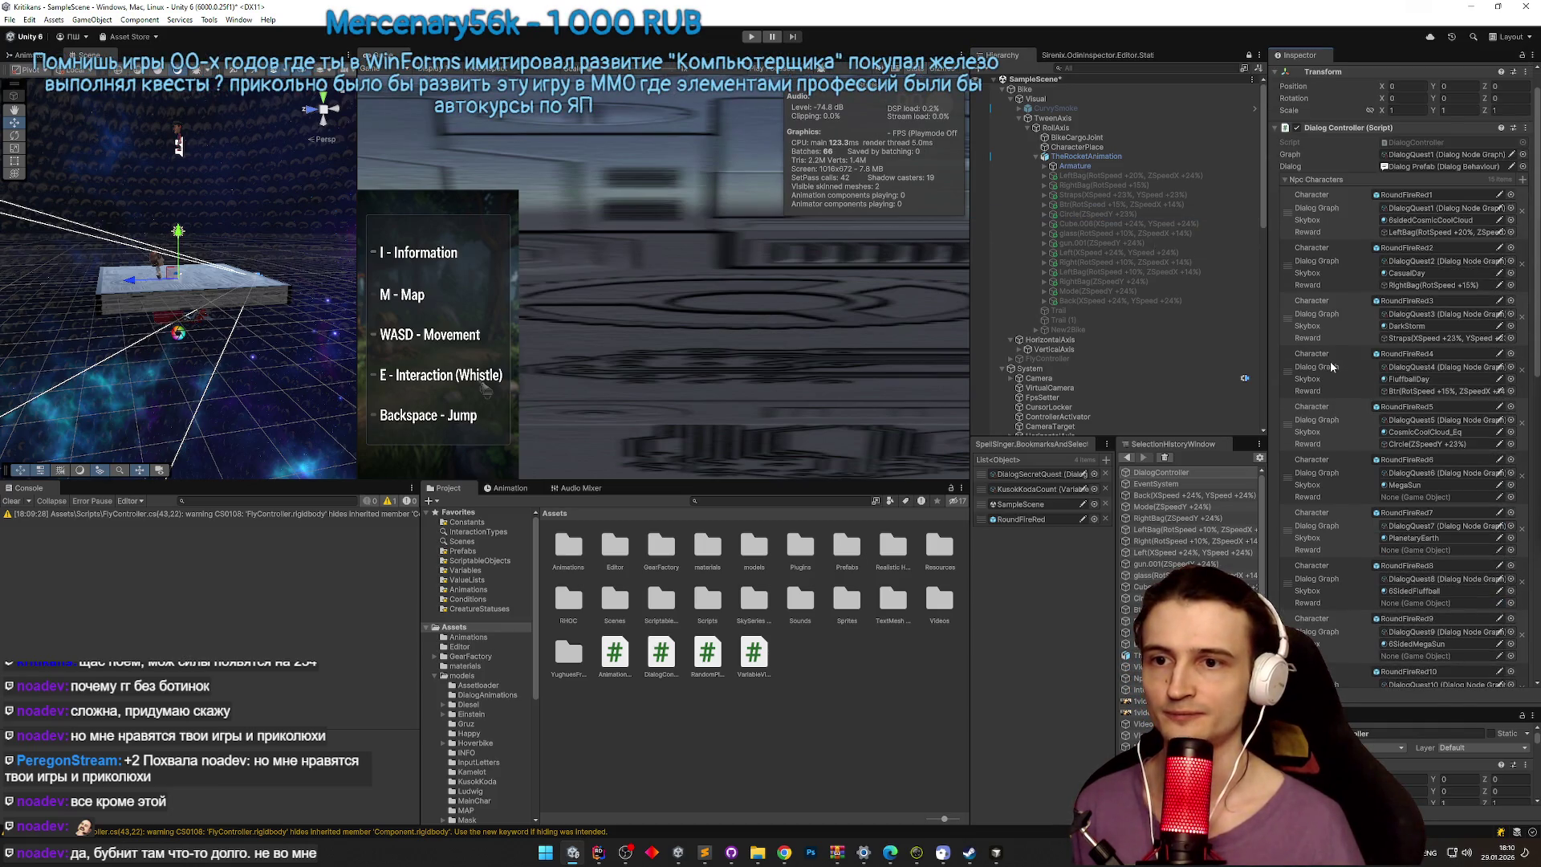
mouse_move(1100, 224)
mouse_down()
mouse_move(1375, 432)
mouse_move(1382, 459)
mouse_move(1433, 497)
mouse_up()
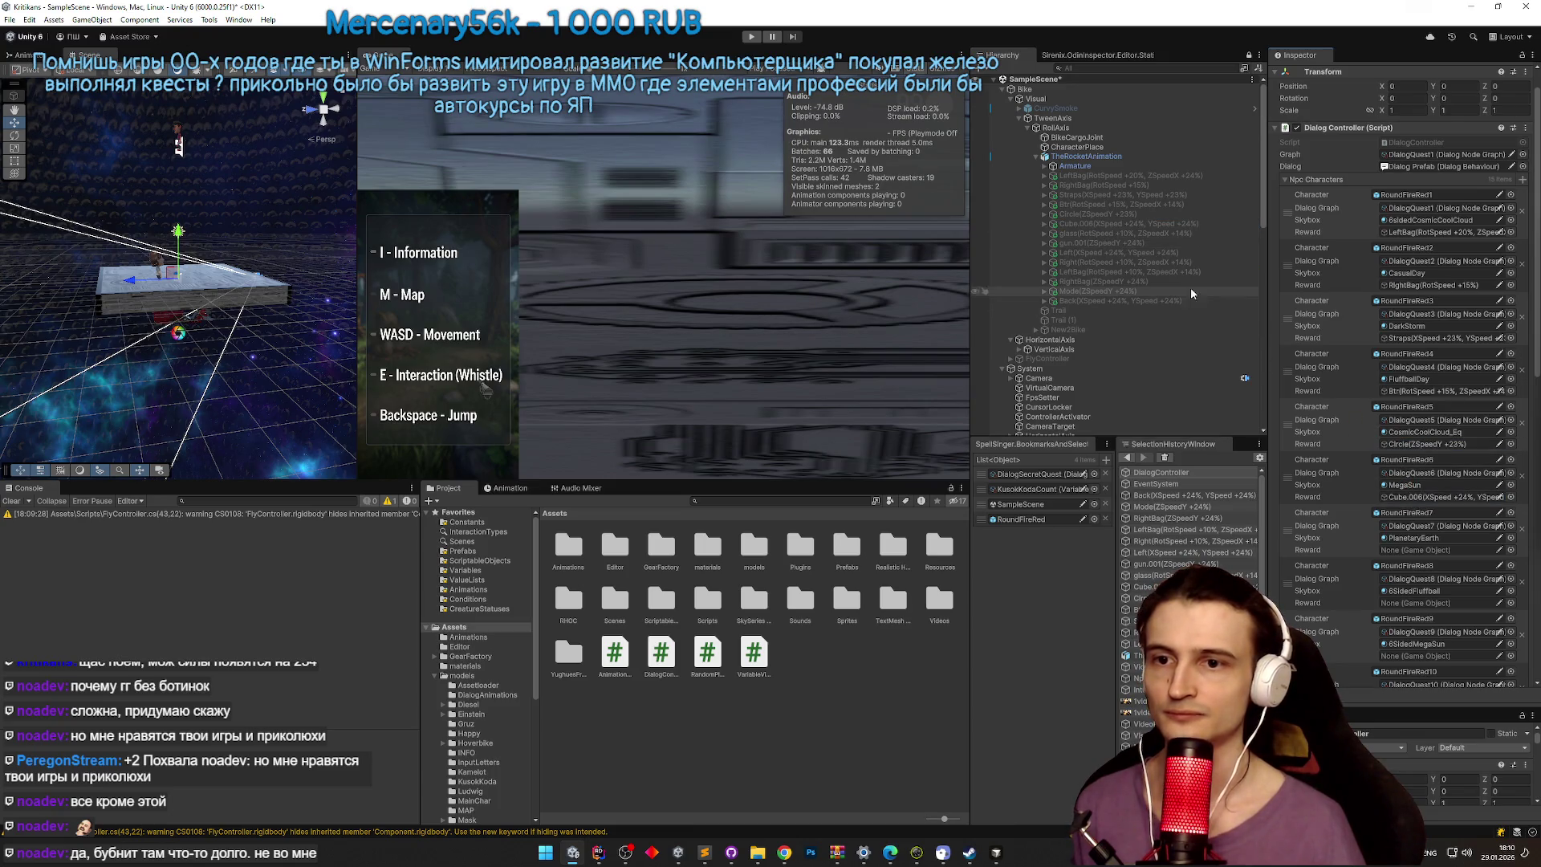
drag(1118, 240, 1412, 551)
scroll(1389, 418, down, 3)
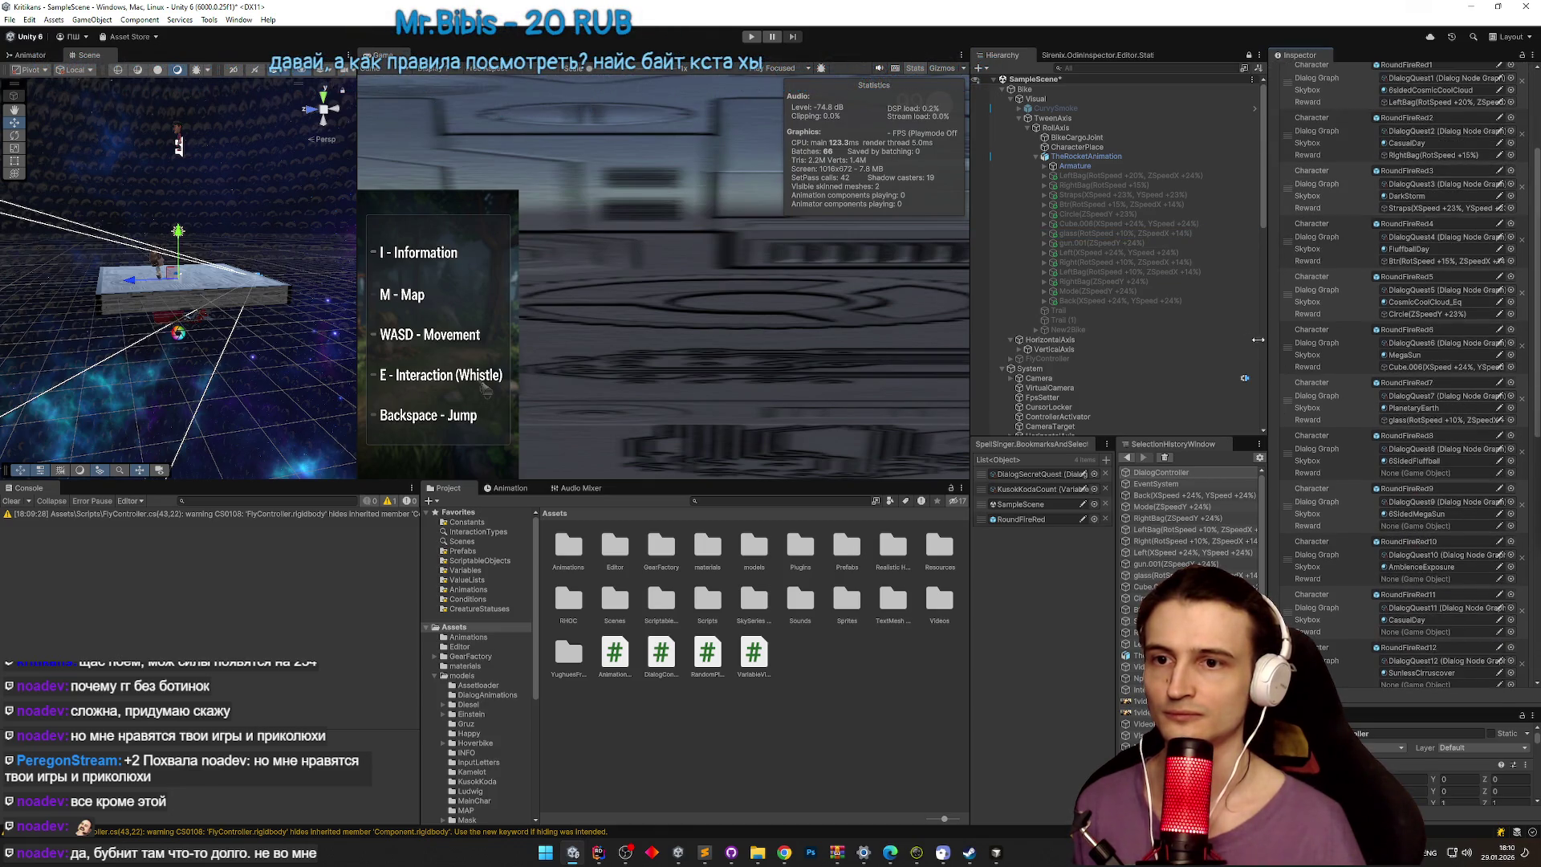
click(1123, 245)
Step: Assign gun.001, Left, Right and LeftBag as rewards for RoundFireRed8 through RoundFireRed11
mouse_move(1123, 246)
mouse_down()
mouse_move(1274, 327)
mouse_move(1414, 475)
mouse_up()
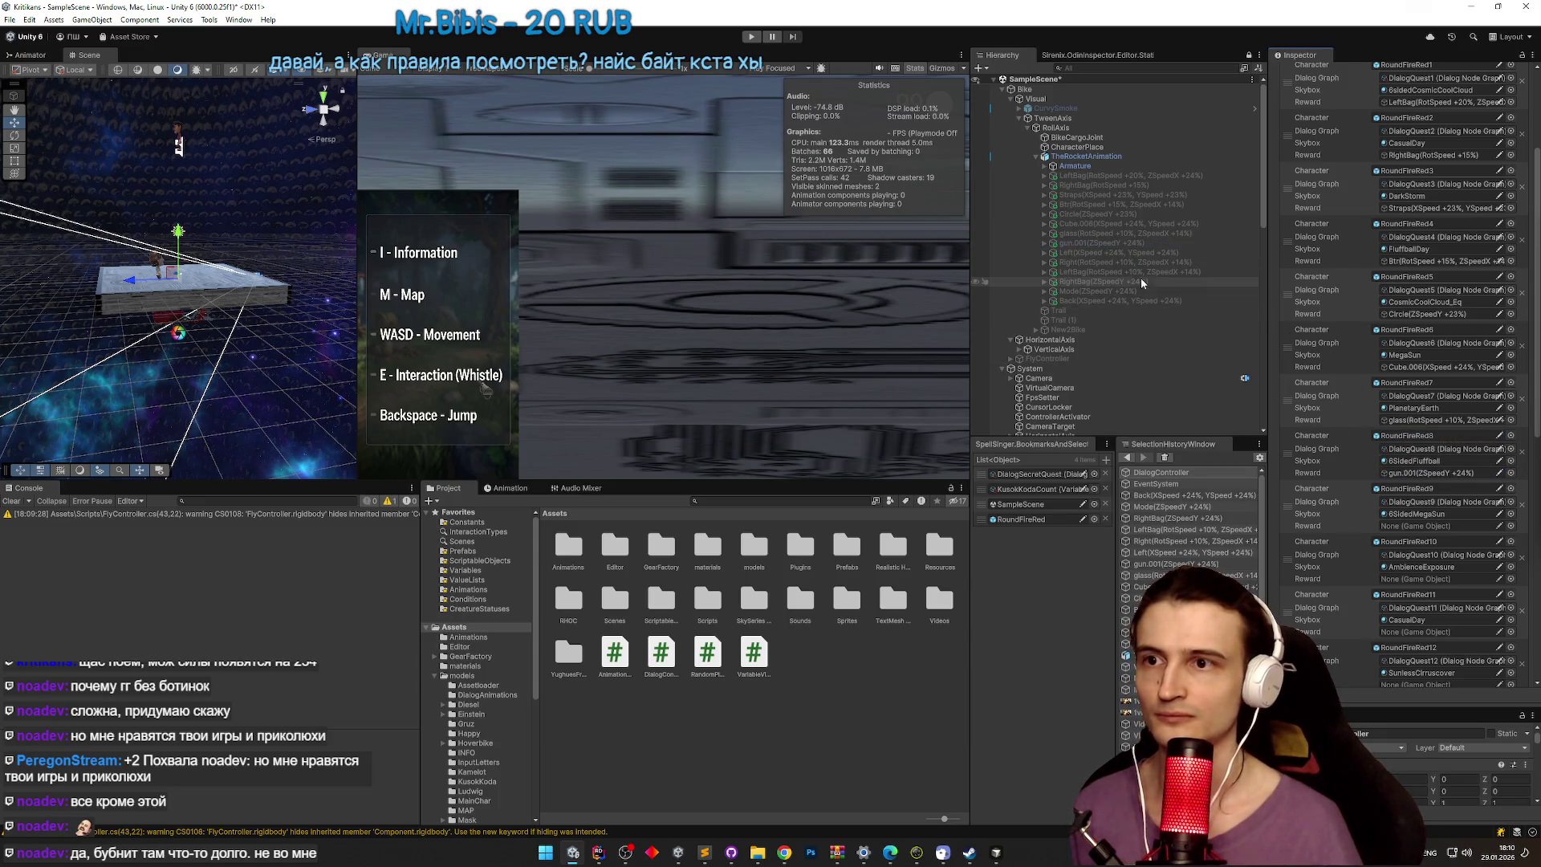
mouse_move(1121, 254)
mouse_down()
mouse_move(1349, 462)
mouse_move(1394, 528)
mouse_up()
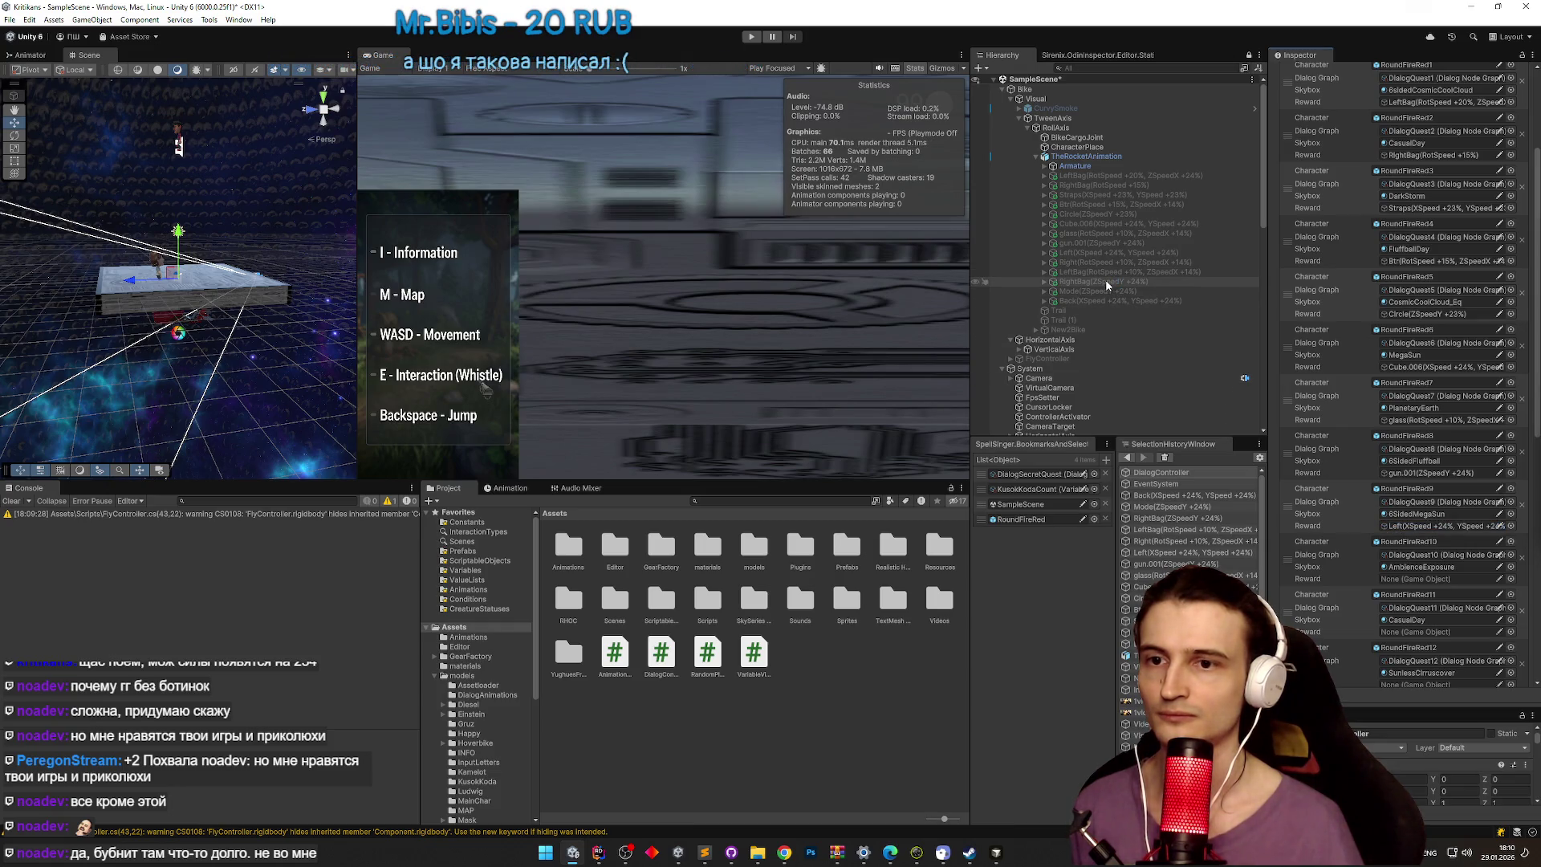
scroll(1287, 355, down, 3)
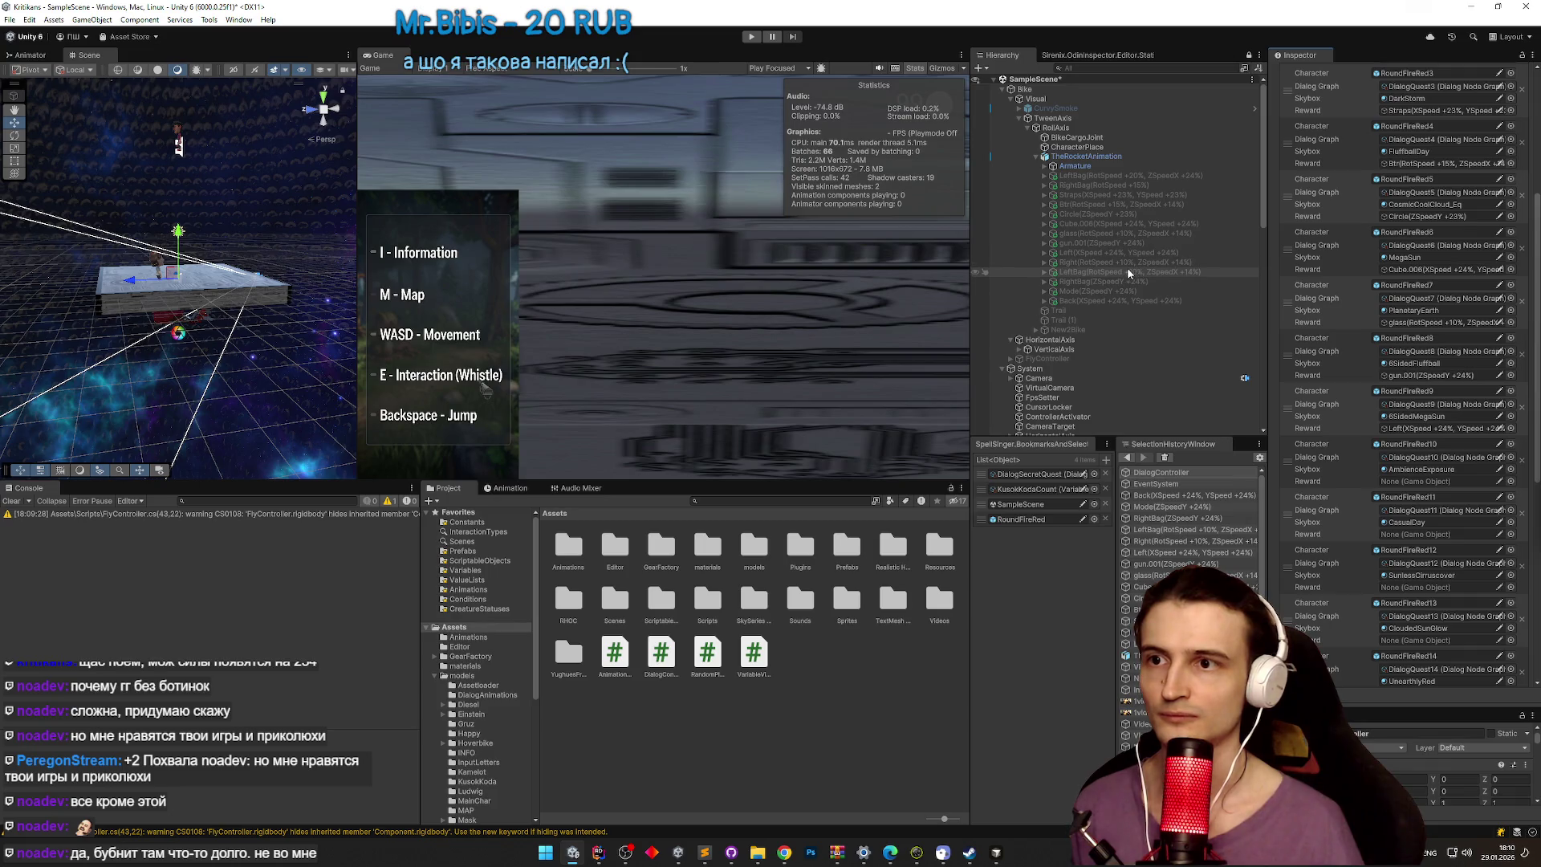
mouse_move(1125, 265)
mouse_down()
mouse_move(1368, 390)
mouse_move(1427, 488)
mouse_up()
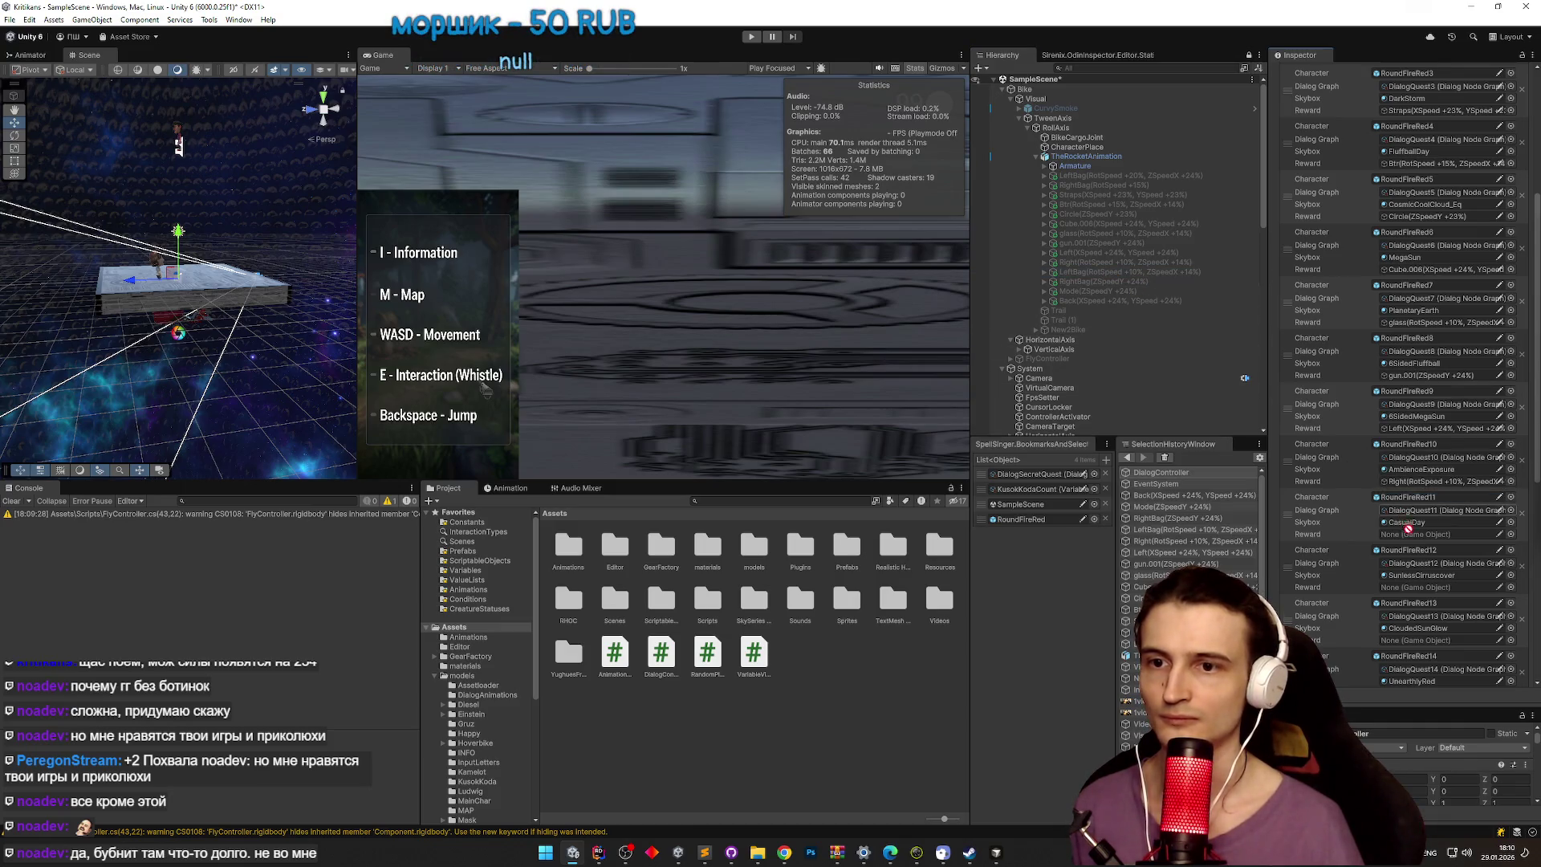
mouse_move(1124, 271)
mouse_down()
mouse_move(1413, 534)
mouse_move(1416, 587)
mouse_up()
scroll(1401, 439, down, 7)
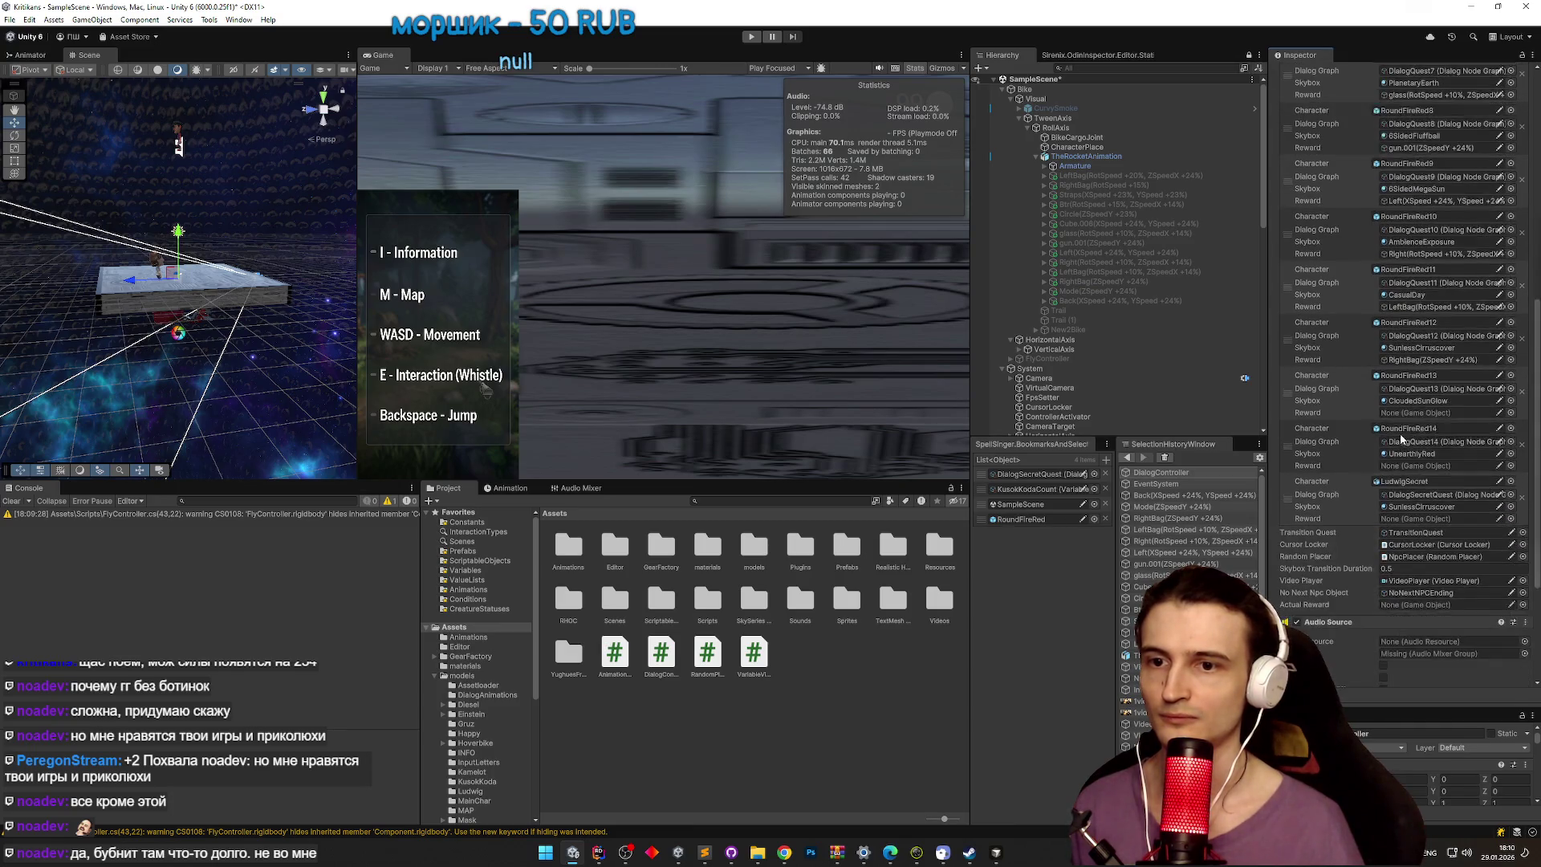
Step: Assign RightBag, Mode2 and Back to RoundFireRed12–14, then save the scene
mouse_move(1115, 301)
mouse_down()
mouse_move(1413, 481)
mouse_move(1429, 523)
mouse_move(1422, 472)
mouse_move(1462, 499)
mouse_up()
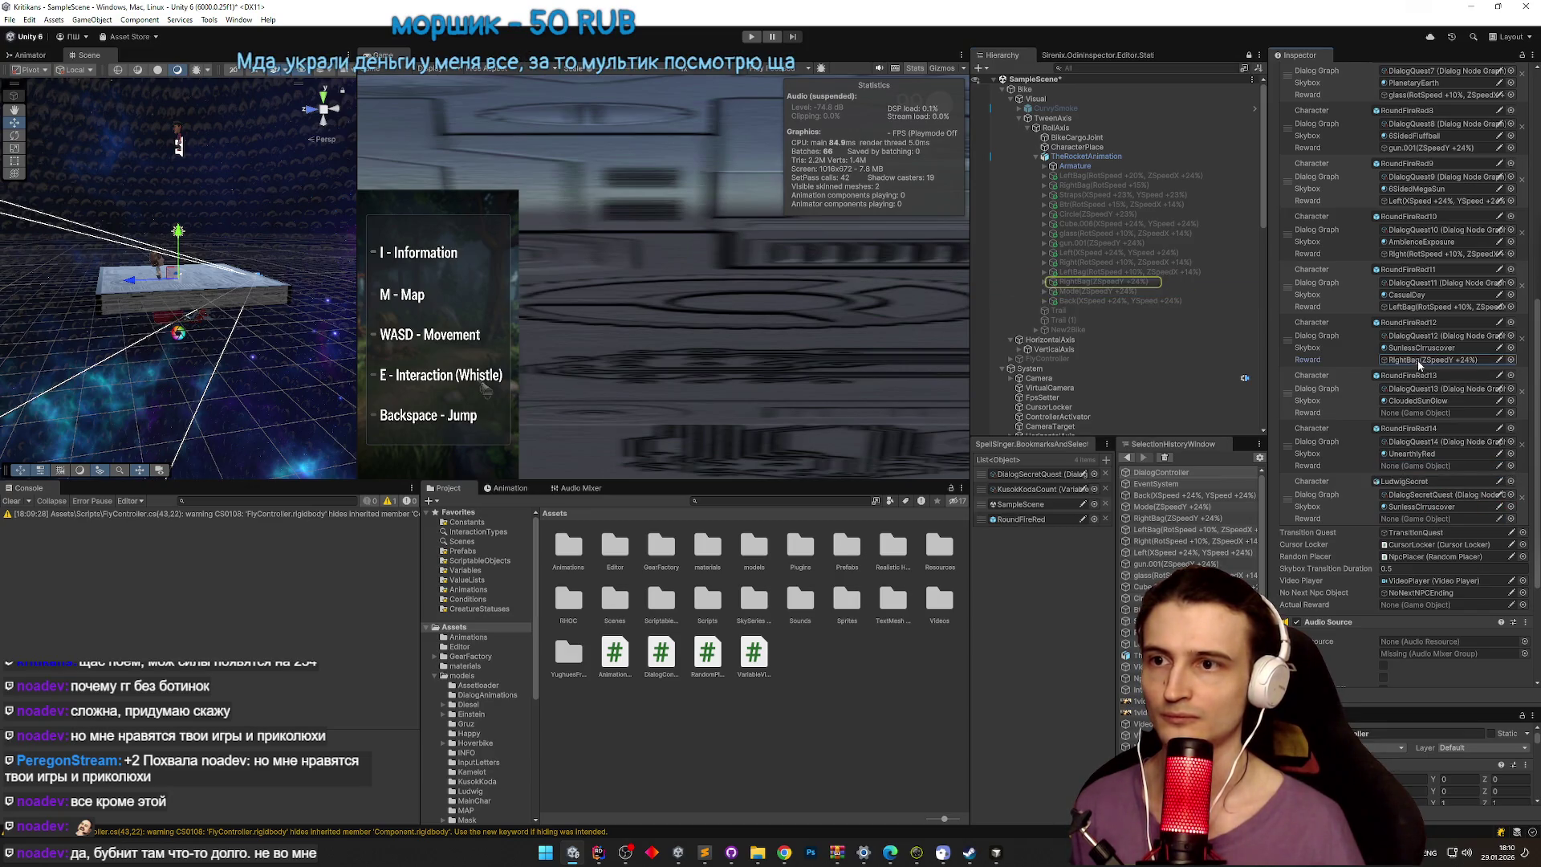
drag(1119, 294, 1417, 418)
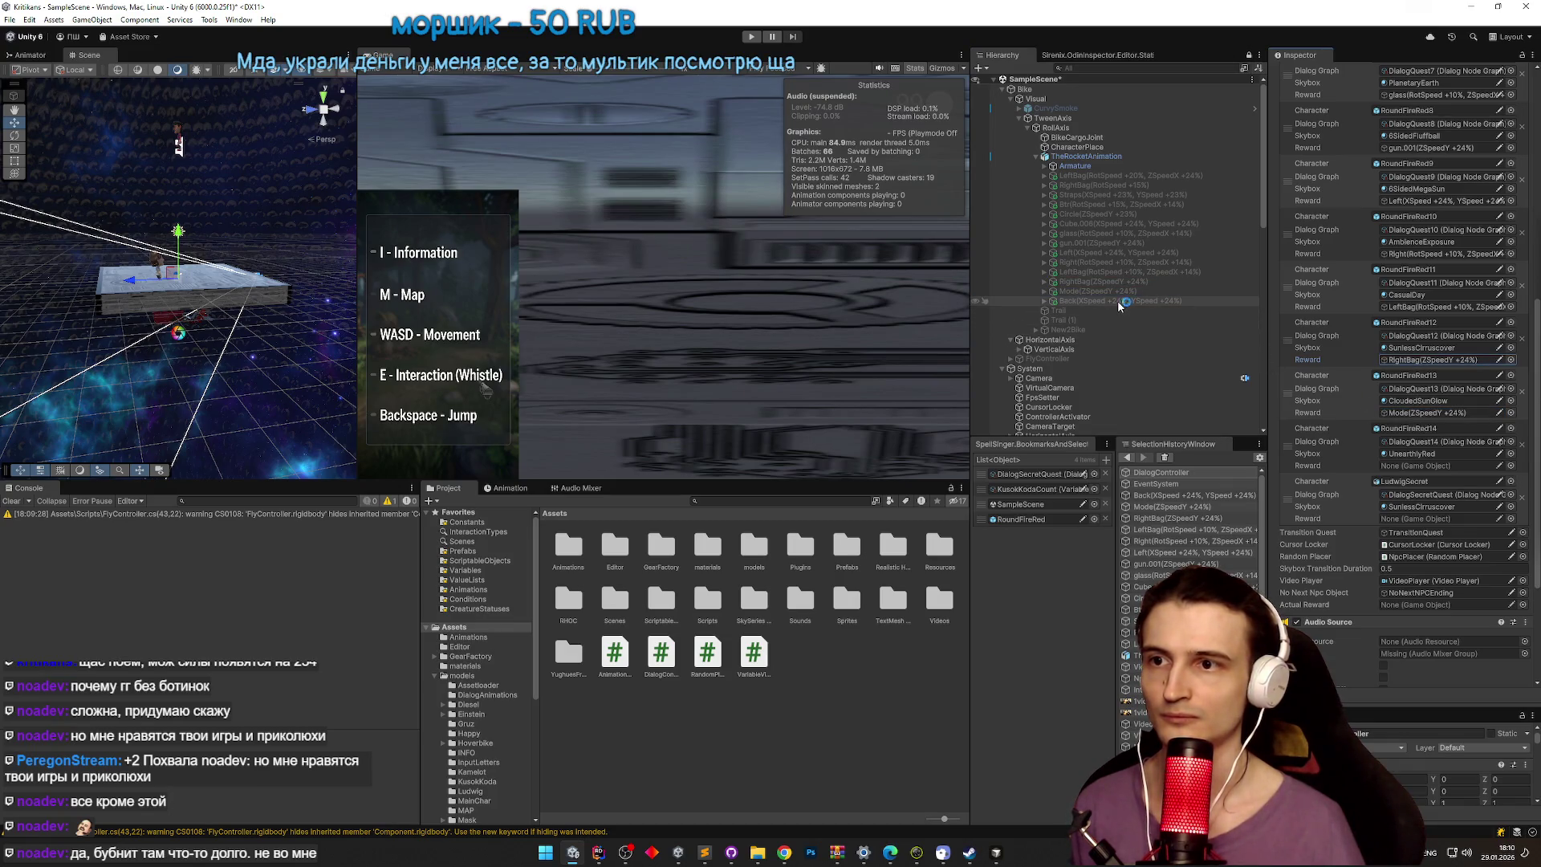
drag(1117, 300, 1351, 419)
drag(1406, 467, 1406, 467)
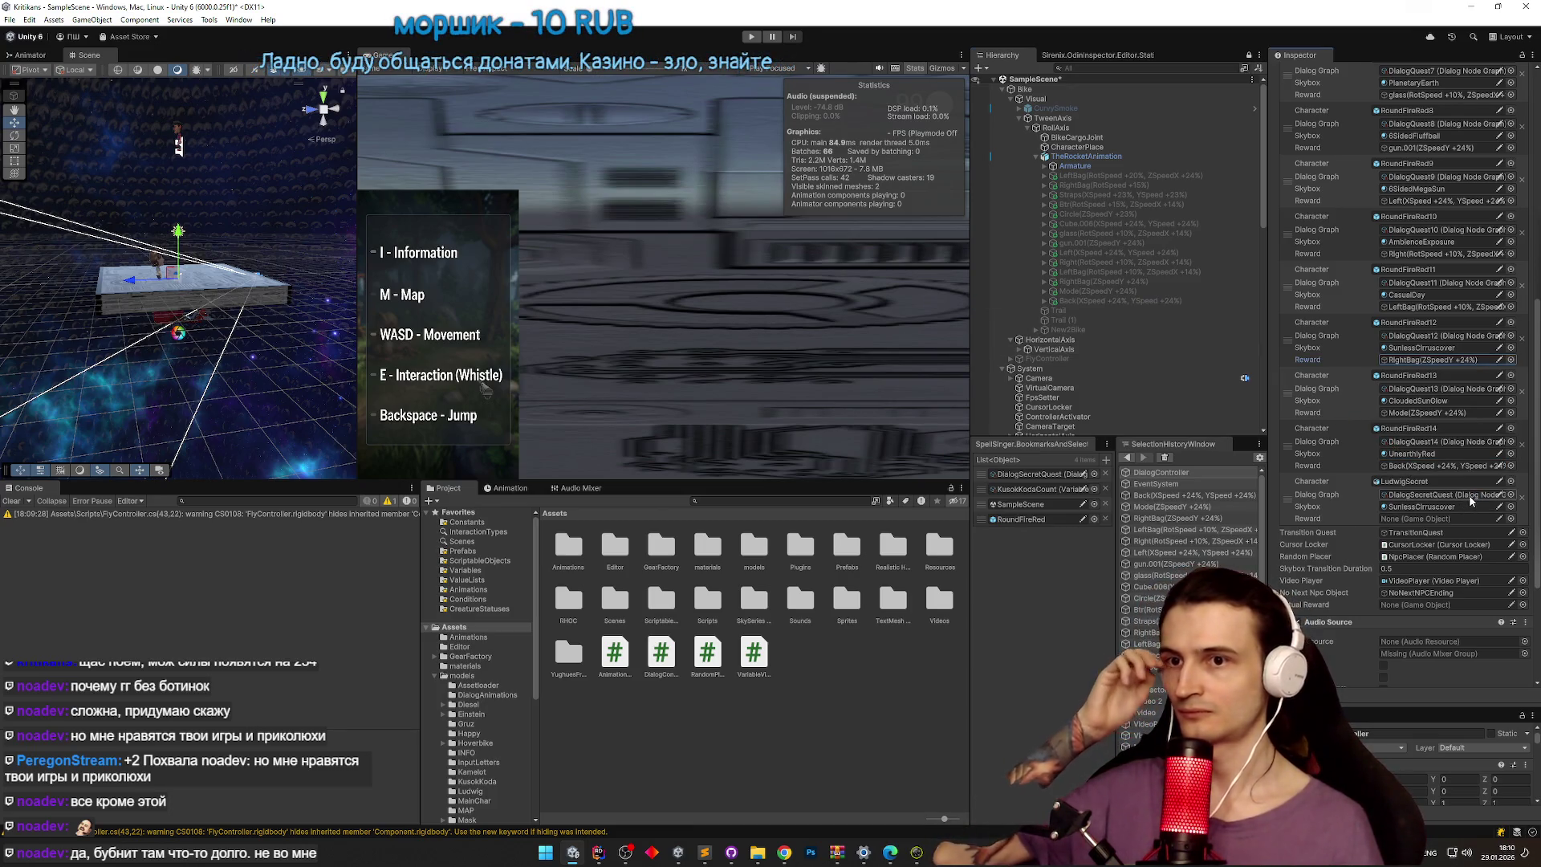
key(ctrl+s)
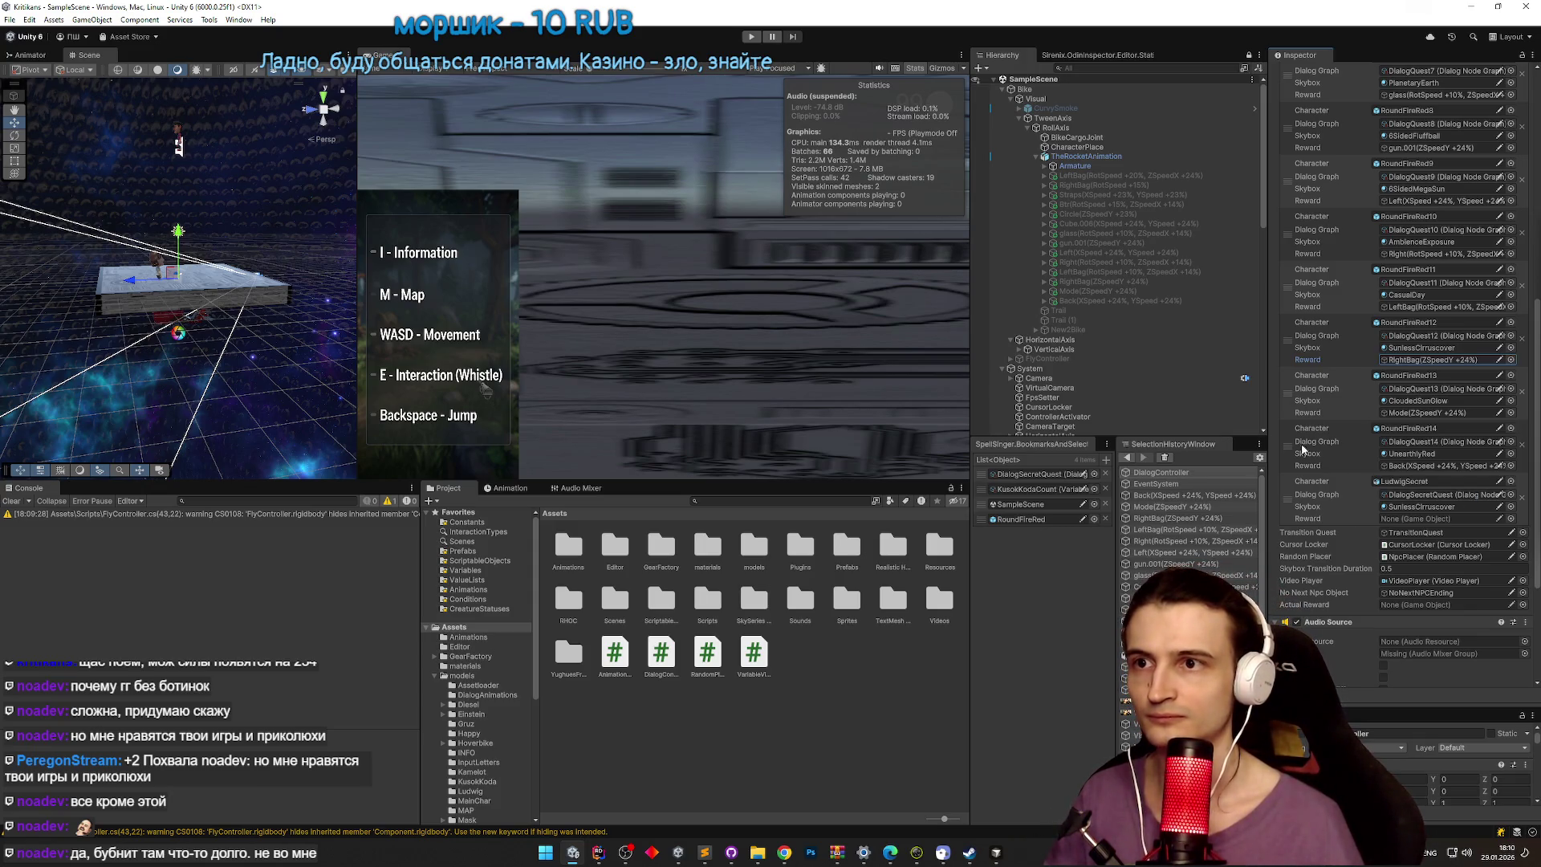
scroll(1052, 289, down, 2)
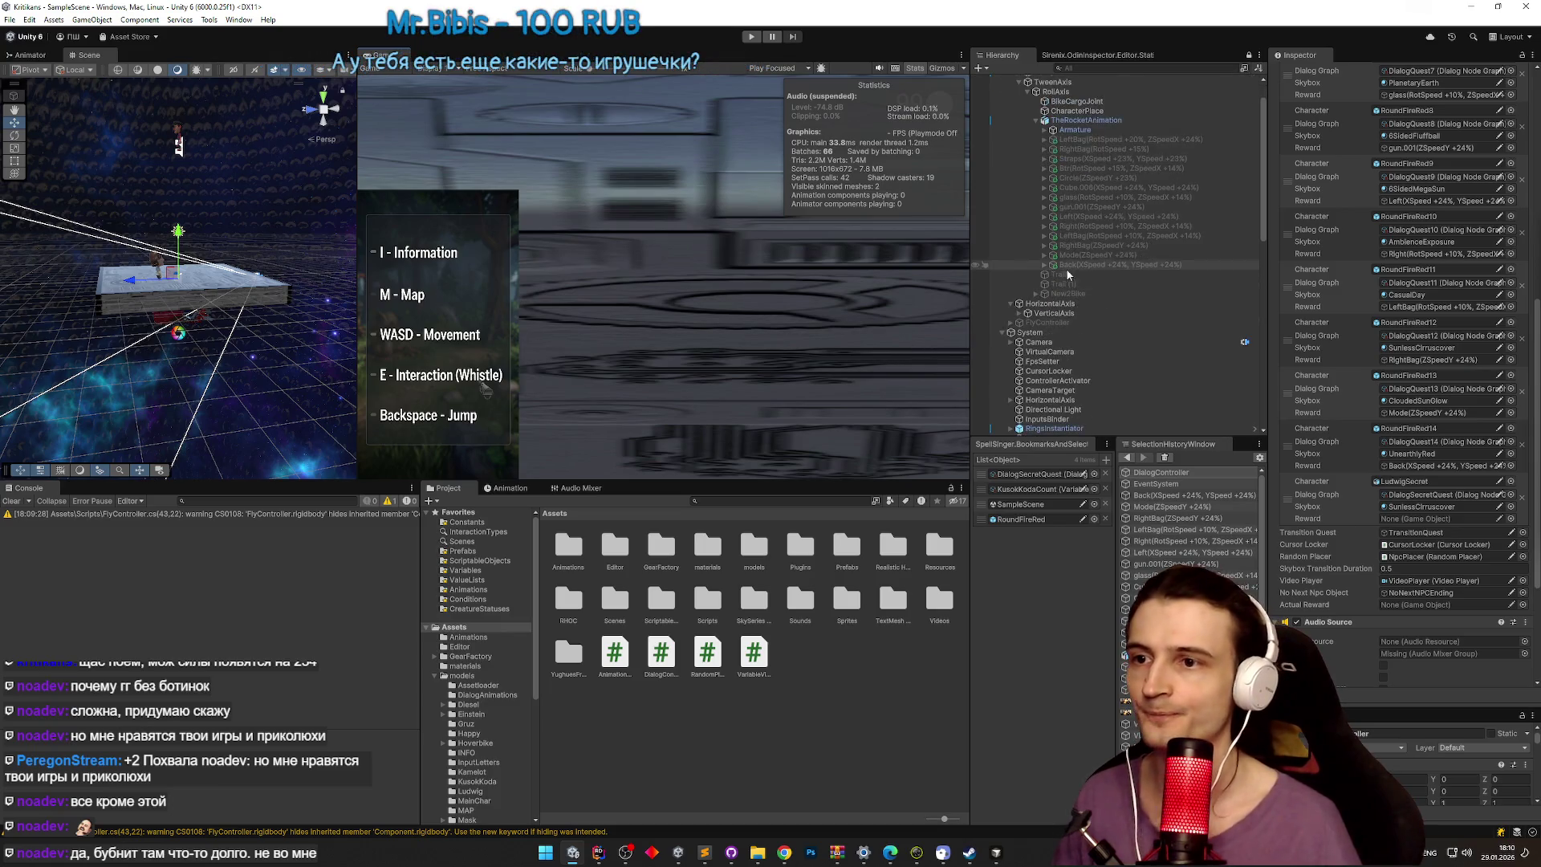
Step: Inspect RoundFireRed1 and the LudwigSecret NPC, collapsing RoundFireRed1's particle system details
scroll(1071, 273, down, 3)
scroll(1106, 251, down, 9)
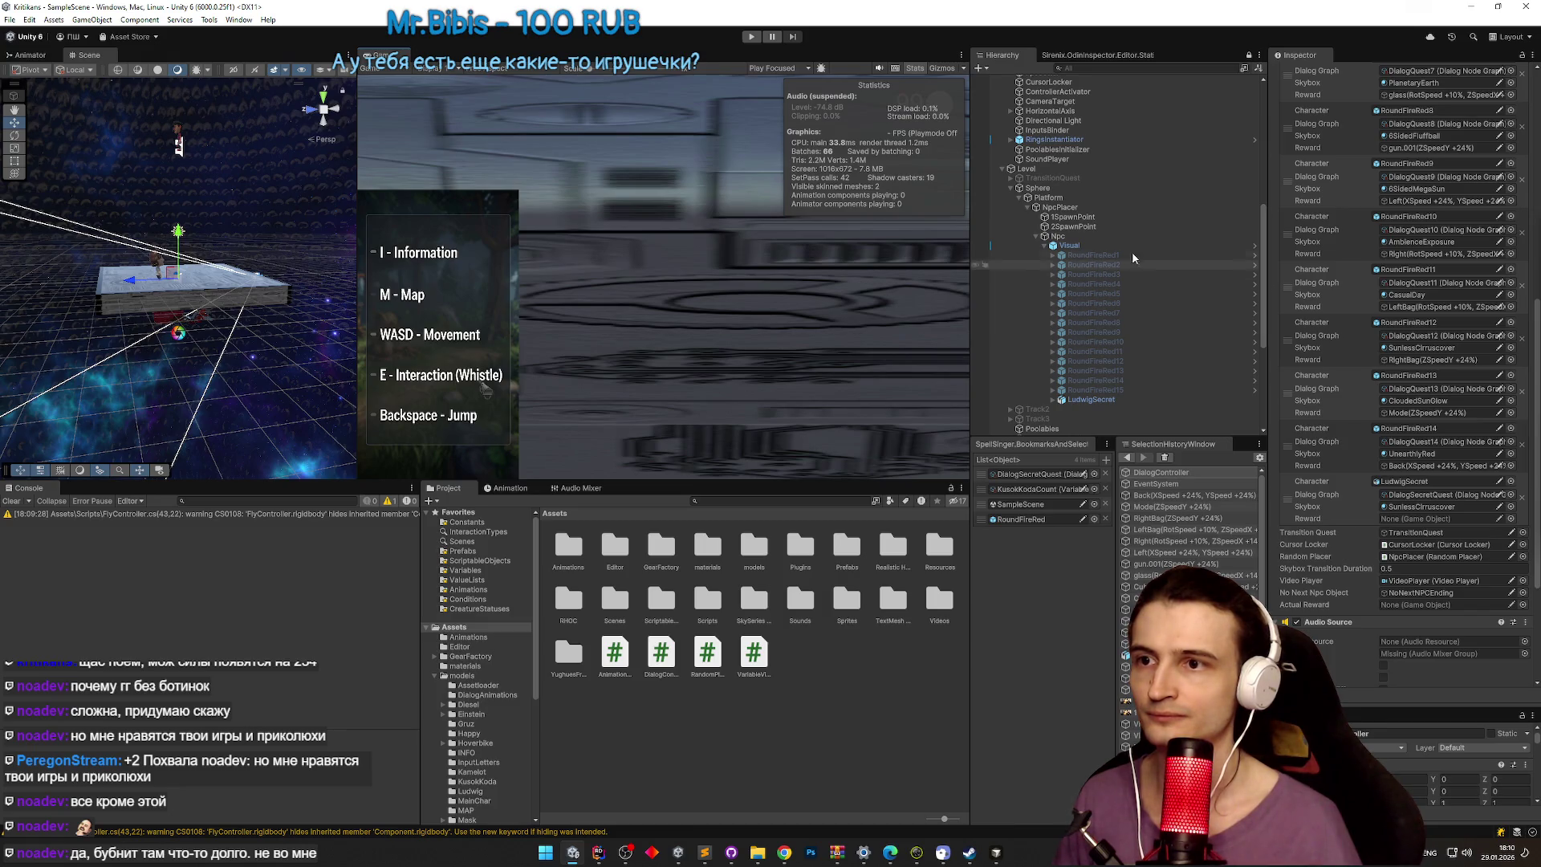
click(1098, 256)
scroll(1406, 70, up, 7)
click(1278, 193)
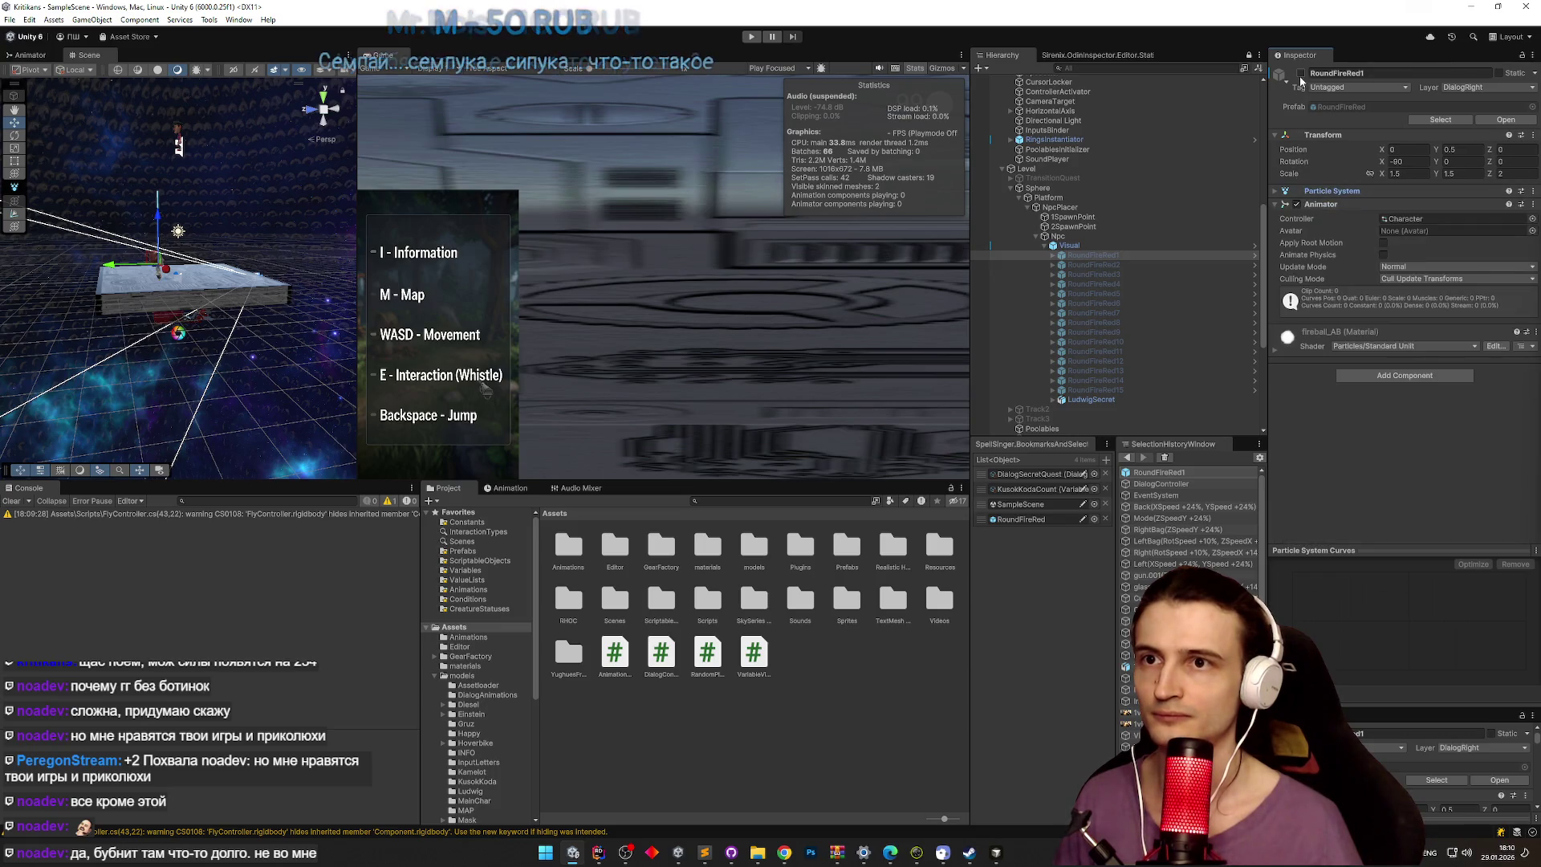
click(1093, 399)
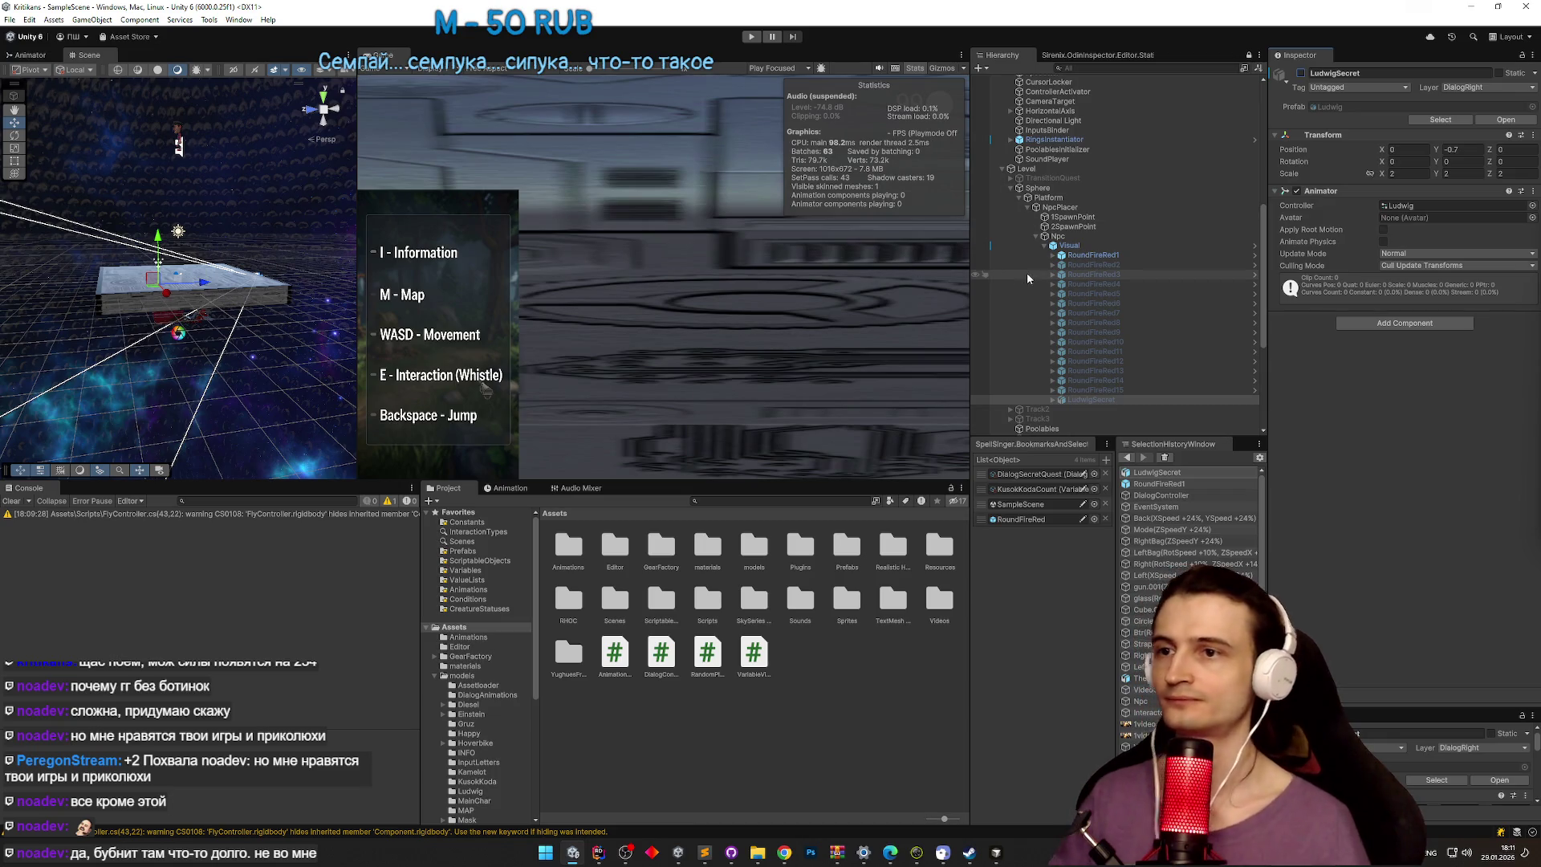
scroll(1120, 235, down, 2)
Step: Collapse the TweenAxis and Npc branches in the Hierarchy
scroll(1093, 357, up, 5)
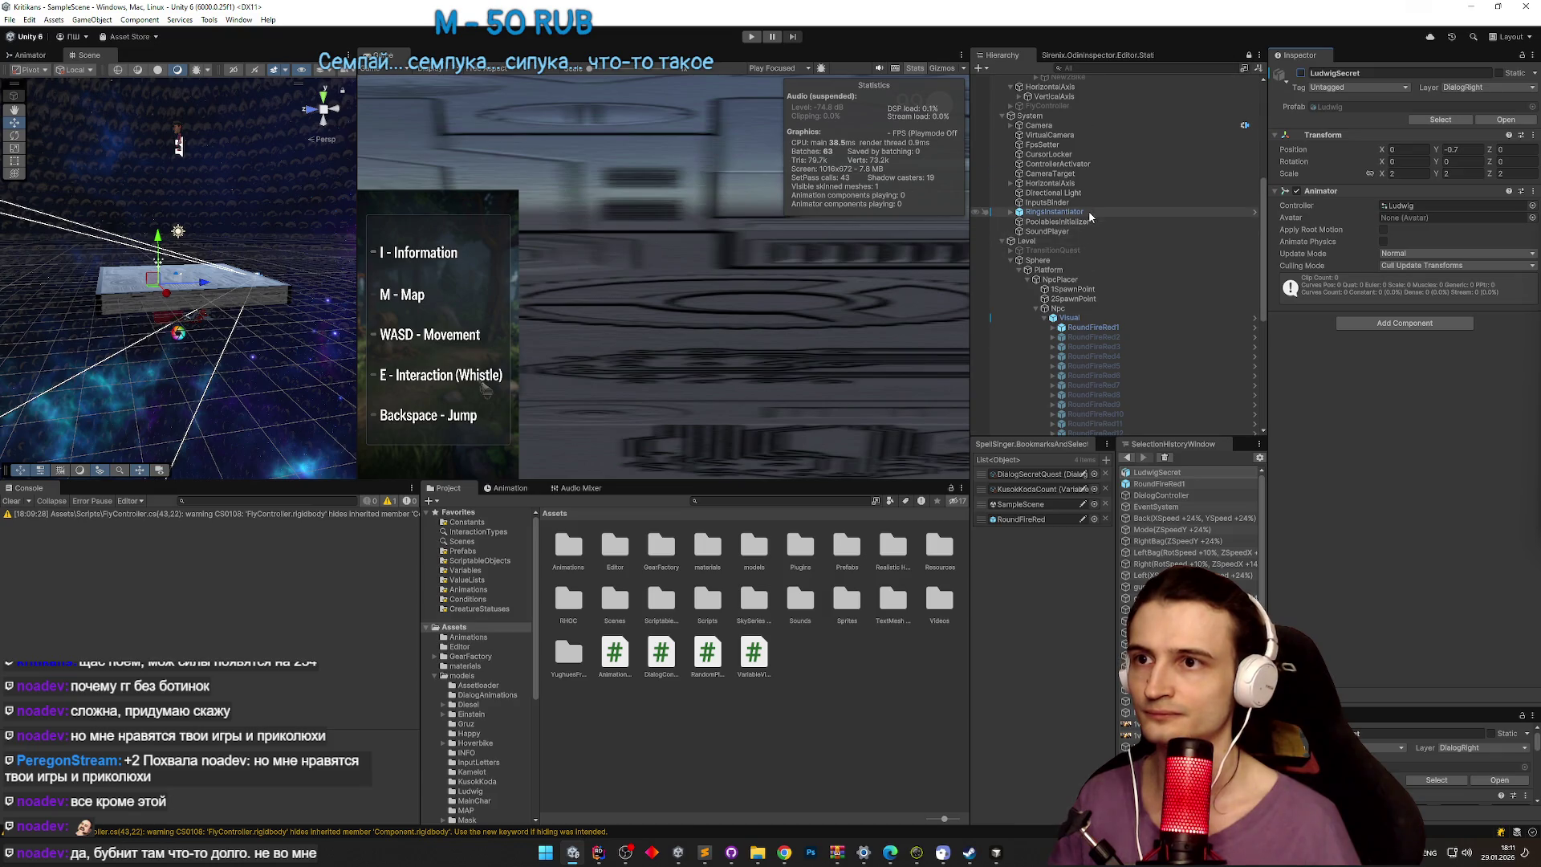
scroll(1089, 209, up, 6)
scroll(1043, 118, up, 2)
click(1018, 118)
scroll(1097, 291, down, 3)
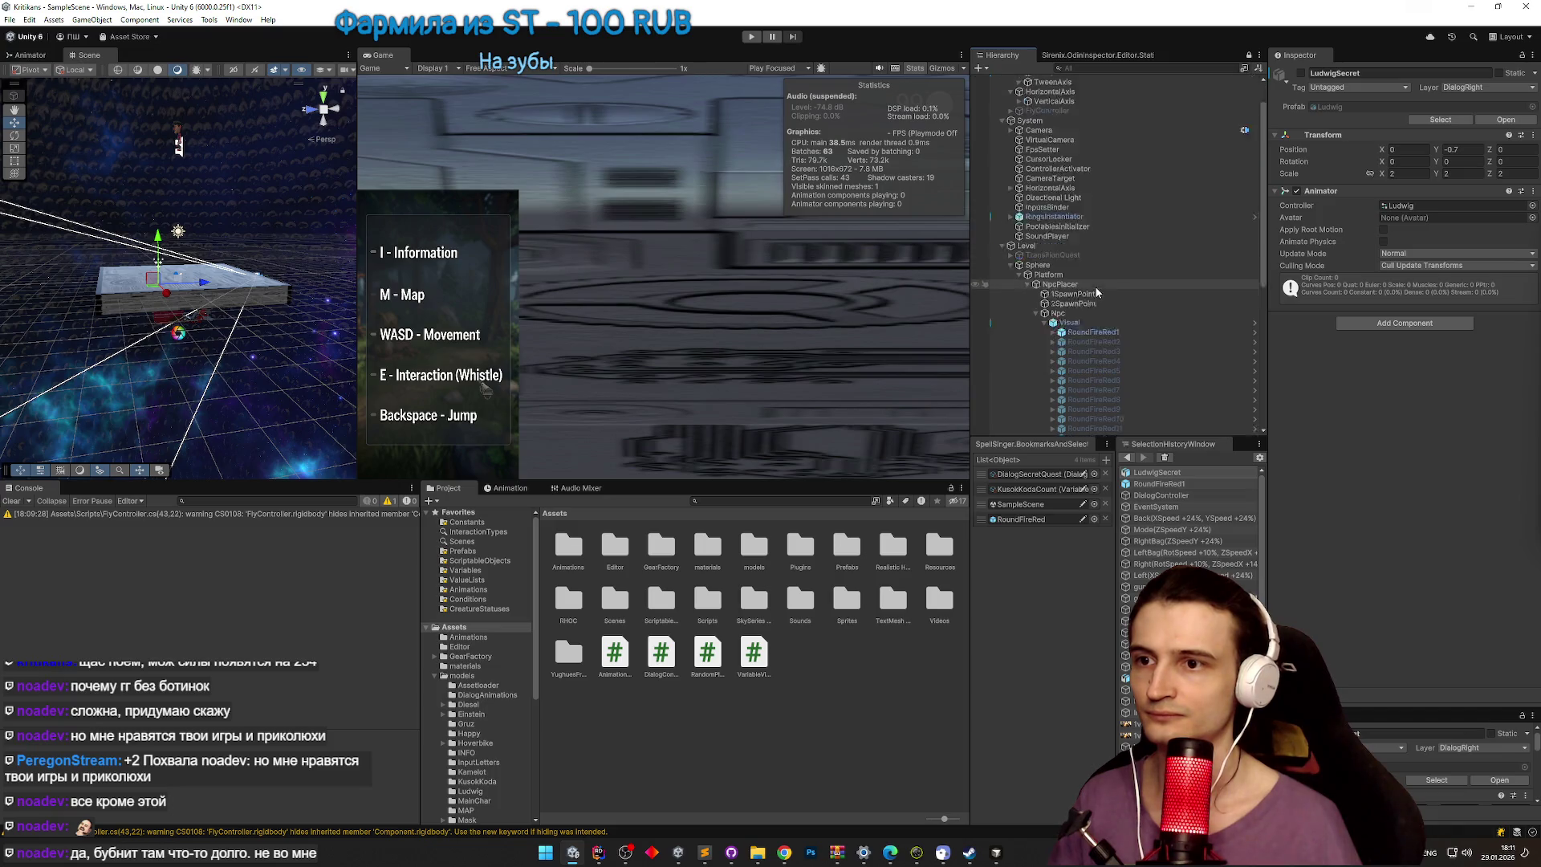
click(1035, 277)
scroll(1090, 317, down, 2)
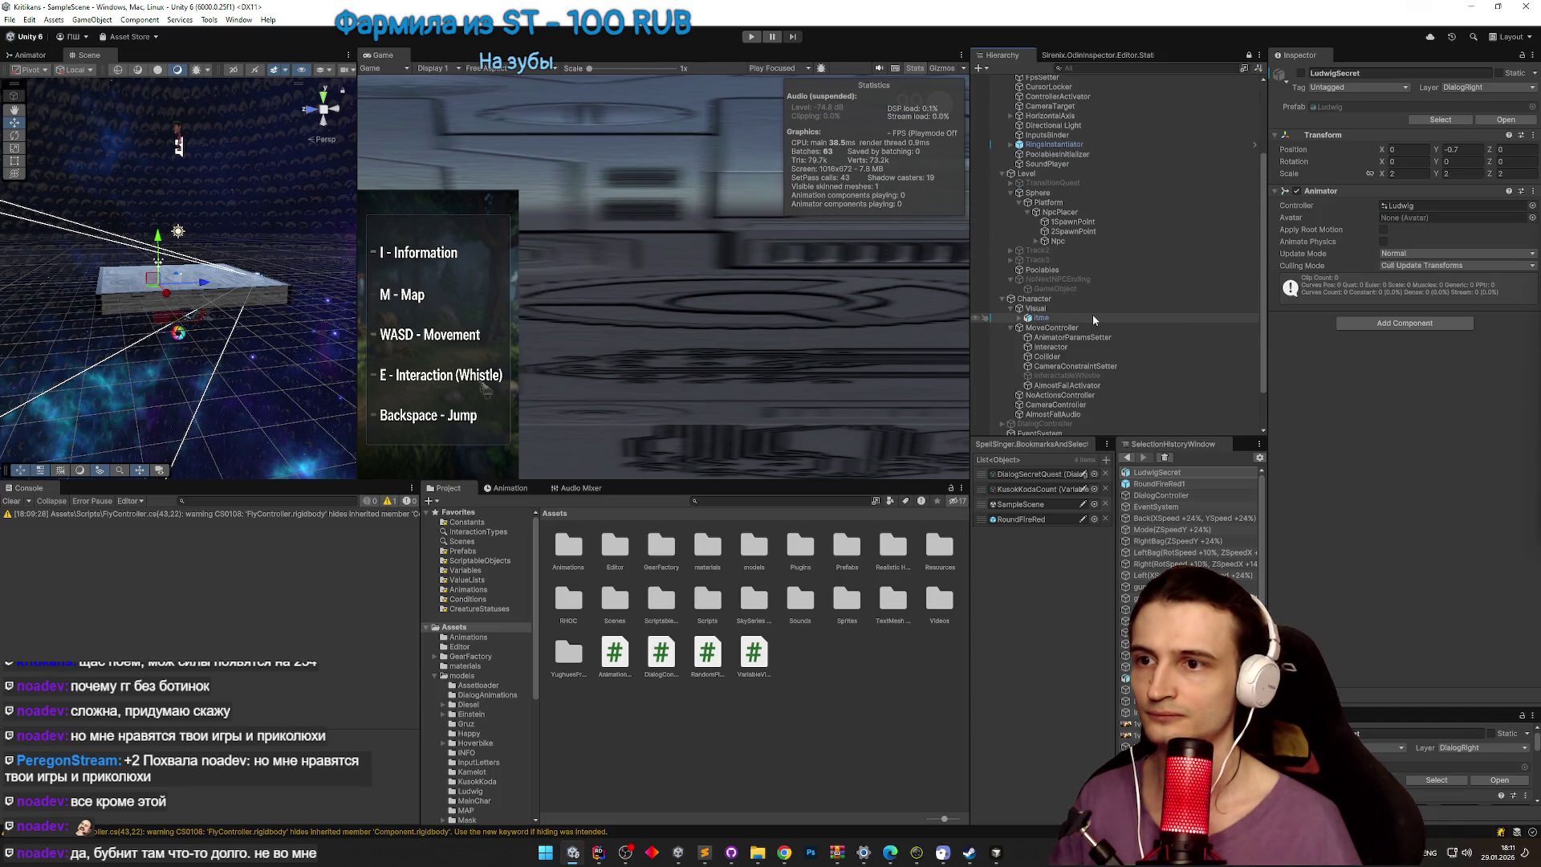
scroll(1095, 317, down, 2)
Step: Open DialogController.cs in Rider from the DialogController and select the _actualReward attribute
click(1079, 387)
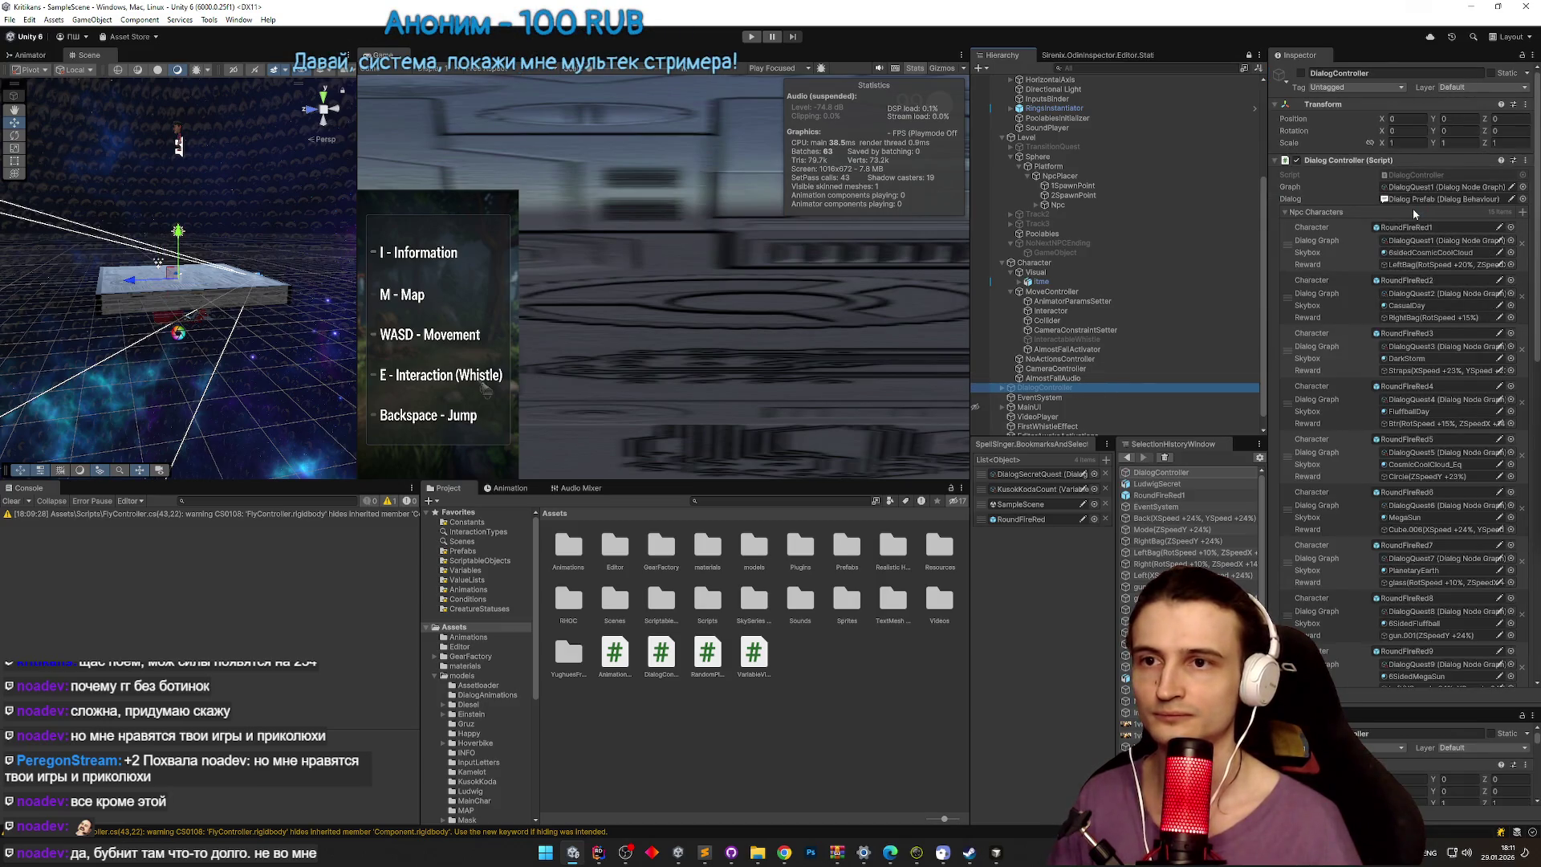
click(1314, 212)
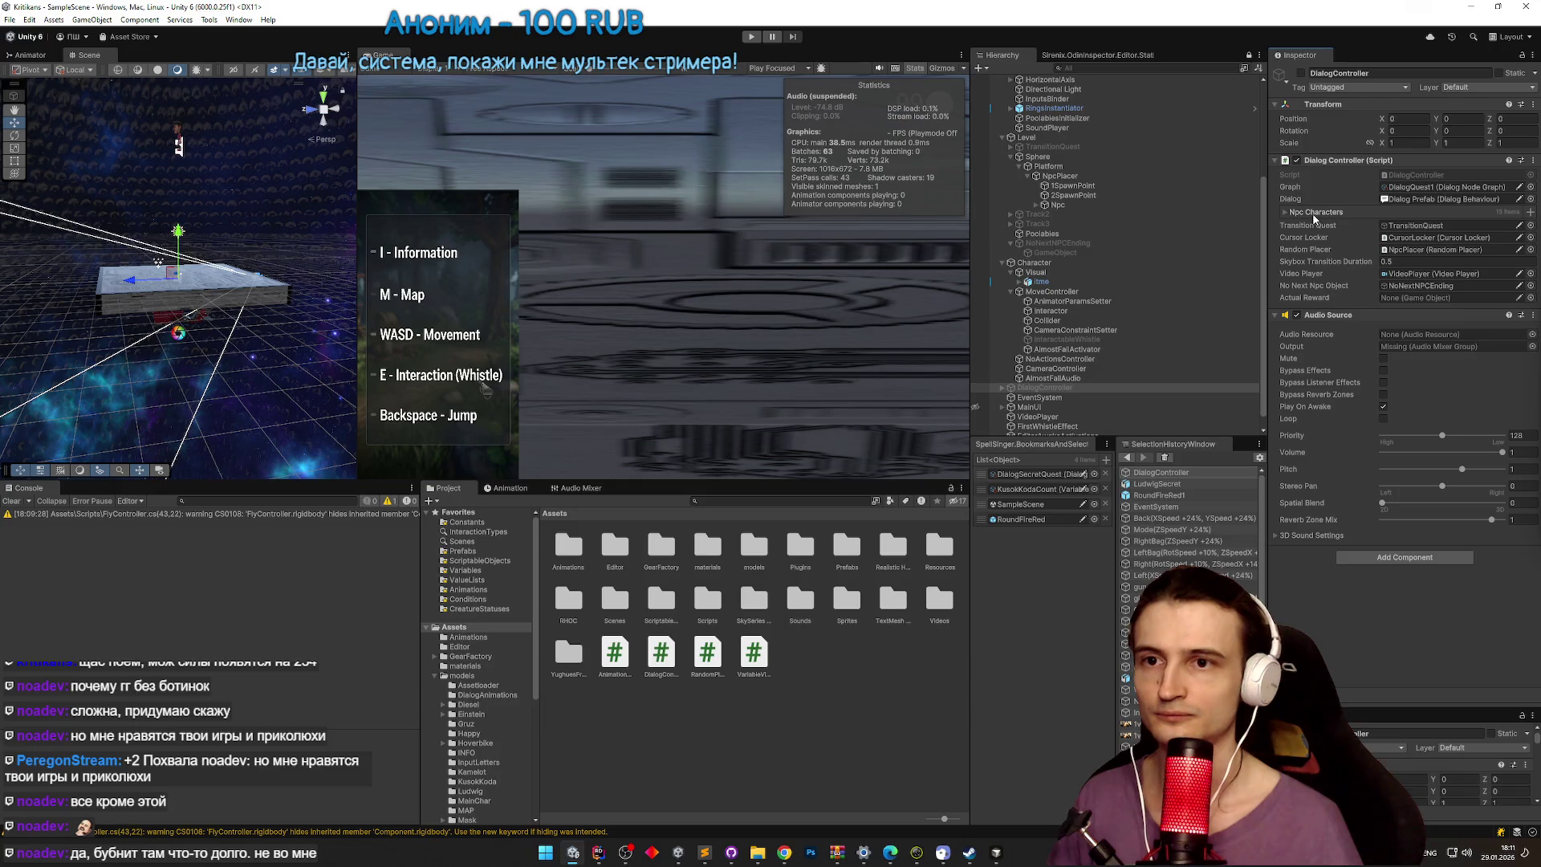
double_click(1416, 175)
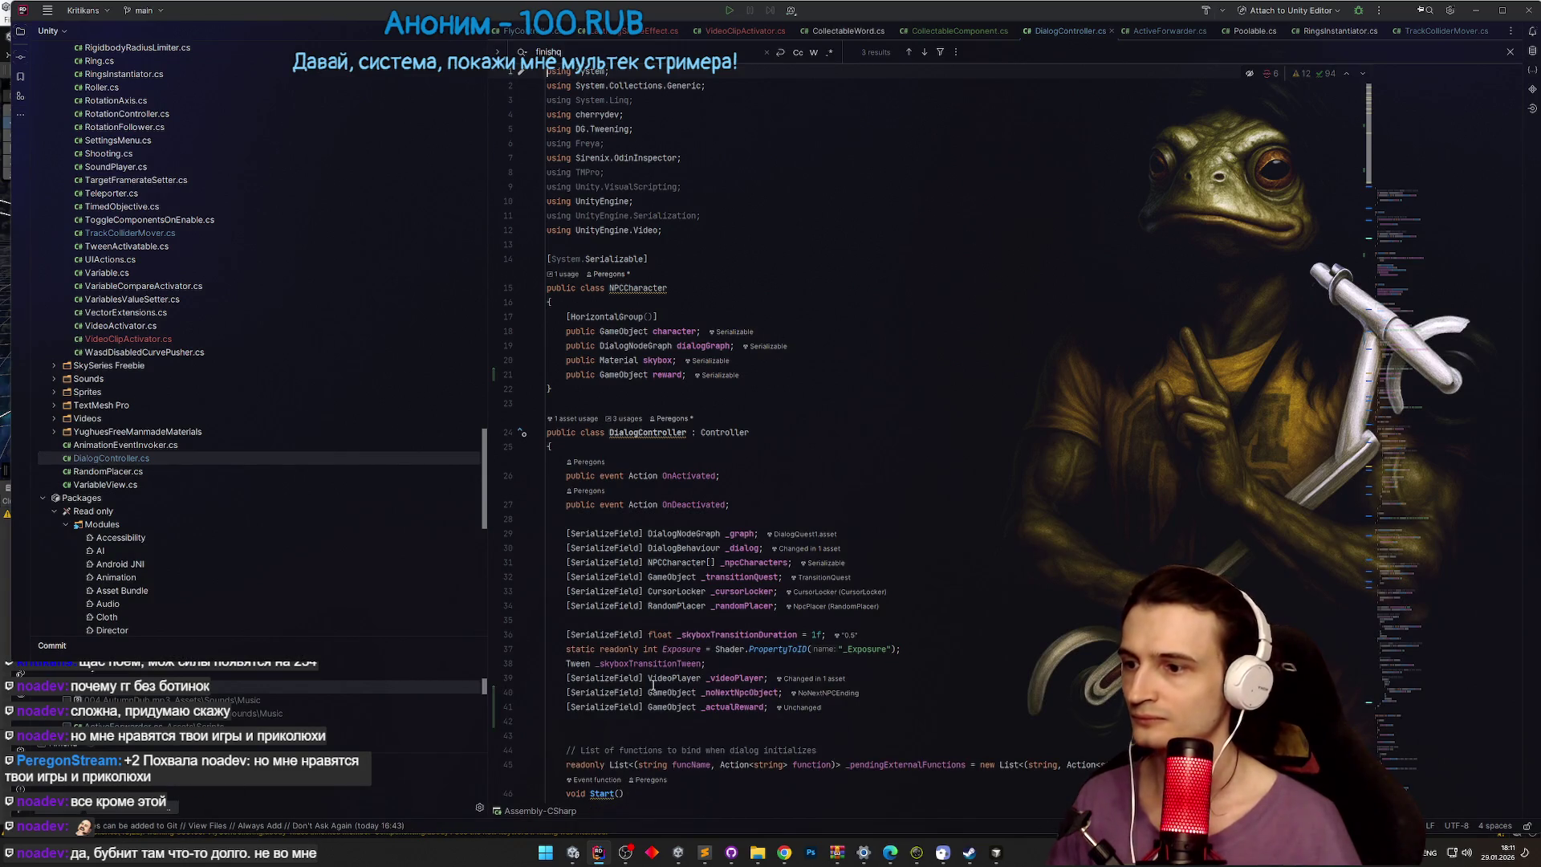
click(645, 711)
key(shift+Home)
Step: Delete [SerializeField] from the _actualReward field and return to Unity to recompile
key(BackSpace)
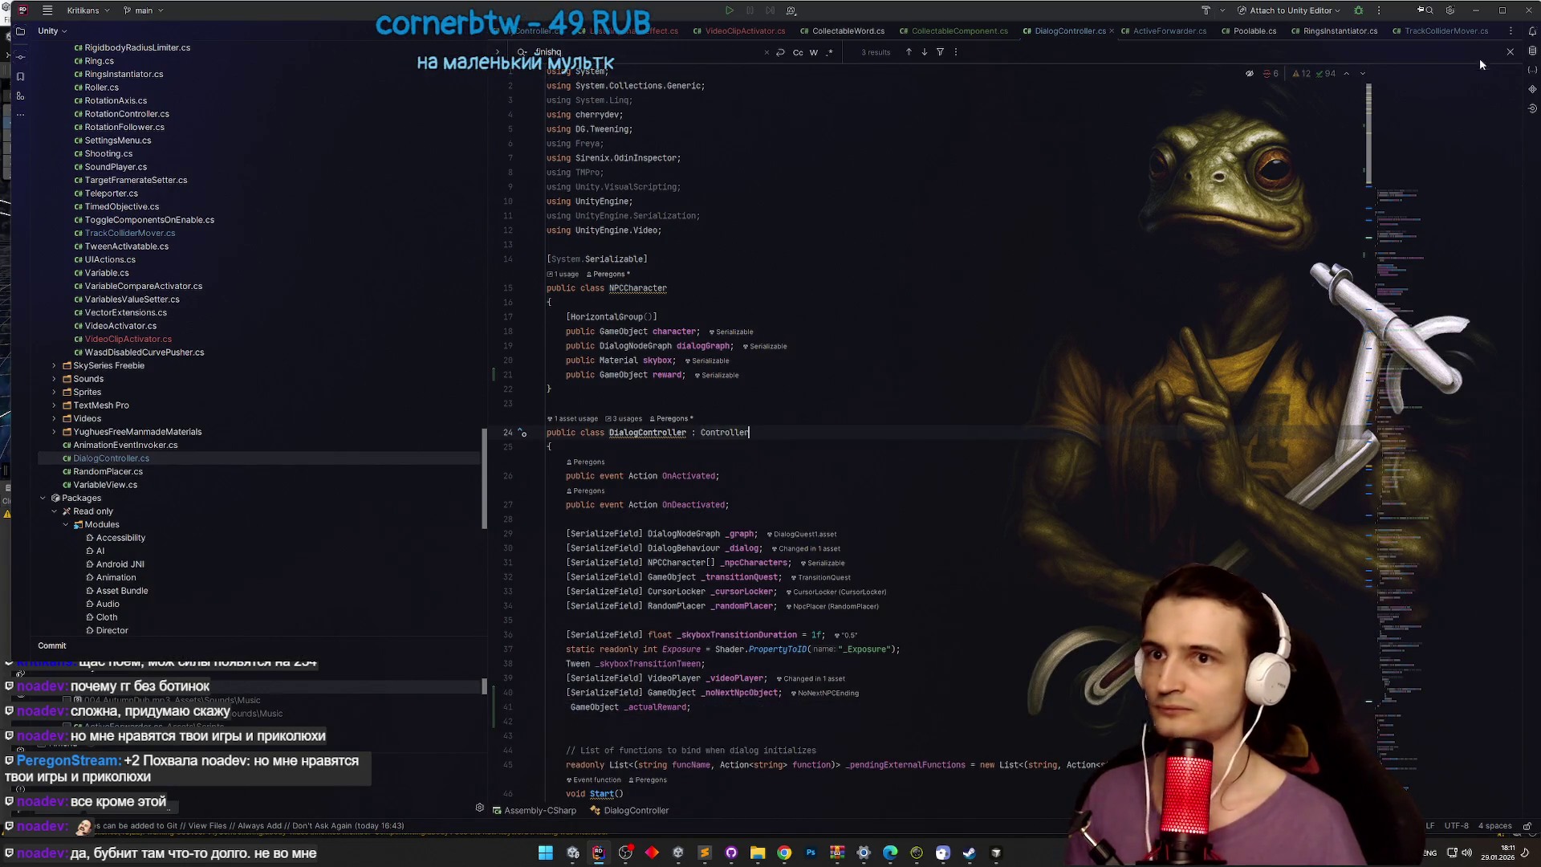
click(1479, 14)
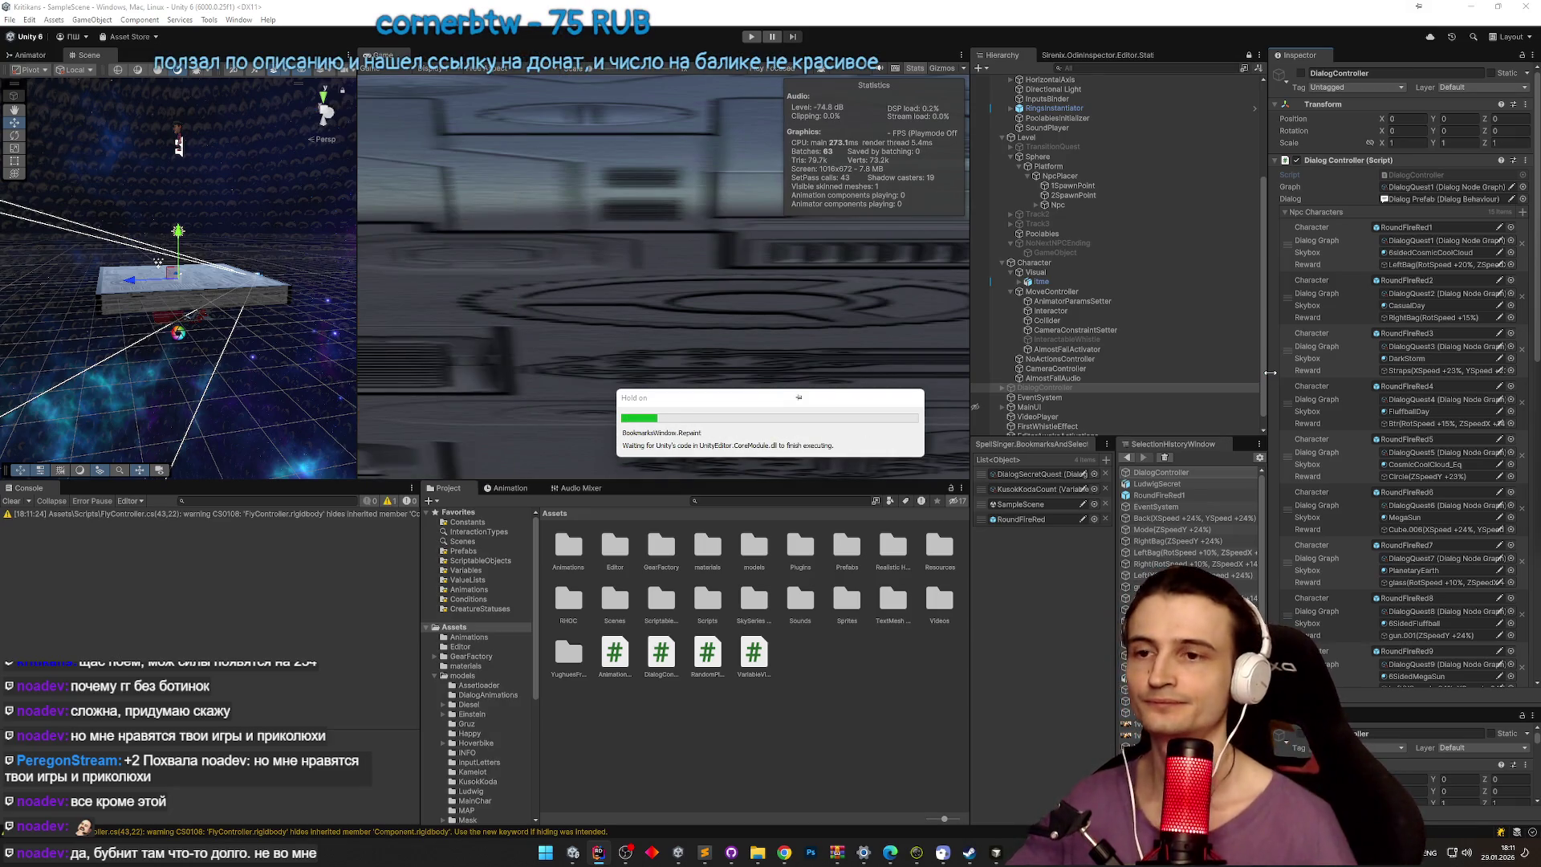
Step: Collapse the Npc Characters list and run the game maximized in the Game view
click(1285, 212)
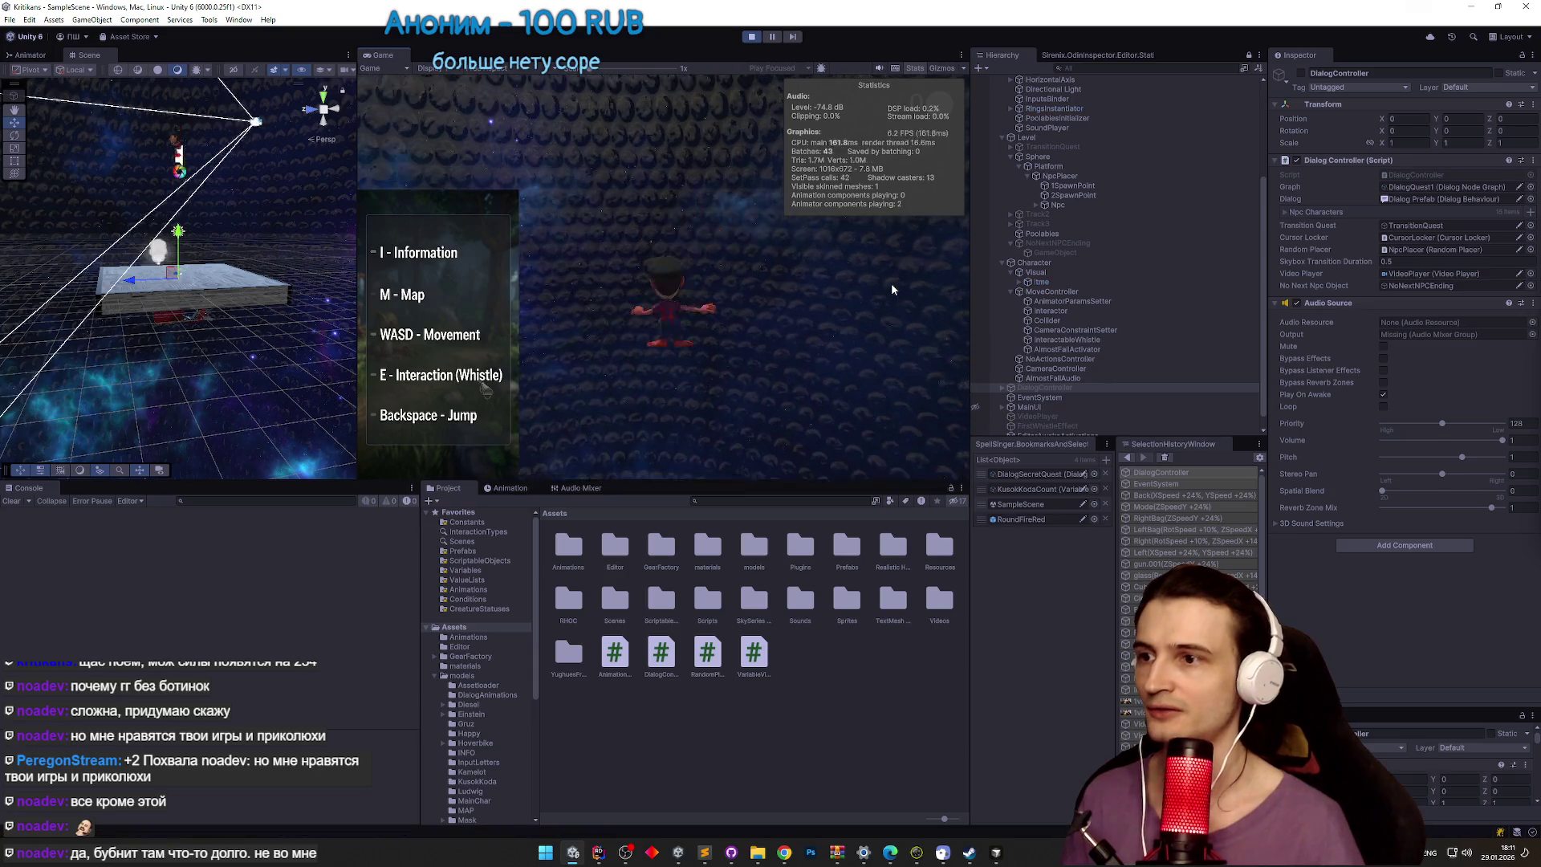
key(shift+space)
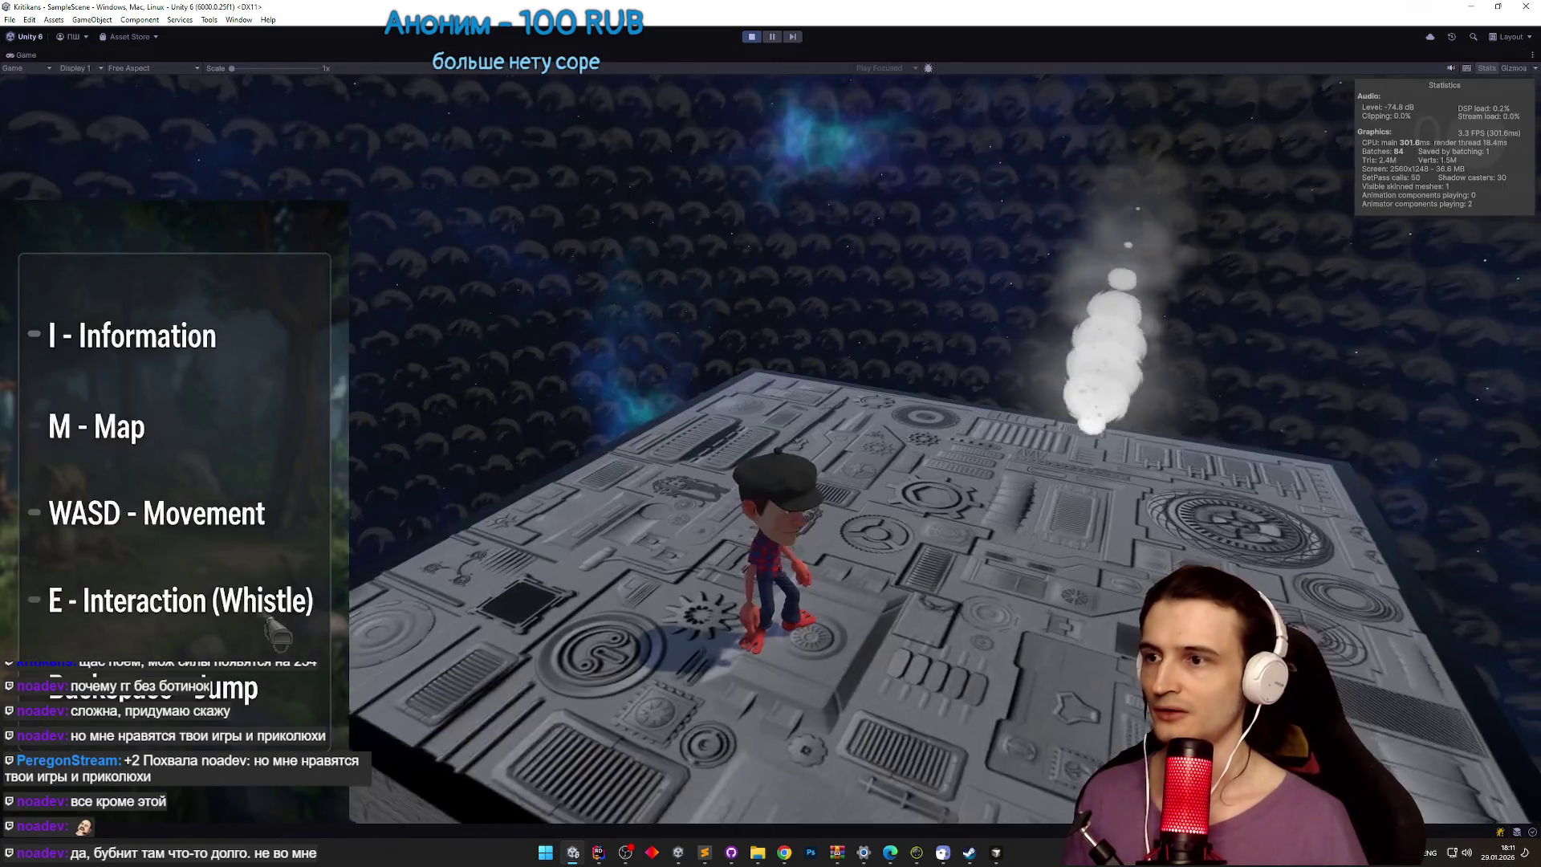
Step: Talk to the nearby NPC, continue past the dialog, then bring up the volume settings
key(w)
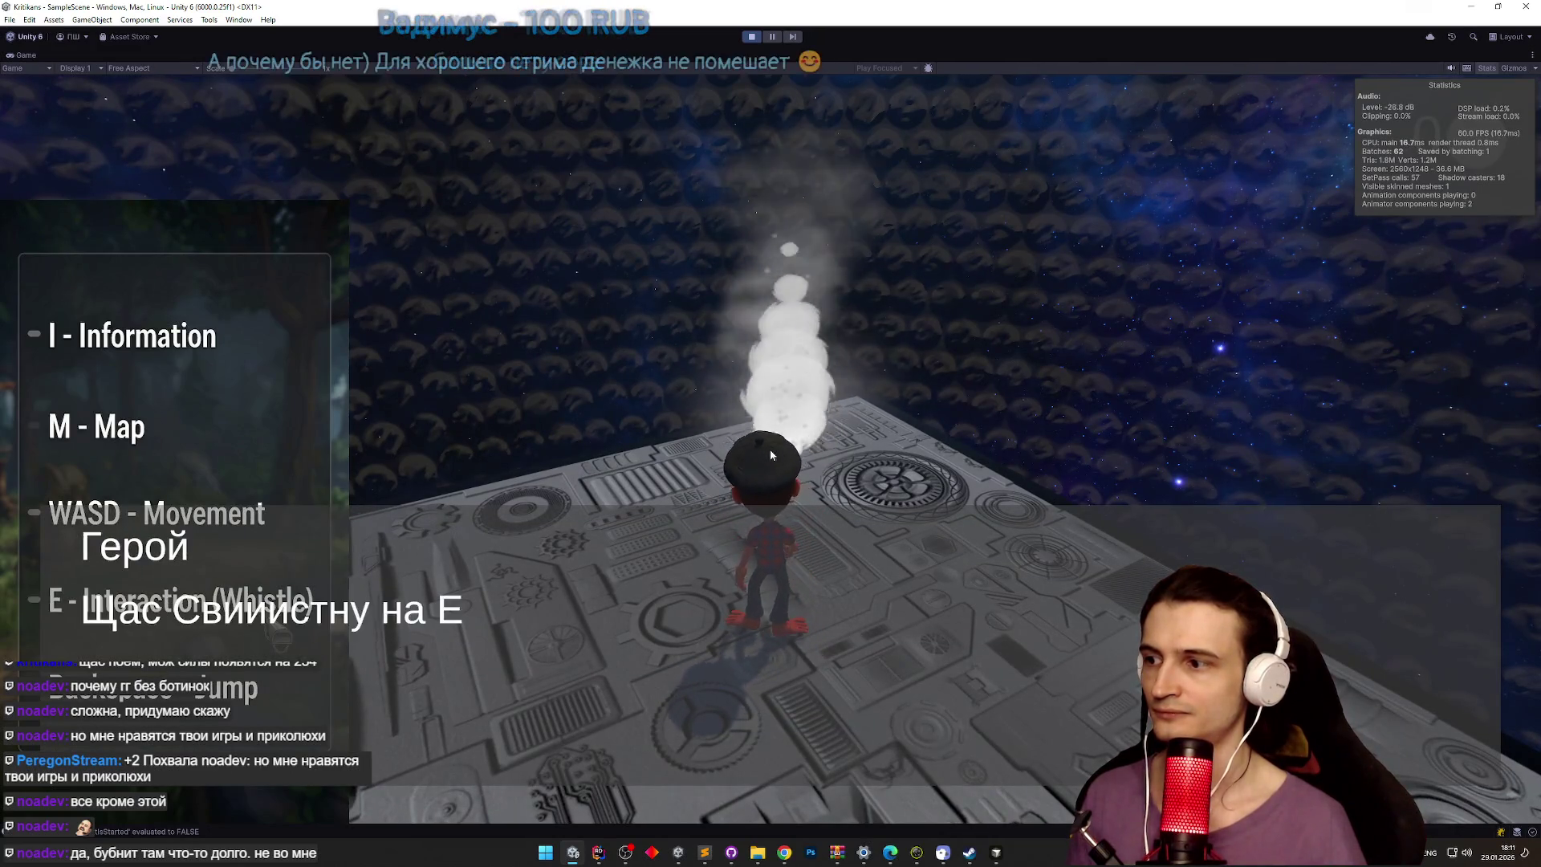
key(e)
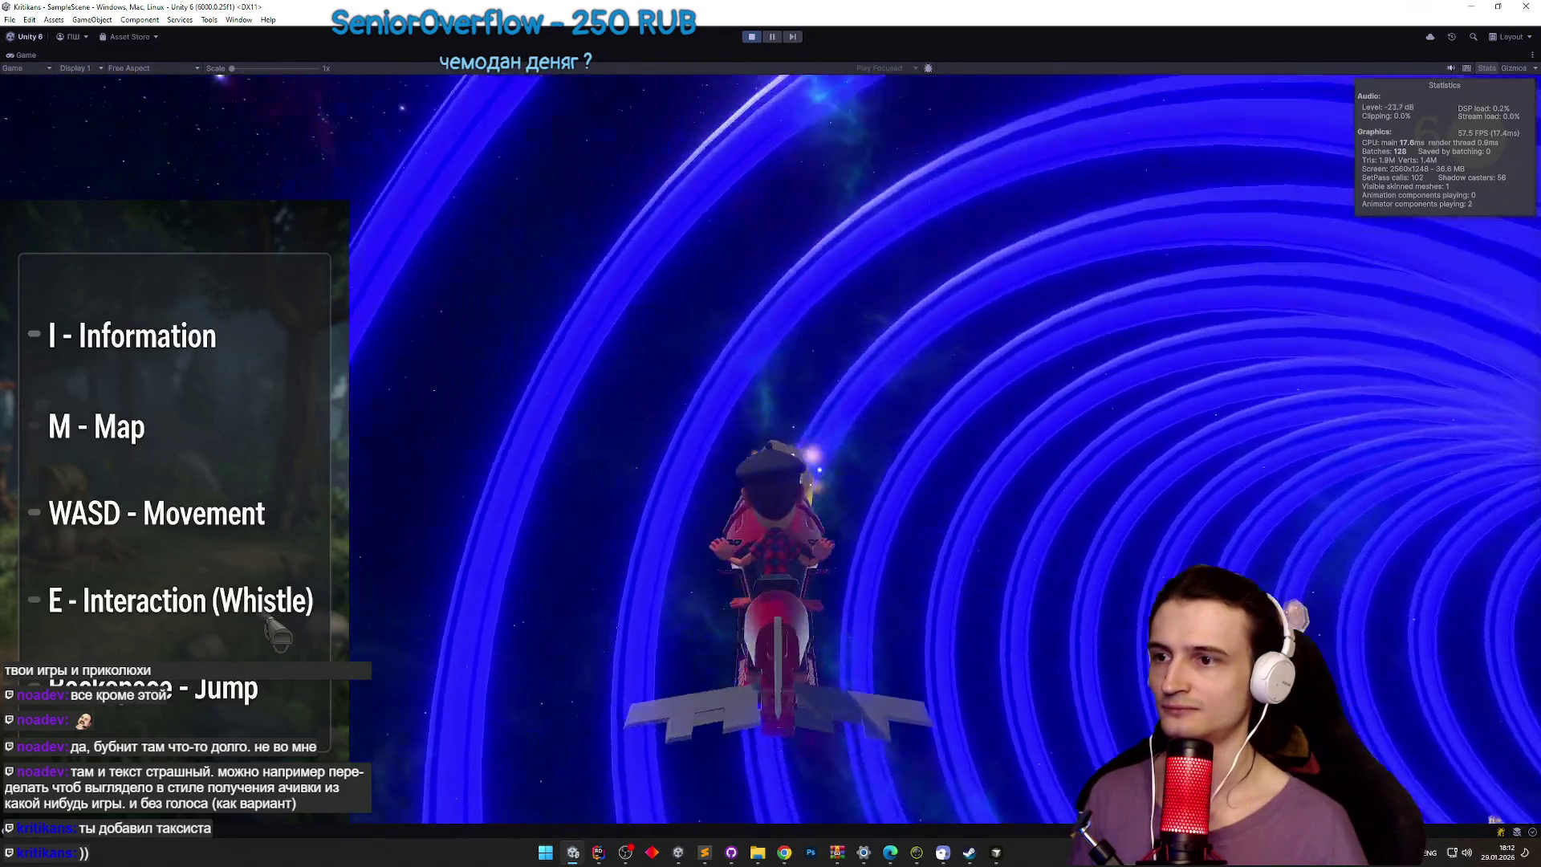
key(Escape)
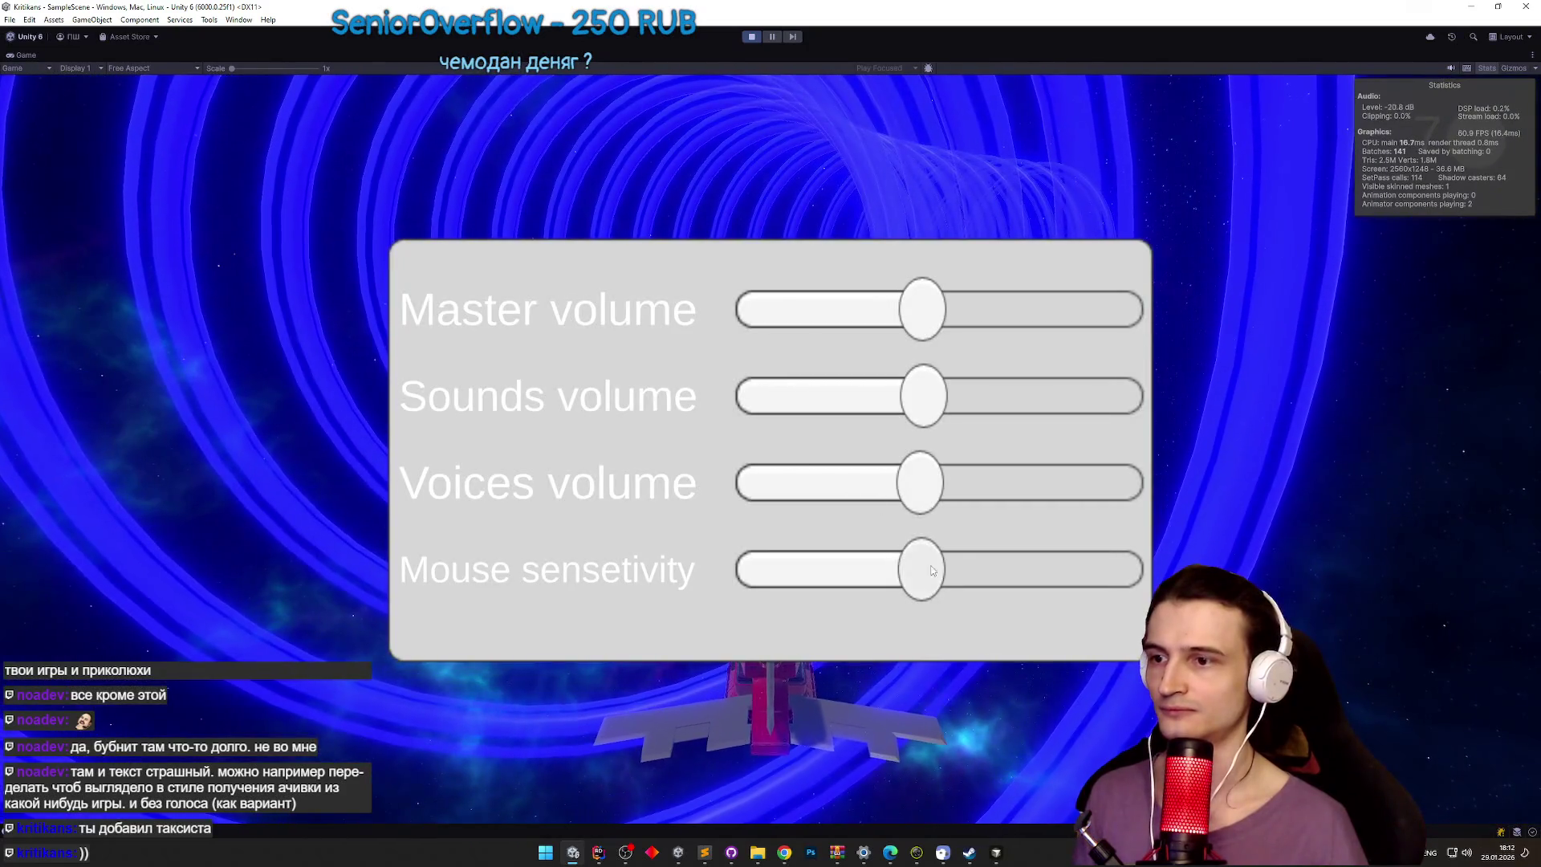
Step: Close the settings, ride to the portal platform, and restore the full editor layout
key(Escape)
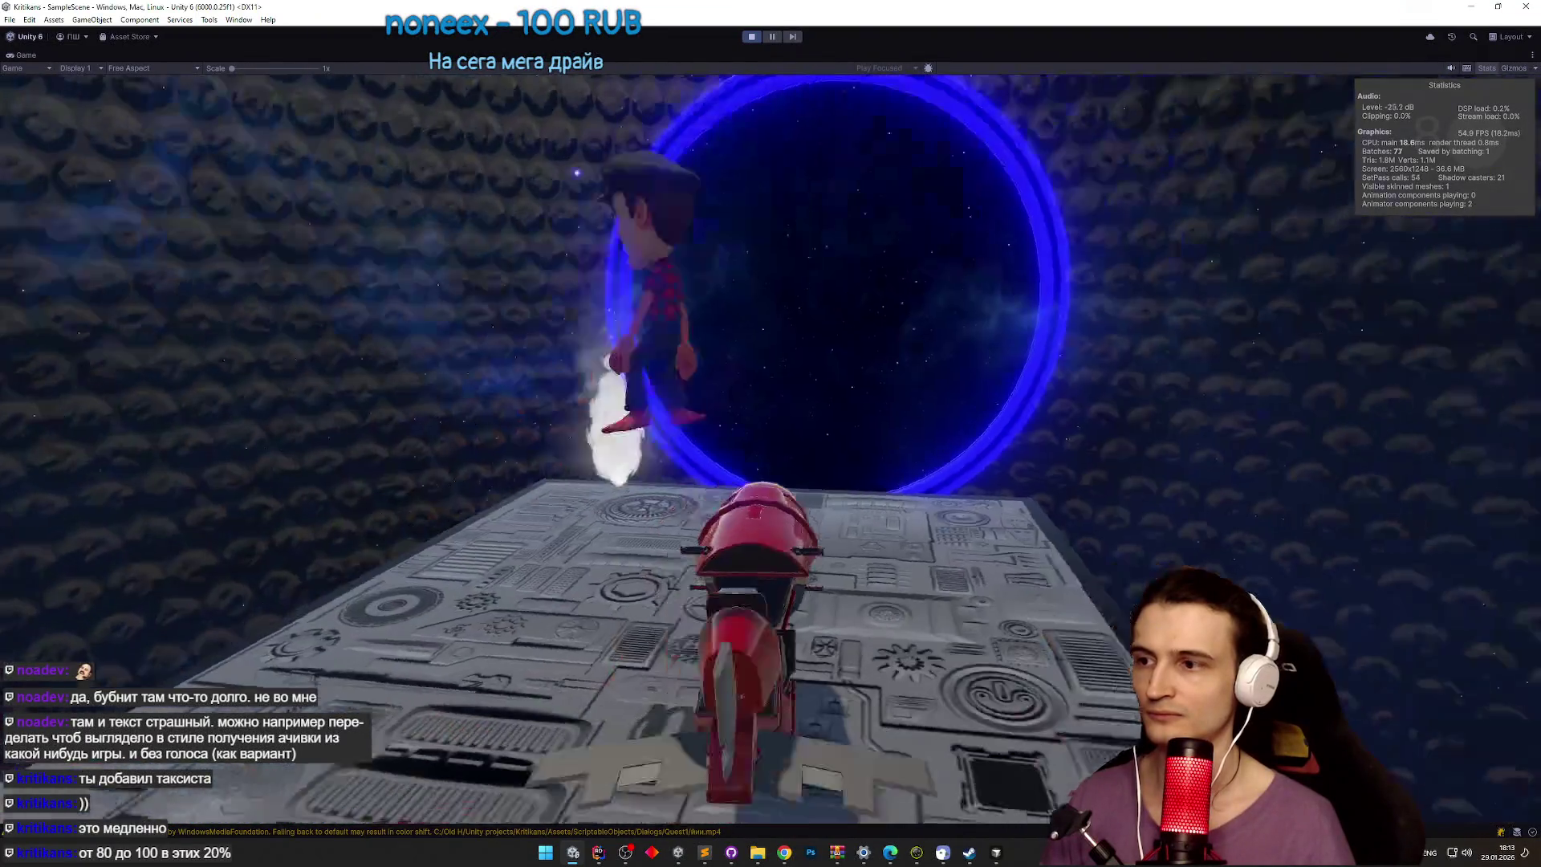
key(shift+space)
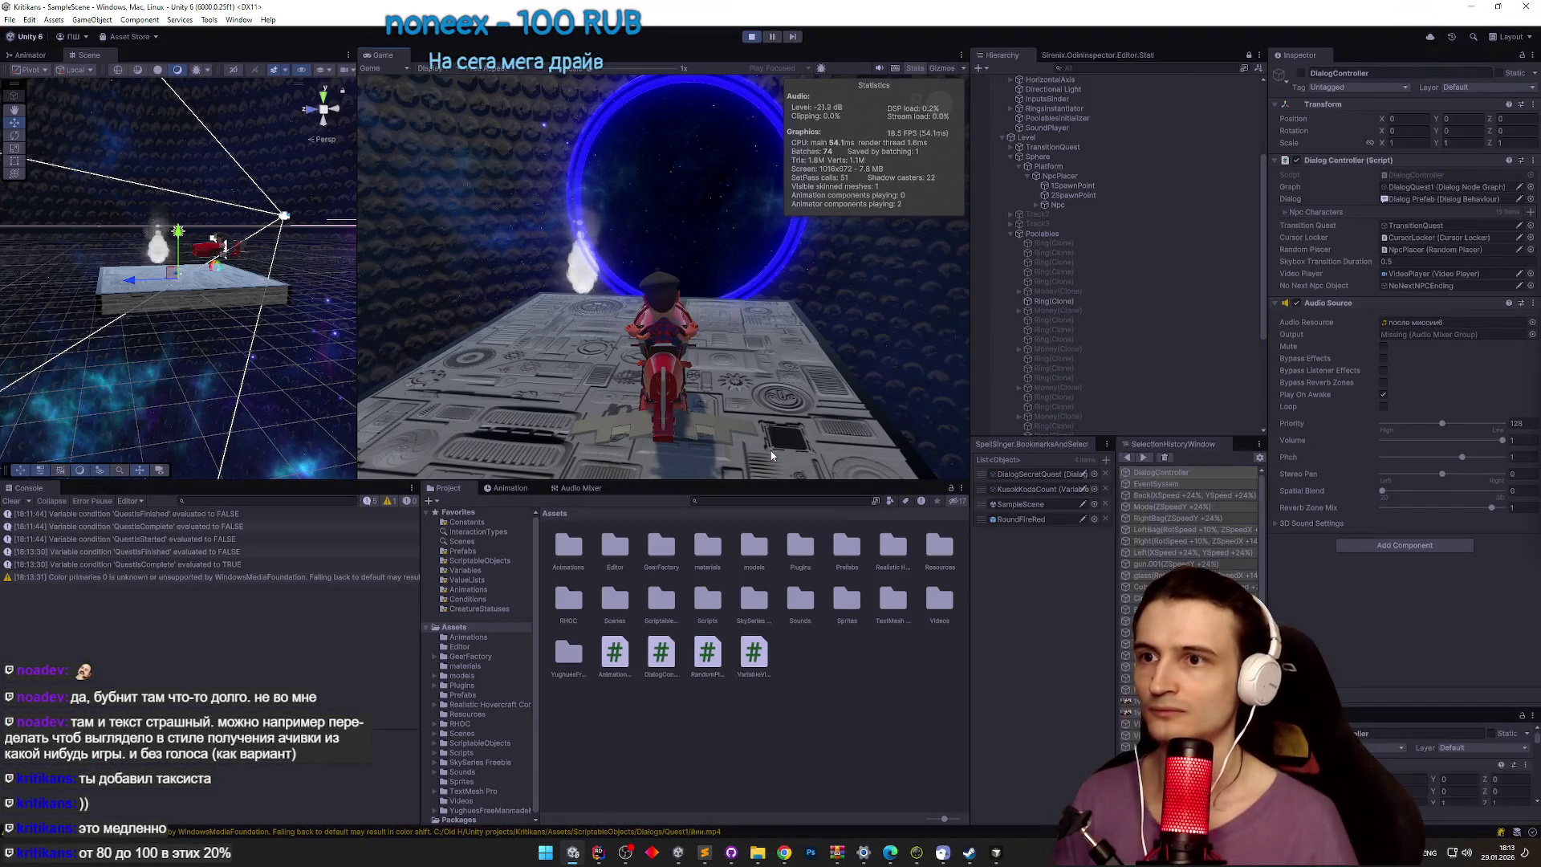
Step: Expand TweenAxis and Armature in the Hierarchy to reveal the bike's child objects
key(super)
drag(1263, 288, 1260, 191)
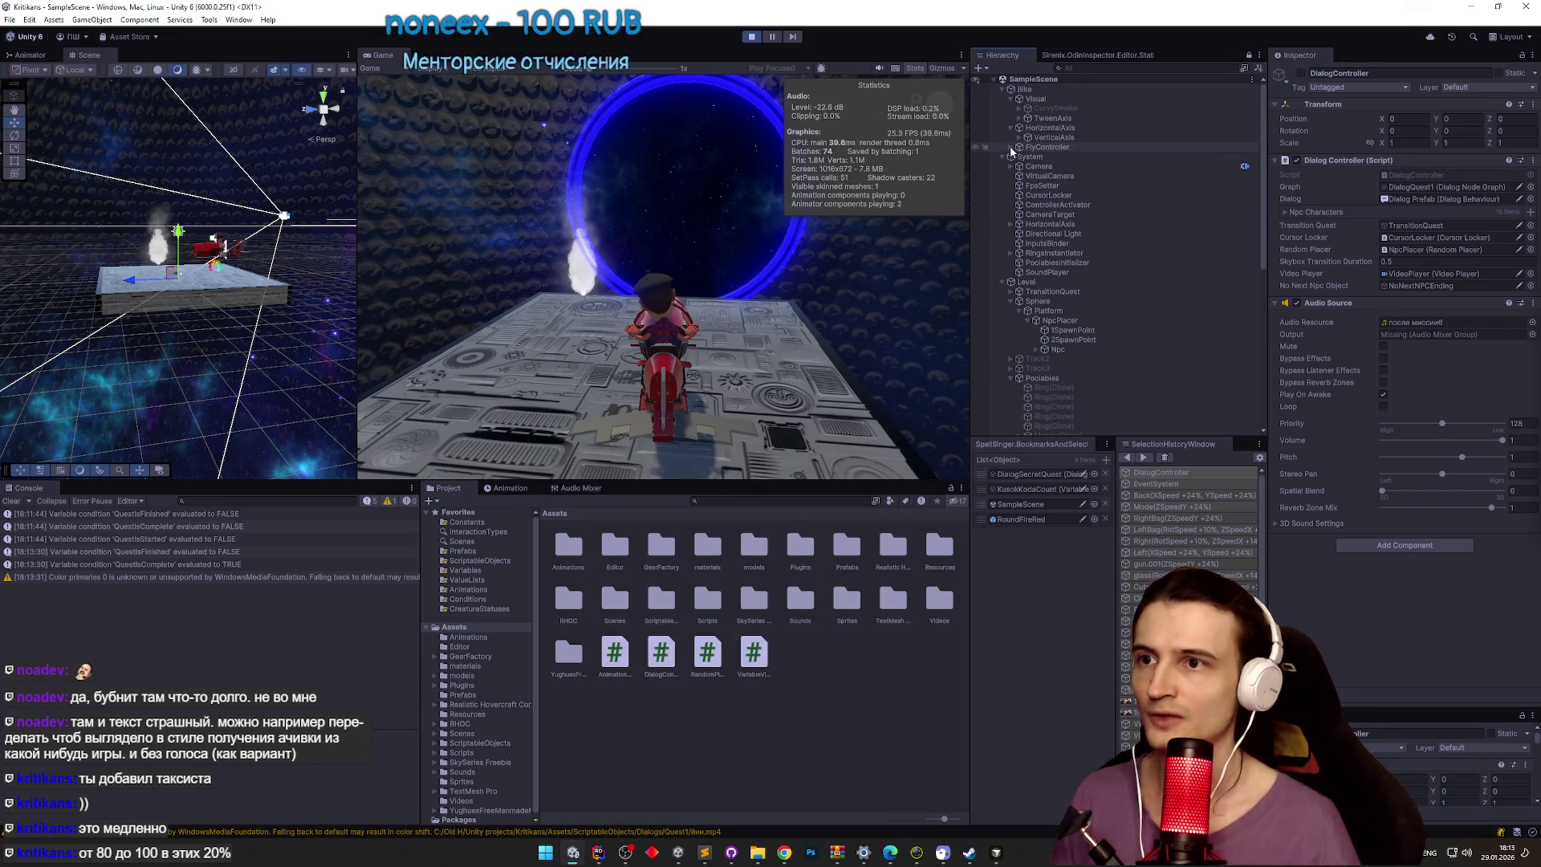
click(1020, 118)
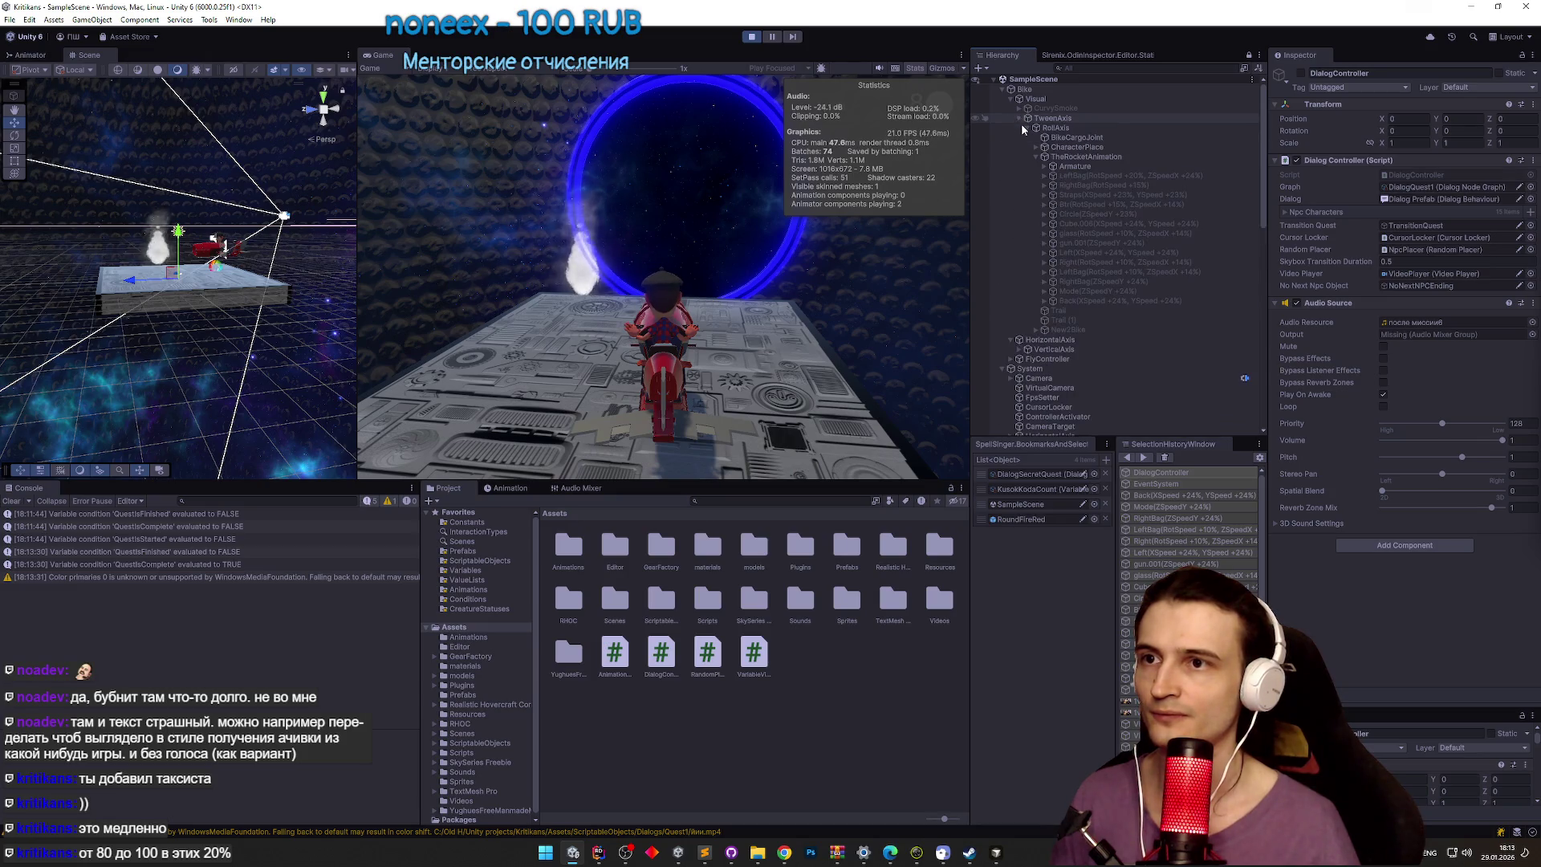
click(1069, 172)
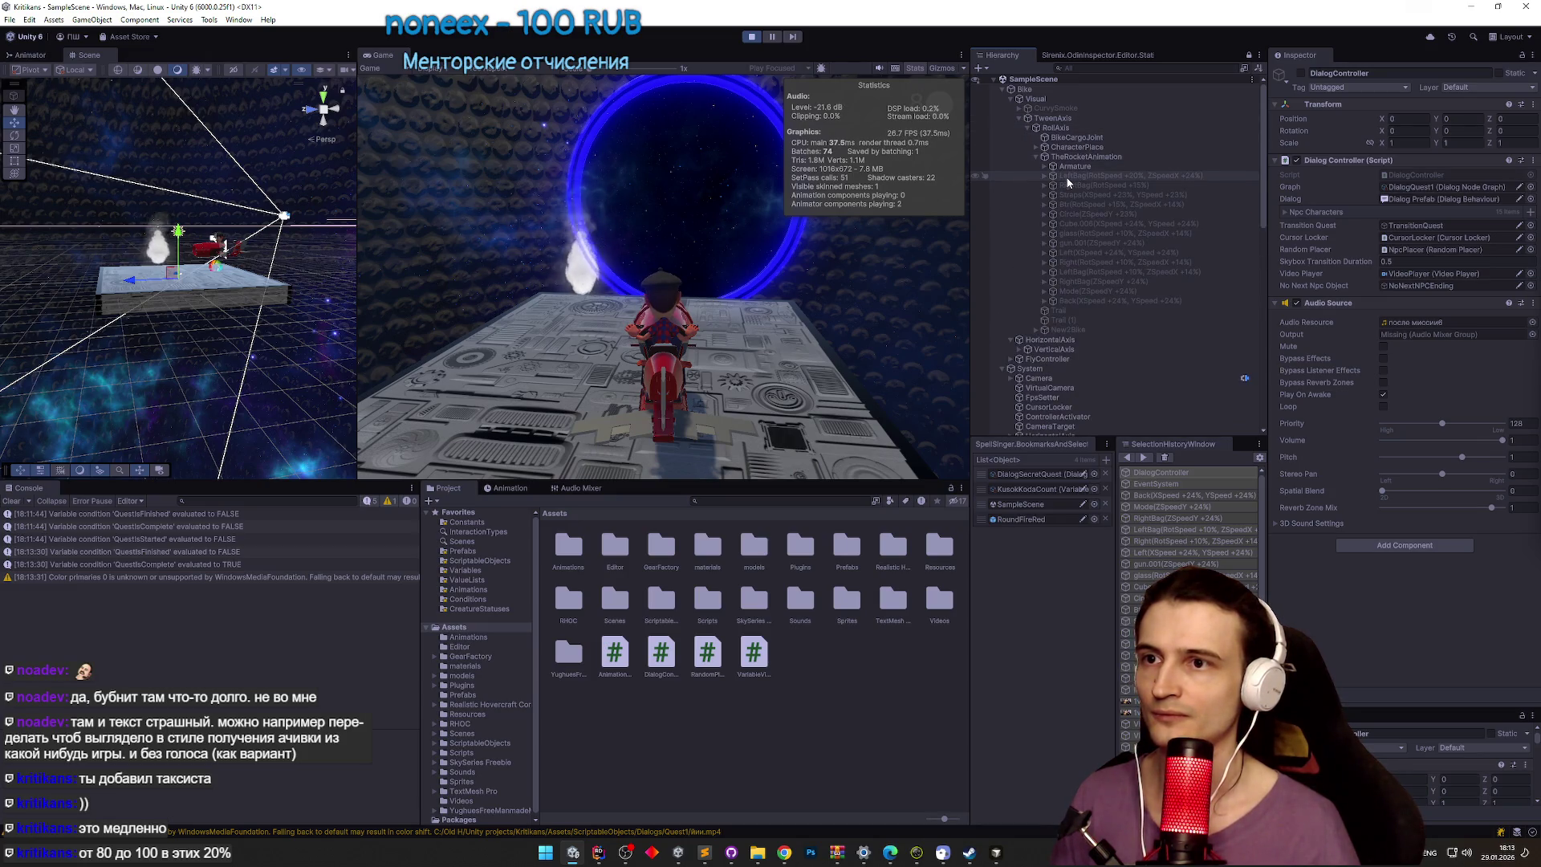
click(1047, 167)
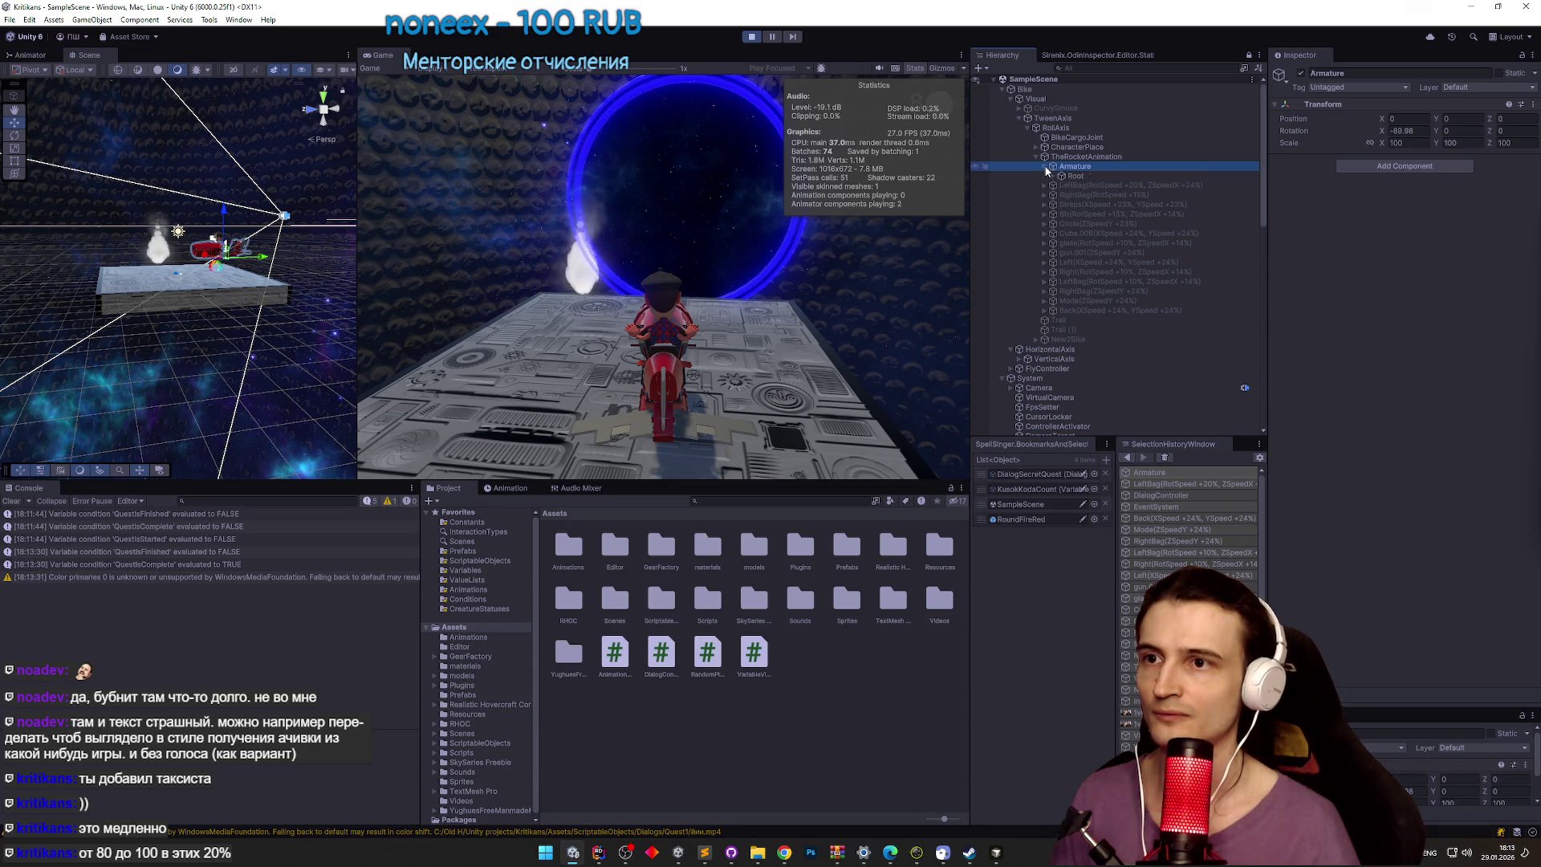
scroll(1145, 254, down, 5)
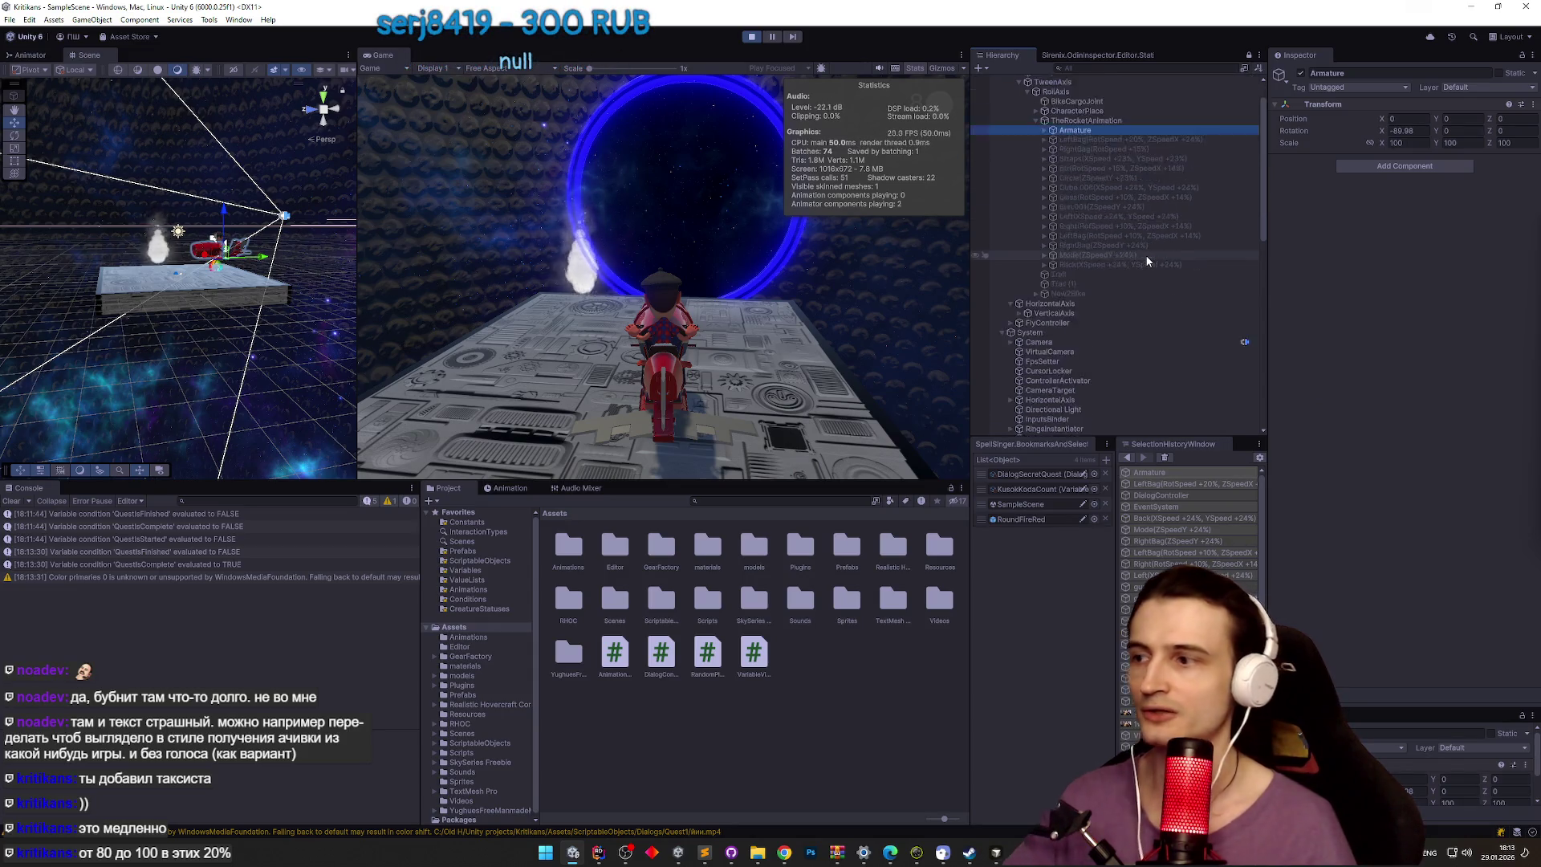
drag(1262, 251, 1264, 289)
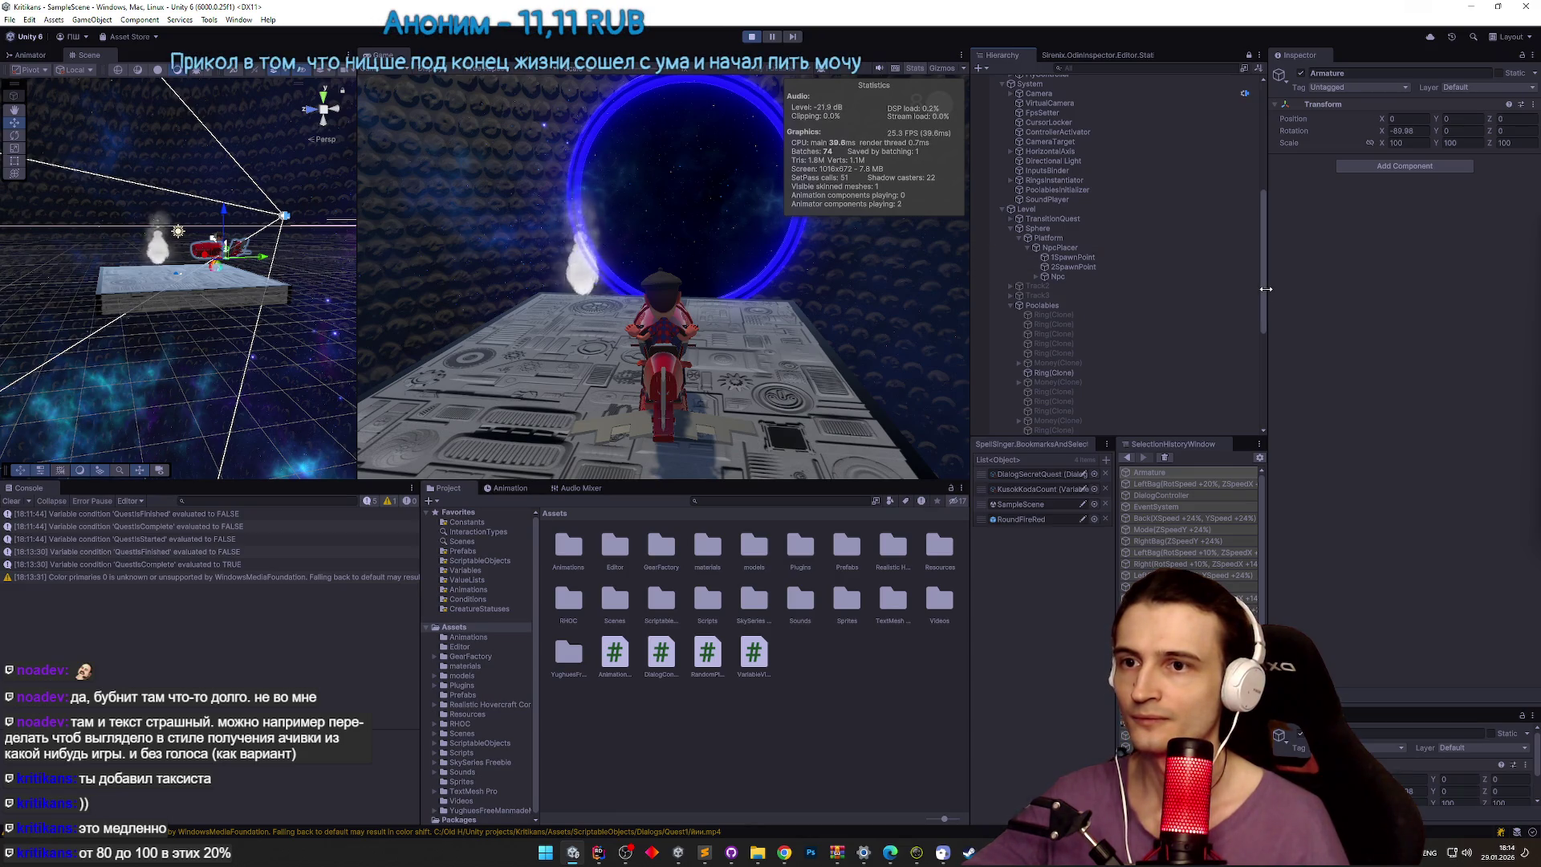
drag(1264, 292, 1255, 416)
Step: Show the DialogController's Npc Characters list, locate the first reward, and stop Play mode
click(1102, 364)
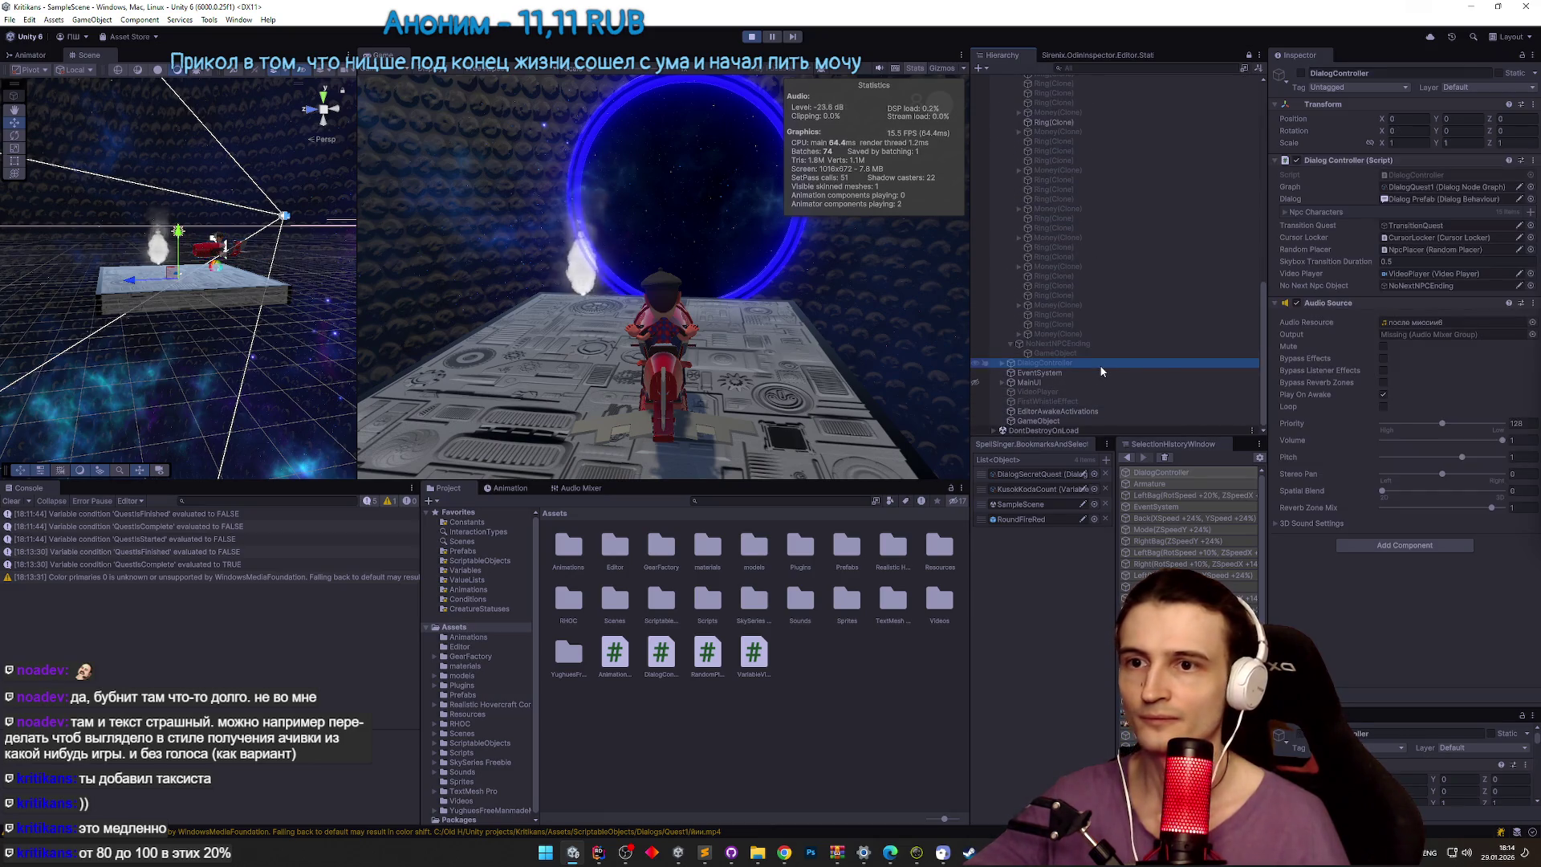
click(1306, 214)
click(1403, 264)
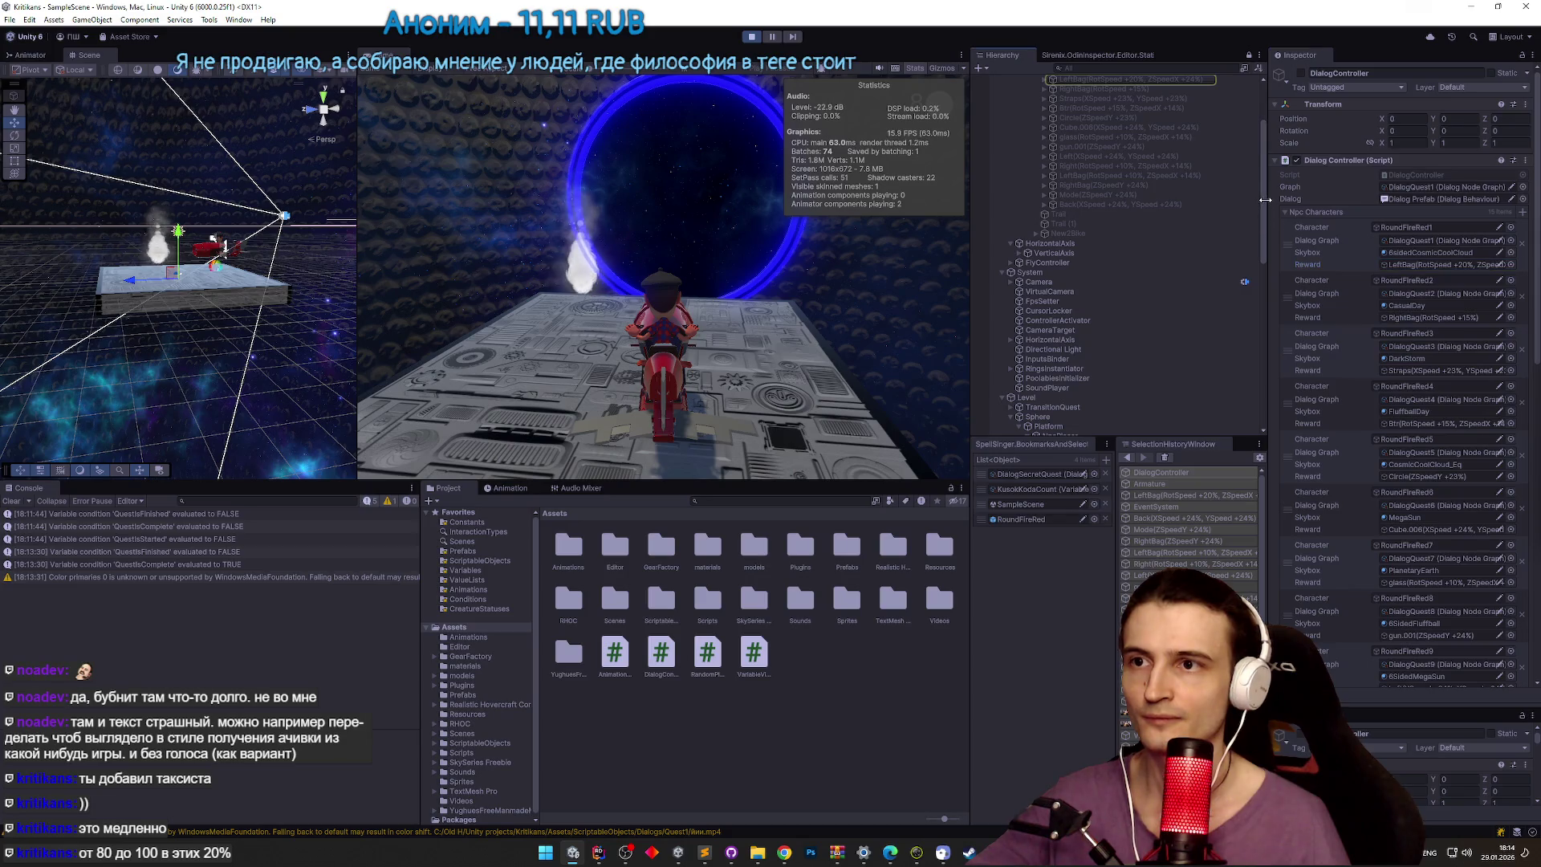
drag(1262, 204, 1264, 183)
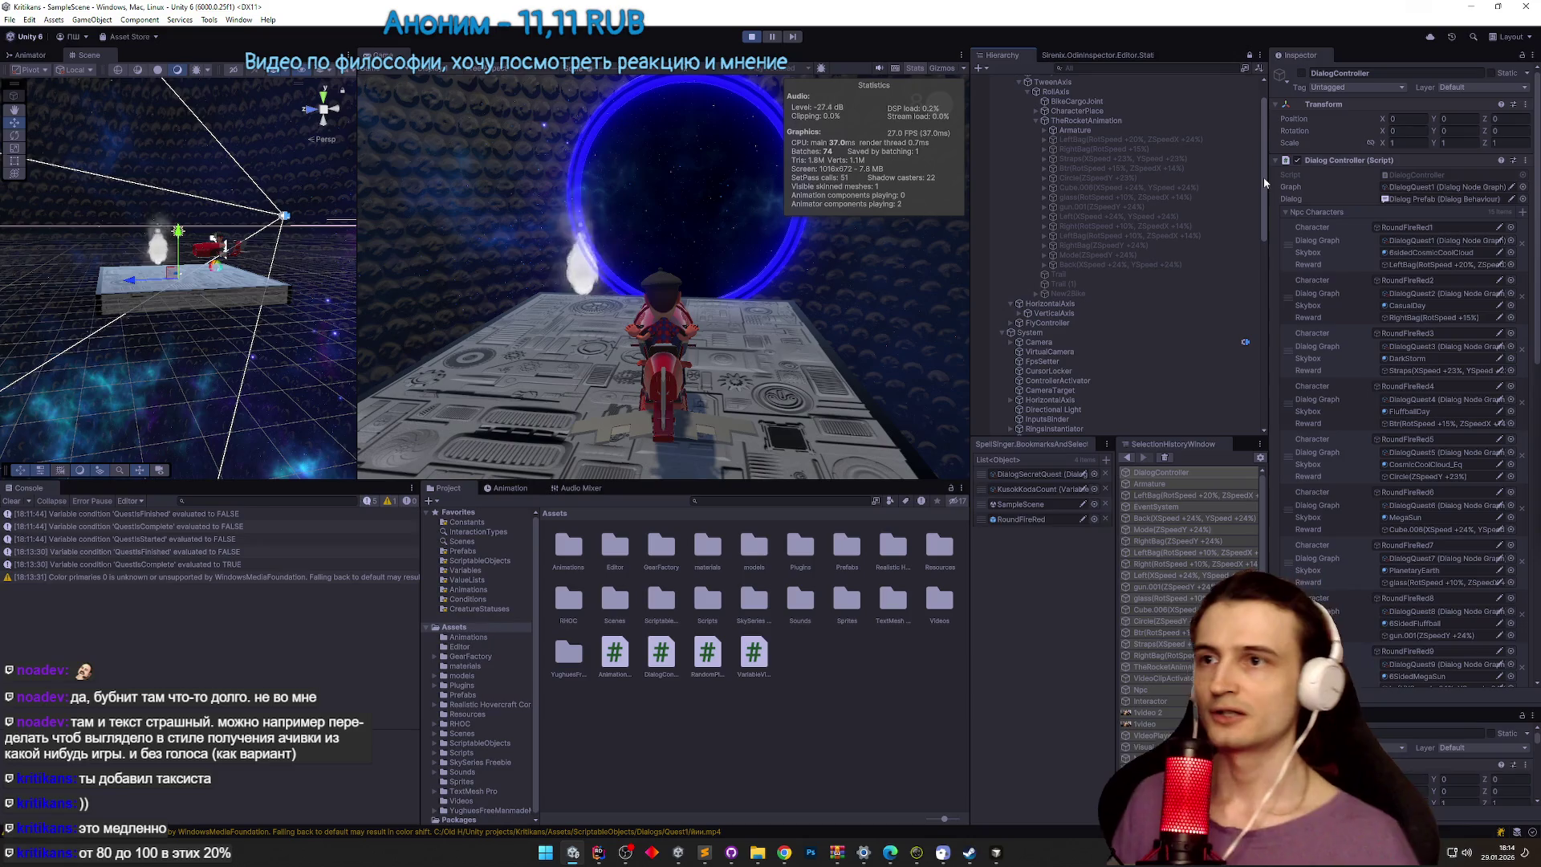
key(ctrl+p)
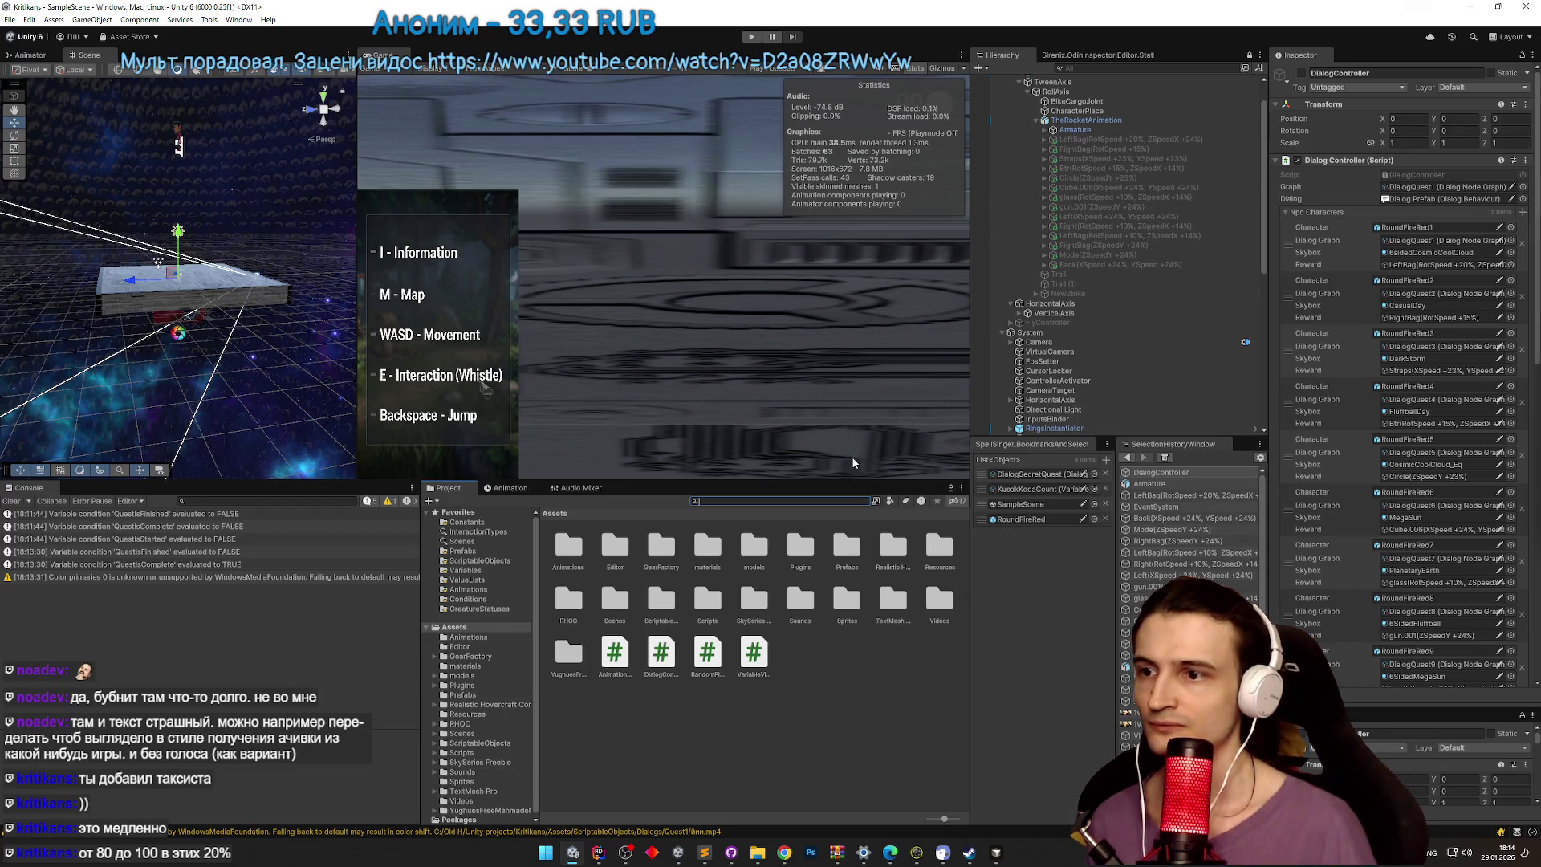
Step: Filter the Project by 'zsp', inspect BikeZSpeedY and TheRocketAnimation, then play maximized
text(zsp)
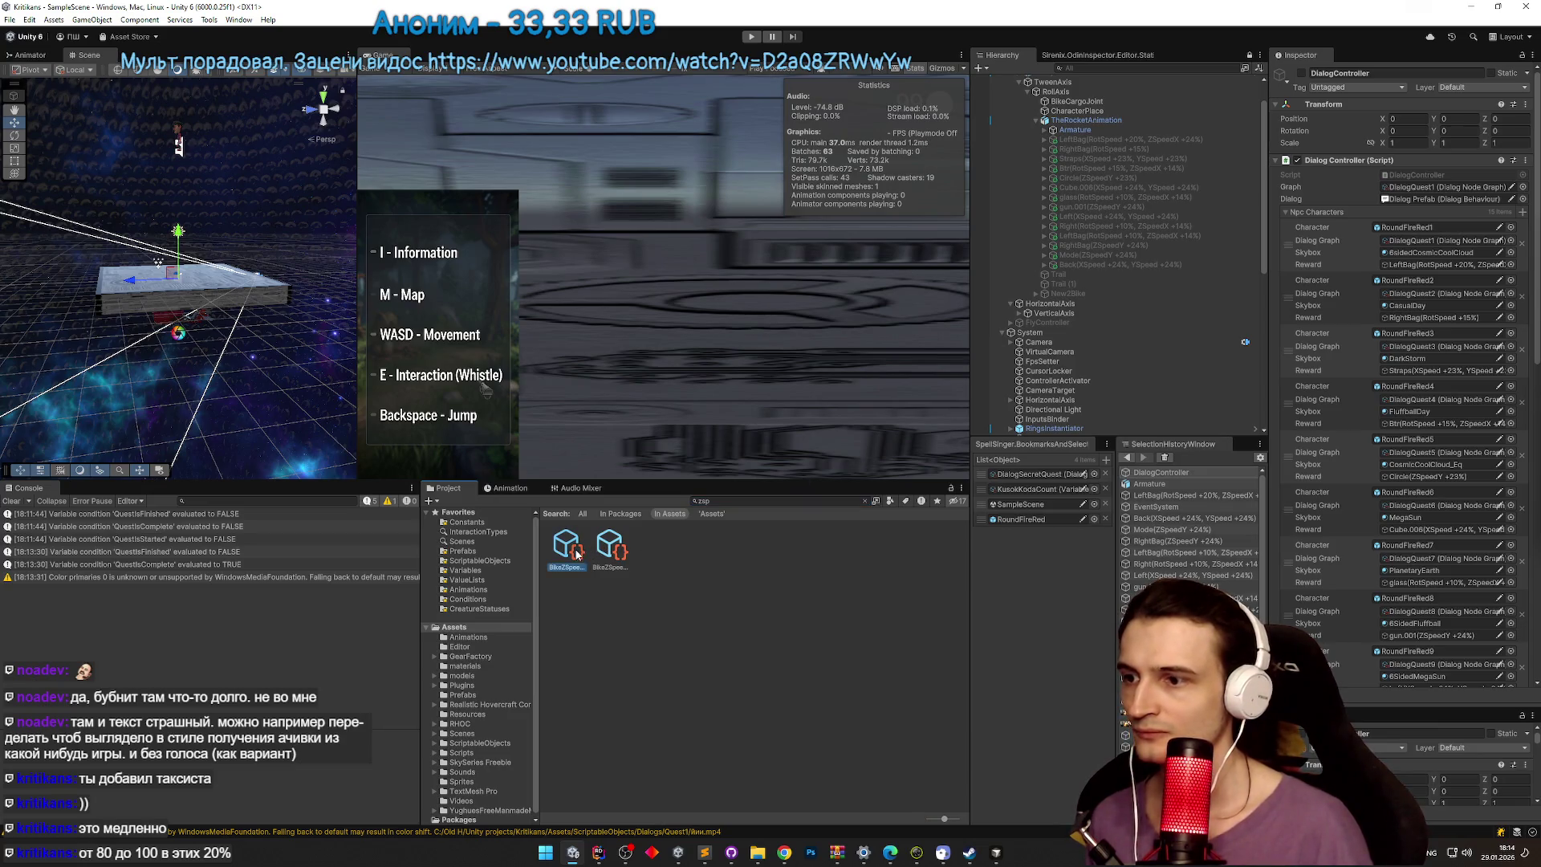
click(605, 554)
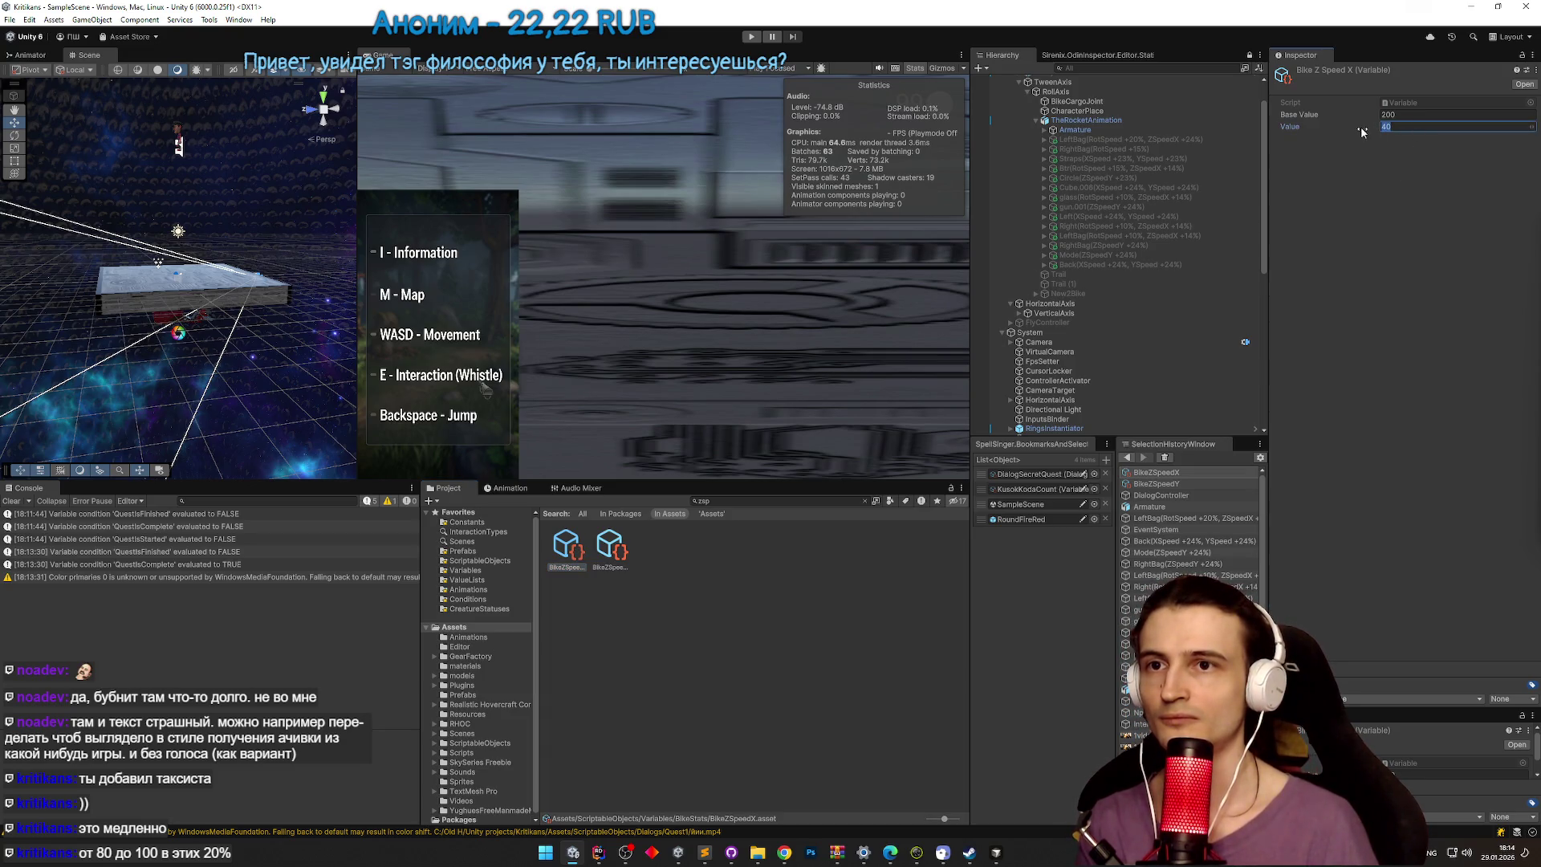
click(1099, 121)
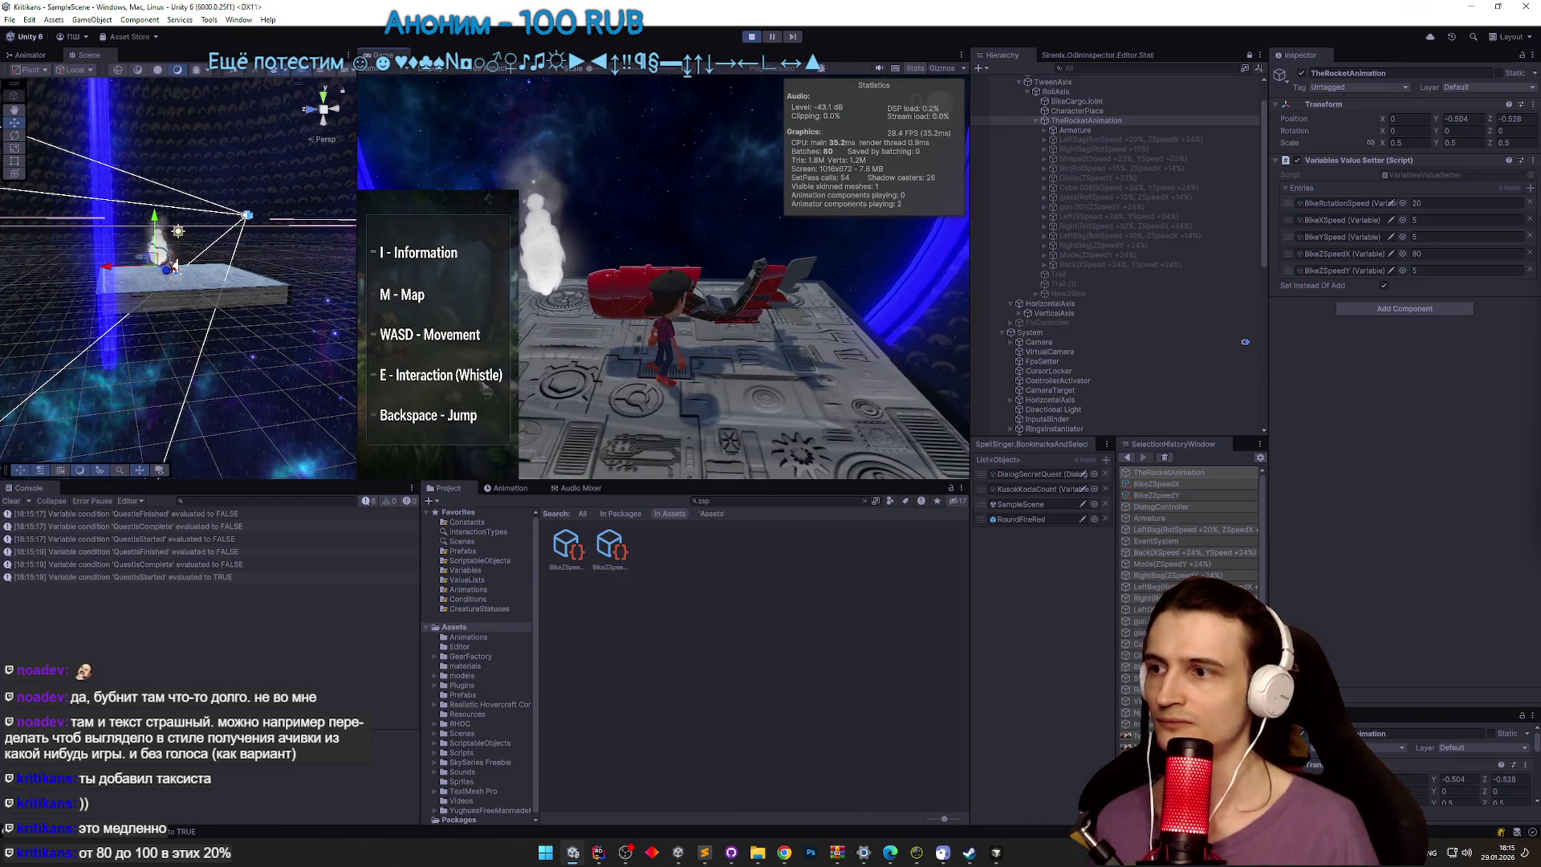
key(shift+space)
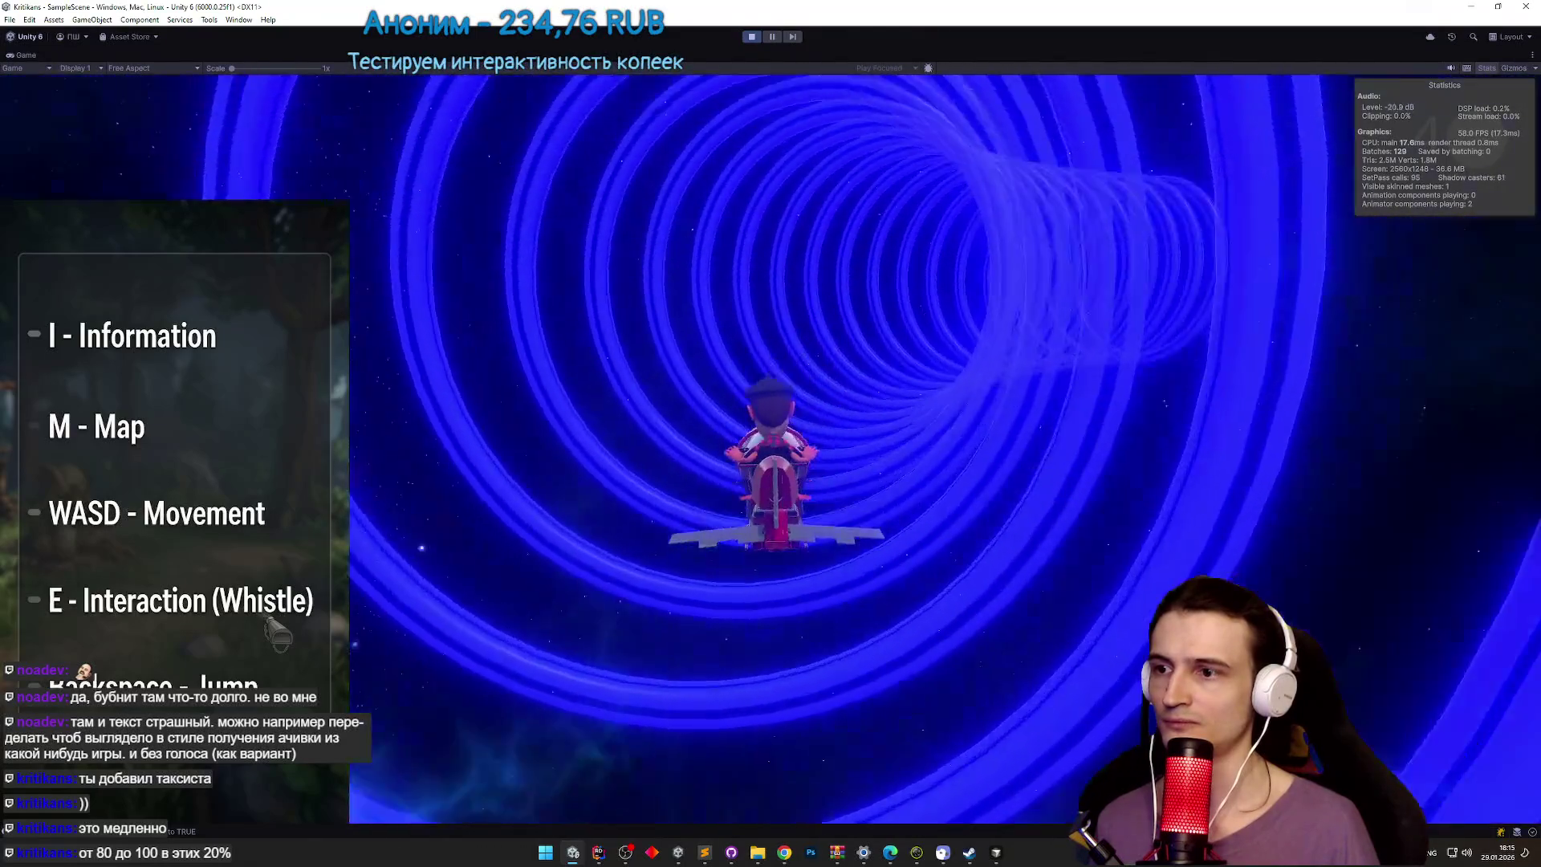
Step: Toggle the in-game settings panel, ride to the platform, then open the Windows Start menu
key(Escape)
key(Escape)
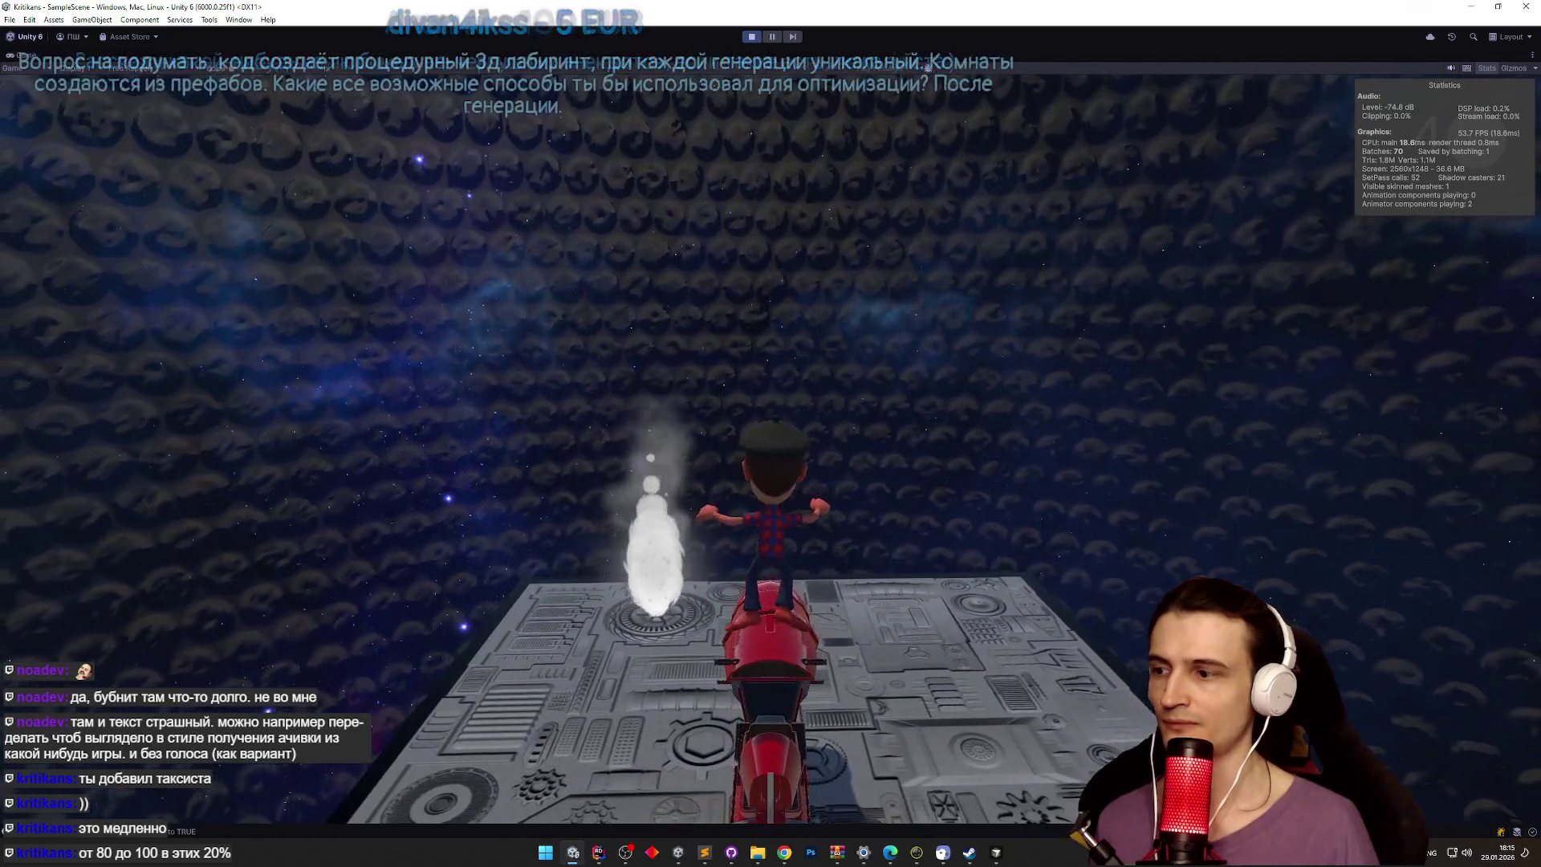
key(super)
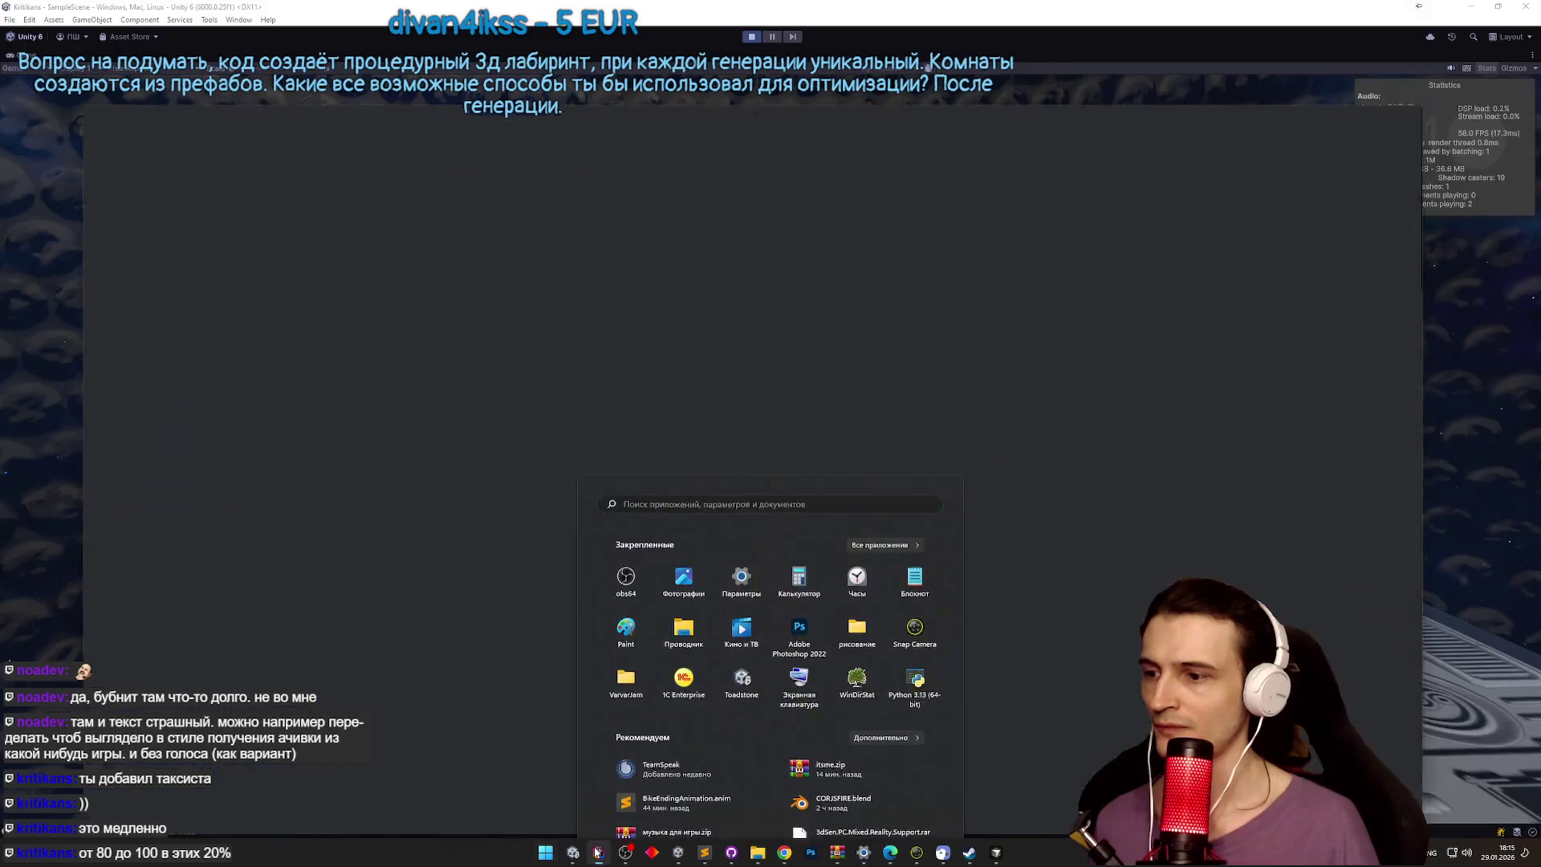
Step: Move FinishQuest's _actualReward activation lines above Quest.DestroyActiveQuest()
click(597, 852)
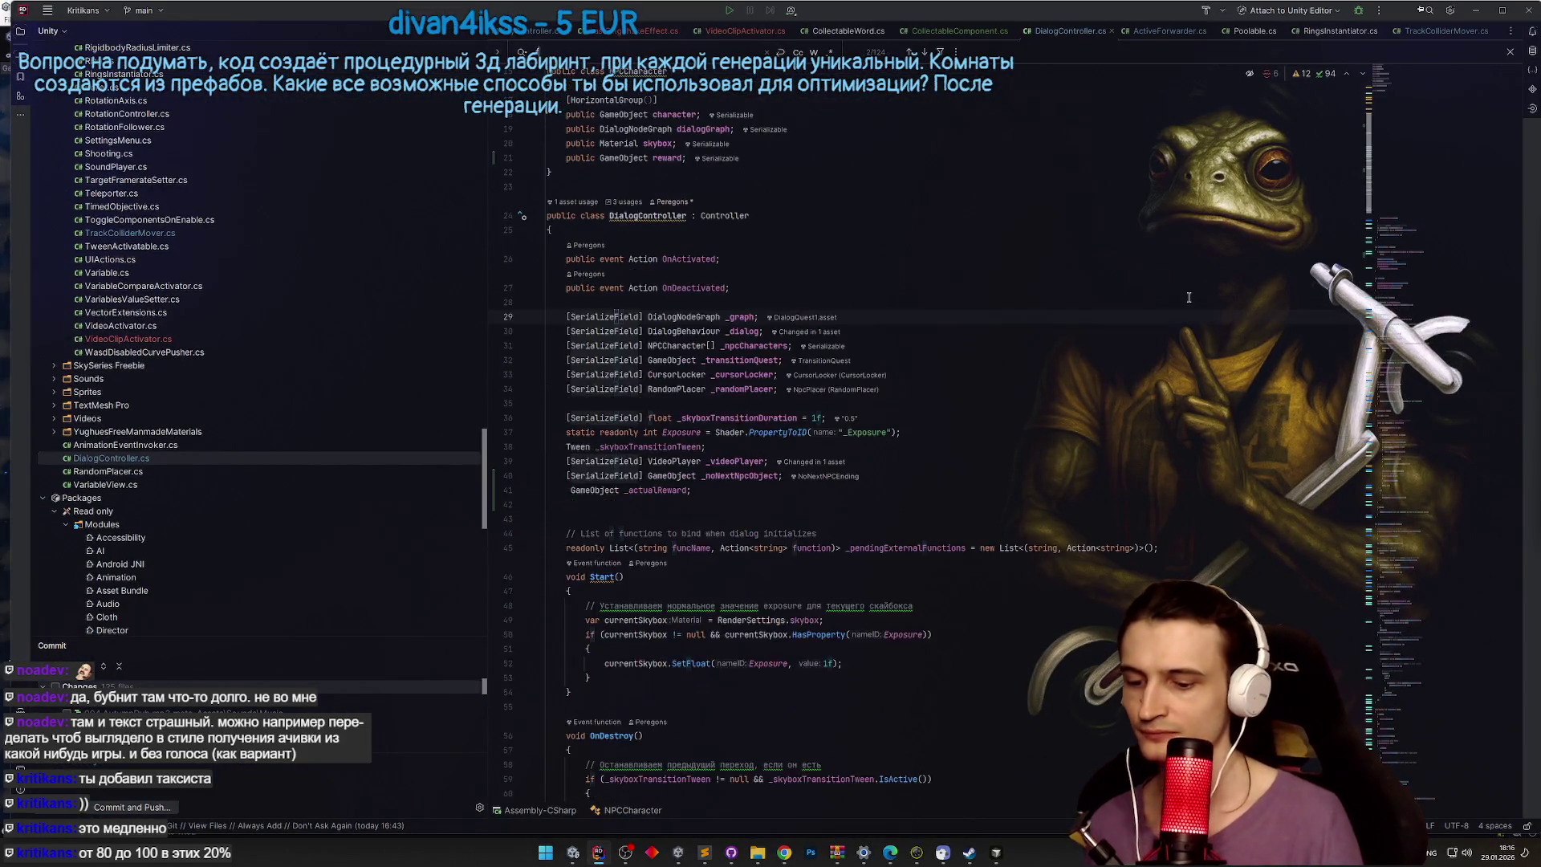
text(finish)
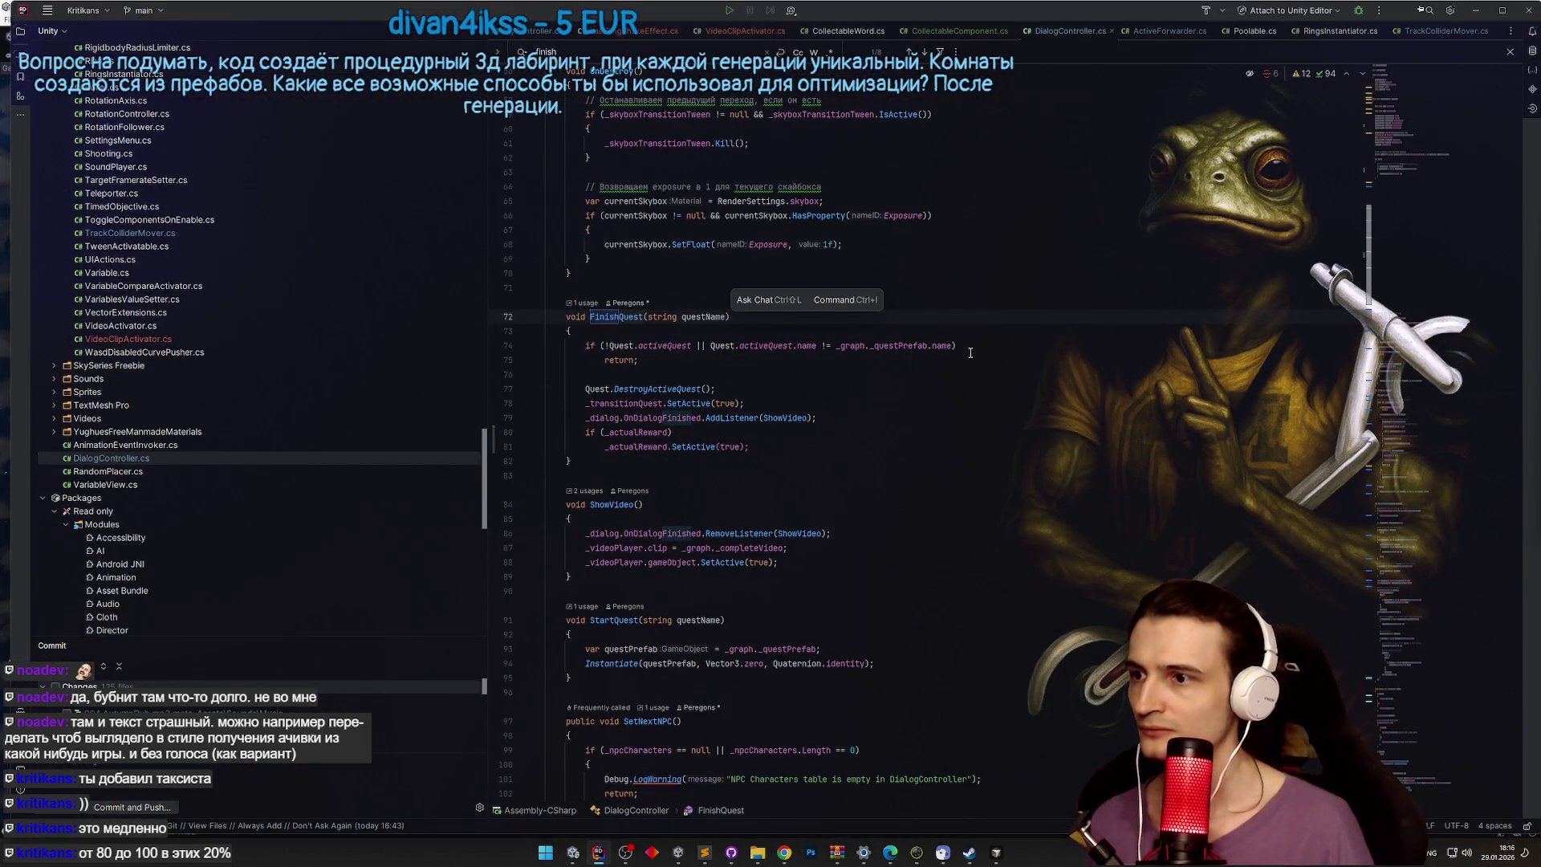
click(771, 388)
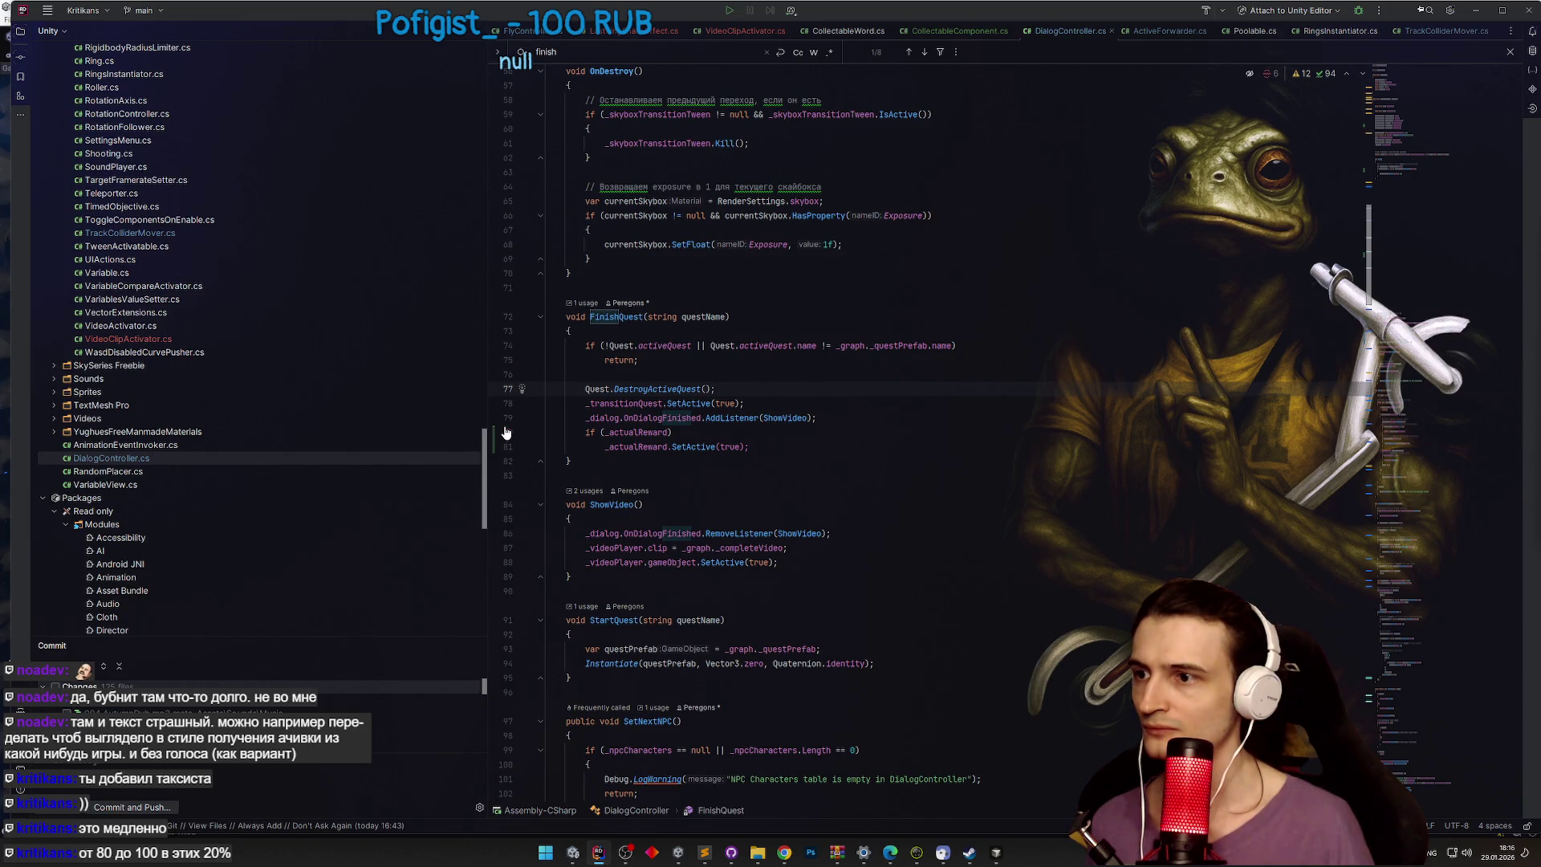
drag(773, 442, 568, 432)
key(ctrl+c)
key(BackSpace)
click(619, 374)
key(ctrl+v)
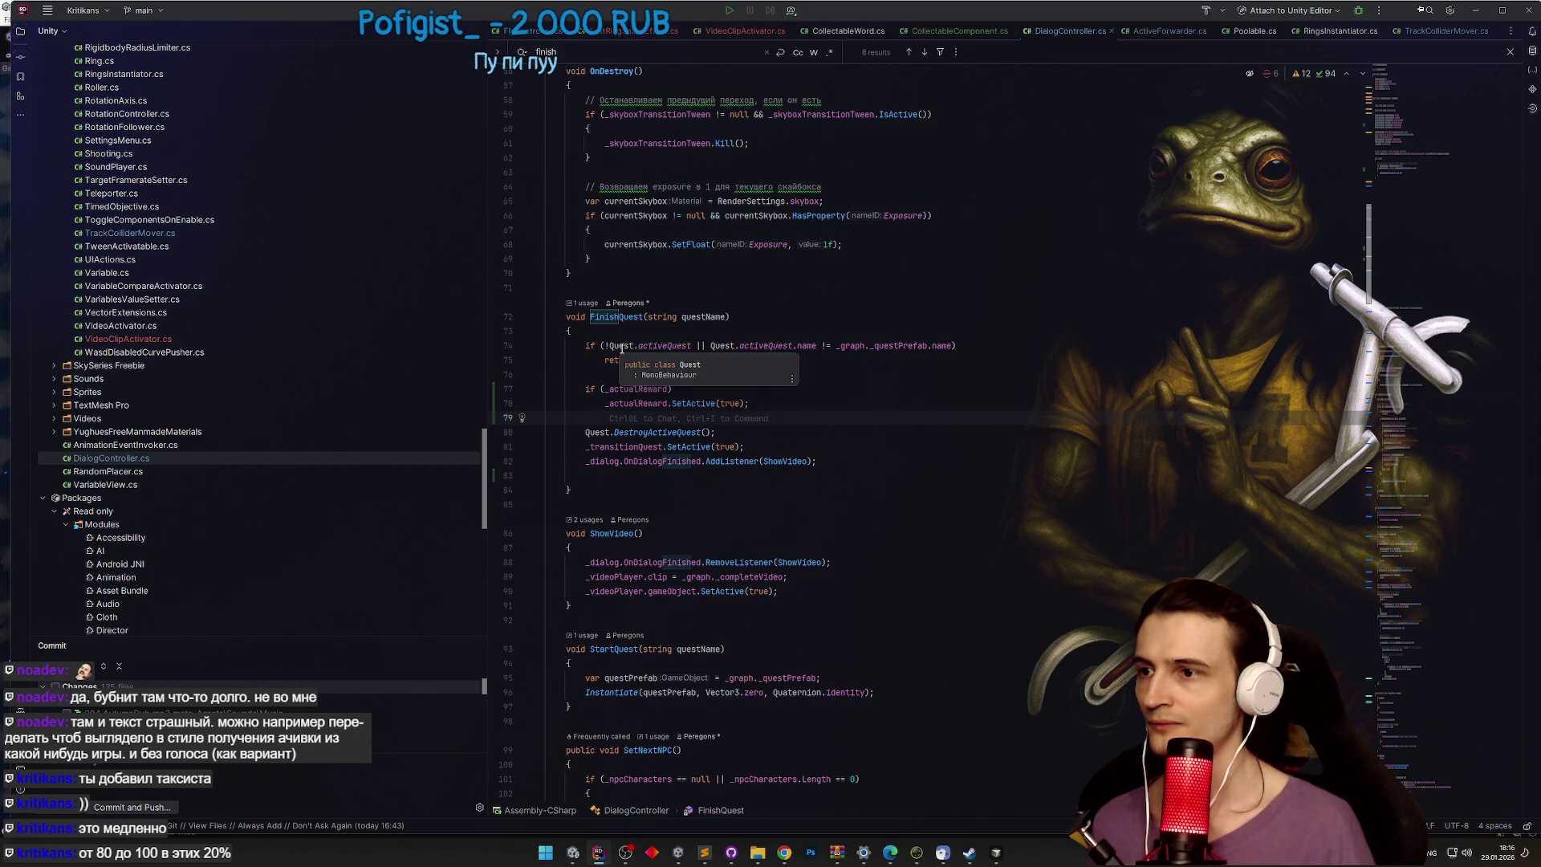
click(843, 404)
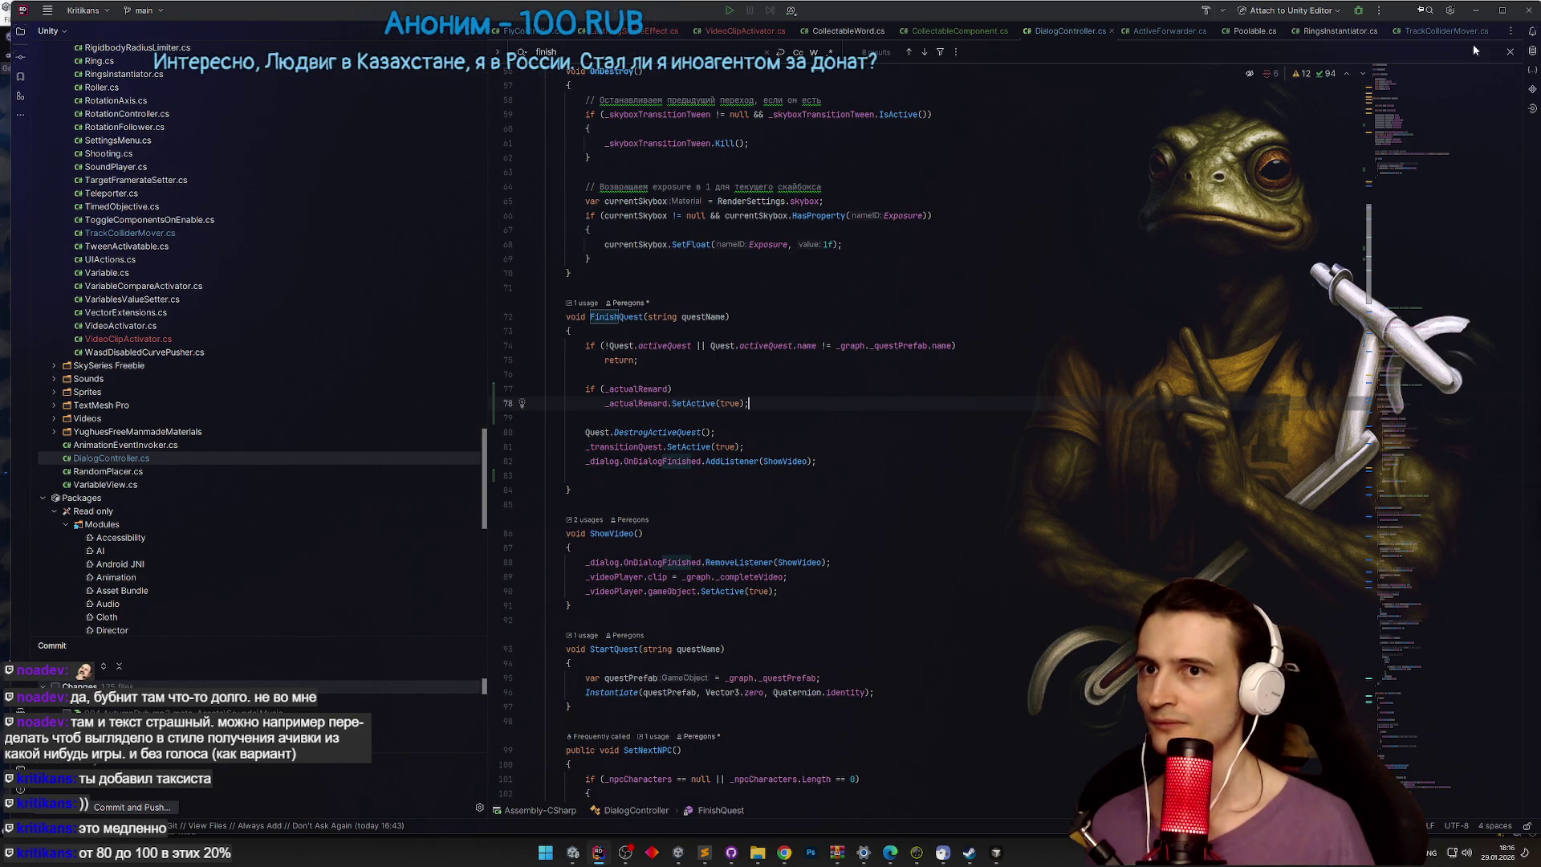
Step: Check _actualReward's declaration and its usage in SetNPC, then return to Unity
ctrl+click(633, 391)
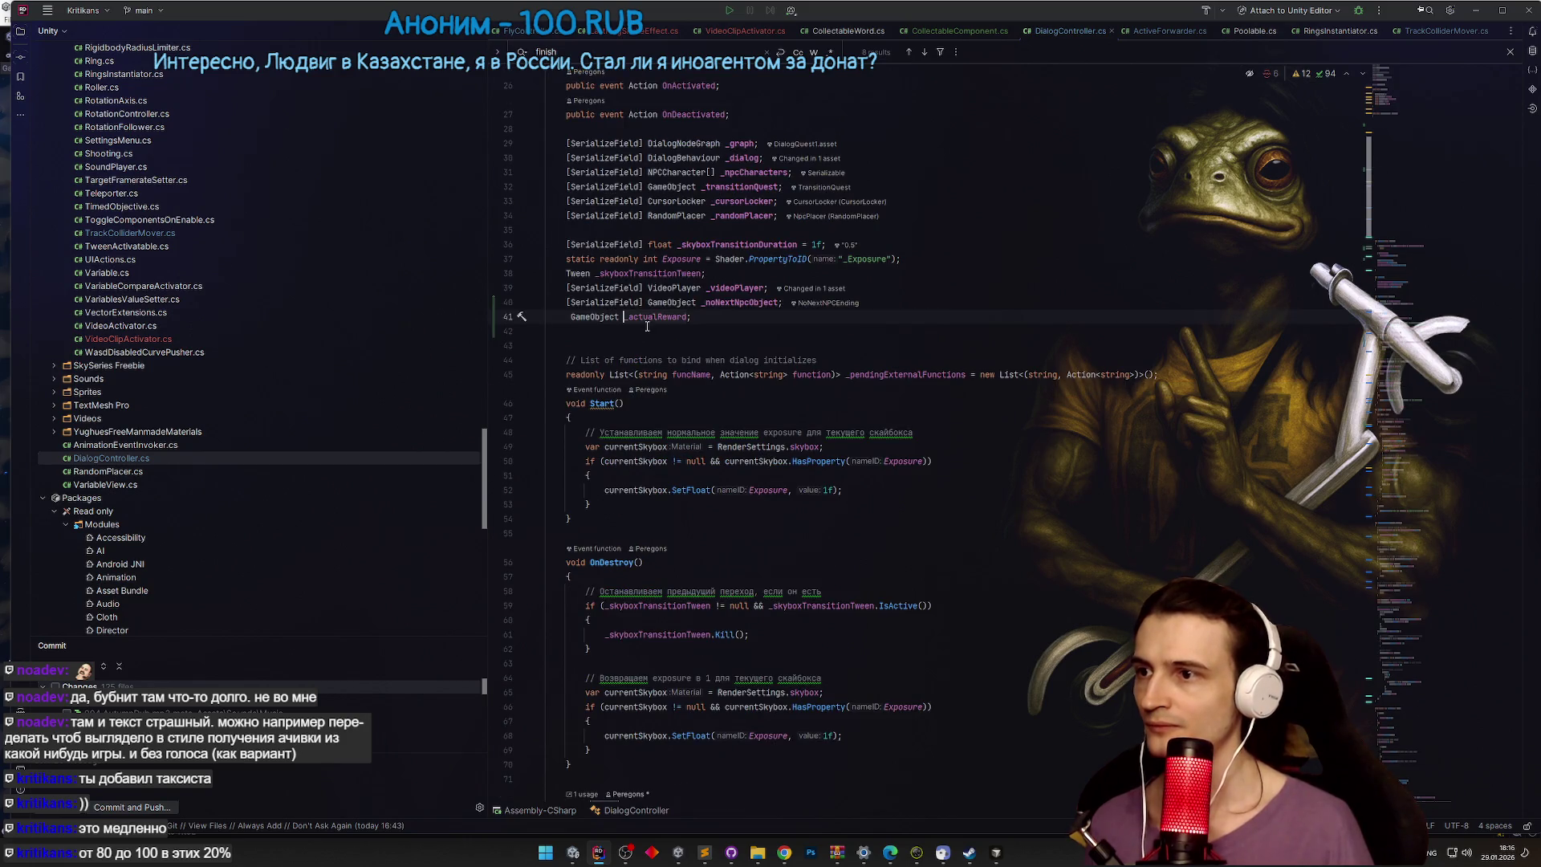
key(ctrl+f)
key(Return)
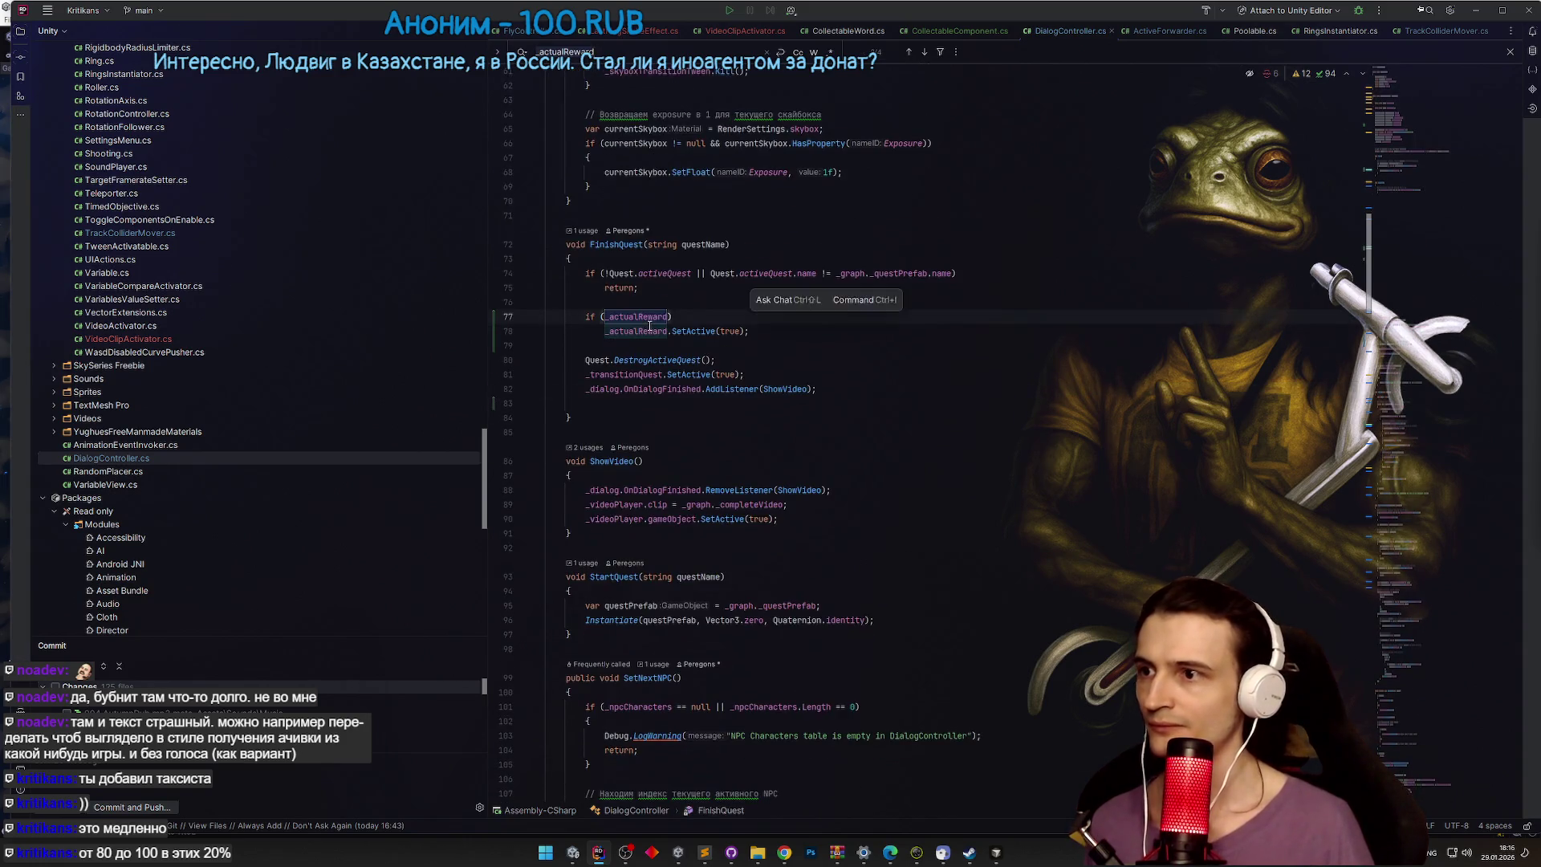
scroll(702, 361, up, 4)
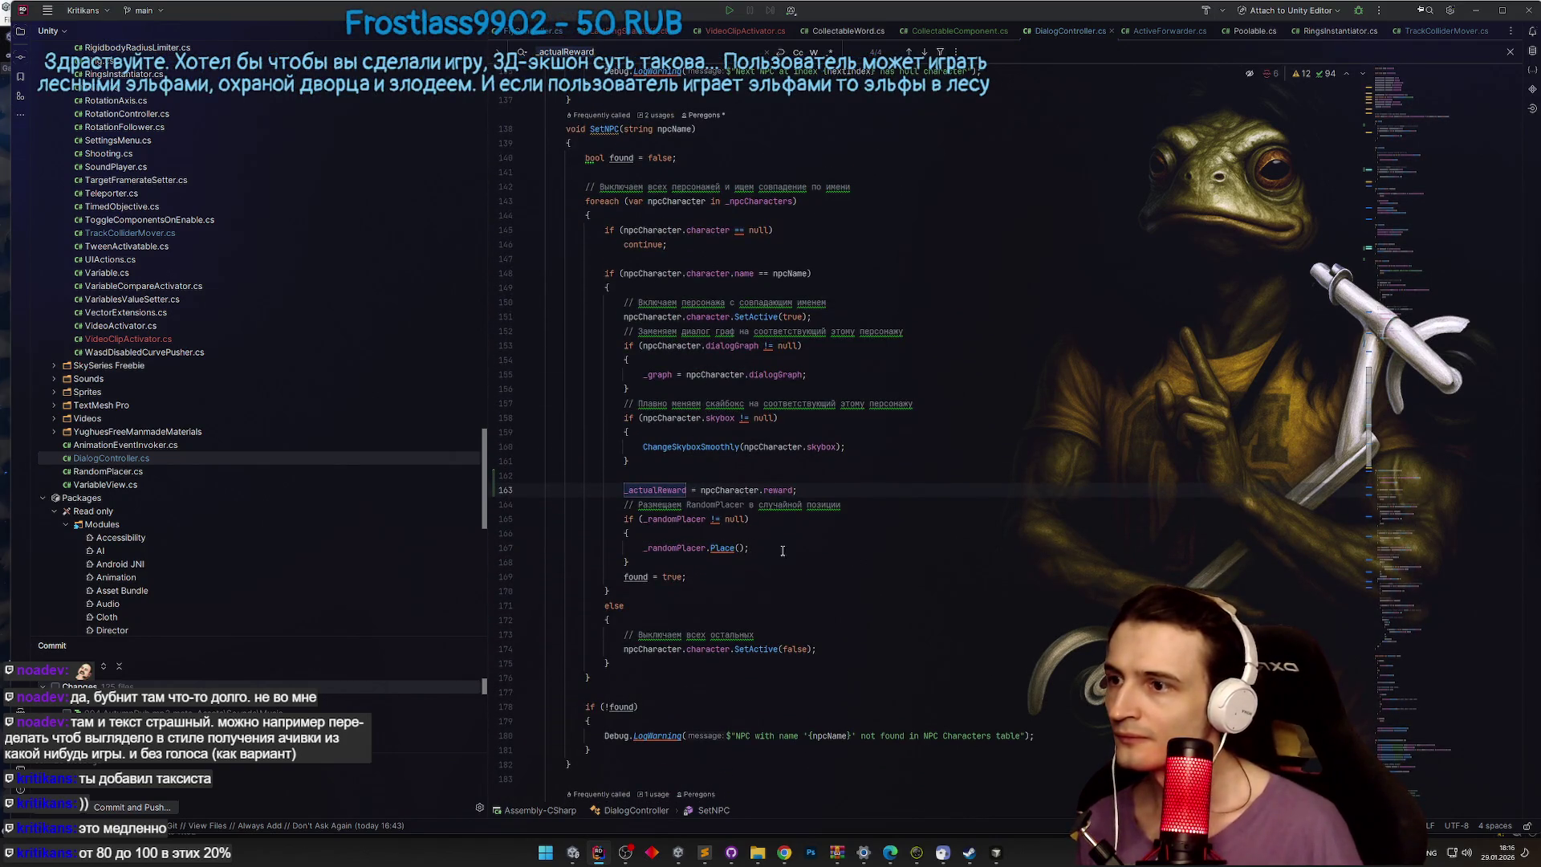
click(812, 548)
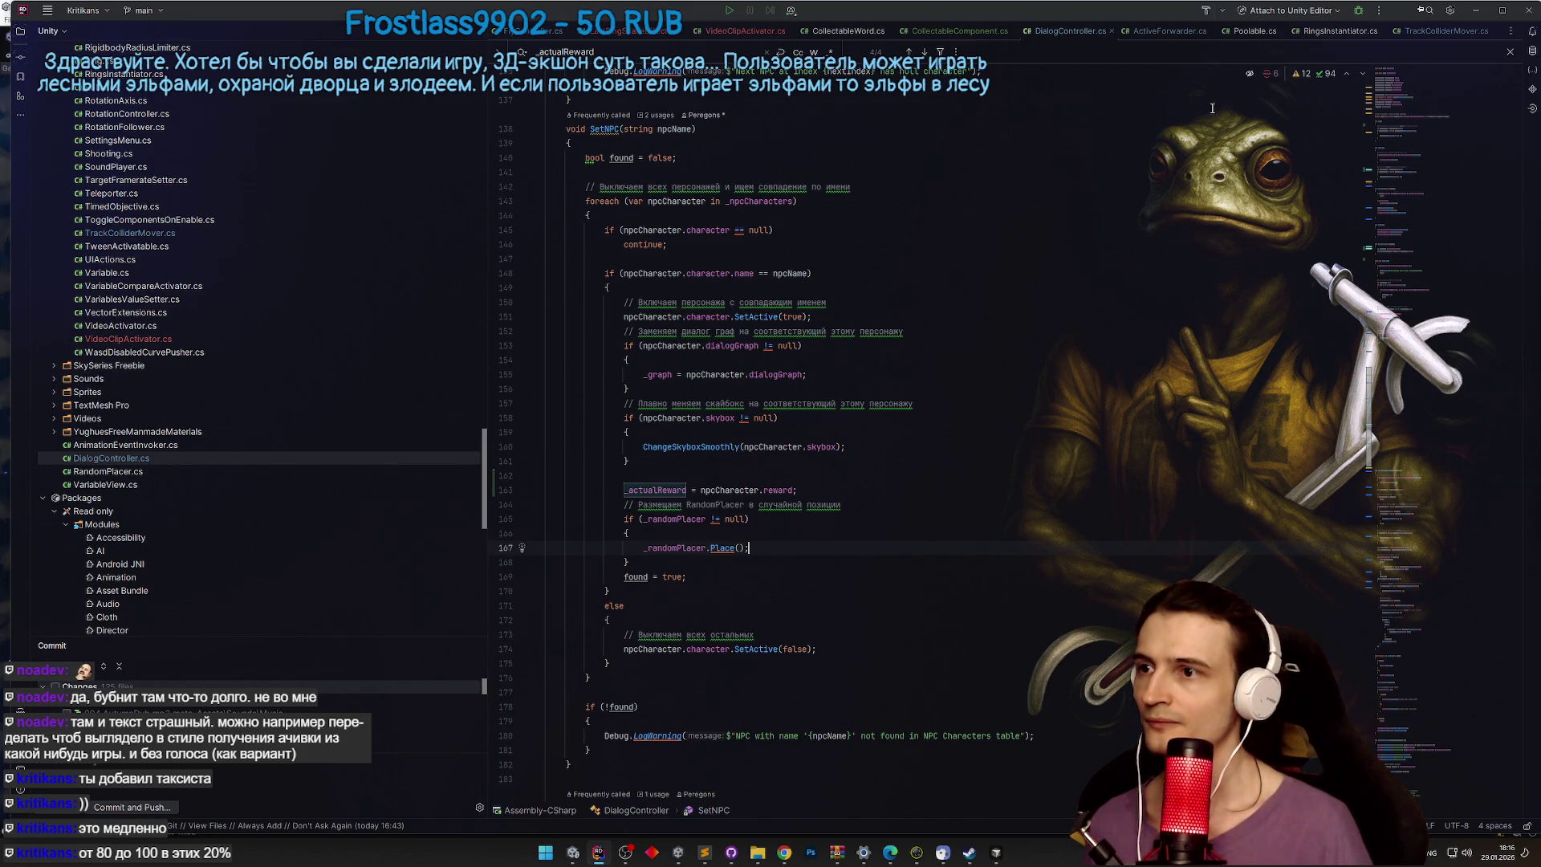
click(1475, 10)
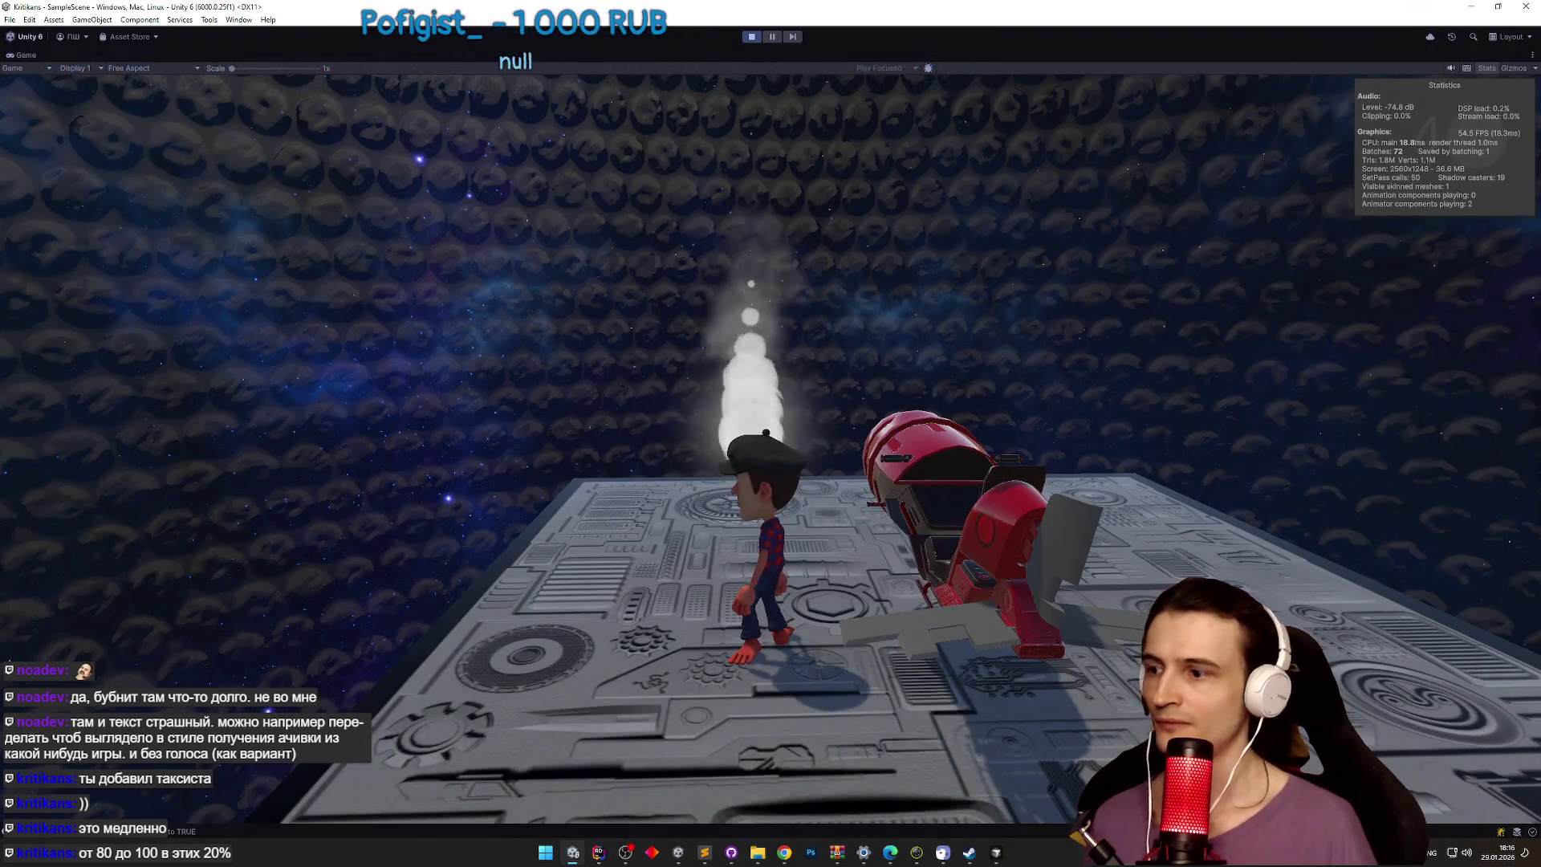
Step: Stop and replay the game on the tilting platform, then return to DialogController.cs in Rider
key(ctrl+p)
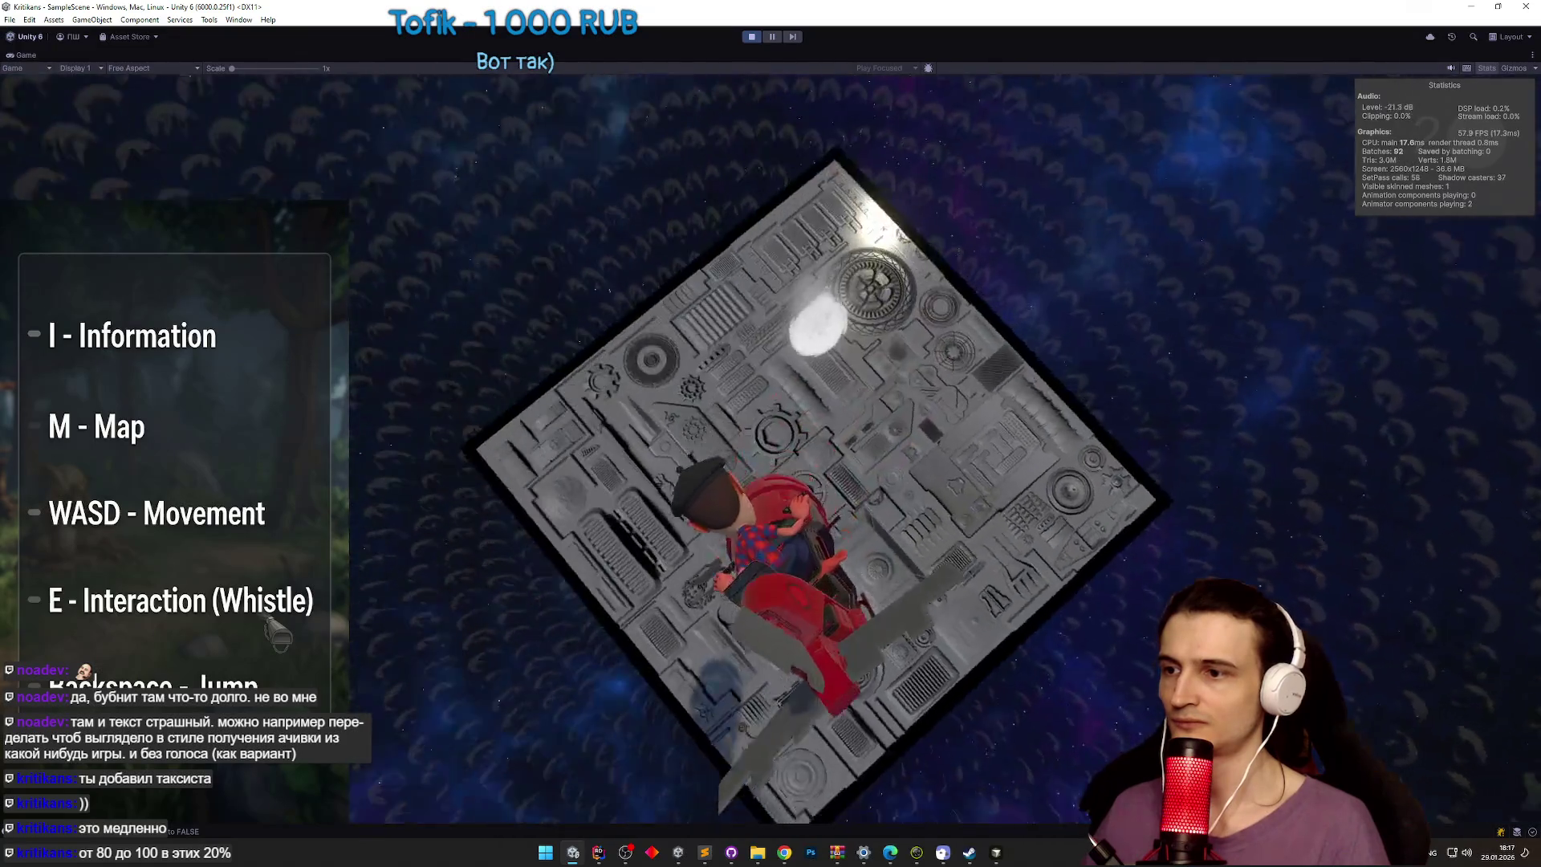
key(alt+Tab)
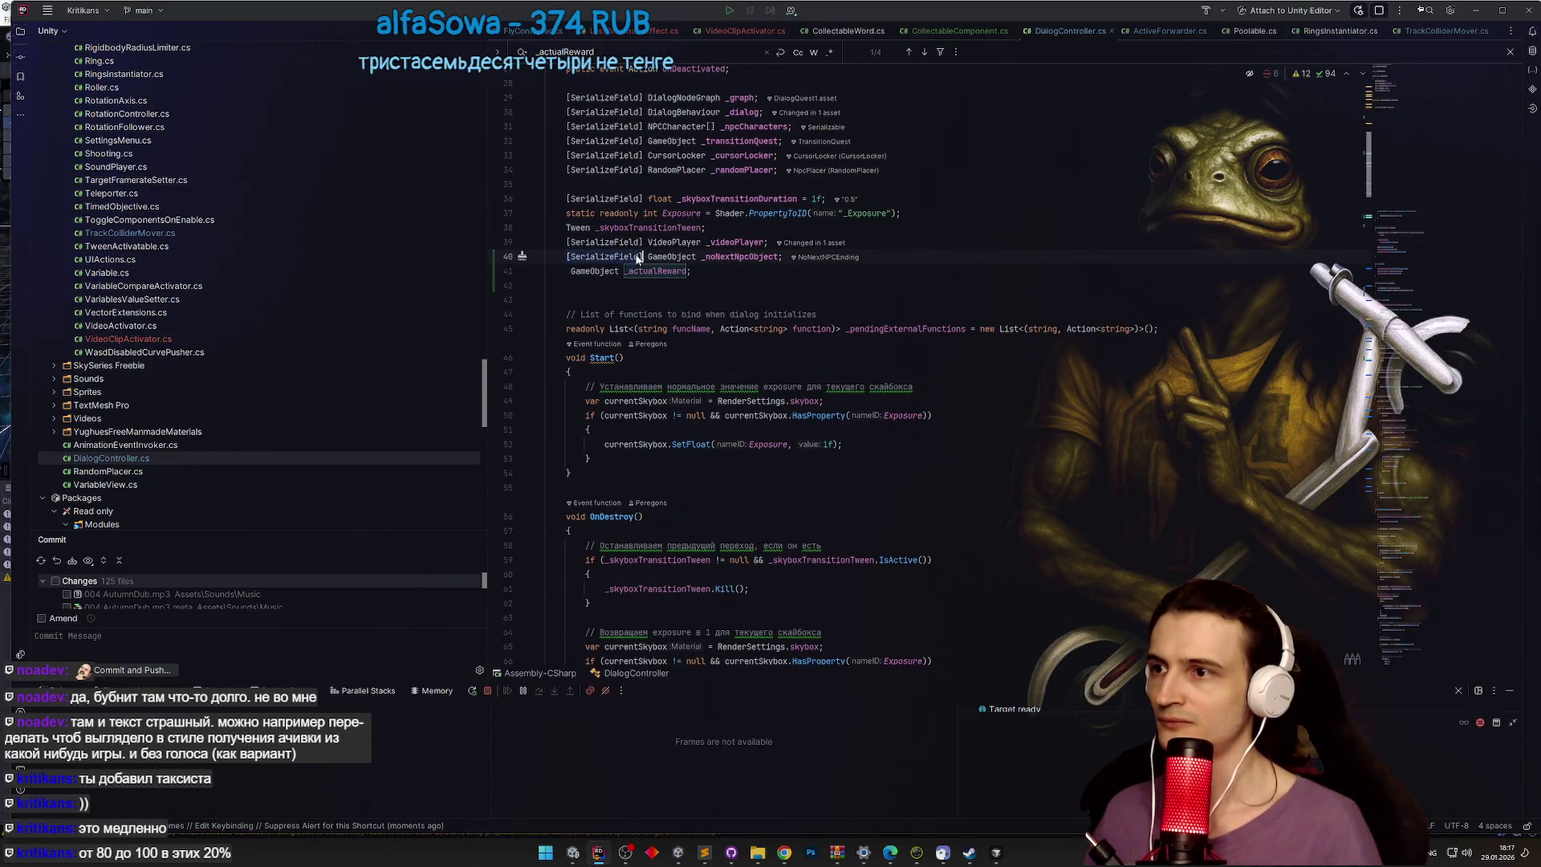
Step: Make _actualReward a serialized field in DialogController.cs and minimize Rider back to Unity
text([SerializeField])
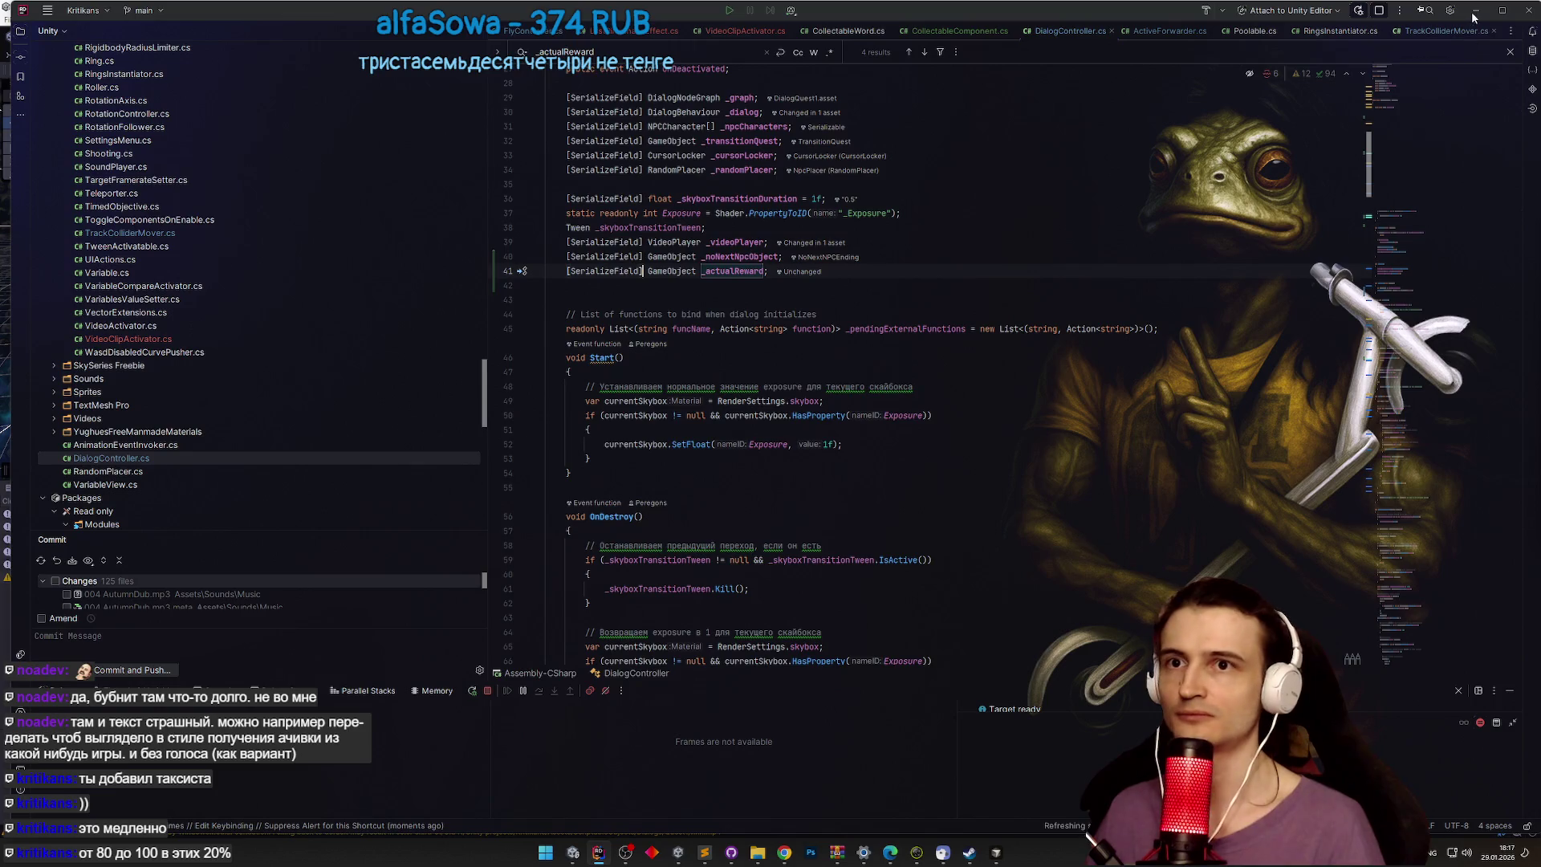
click(1473, 13)
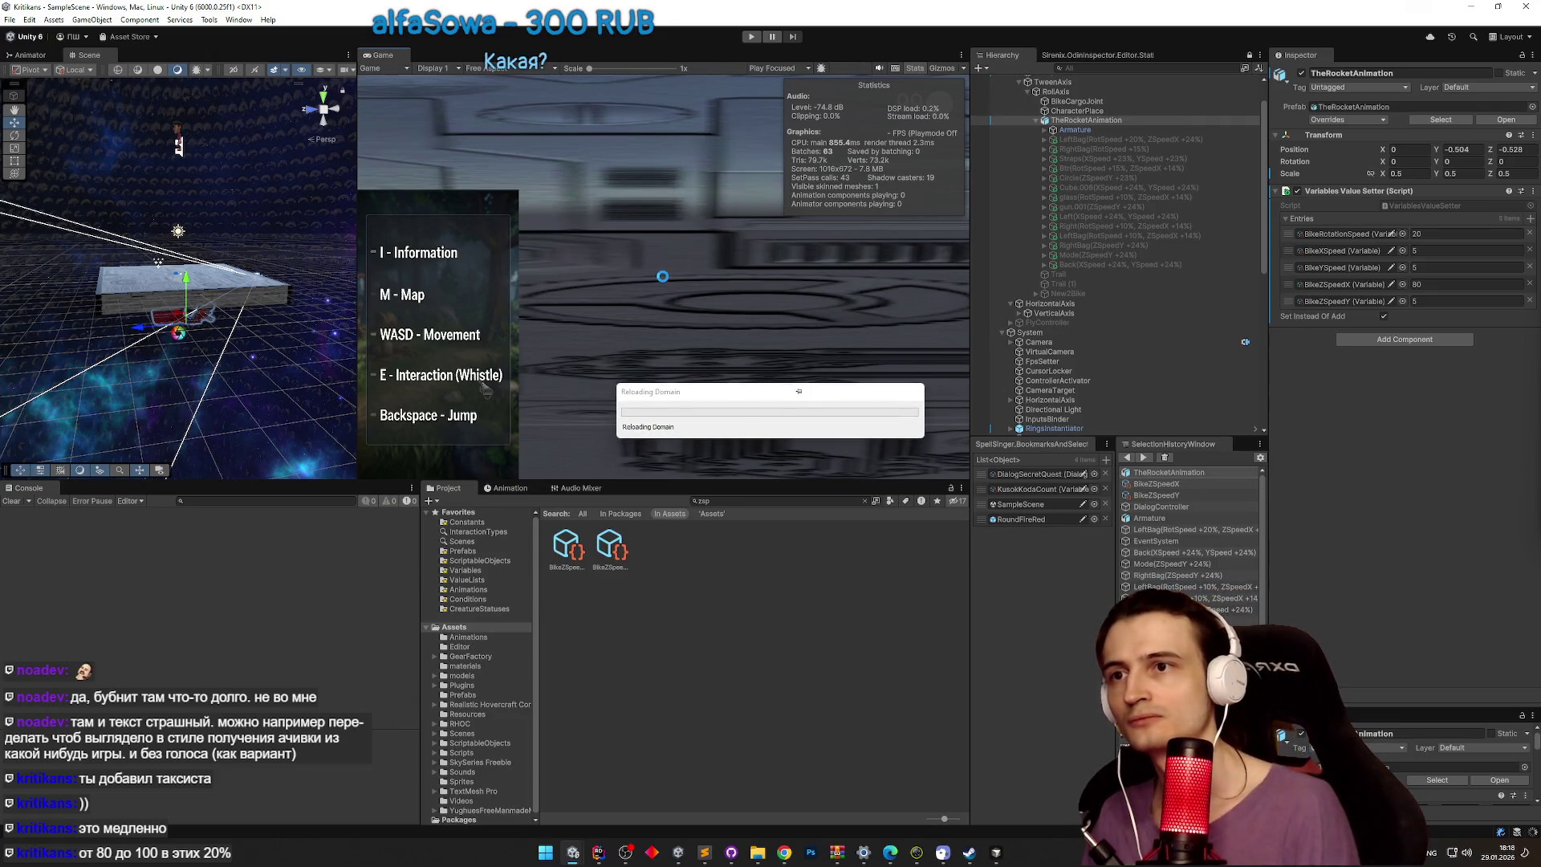
click(601, 855)
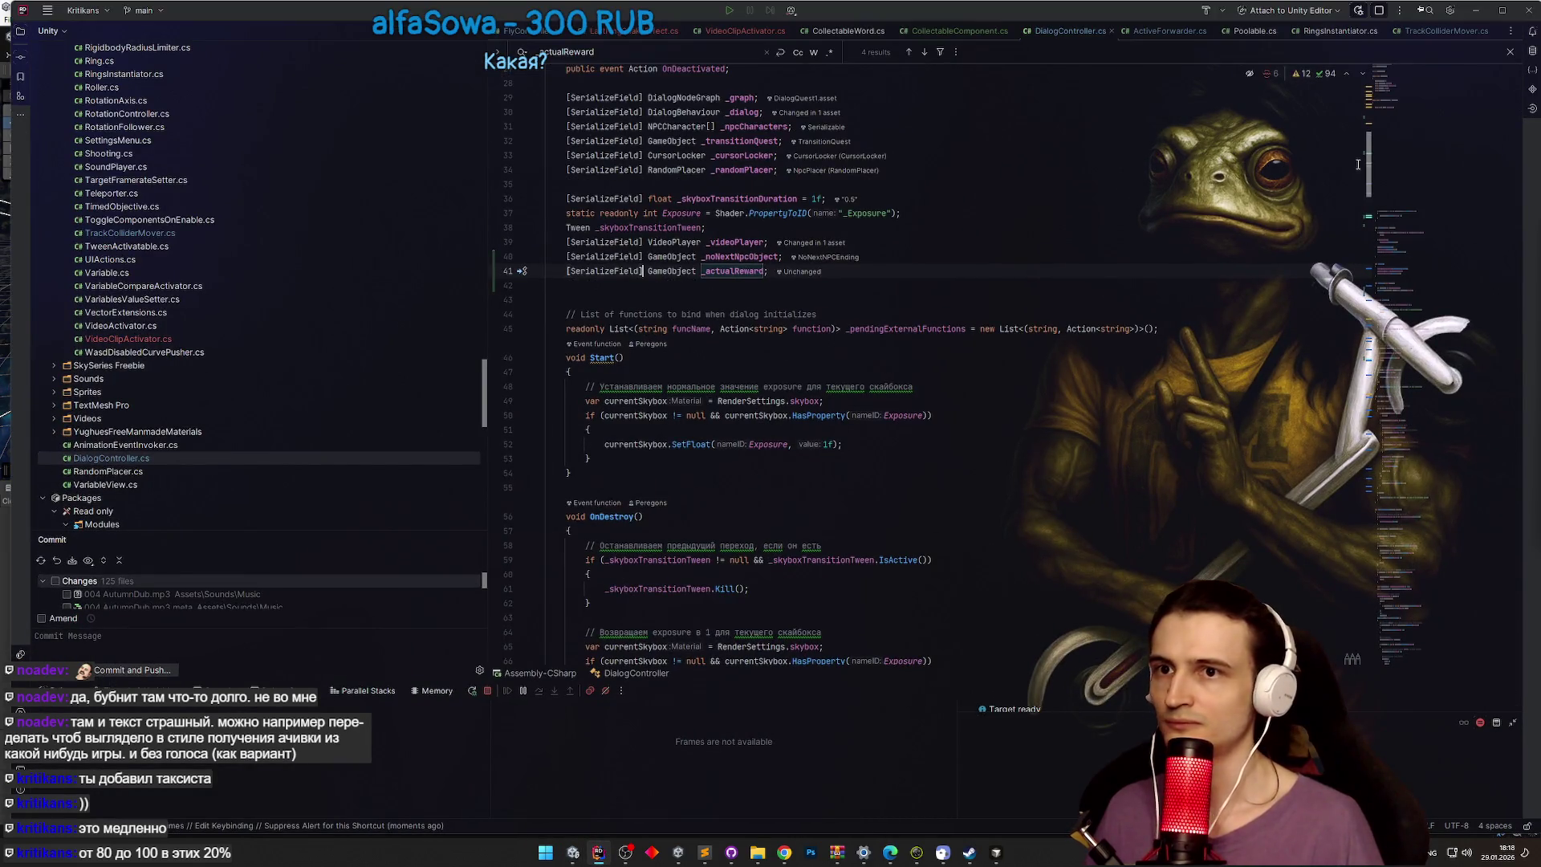
scroll(1356, 164, up, 3)
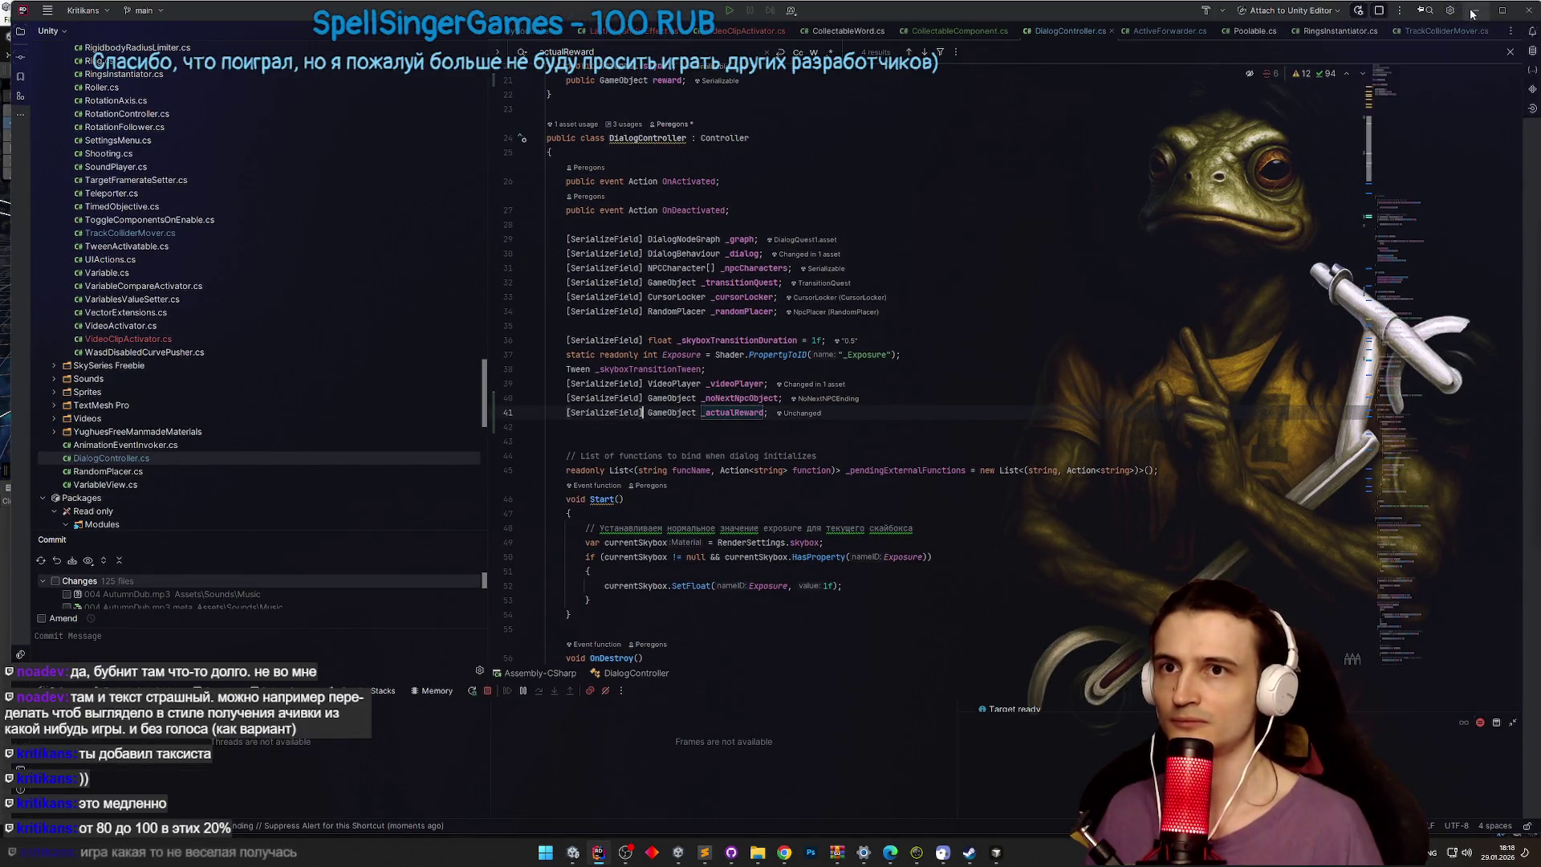
click(1474, 12)
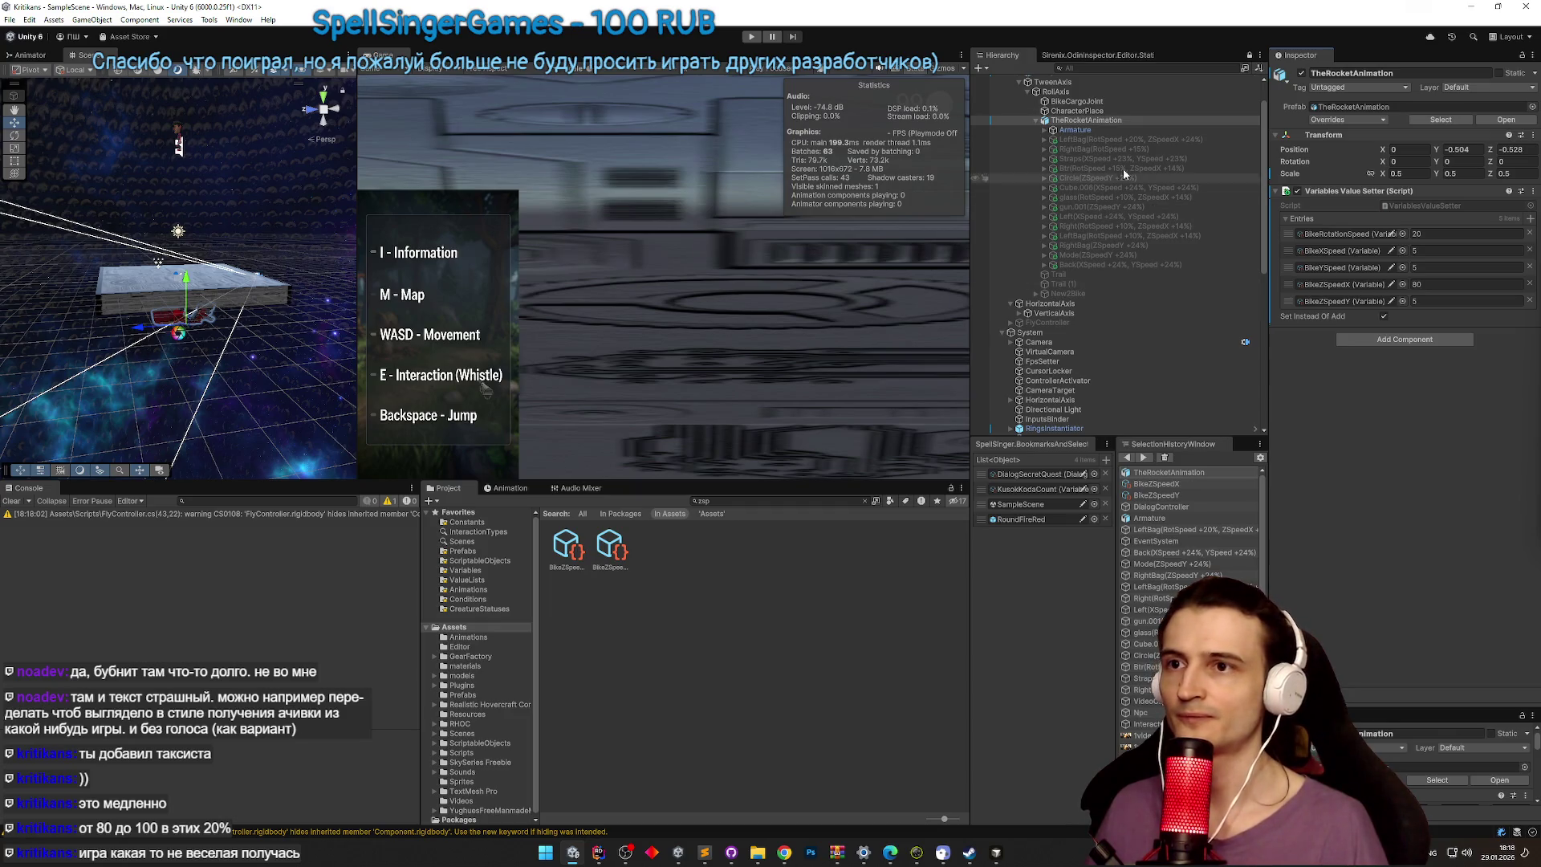
Step: Select DialogController in the Hierarchy and collapse its Npc Characters list
scroll(1100, 136, up, 2)
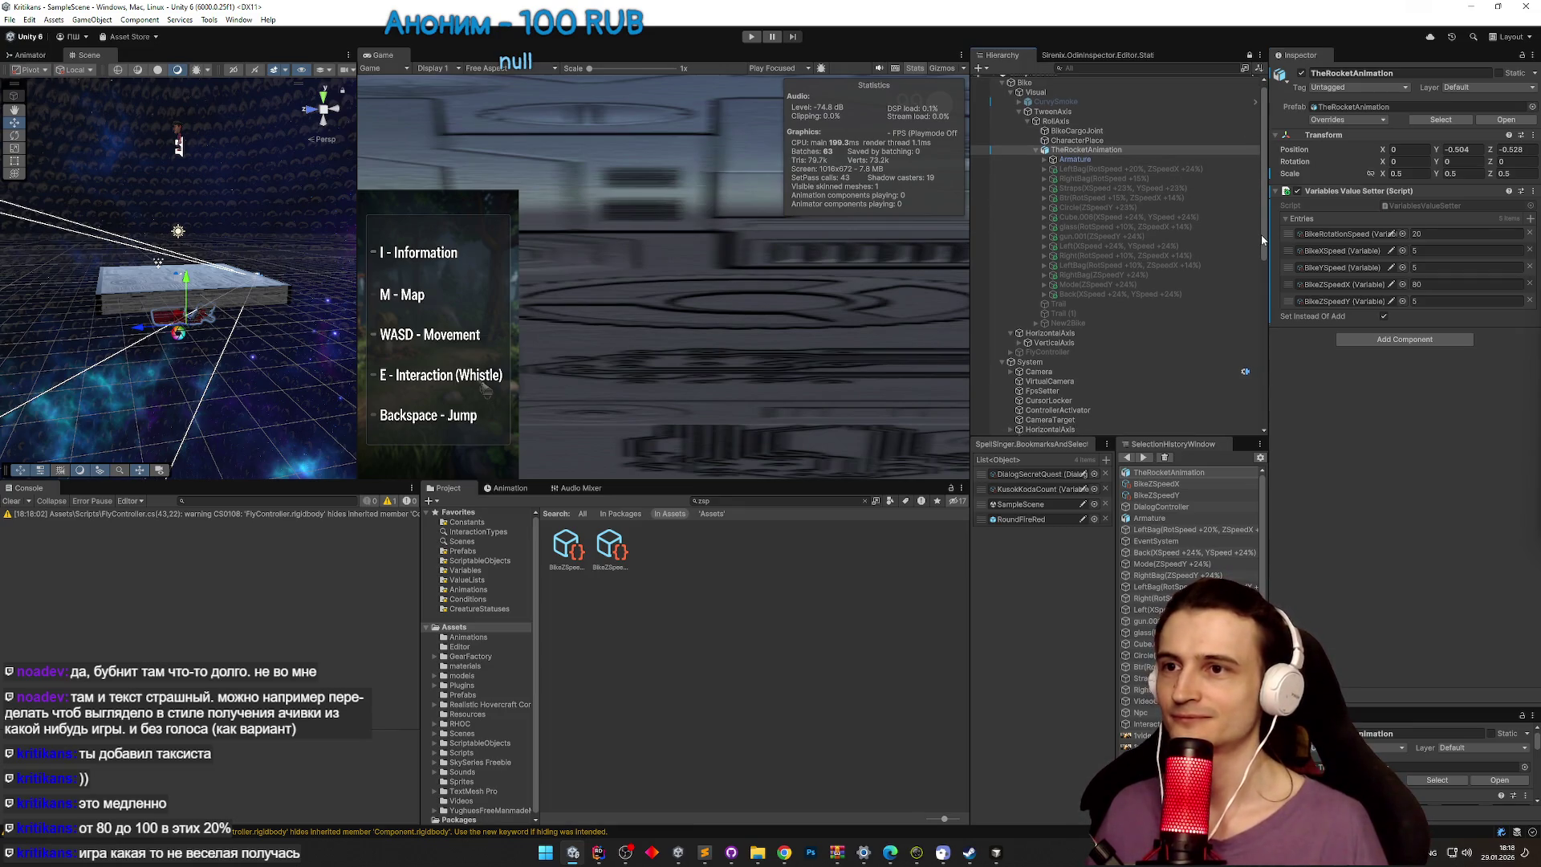
mouse_move(1263, 229)
mouse_down()
mouse_move(1263, 416)
mouse_move(1263, 233)
mouse_up()
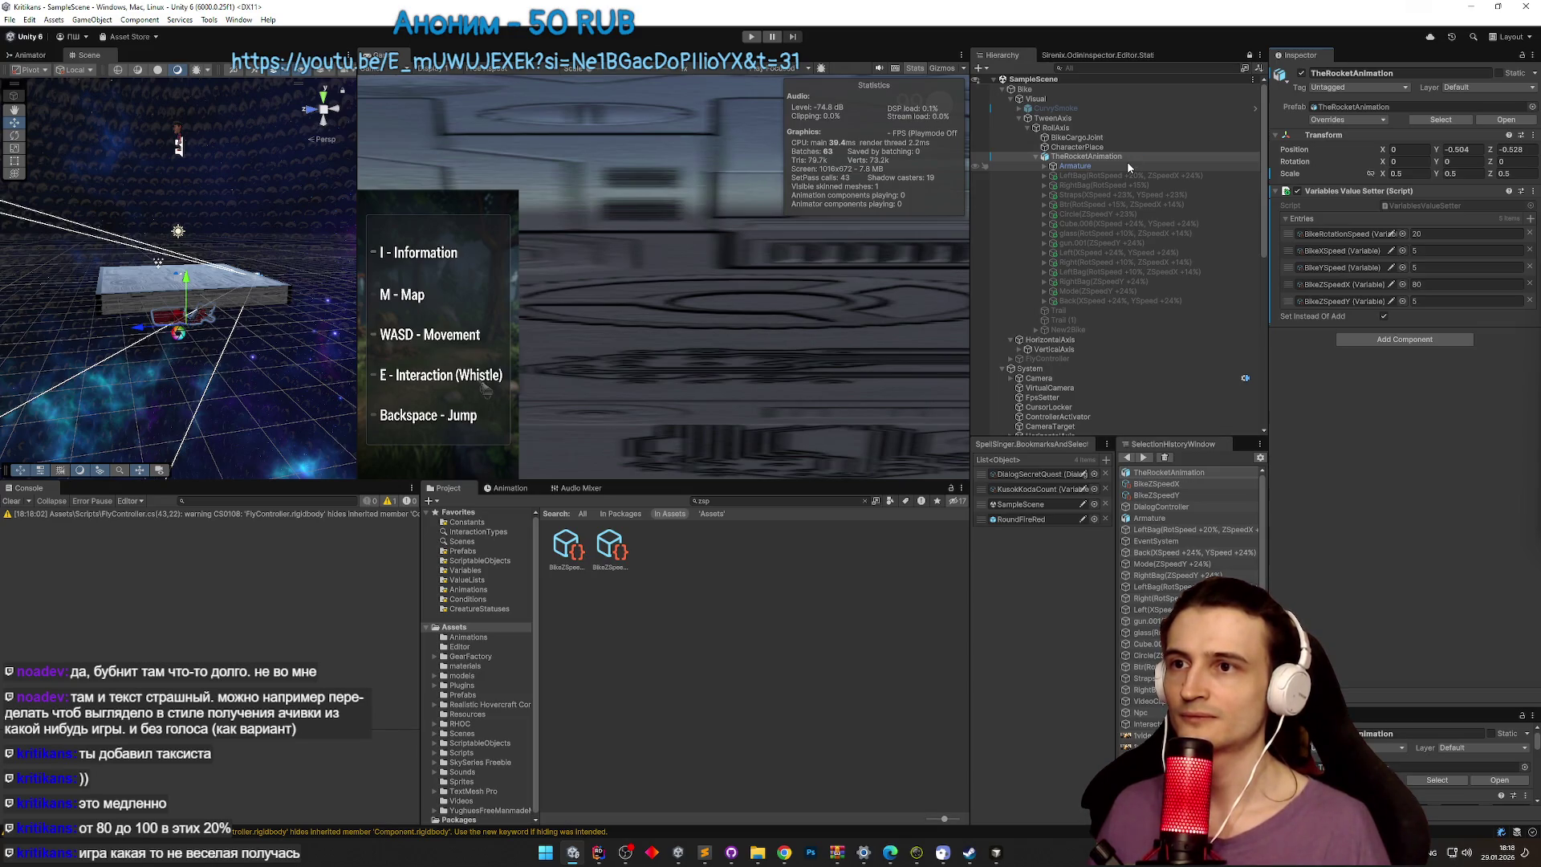
mouse_move(1266, 198)
mouse_down()
mouse_move(1257, 362)
mouse_move(1260, 165)
mouse_up()
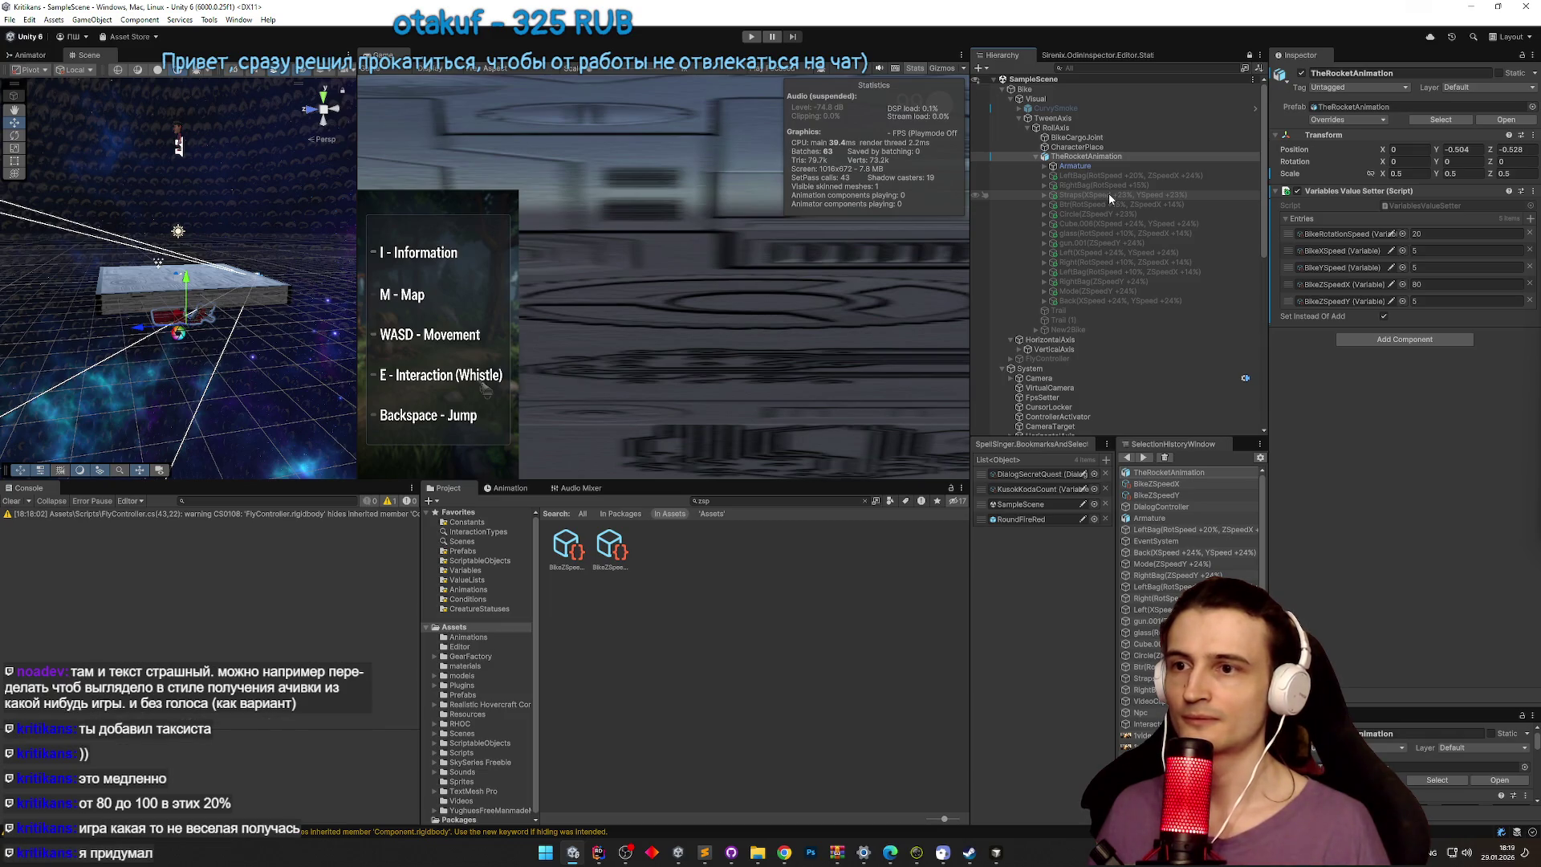
scroll(1109, 193, down, 5)
scroll(1099, 353, down, 5)
click(1085, 392)
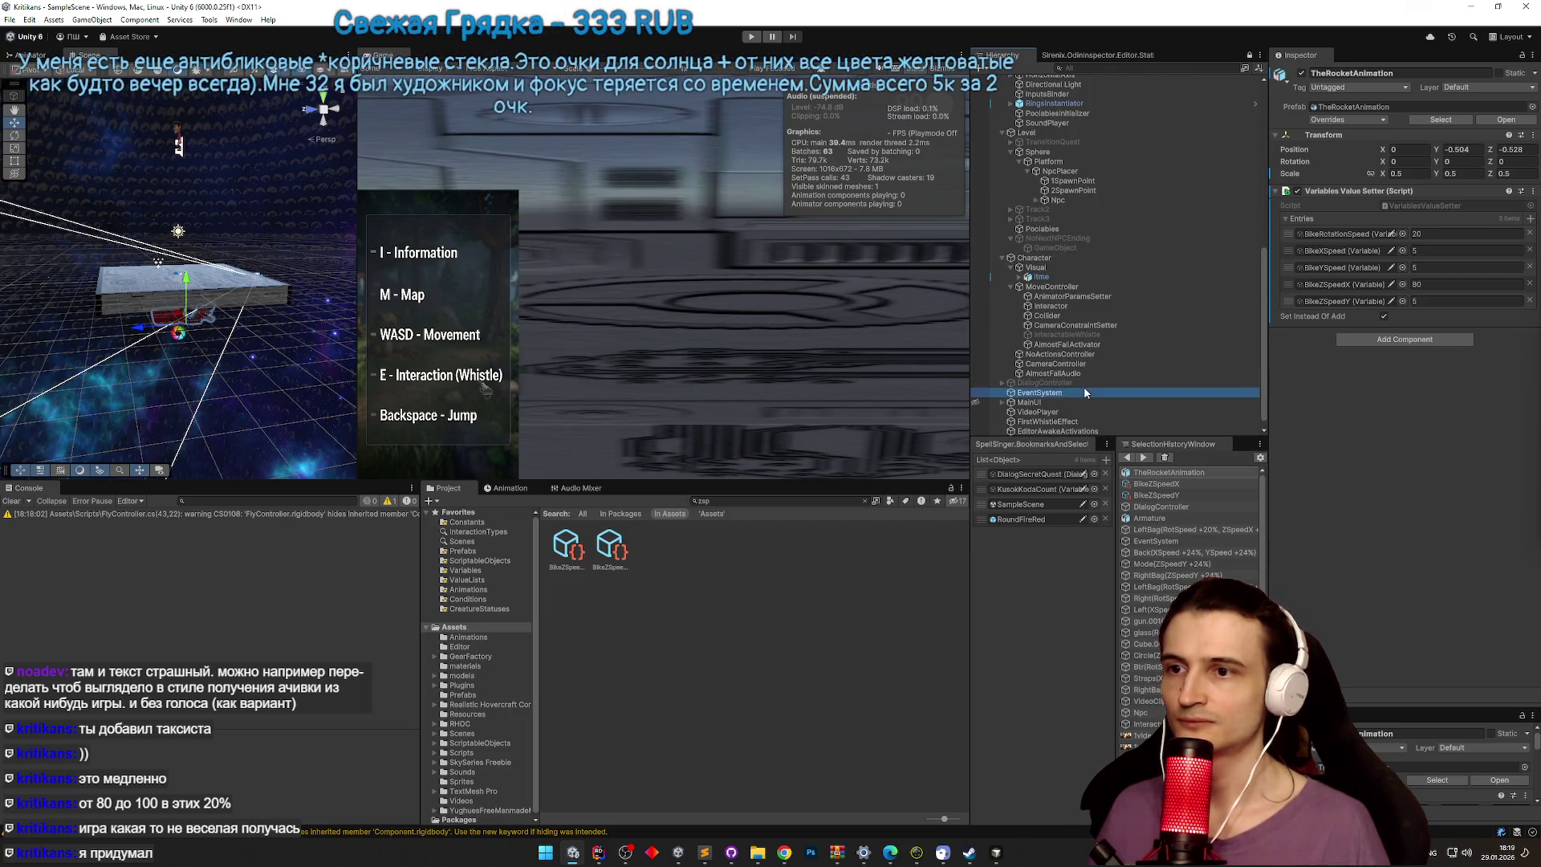
click(1112, 382)
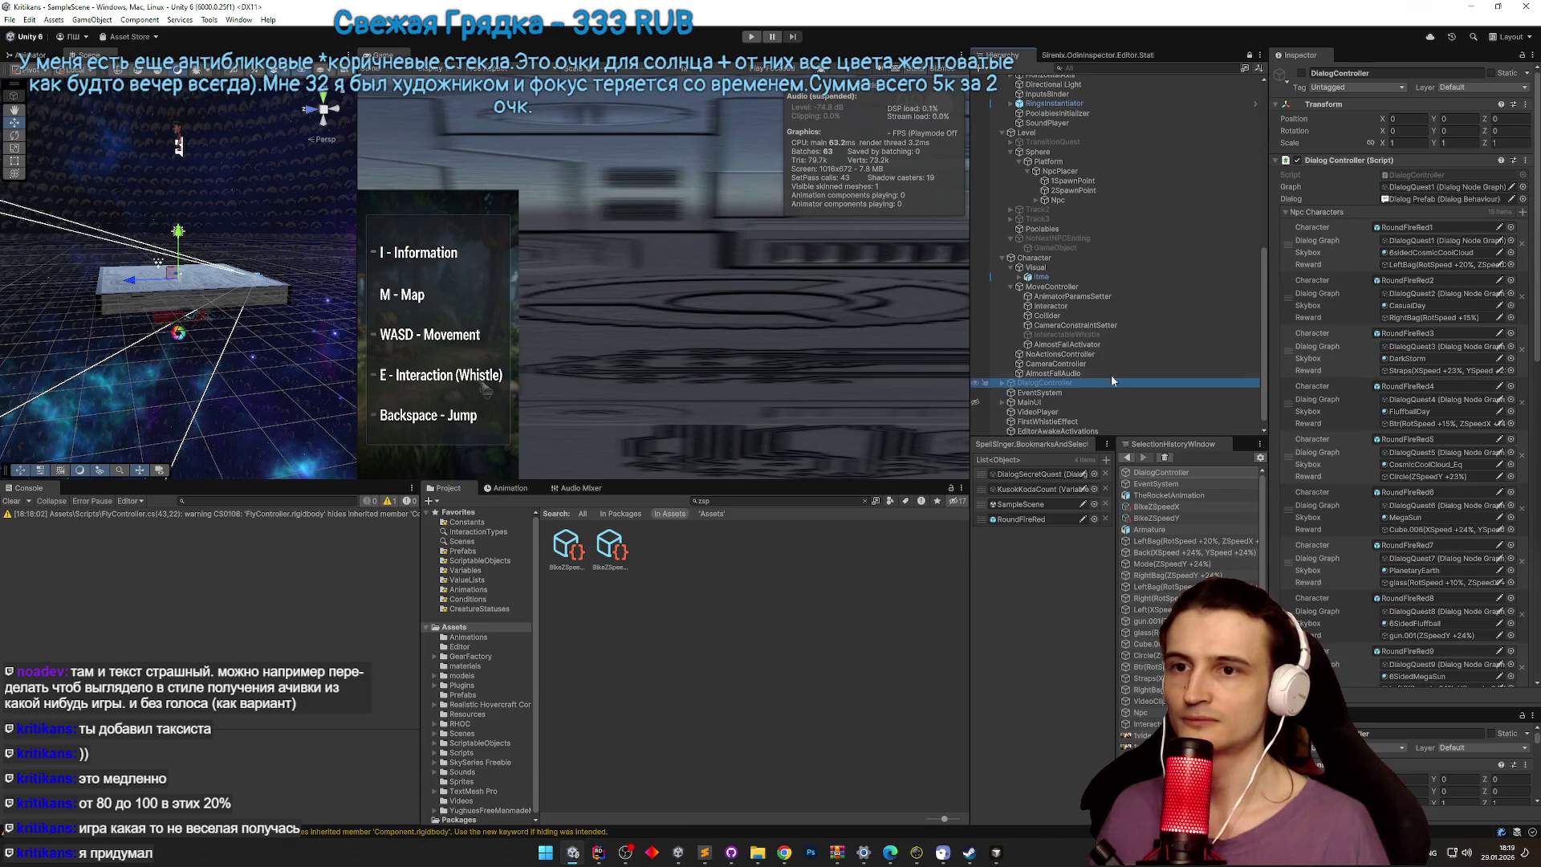
click(1320, 215)
Step: Fill Actual Reward with the LeftBagRotSpeed +20% bike object and start Play mode
scroll(1186, 237, up, 5)
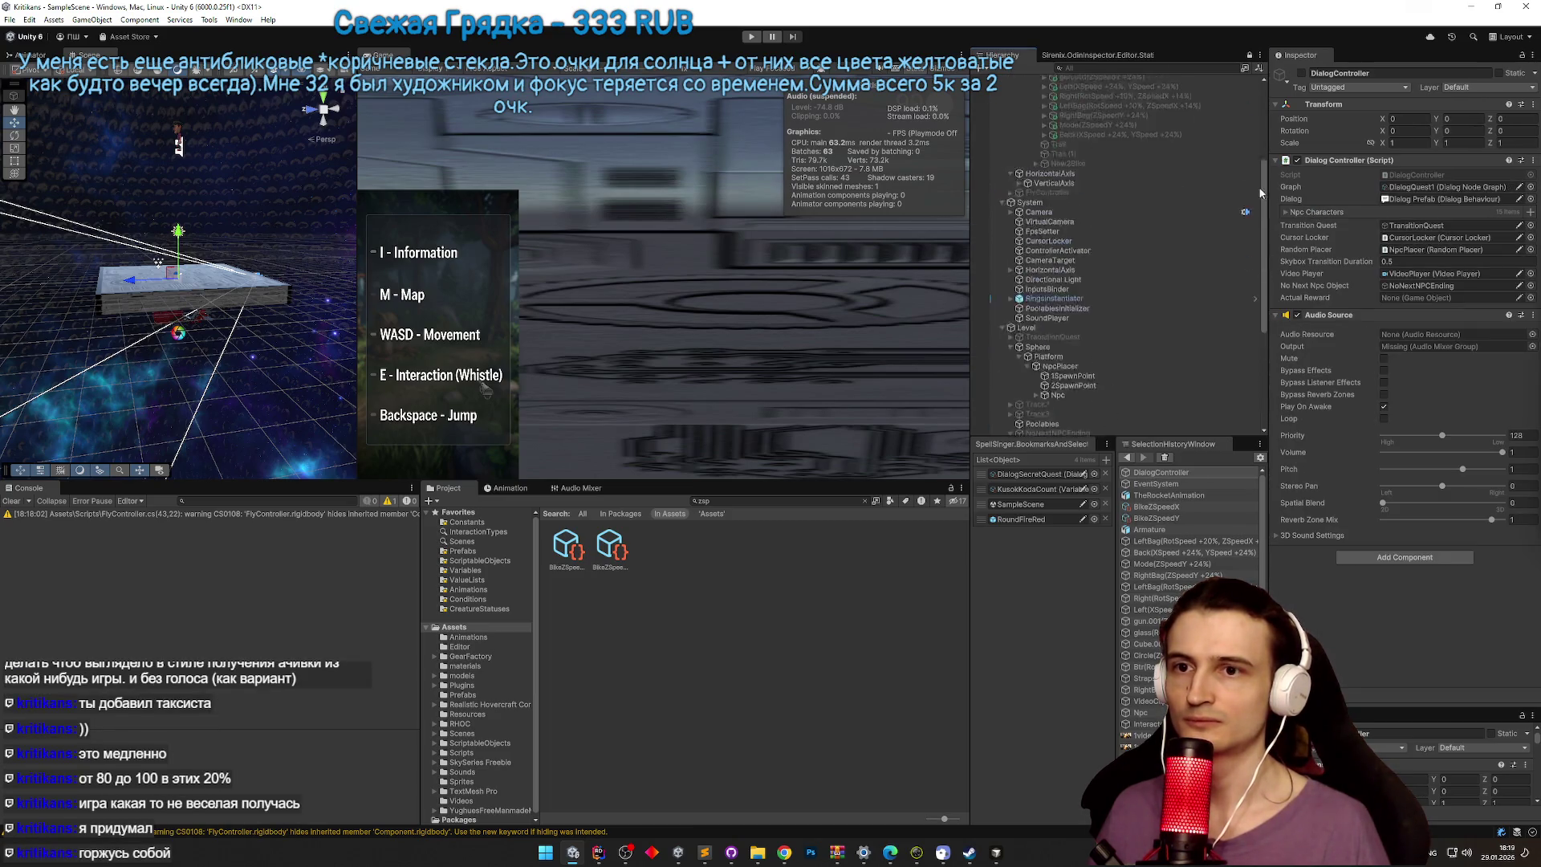
scroll(1194, 152, up, 4)
drag(1118, 172, 1422, 305)
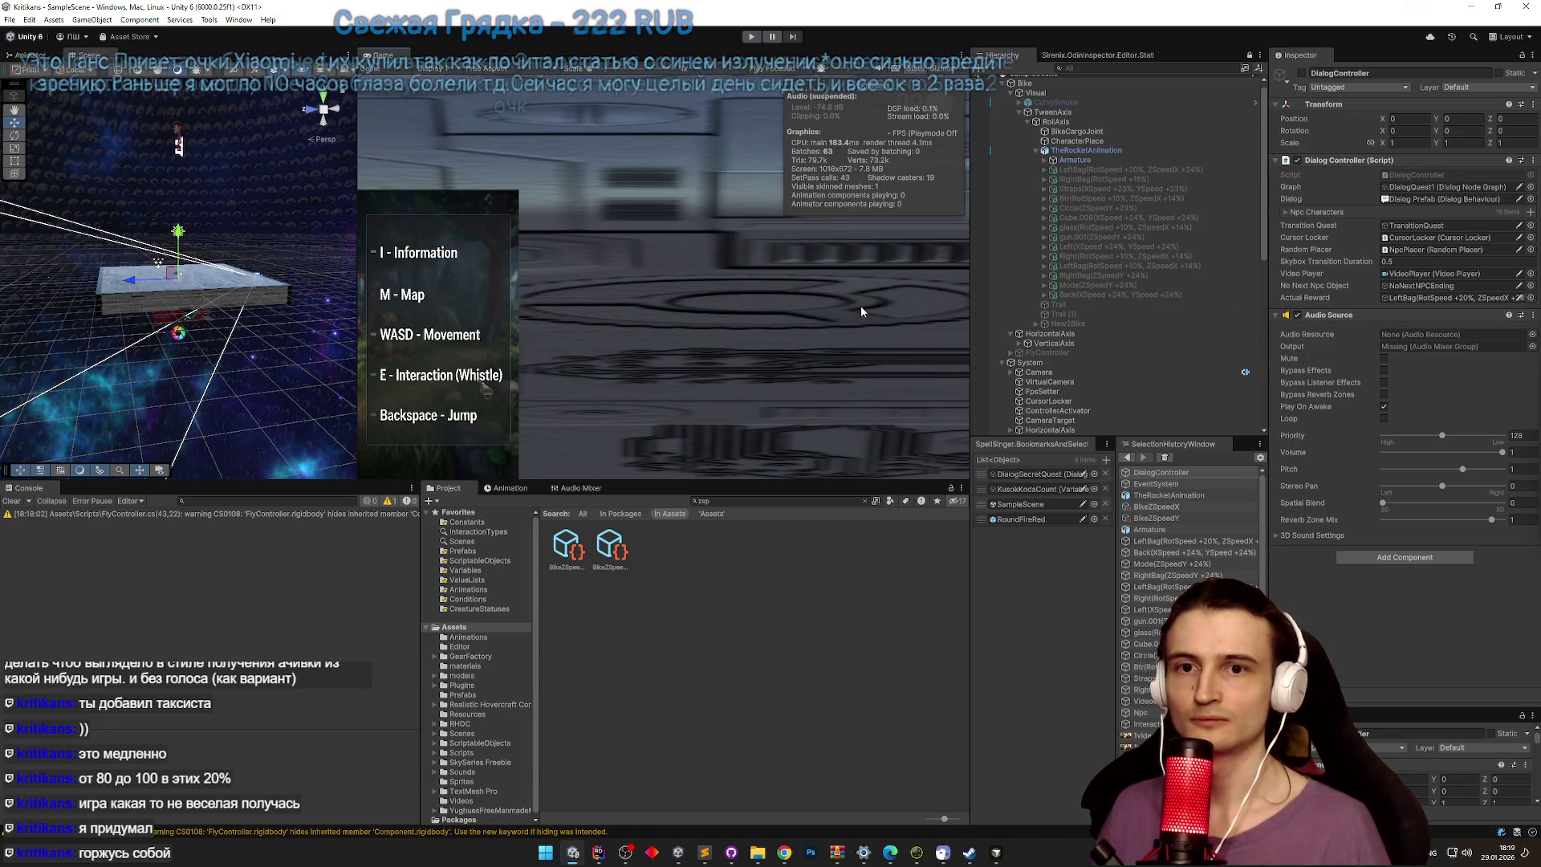
key(ctrl+p)
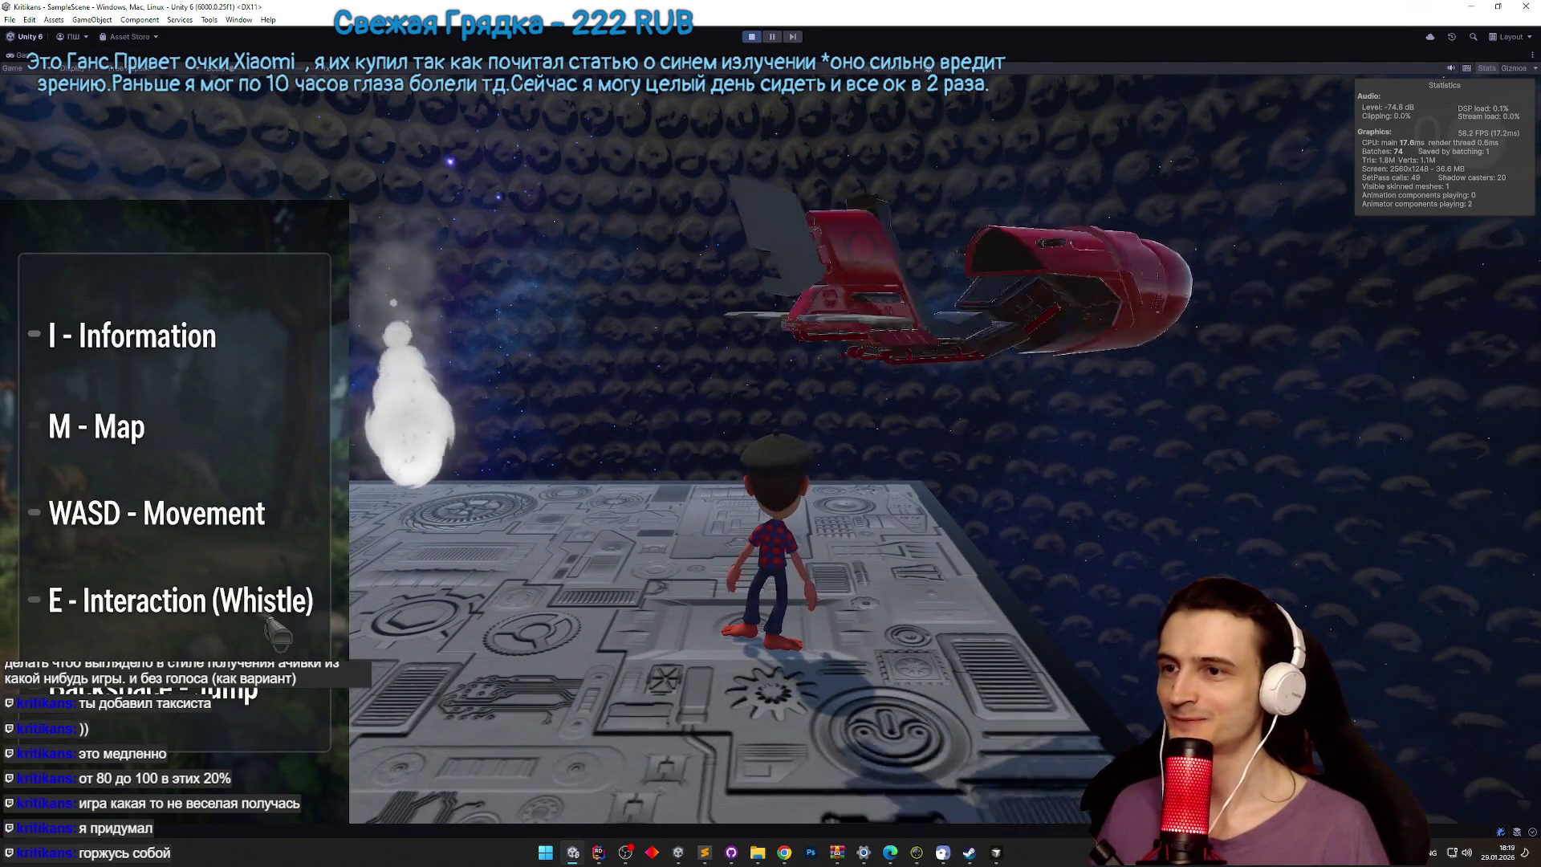
Step: Walk to the red hoverbike, fly it into the ring tunnel, jump off, and toggle the maximized Game view
key(w)
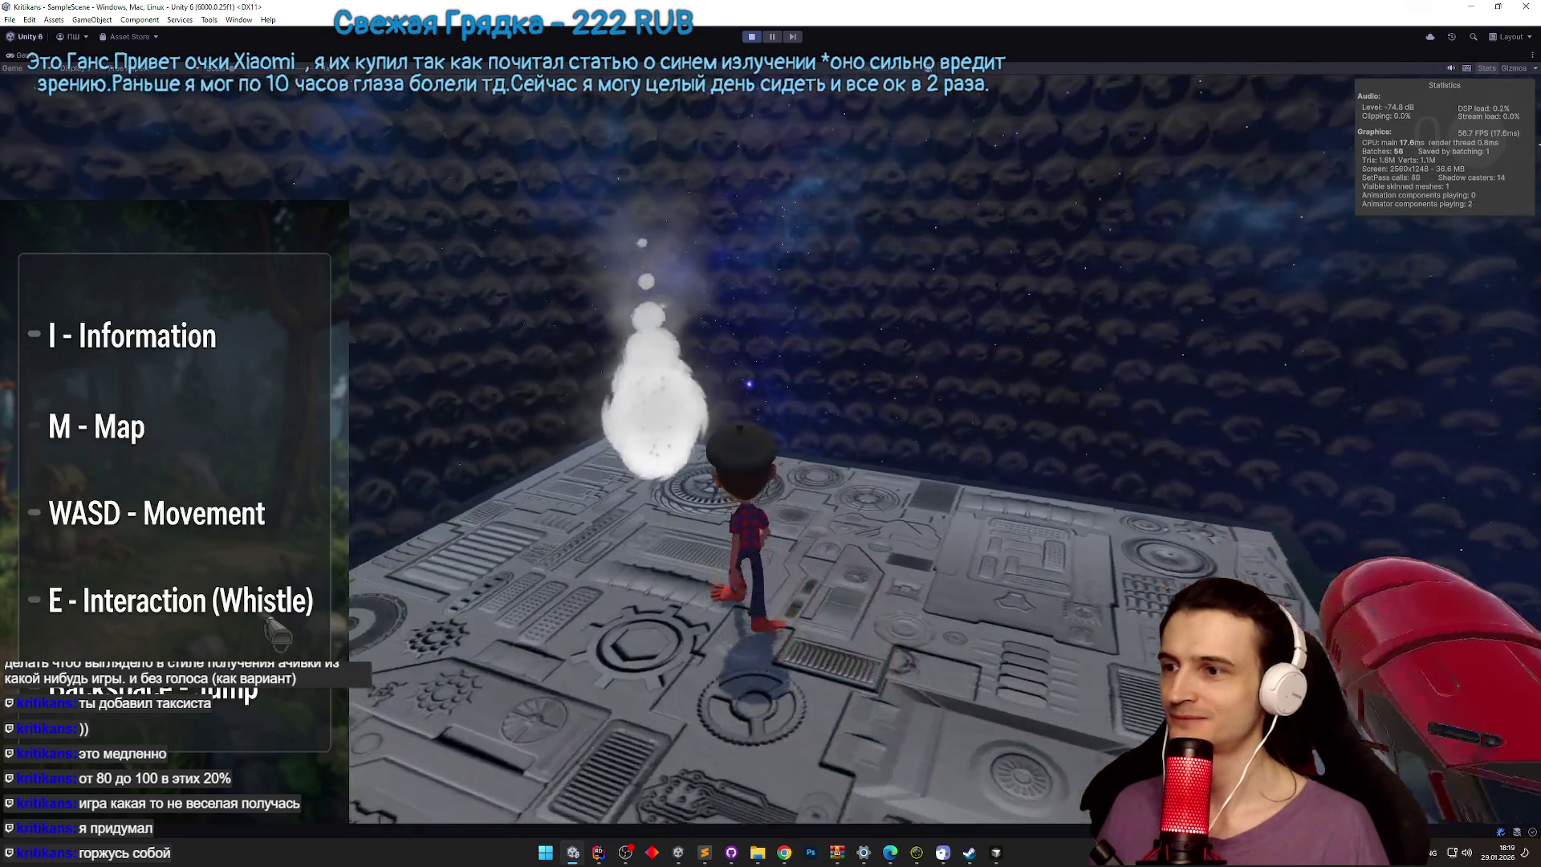
key(d)
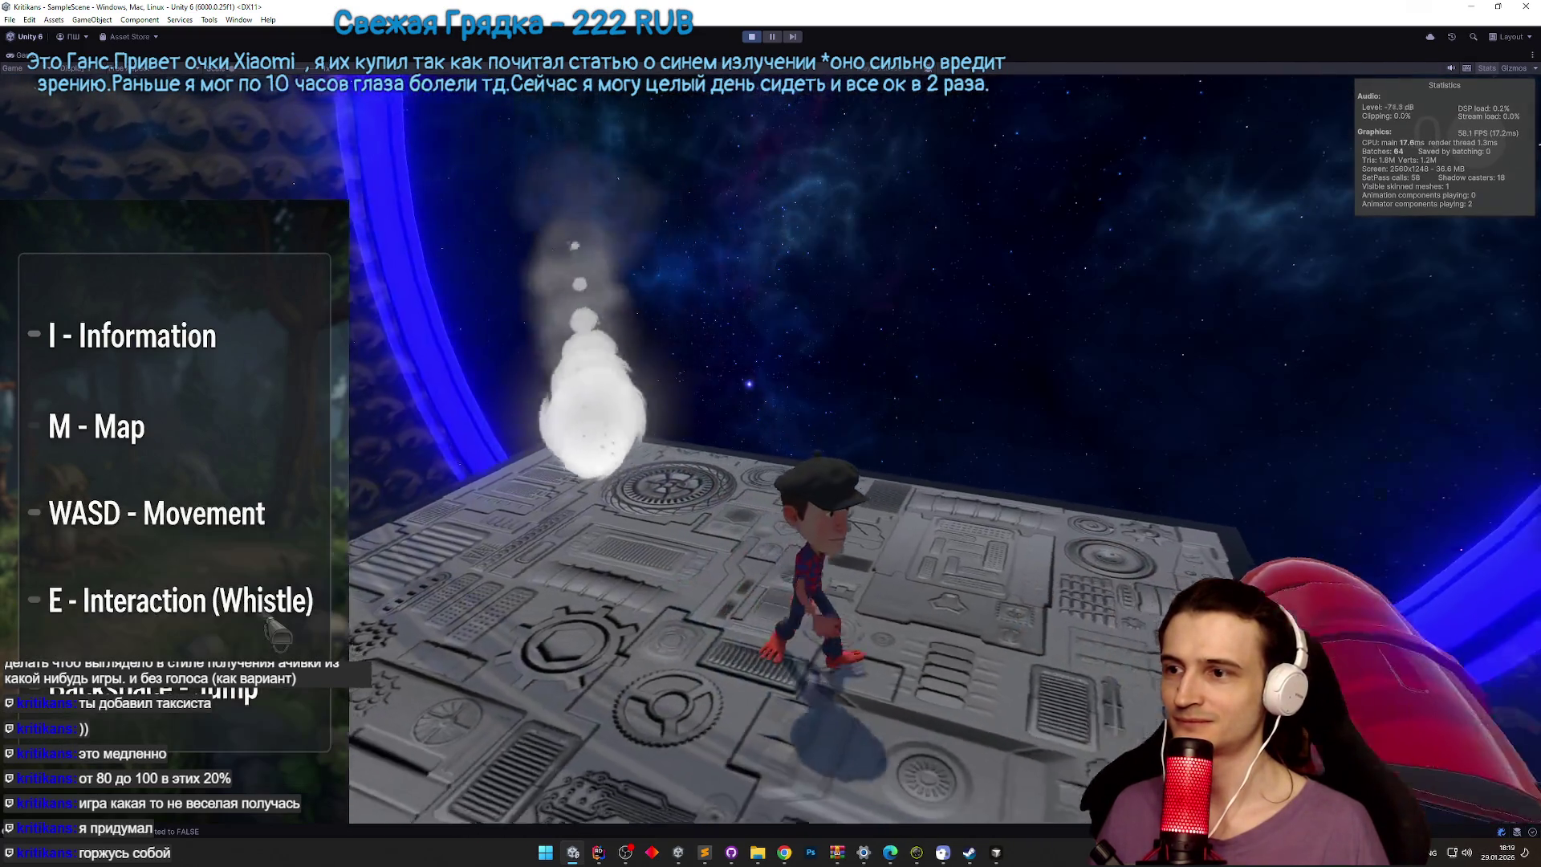
key(e)
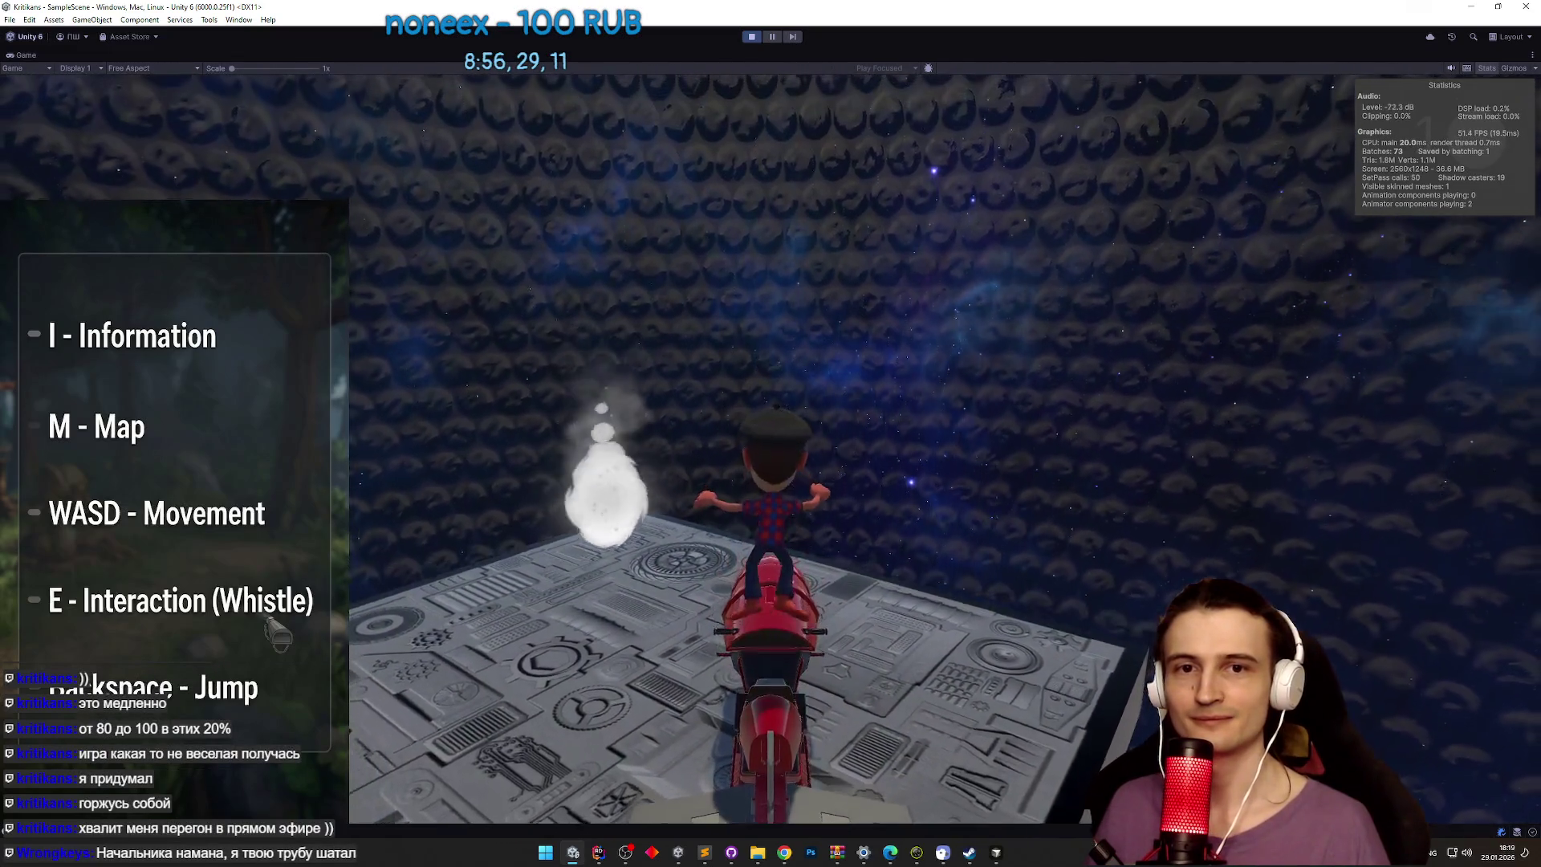
key(BackSpace)
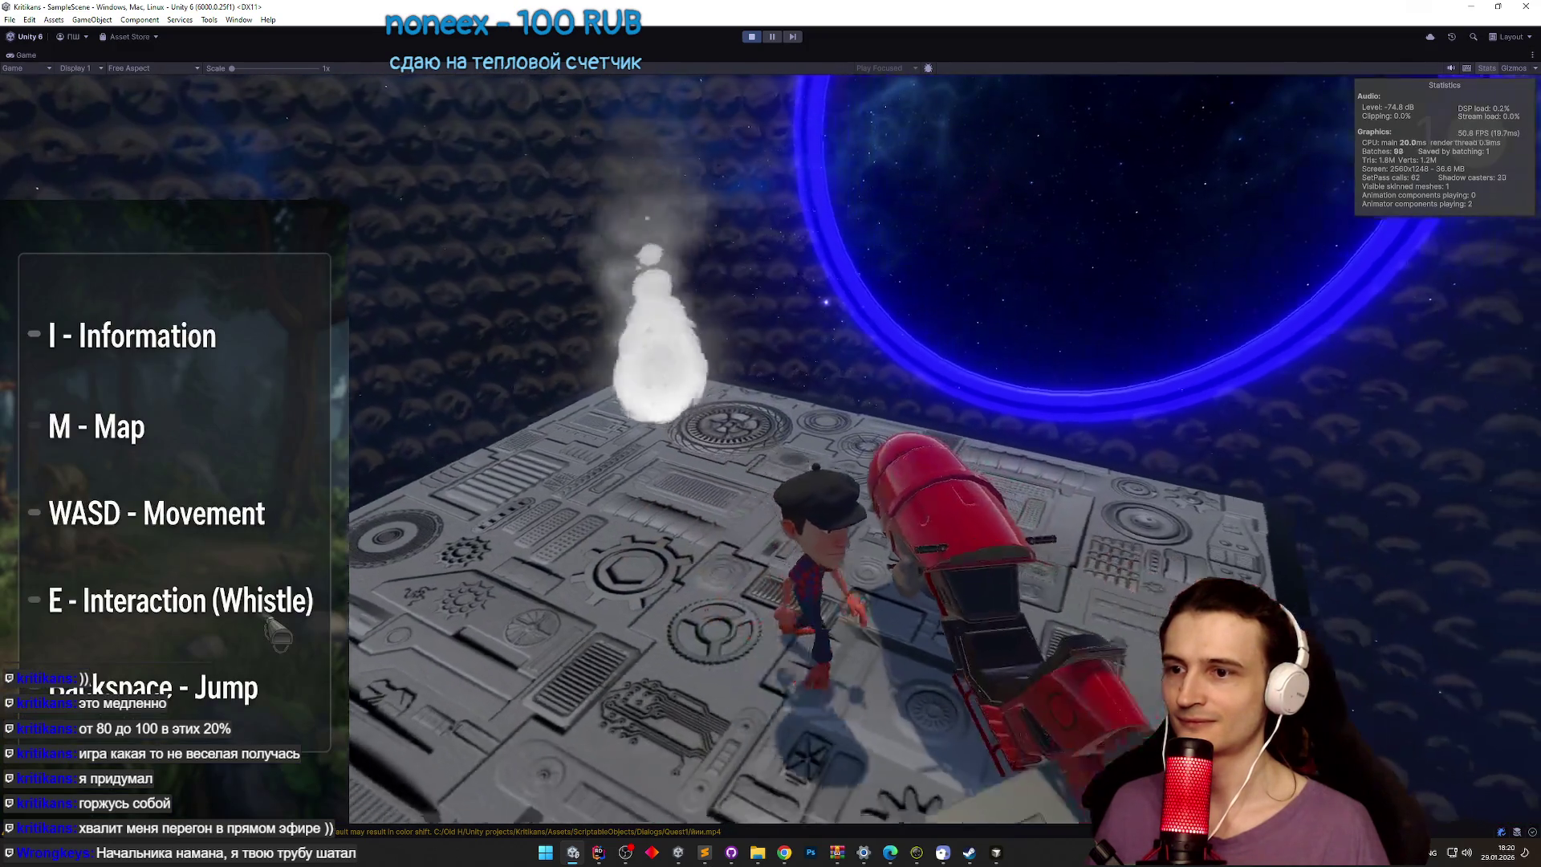
key(shift+space)
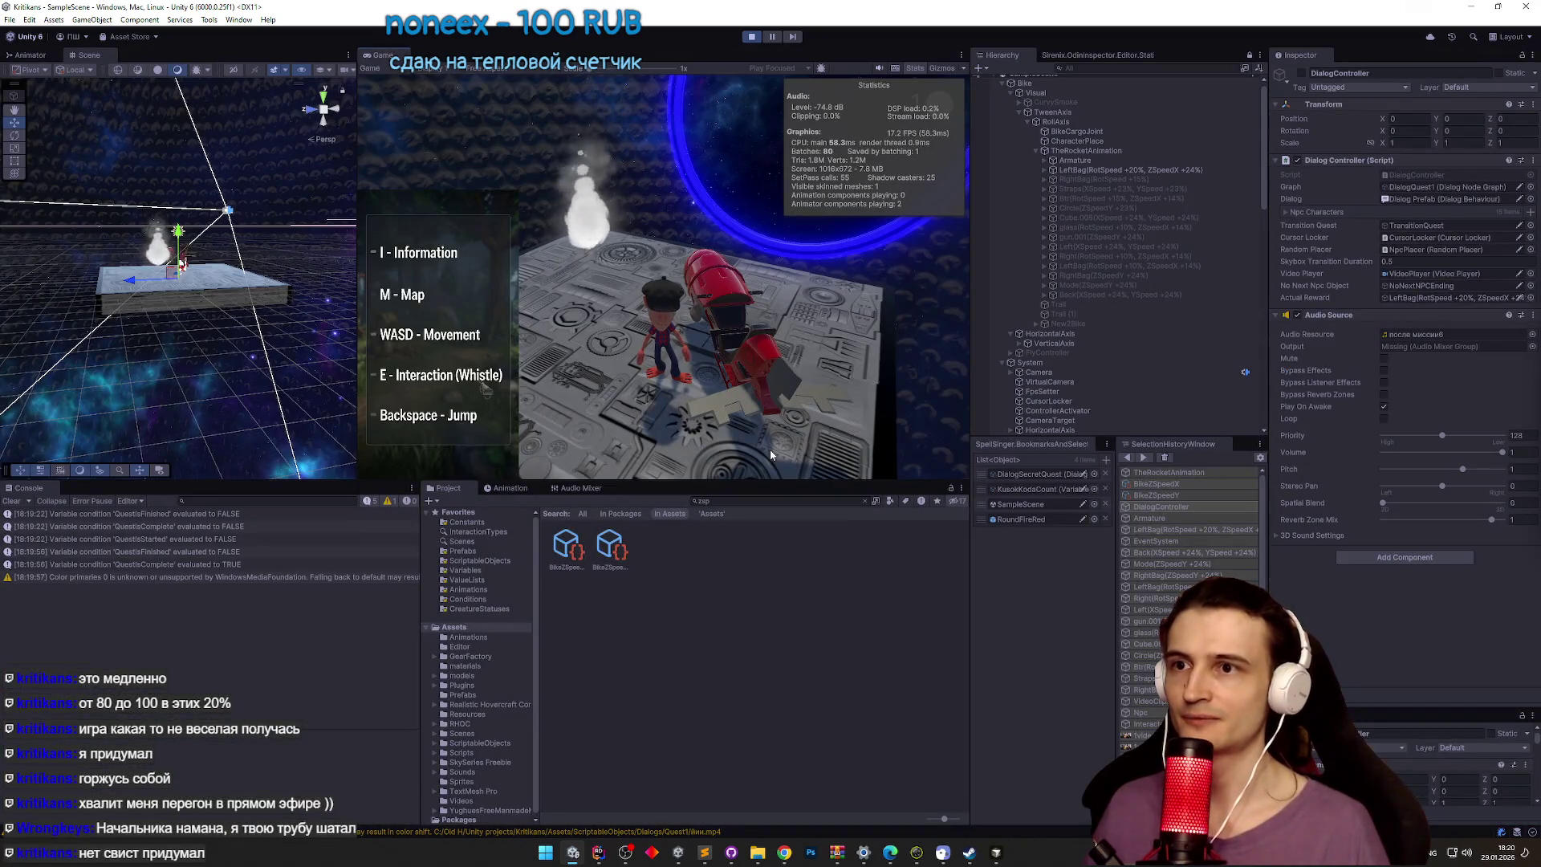
click(769, 450)
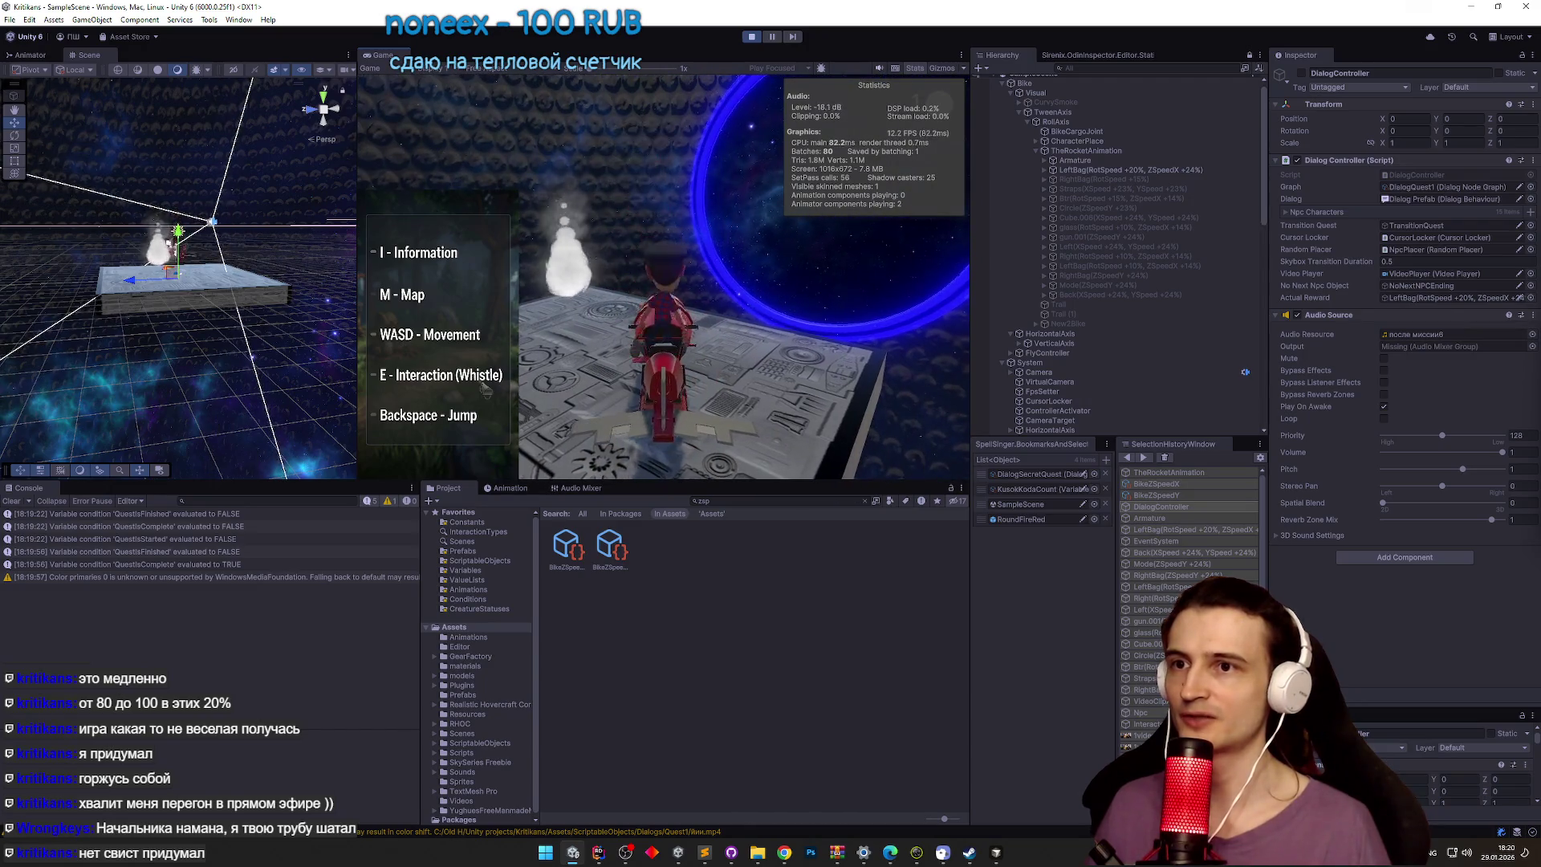
key(shift+space)
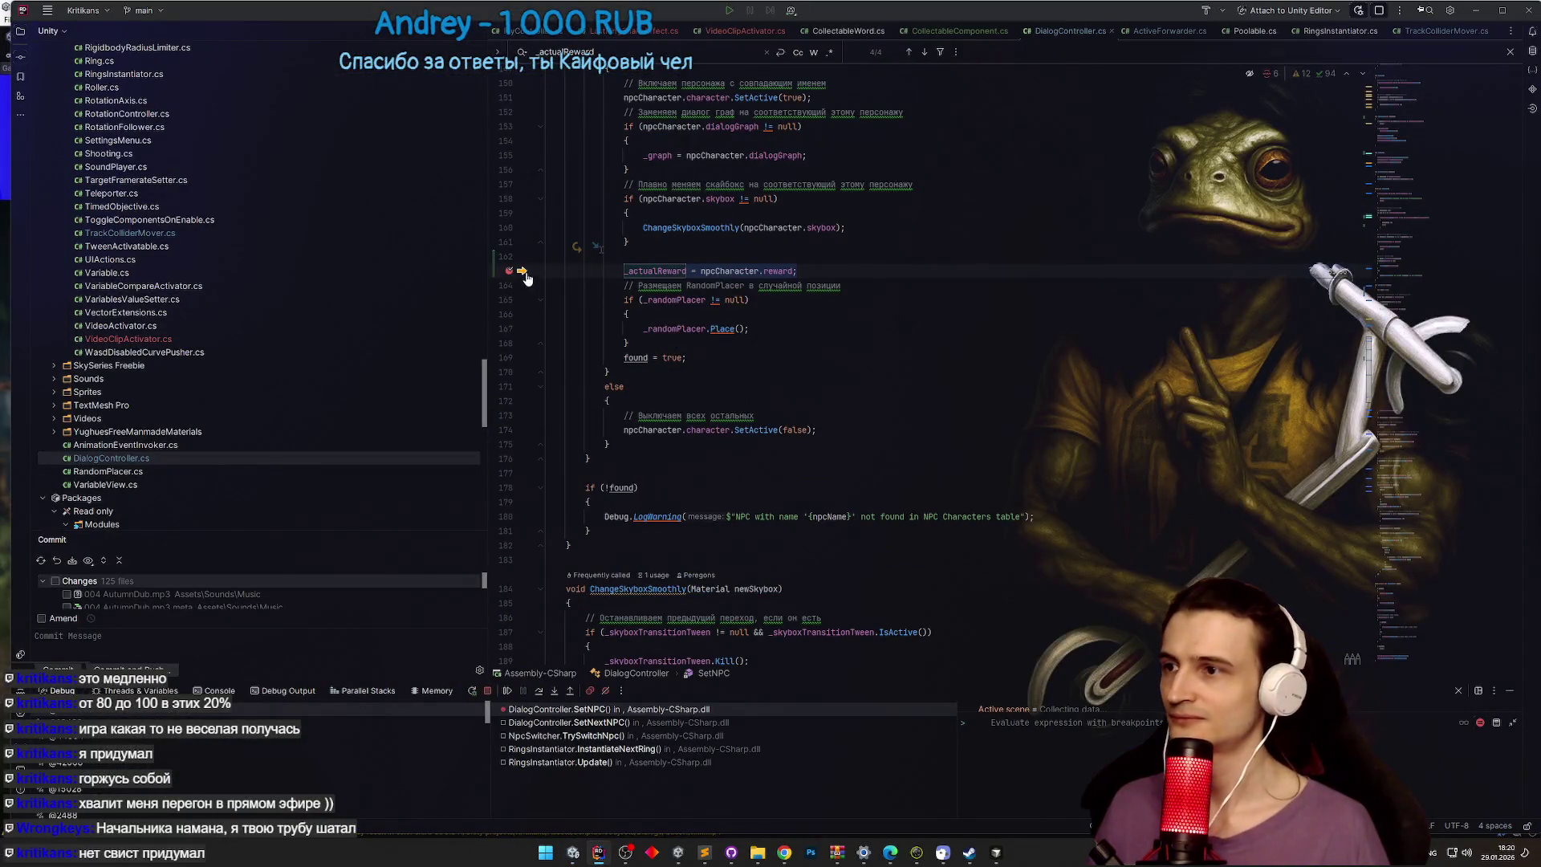
Step: Resume the debugger past the reward breakpoint so the game shows the 0/5 counter
key(F9)
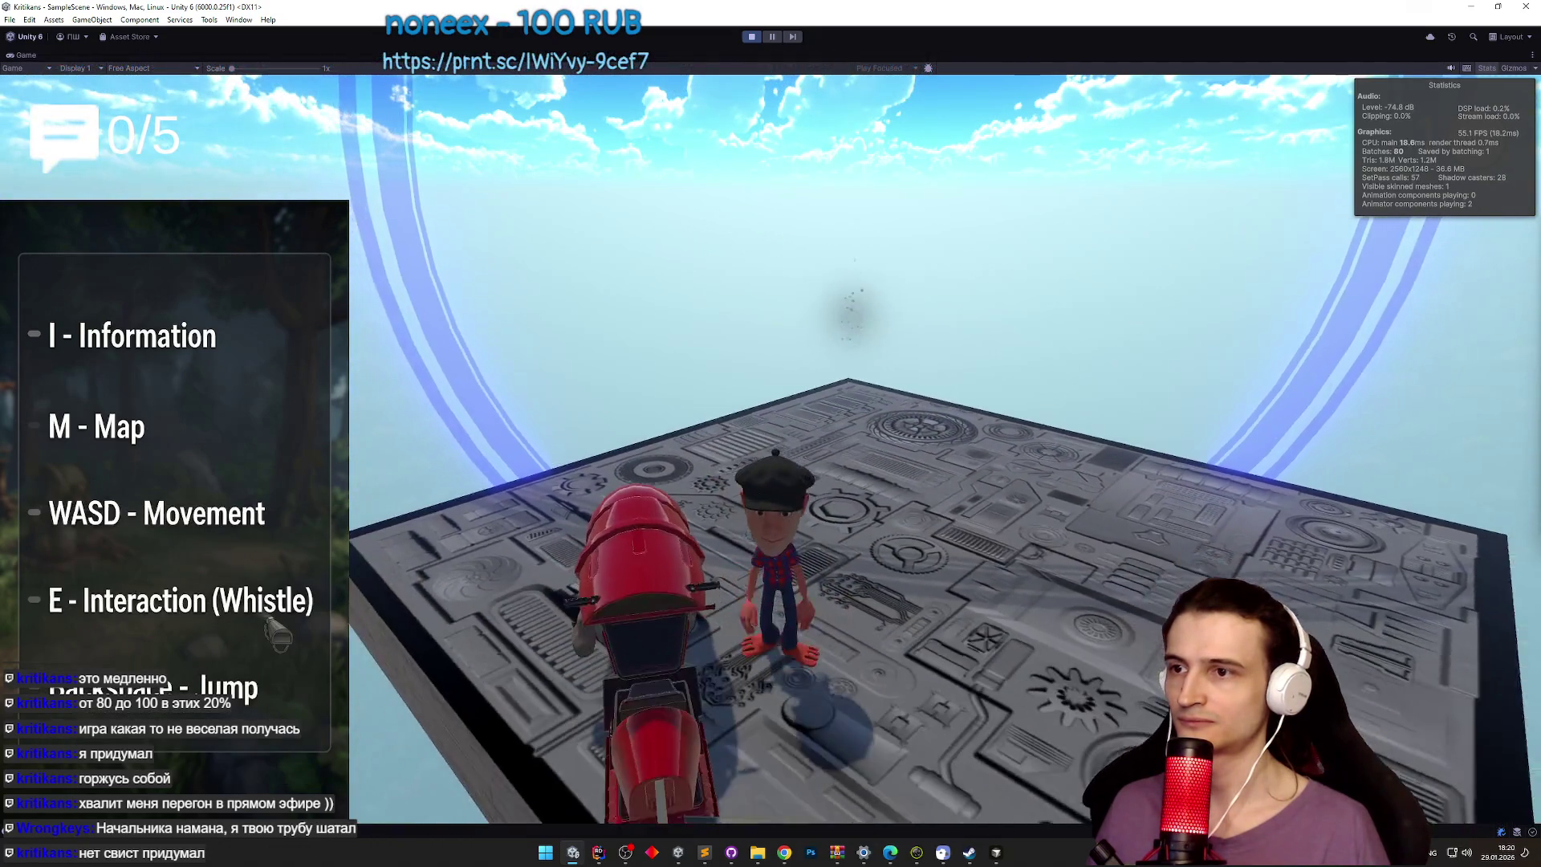
Step: Steer the hoverbike left across the platform toward the ring tunnel in the maximized Game view
key(shift+space)
key(super)
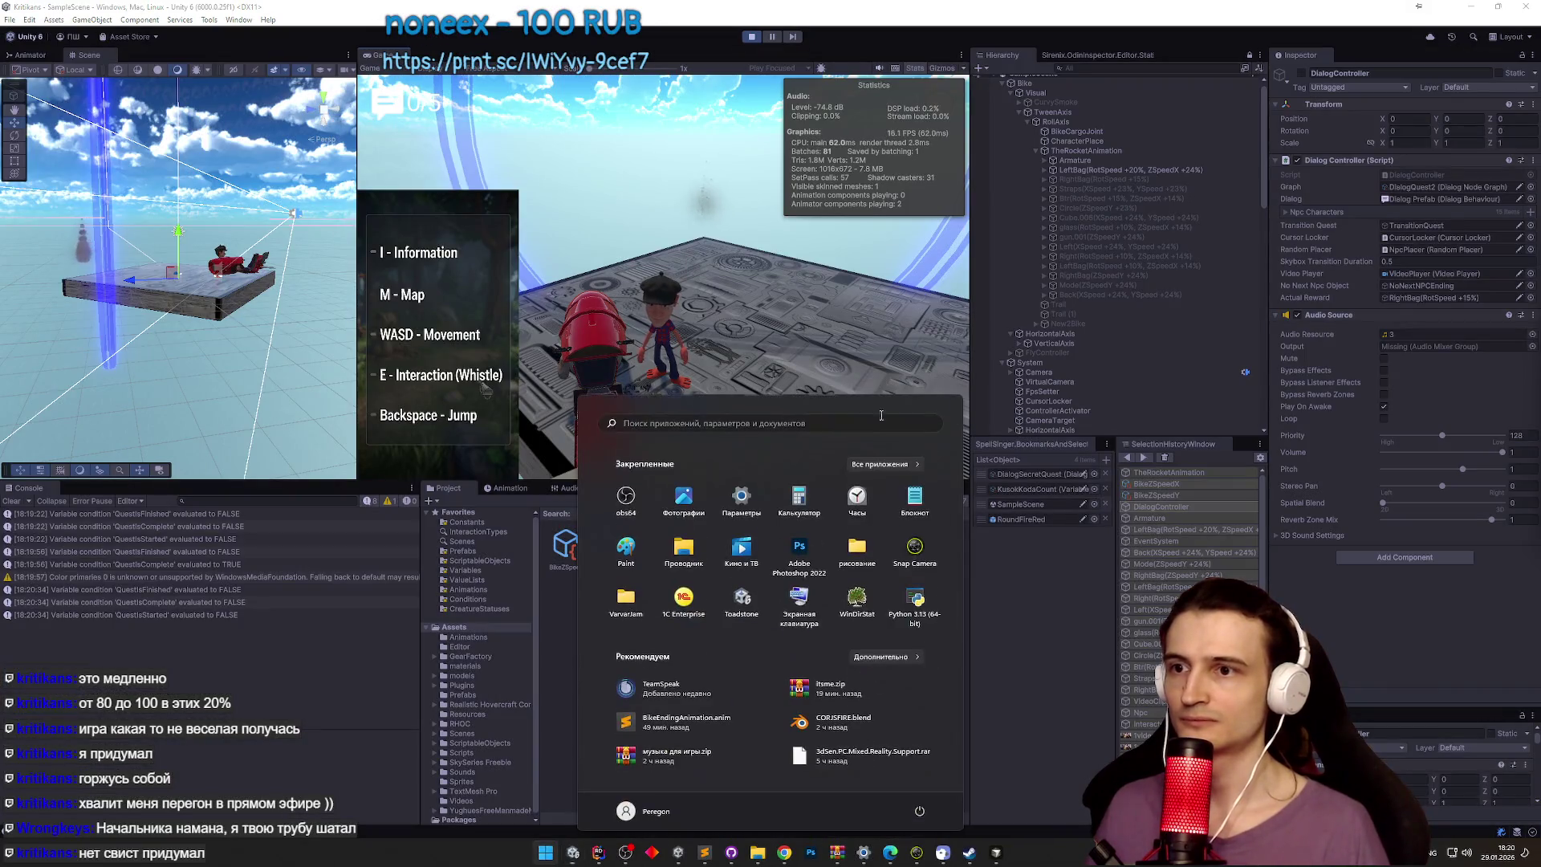
click(663, 280)
key(shift+space)
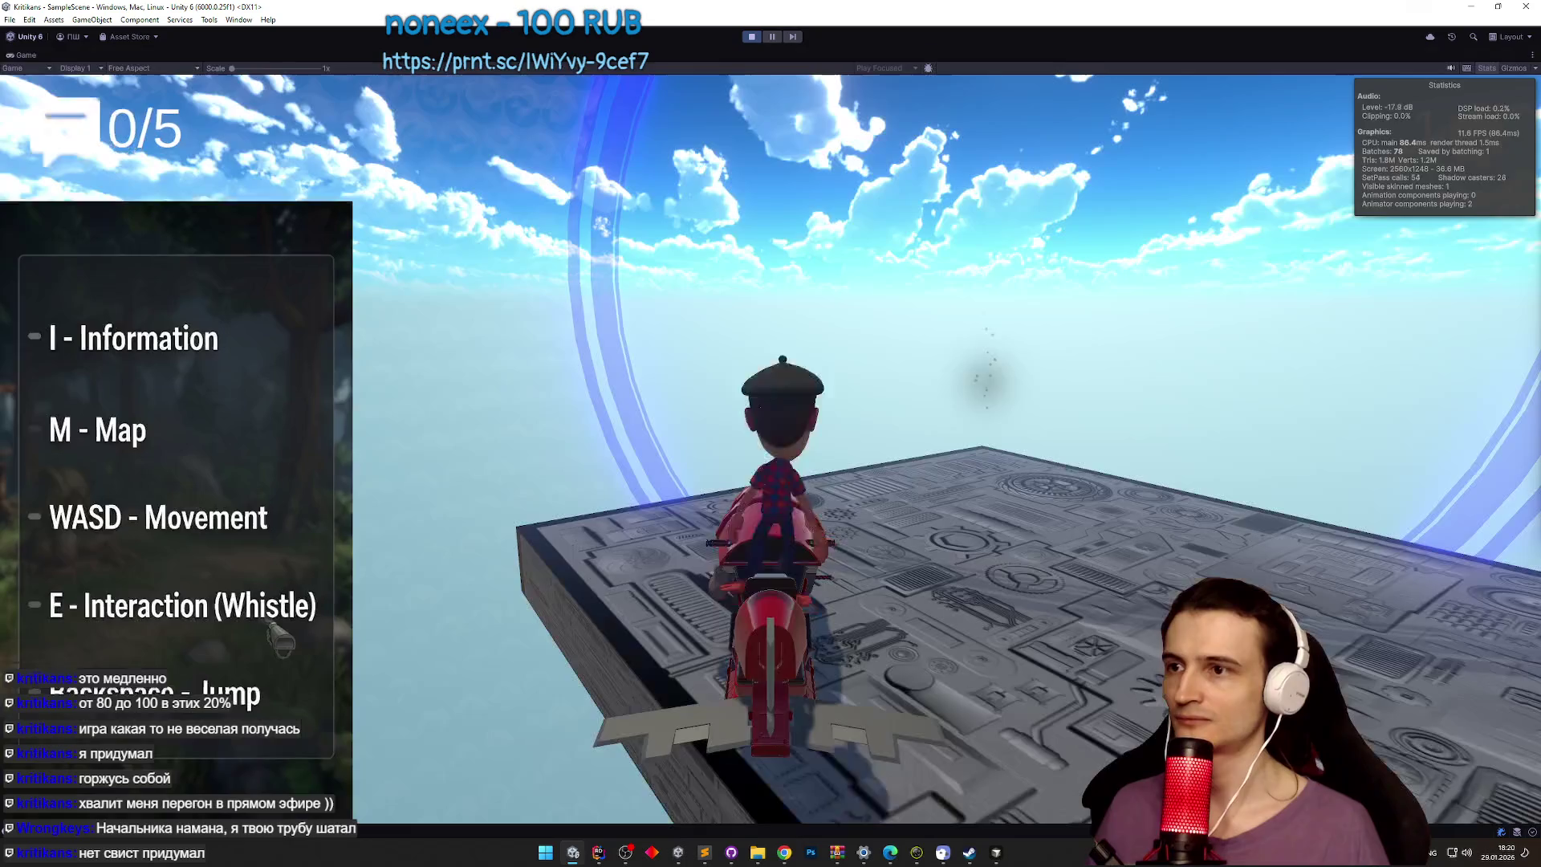
key(a)
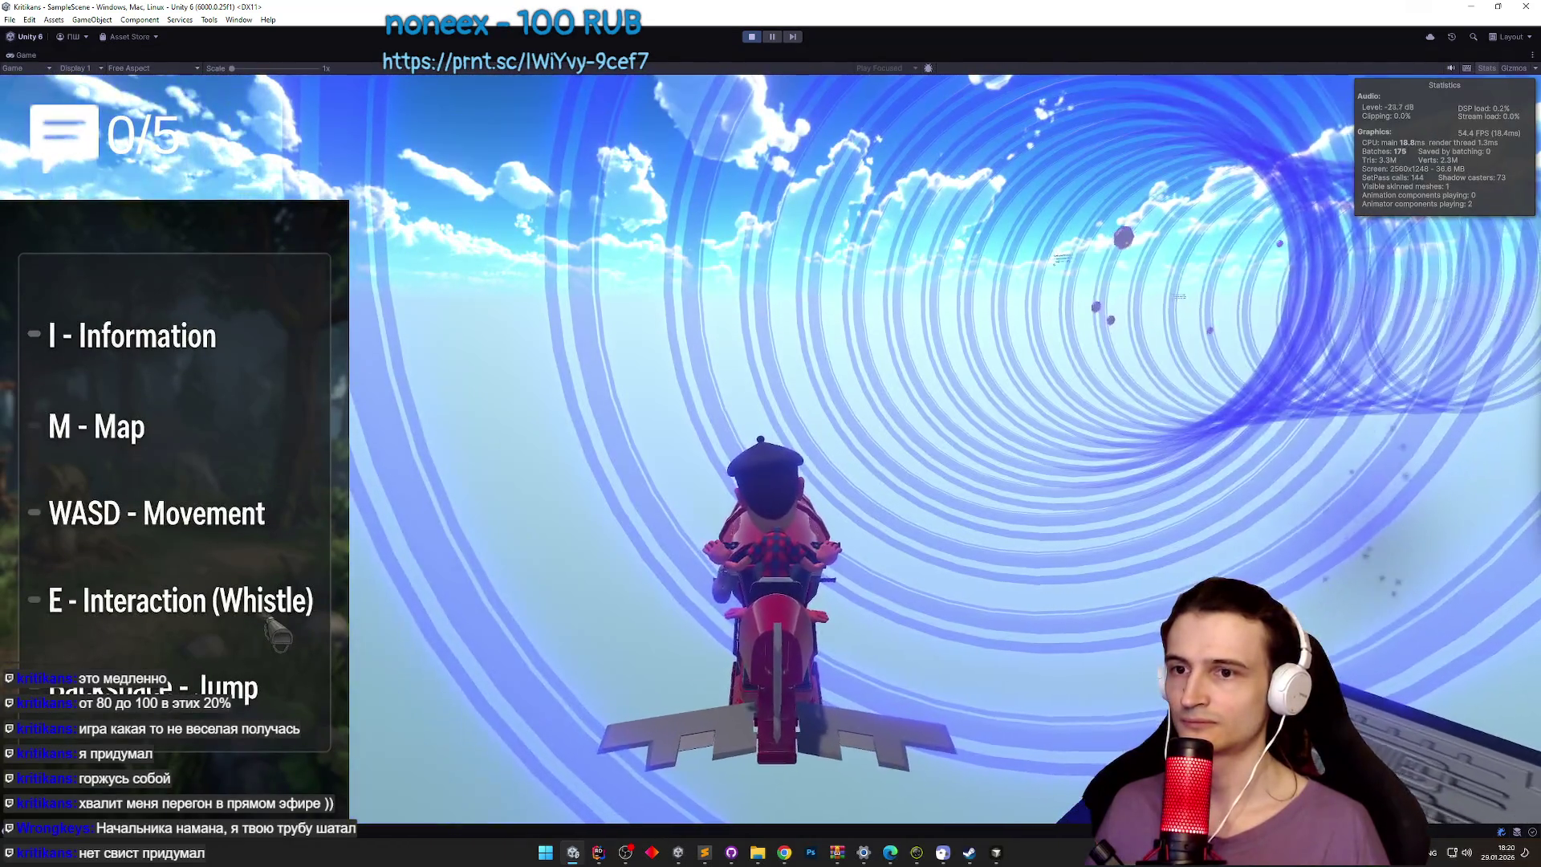
key(a)
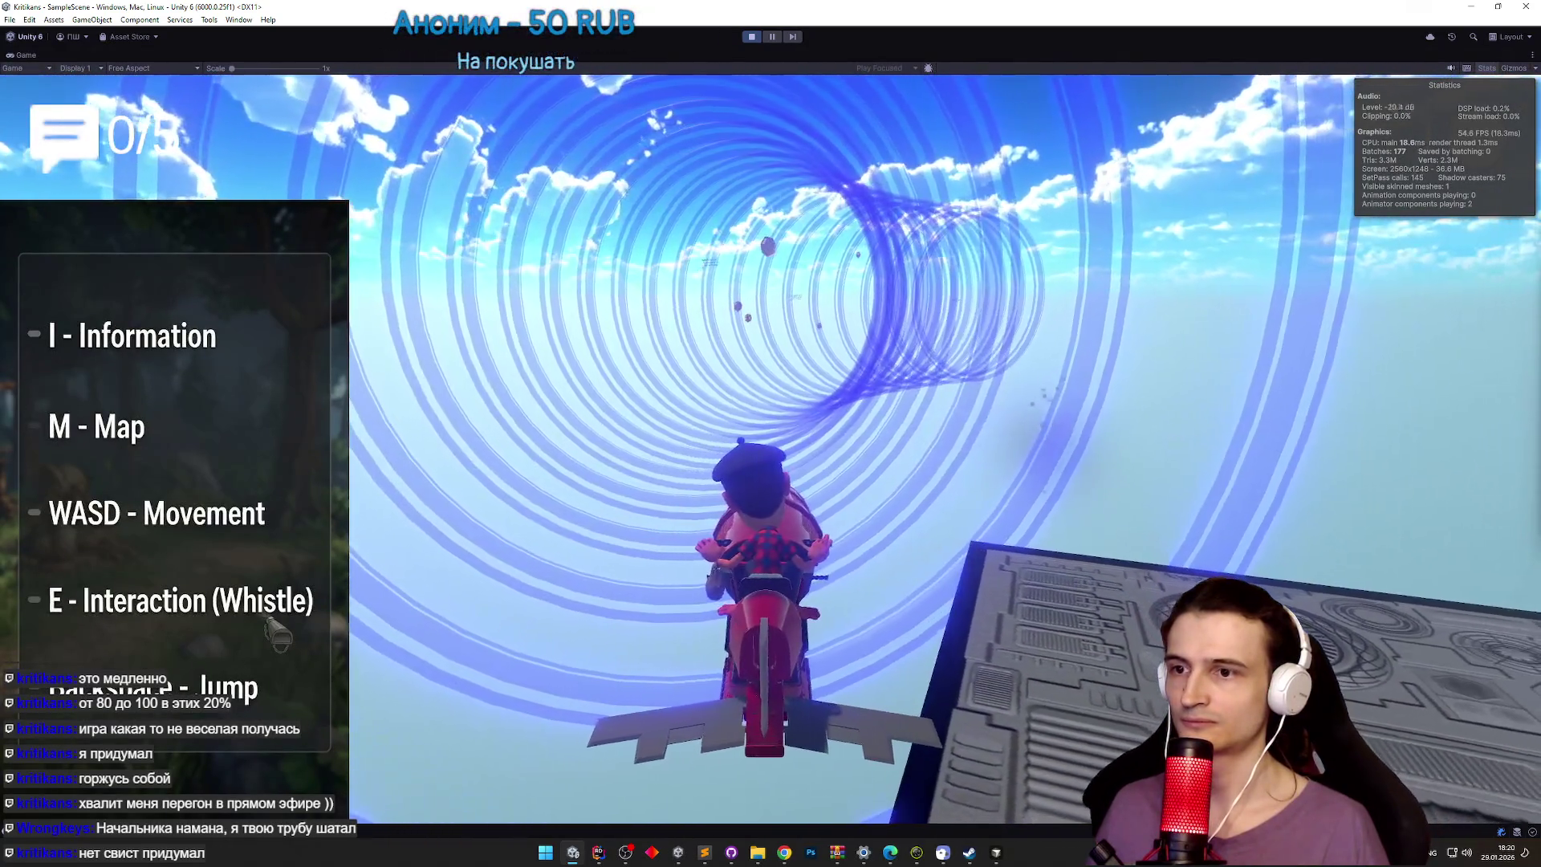
key(a)
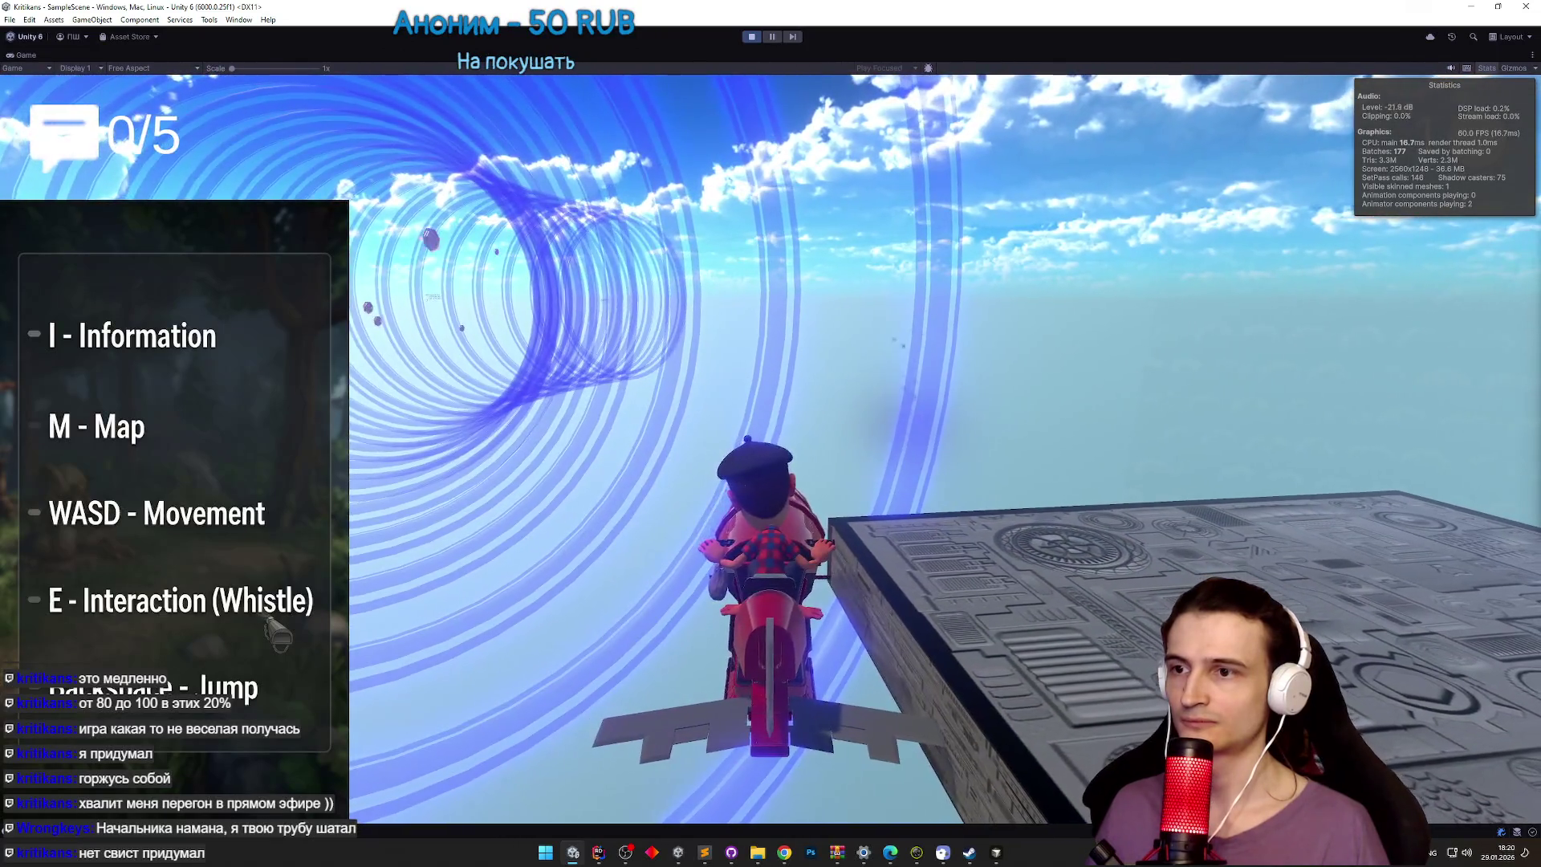
key(a)
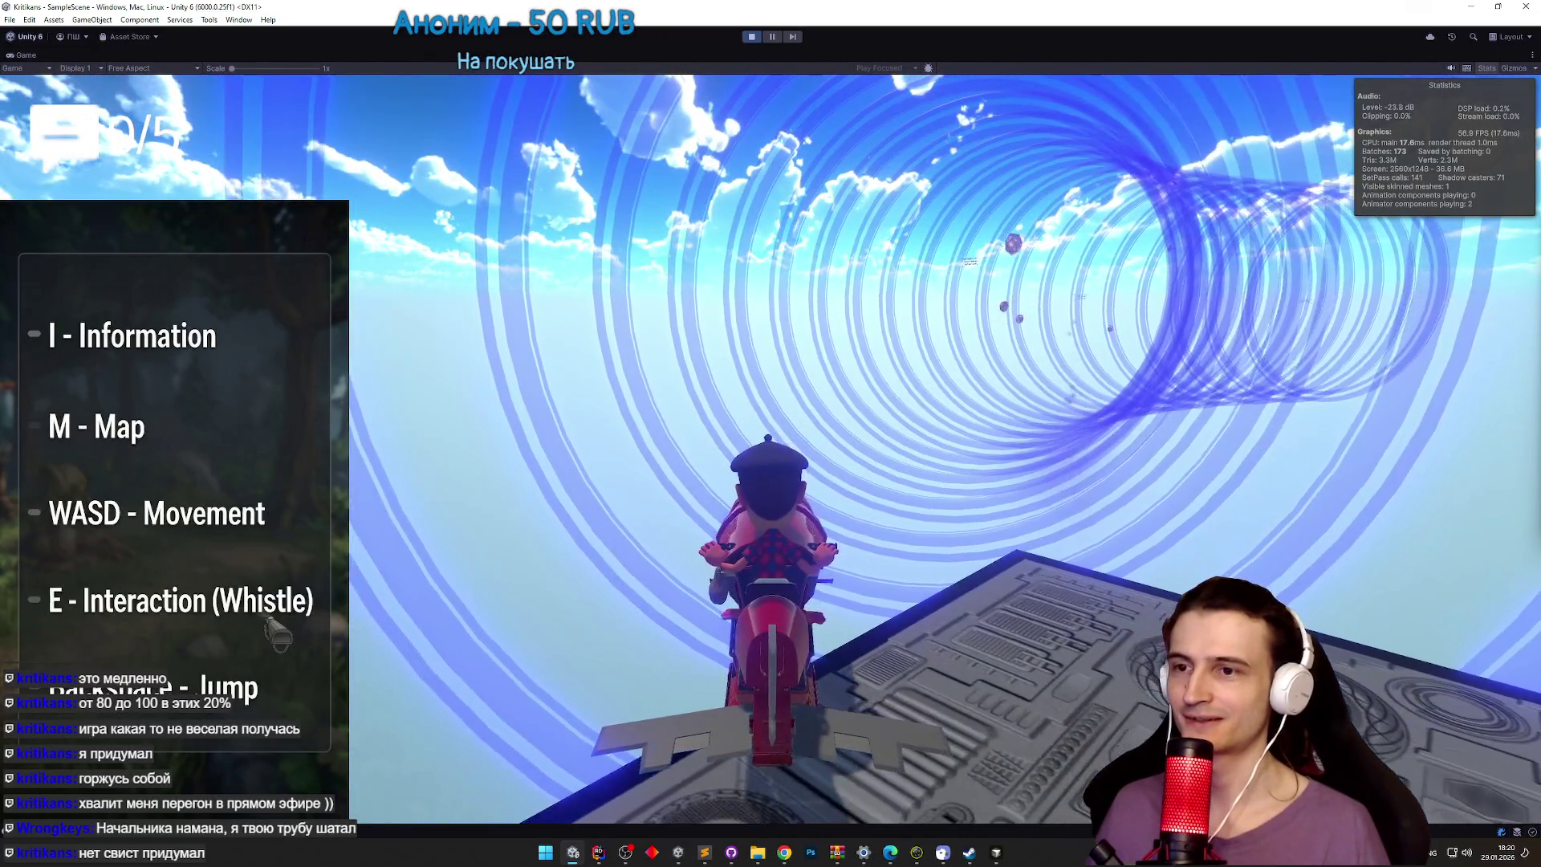
key(a)
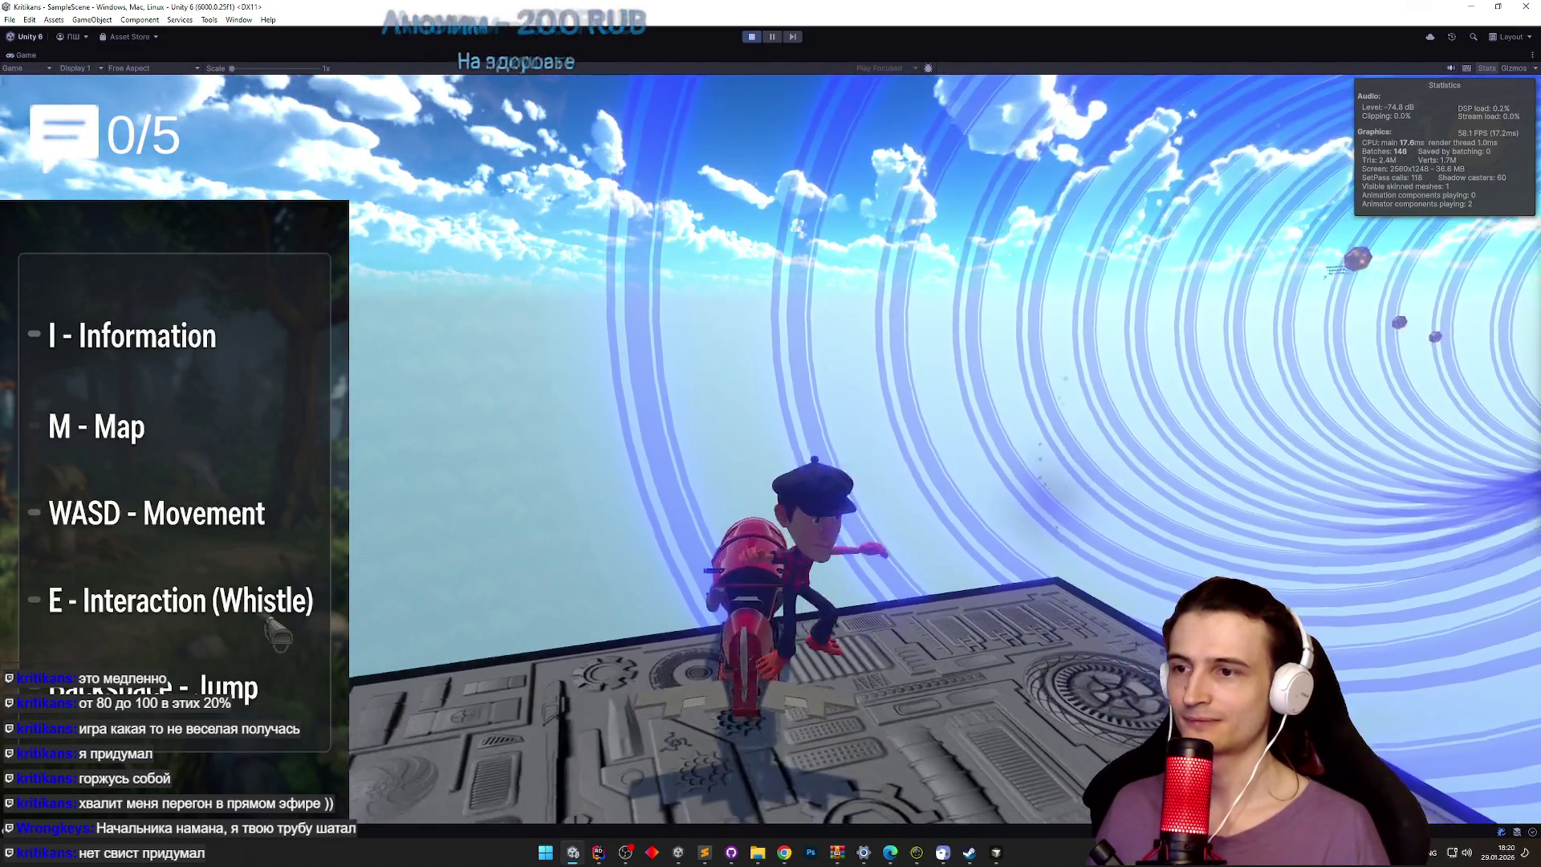
Step: Leave full-screen, select the Smoke effect, and walk the character toward the ring portal
key(Escape)
key(super)
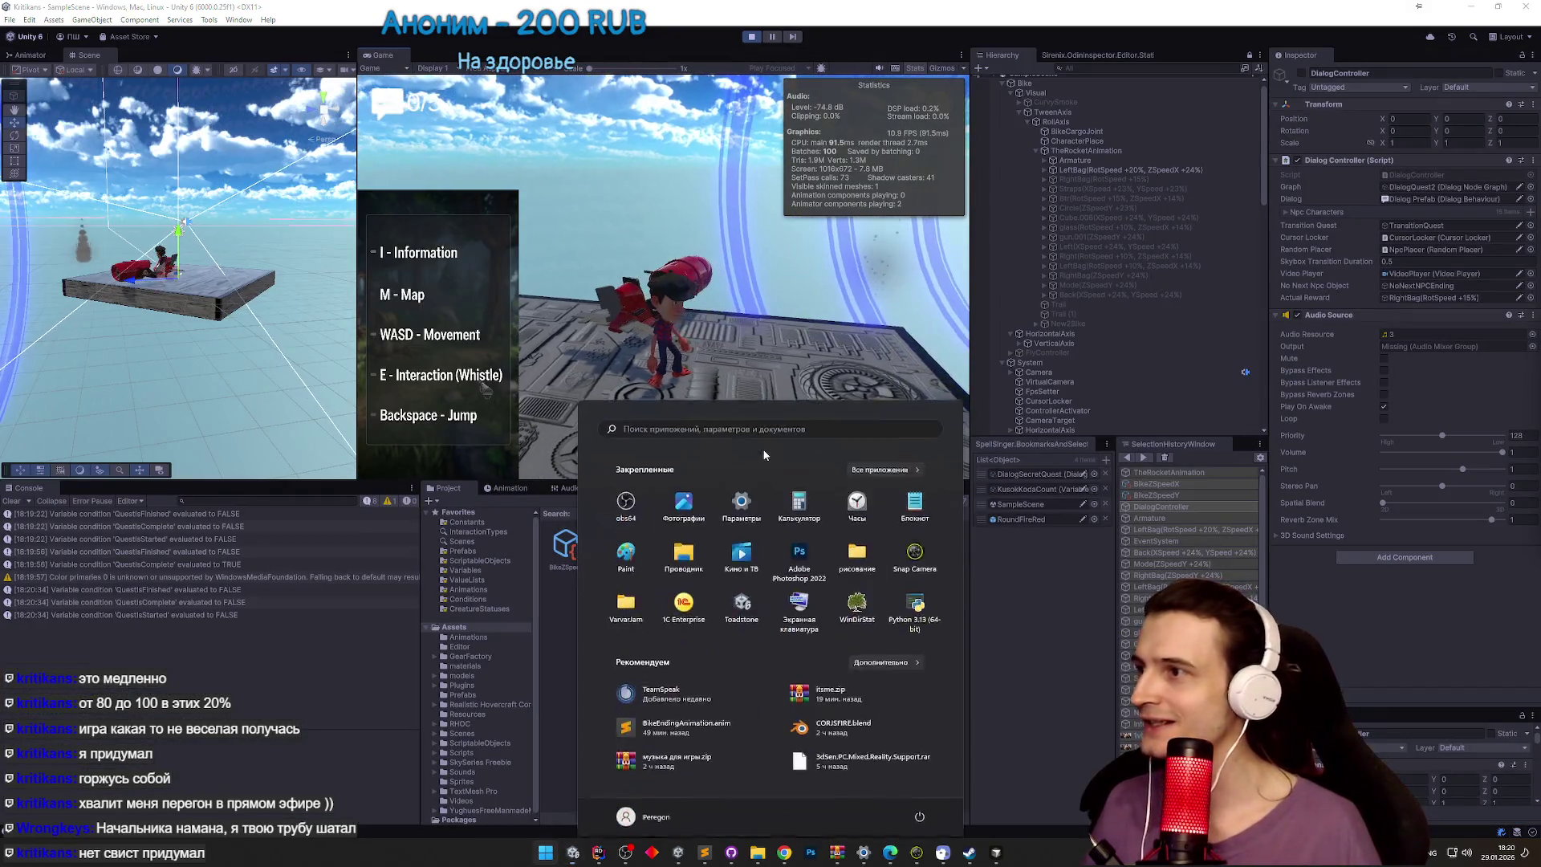
key(super)
key(super)
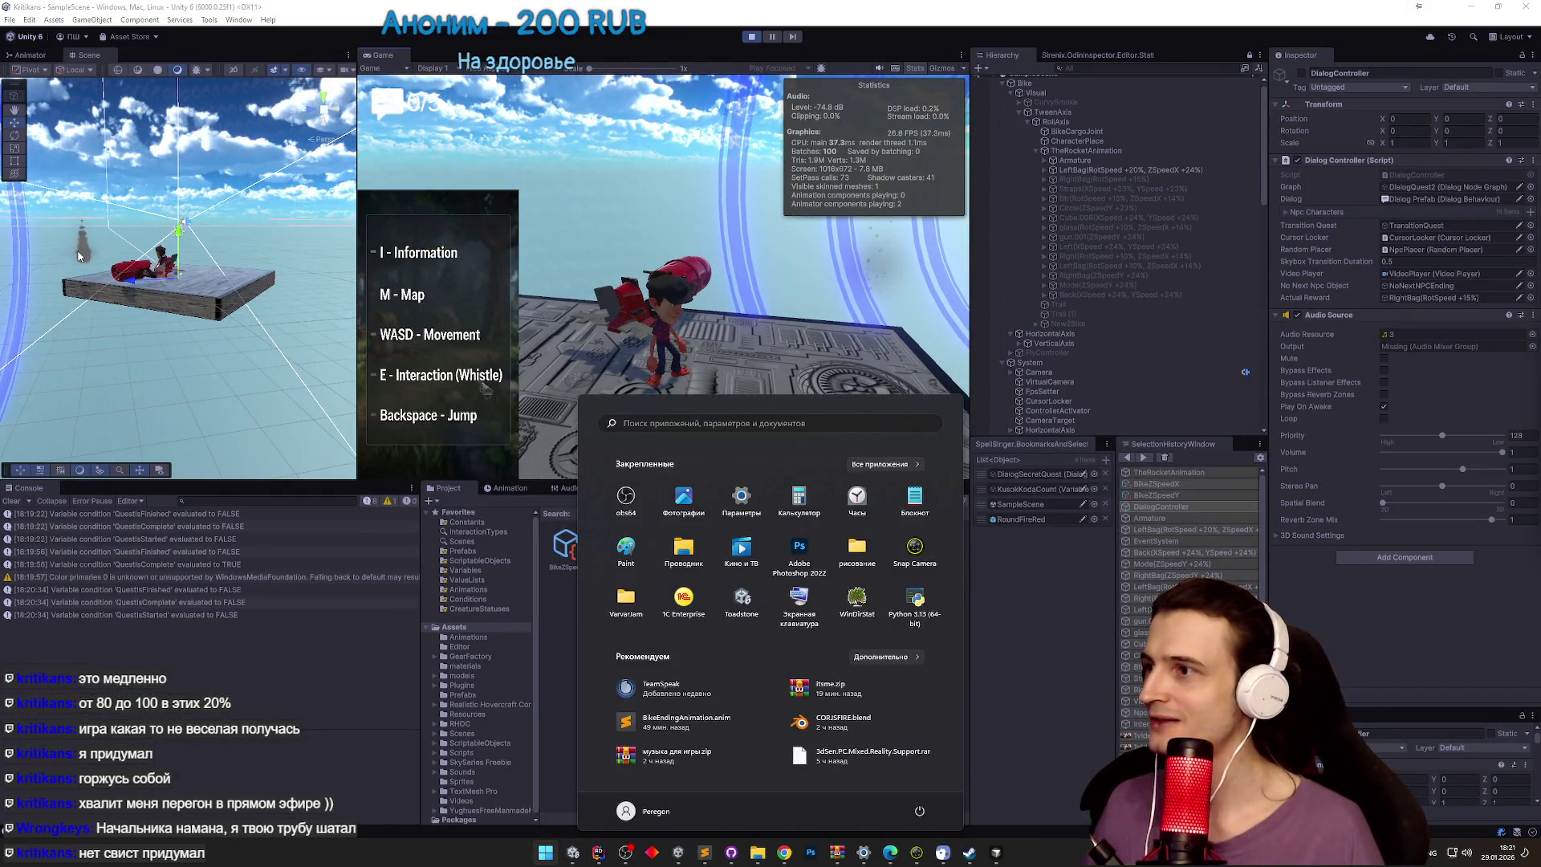
click(80, 256)
key(w)
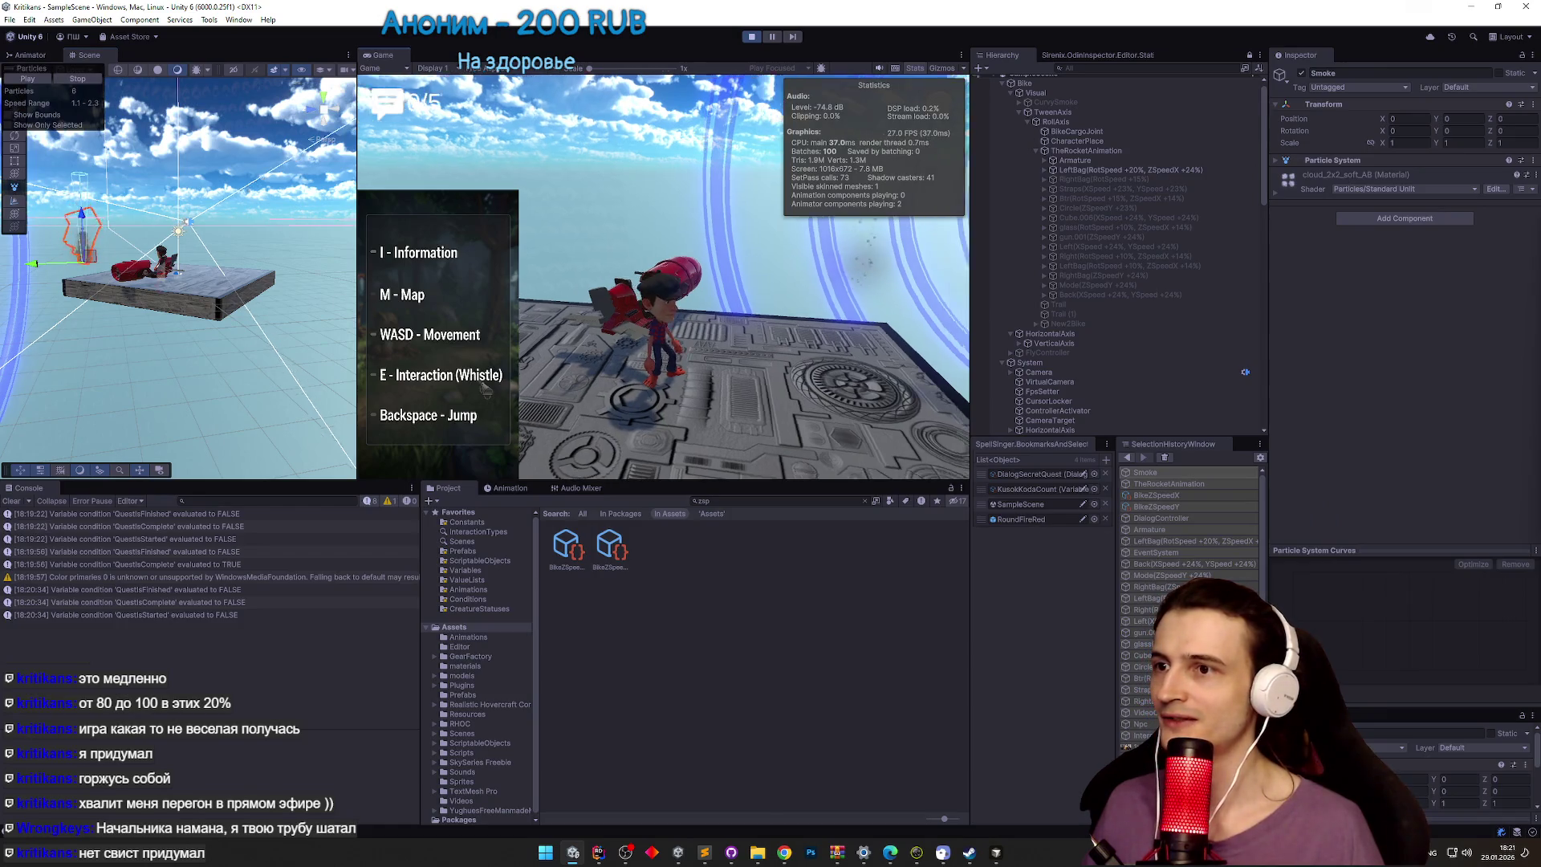
key(w)
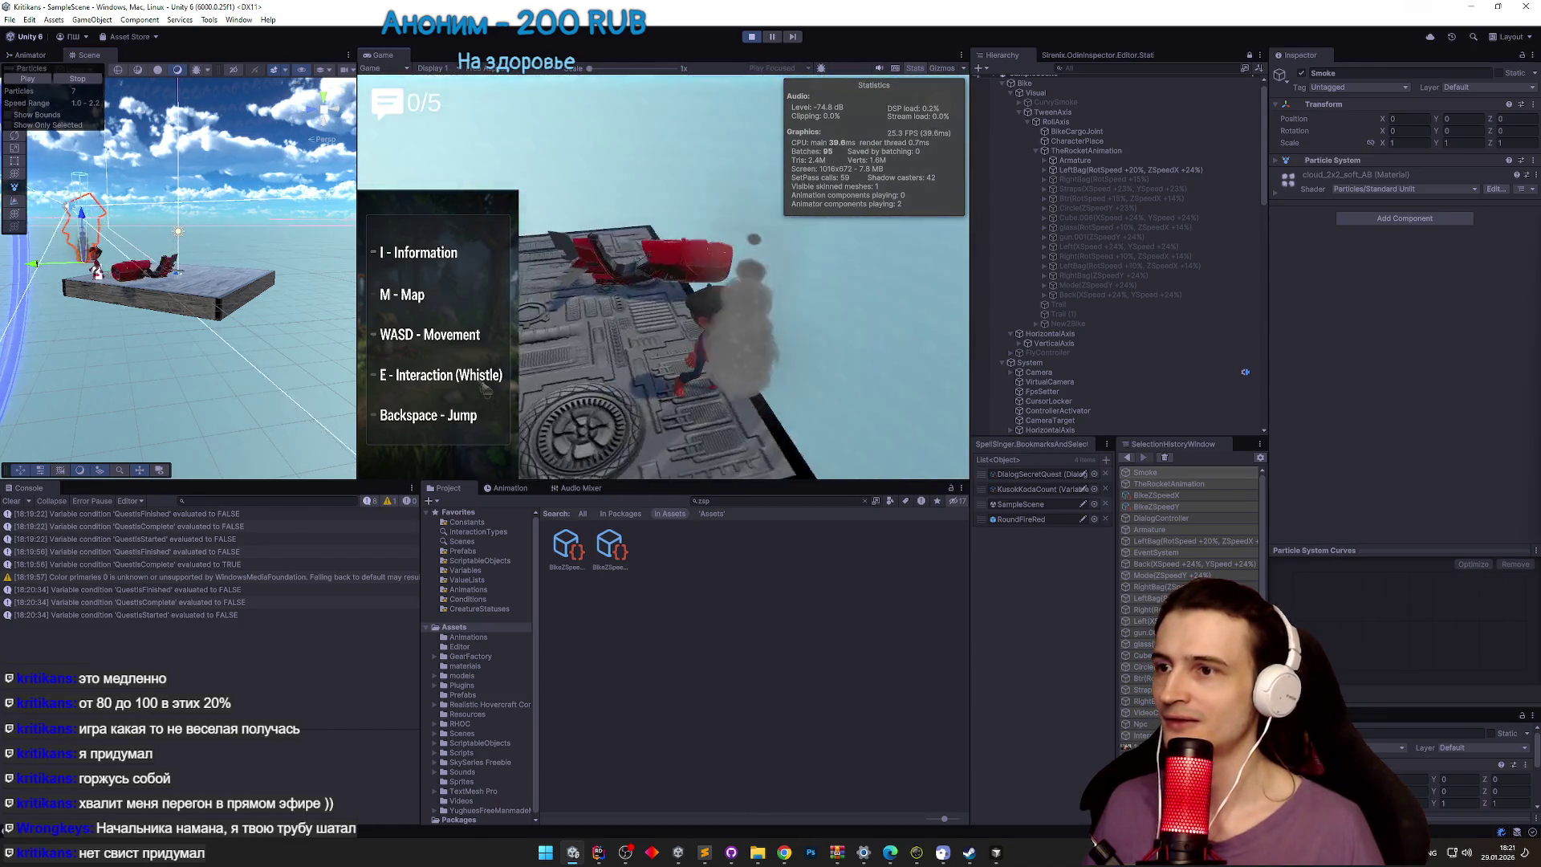
key(w)
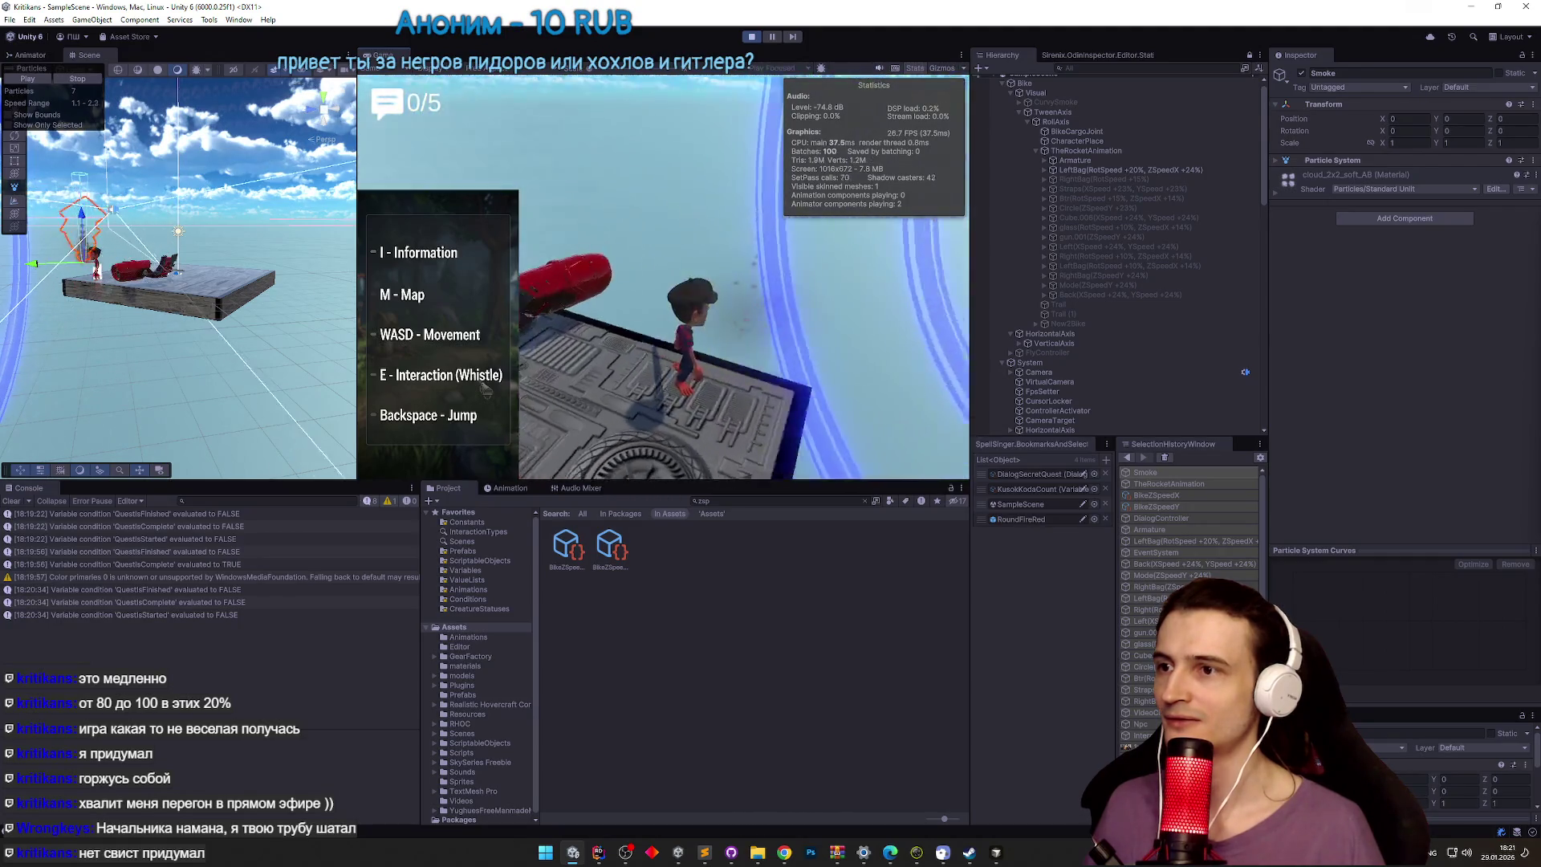
key(w)
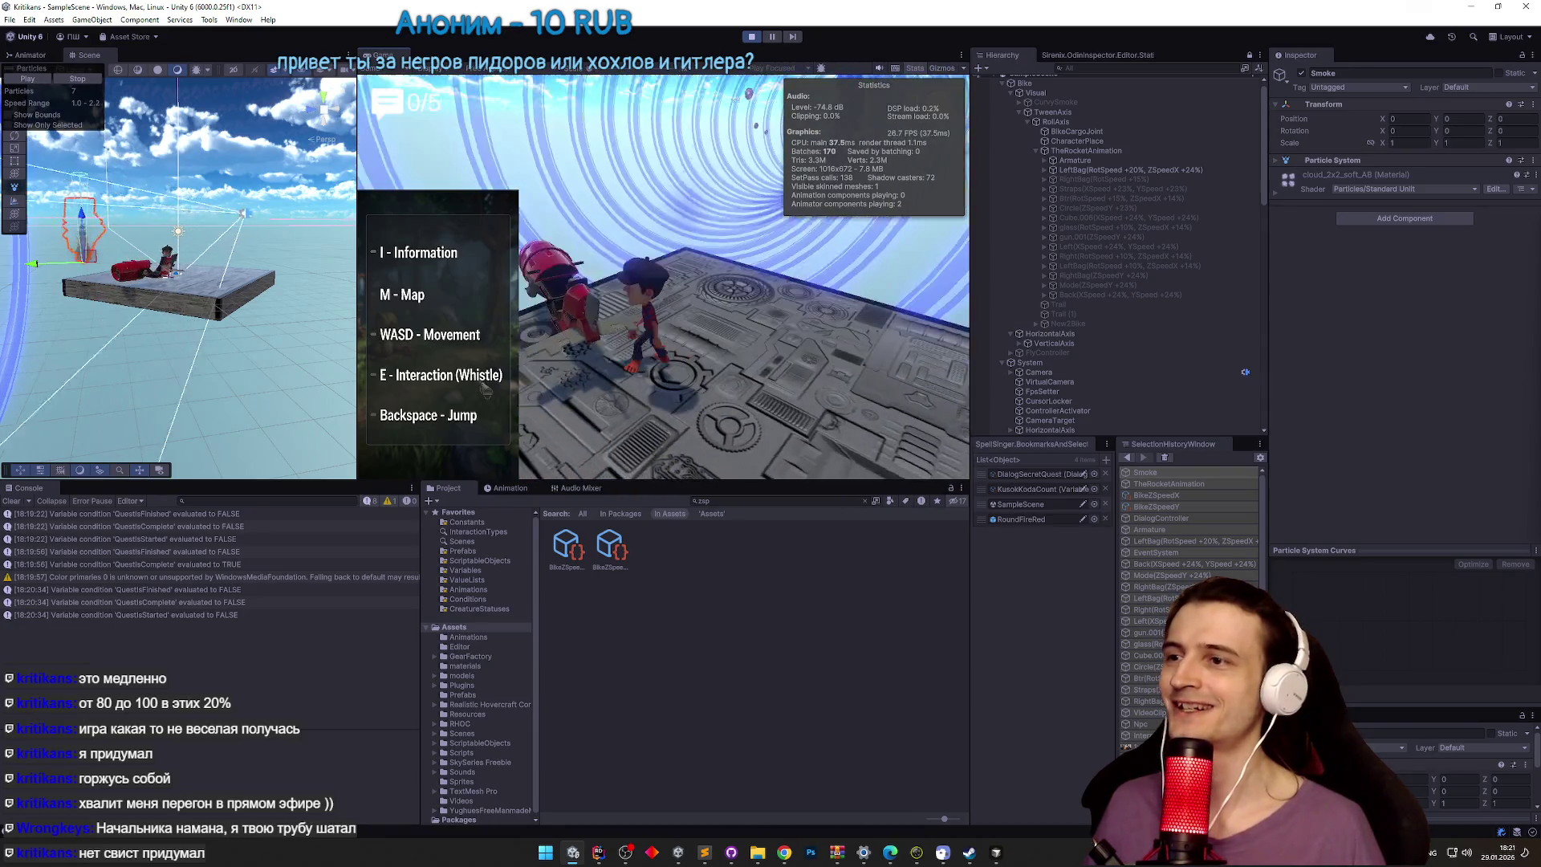
Step: Walk the character across the platform, onto and off the red hoverbike, in full-window view
key(shift+space)
key(w)
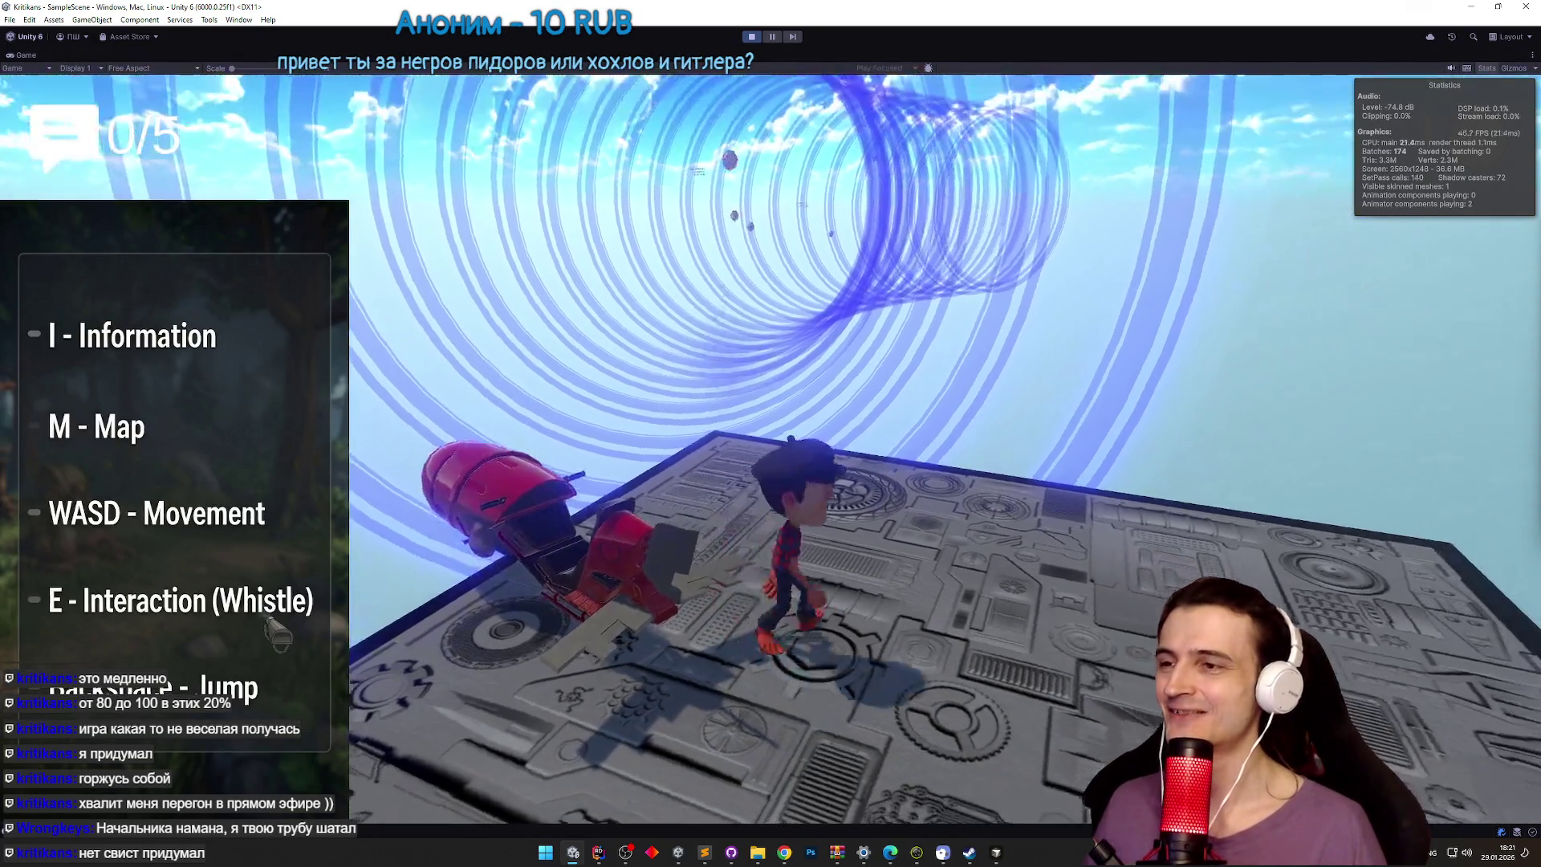
key(w)
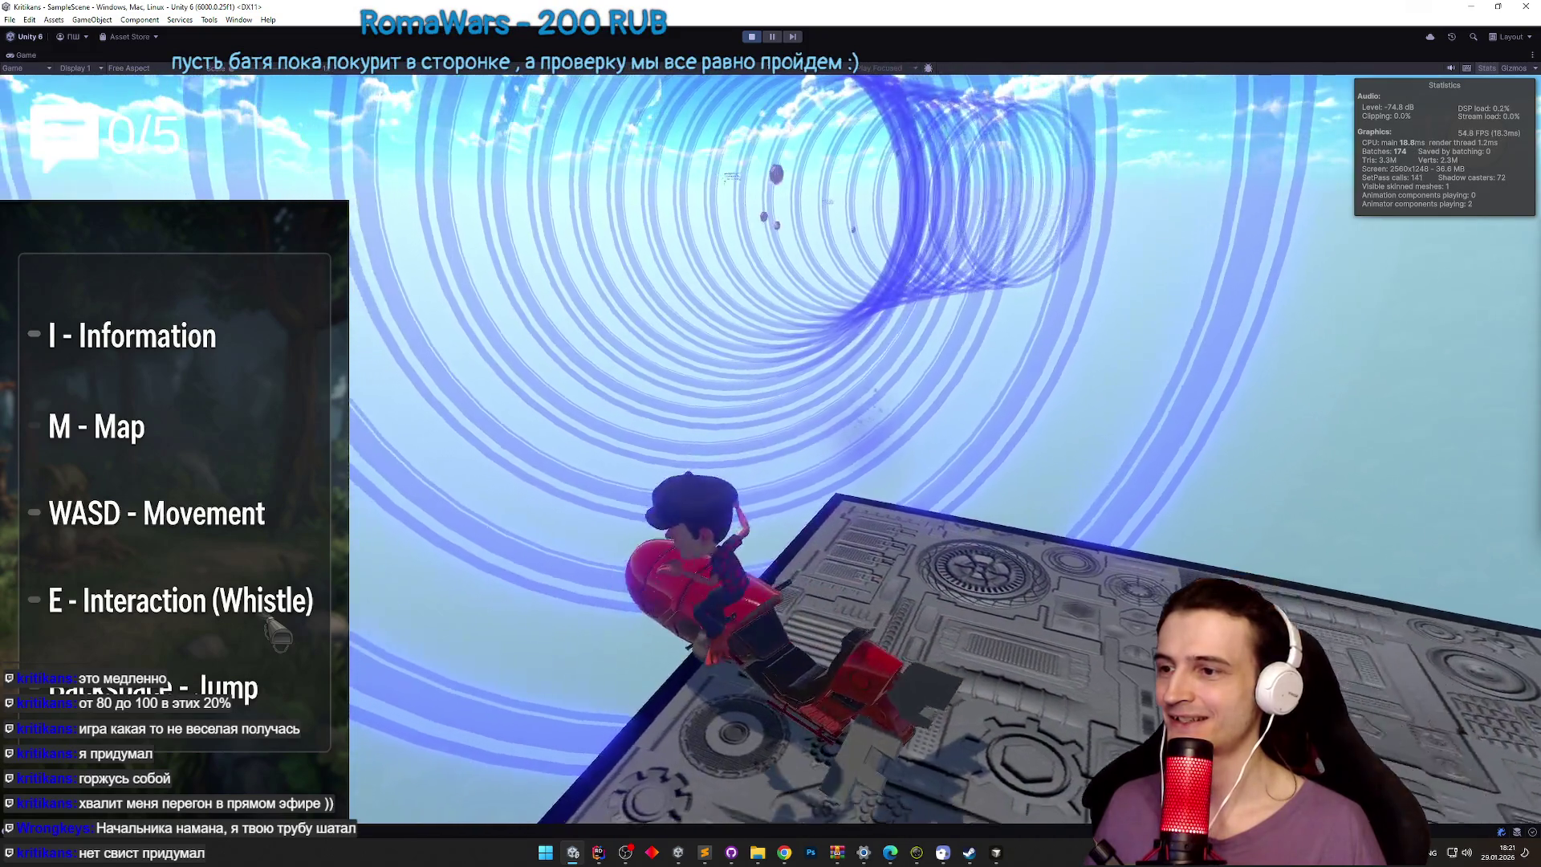
key(w)
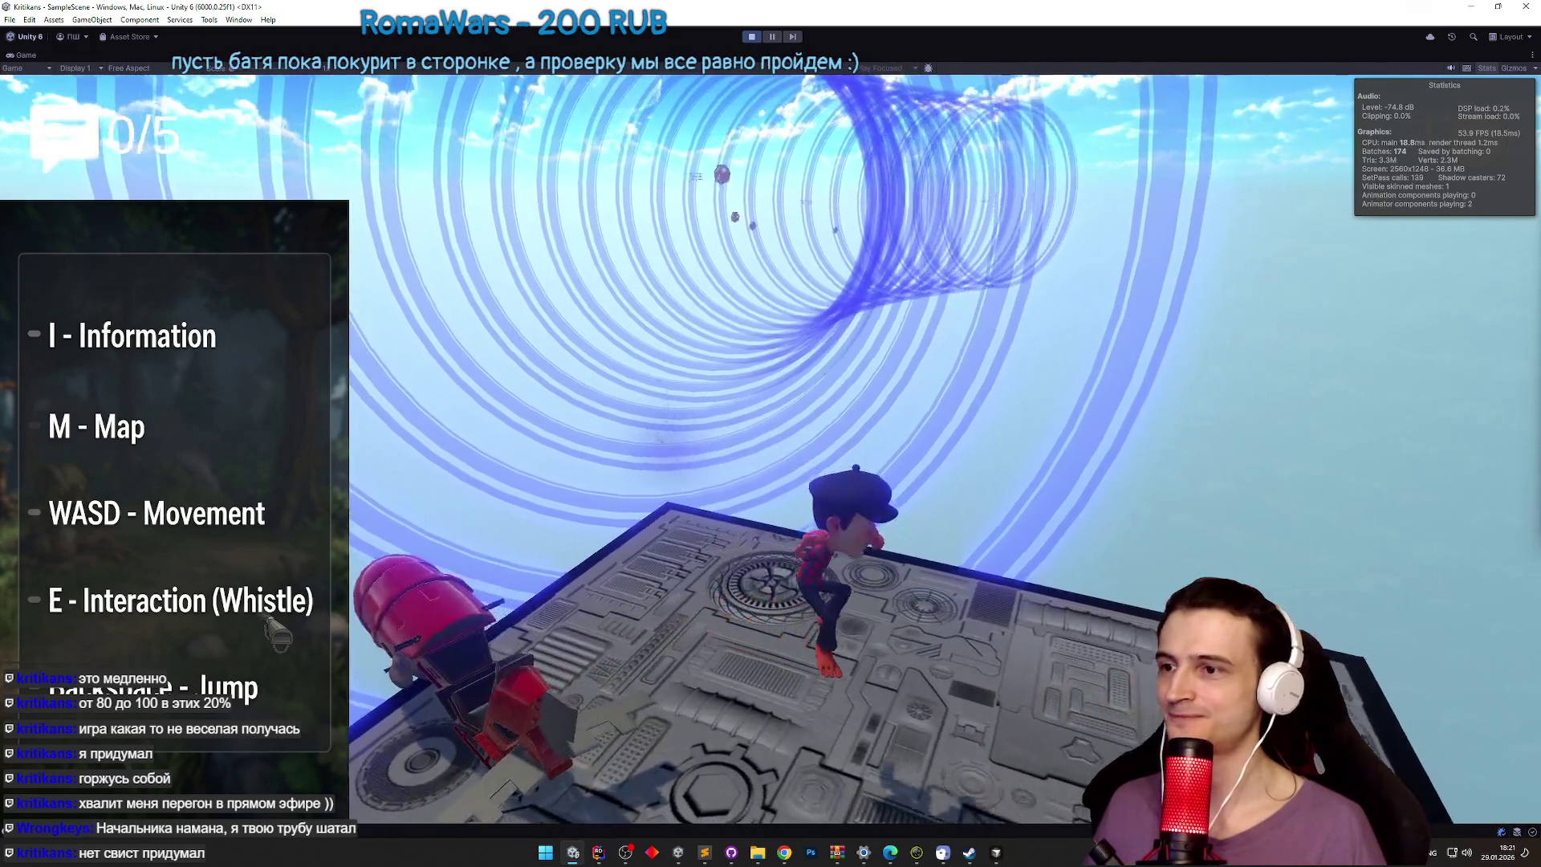
key(w)
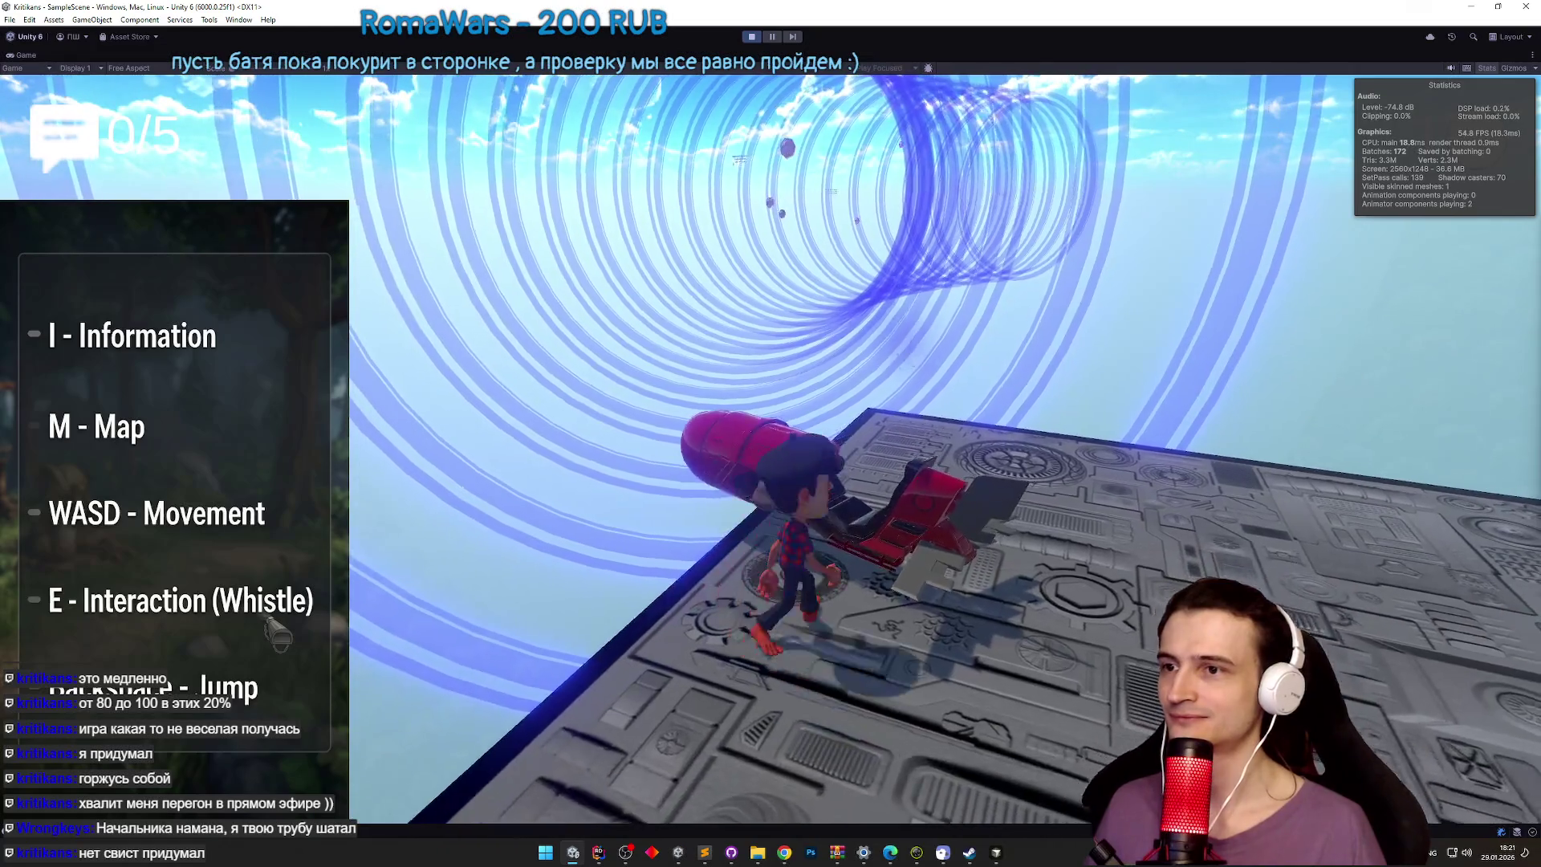
key(w)
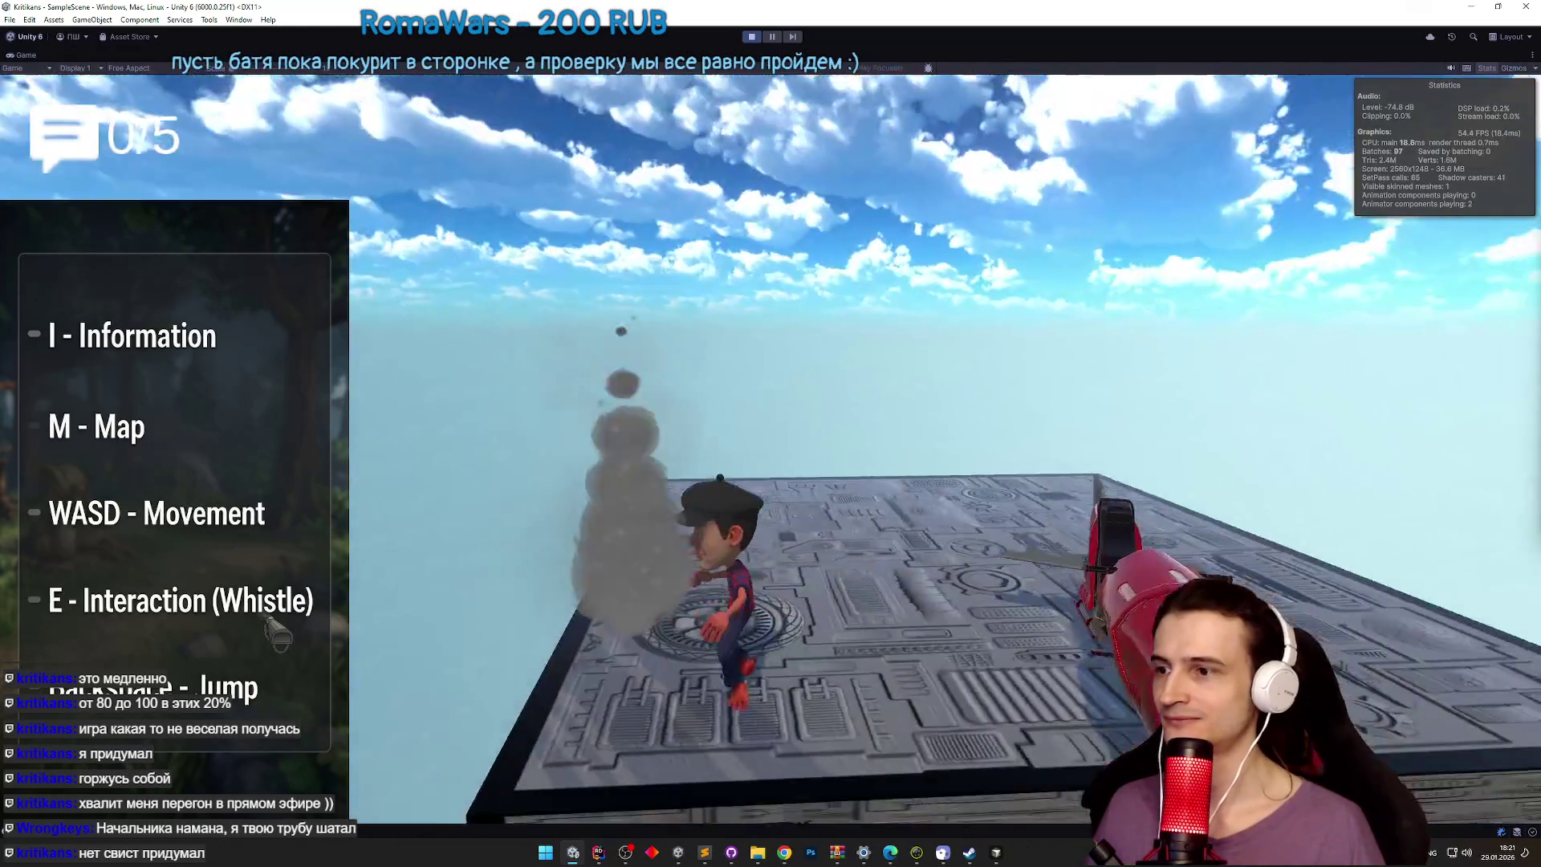
key(w)
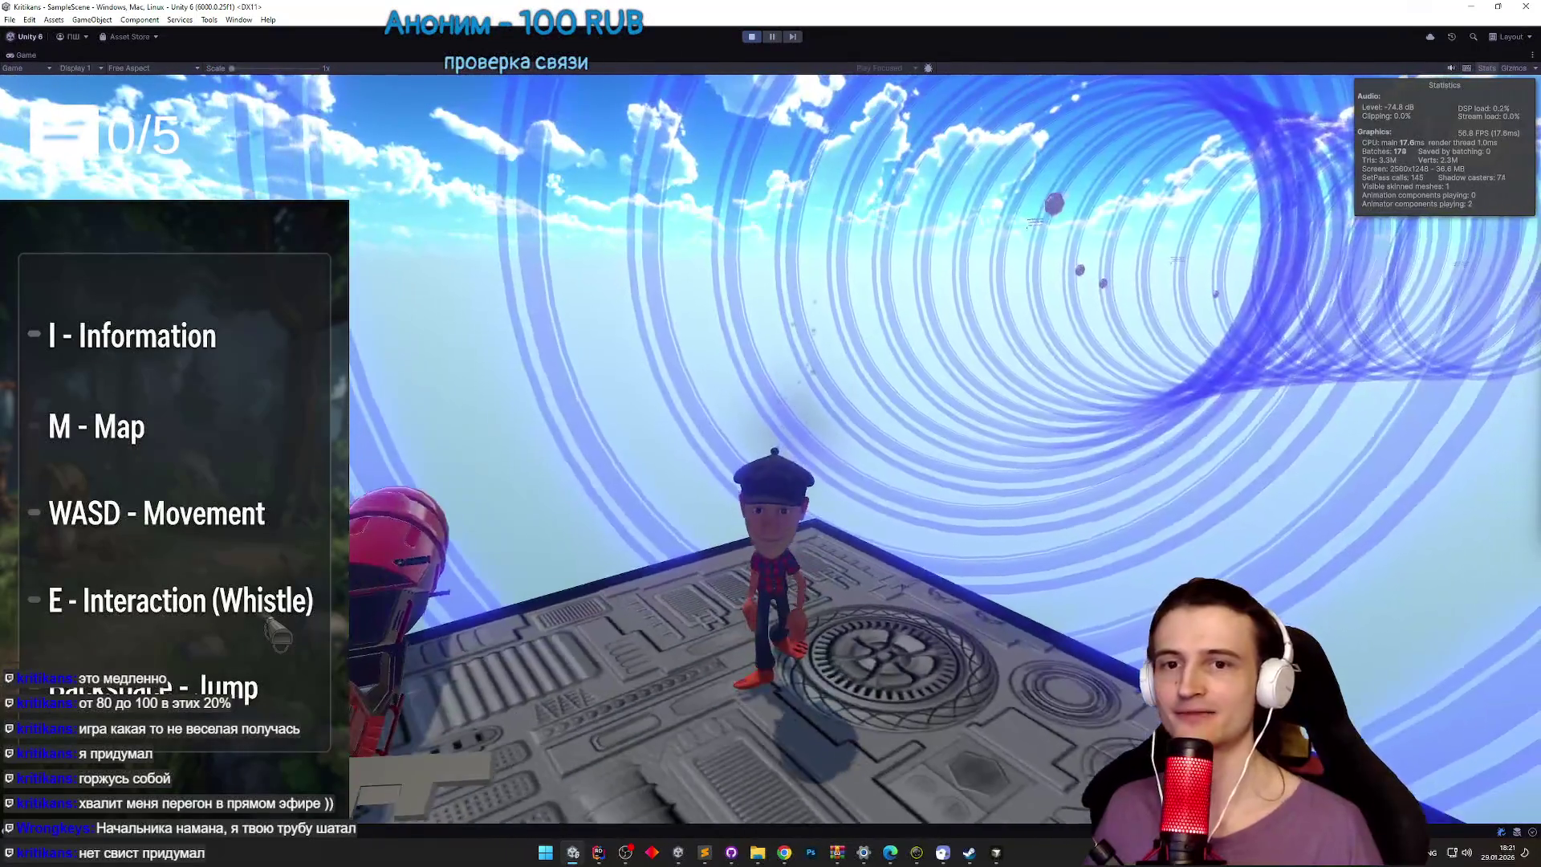
key(w)
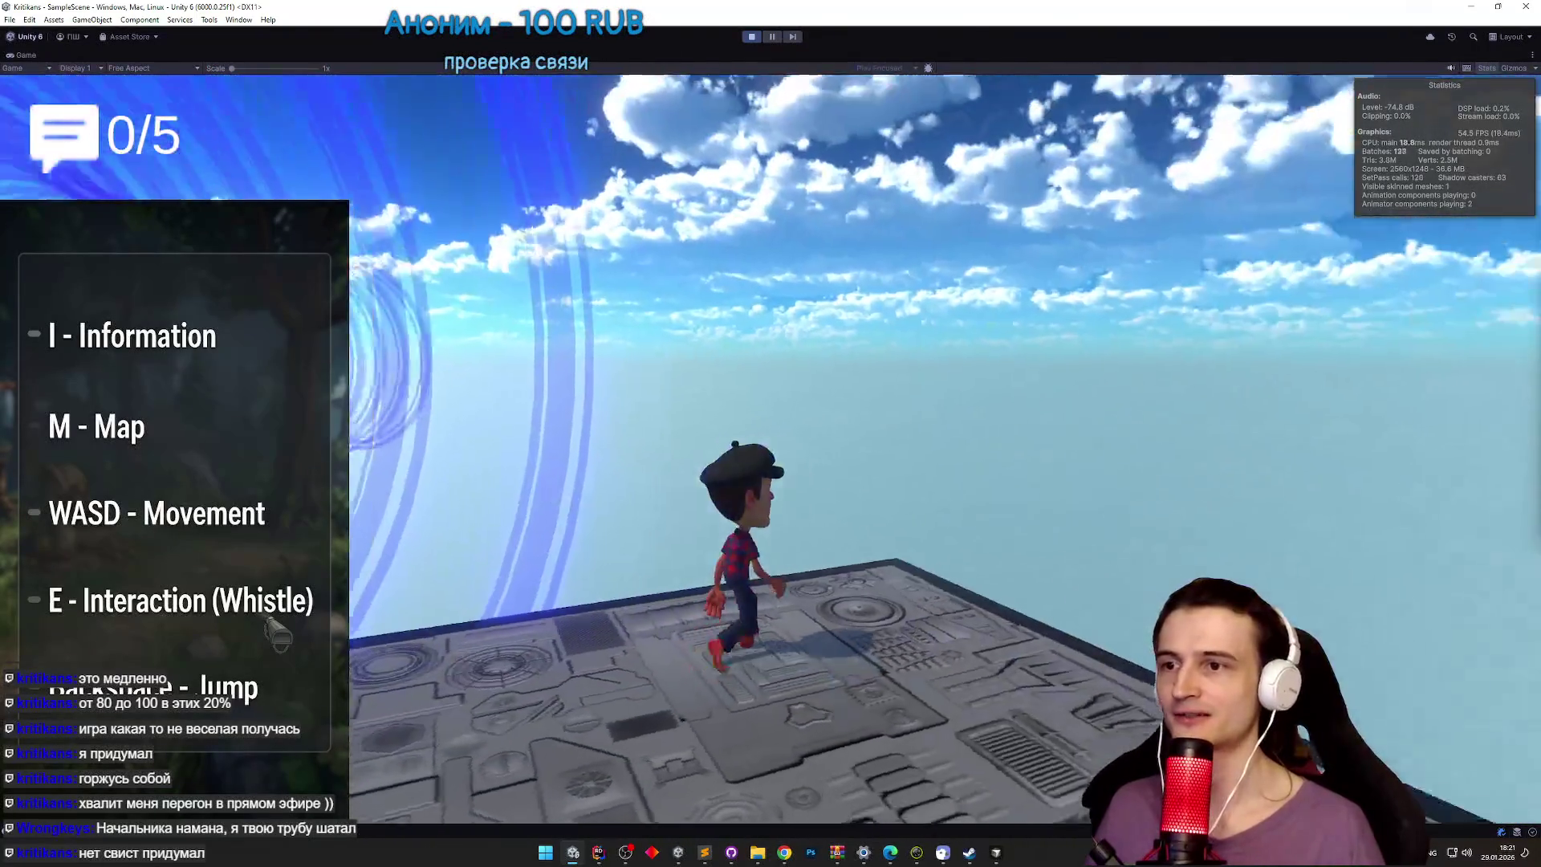
Step: Turn the character around the platform, then bring up the TZ.todo task list
key(s)
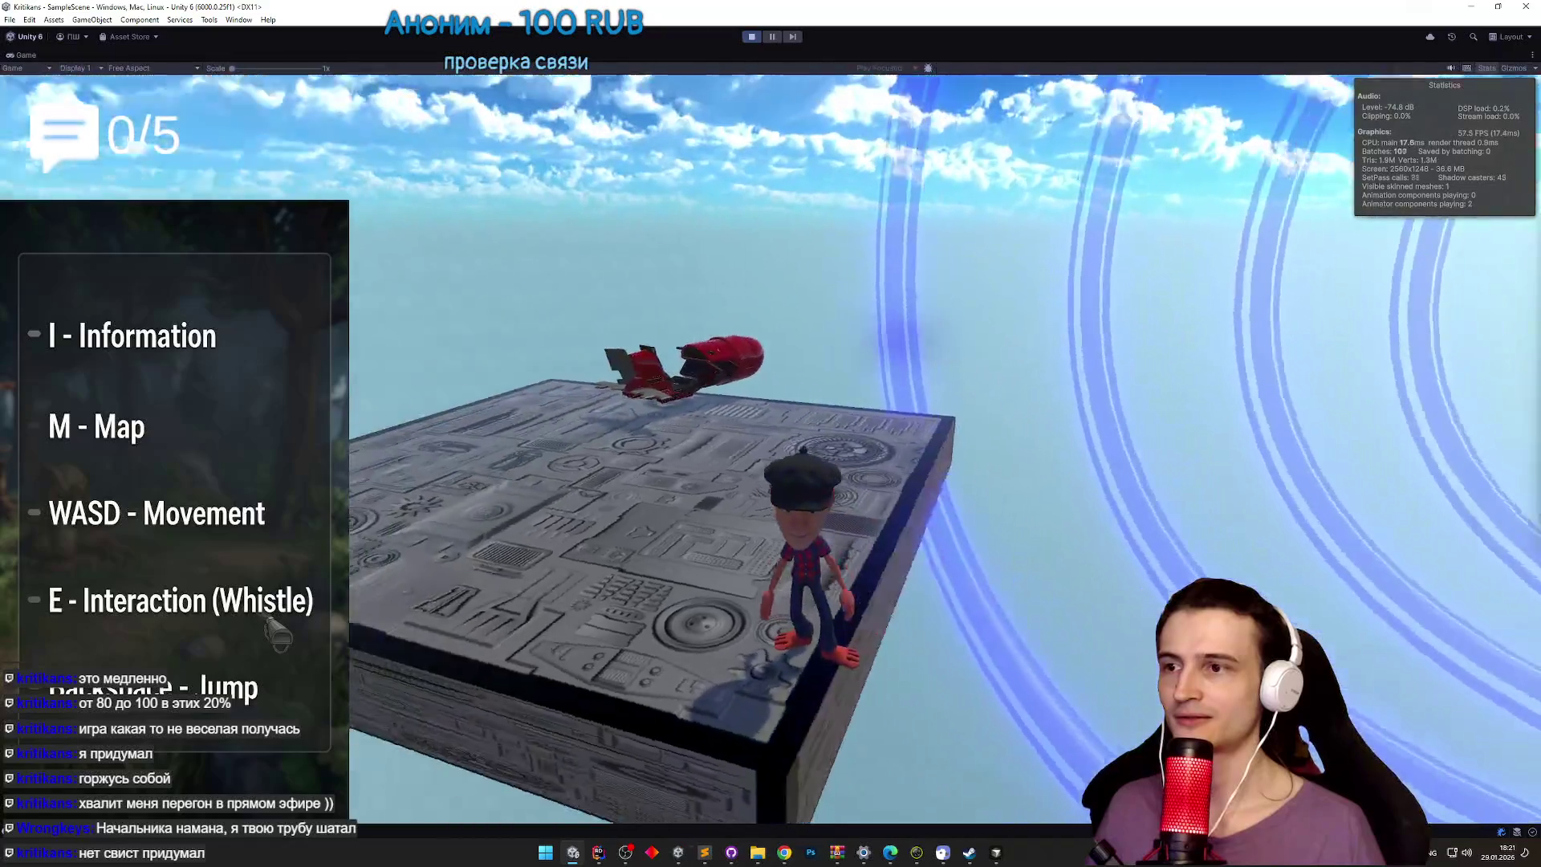
key(w)
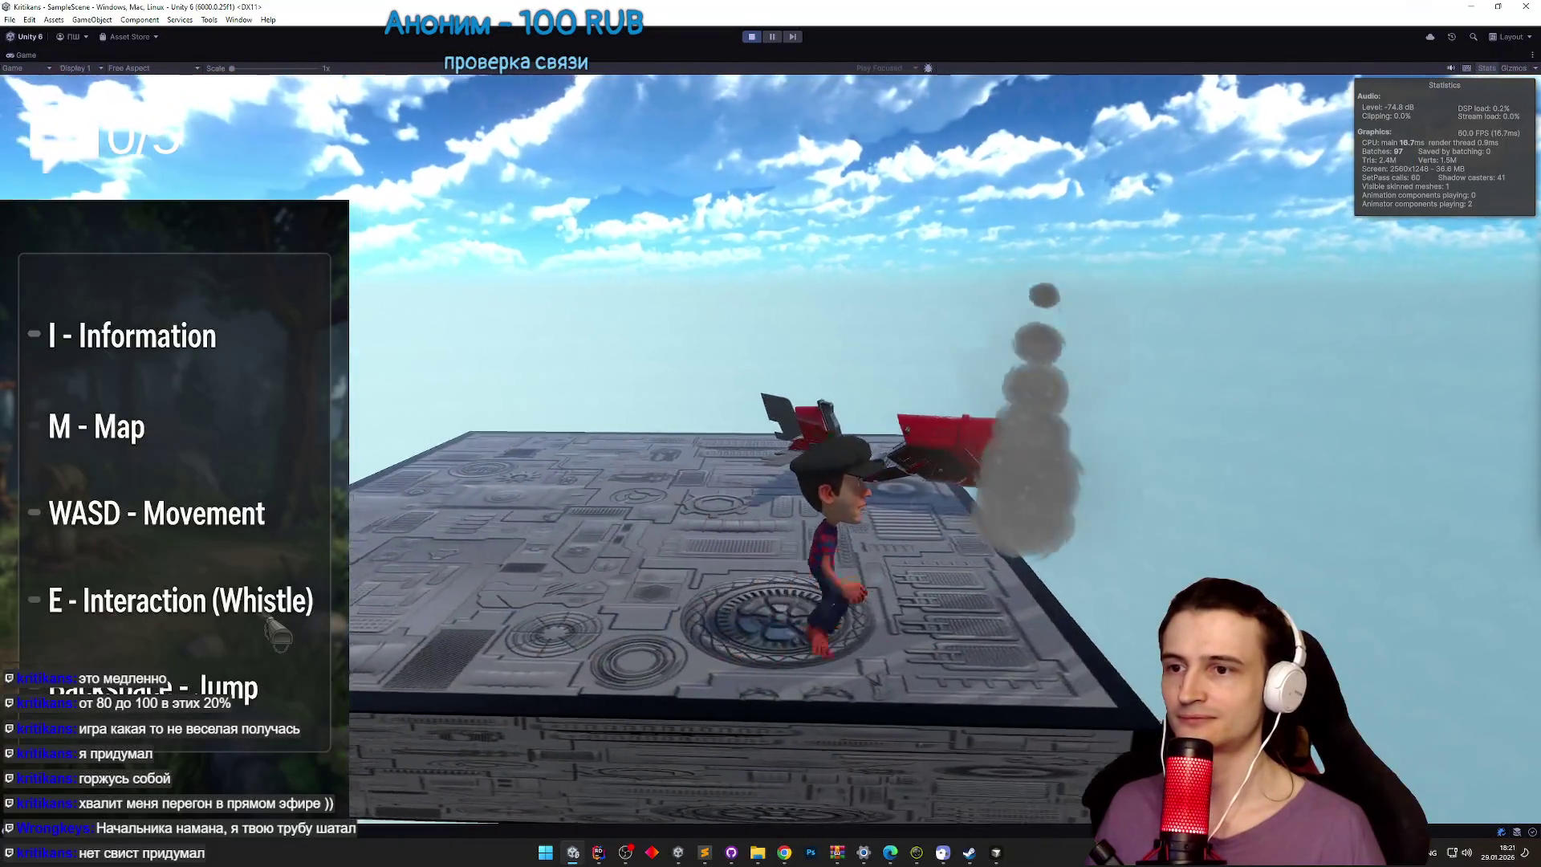
key(a)
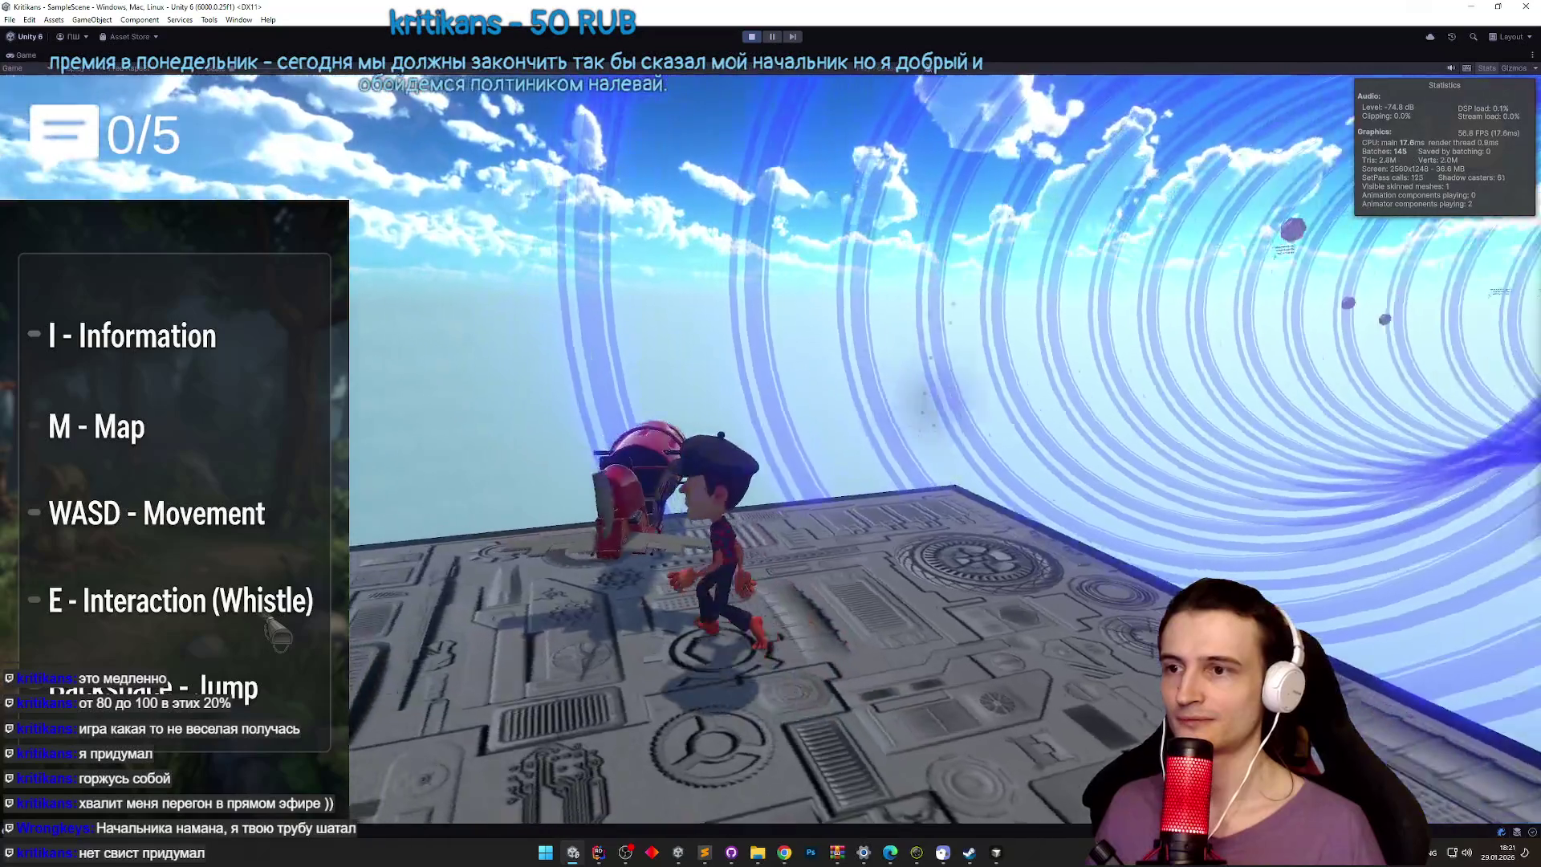
key(s)
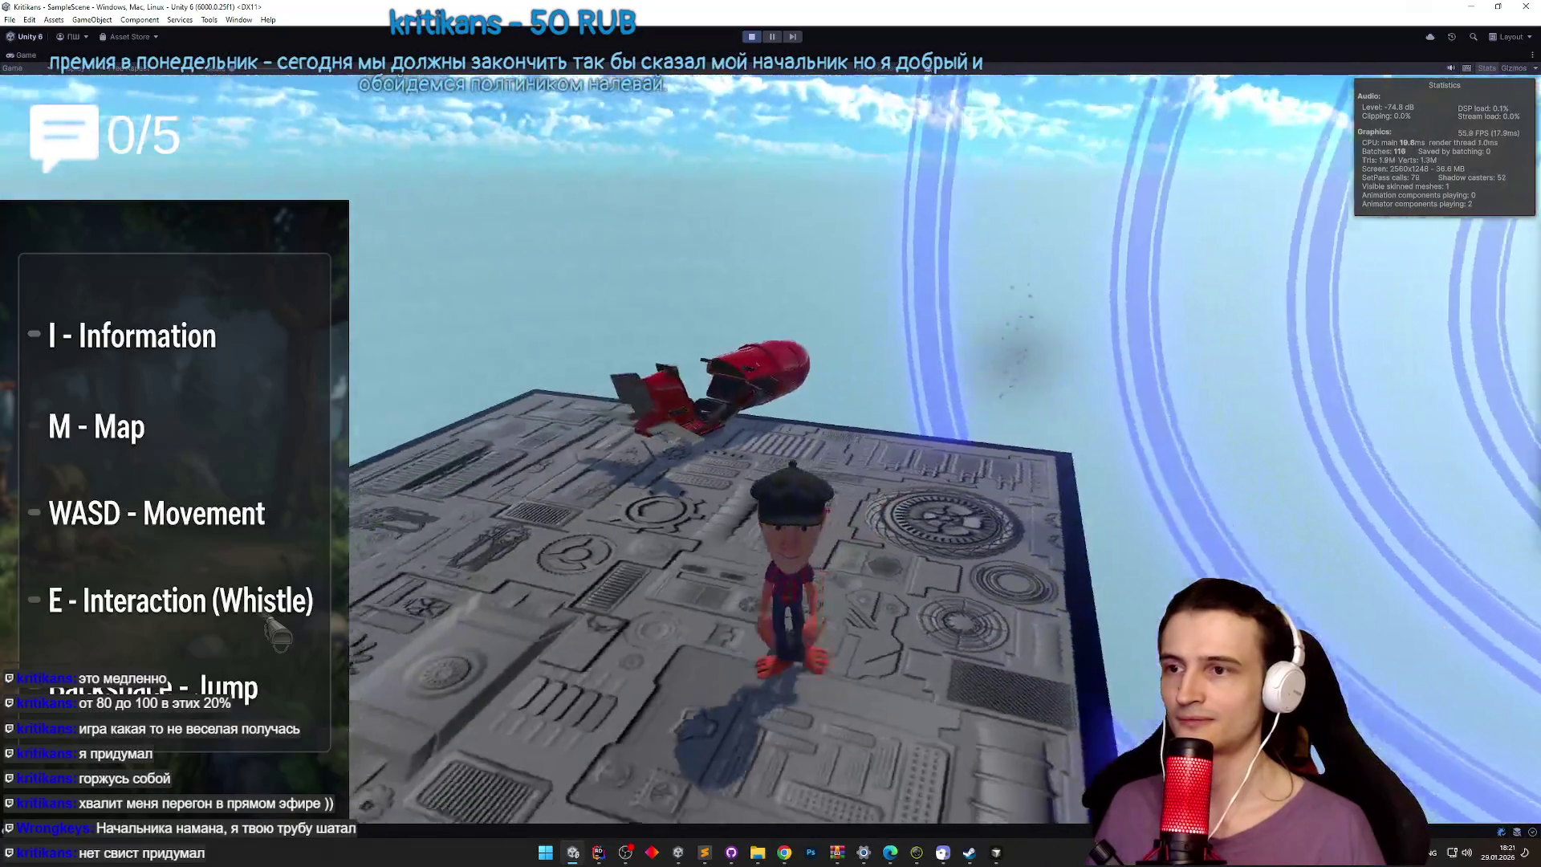
key(super)
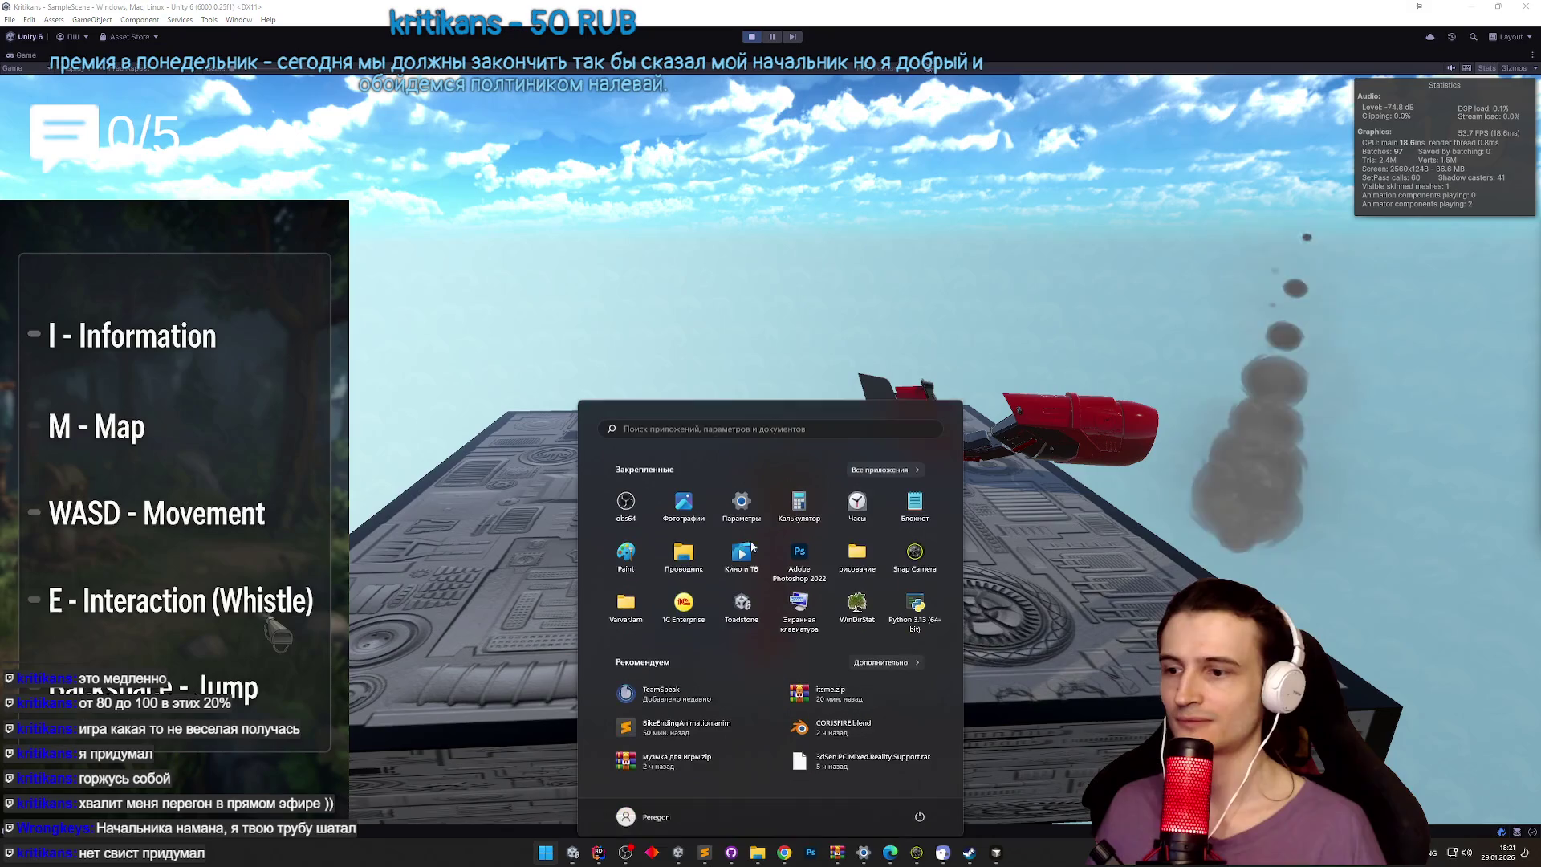
click(705, 853)
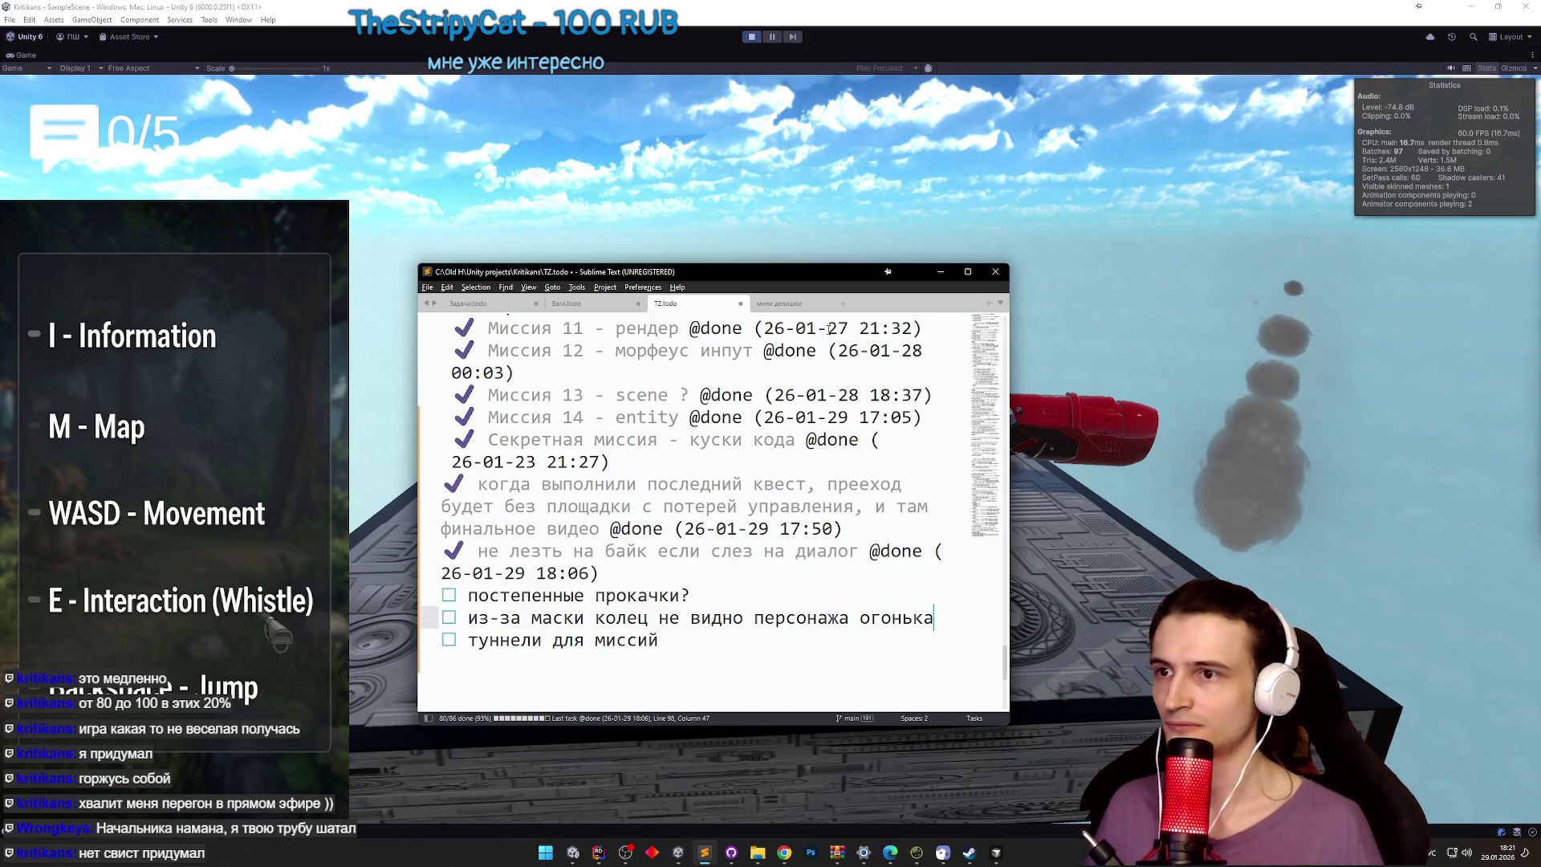
click(939, 274)
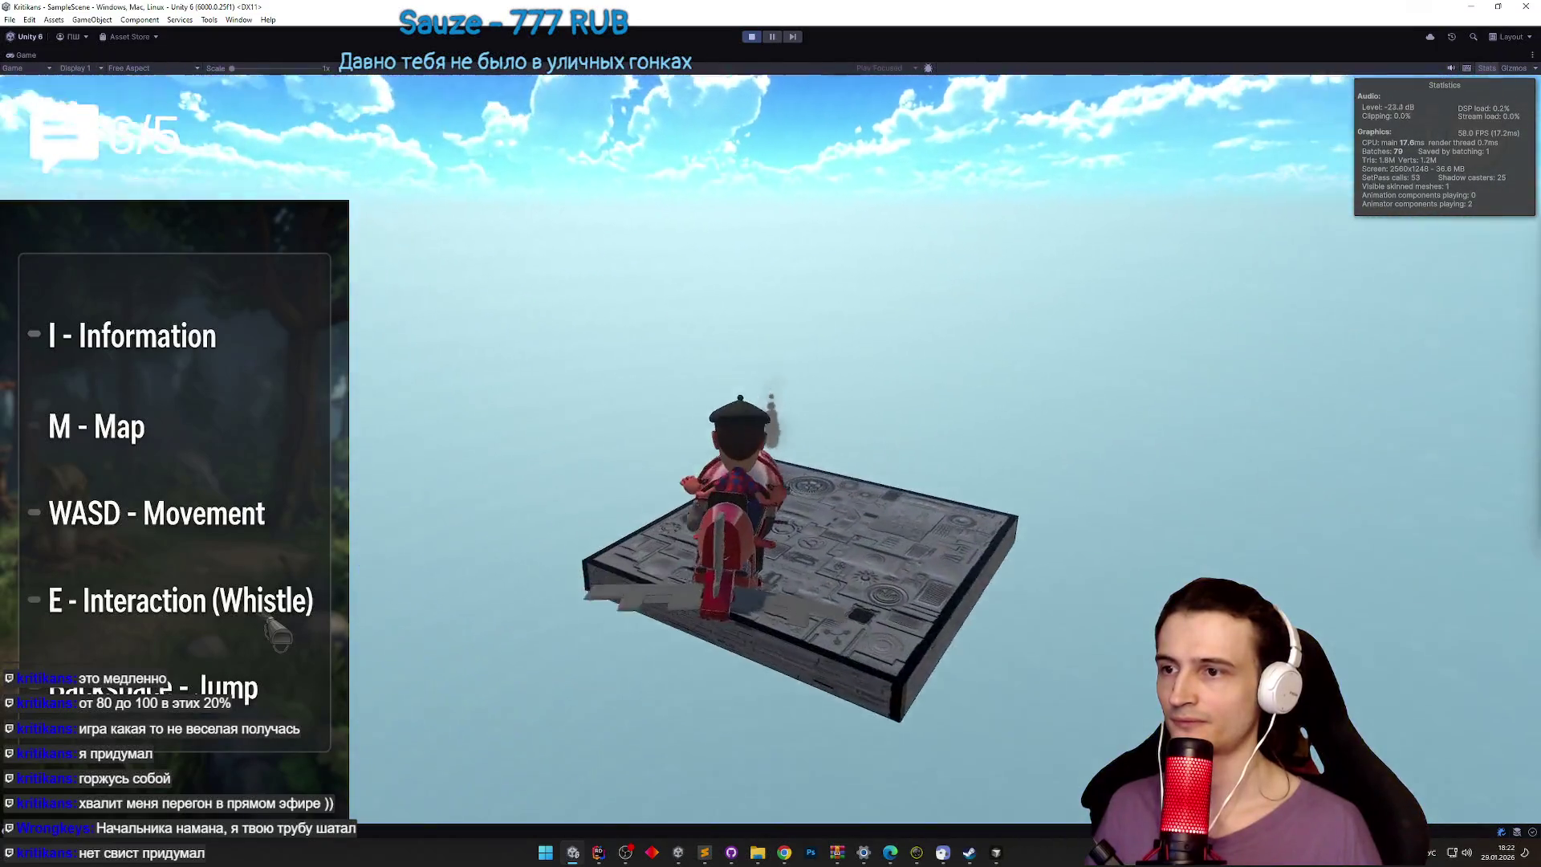
Step: Ride the hoverbike into the blue ring tunnel while toggling the maximized Game view
key(w)
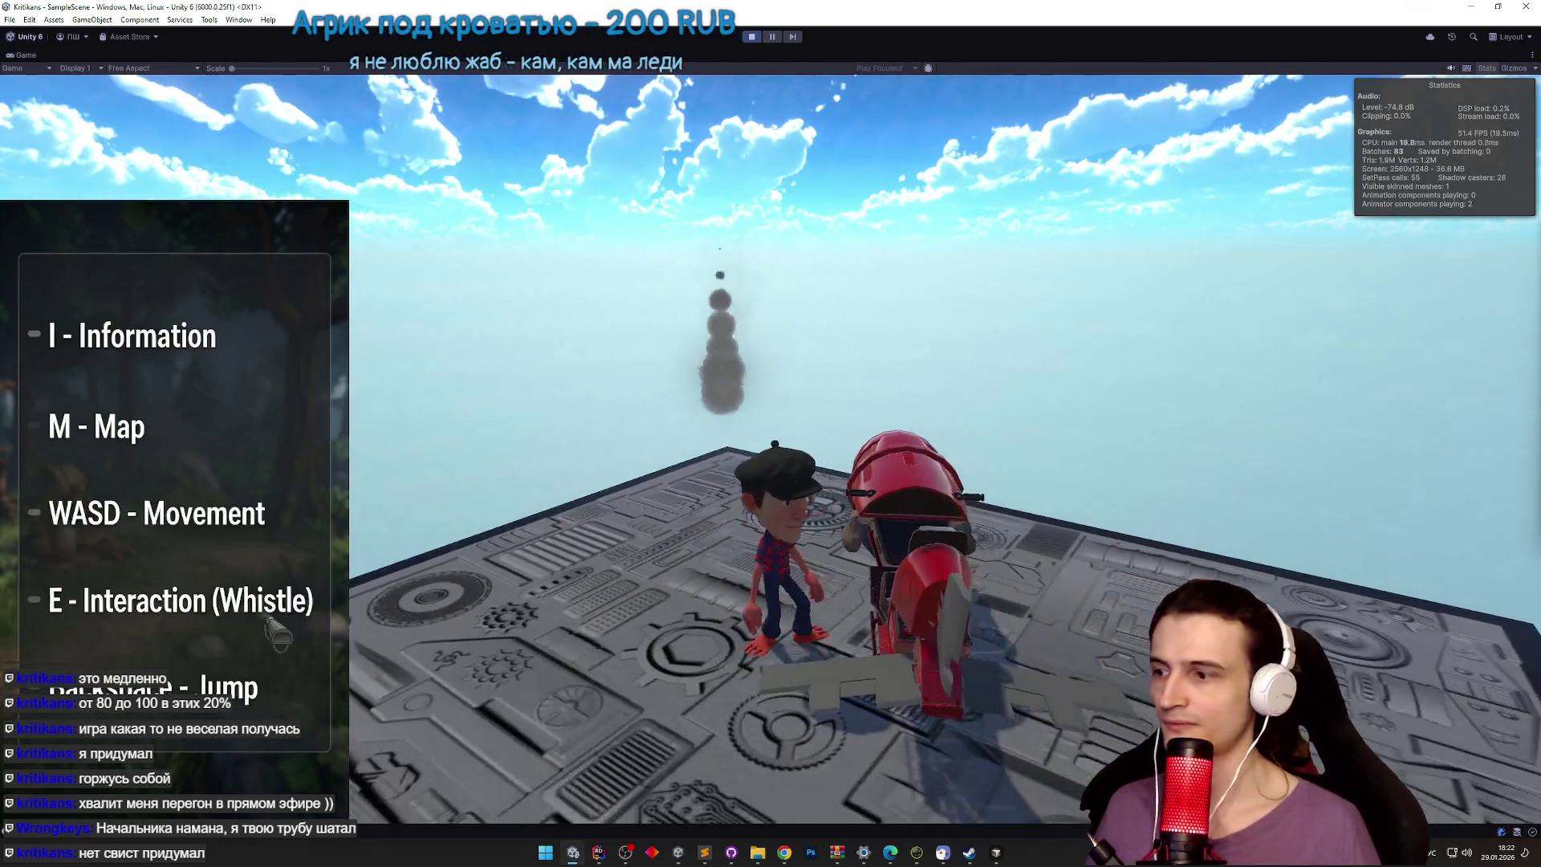
key(w)
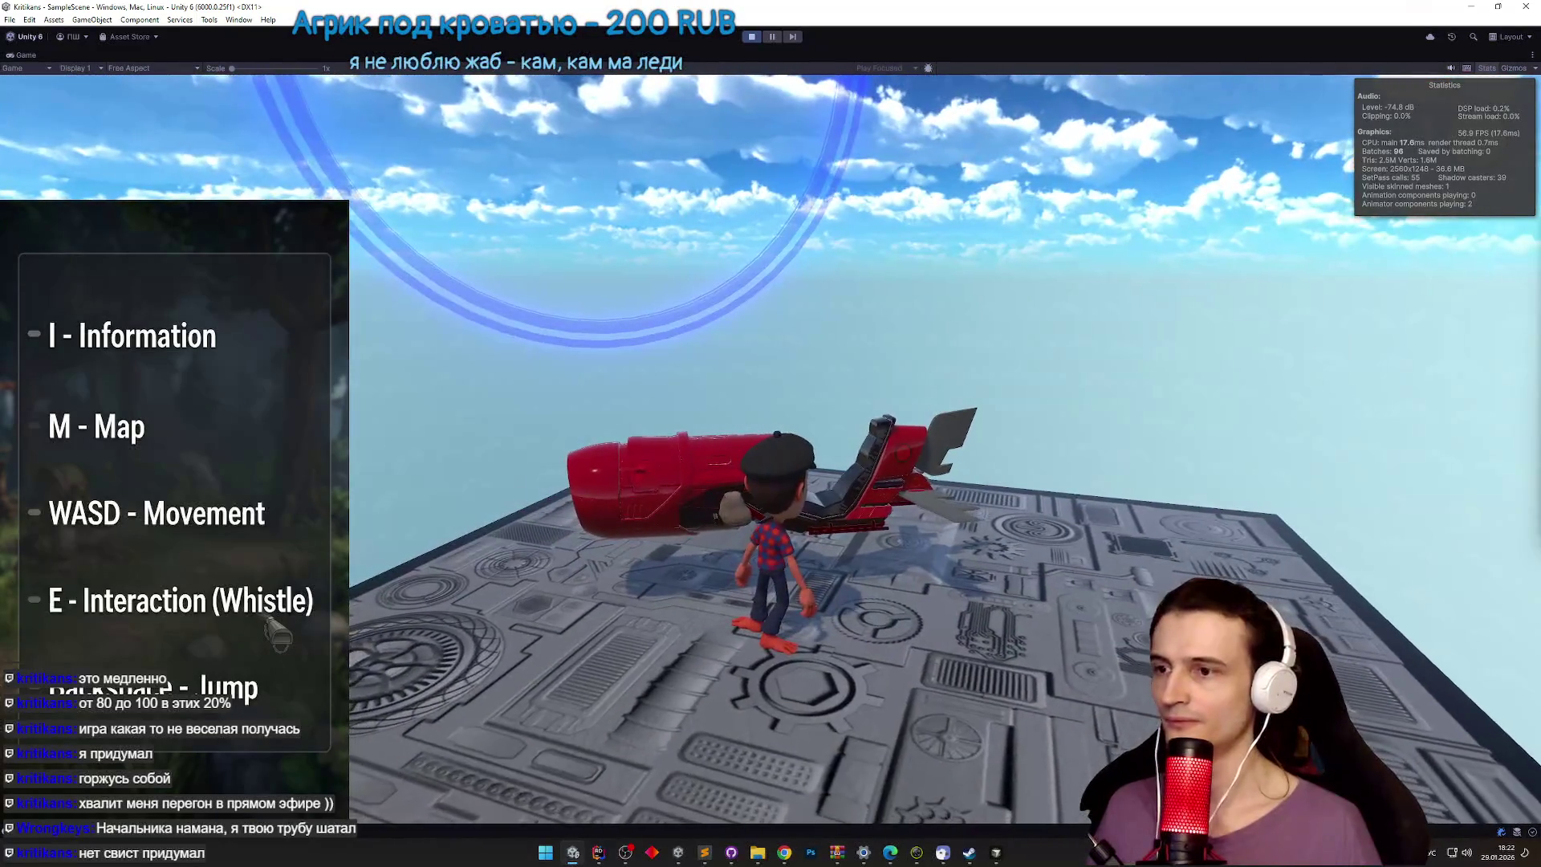
key(shift+space)
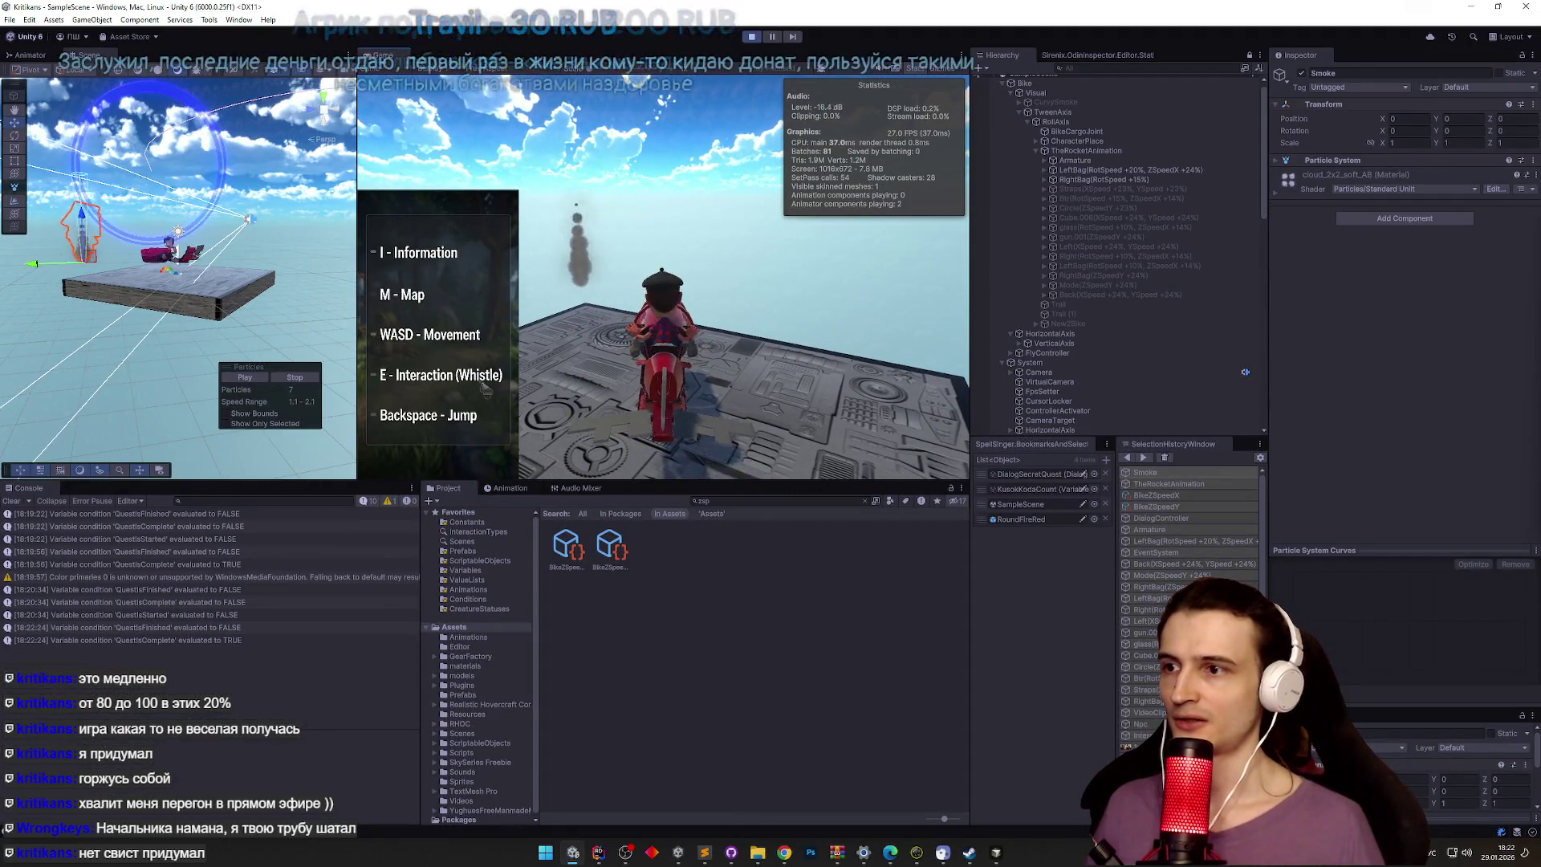
key(shift+space)
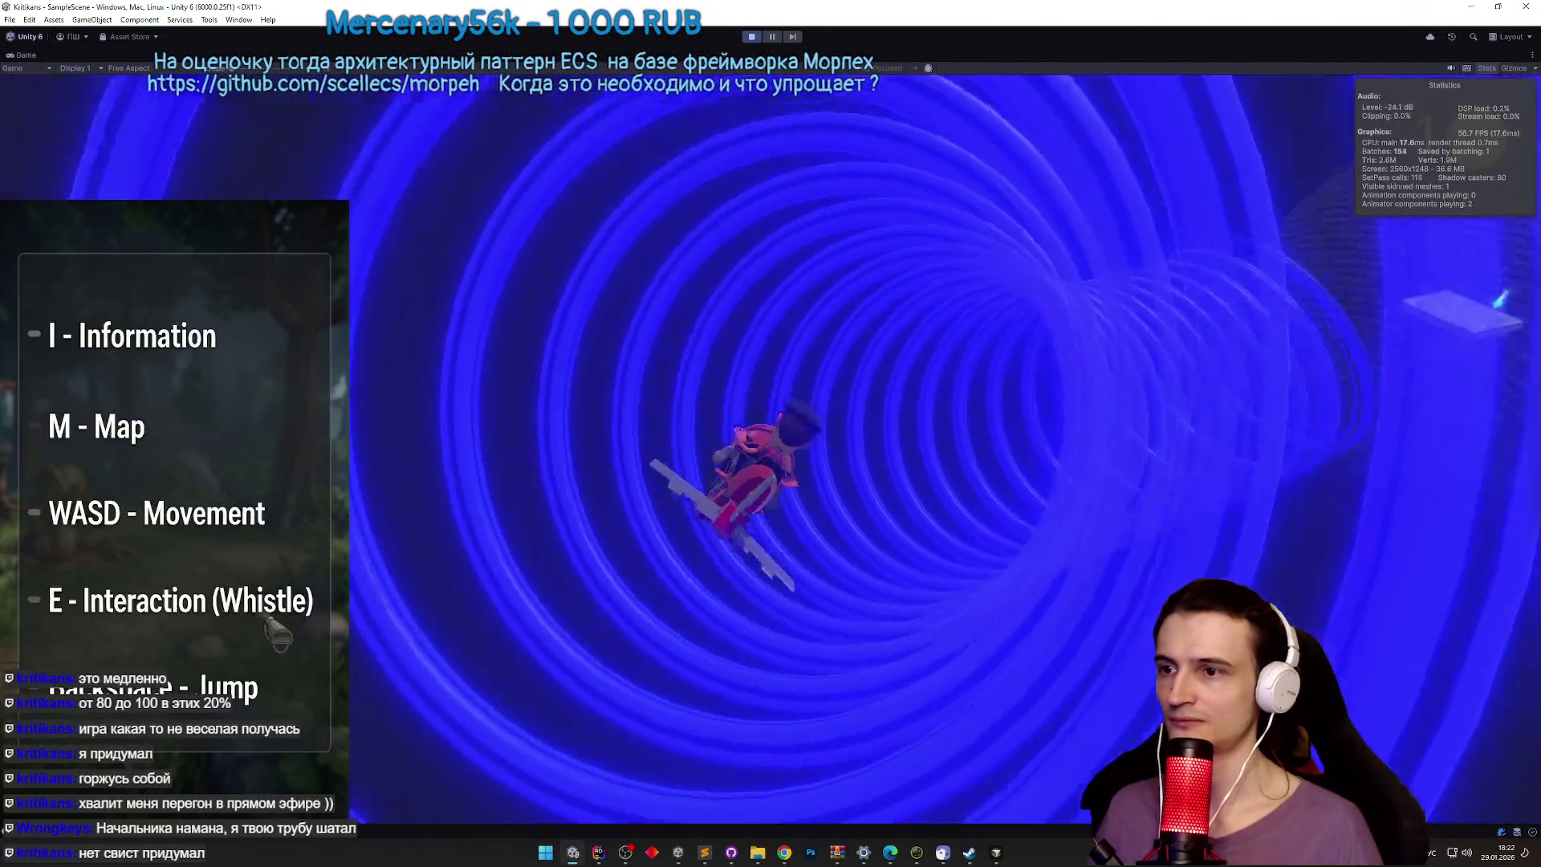
key(shift+space)
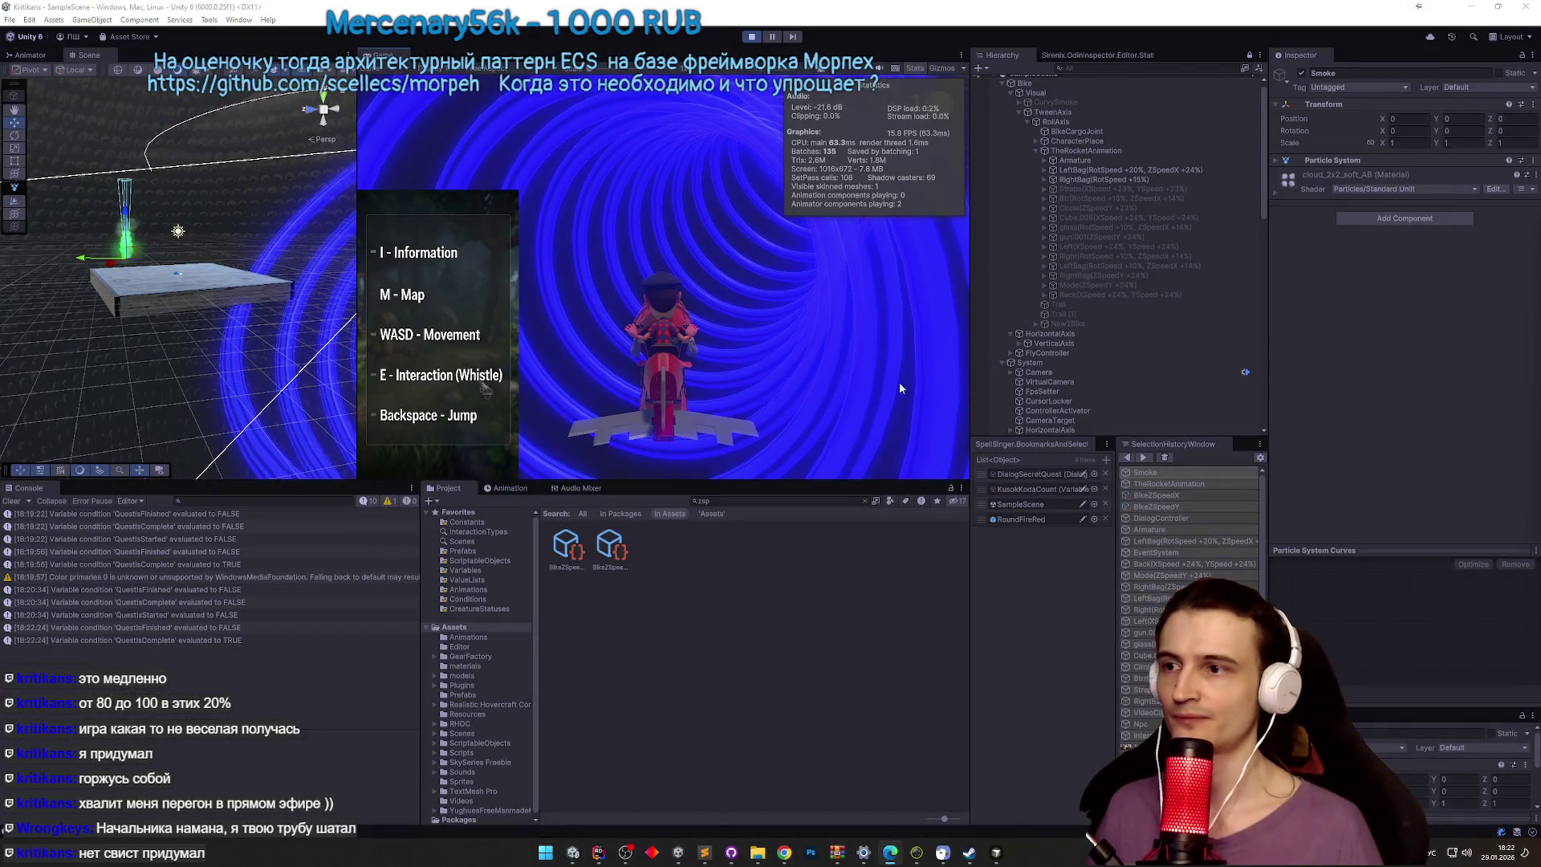
key(shift+space)
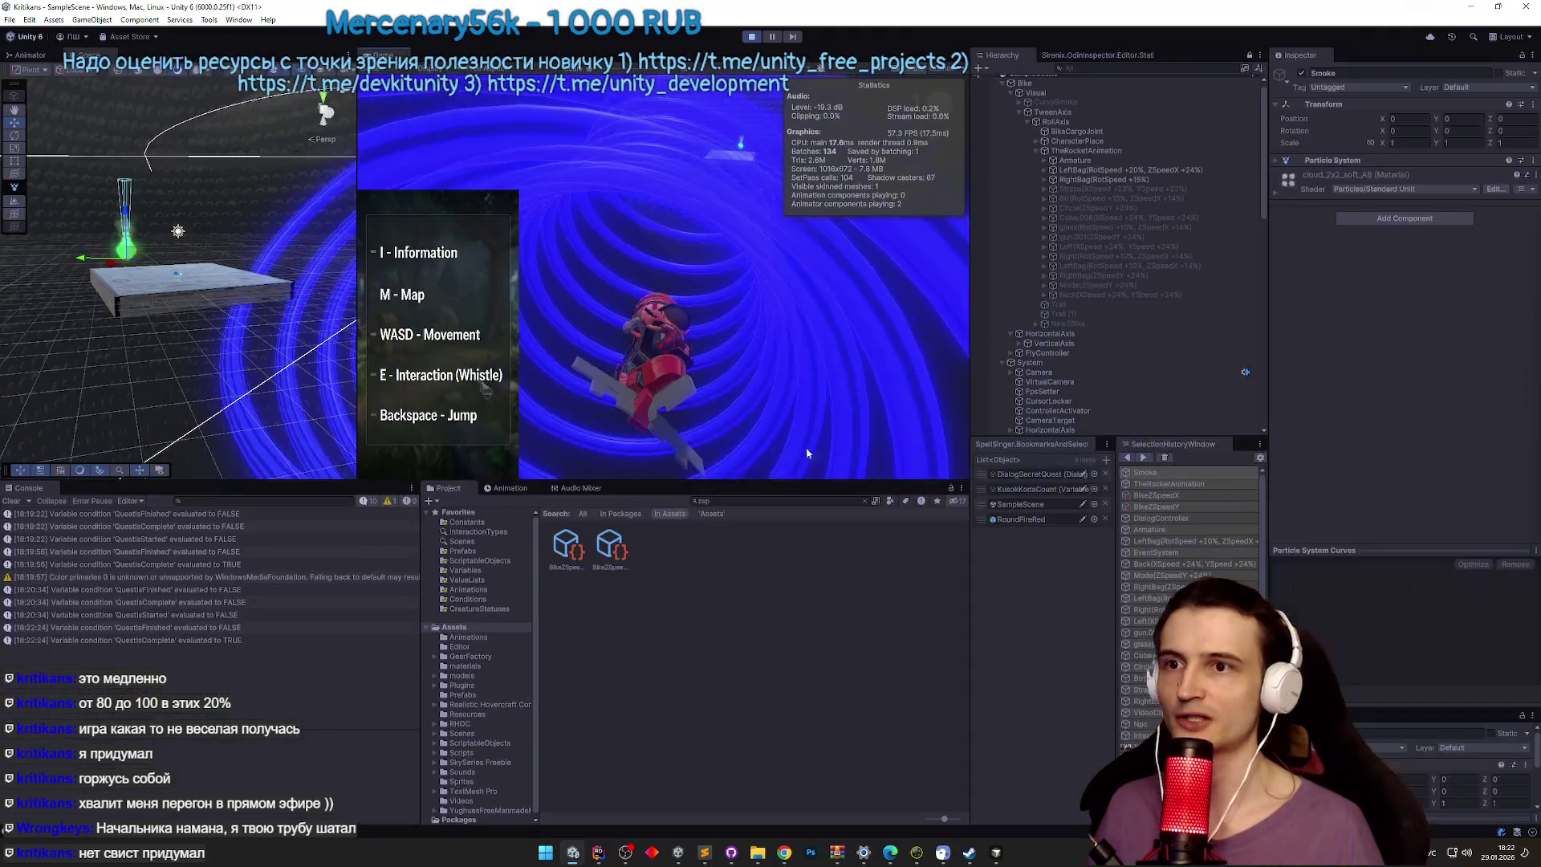
key(super)
click(1125, 67)
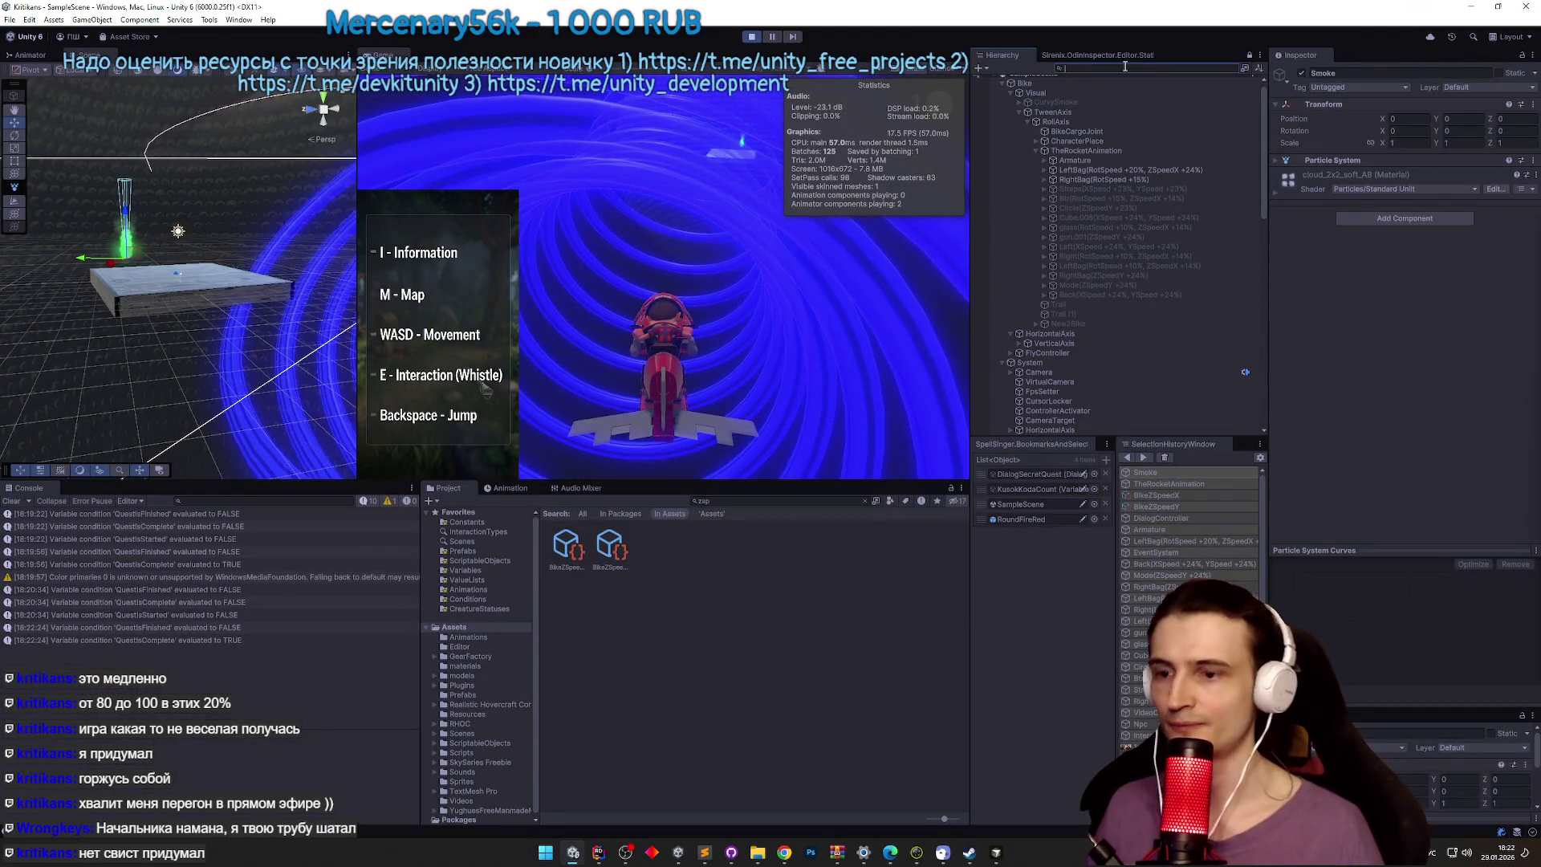
Step: Find MusicPlayer in the Hierarchy, move it below SoundPlayer, and stop Play mode
text(л)
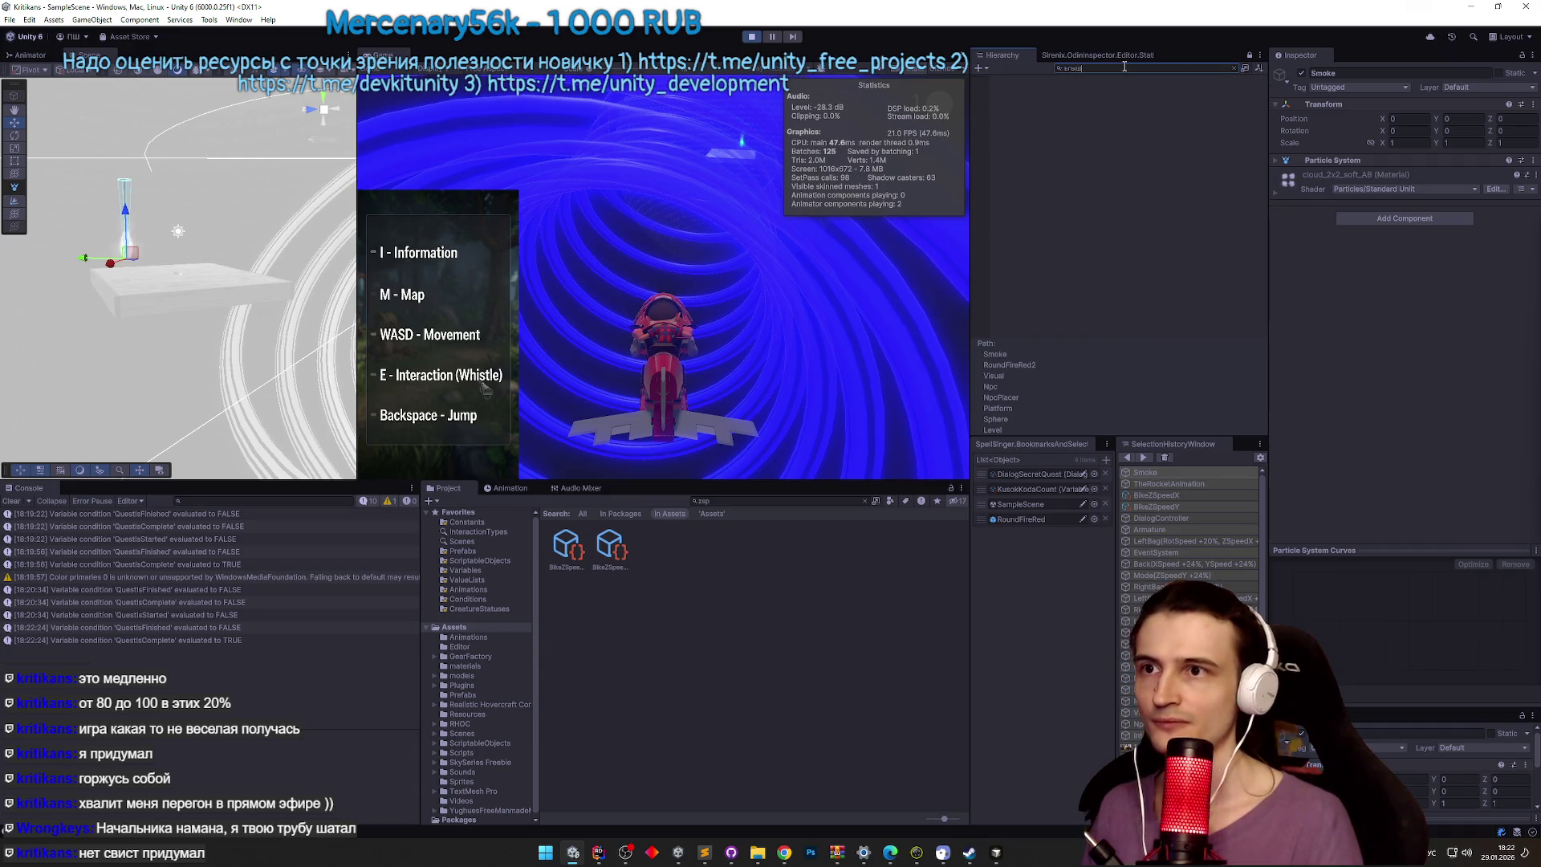
key(BackSpace)
key(BackSpace)
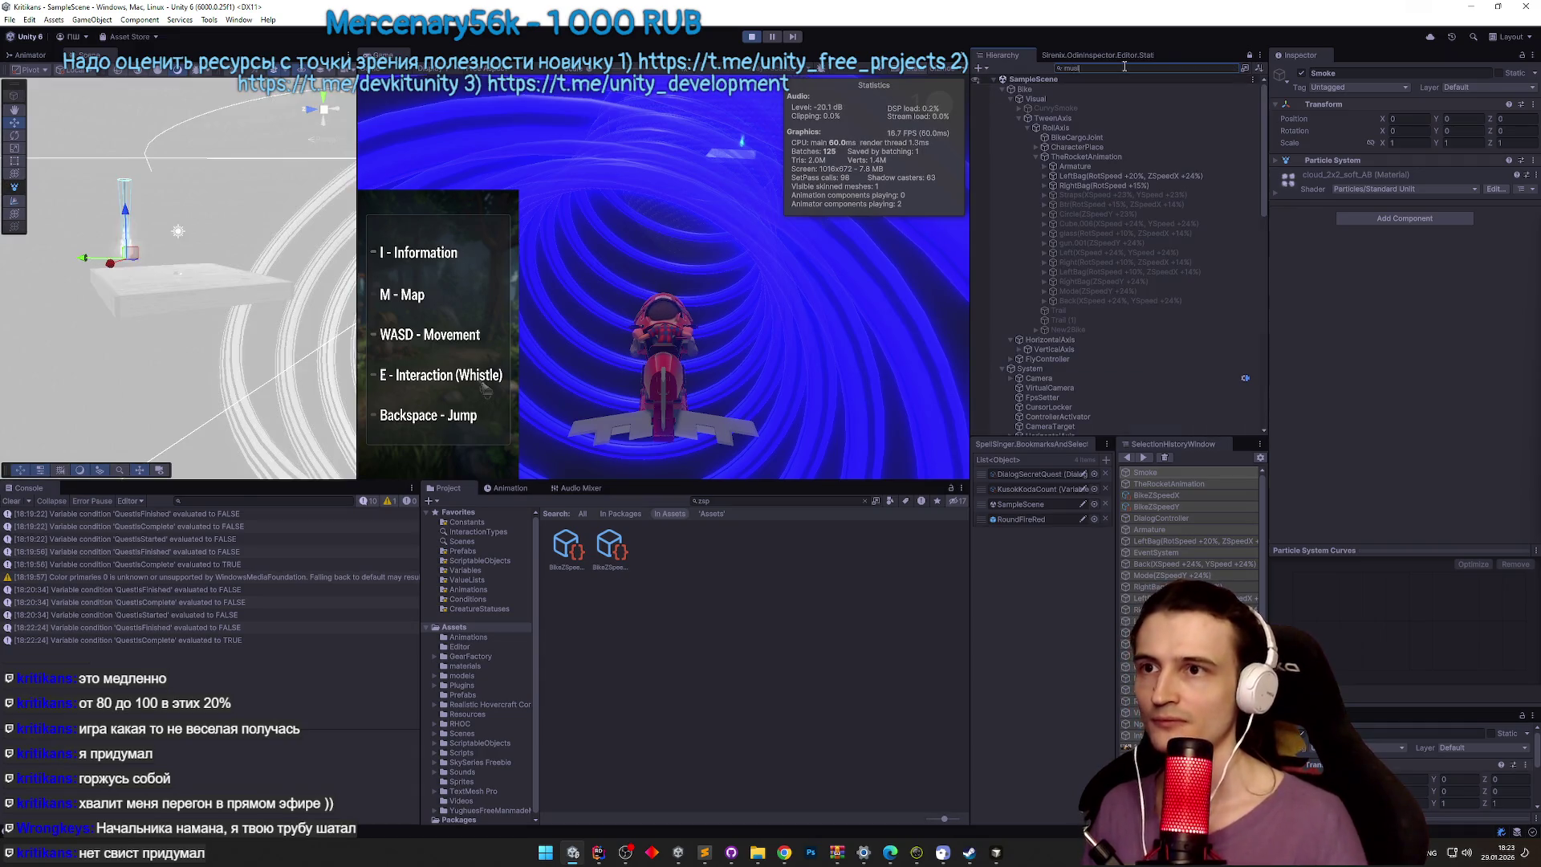
click(1083, 97)
click(1087, 91)
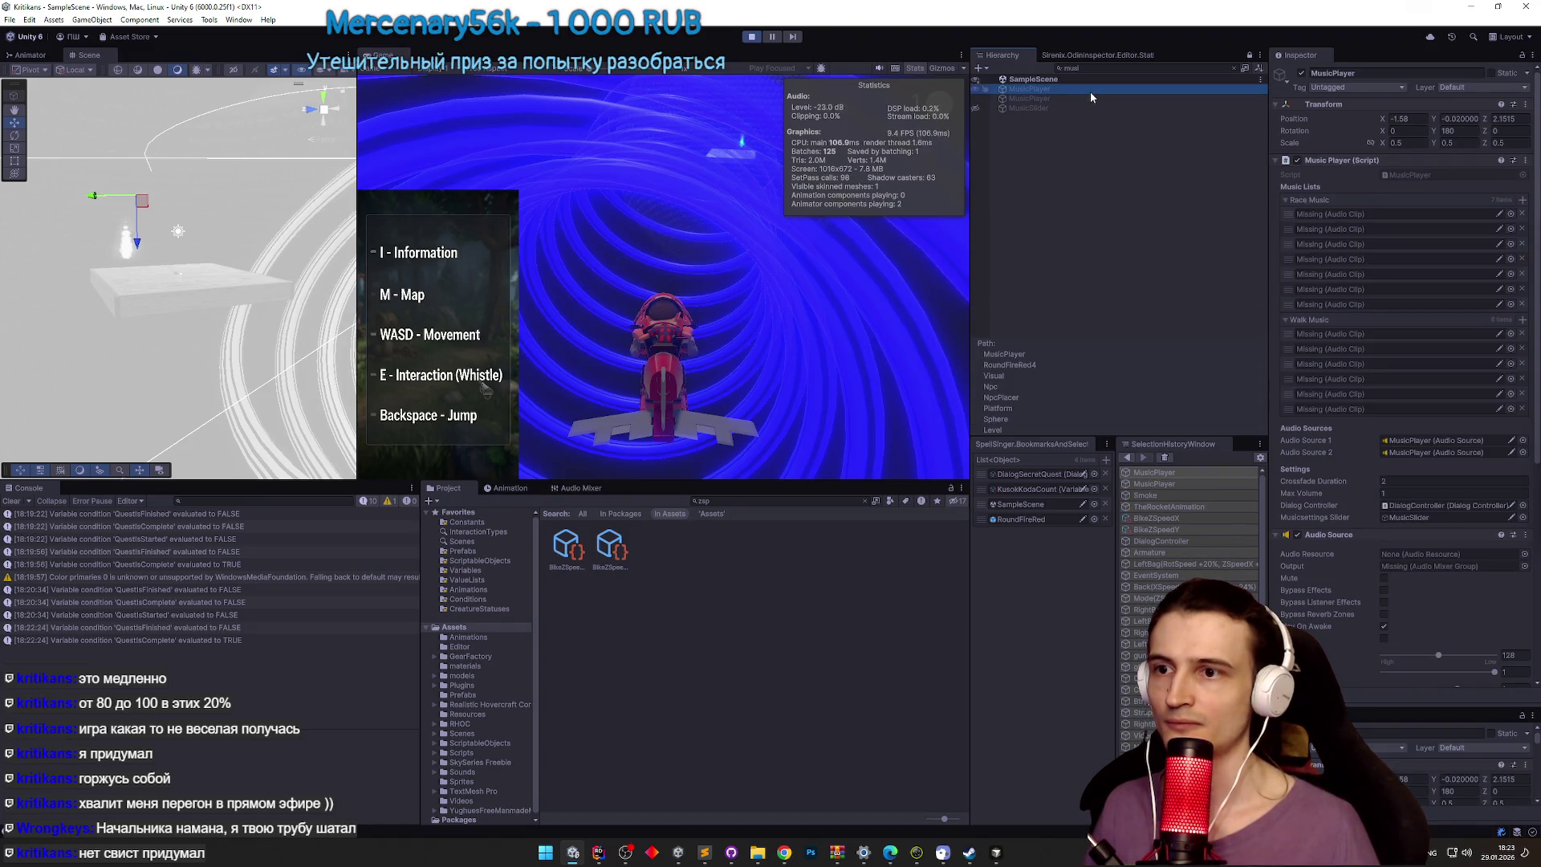
click(1233, 69)
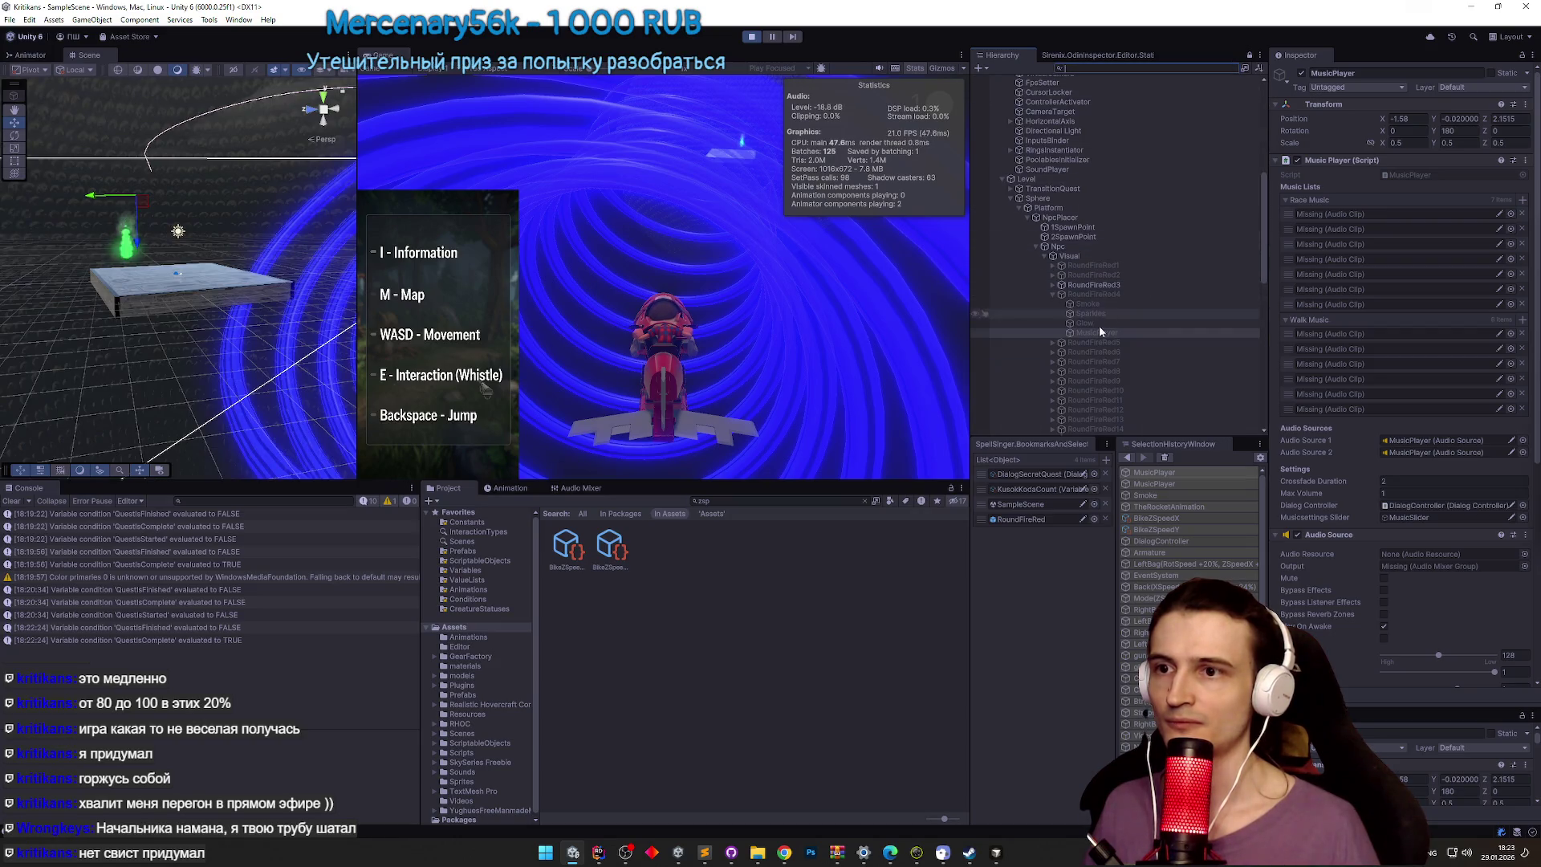
drag(1095, 331, 1020, 178)
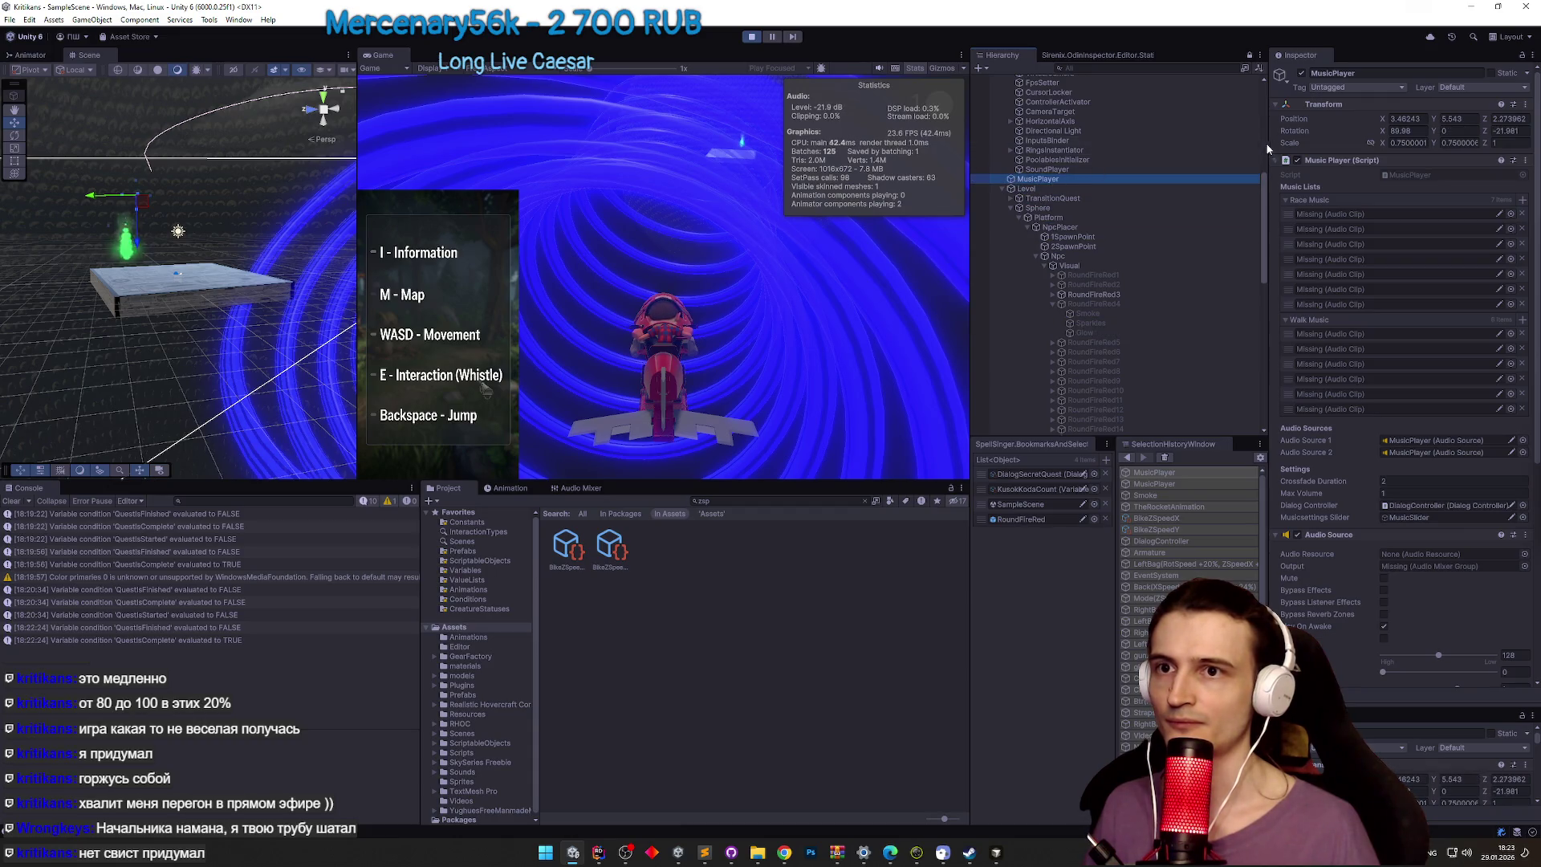
scroll(1397, 342, down, 3)
scroll(1395, 325, up, 3)
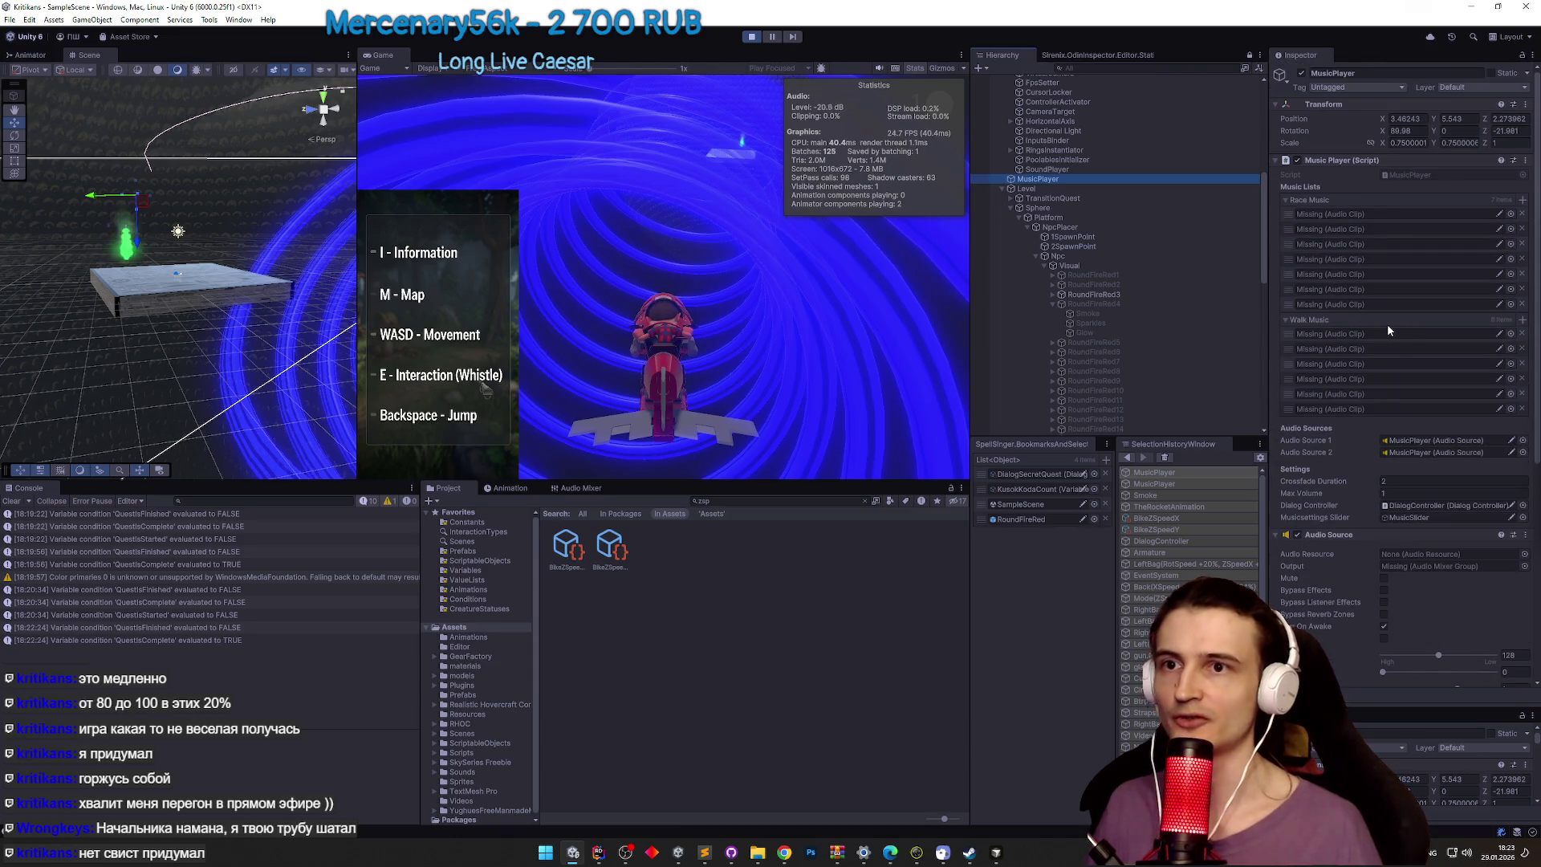
key(ctrl+p)
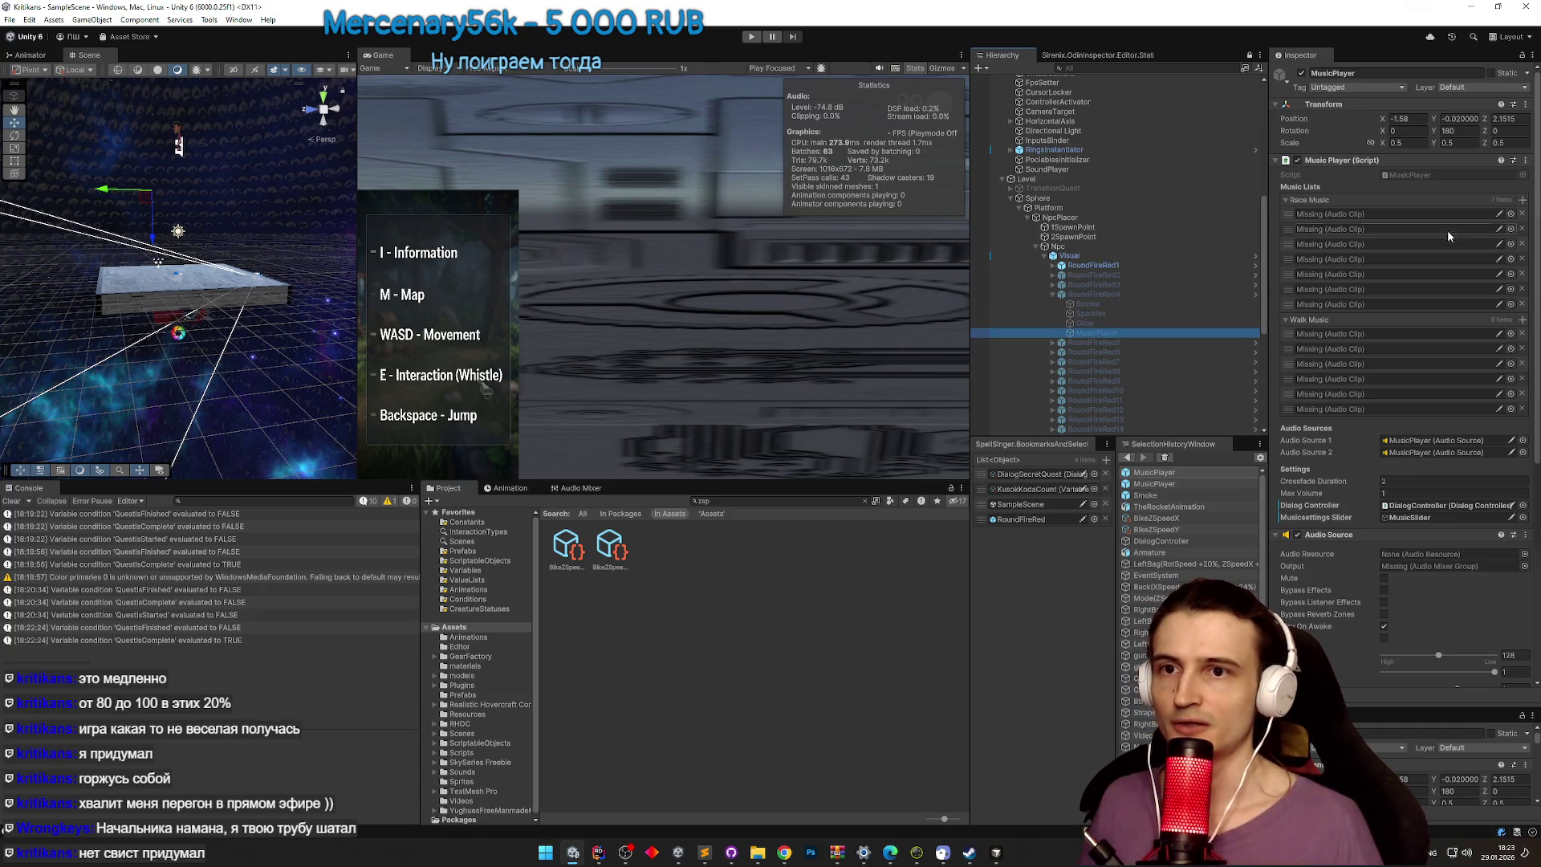
Step: Remove the missing clips from MusicPlayer's Race Music and Walk Music lists
click(1523, 215)
click(1522, 215)
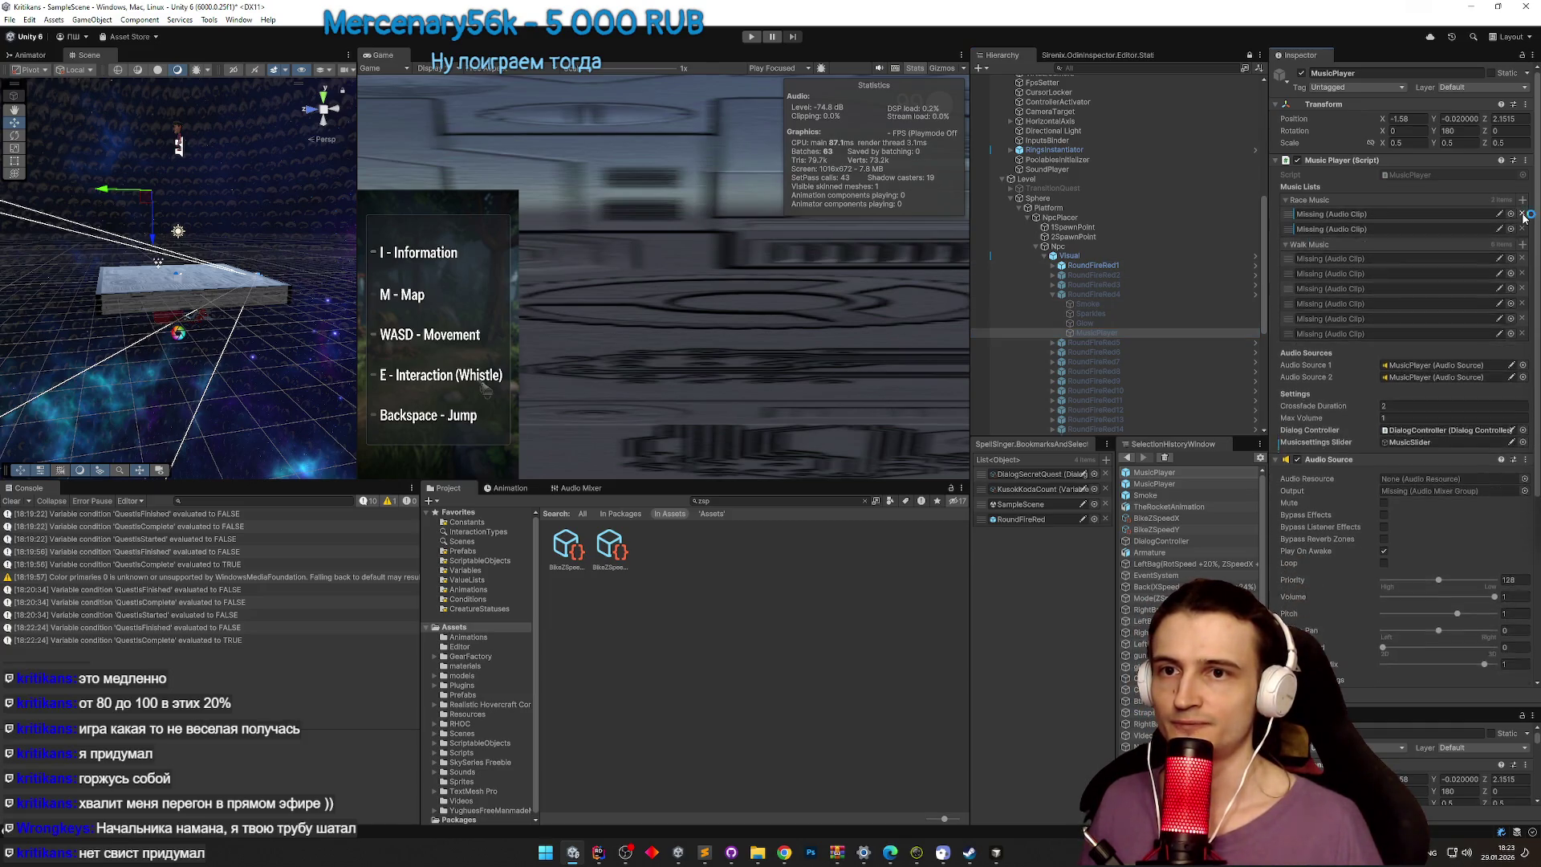
click(1522, 215)
click(1530, 223)
click(1523, 243)
click(1522, 242)
click(1522, 242)
click(1523, 243)
click(1523, 243)
click(1522, 242)
click(1523, 229)
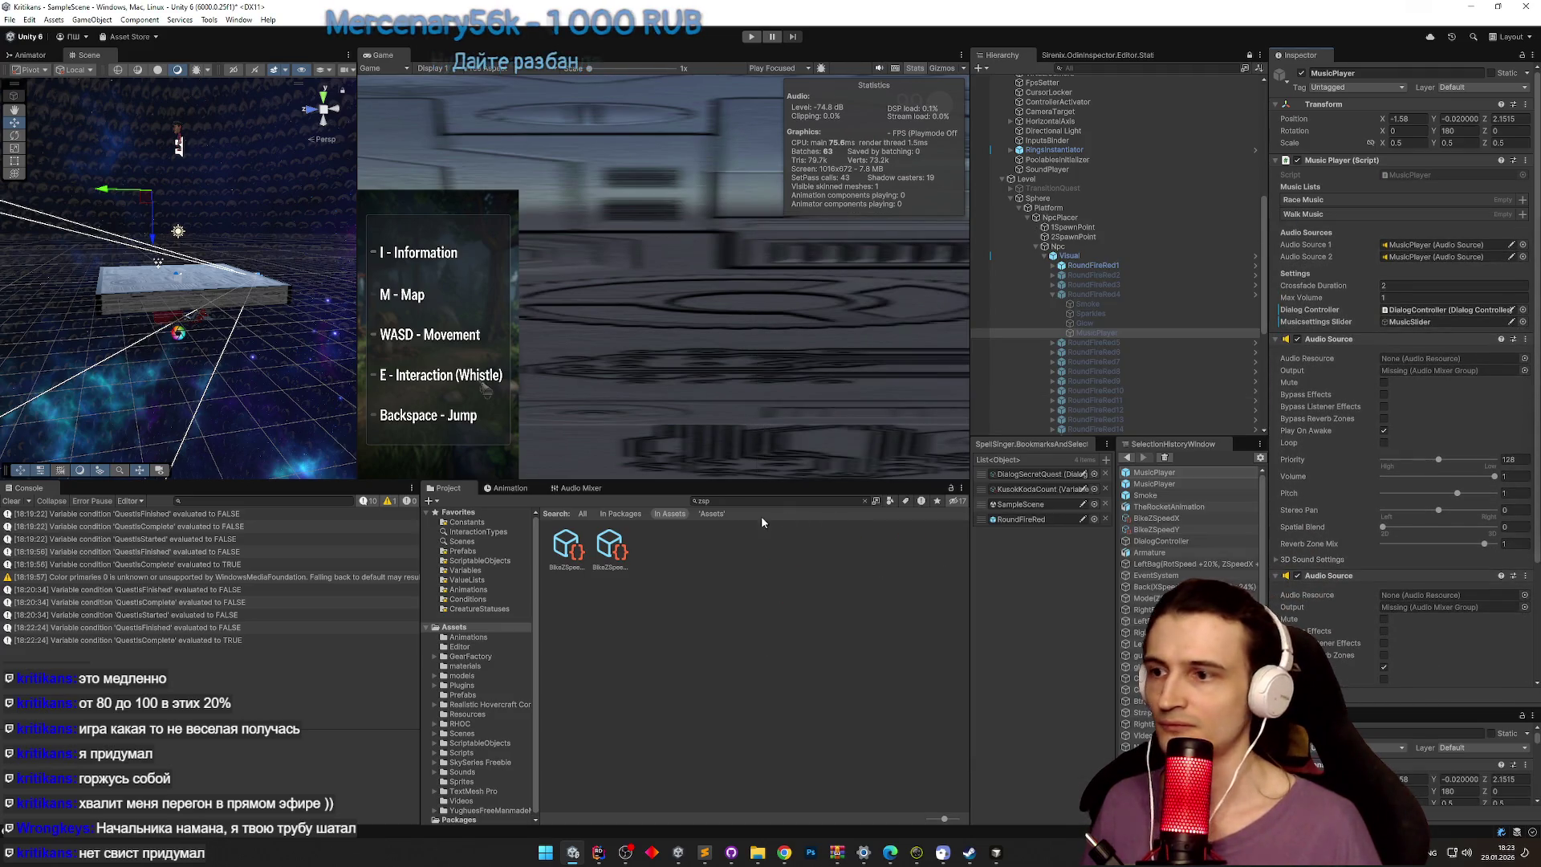
Step: Fill Walk Music with the eight clips from the Sounds/Music folder
key(BackSpace)
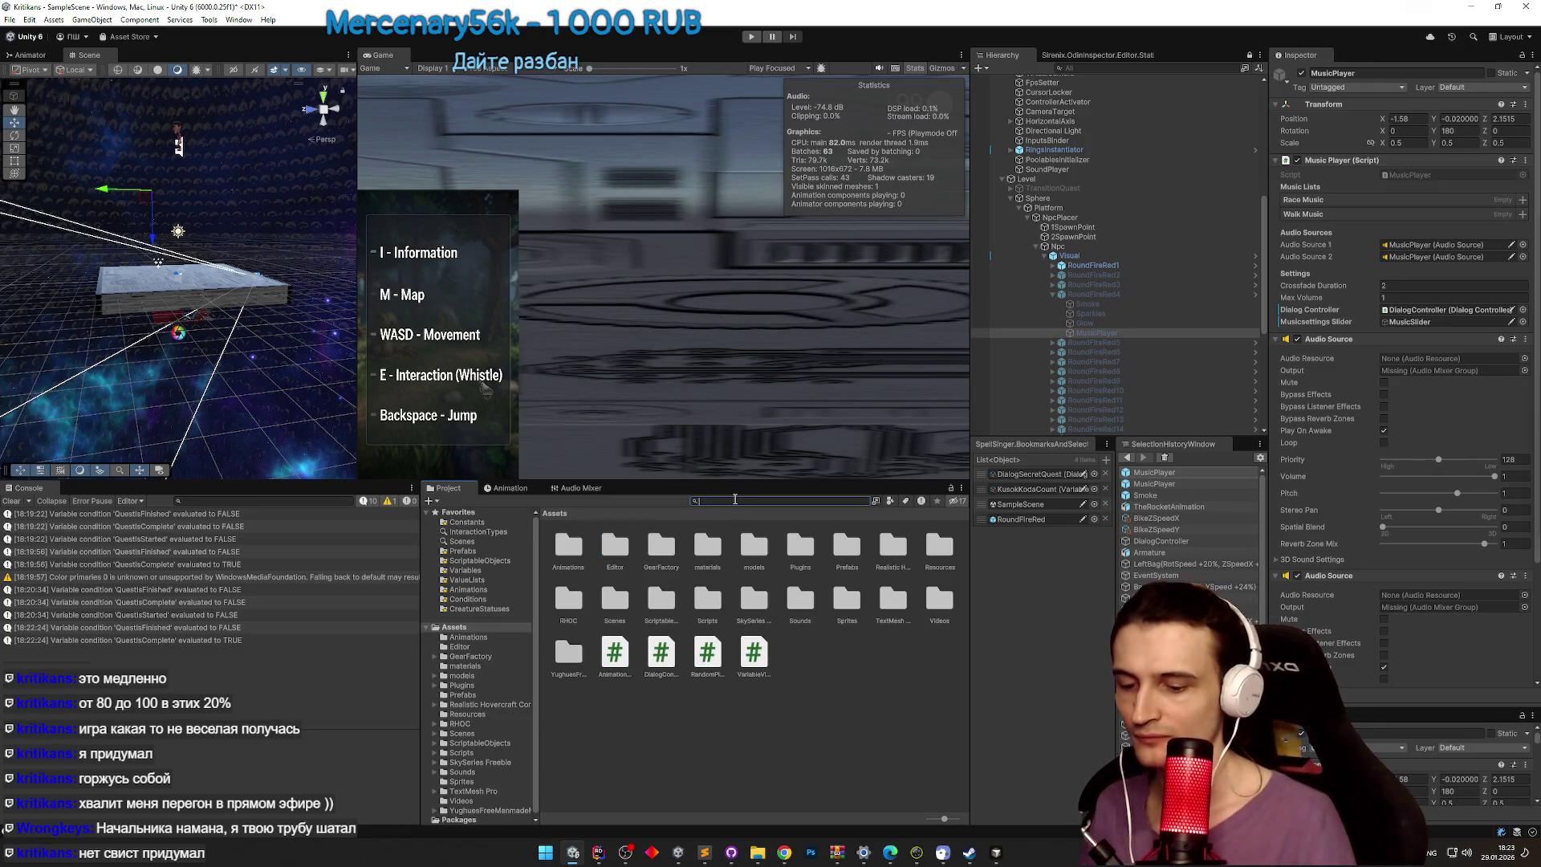
text(t:music)
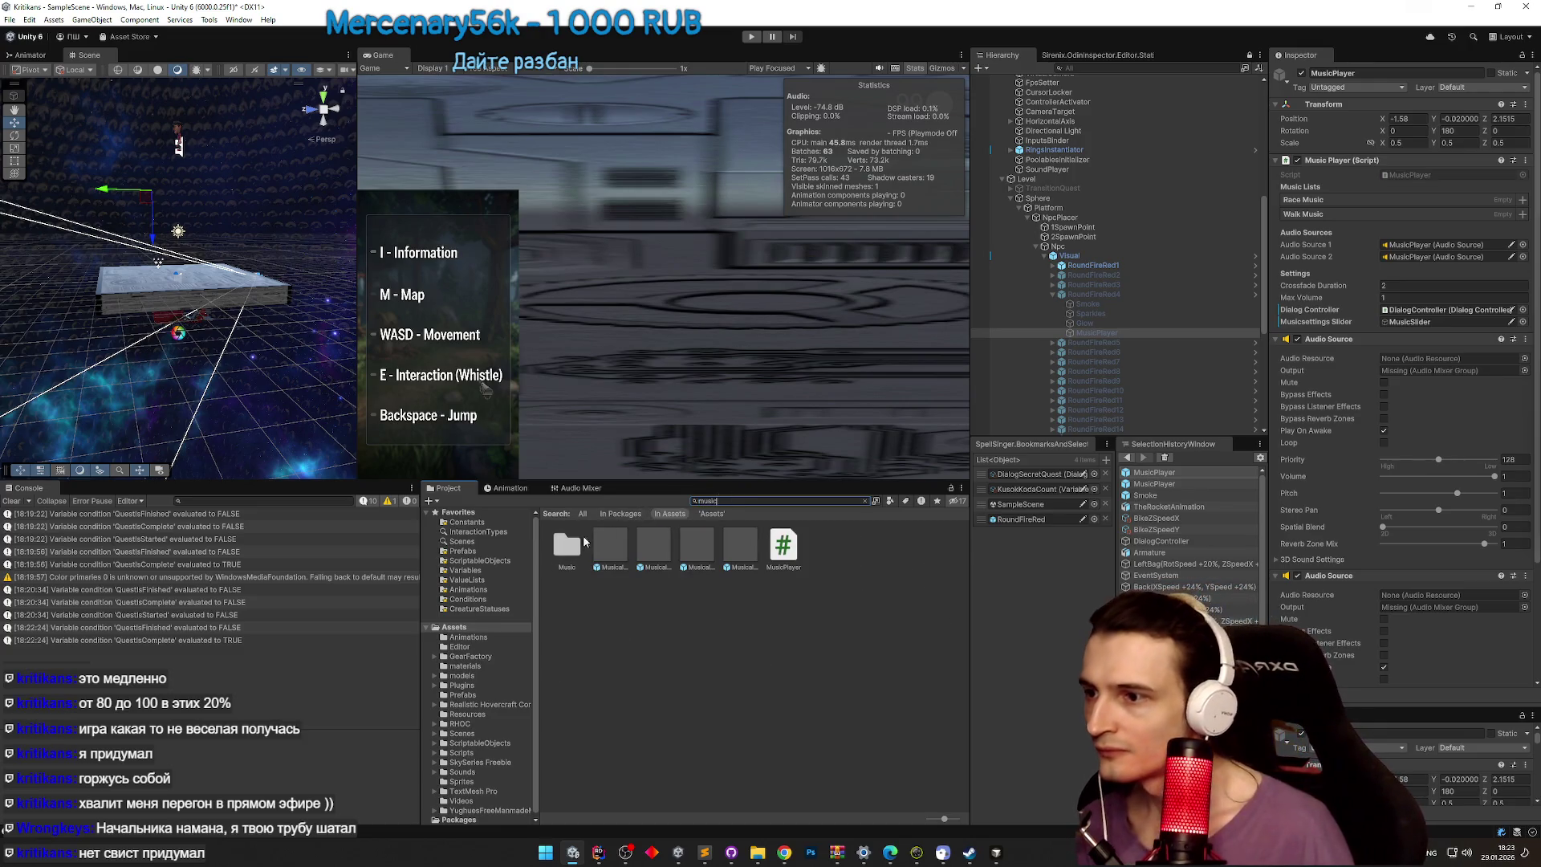
double_click(573, 548)
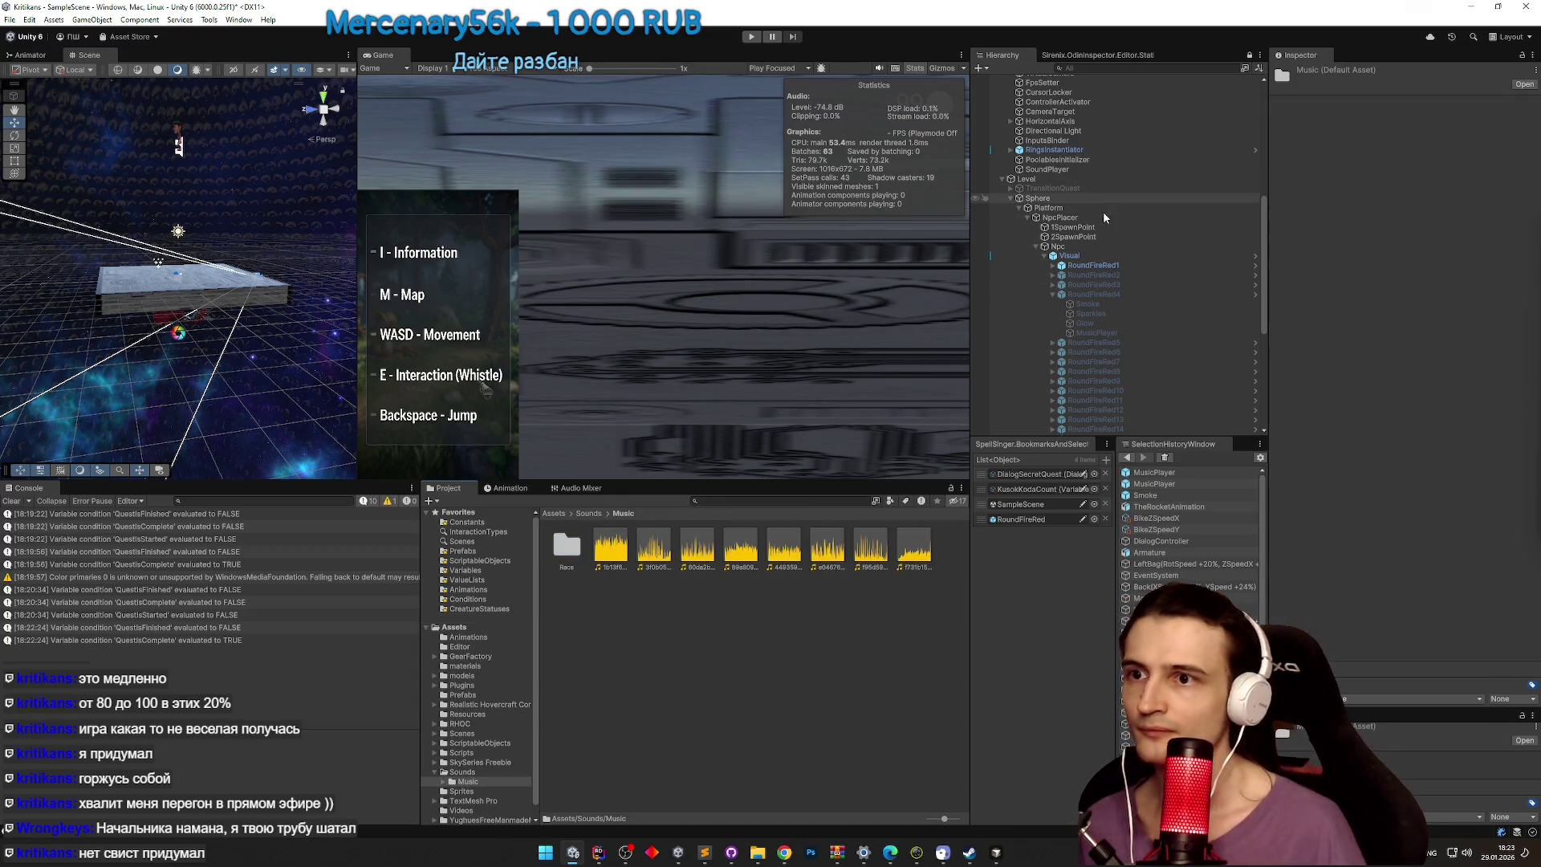
click(1125, 331)
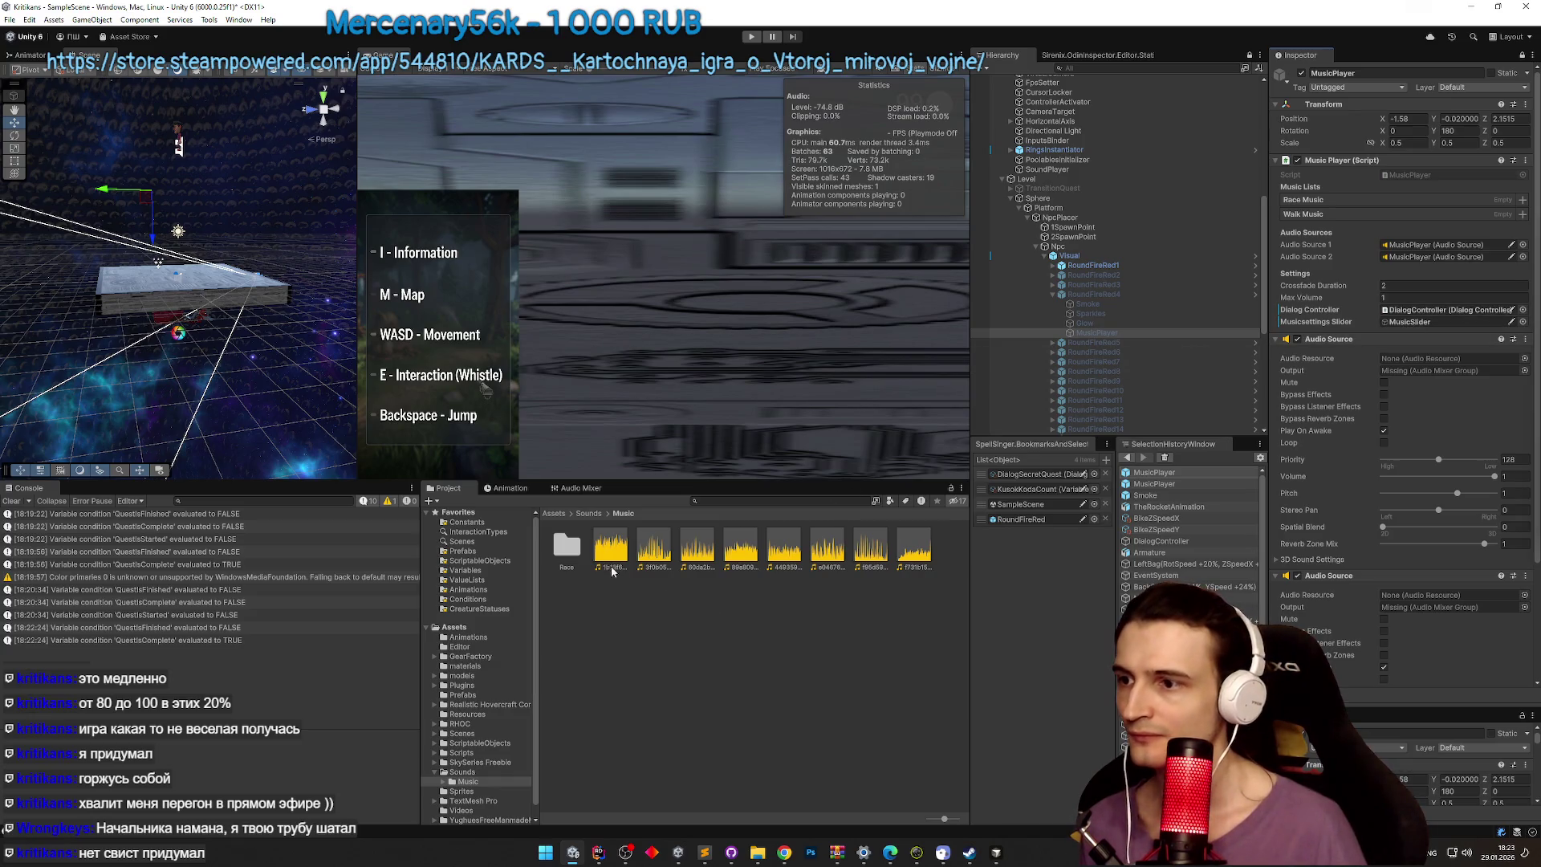
click(614, 573)
shift+click(893, 544)
mouse_move(1313, 233)
mouse_down()
mouse_move(1309, 217)
mouse_move(1337, 205)
mouse_up()
Step: Open the Race music folder and show the Visual object in the Inspector
double_click(575, 554)
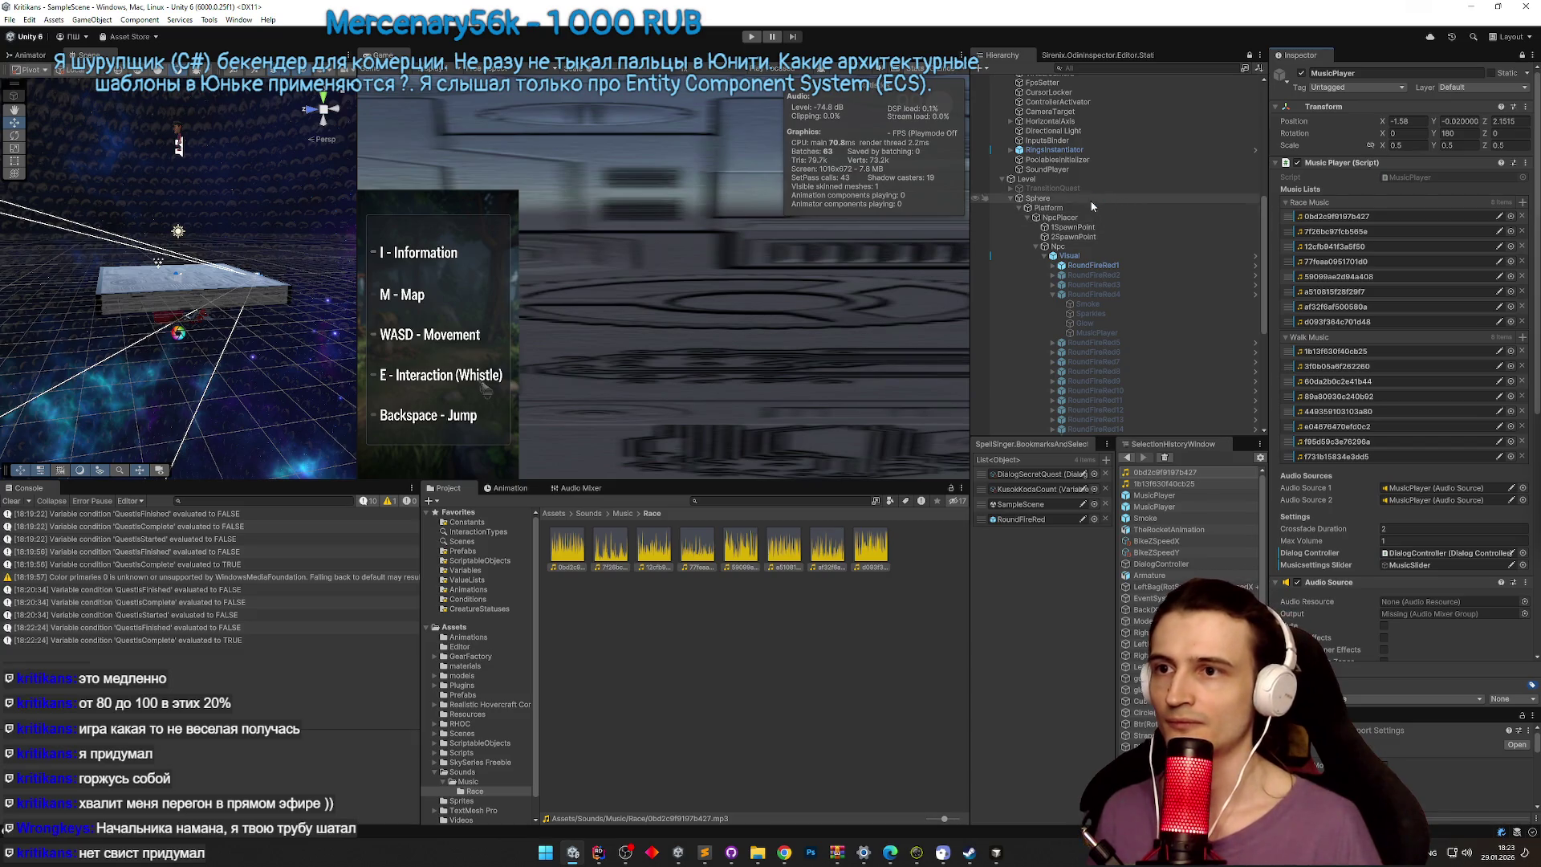
click(1104, 254)
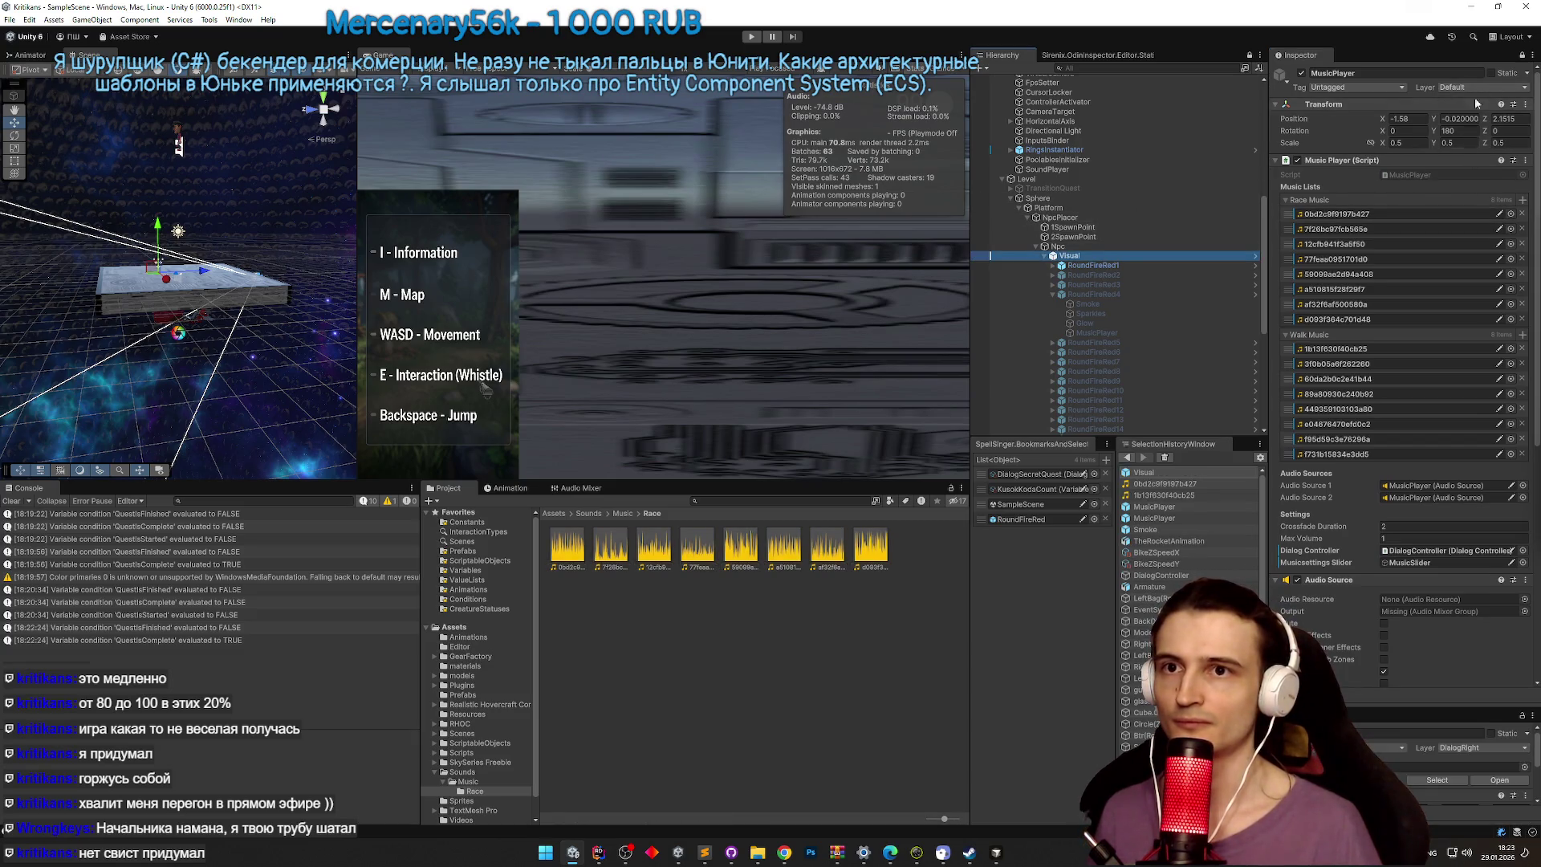
click(1522, 55)
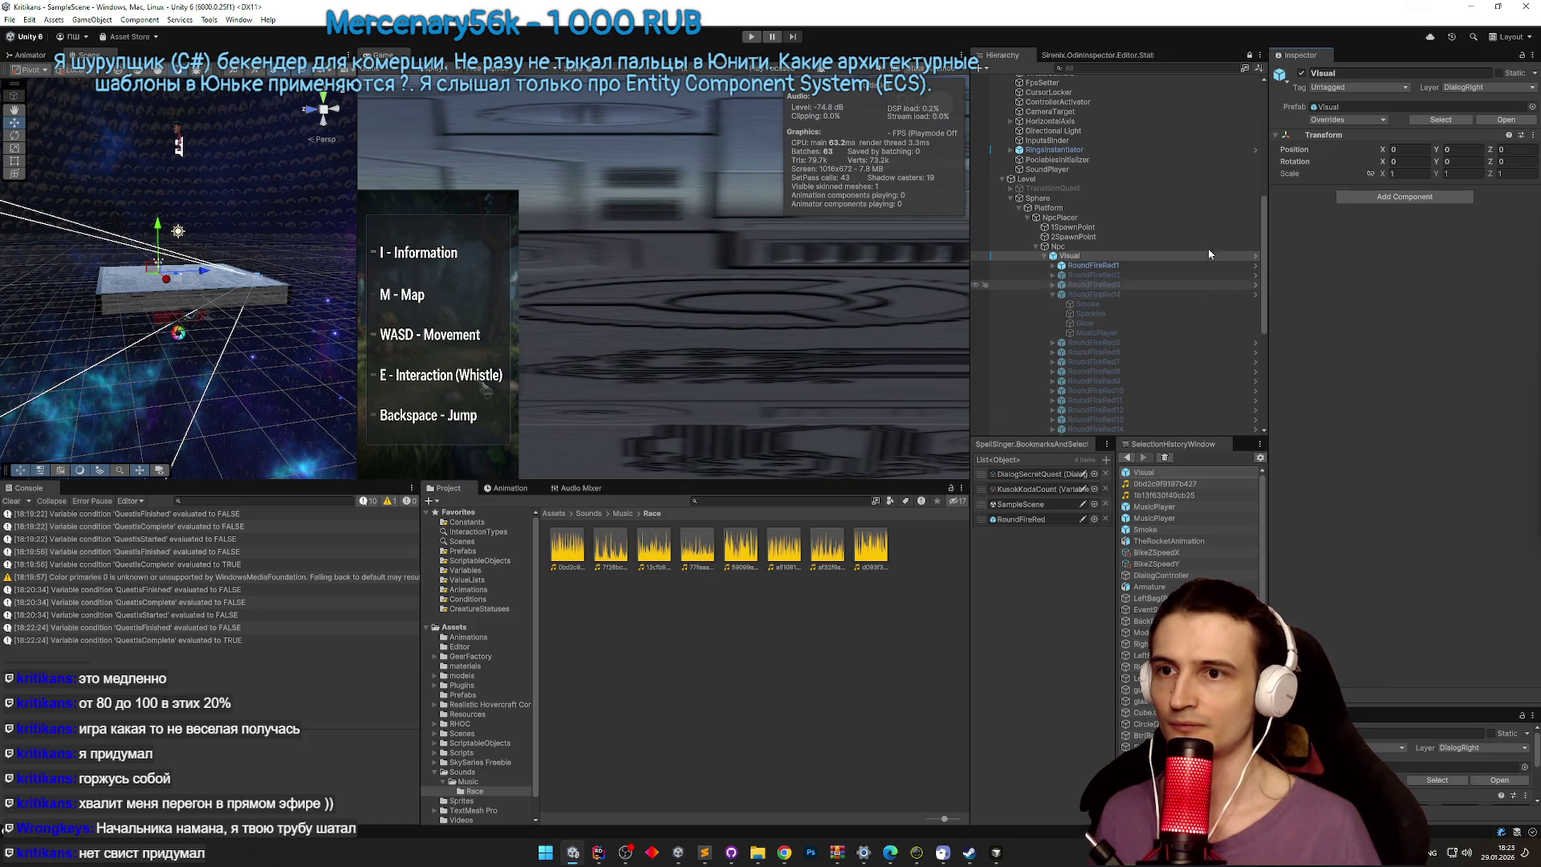
Step: Filter the Hierarchy for 'music' and delete the duplicate MusicPlayer object
text(t:music)
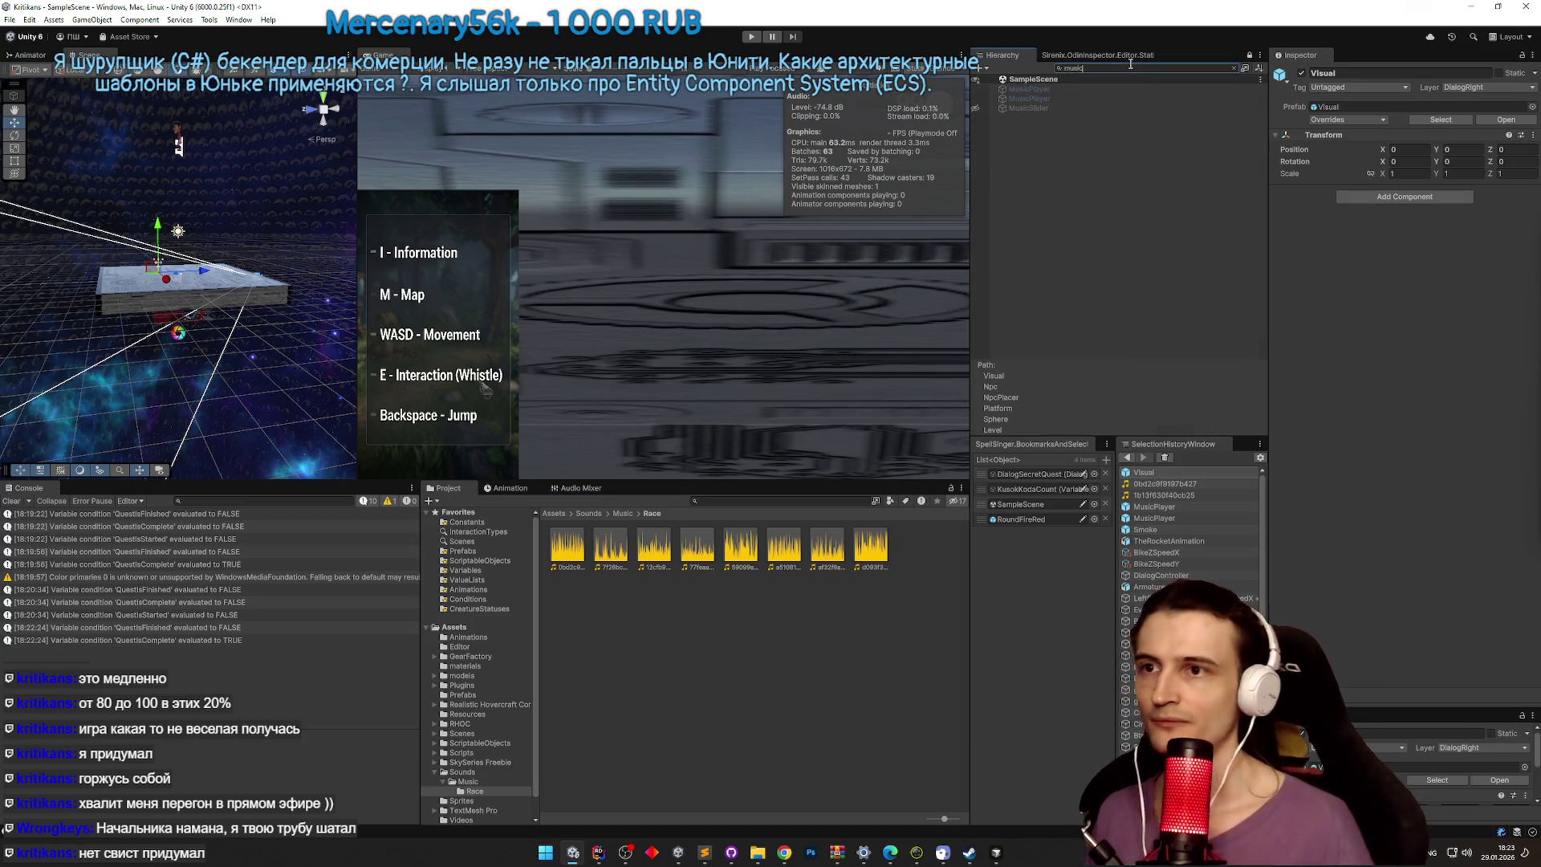
click(1096, 99)
key(Delete)
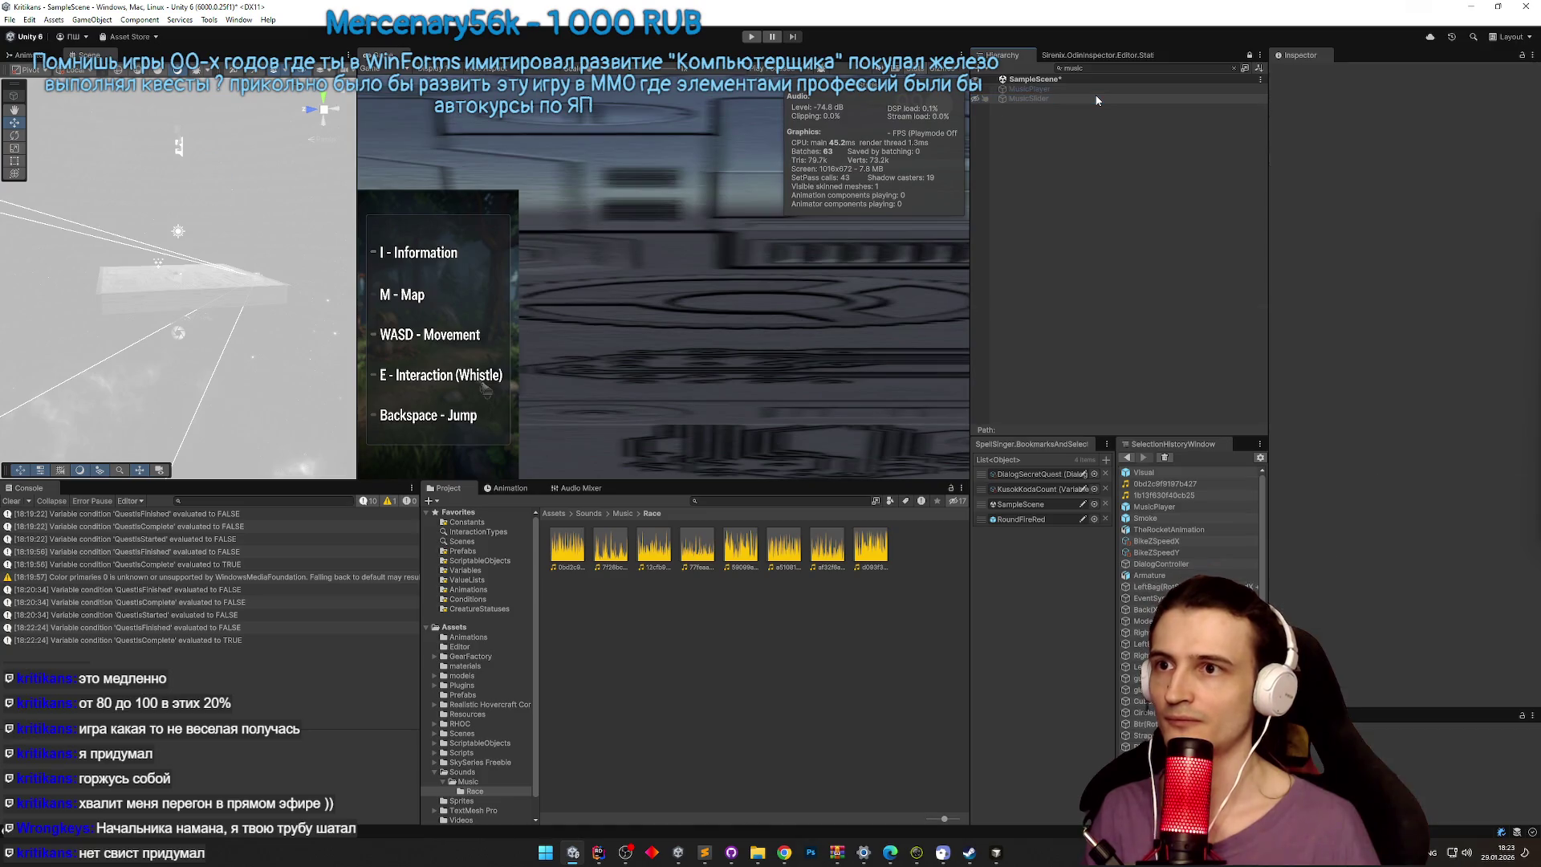
Step: Start Play mode, then find MusicPlayer in the Hierarchy and drag it to the scene root above Level
key(ctrl+p)
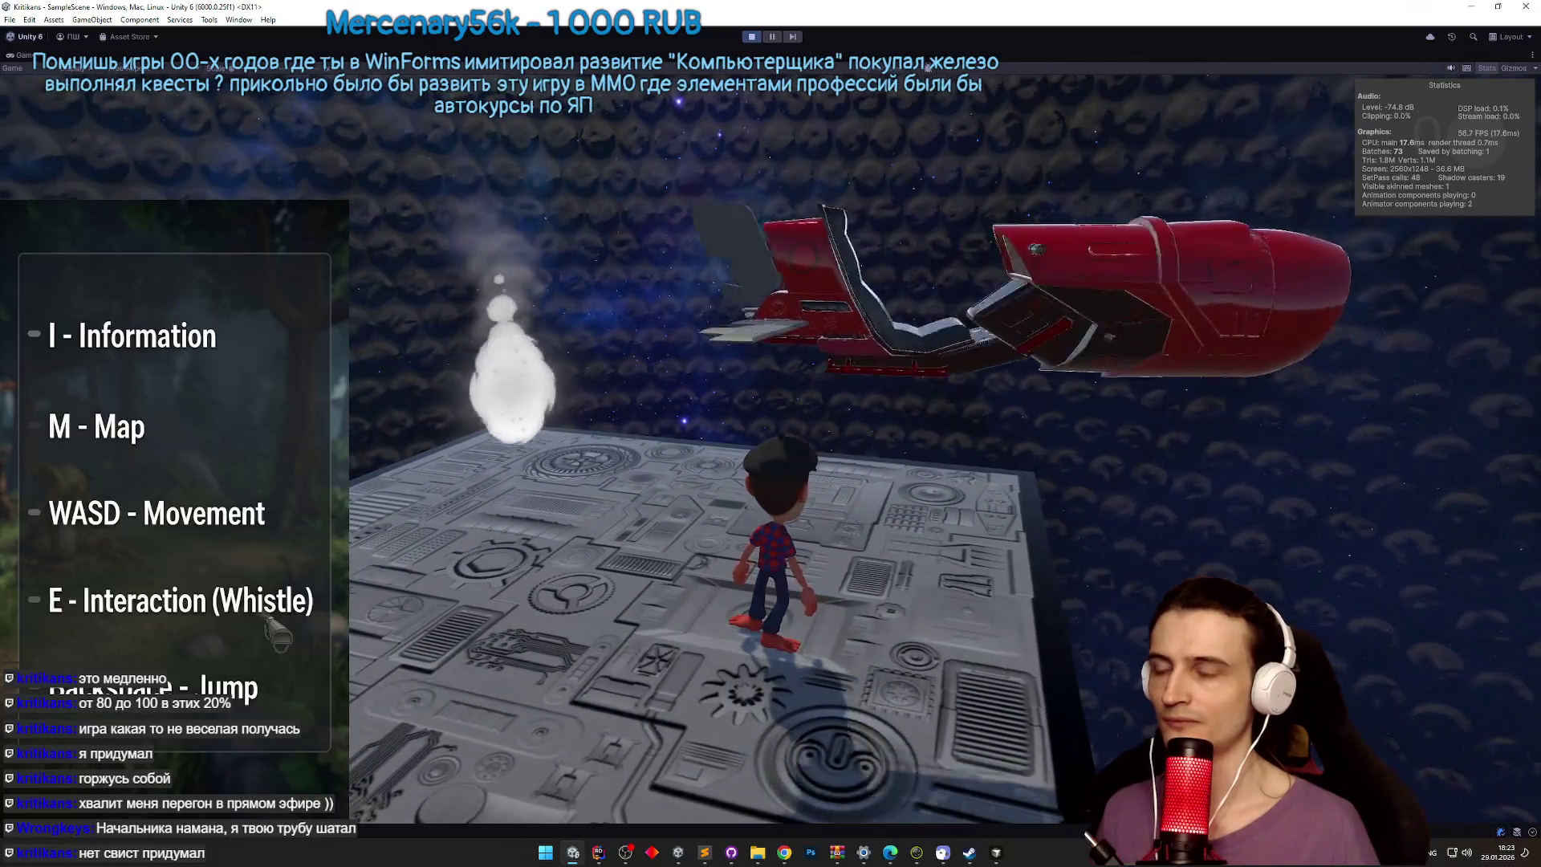
key(shift+space)
key(super)
click(1107, 69)
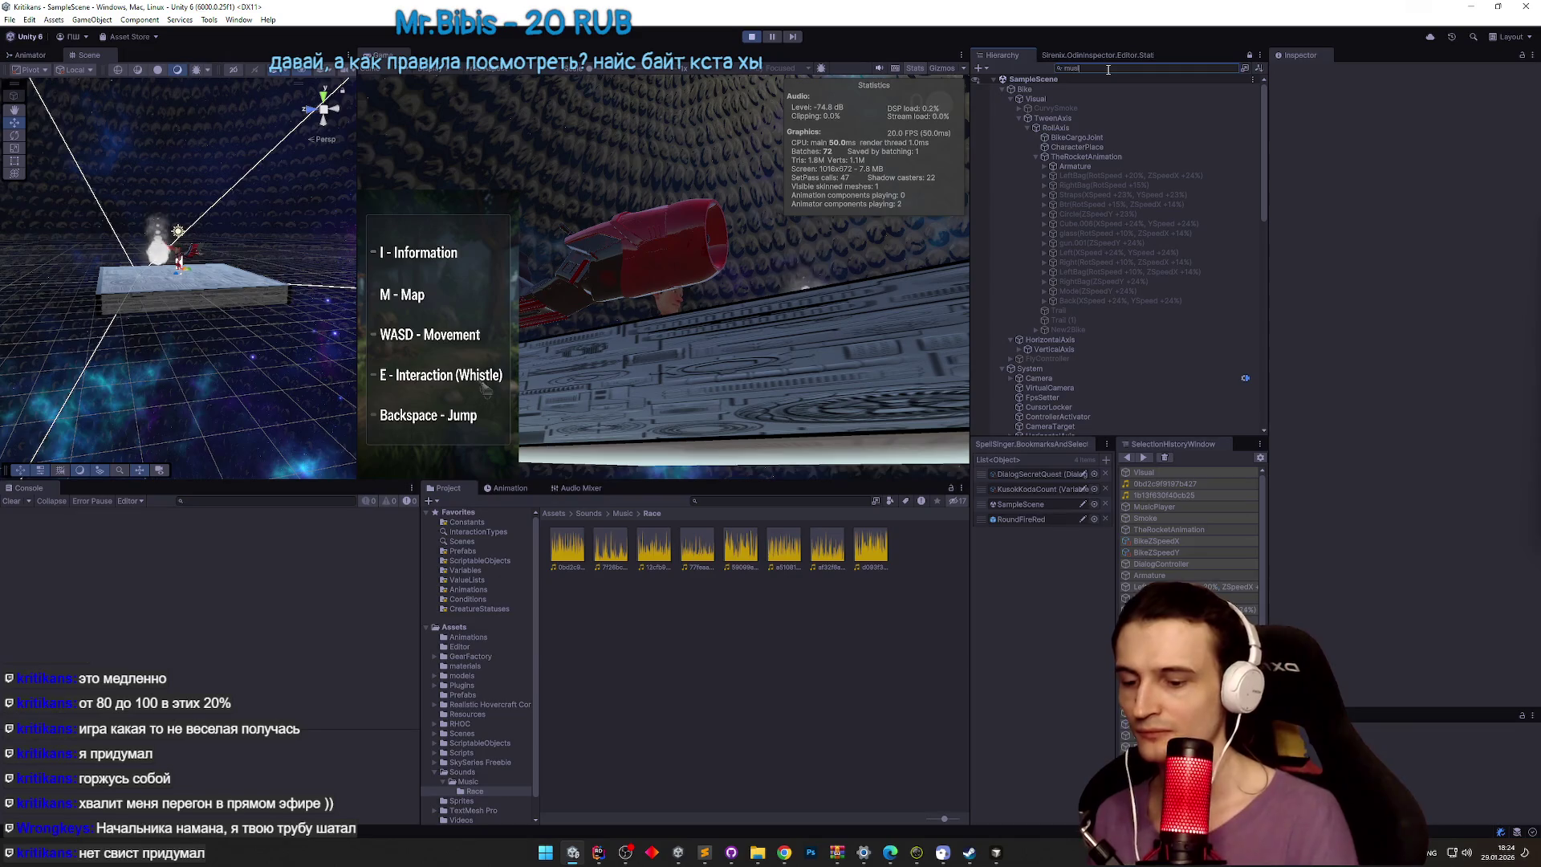
text(c)
click(1047, 91)
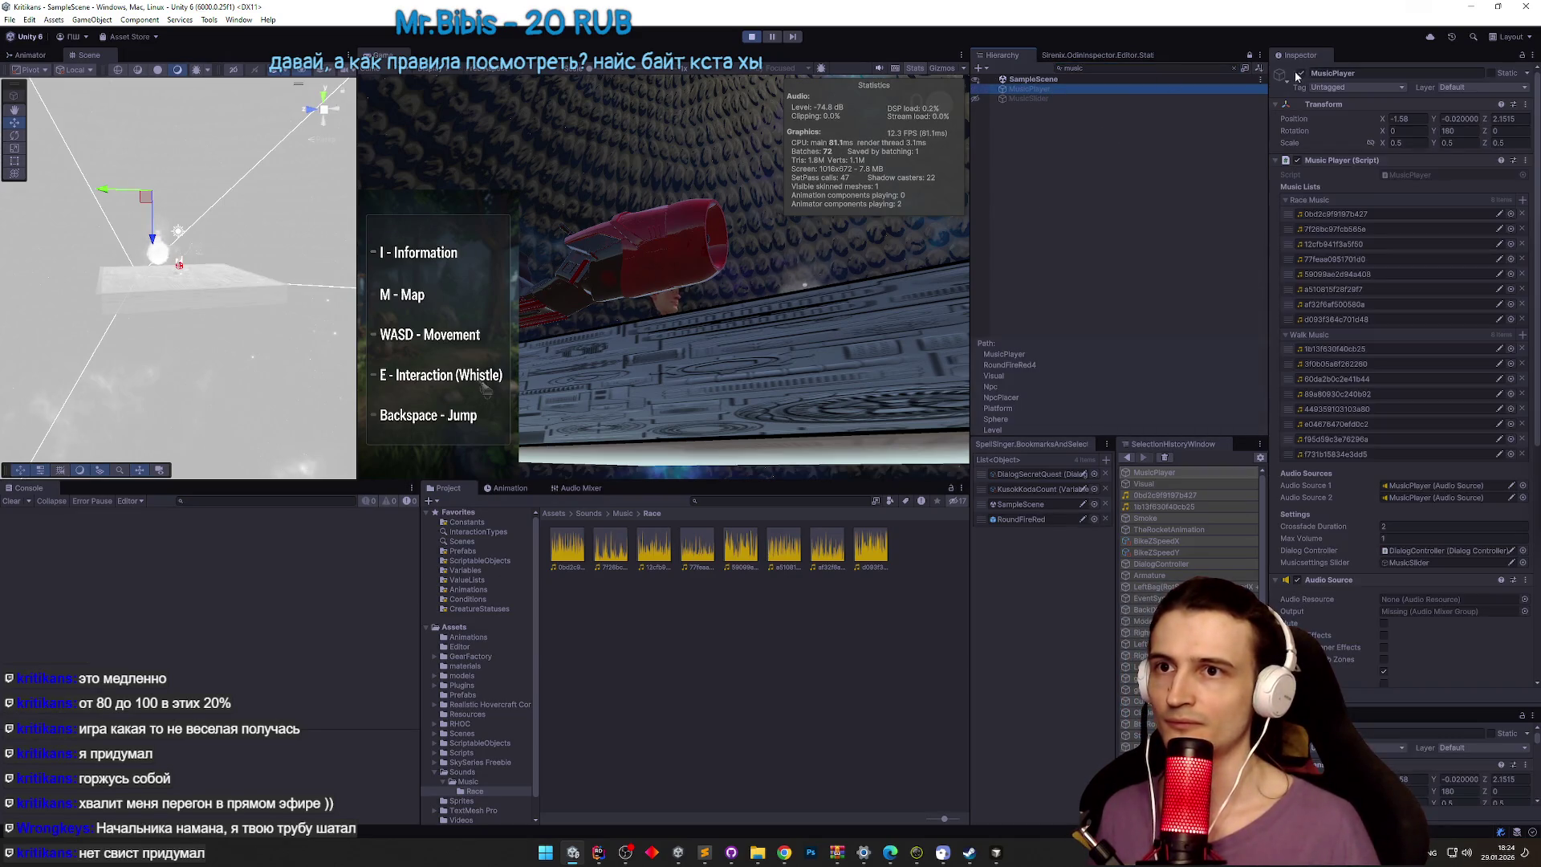
click(1235, 69)
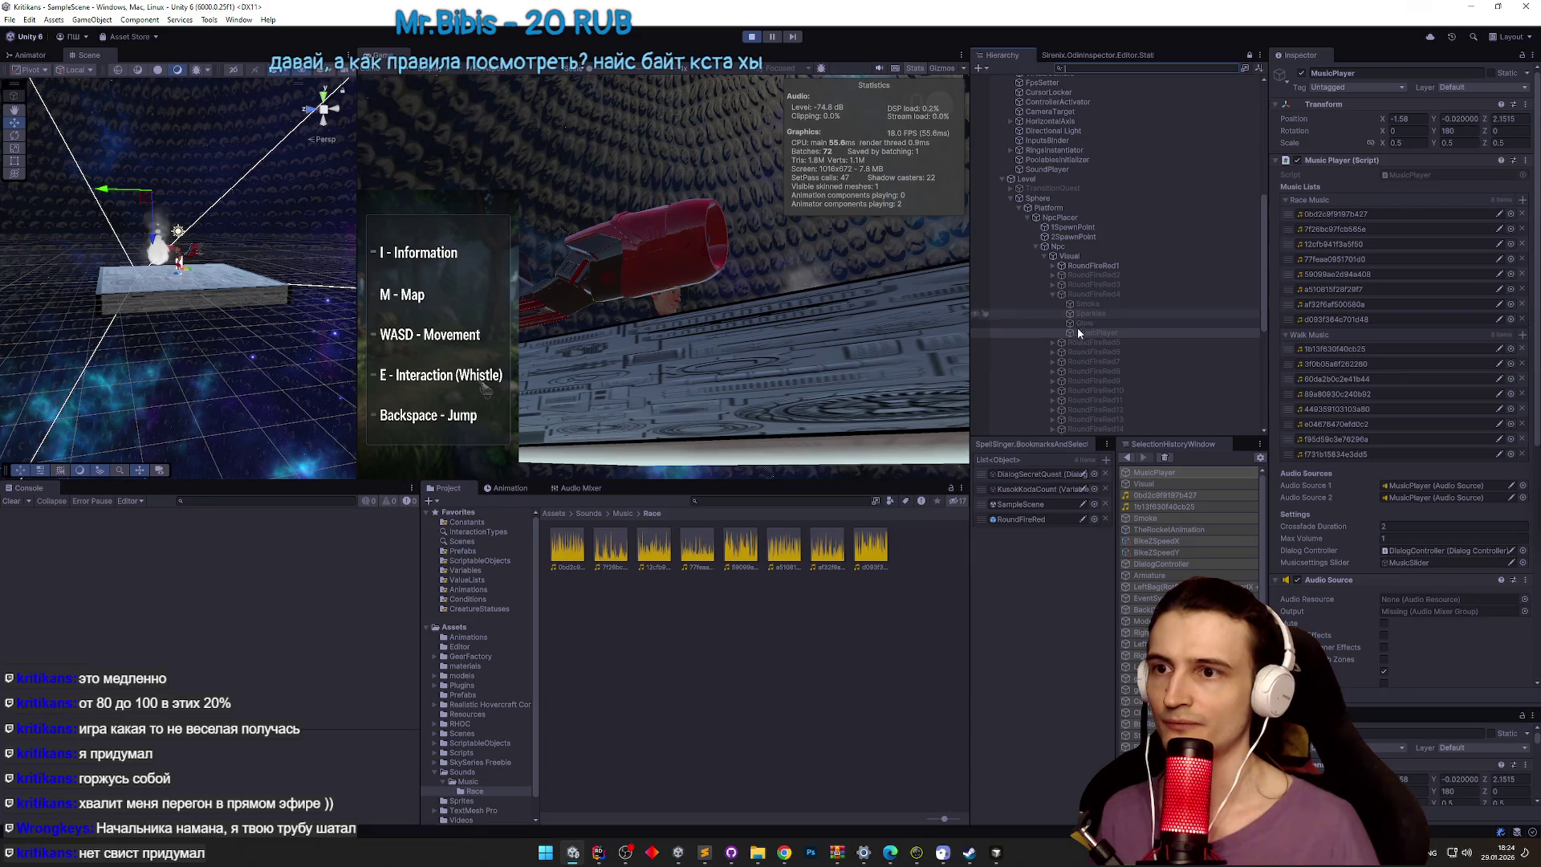
drag(1012, 180, 1013, 178)
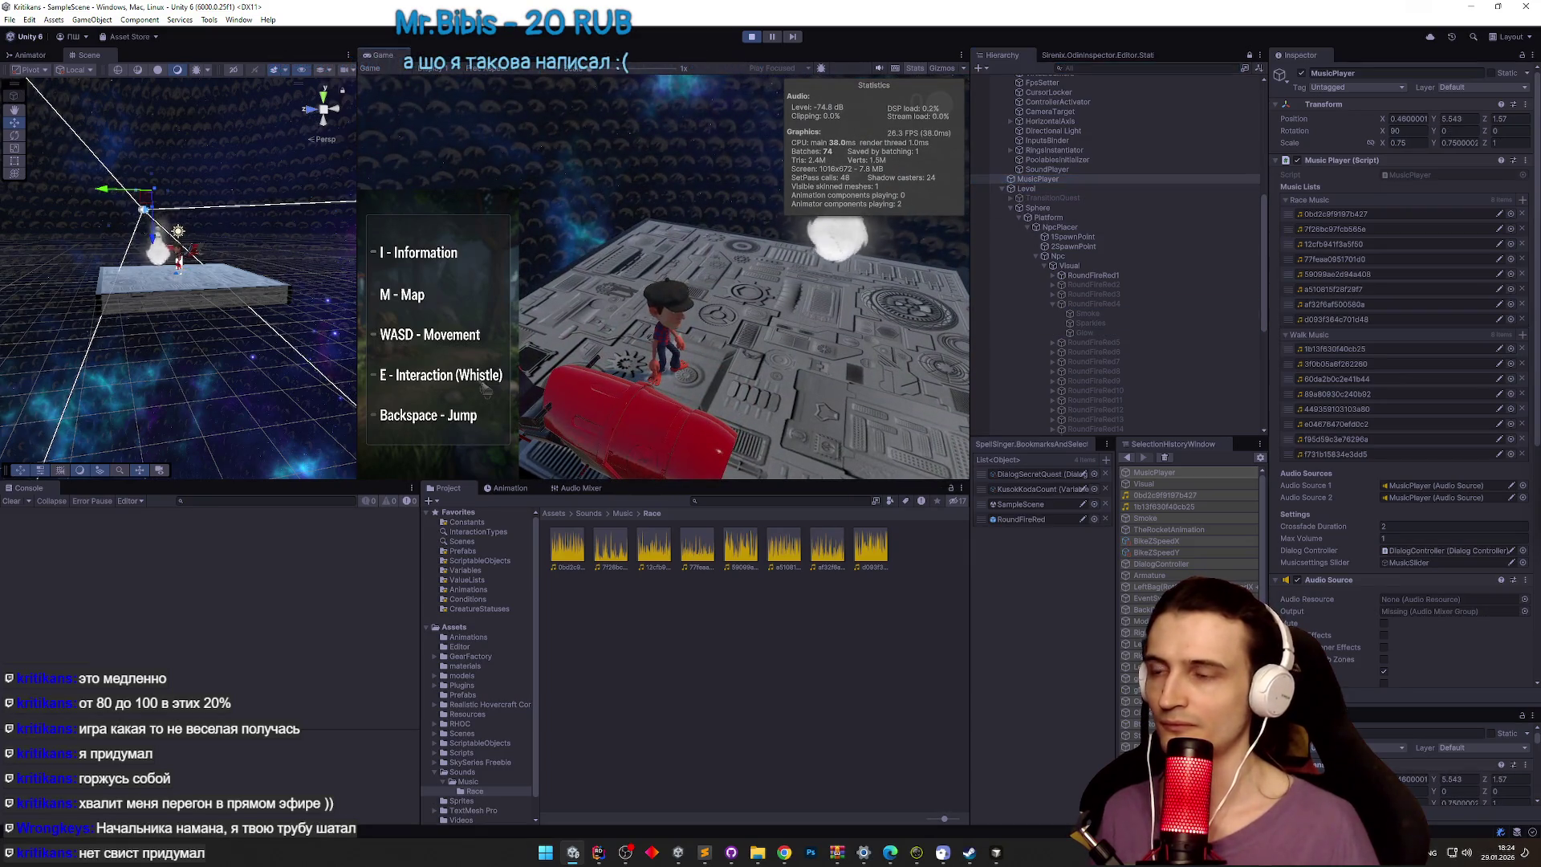
Step: Ride through the blue ring tunnel in a maximized Game view, then stop Play and select RoundFireRed4
key(shift+space)
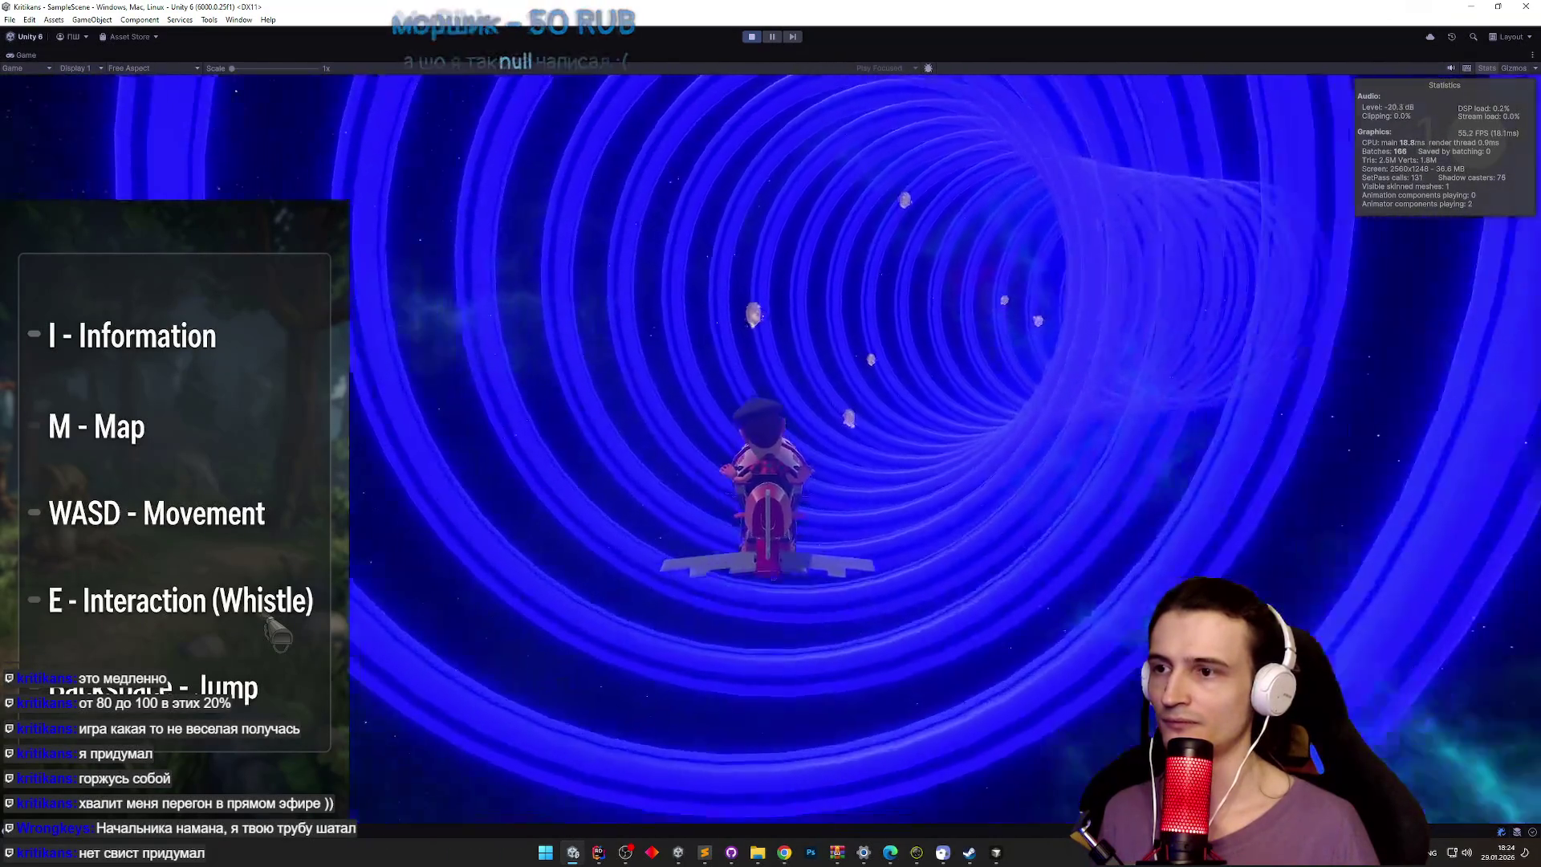
key(ctrl+p)
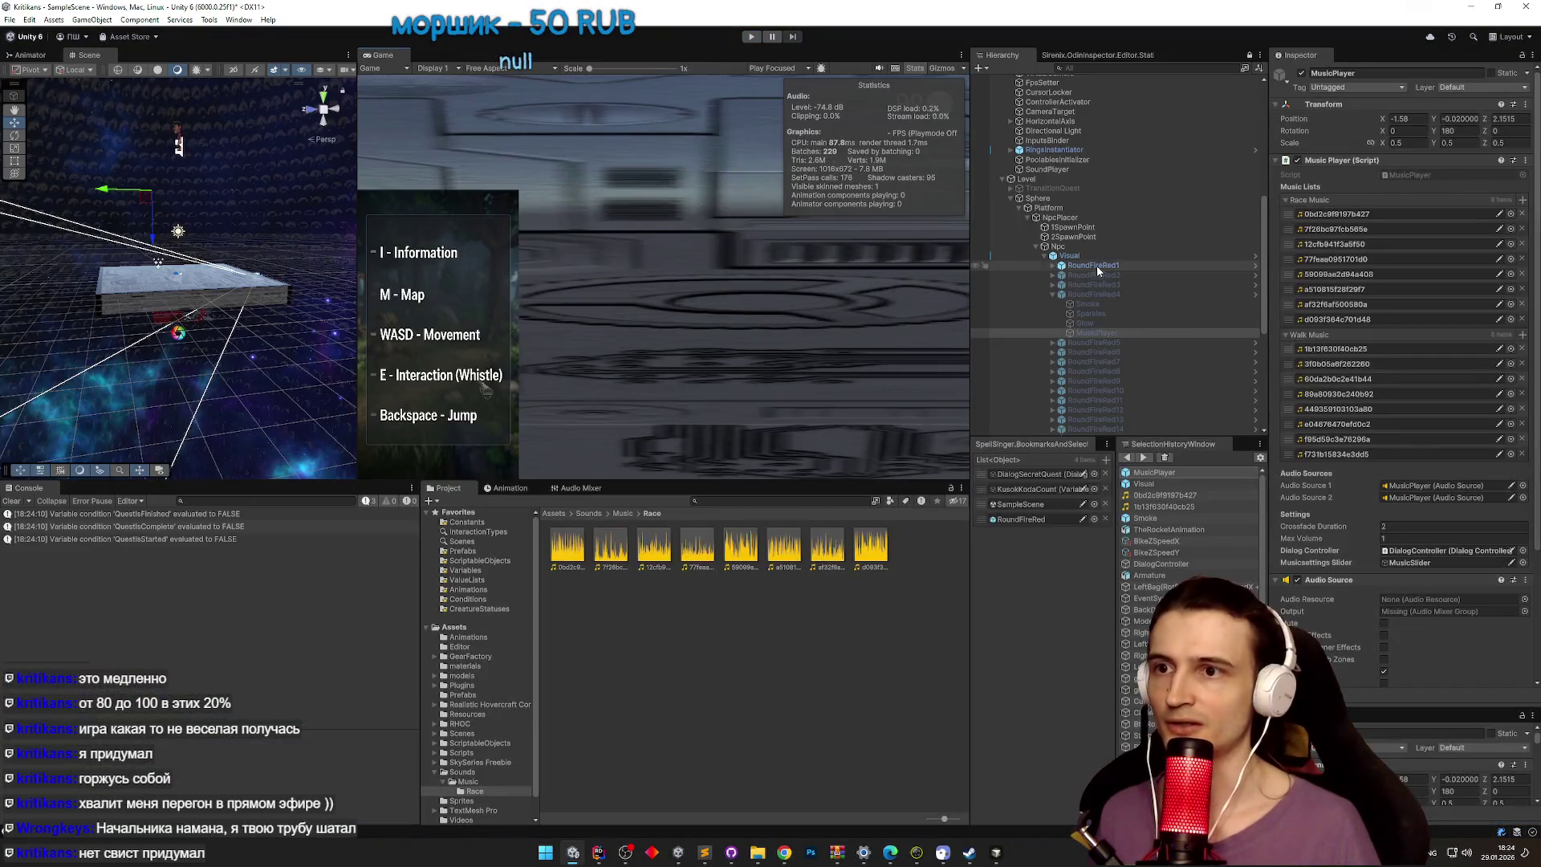
click(1100, 294)
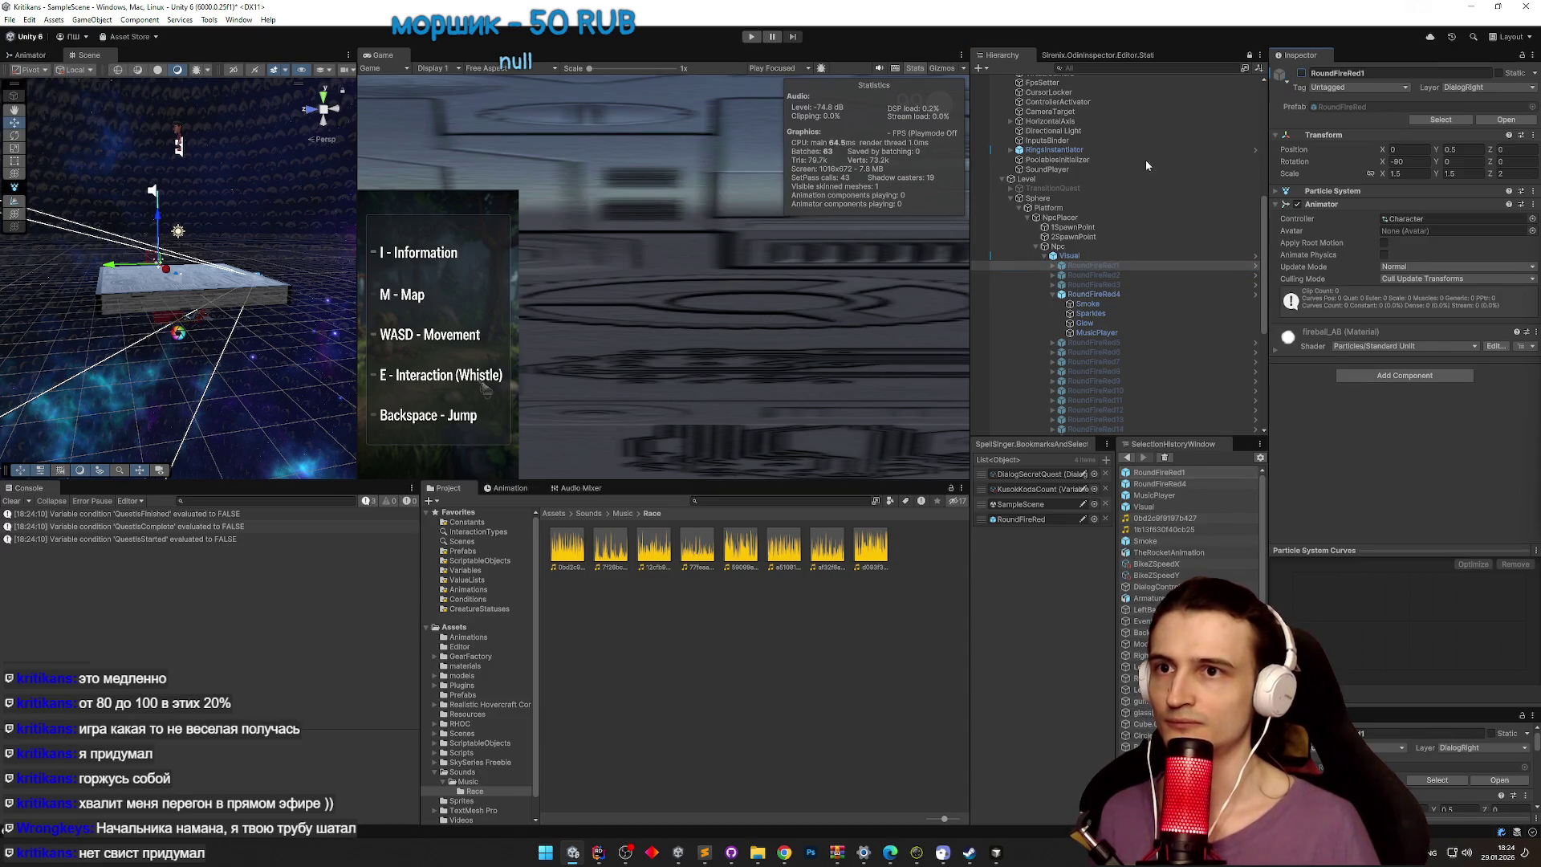
key(ctrl+p)
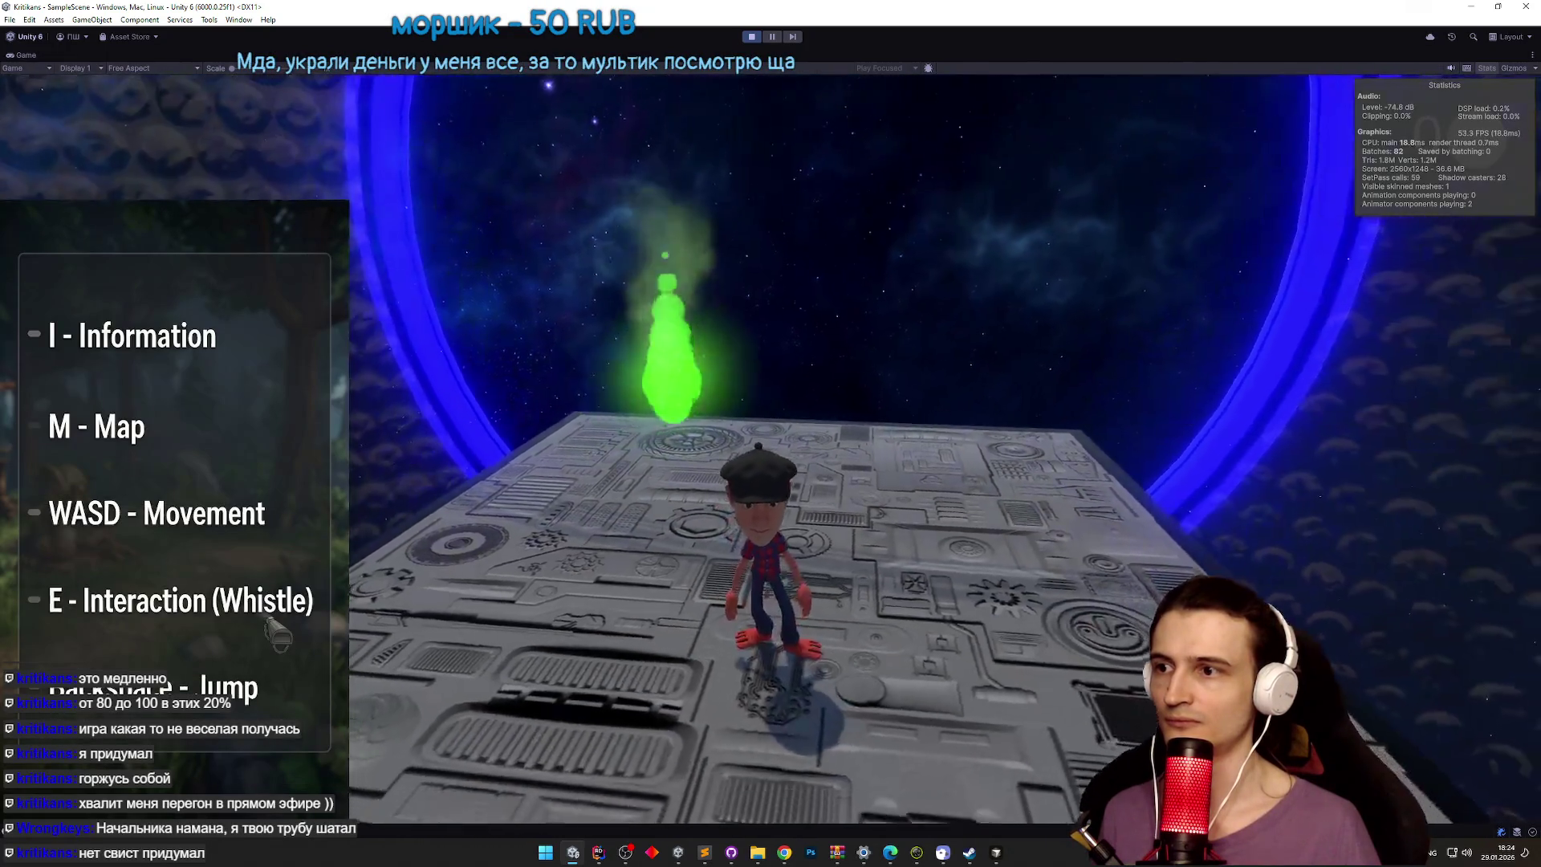
key(d)
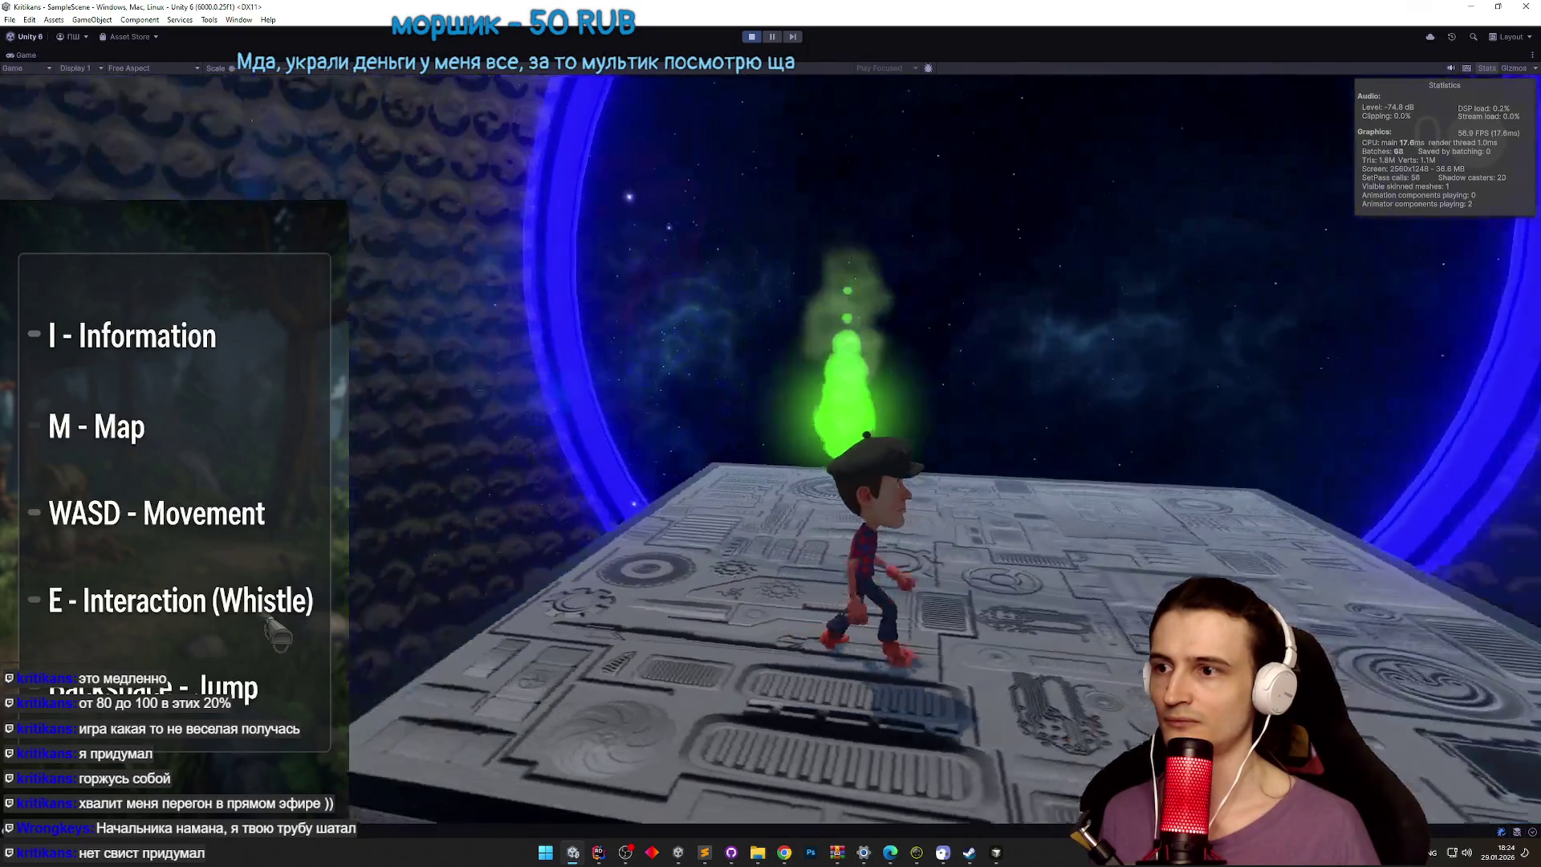
key(a)
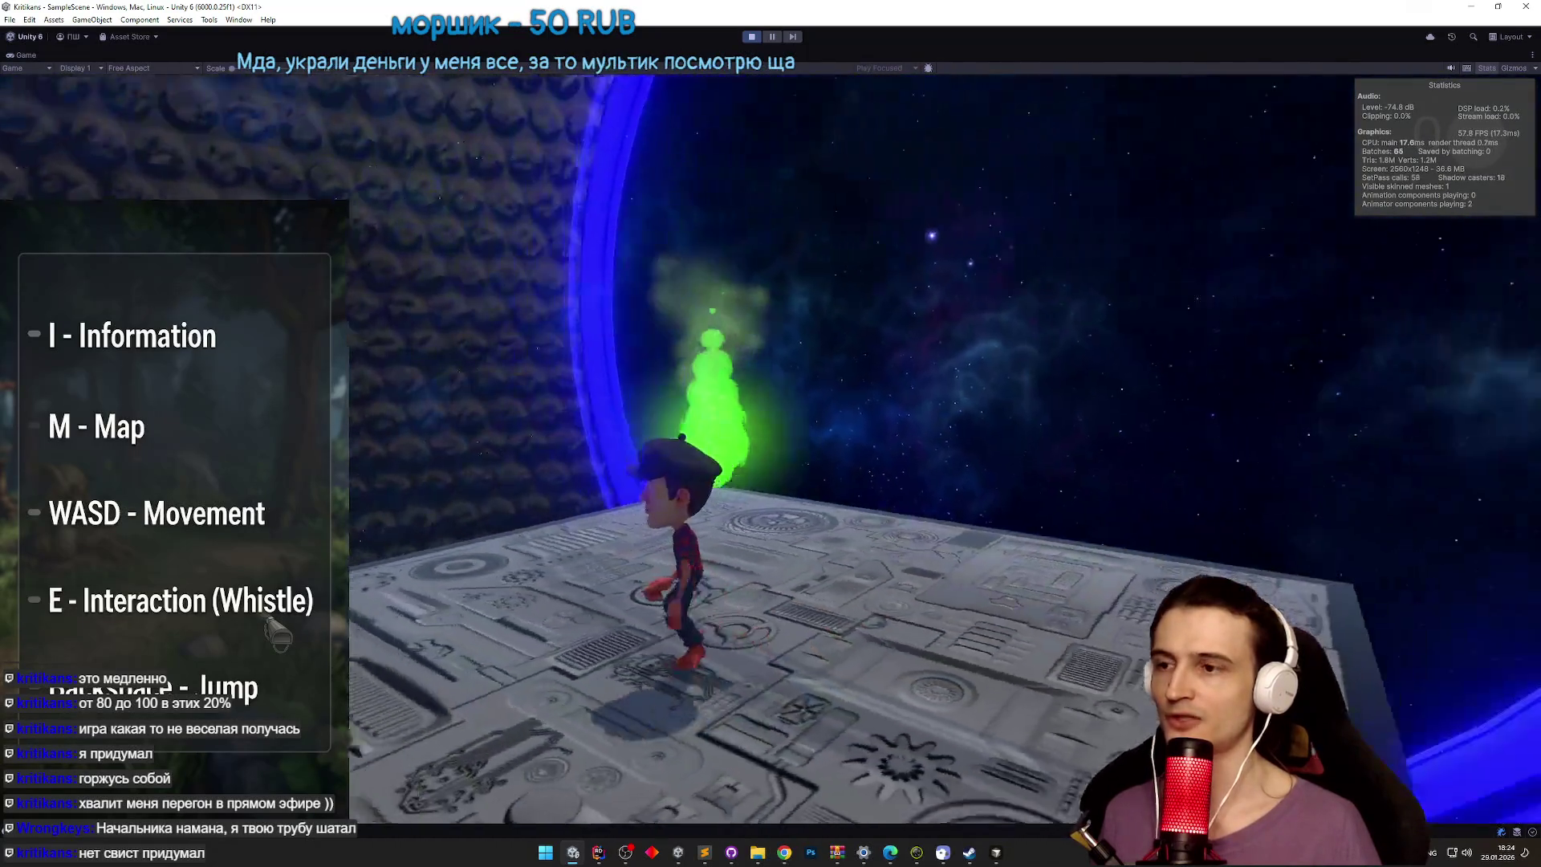
key(w)
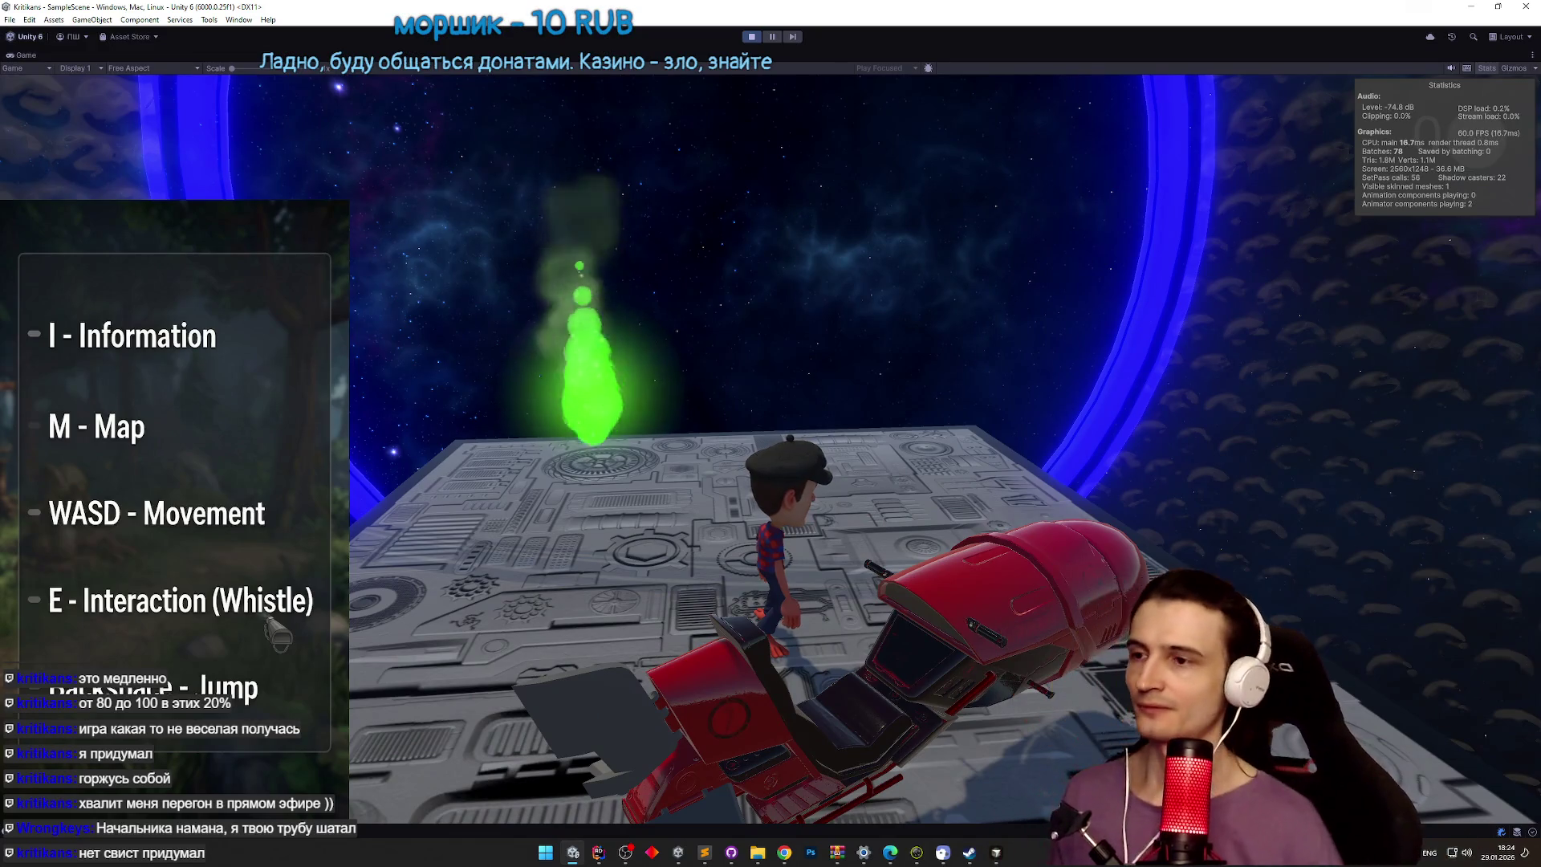
key(s)
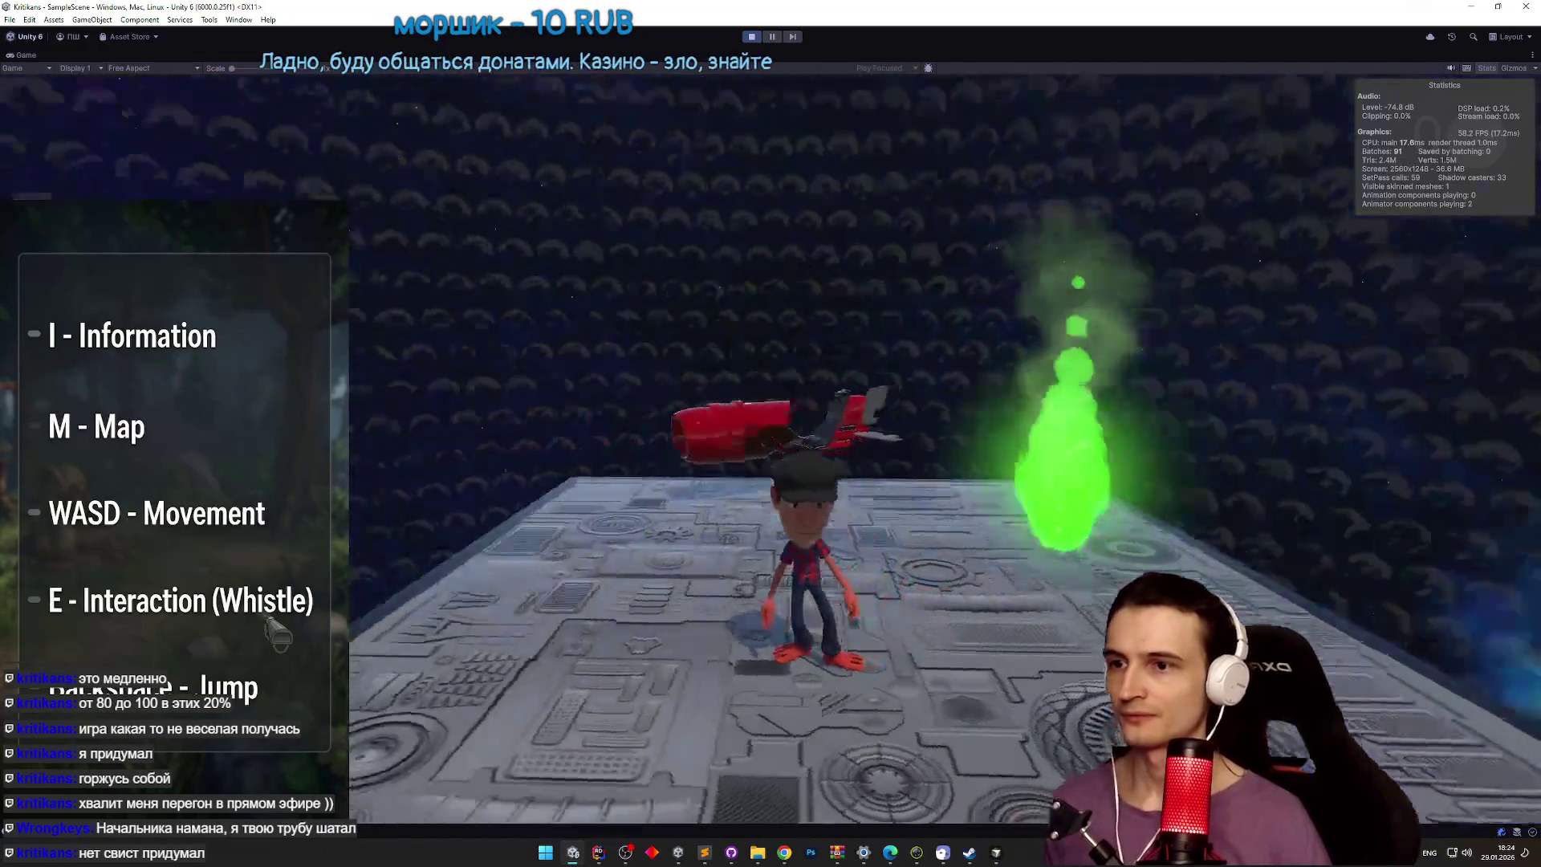
key(w)
key(d)
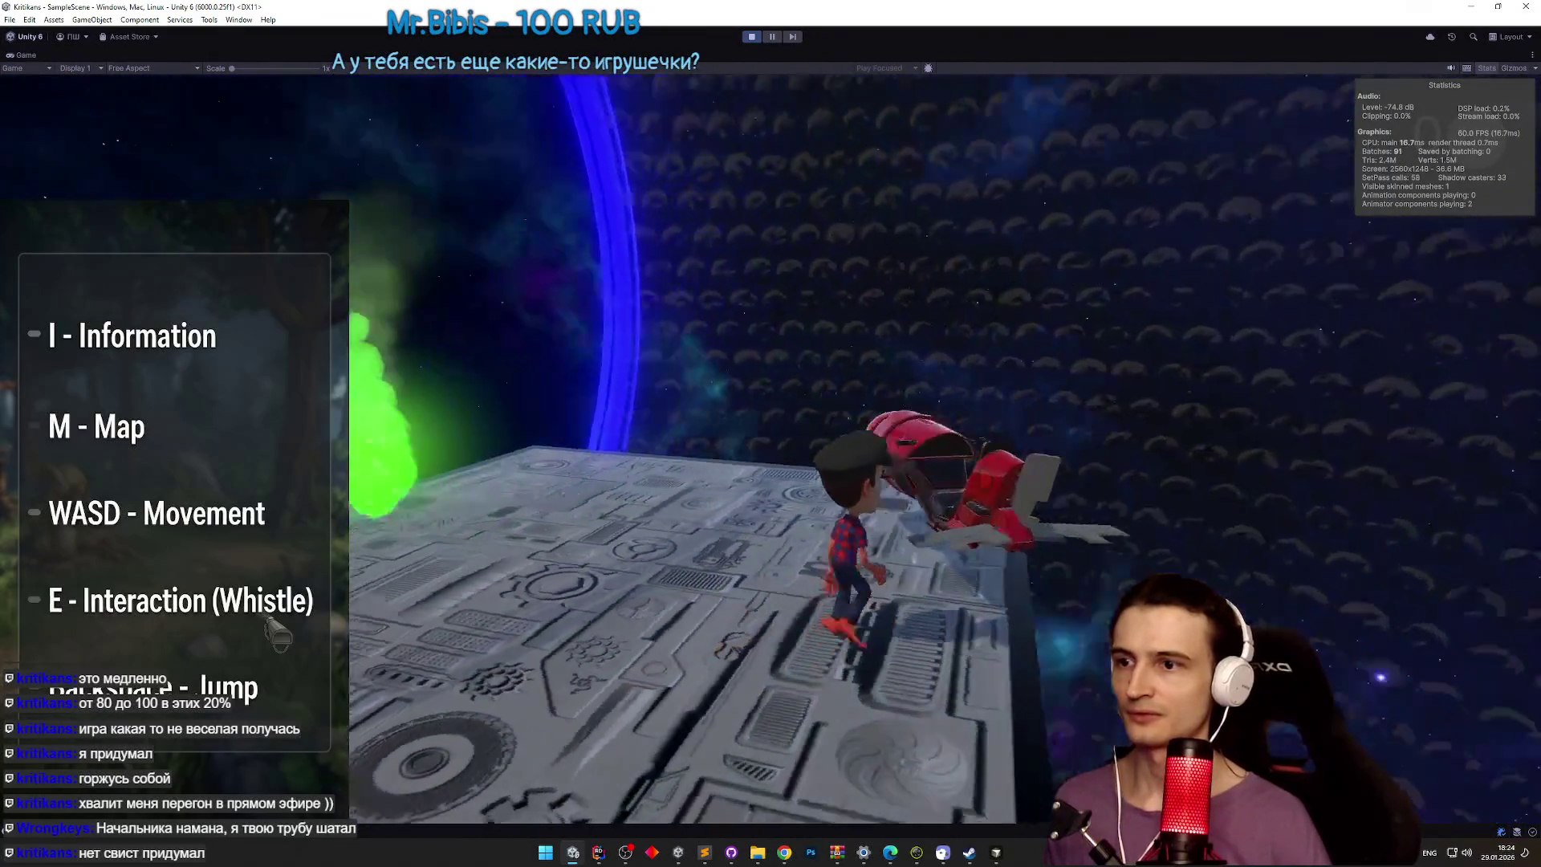
key(e)
key(w)
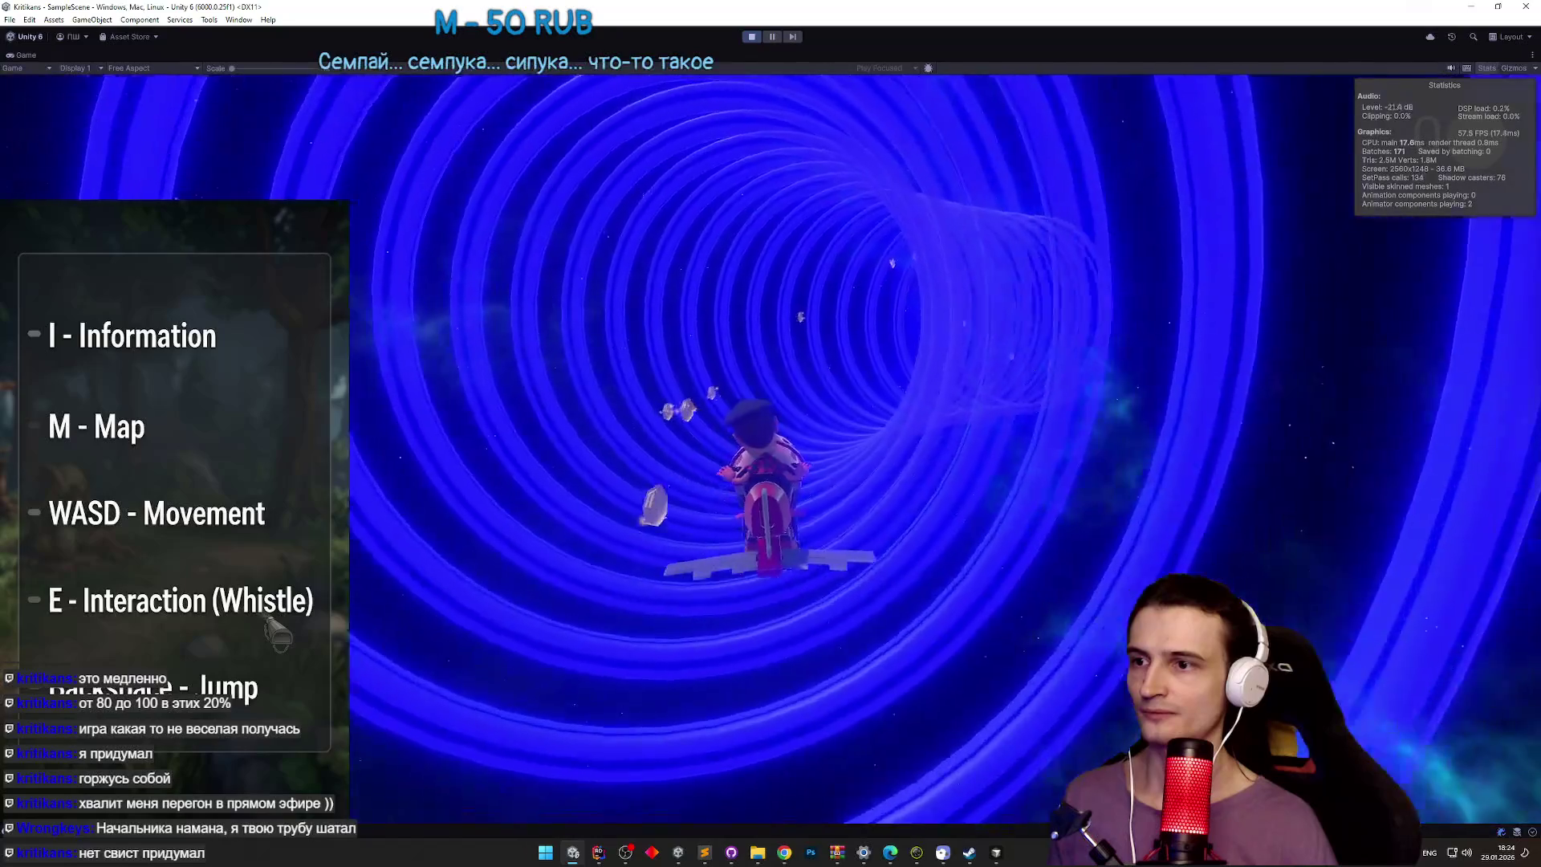
key(ctrl+p)
key(ctrl+p)
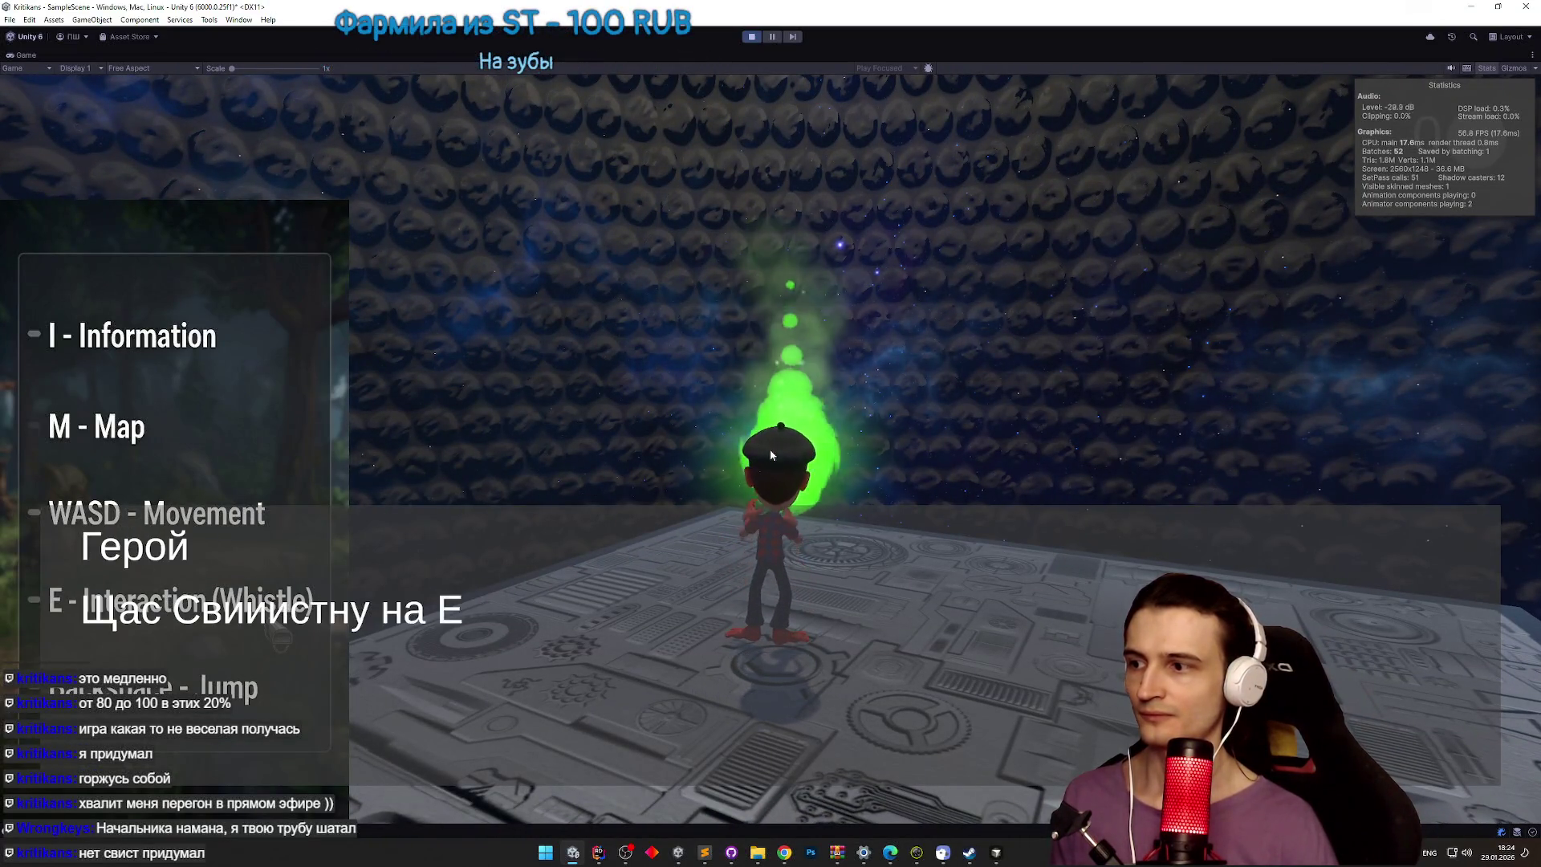
key(ctrl+p)
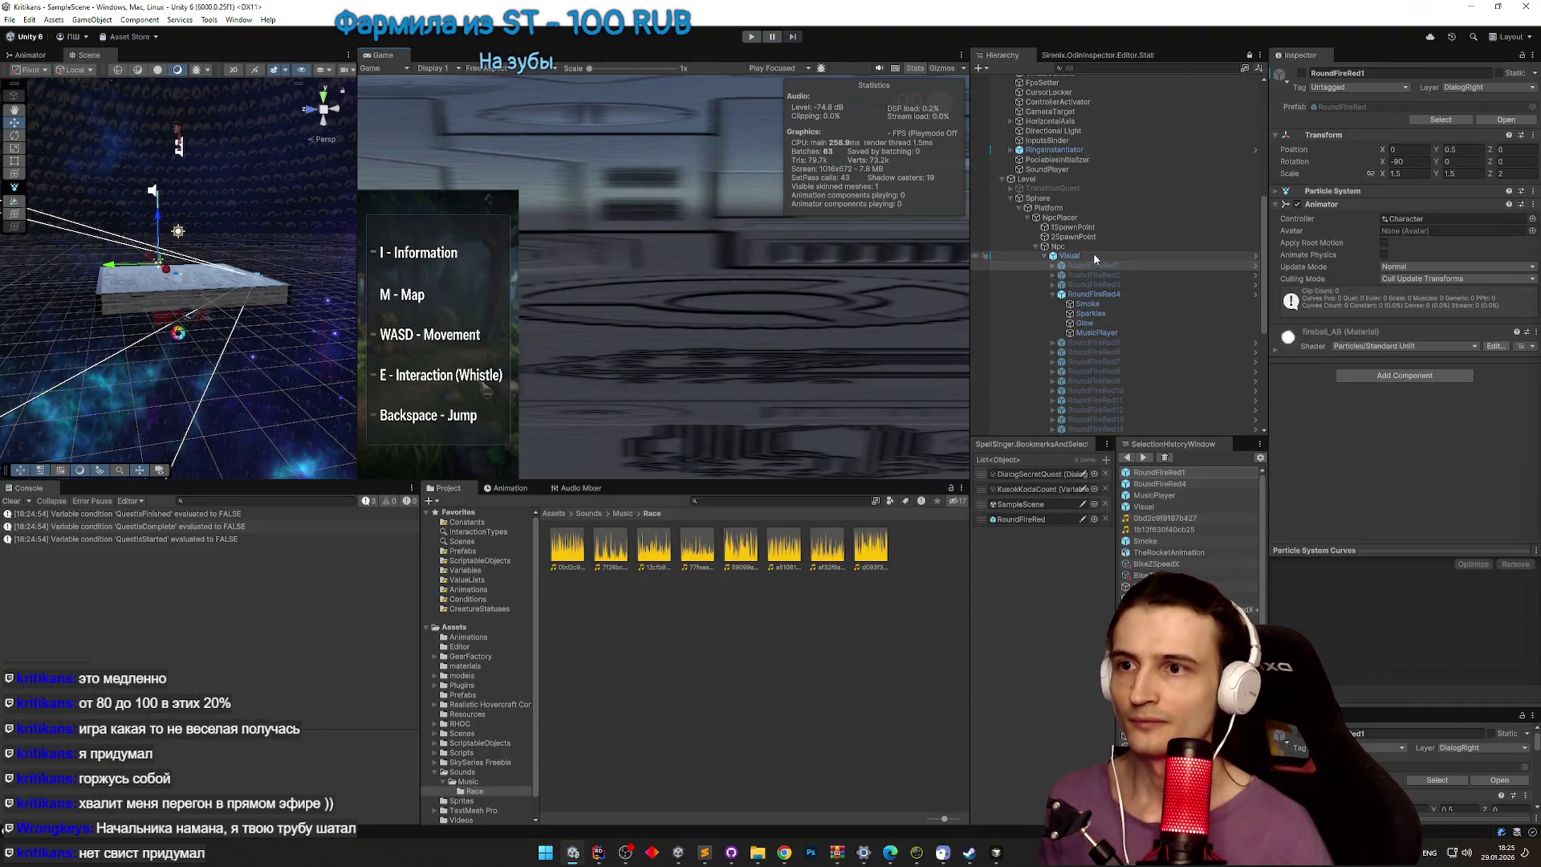
Step: Select DialogController and assign the DialogQuest4 node graph to its Graph field, then start Play mode
scroll(1091, 254, down, 3)
scroll(1084, 369, up, 3)
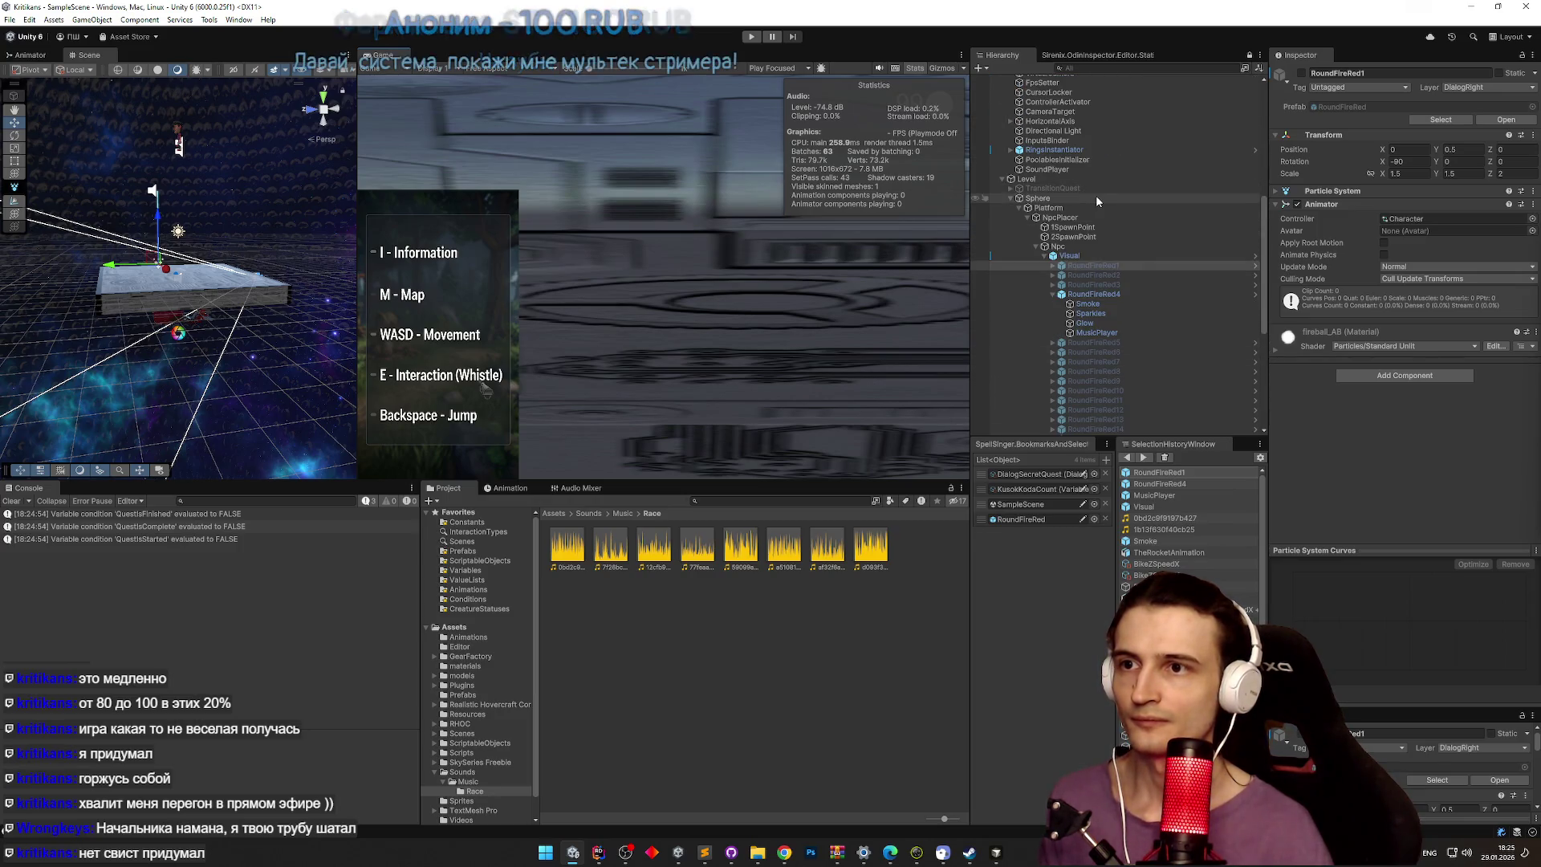
scroll(1259, 218, up, 3)
mouse_move(1259, 218)
mouse_down()
mouse_move(1265, 140)
mouse_move(1255, 353)
mouse_up()
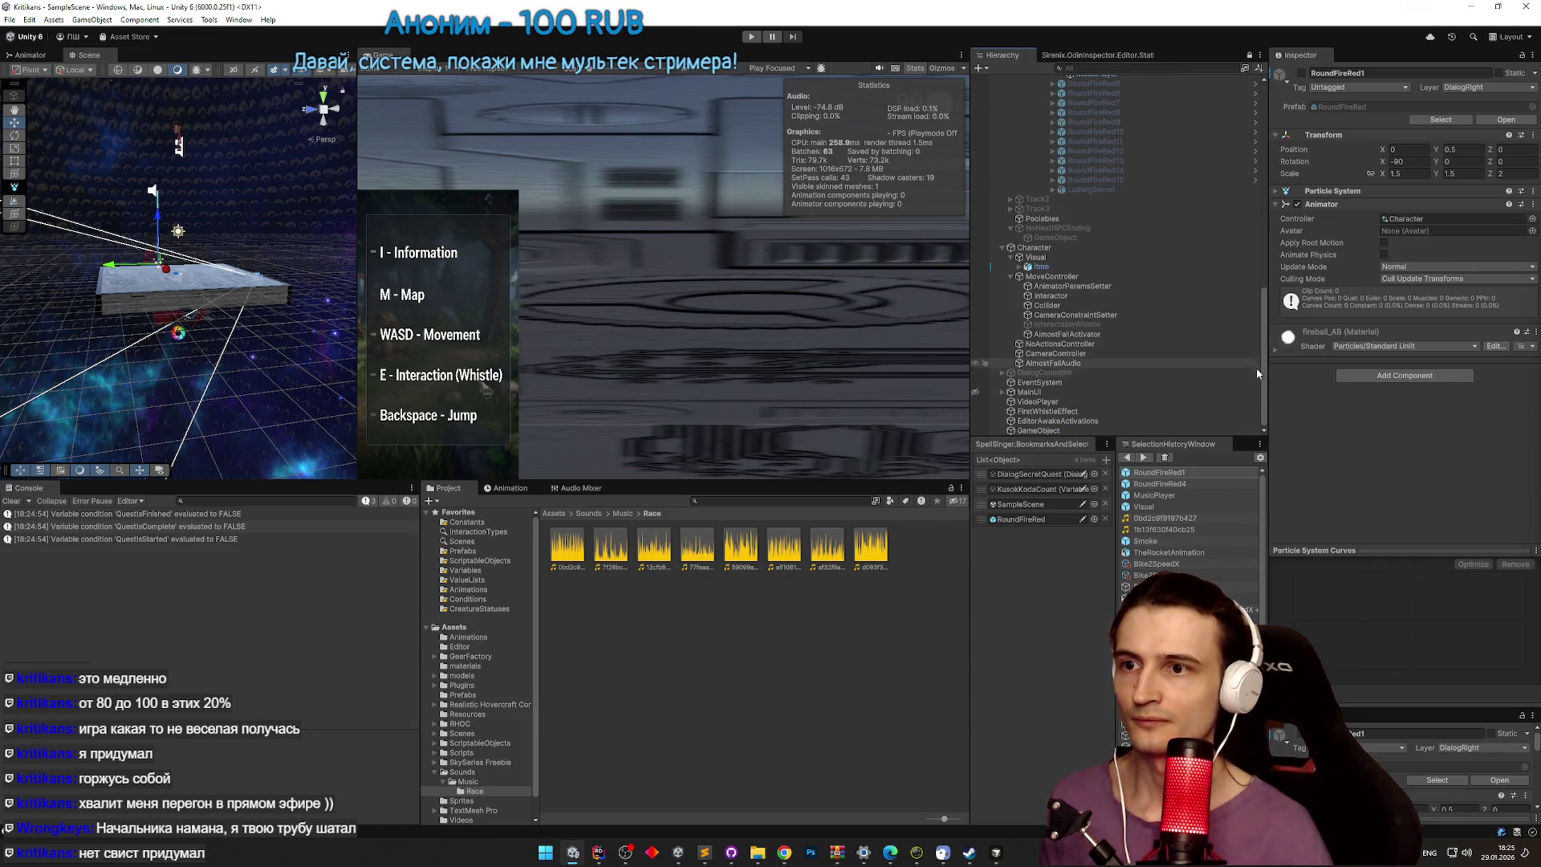
click(1234, 372)
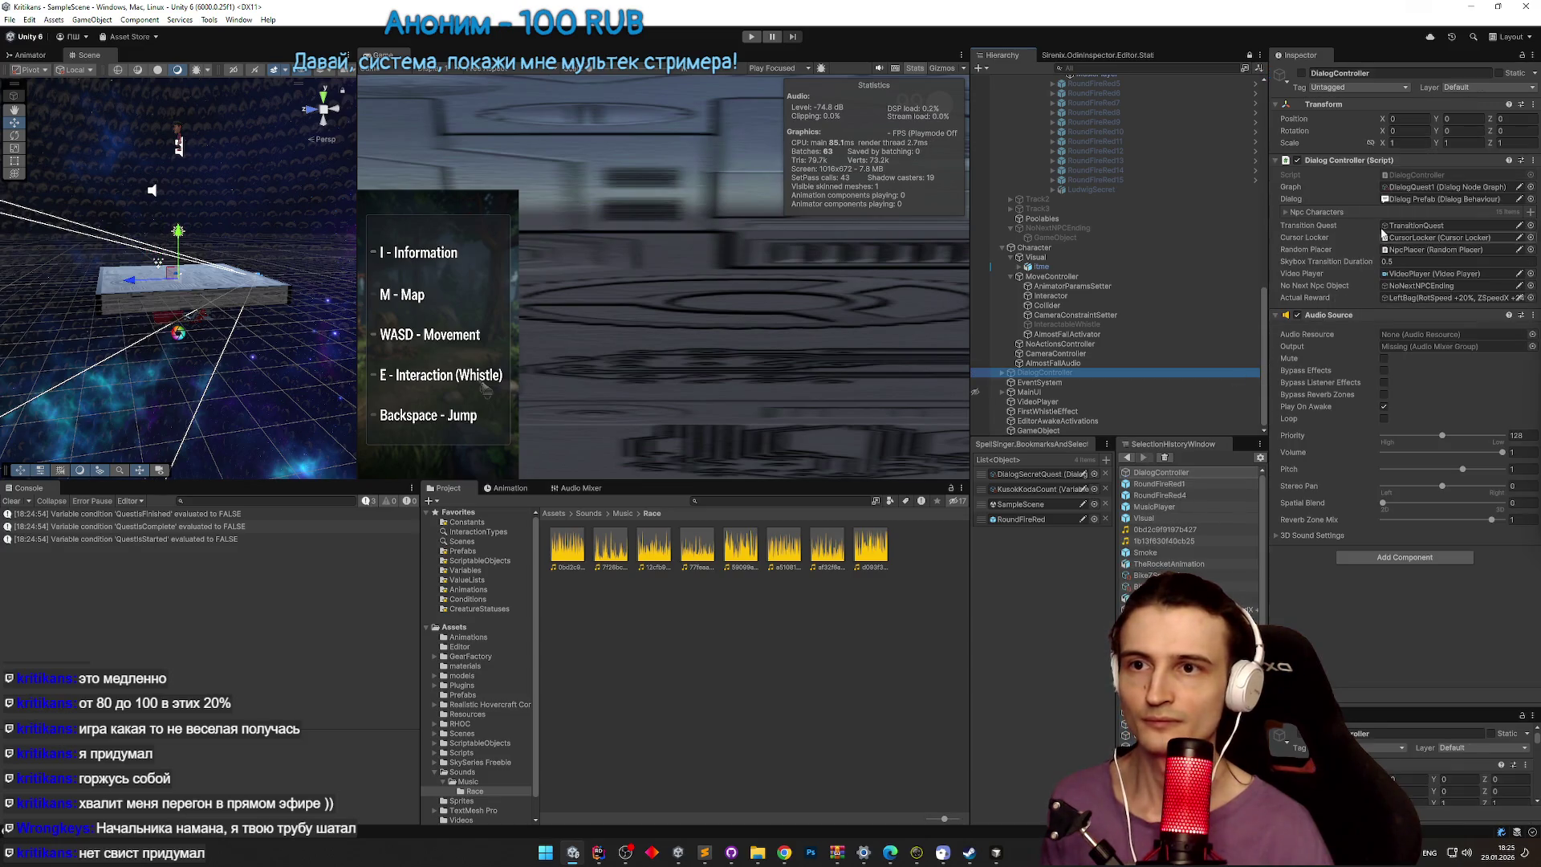
click(1350, 211)
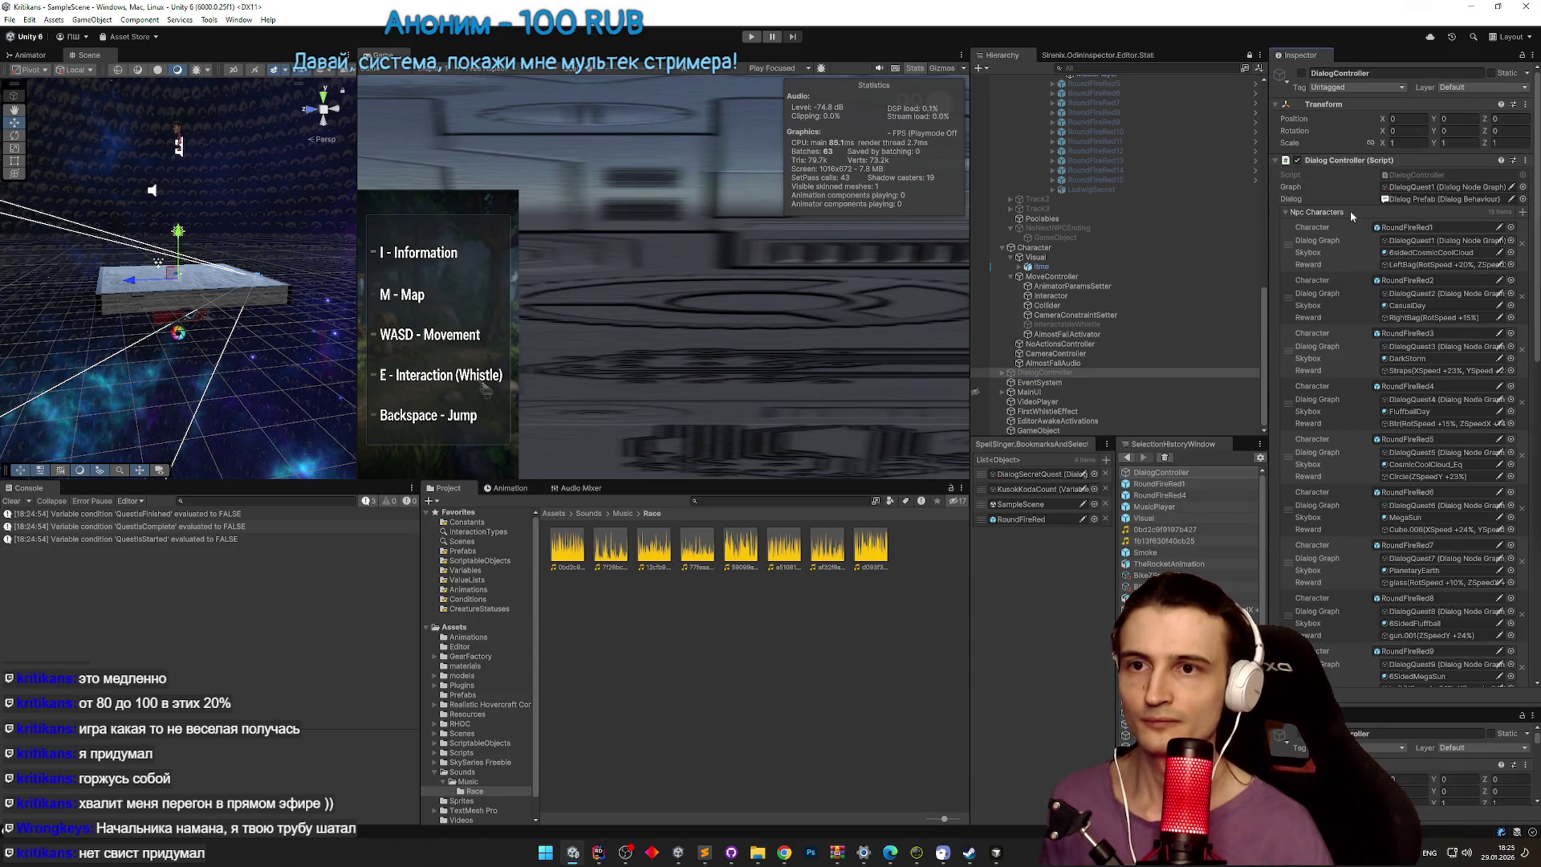
click(1350, 210)
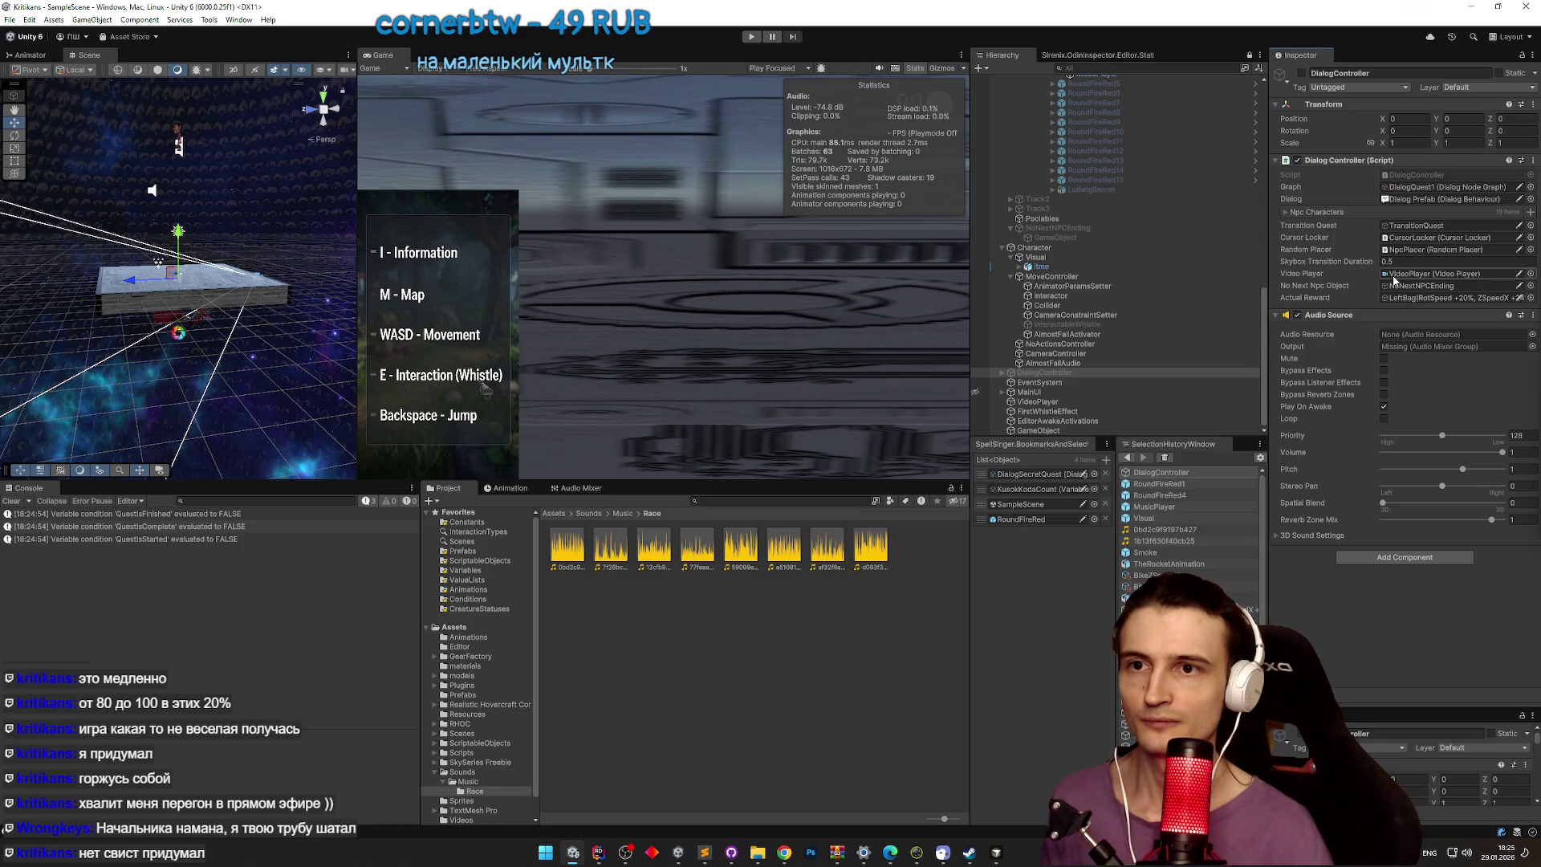
click(1531, 188)
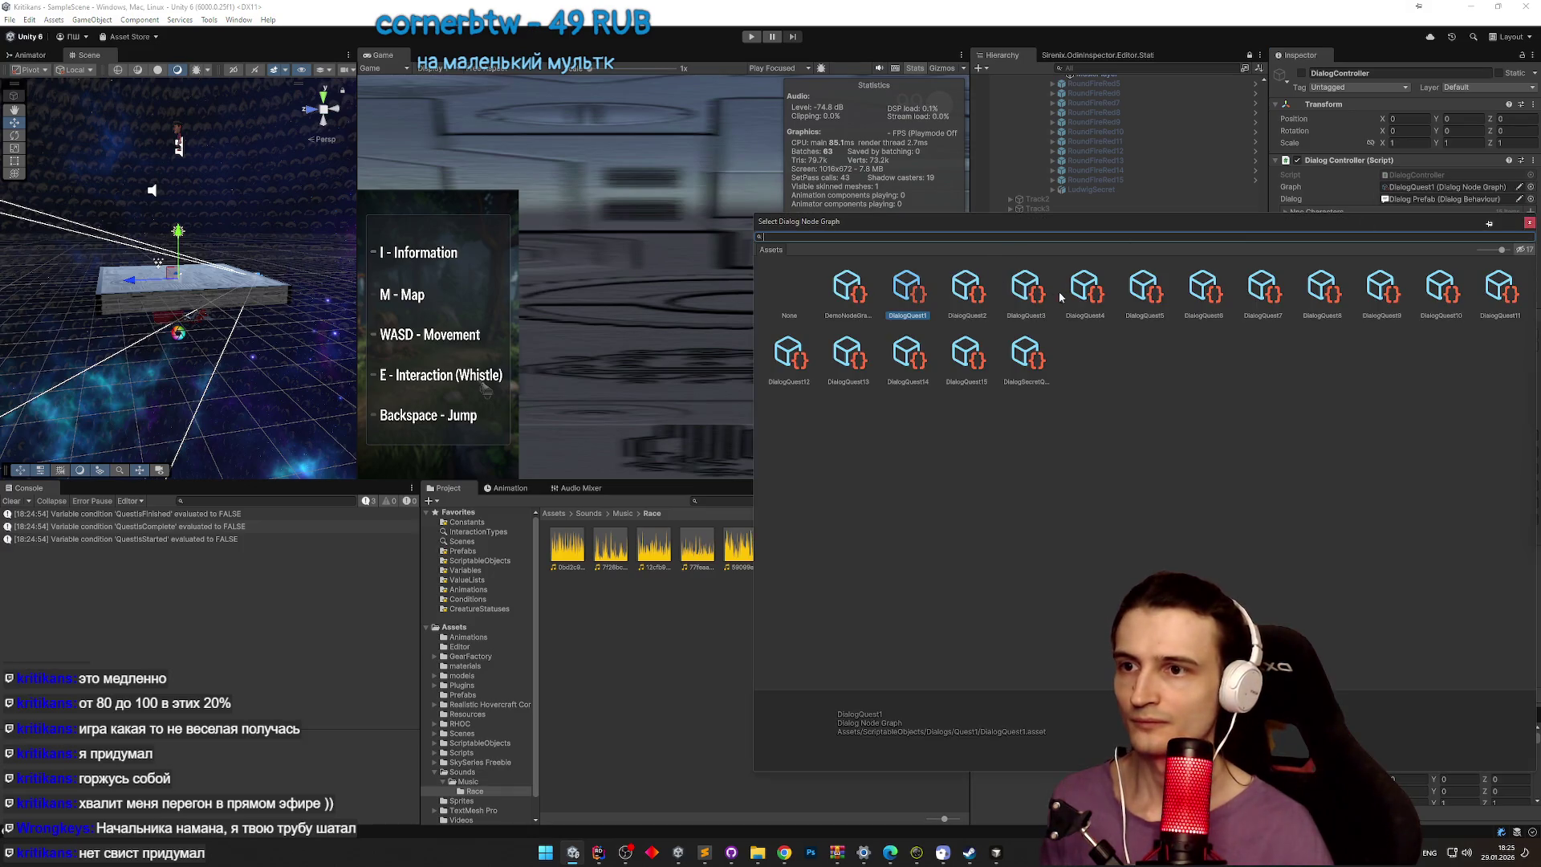
double_click(1092, 292)
key(ctrl+p)
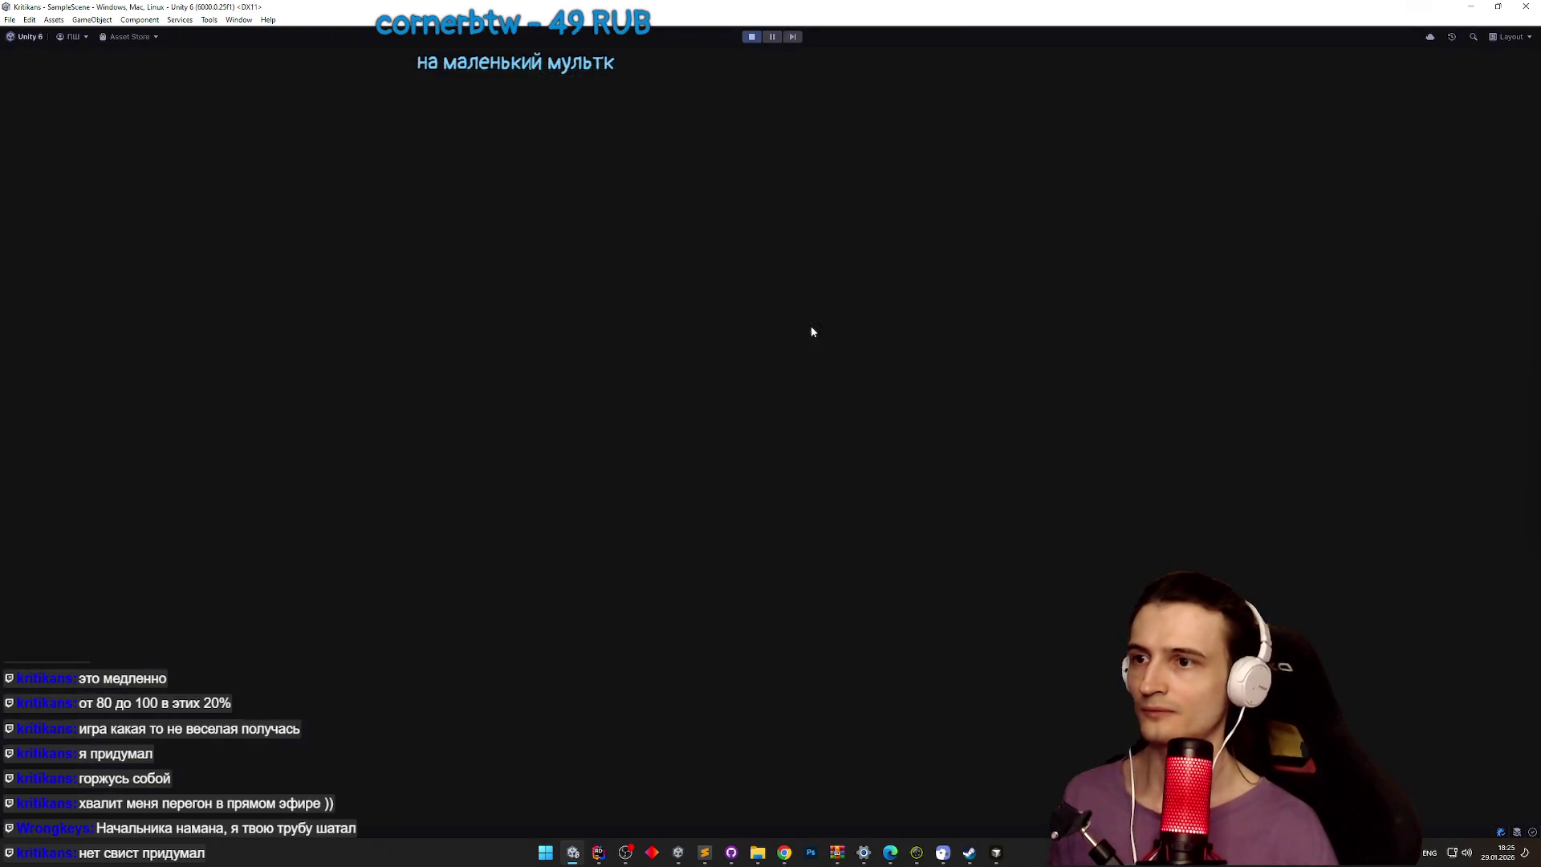
Step: Talk to the green-flame NPC, then raise the Music volume near maximum in the in-game settings
key(w)
key(e)
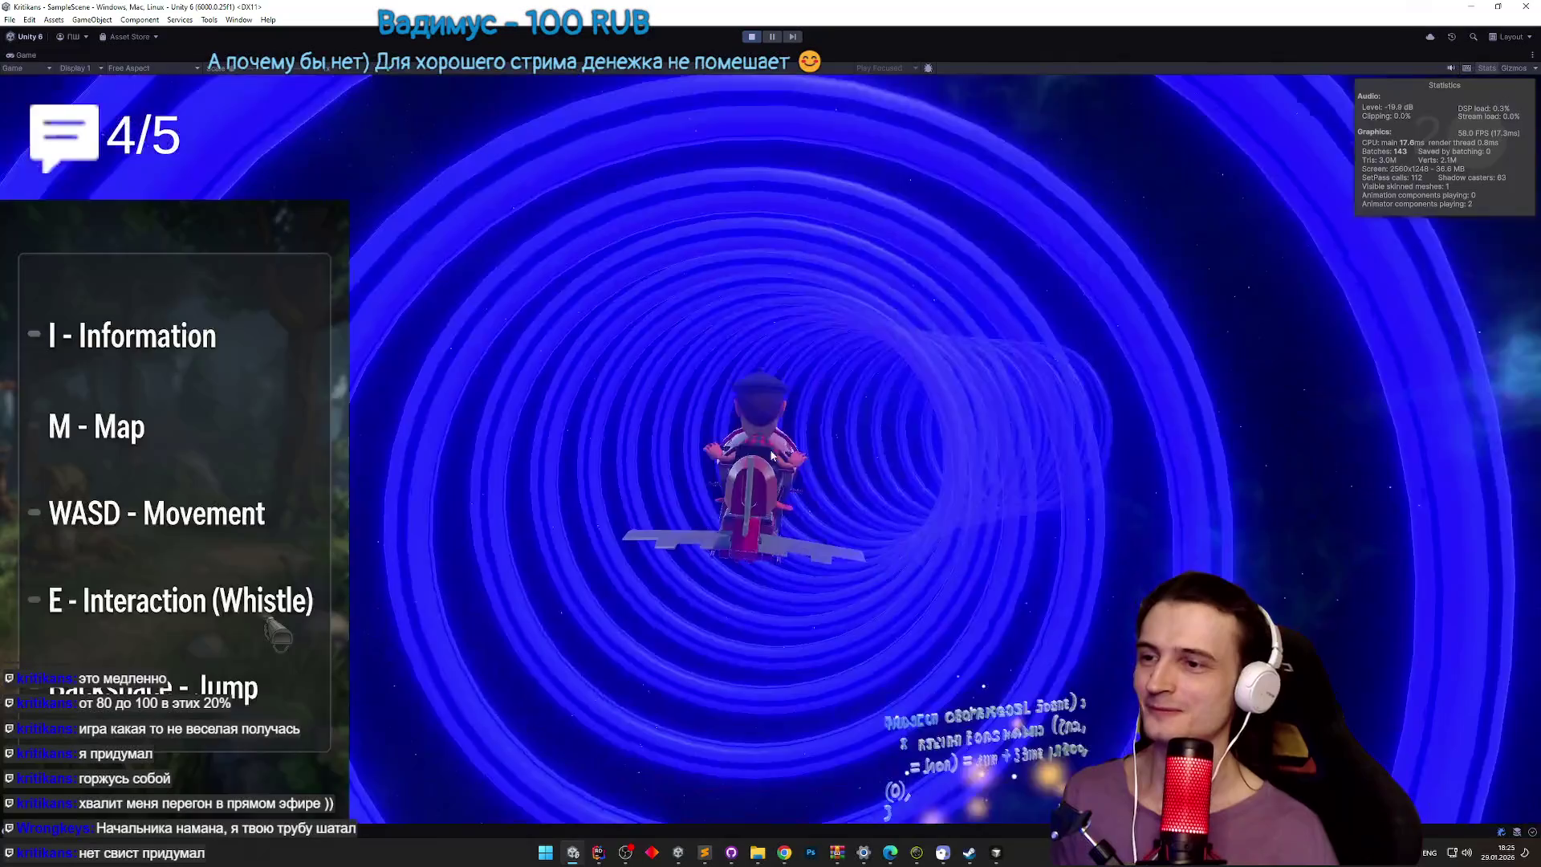
key(Escape)
click(815, 459)
drag(808, 456, 1124, 455)
drag(873, 447, 959, 447)
Step: Turn the Sounds and Master volumes all the way down, close settings and stop Play mode
drag(890, 379, 833, 393)
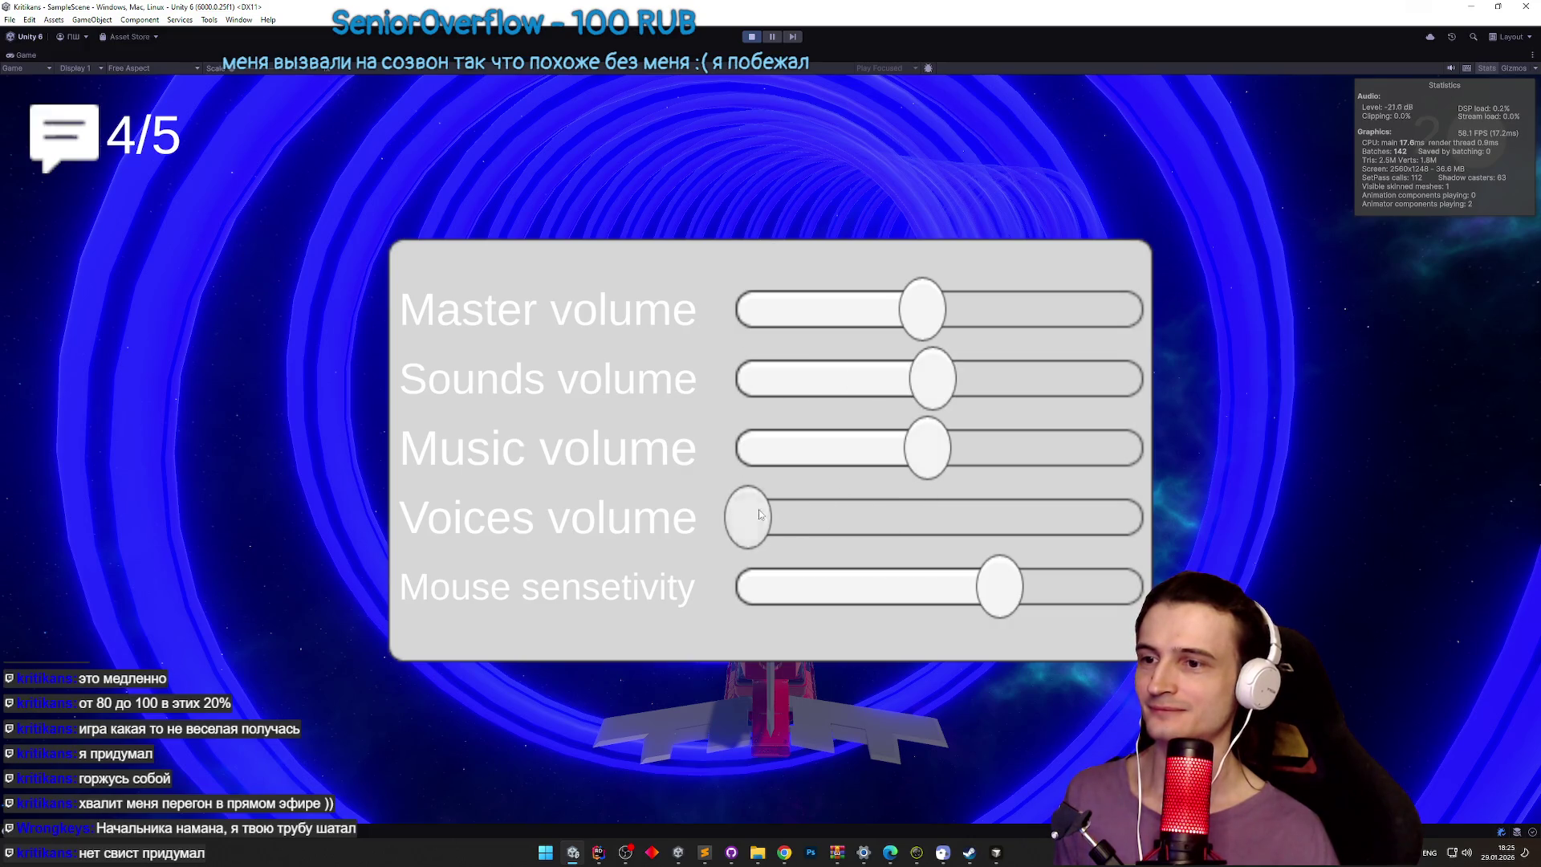
drag(918, 336, 747, 335)
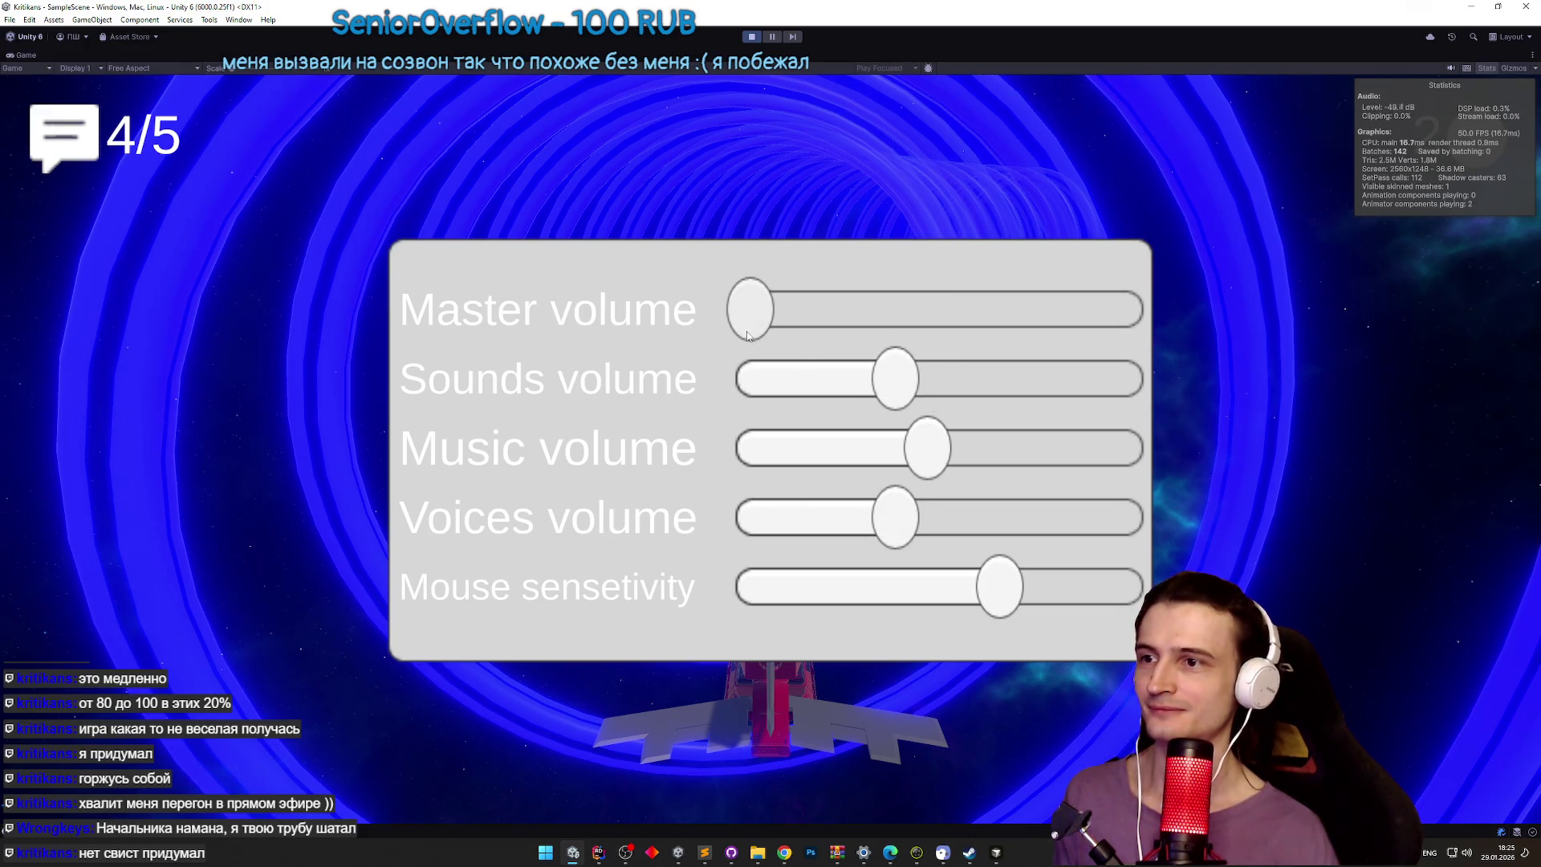
drag(897, 377, 796, 401)
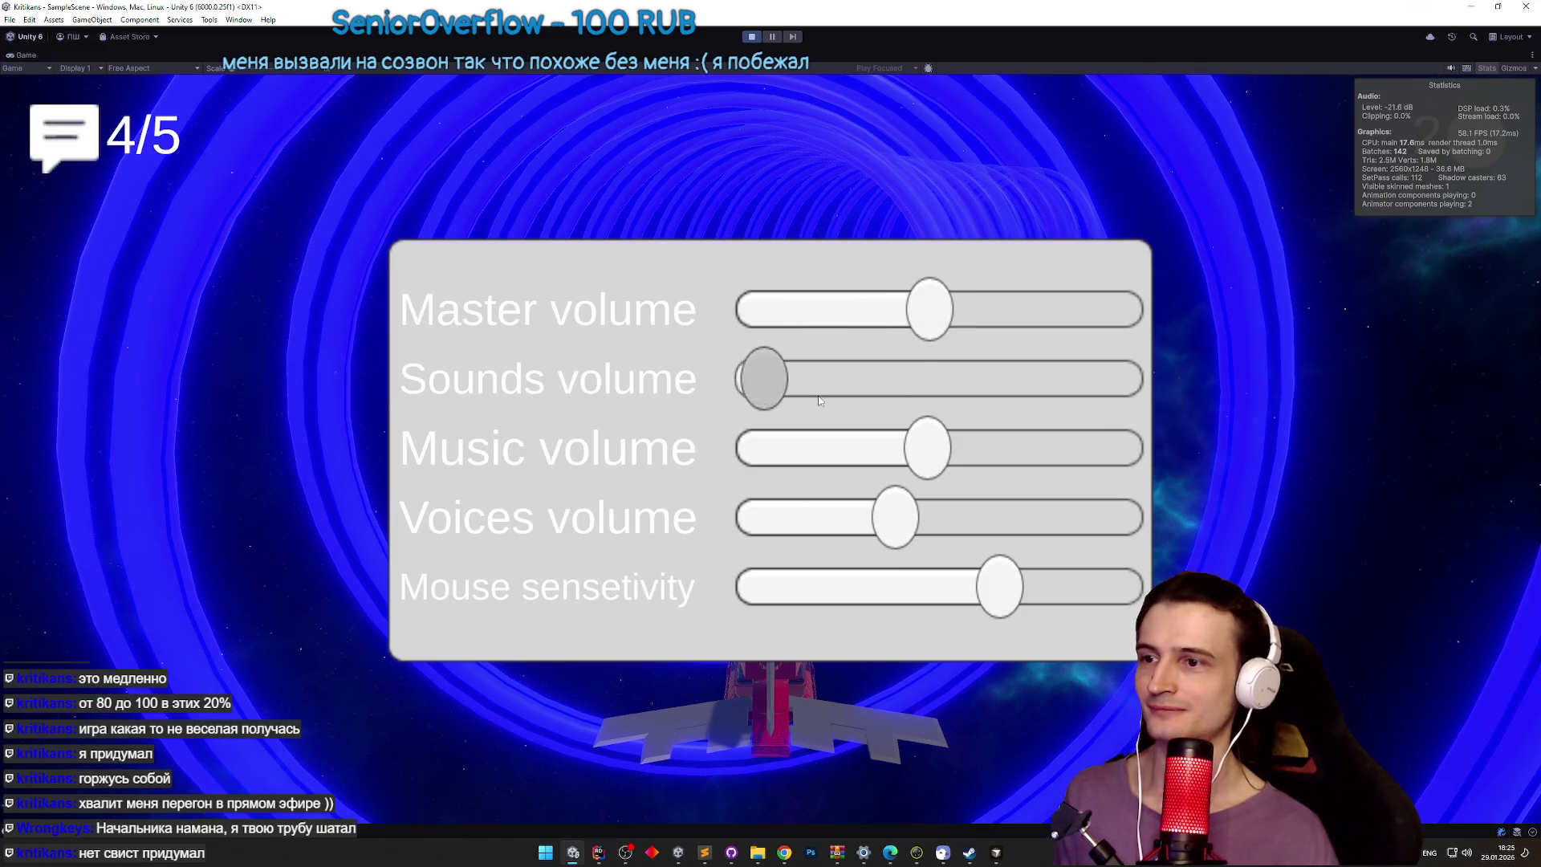
key(Escape)
key(ctrl+p)
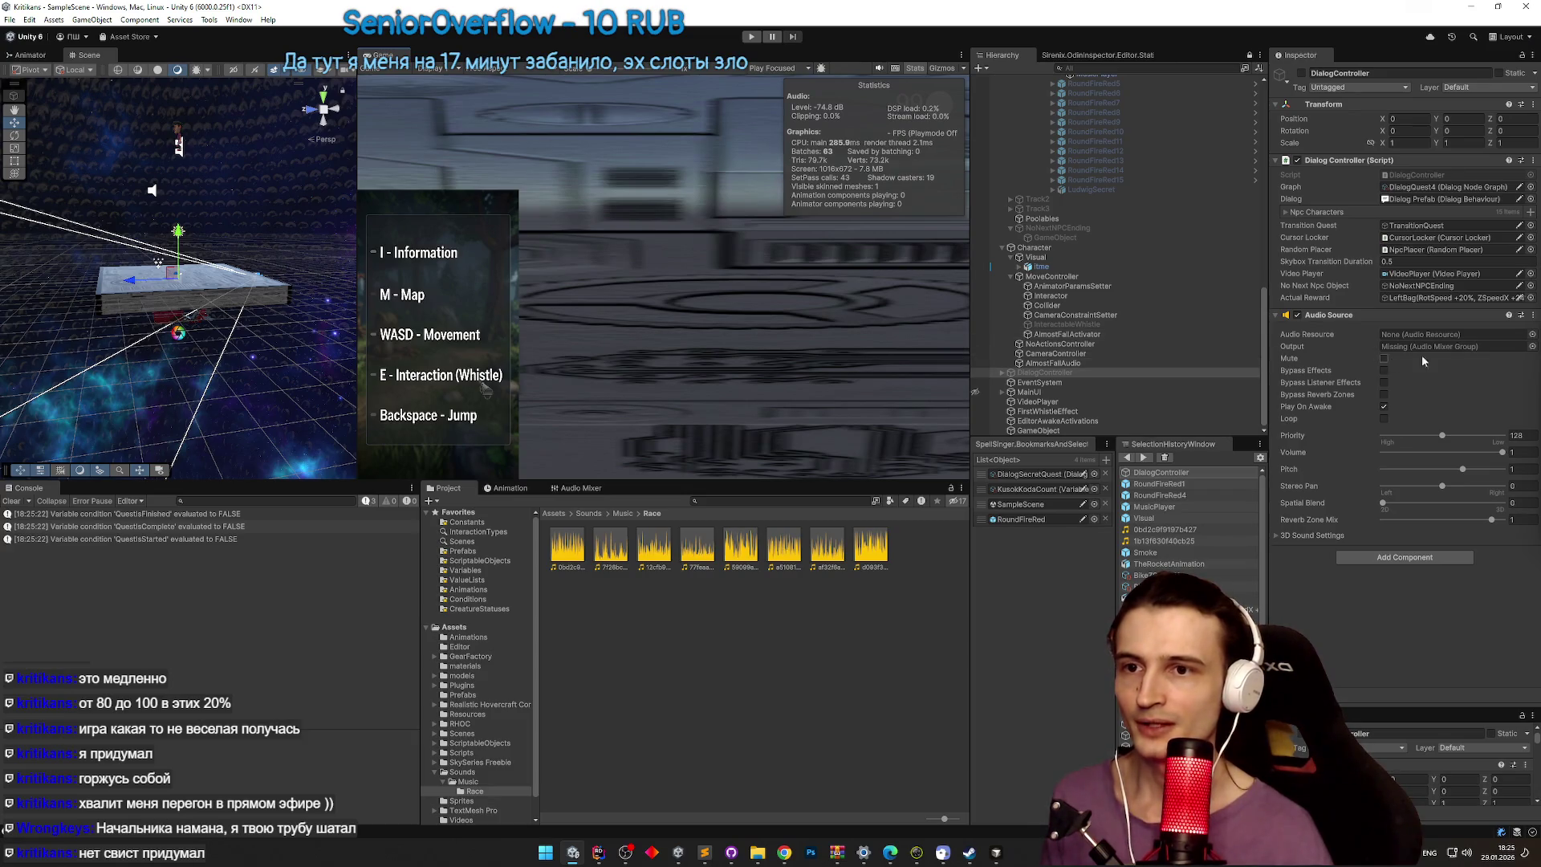
Step: Set the Audio Source Output mixer group to None
click(1531, 347)
click(788, 313)
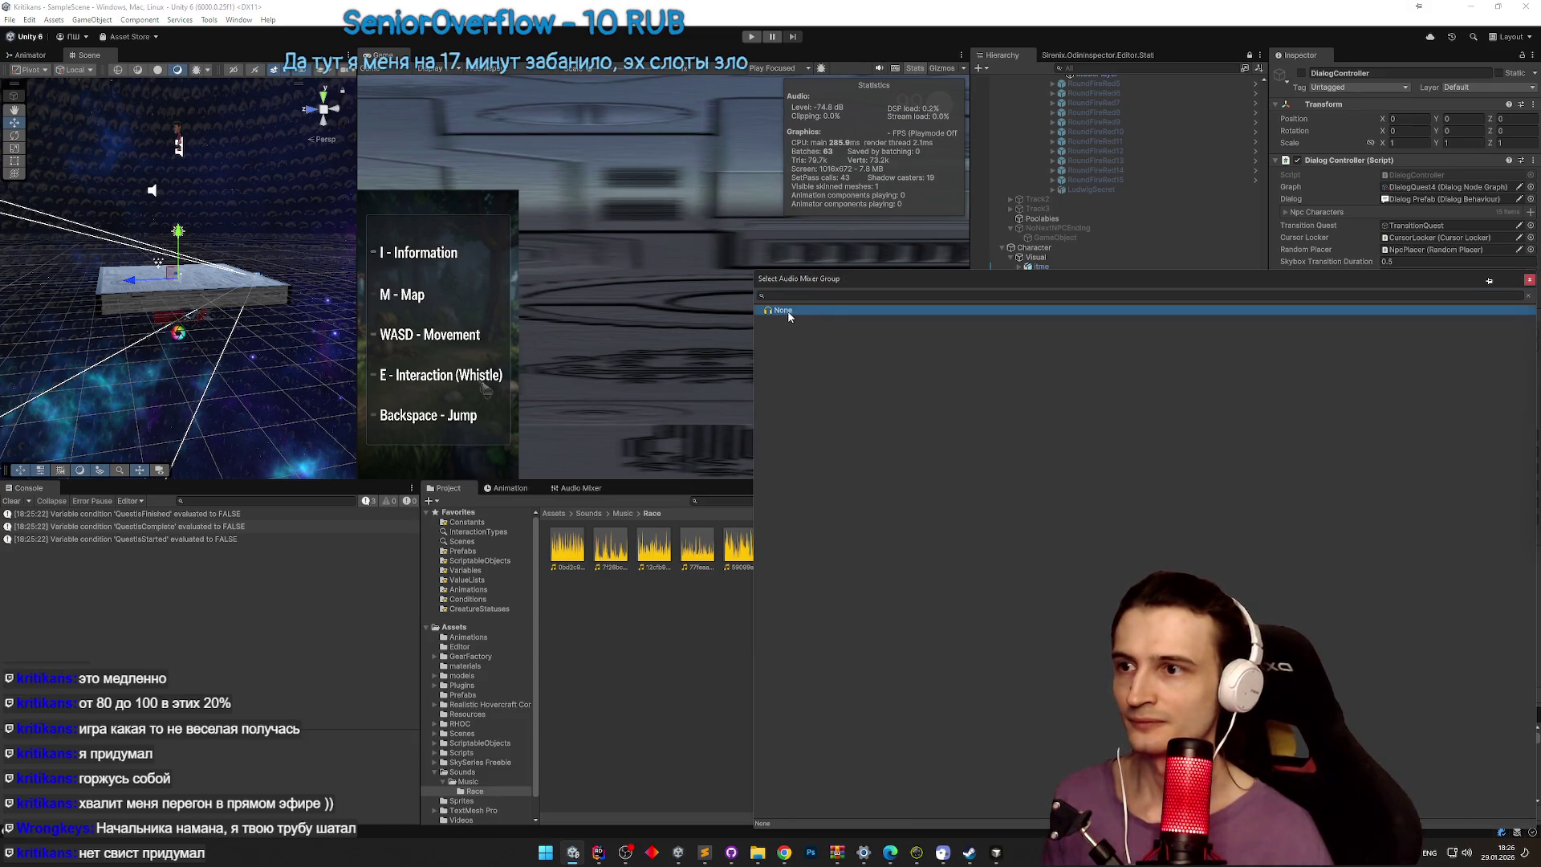
click(1530, 279)
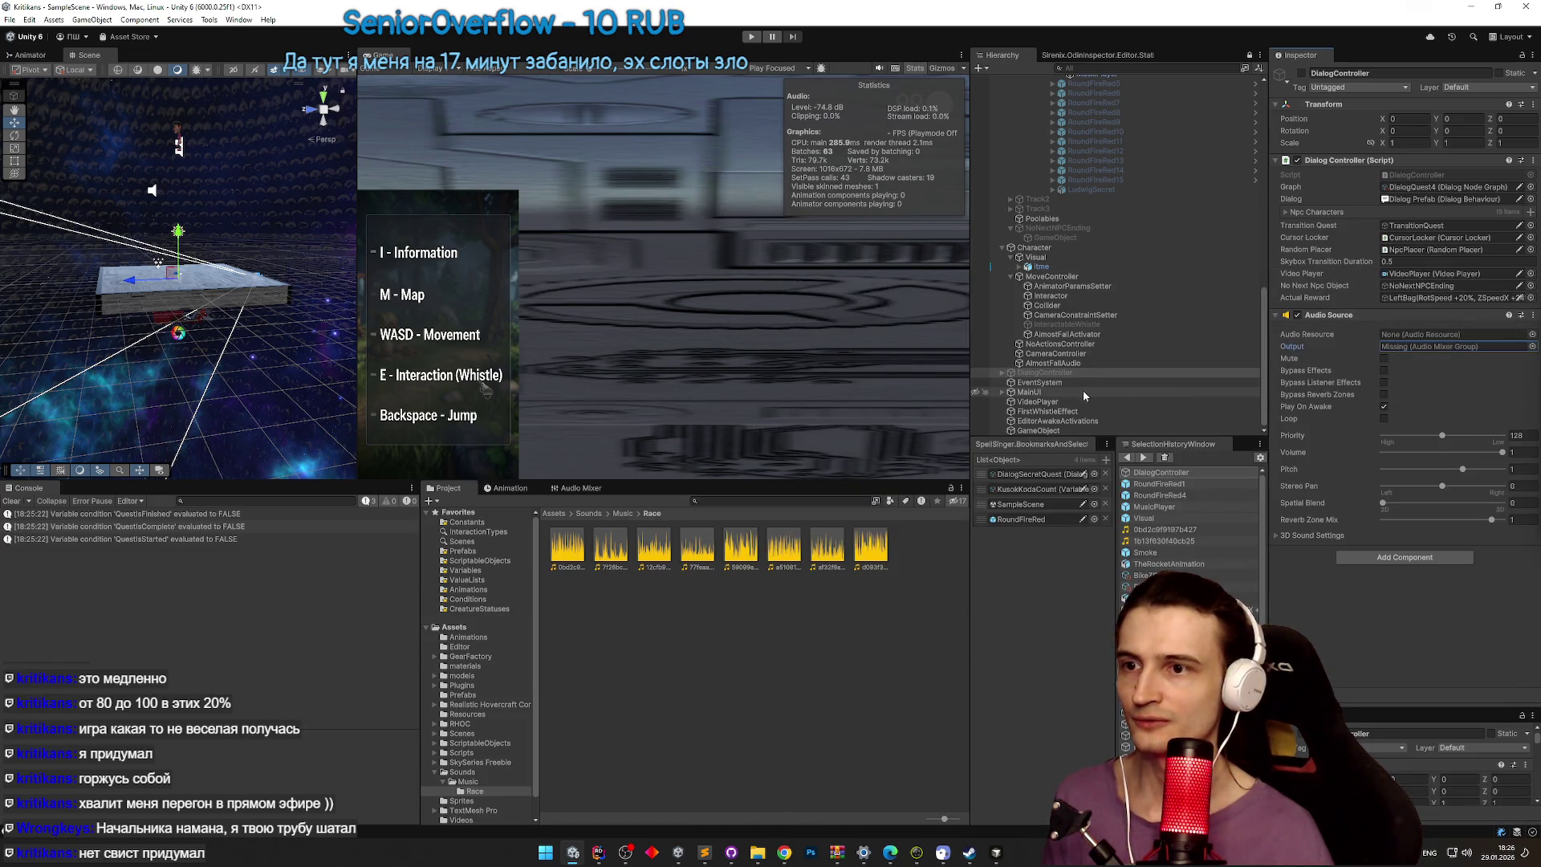
Step: Browse the Project back to the Assets root, search for a mixer, and inspect the Settings object's Settings Menu script
scroll(1084, 394, up, 1)
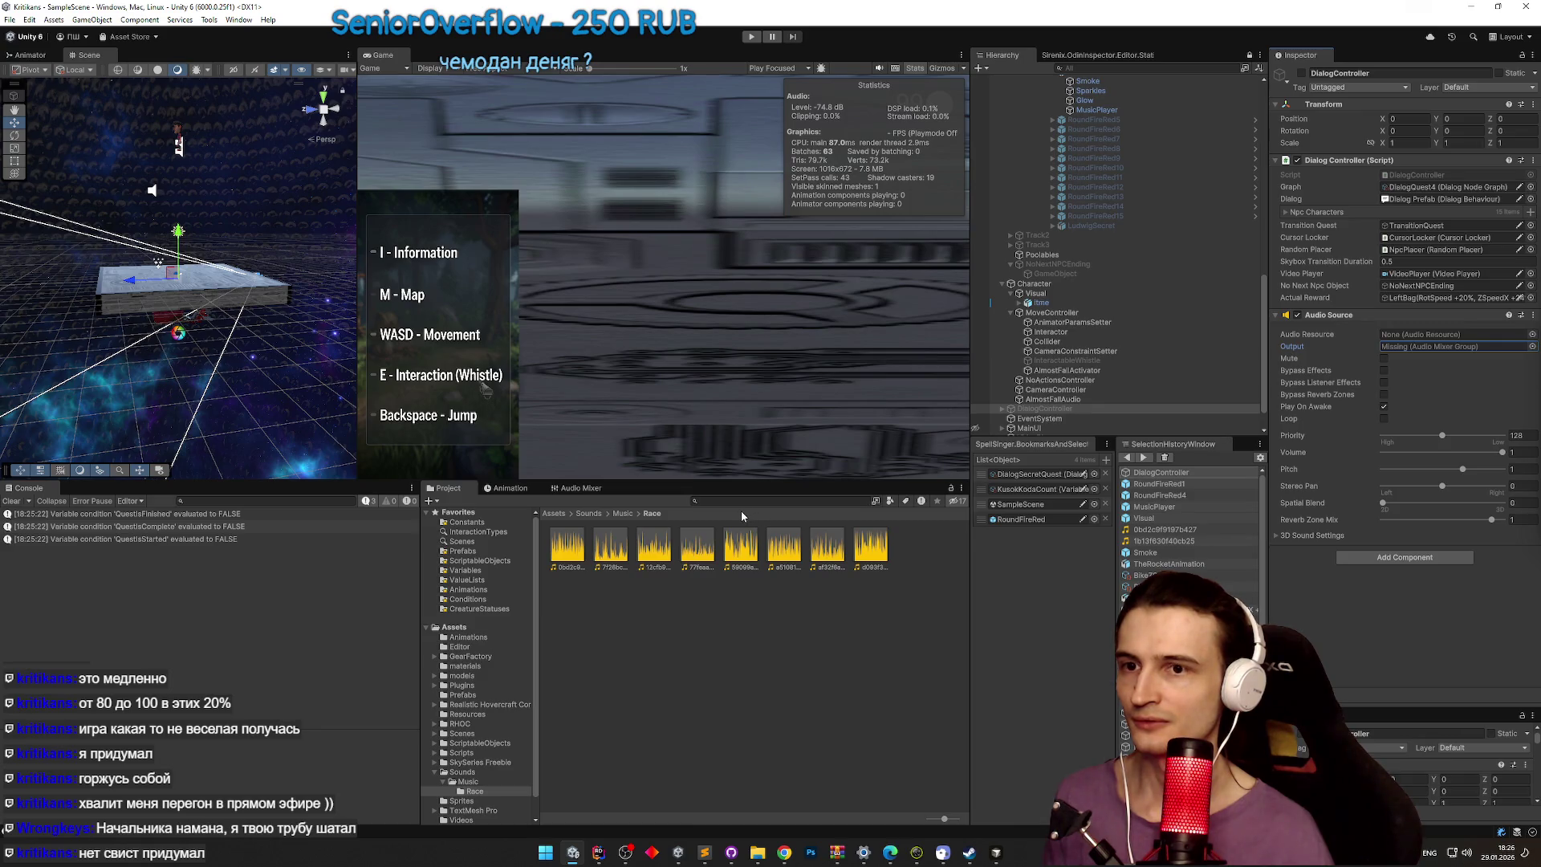
click(622, 514)
click(589, 513)
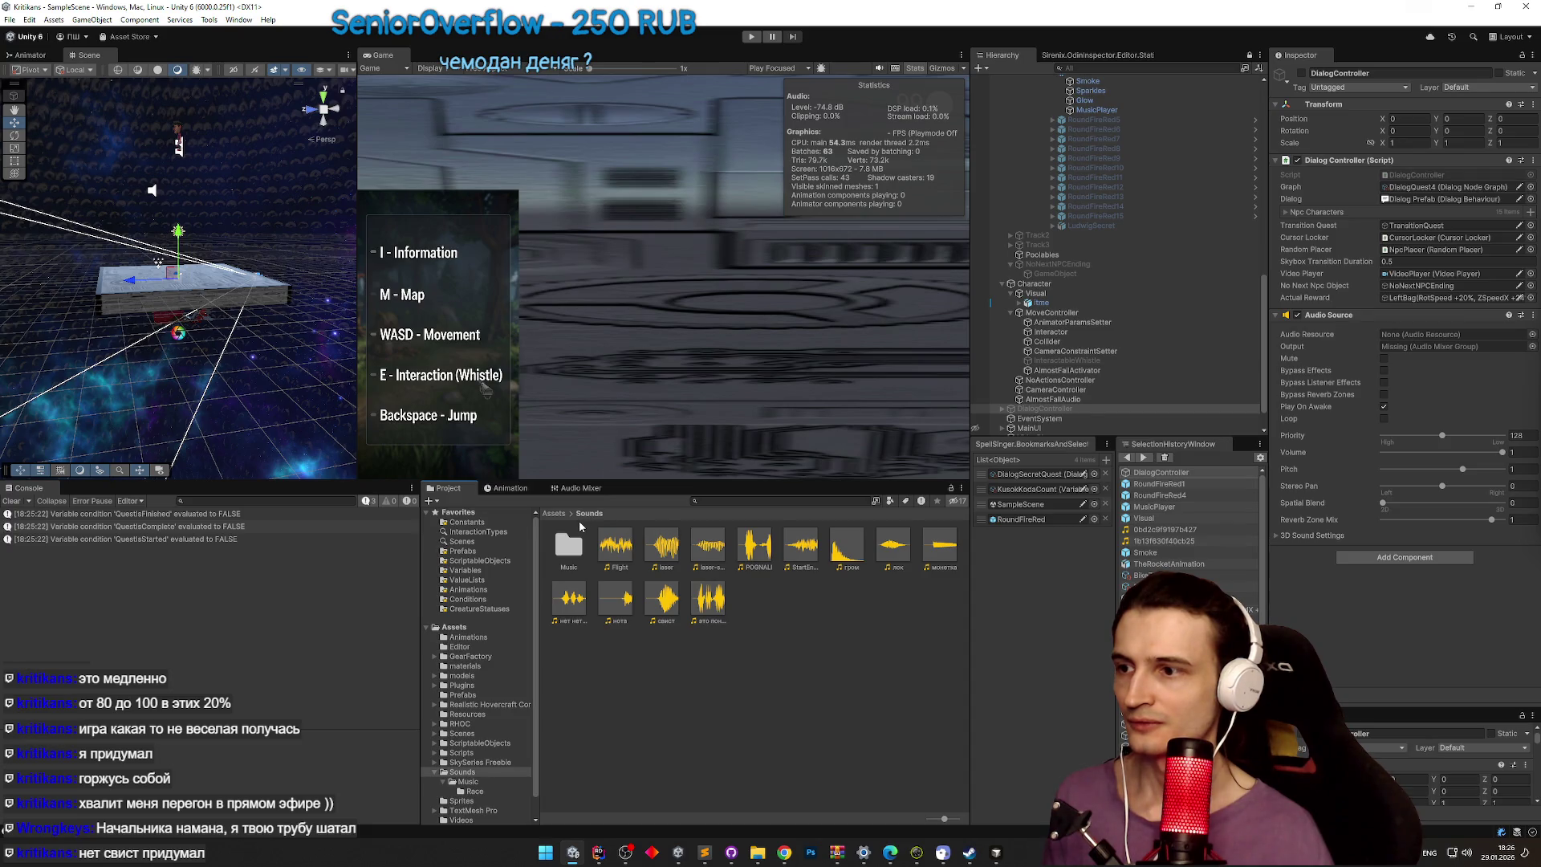
click(573, 545)
click(556, 514)
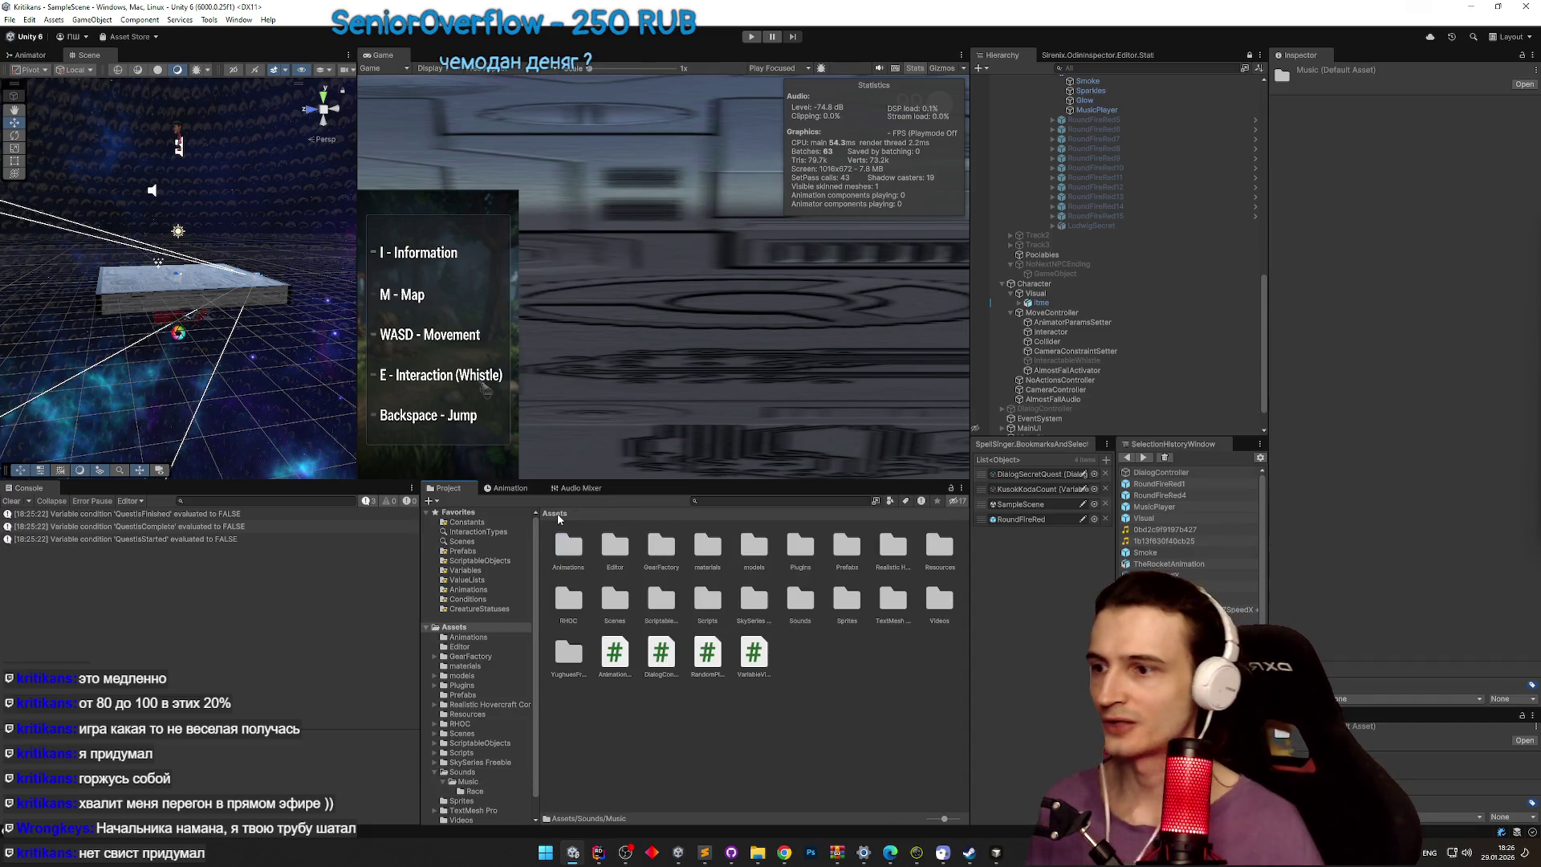
click(711, 502)
text(t:mixer)
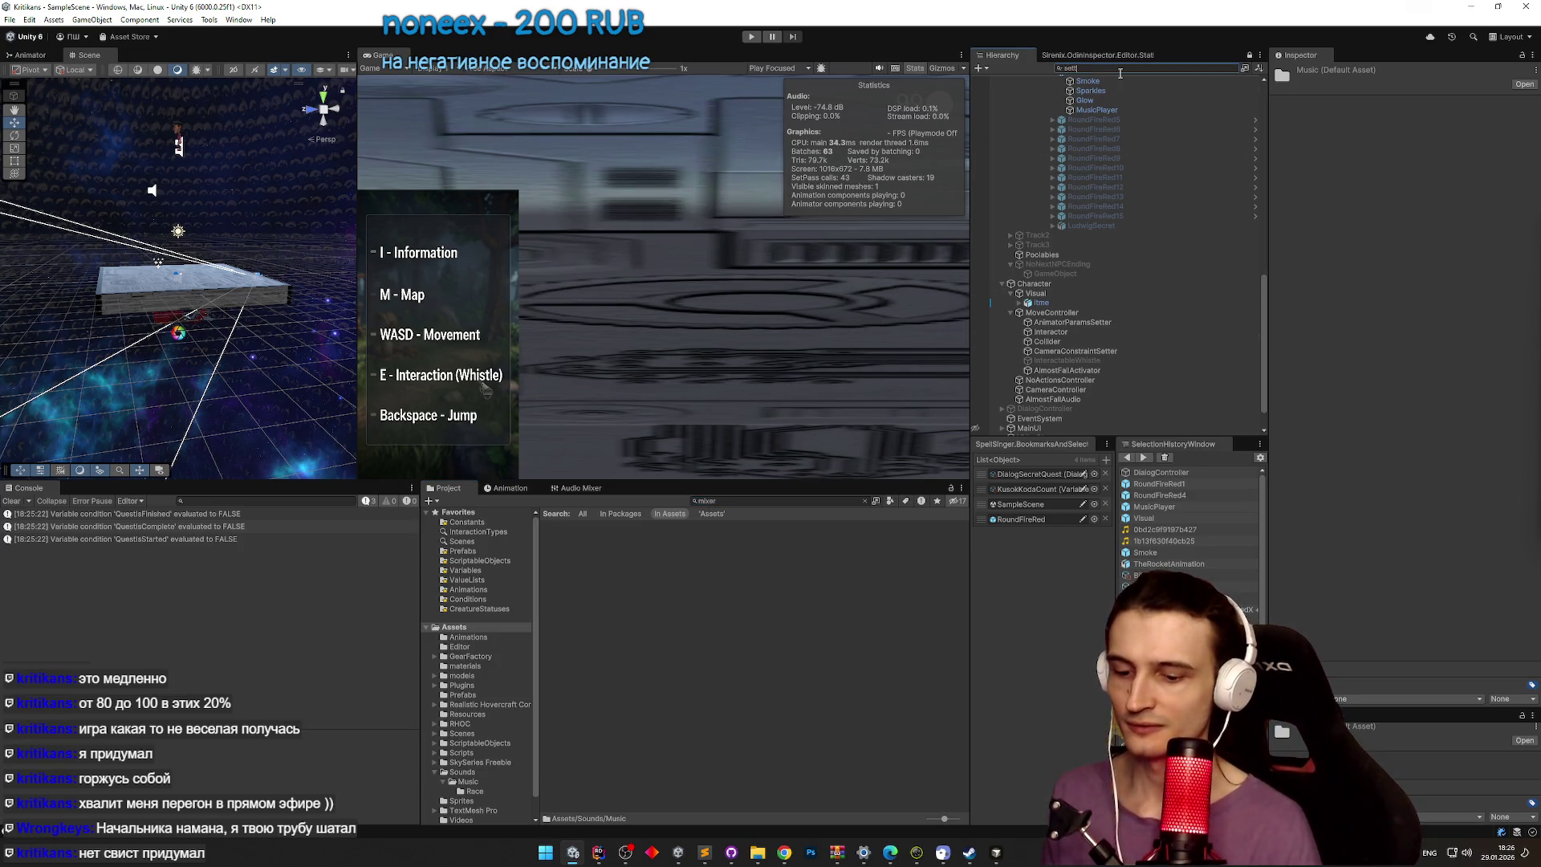
click(1082, 89)
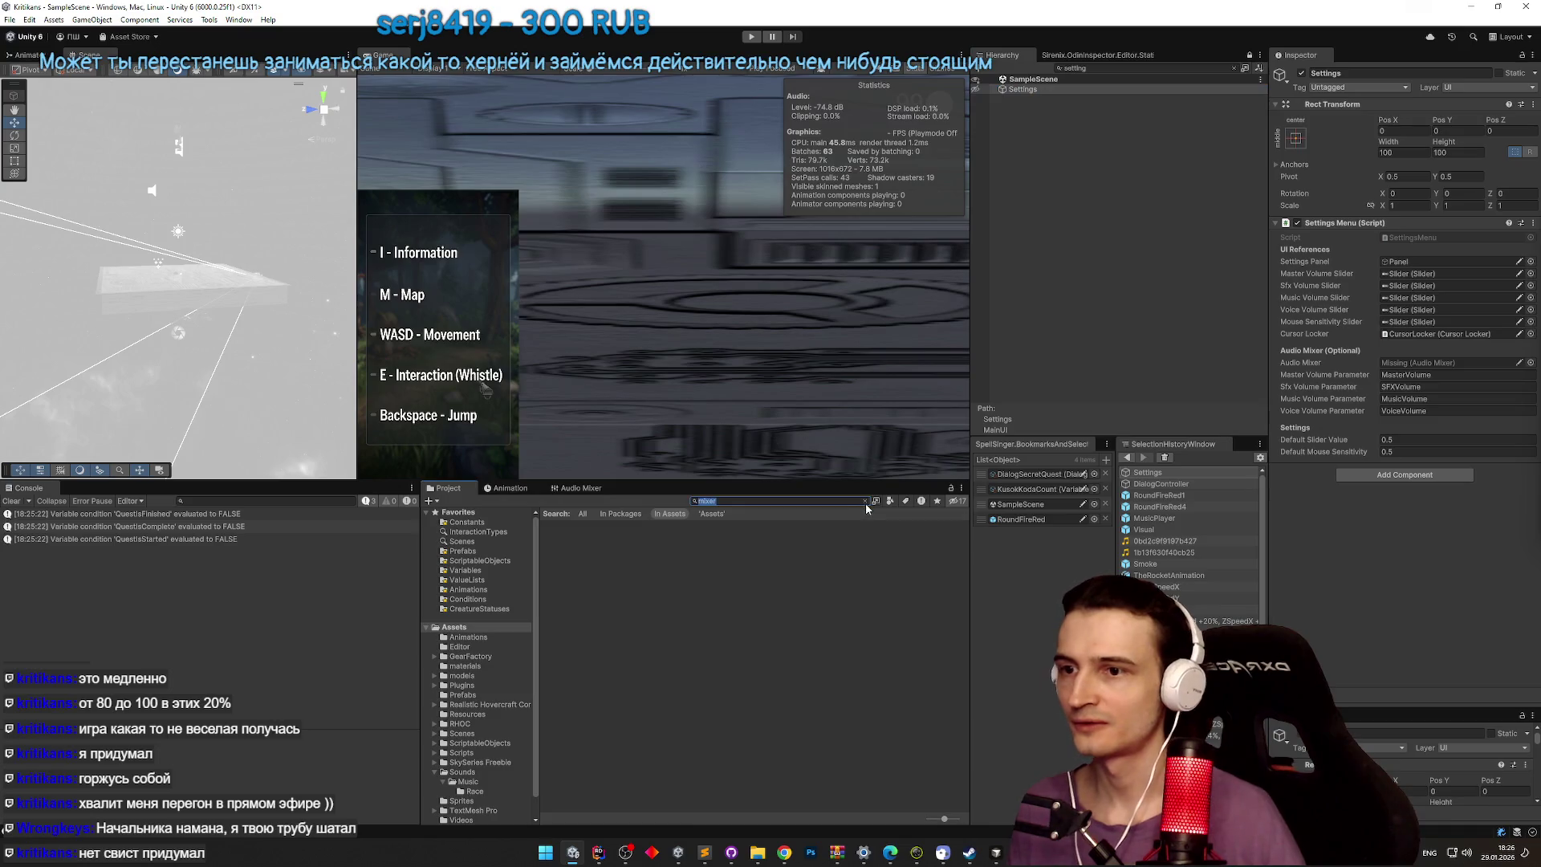
click(731, 854)
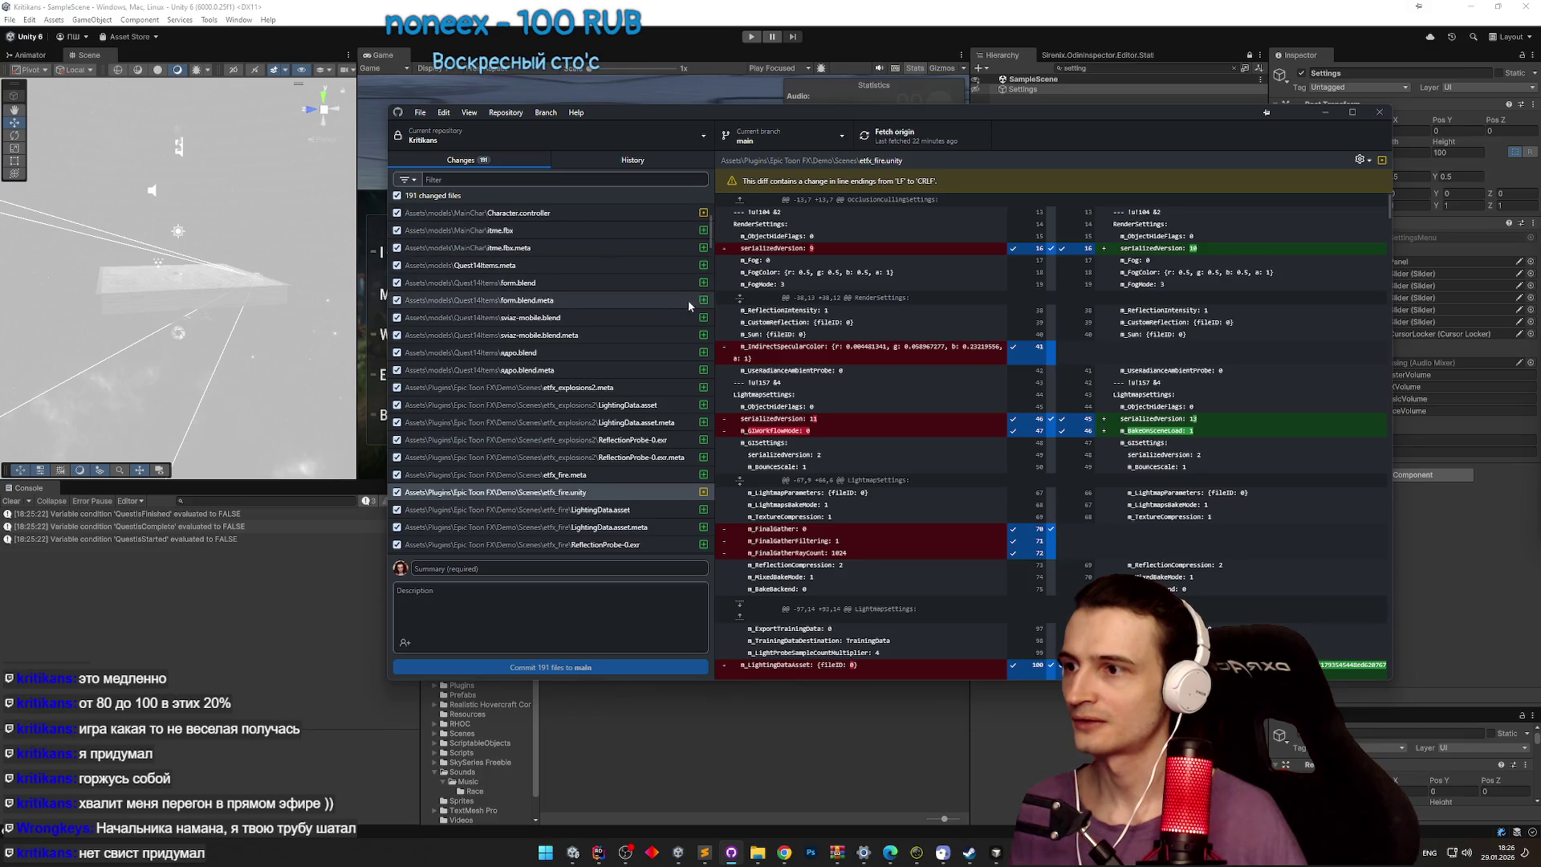
Step: Discard the Mixer.mixer and Mixer.mixer.meta changes in GitHub Desktop, minimize it, and restart Play mode
drag(710, 252, 713, 240)
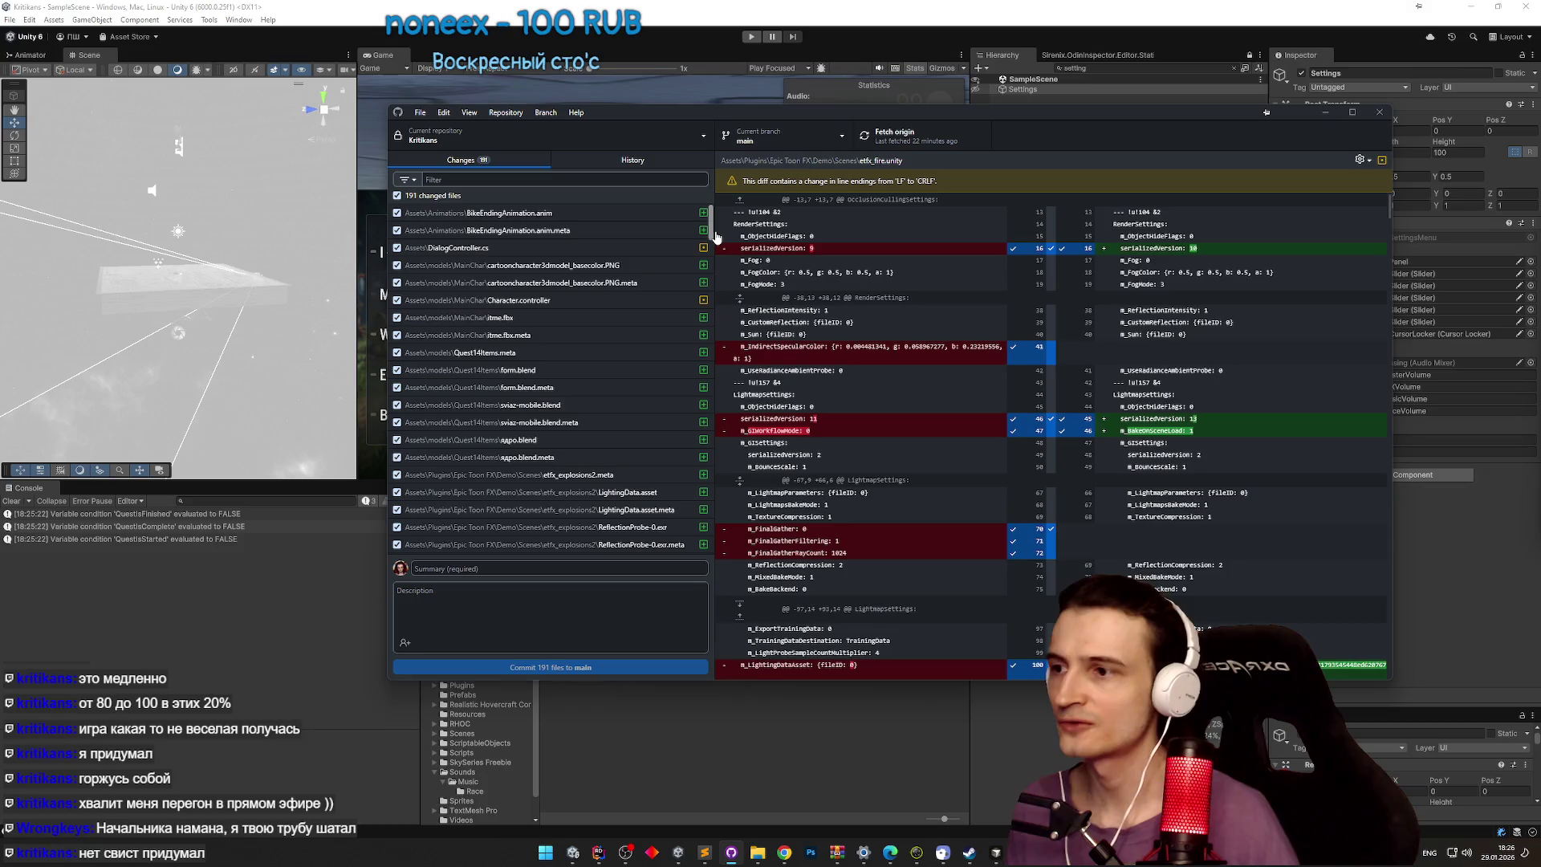
drag(716, 237, 717, 268)
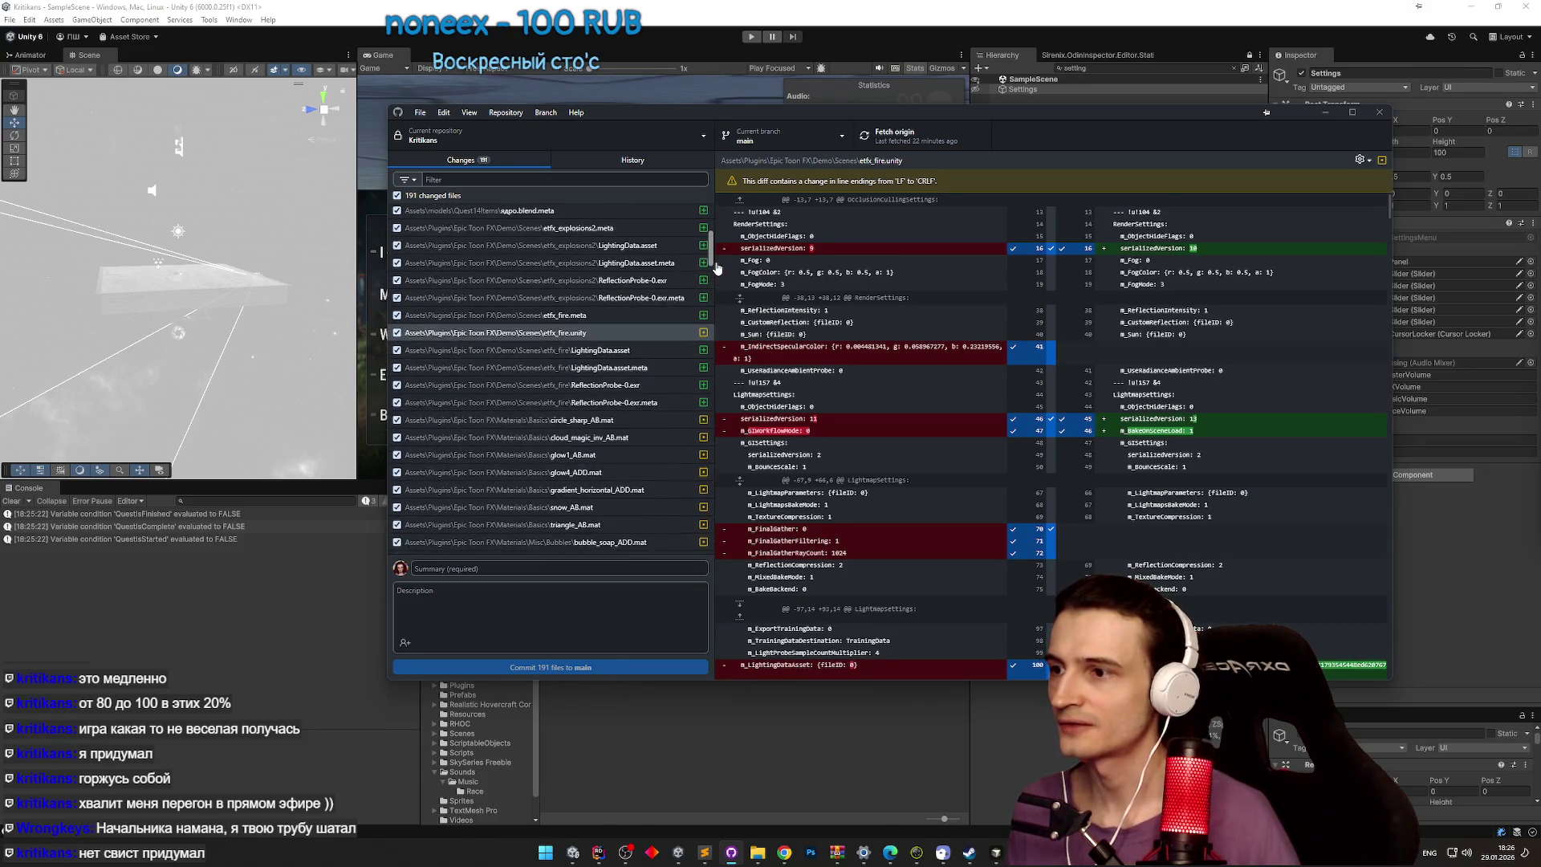
drag(714, 321, 718, 555)
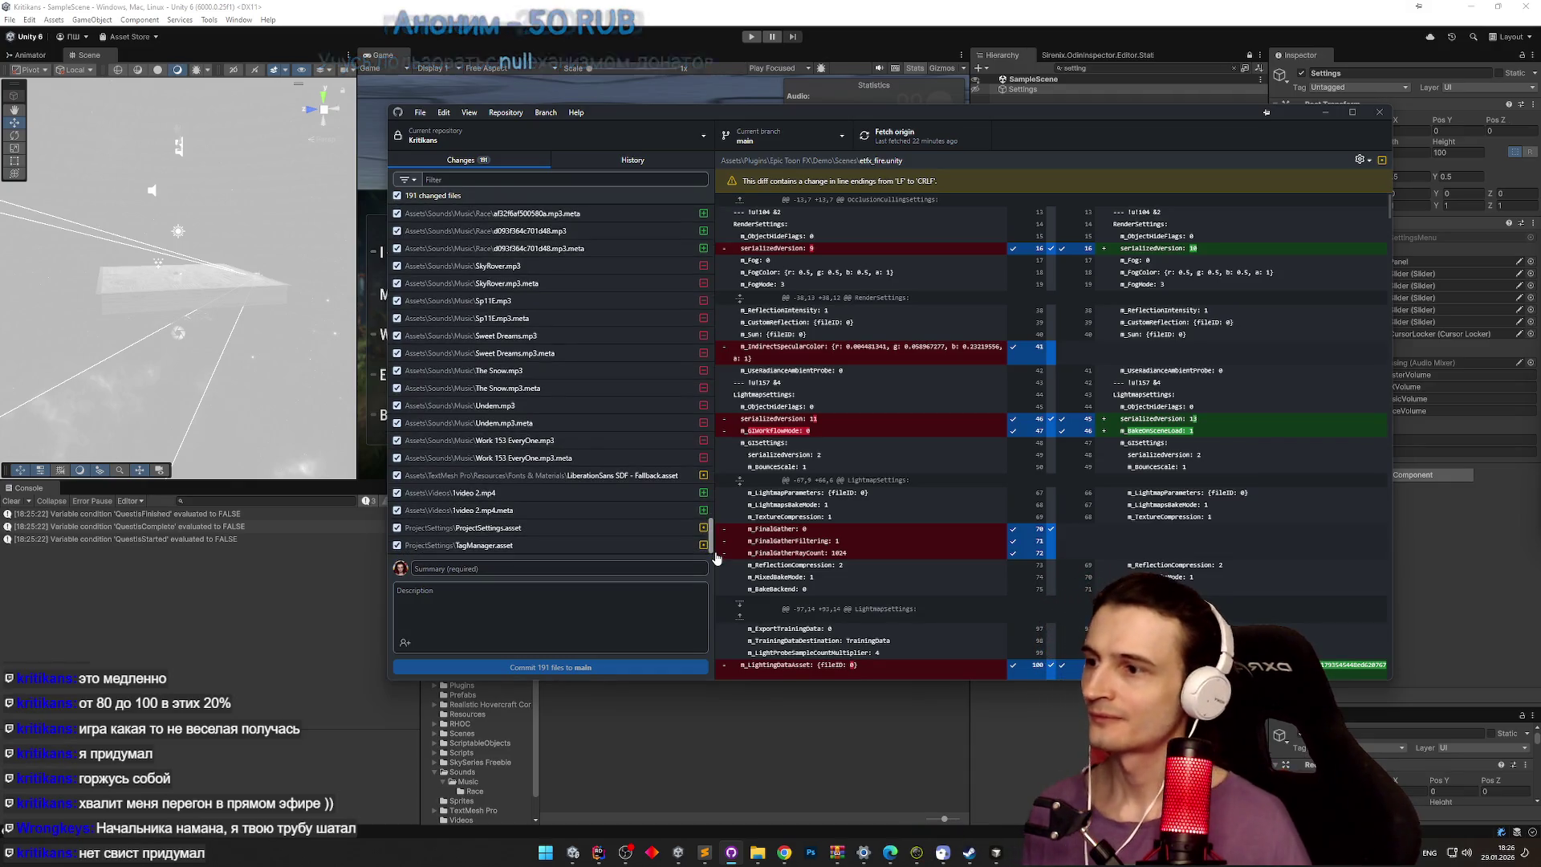
drag(717, 558, 717, 500)
click(541, 359)
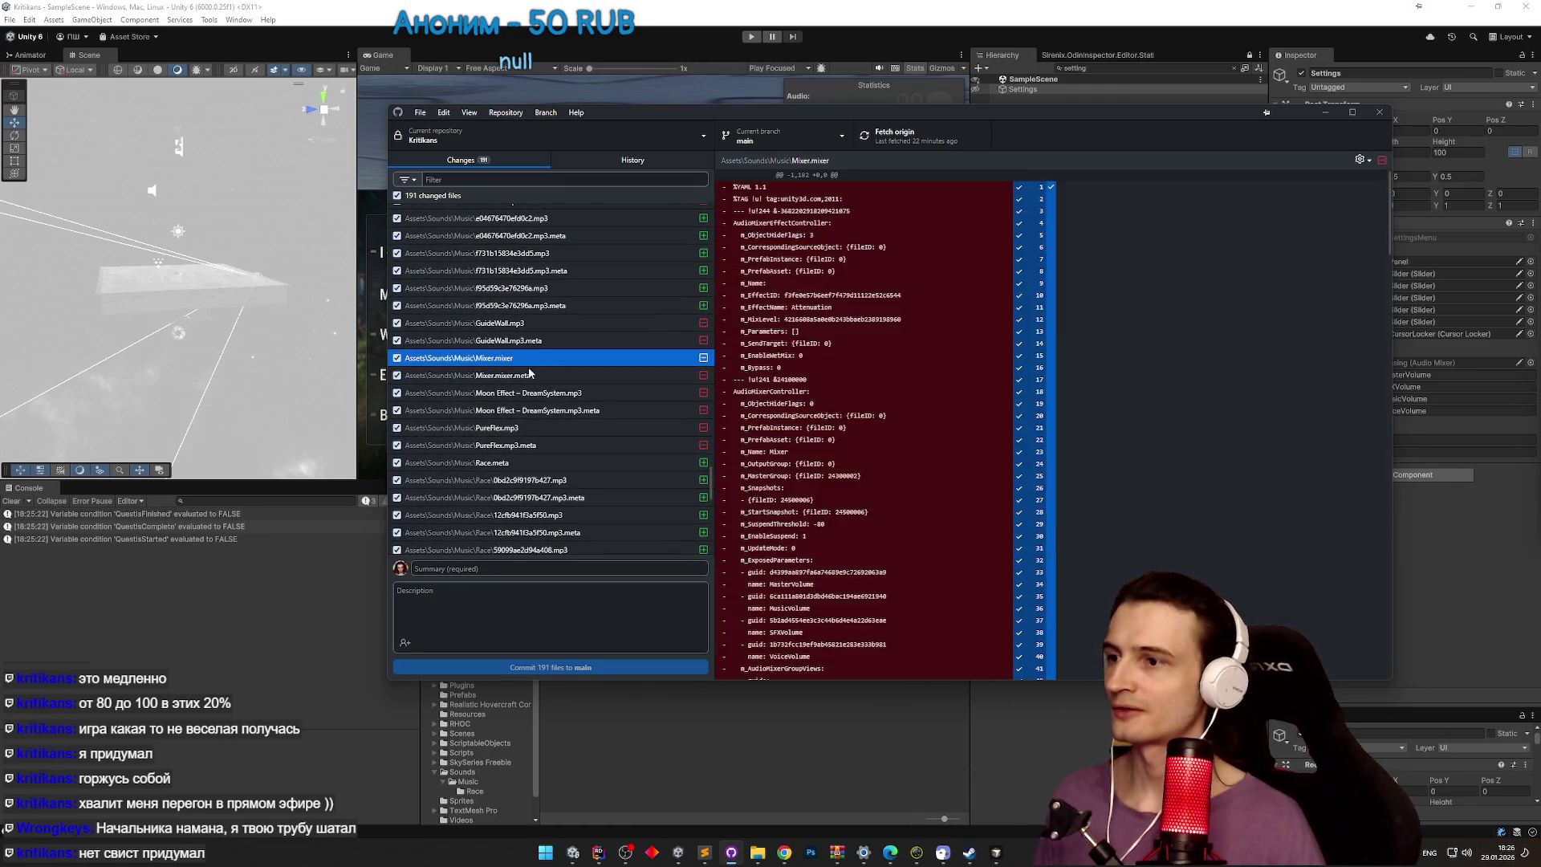
shift+click(528, 376)
click(553, 369)
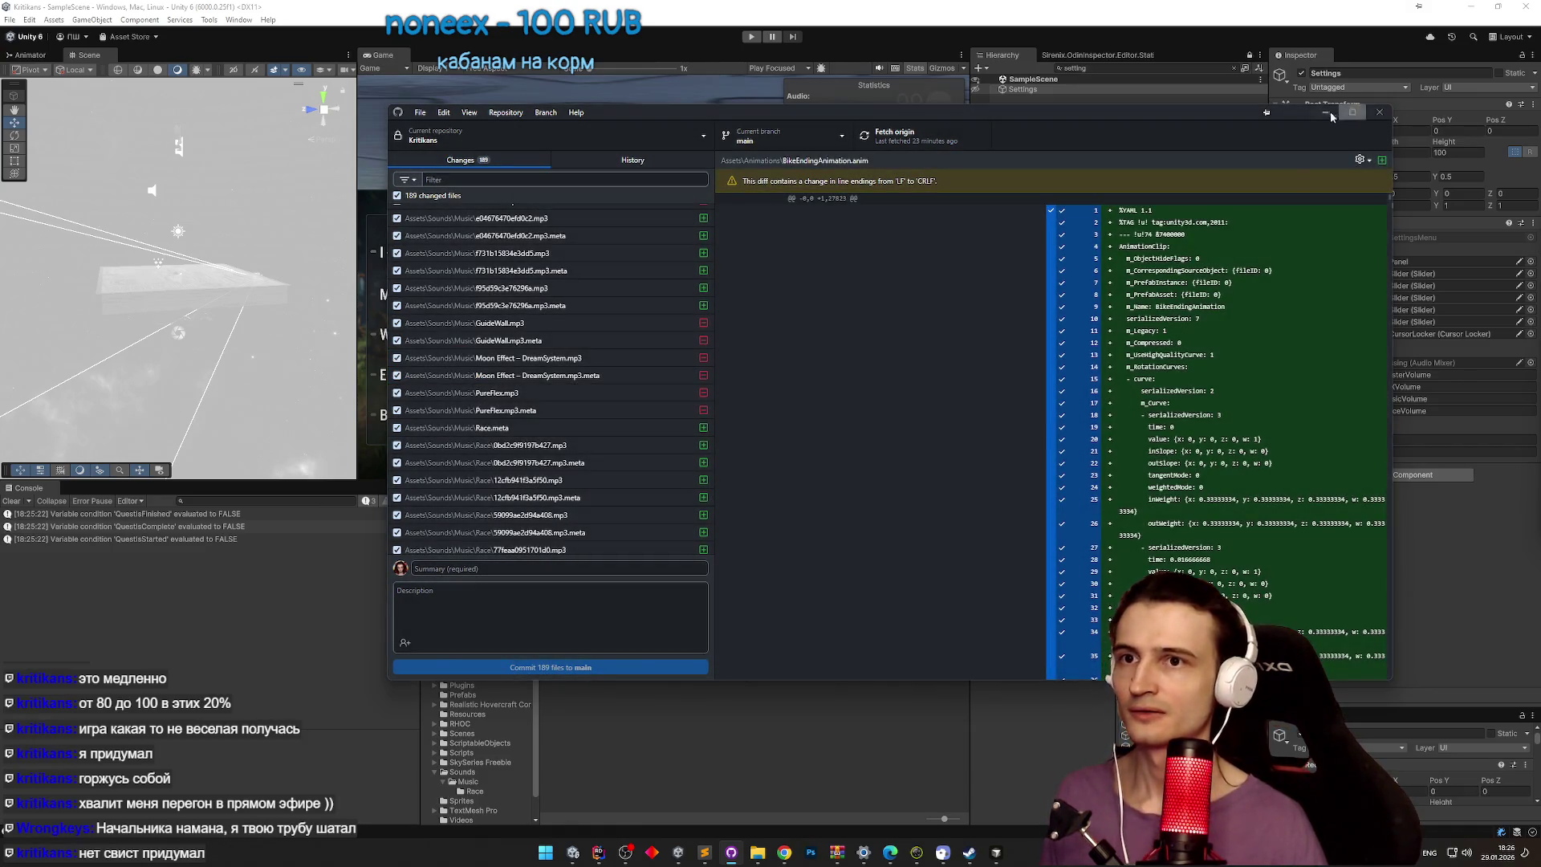
click(1335, 117)
key(ctrl+p)
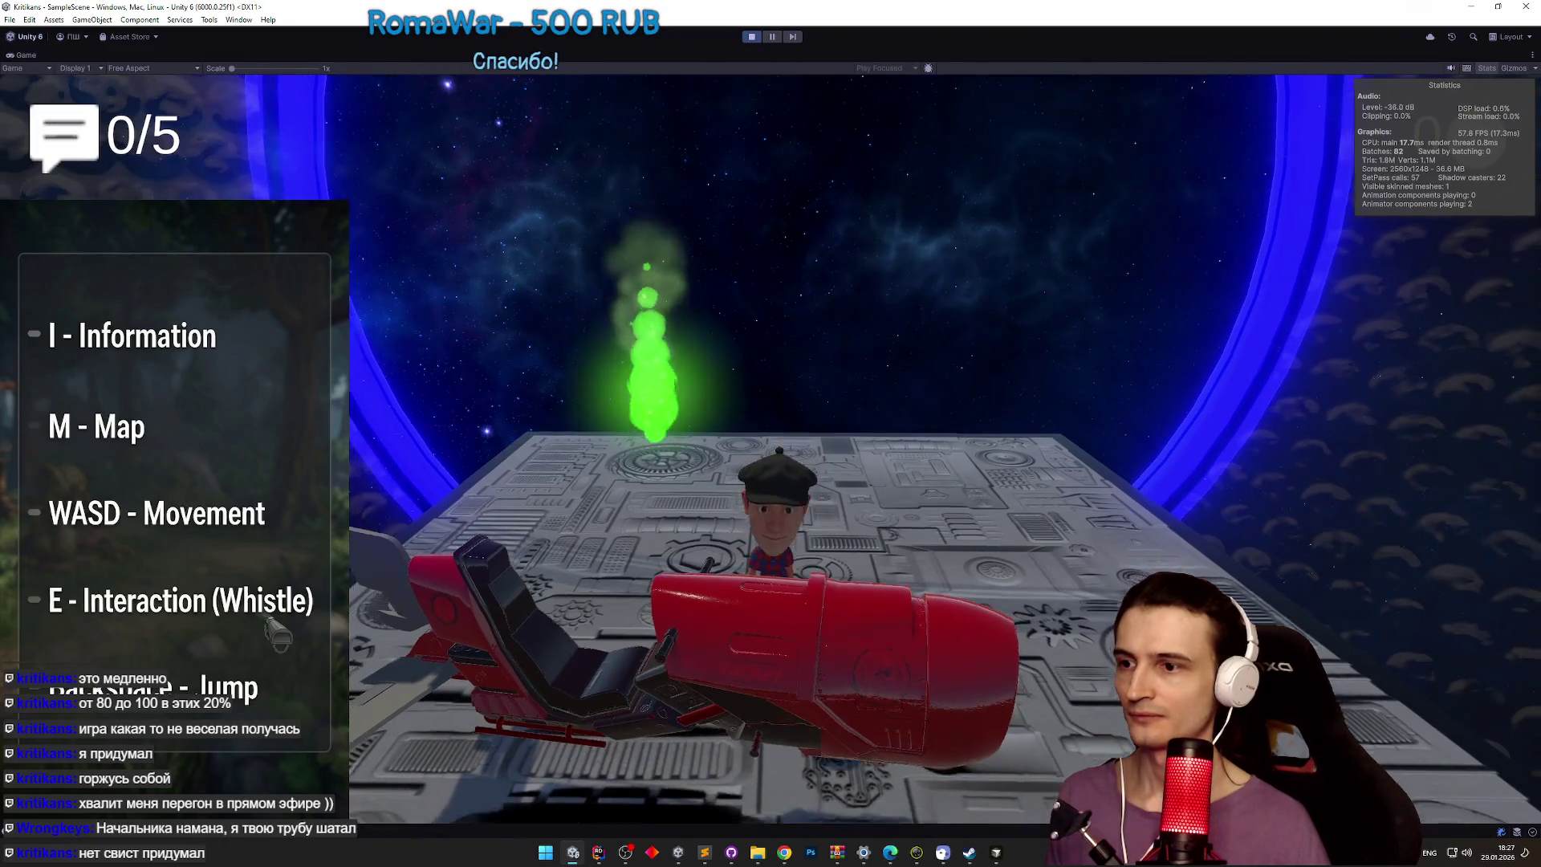
Step: Raise the in-game Music volume to about 60%, drop it near minimum, and resume playing
key(Escape)
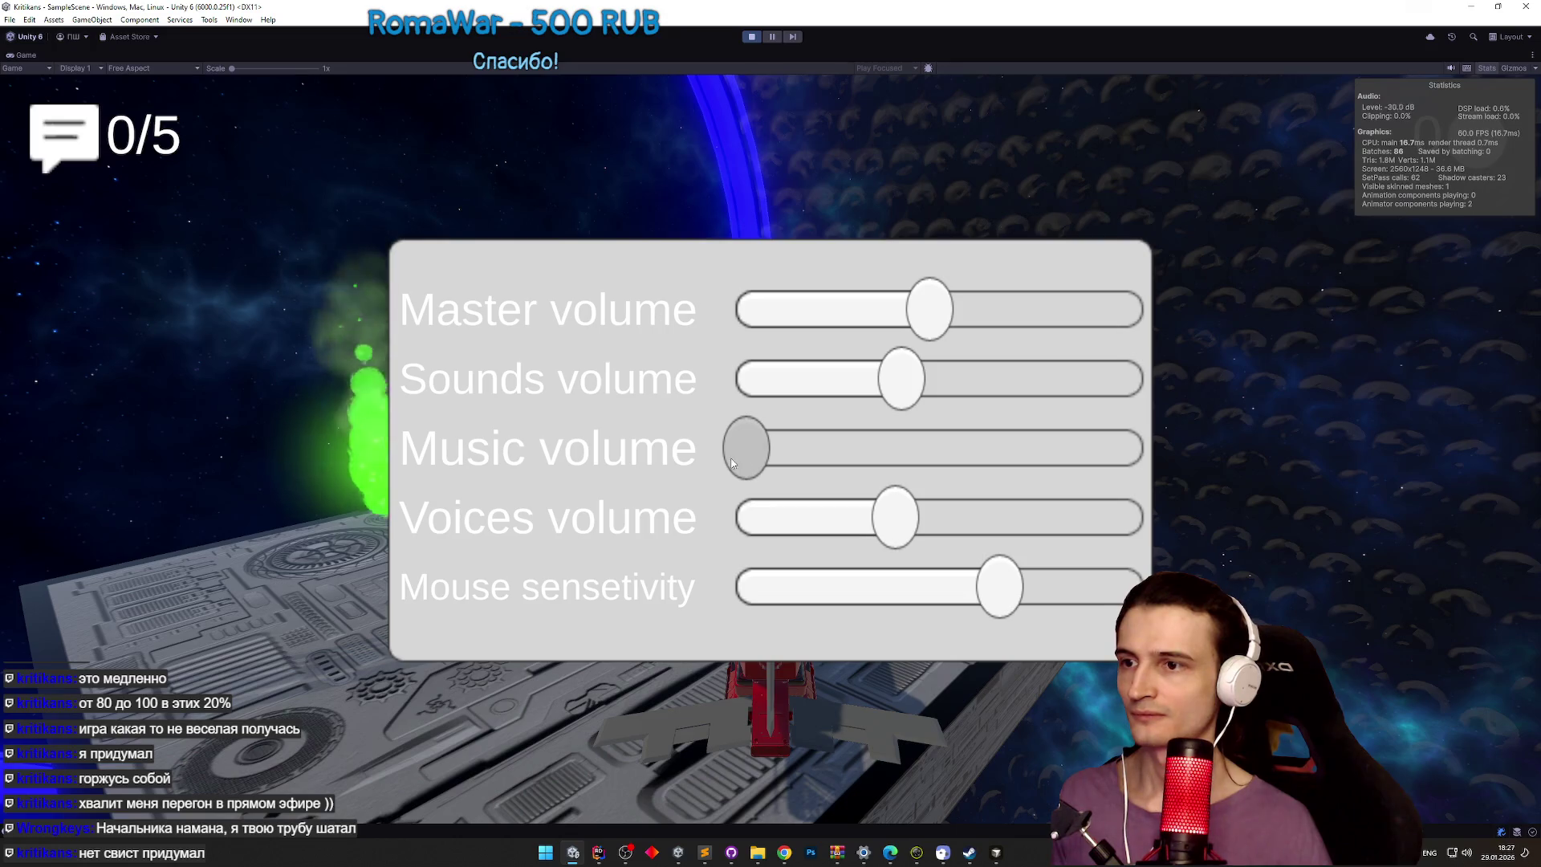
drag(728, 457, 1013, 456)
drag(1161, 454, 764, 462)
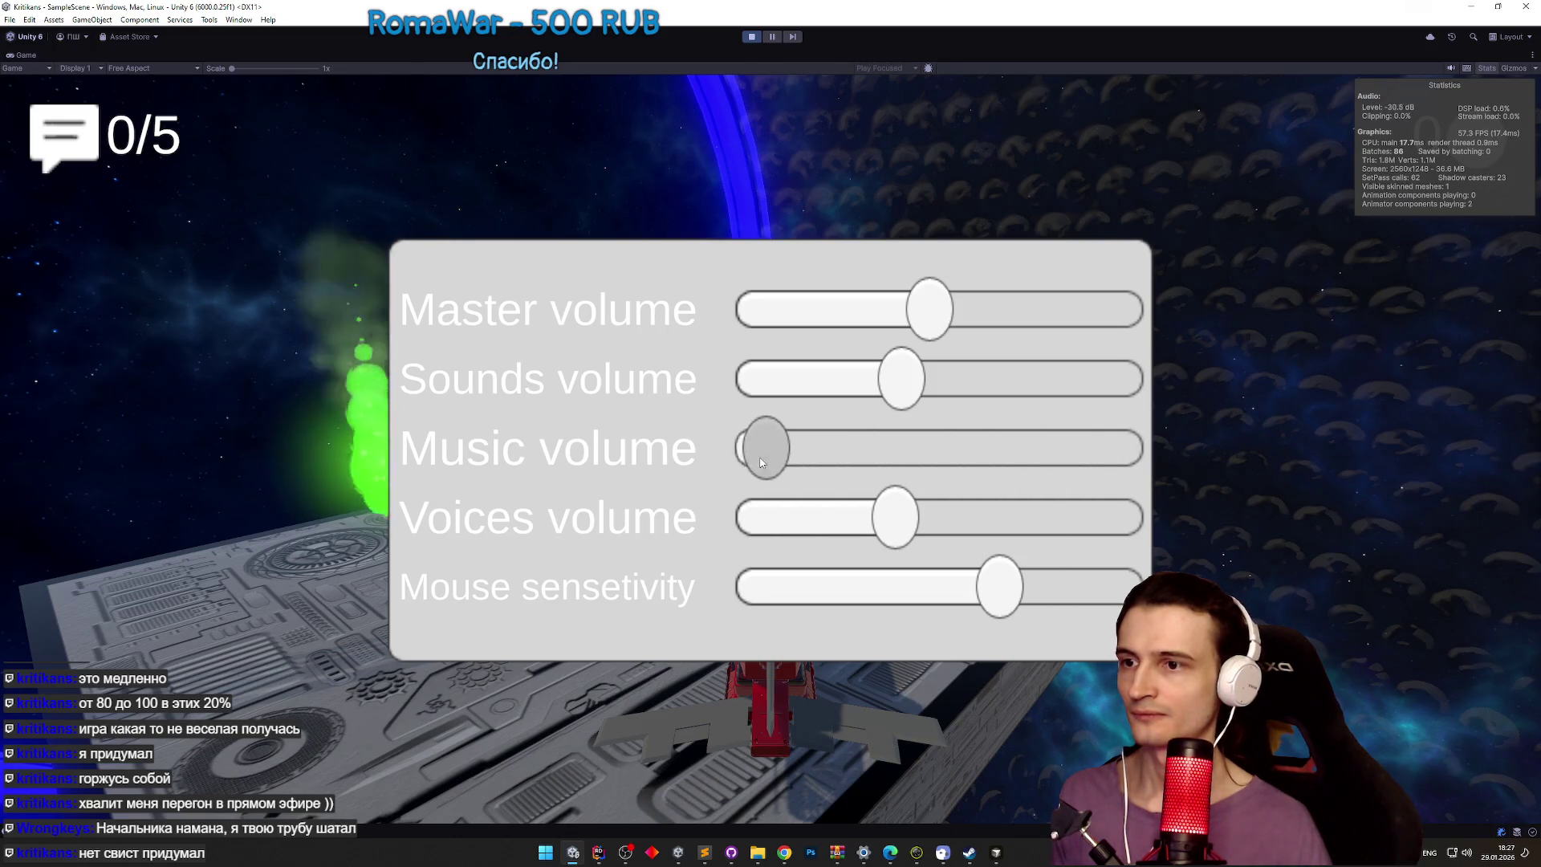
key(Escape)
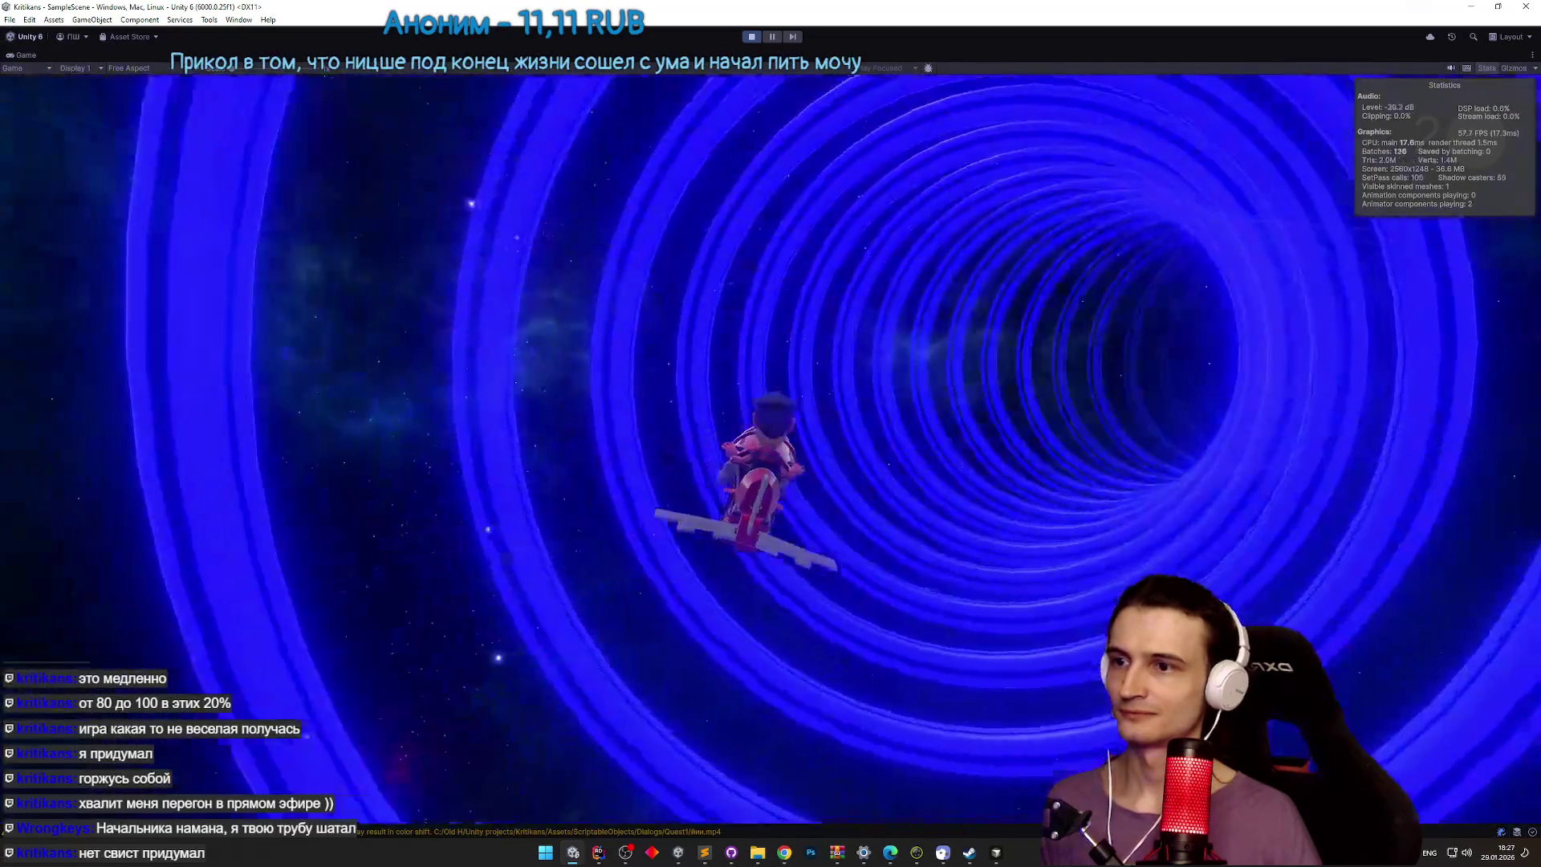
Step: Stop Play mode and review the TZ.todo task list in Sublime
key(ctrl+p)
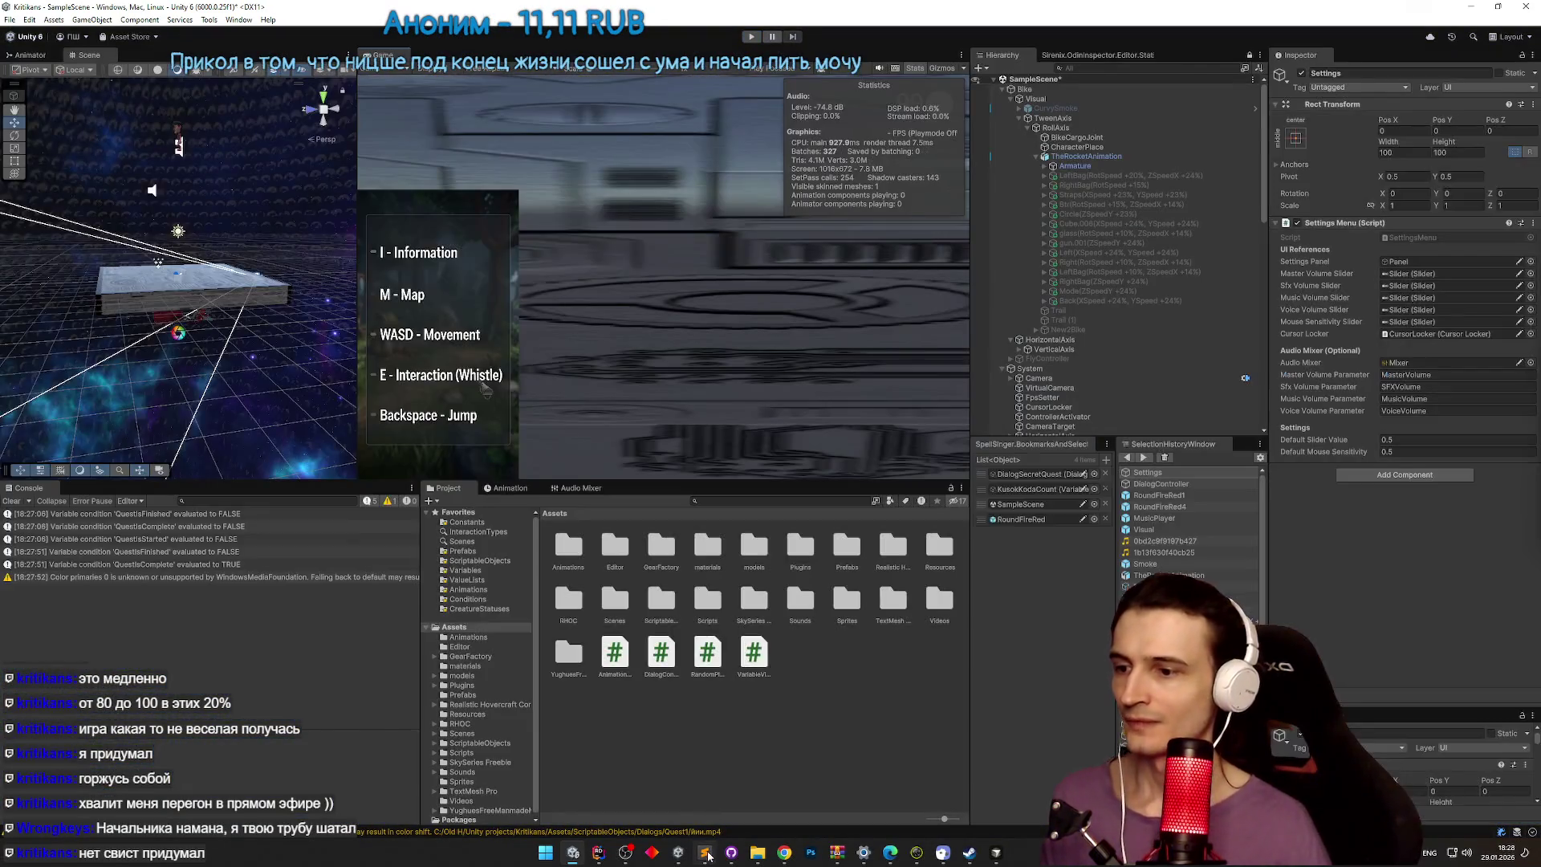
key(alt+Tab)
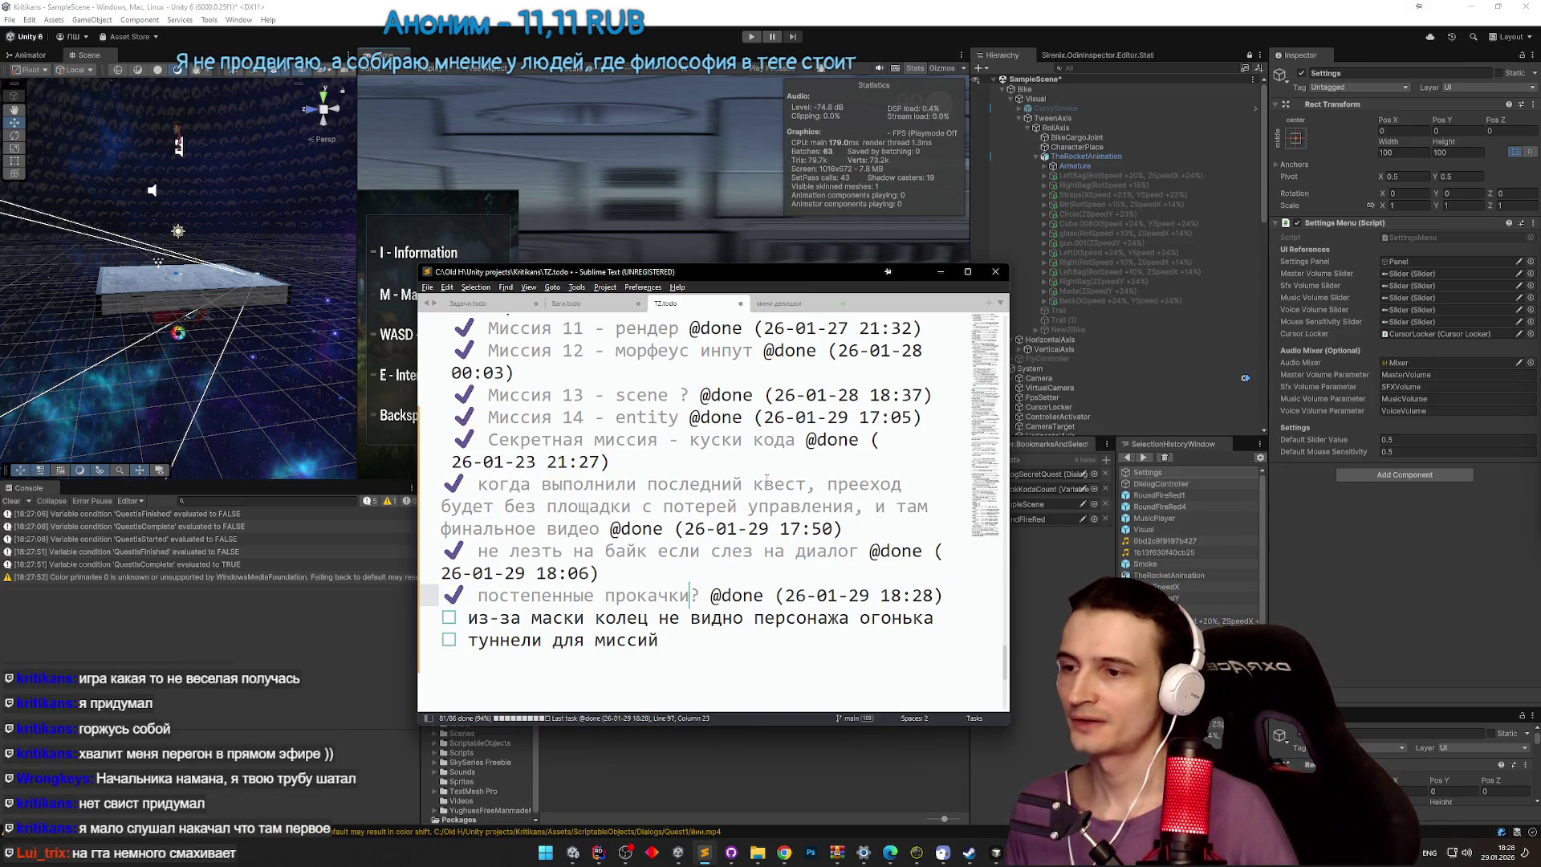
key(alt+Tab)
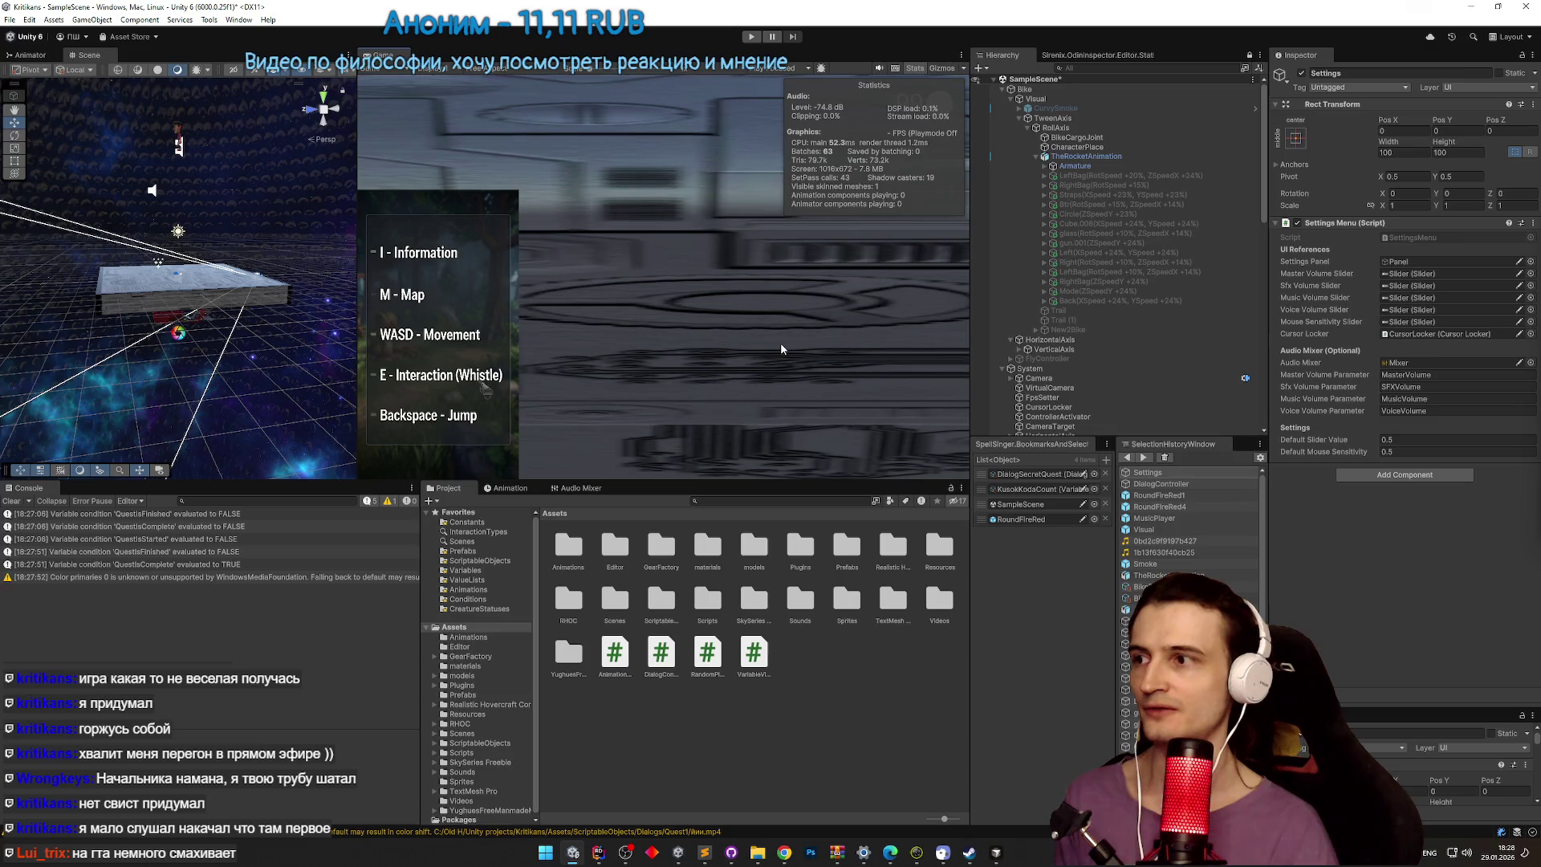
Step: Deactivate RoundFireRed4, activate RoundFireRed1, and start Play mode again
scroll(1163, 241, down, 3)
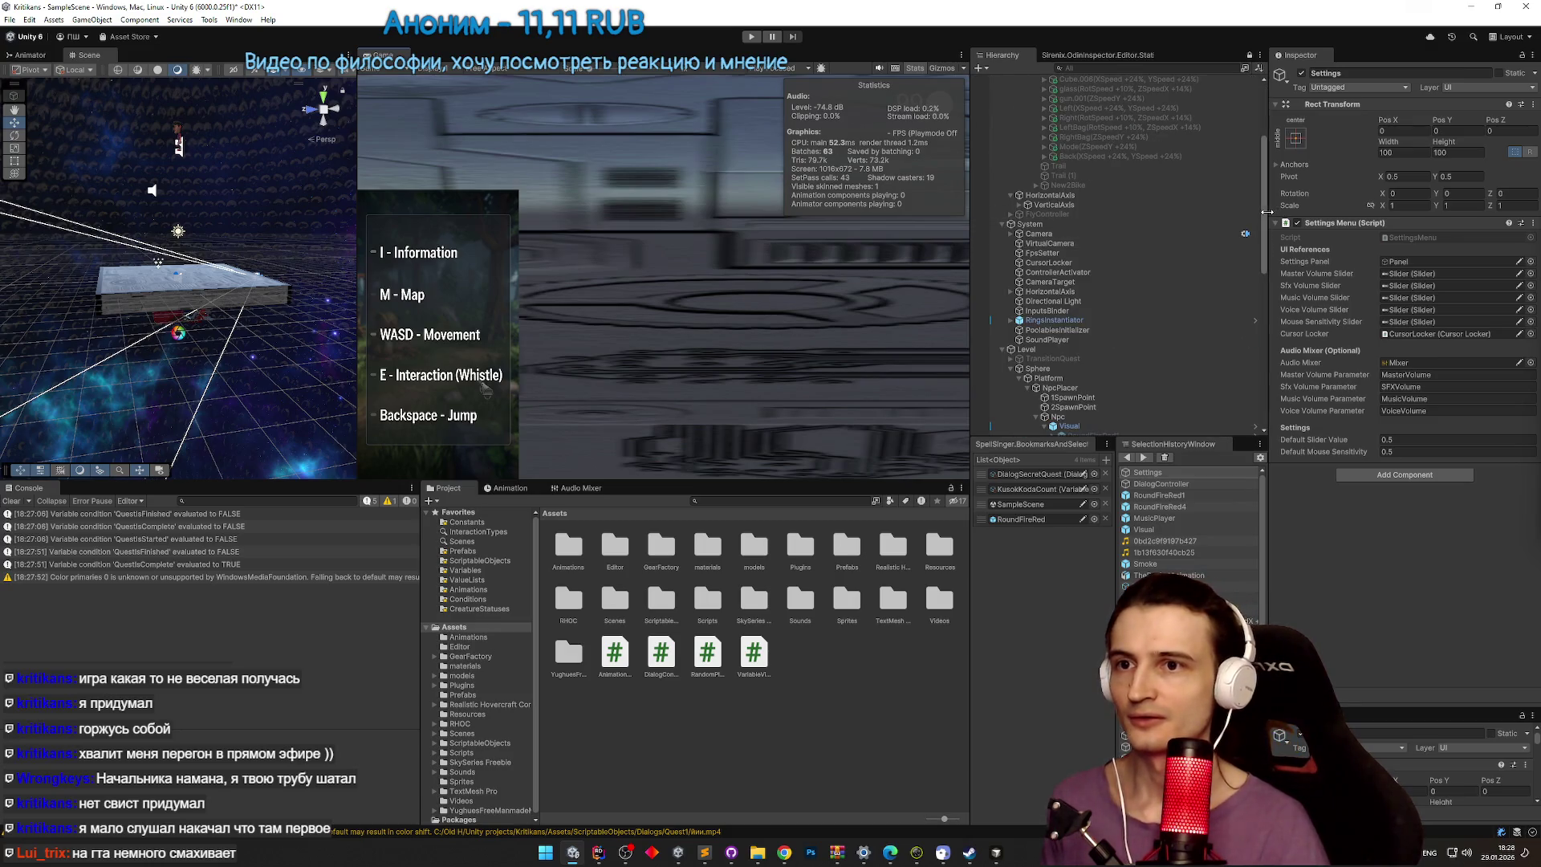
drag(1265, 227, 1266, 291)
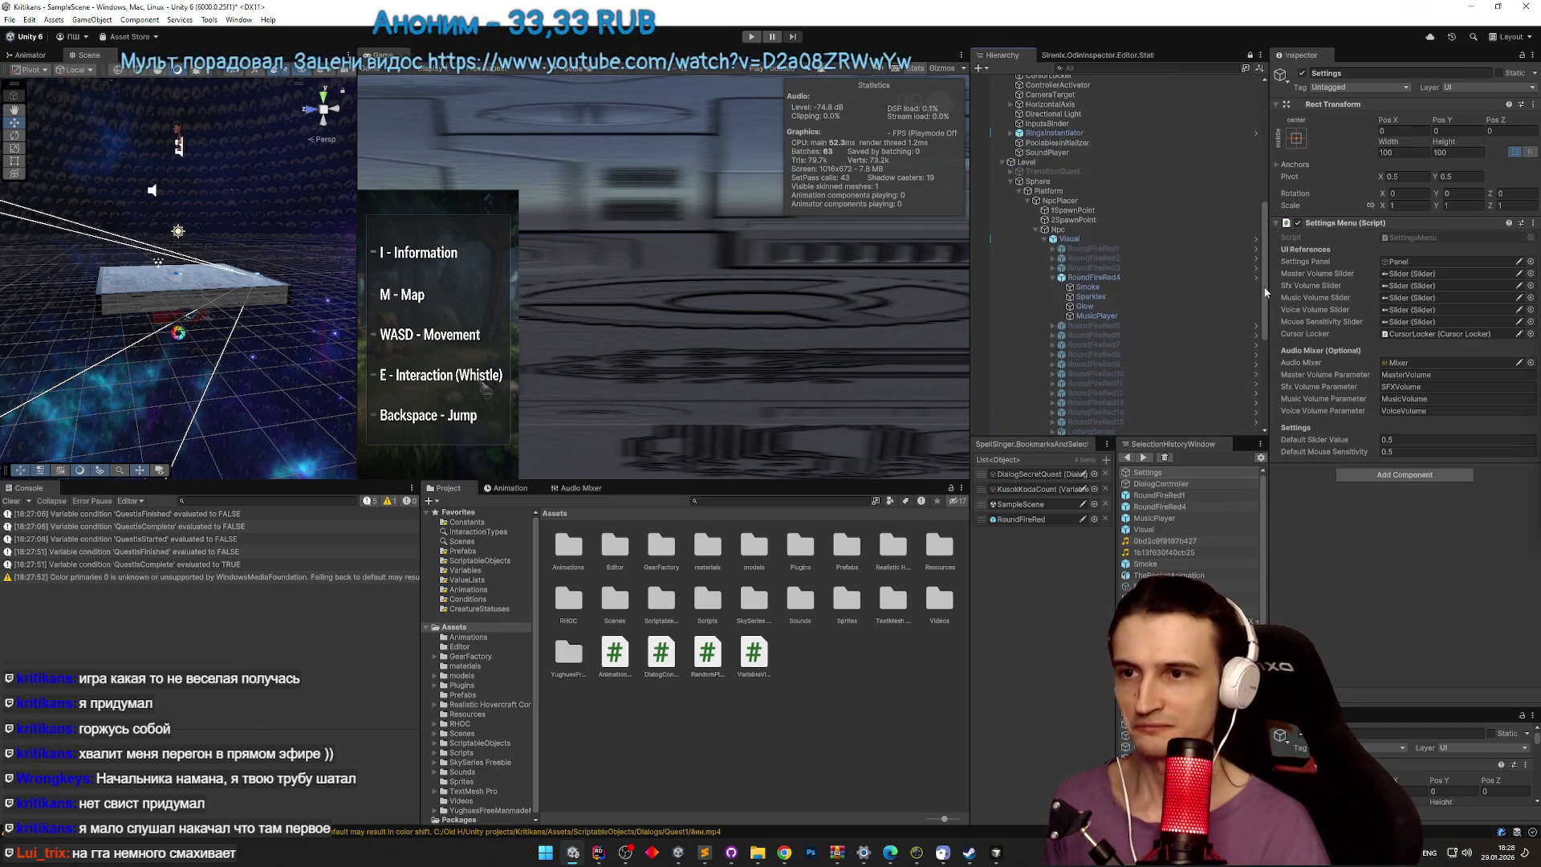
key(Left)
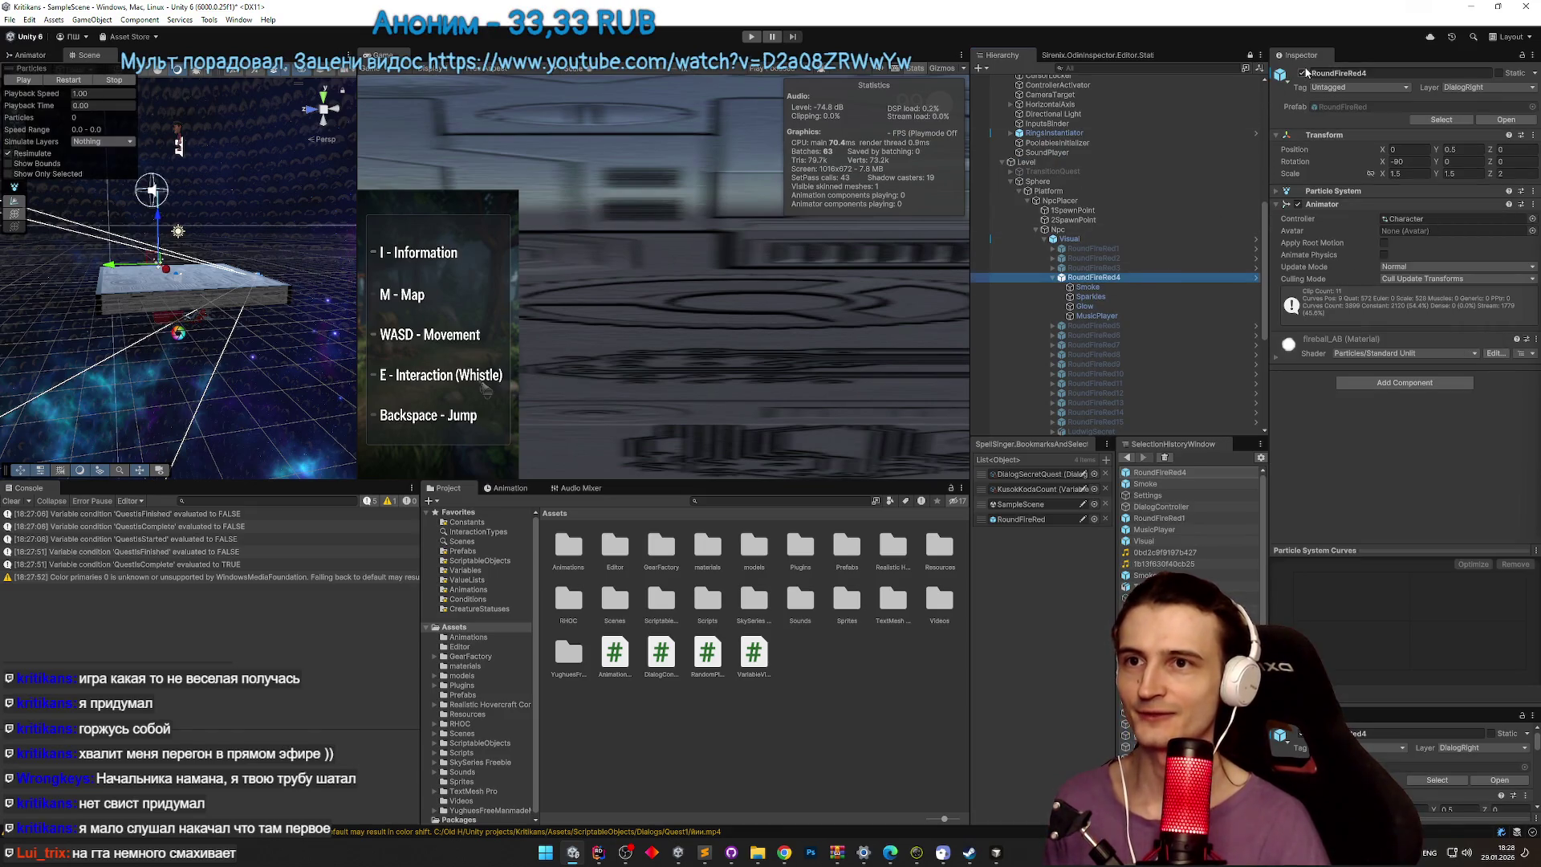
click(1303, 73)
click(1302, 73)
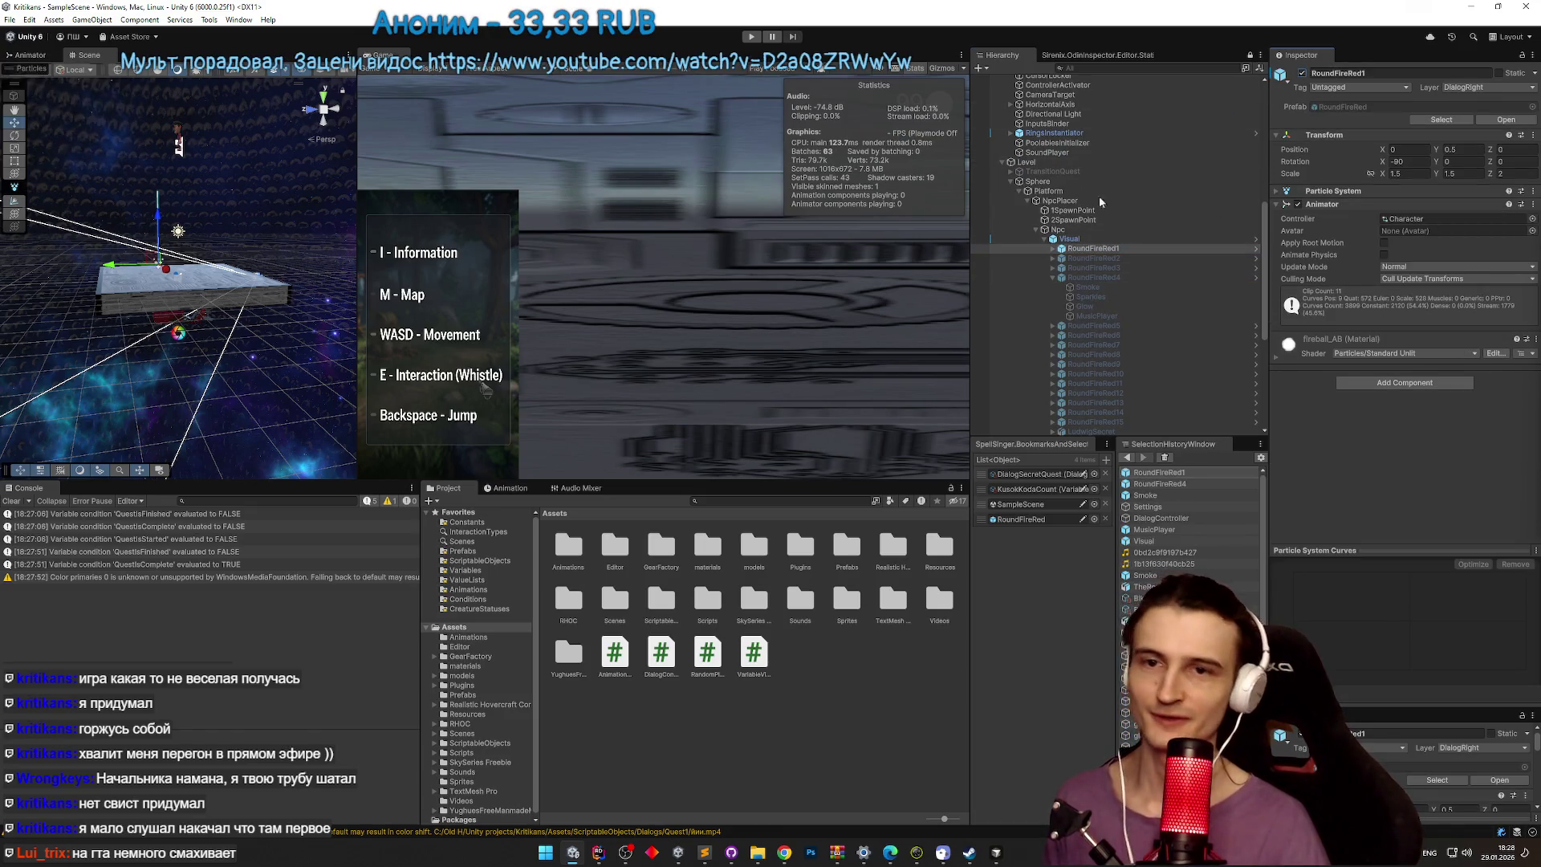
key(ctrl+p)
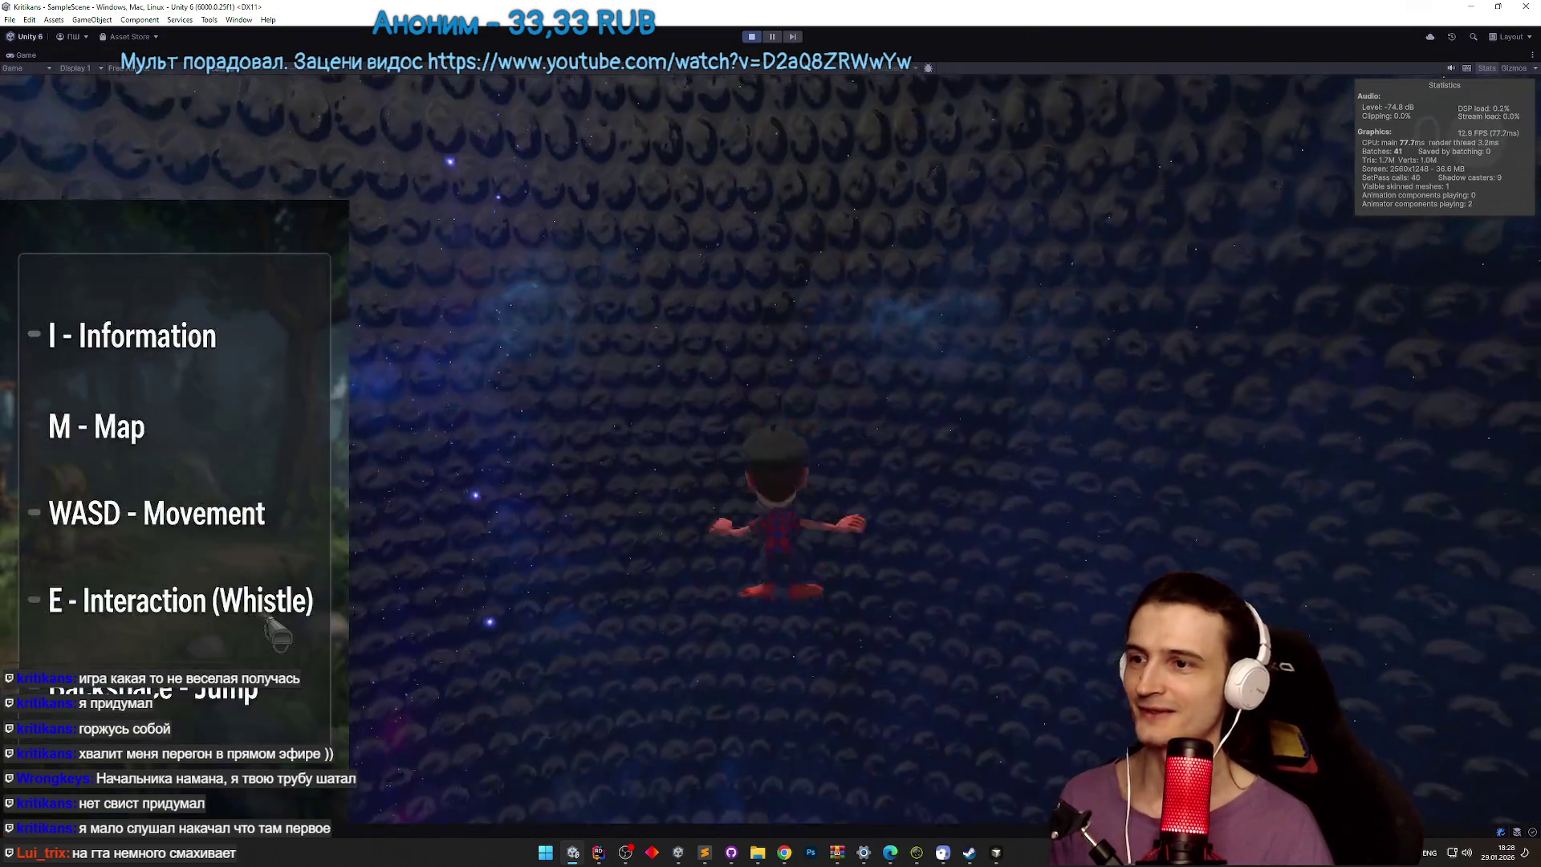
Step: Stop the running game and assign DialogQuest2 as the DialogController's Graph
key(w)
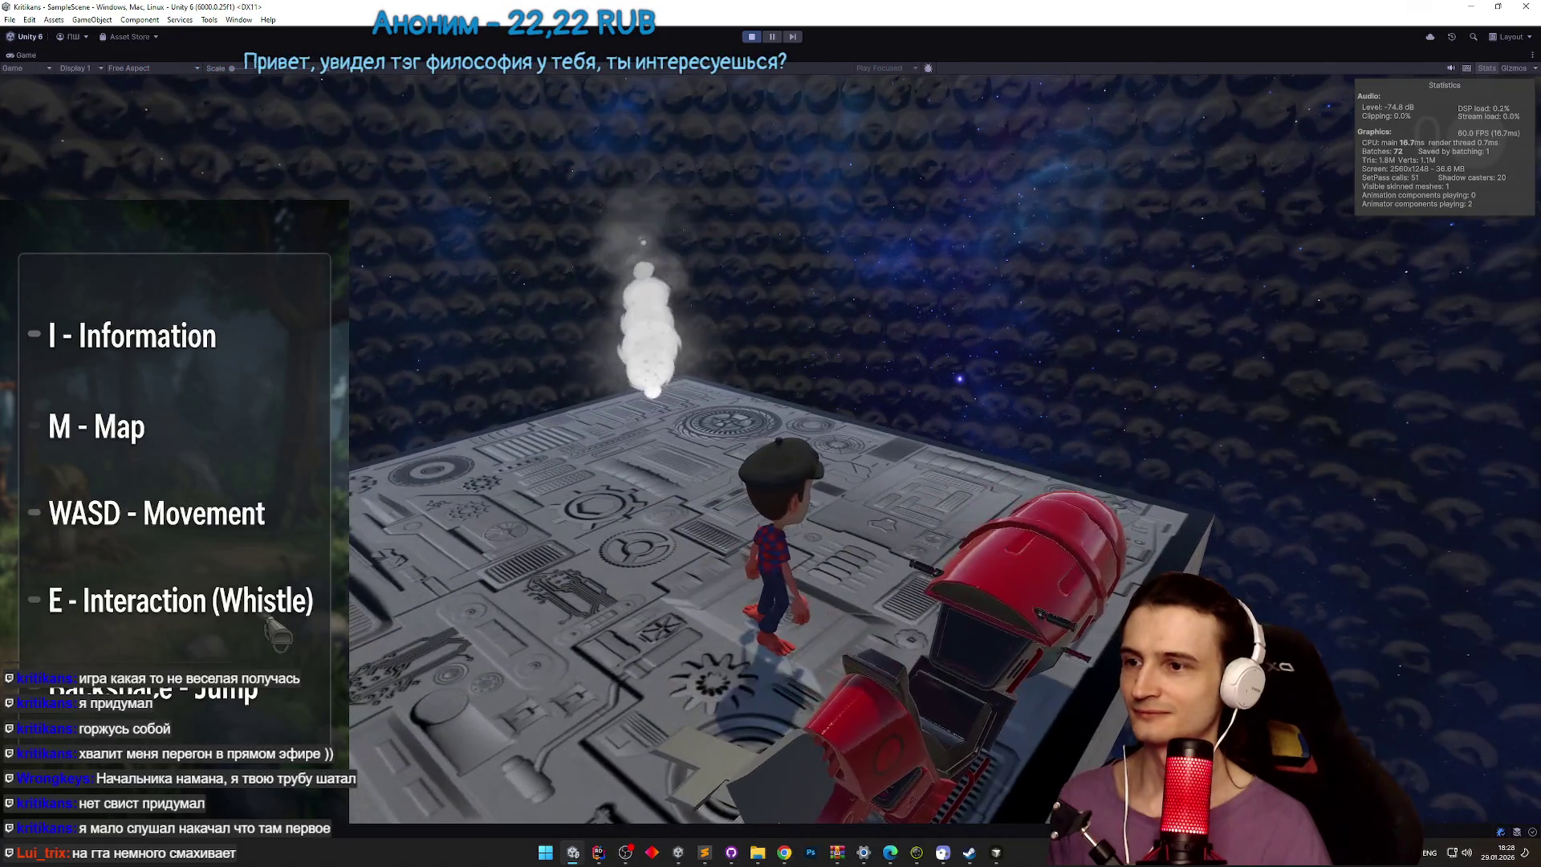
key(Escape)
key(ctrl+p)
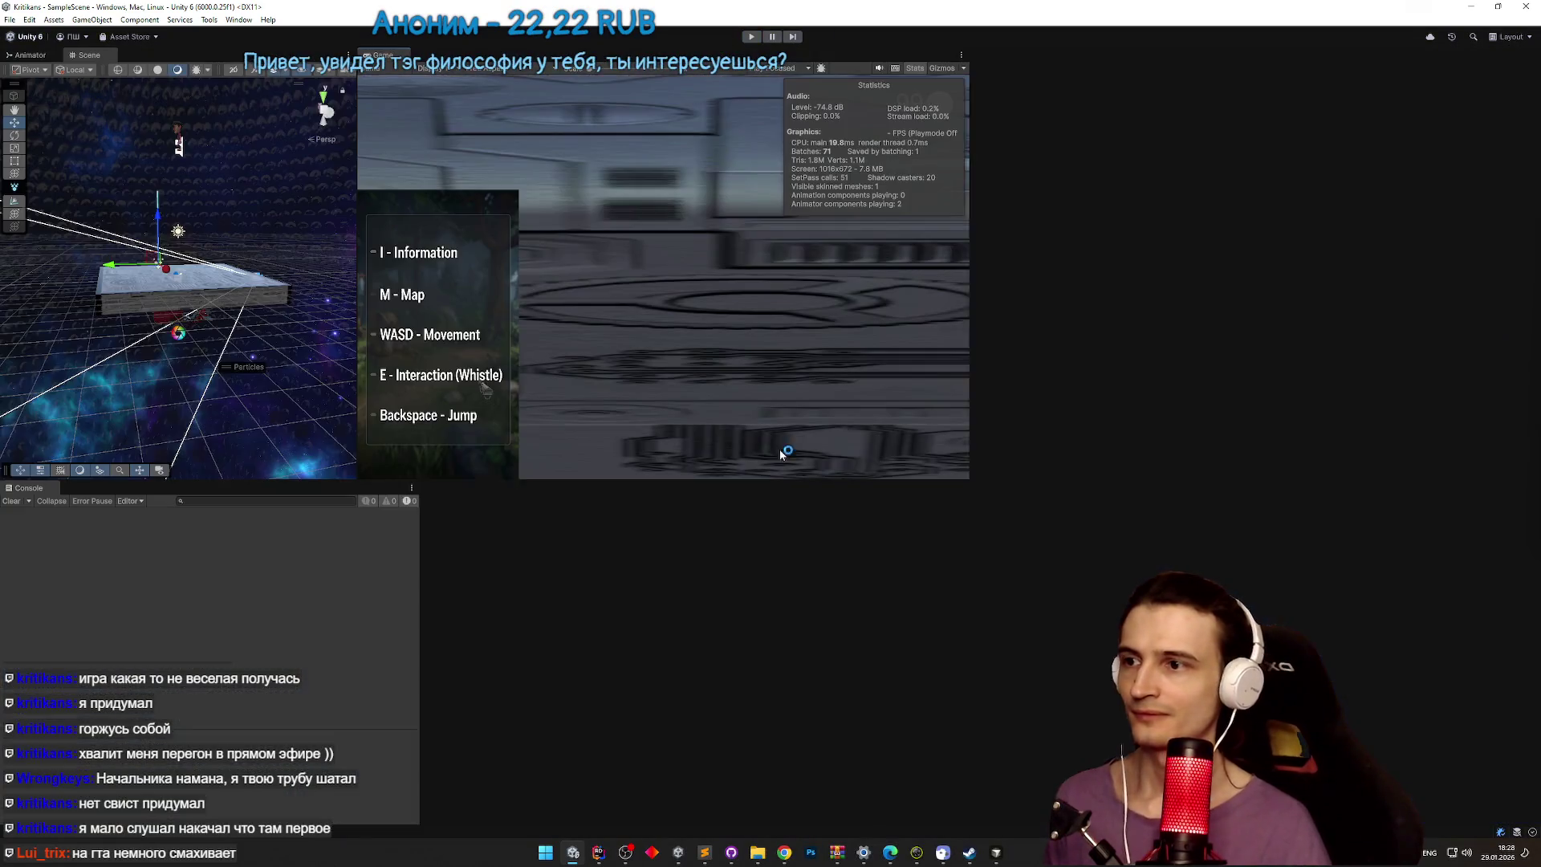
key(super)
key(super)
scroll(1263, 330, down, 3)
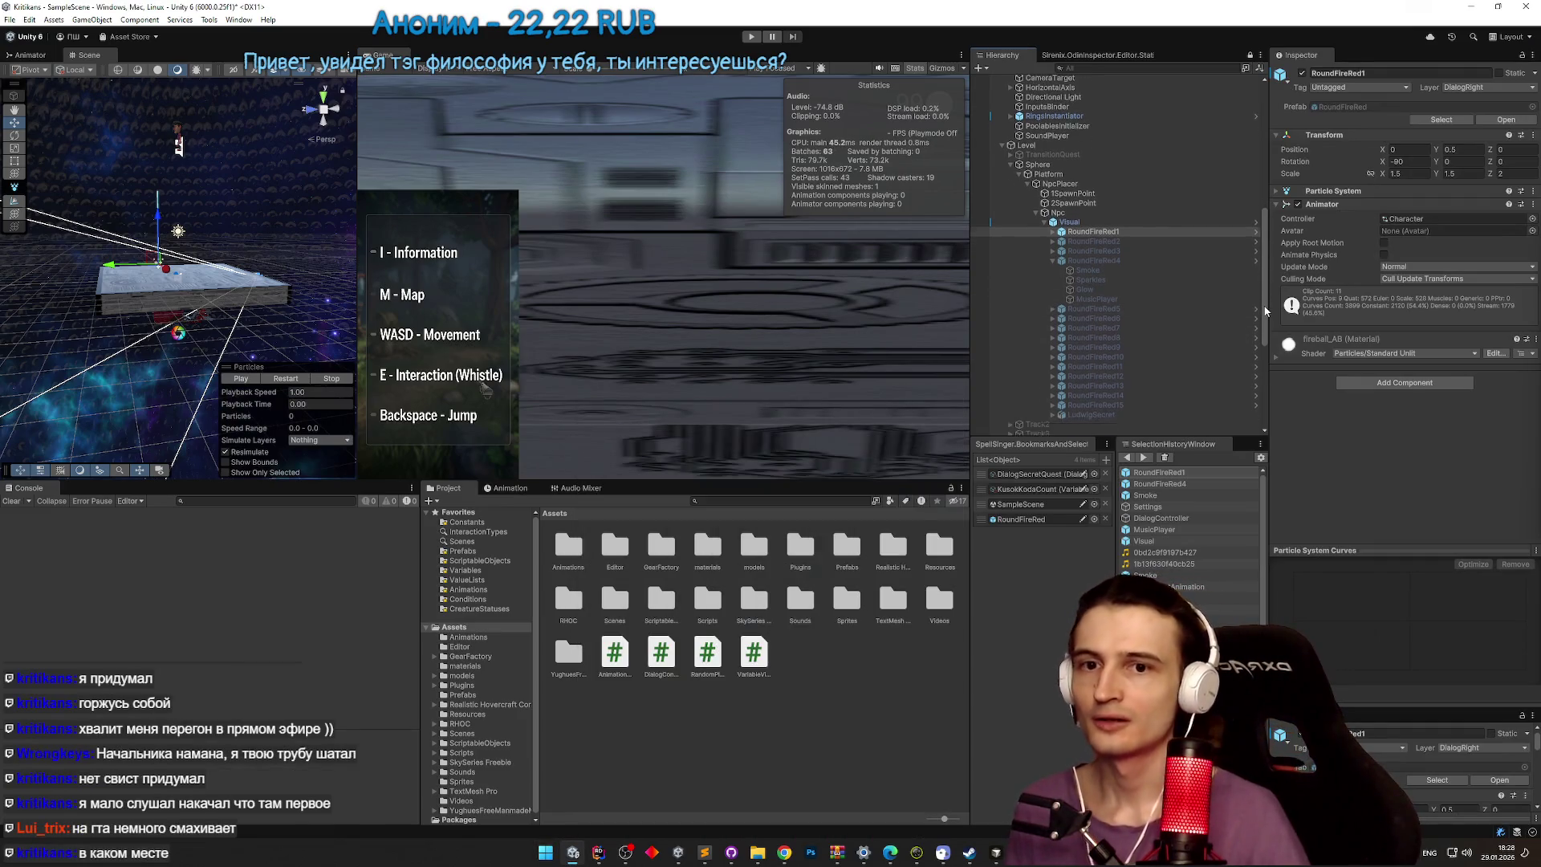
drag(1263, 330, 1260, 393)
click(1153, 374)
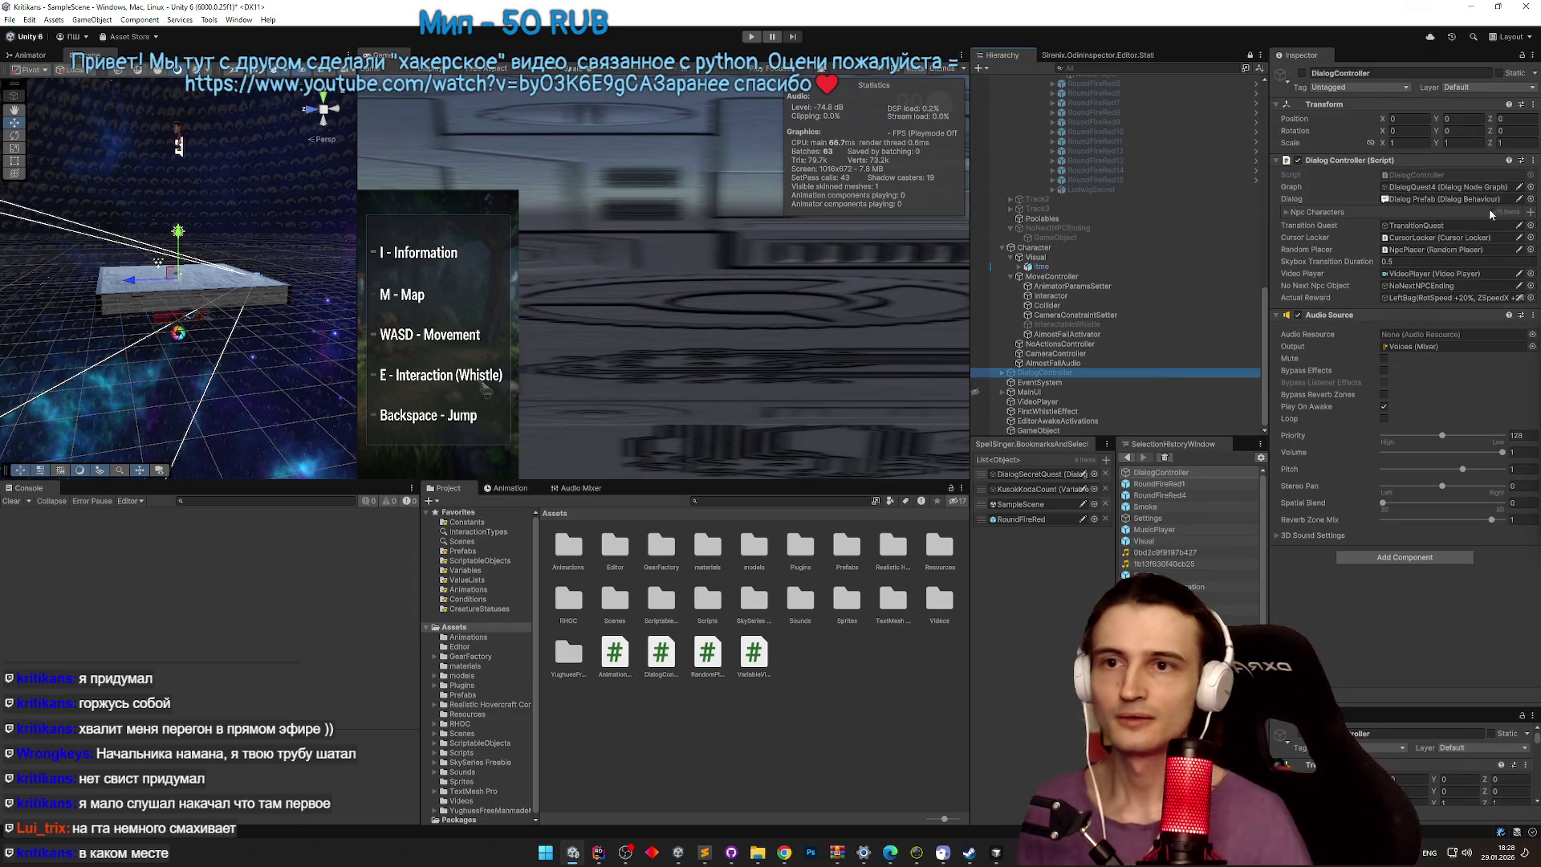
click(1530, 187)
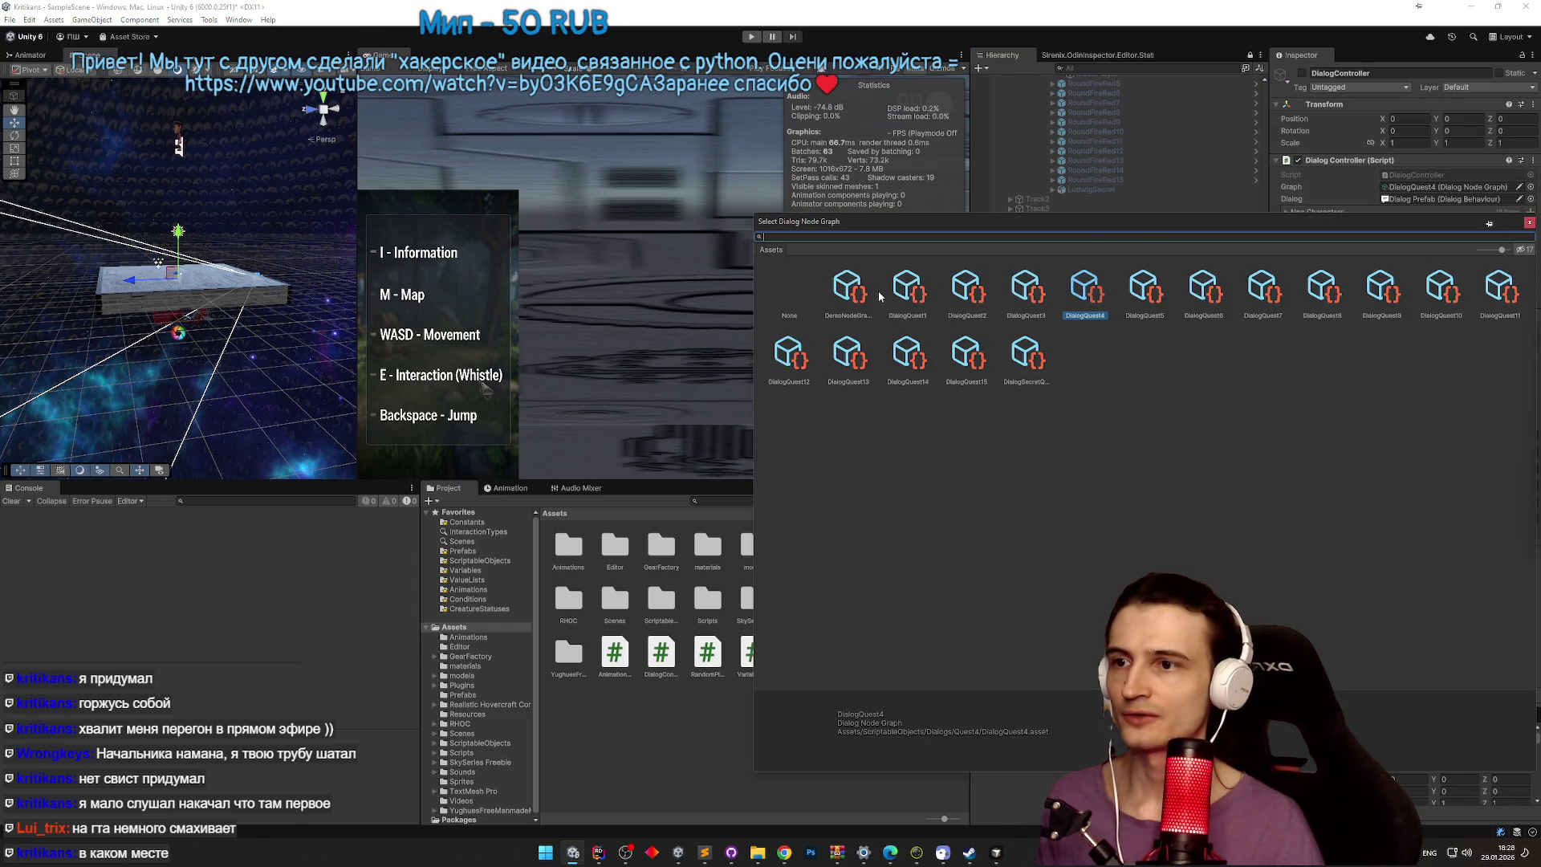
double_click(967, 289)
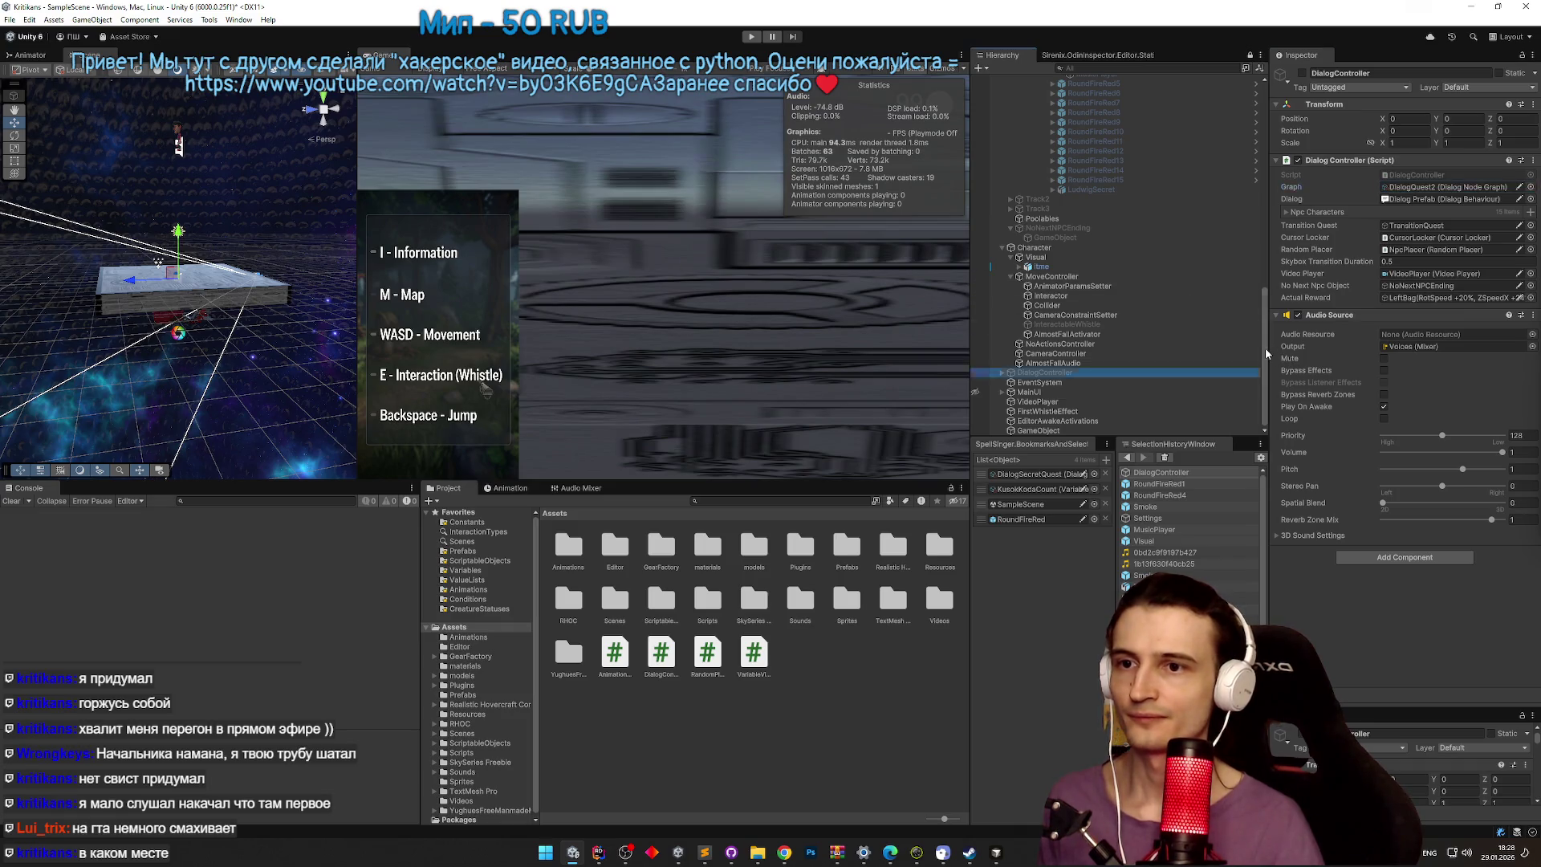
Step: Disable the RoundFireRed1 fire effect and start Play mode to test the dialogue
drag(1265, 353, 1258, 258)
click(1124, 274)
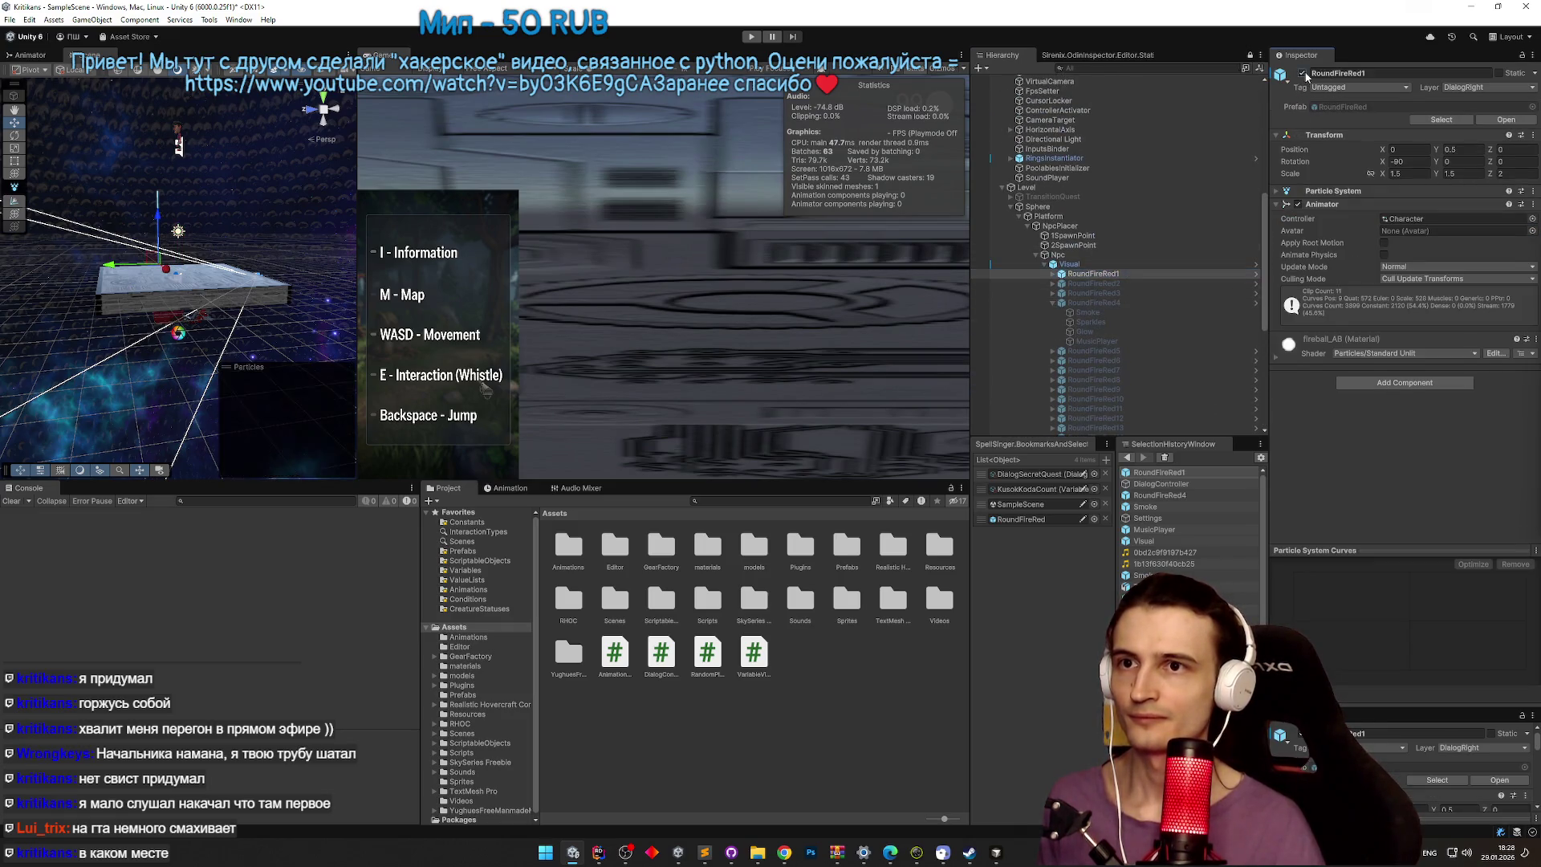
click(1302, 74)
key(ctrl+p)
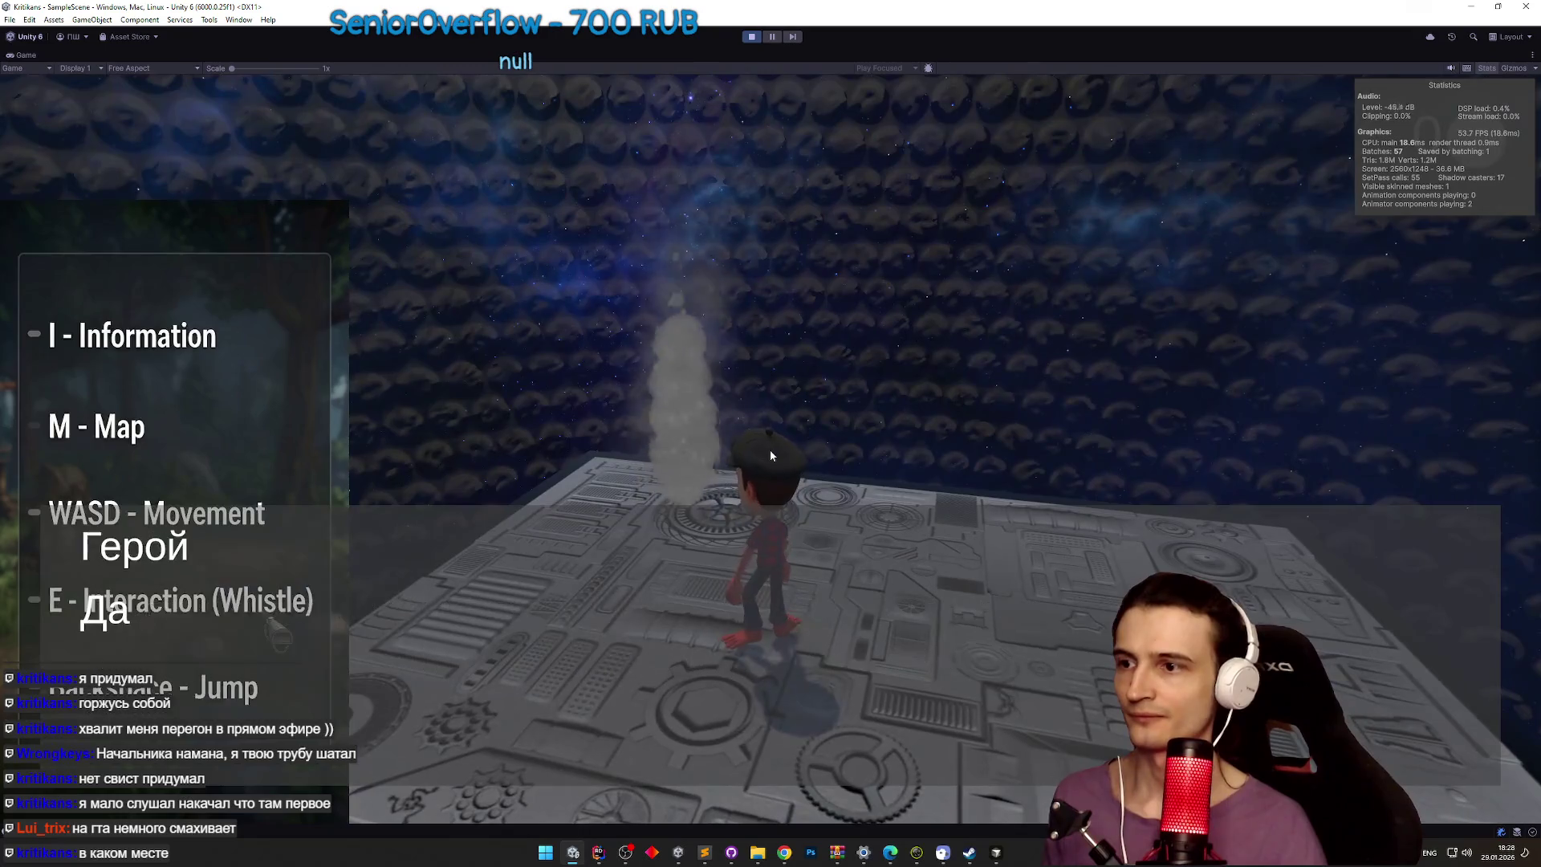
Step: Click through the NPC dialogue, walk toward the portal, and stop Play mode
click(770, 454)
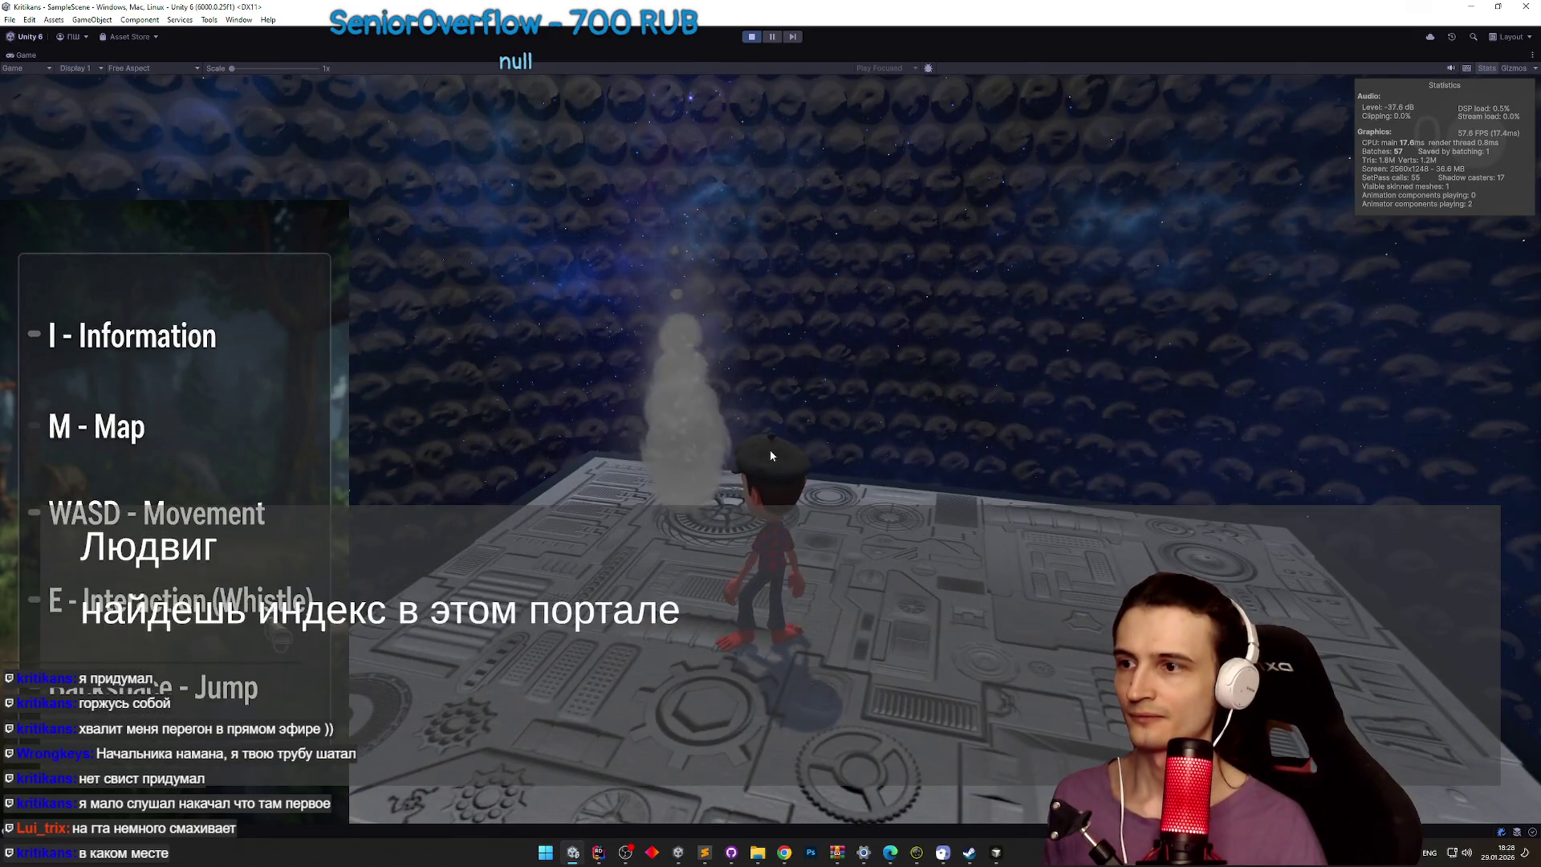
click(770, 454)
click(771, 454)
click(770, 454)
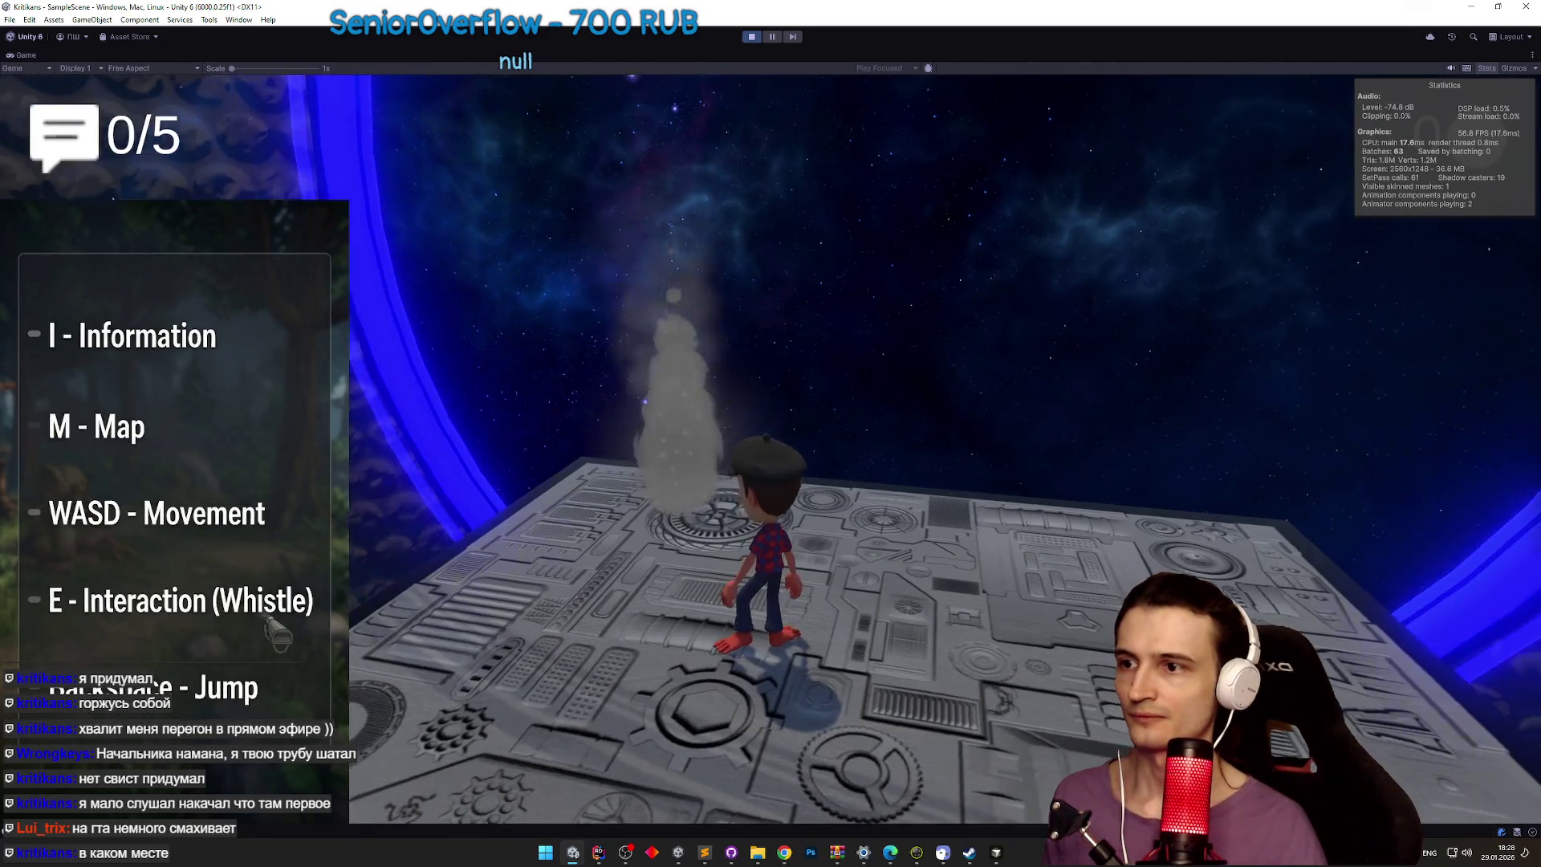
key(w)
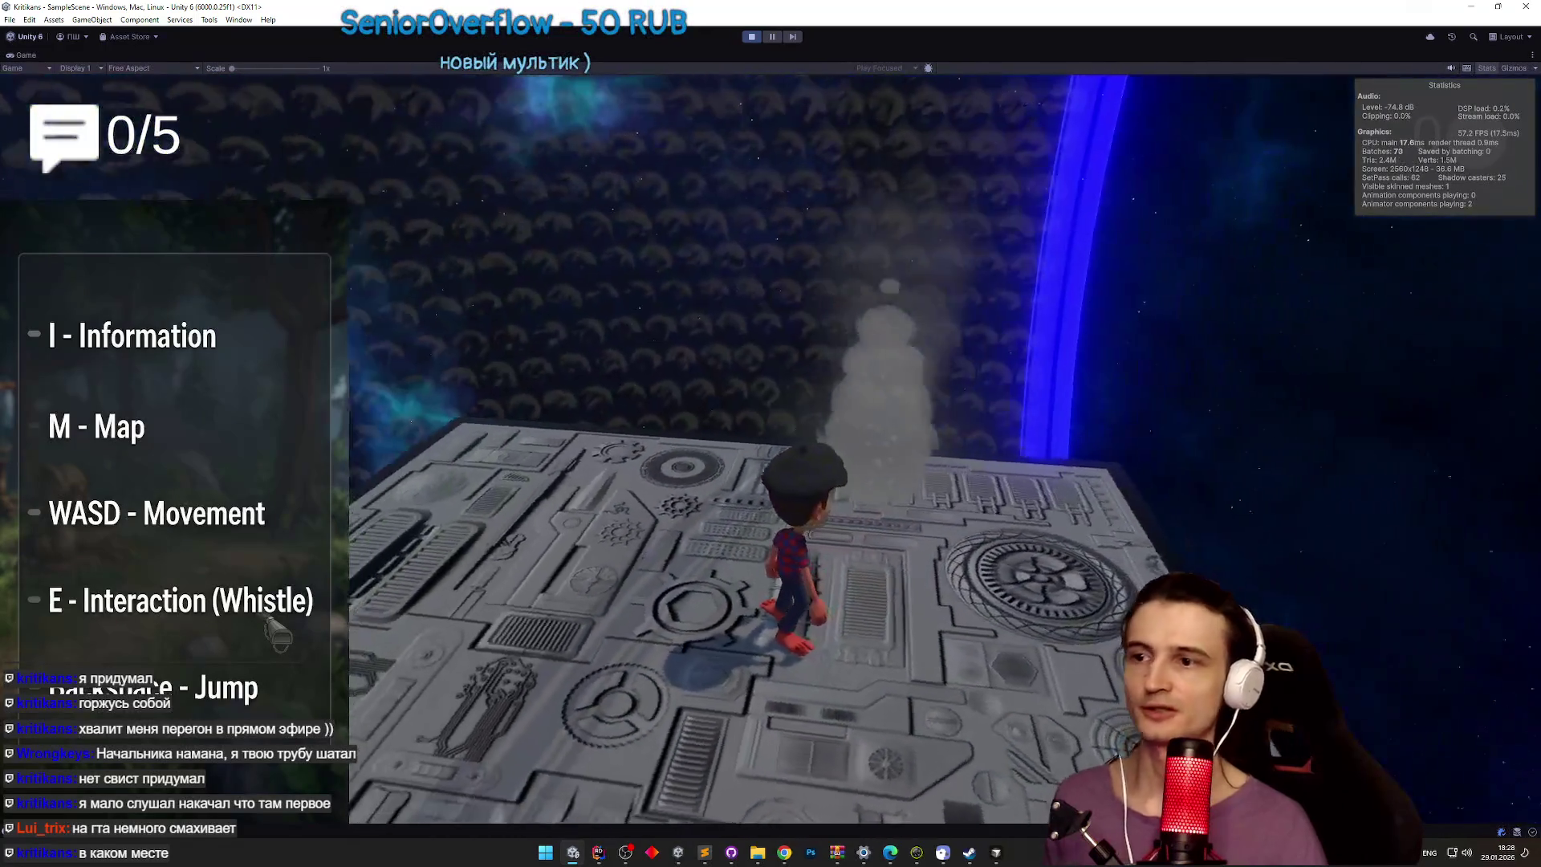
key(ctrl+p)
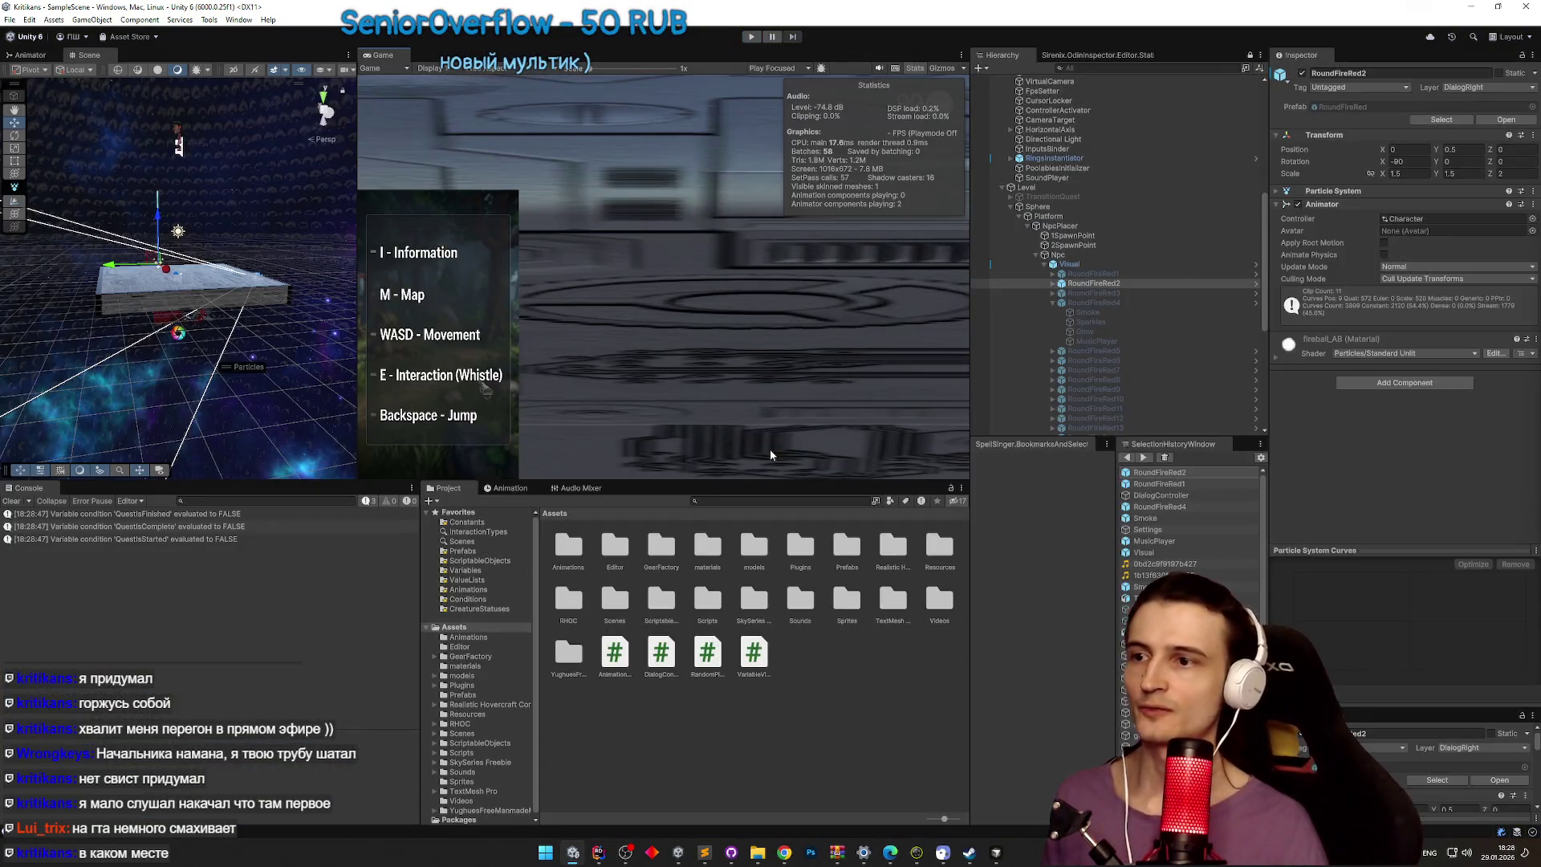
Step: Disable RoundFireRed2, assign DialogQuest1 as the DialogController's Graph, and start Play again
click(1300, 73)
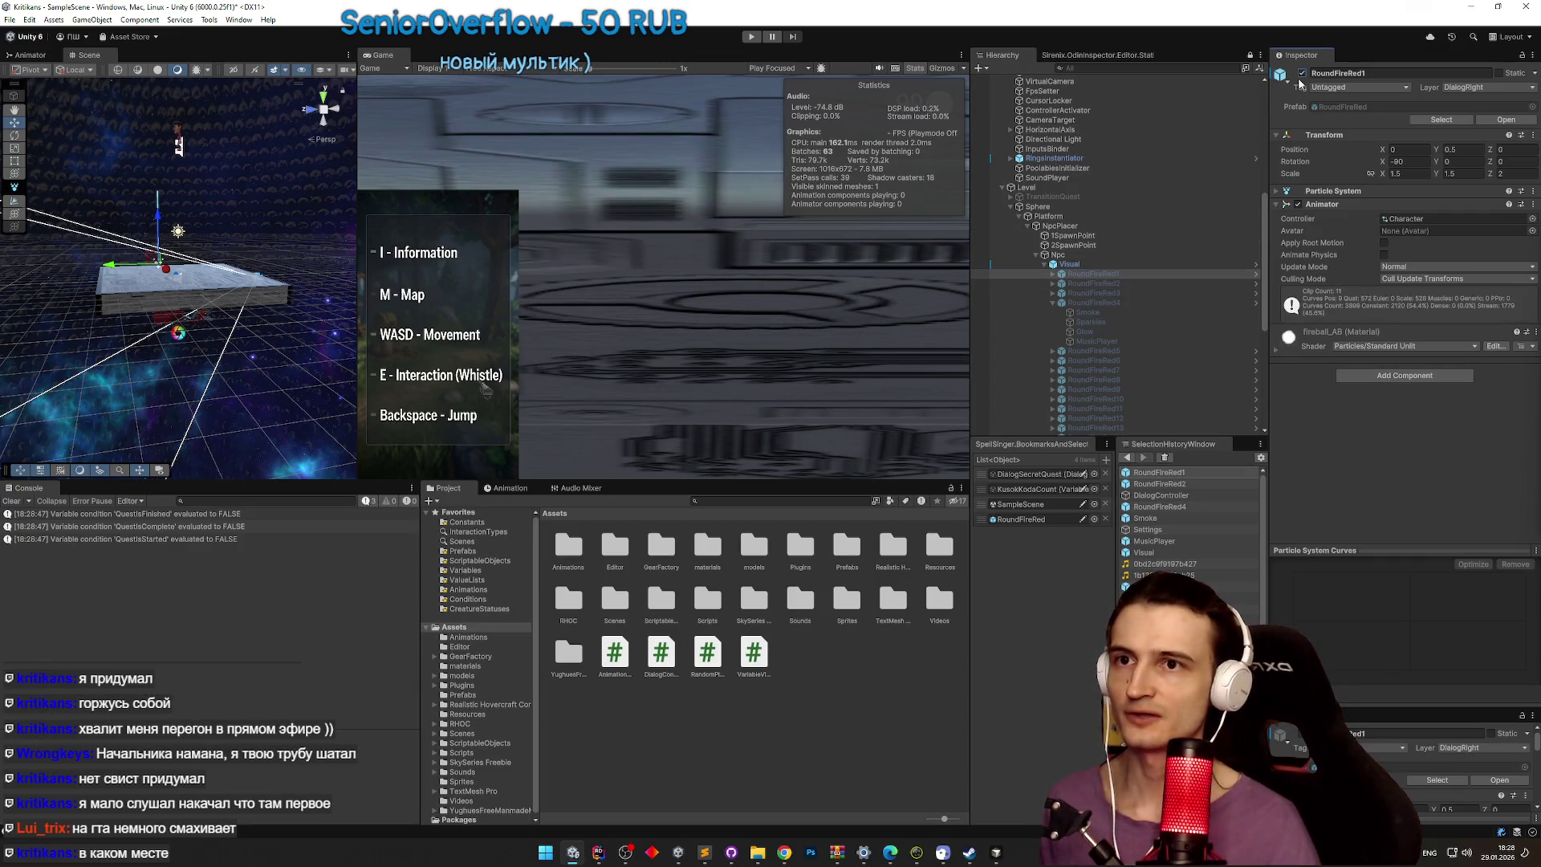
drag(1266, 257, 1256, 346)
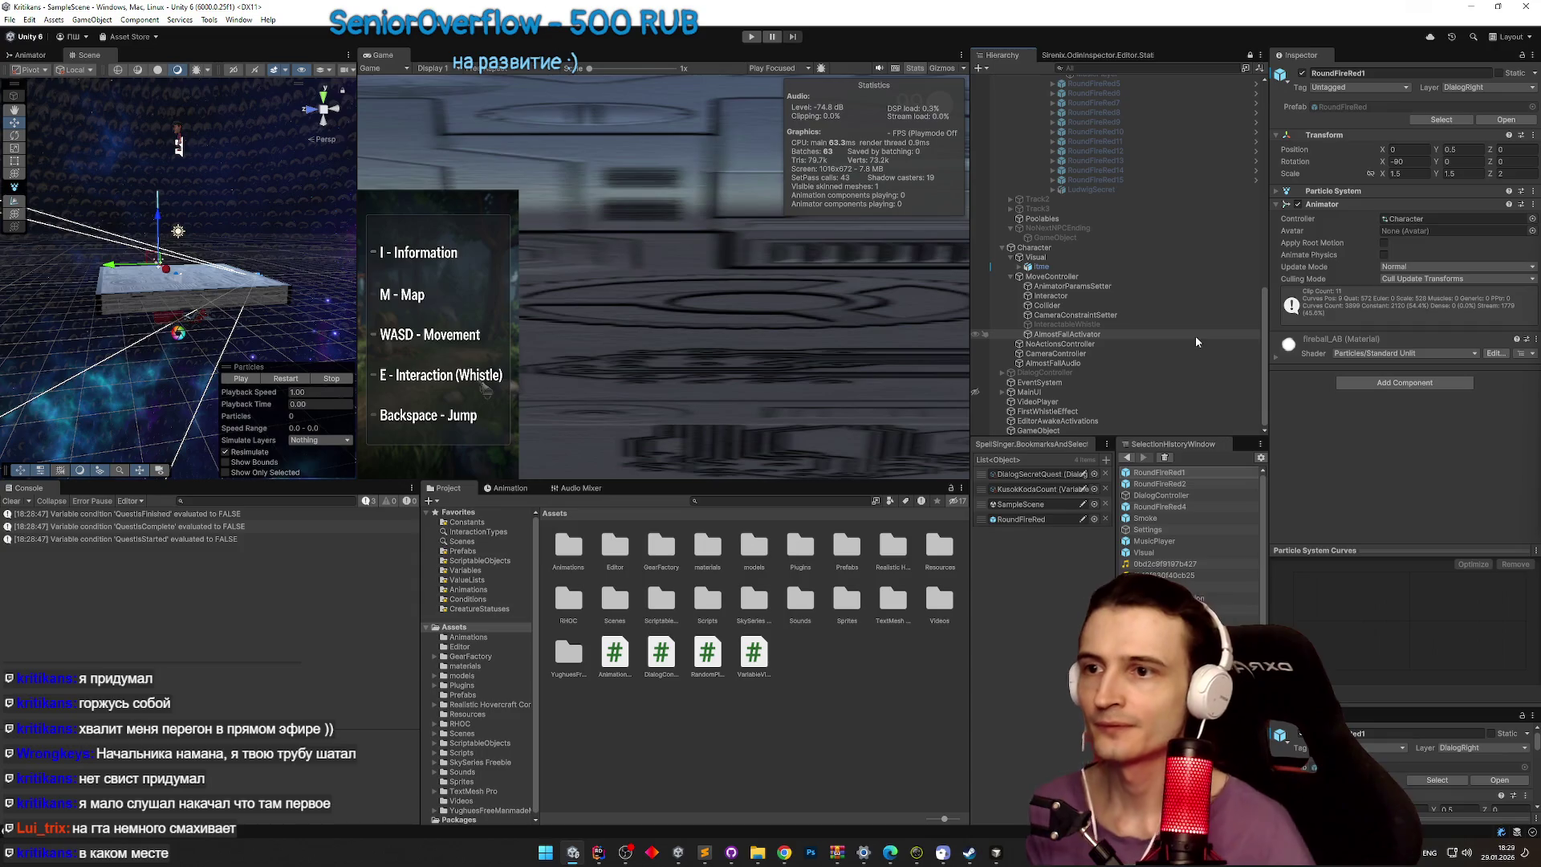
click(1123, 372)
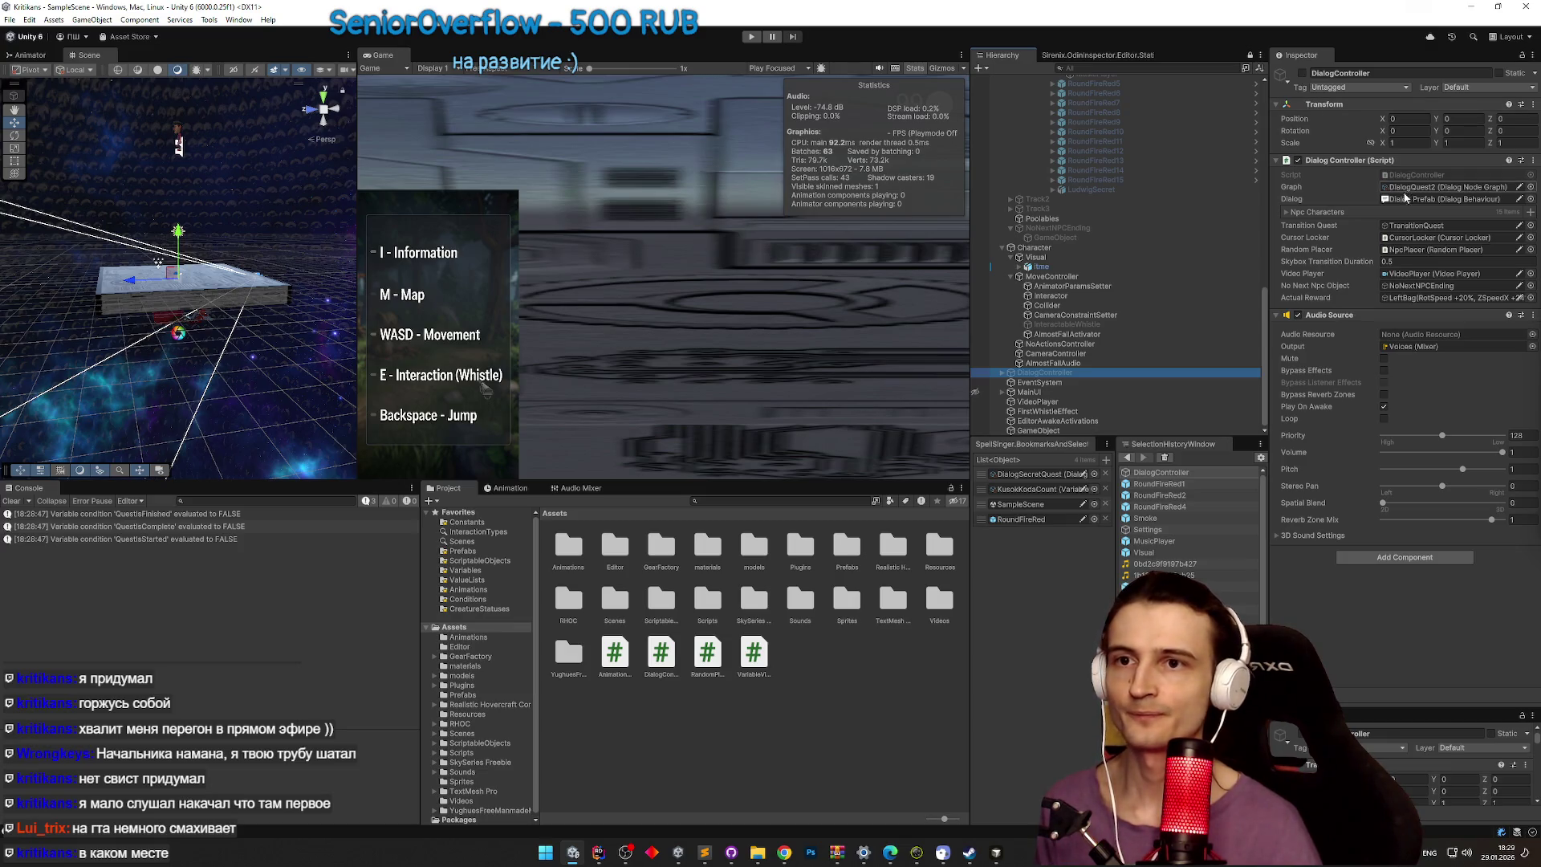
click(1530, 187)
double_click(899, 289)
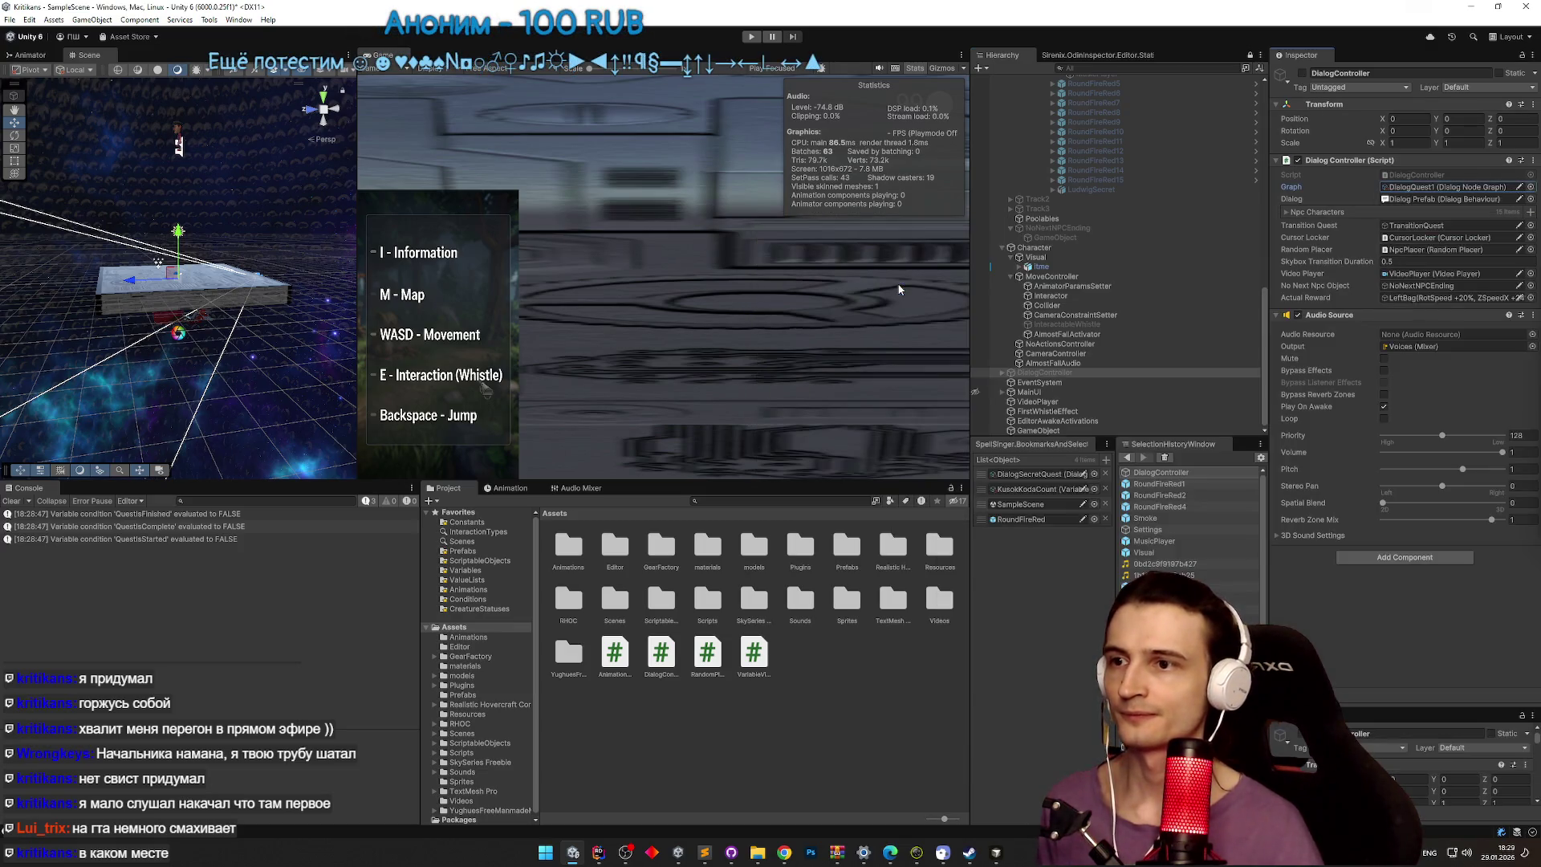
key(ctrl+p)
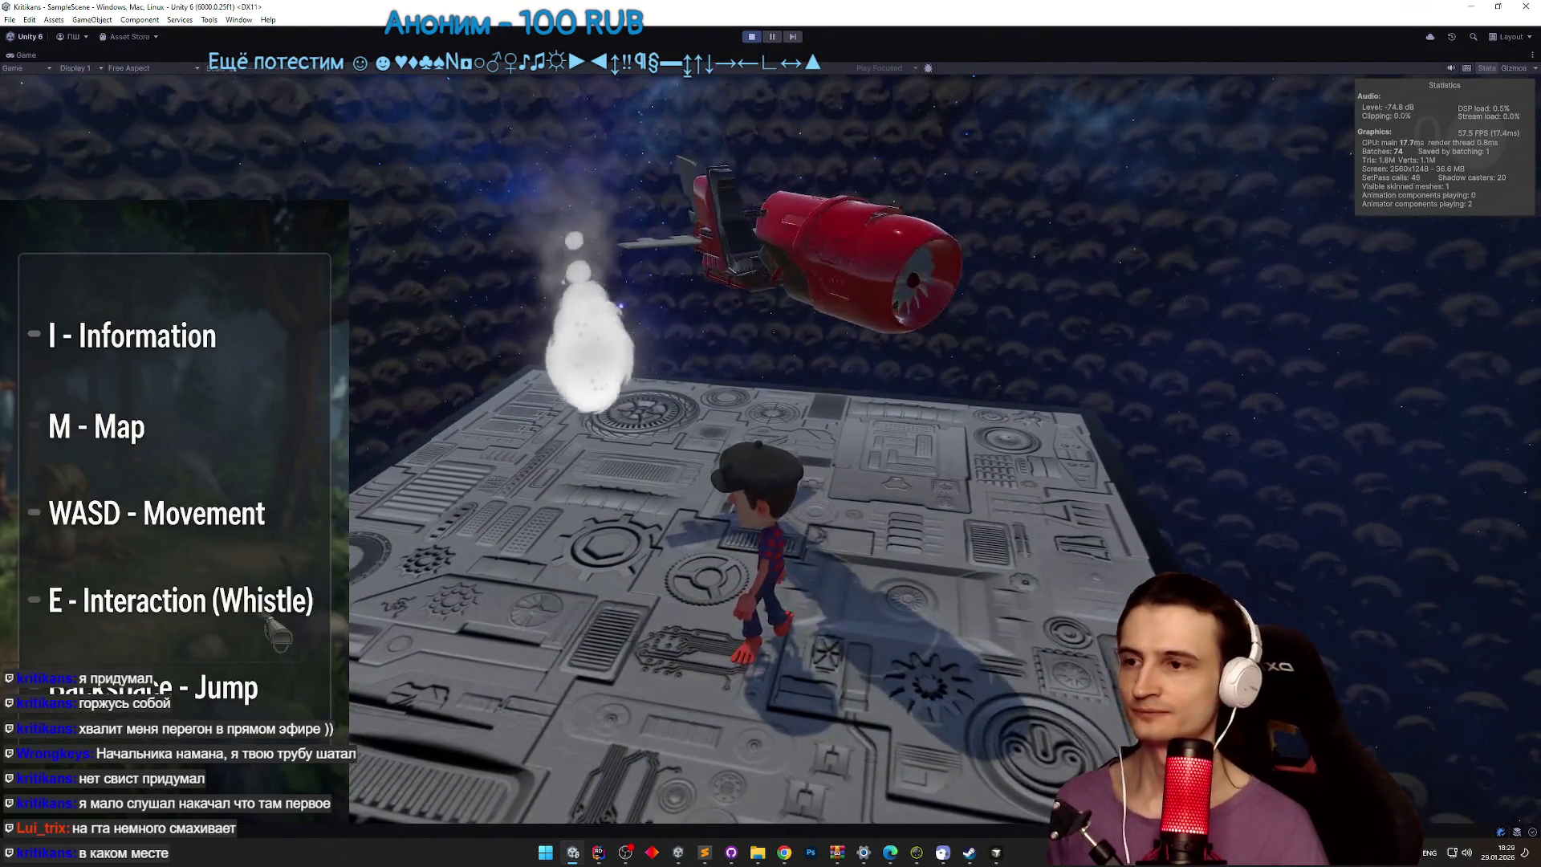
Step: Get off the hoverbike, walk the hero into the smoke to talk to the NPC, then remount the bike
key(super)
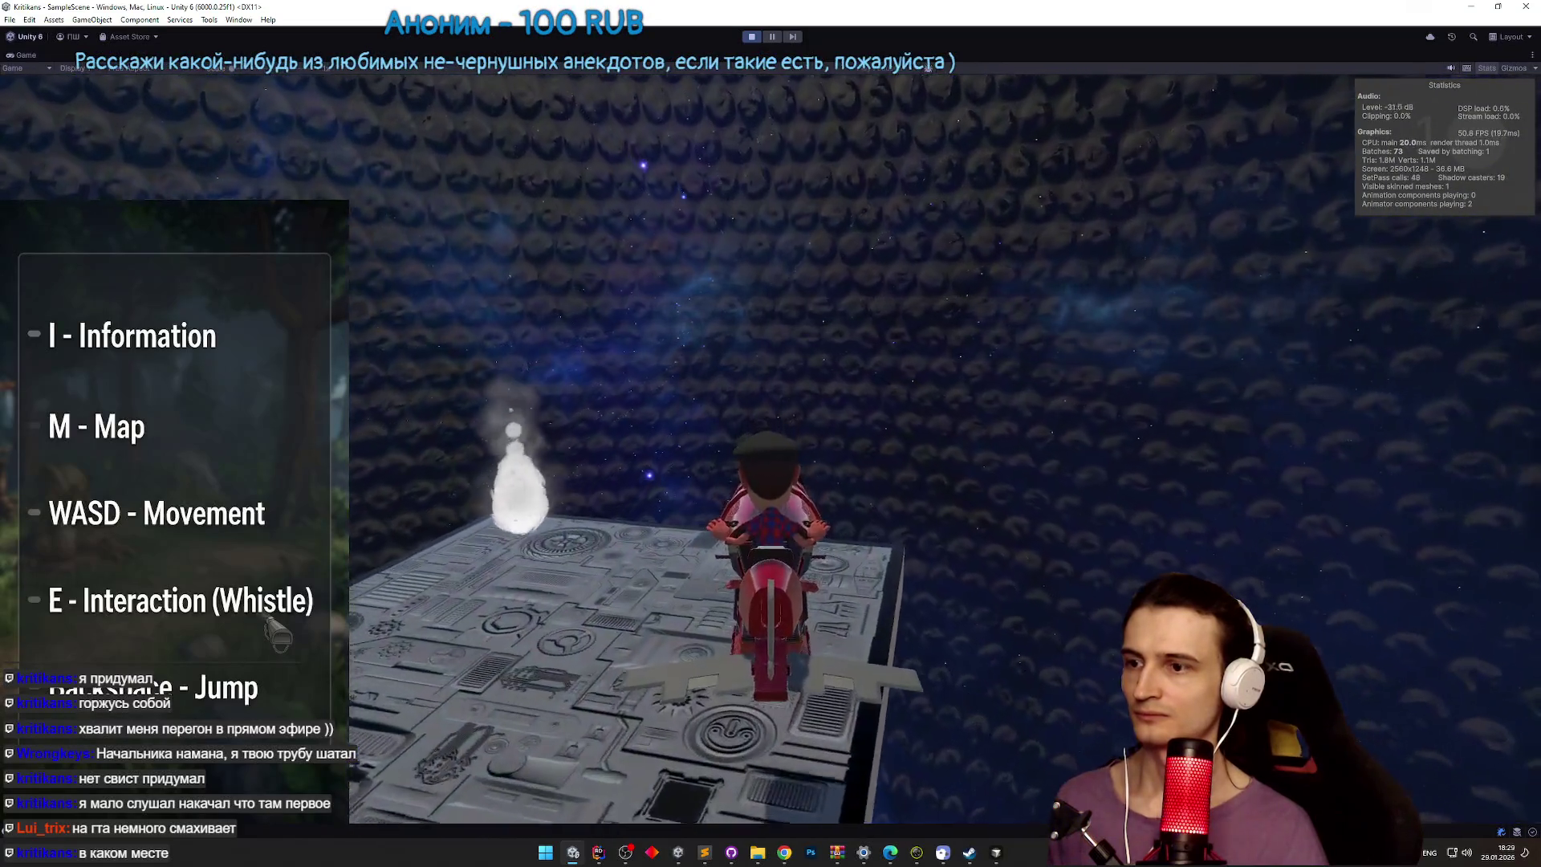
key(e)
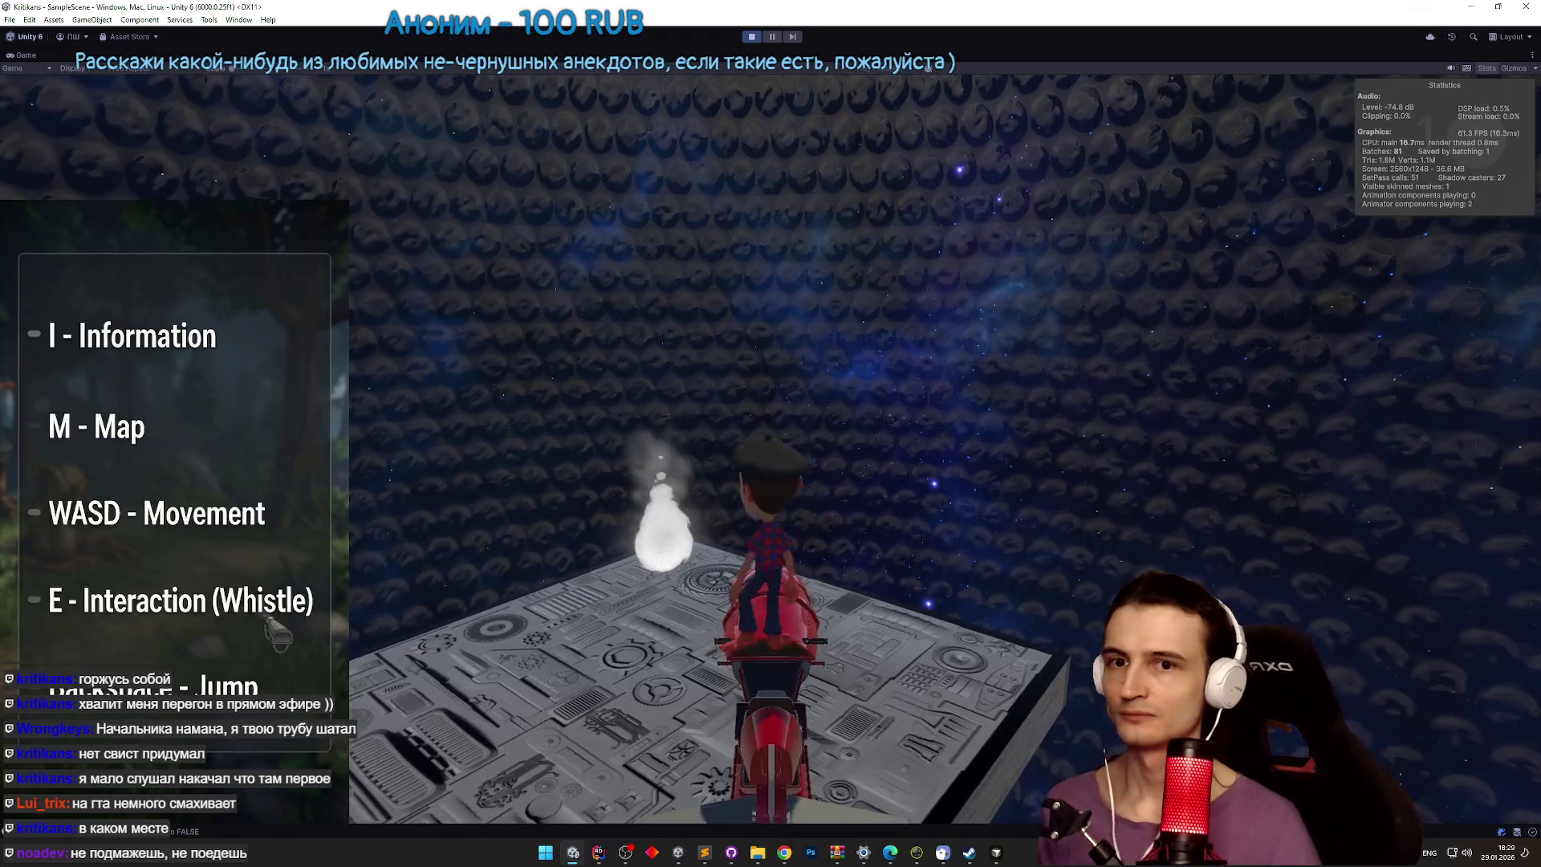
key(a)
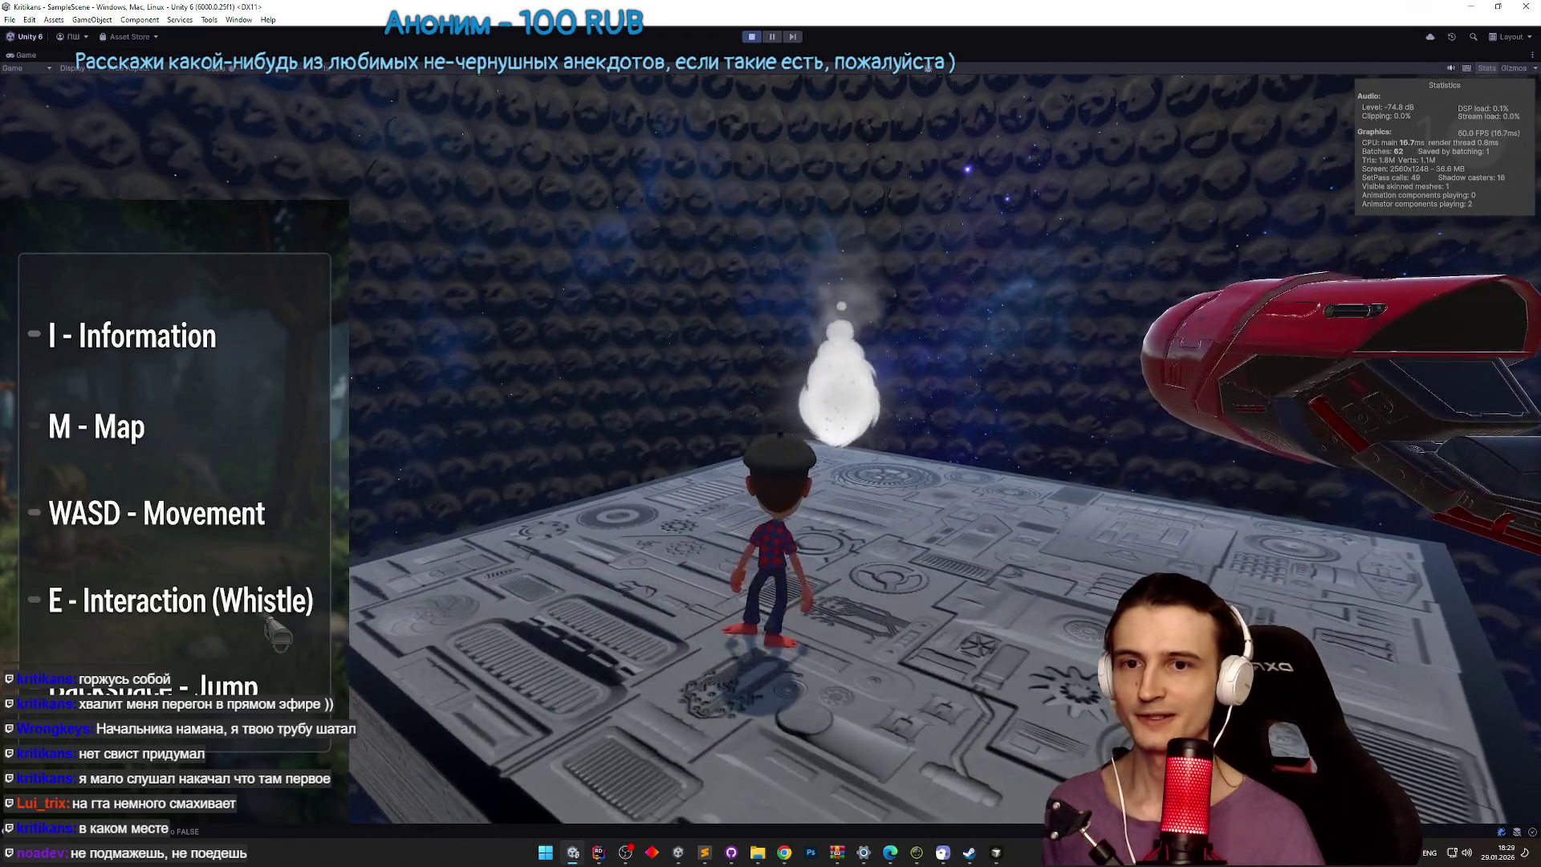
key(s)
key(w)
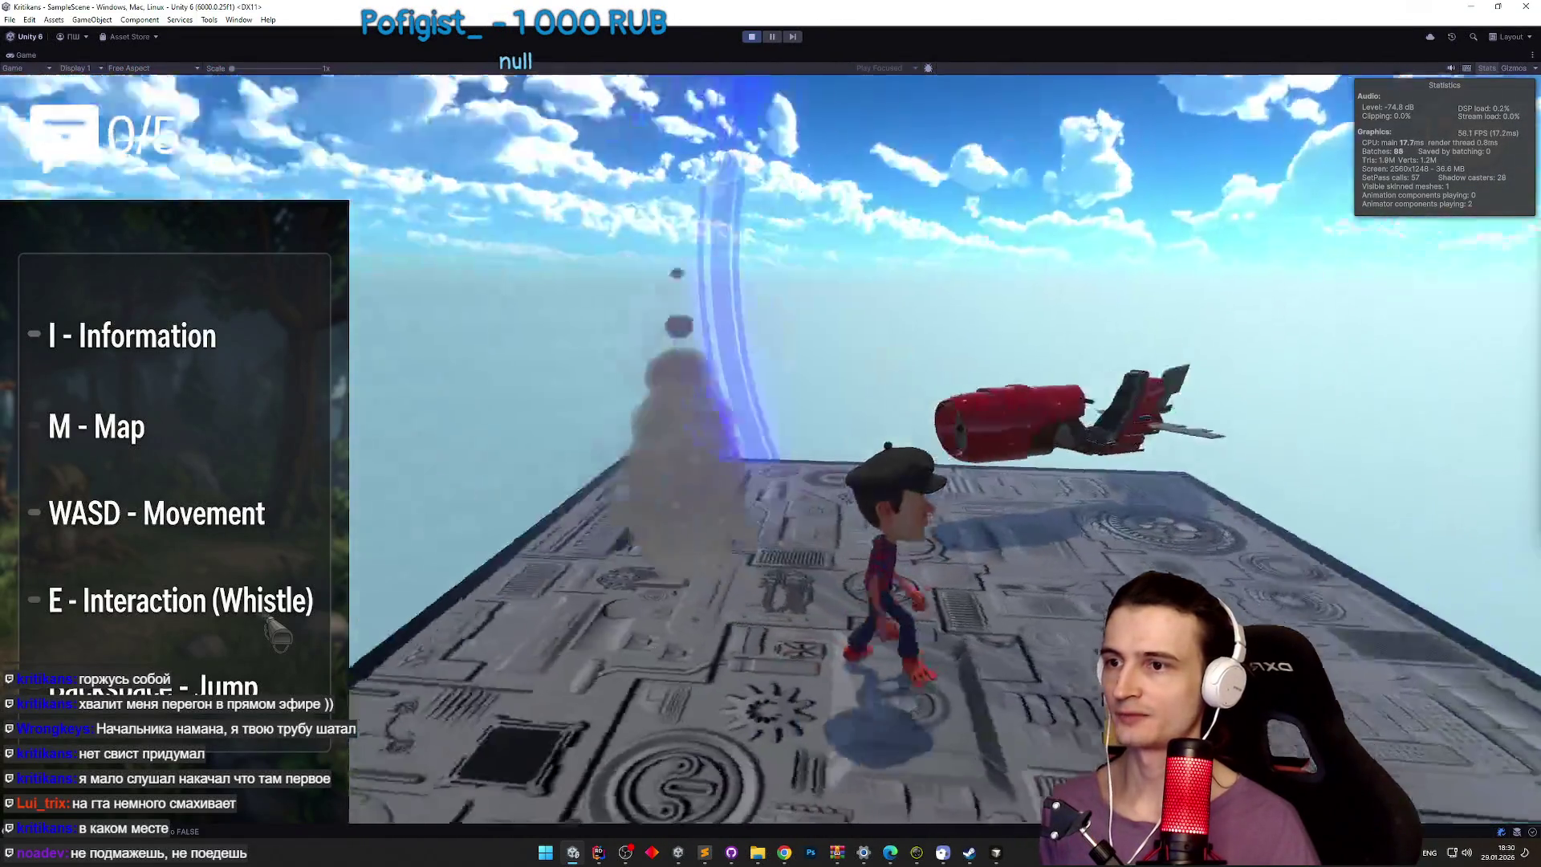
key(e)
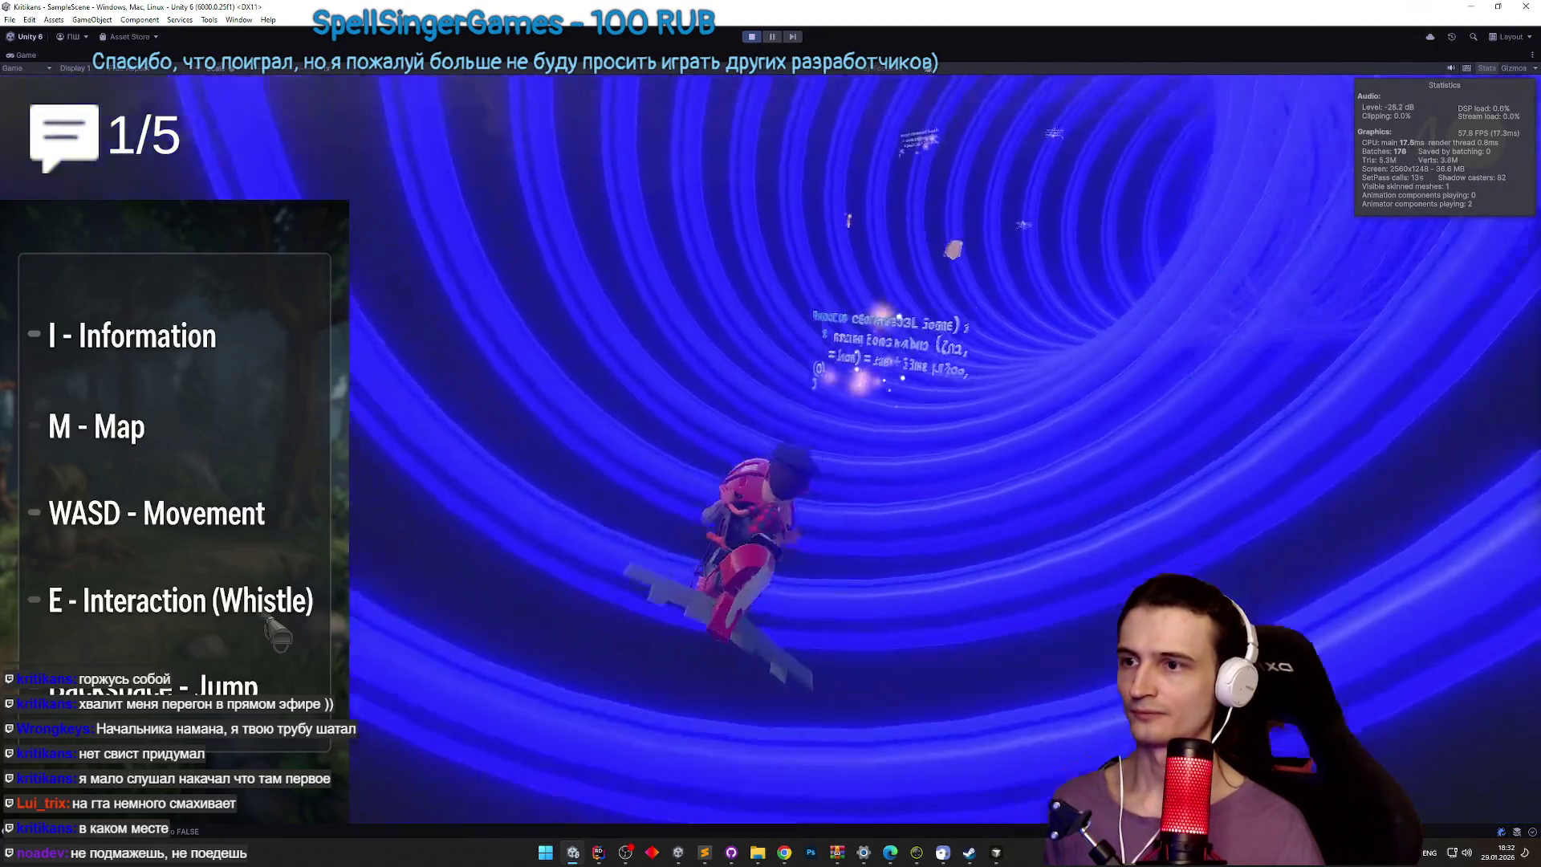
Step: Exit Play mode after the hoverbike run through the ring tunnel reached 1/5
key(ctrl+p)
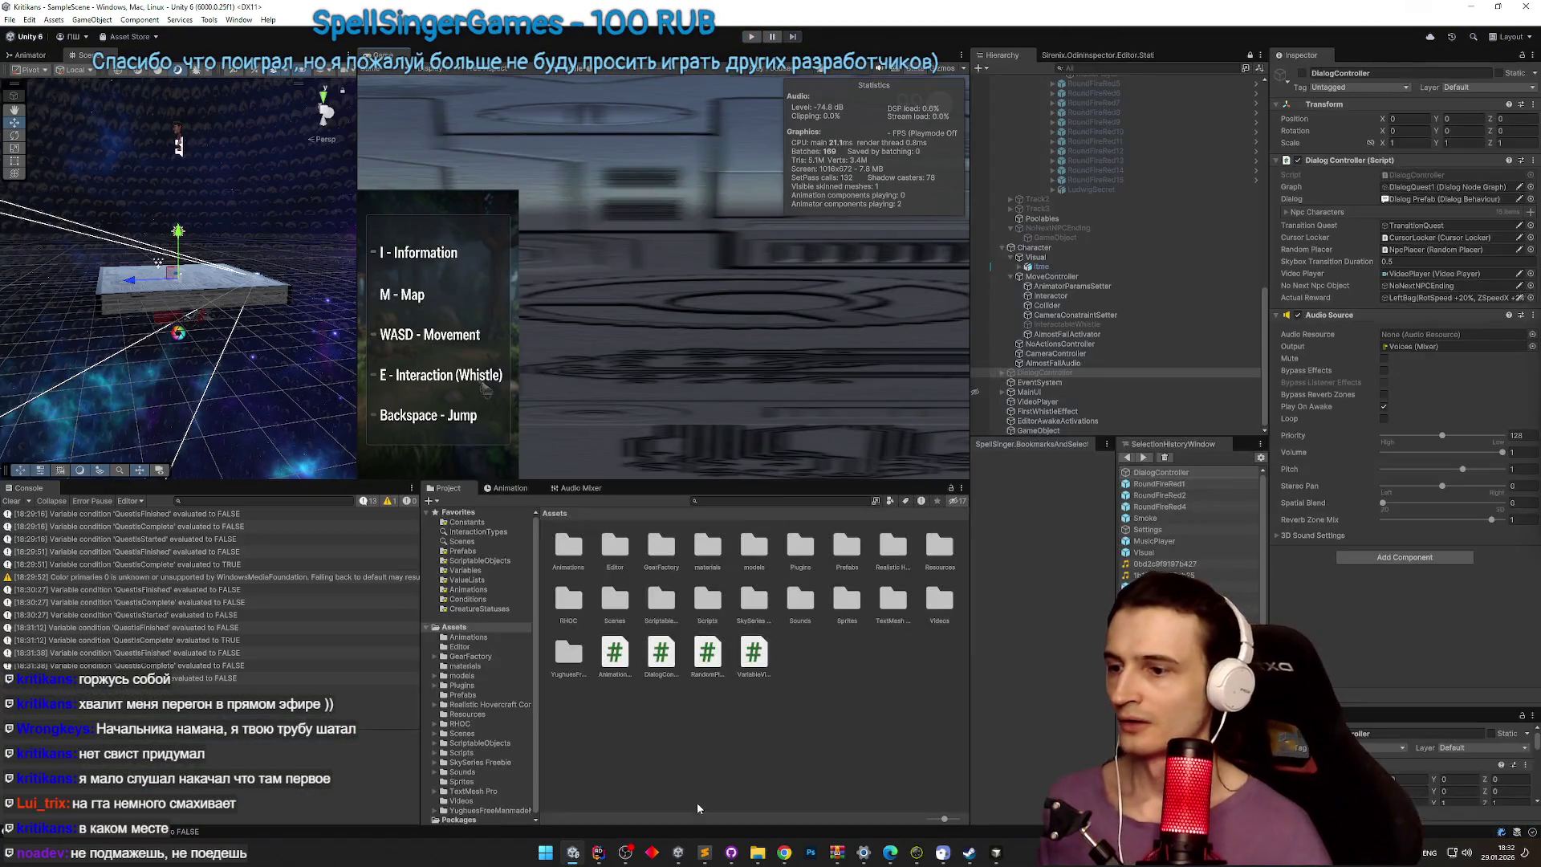
Step: Check the TZ.todo list in Sublime Text, hide it, and bring Rider forward with DialogController.cs
click(704, 852)
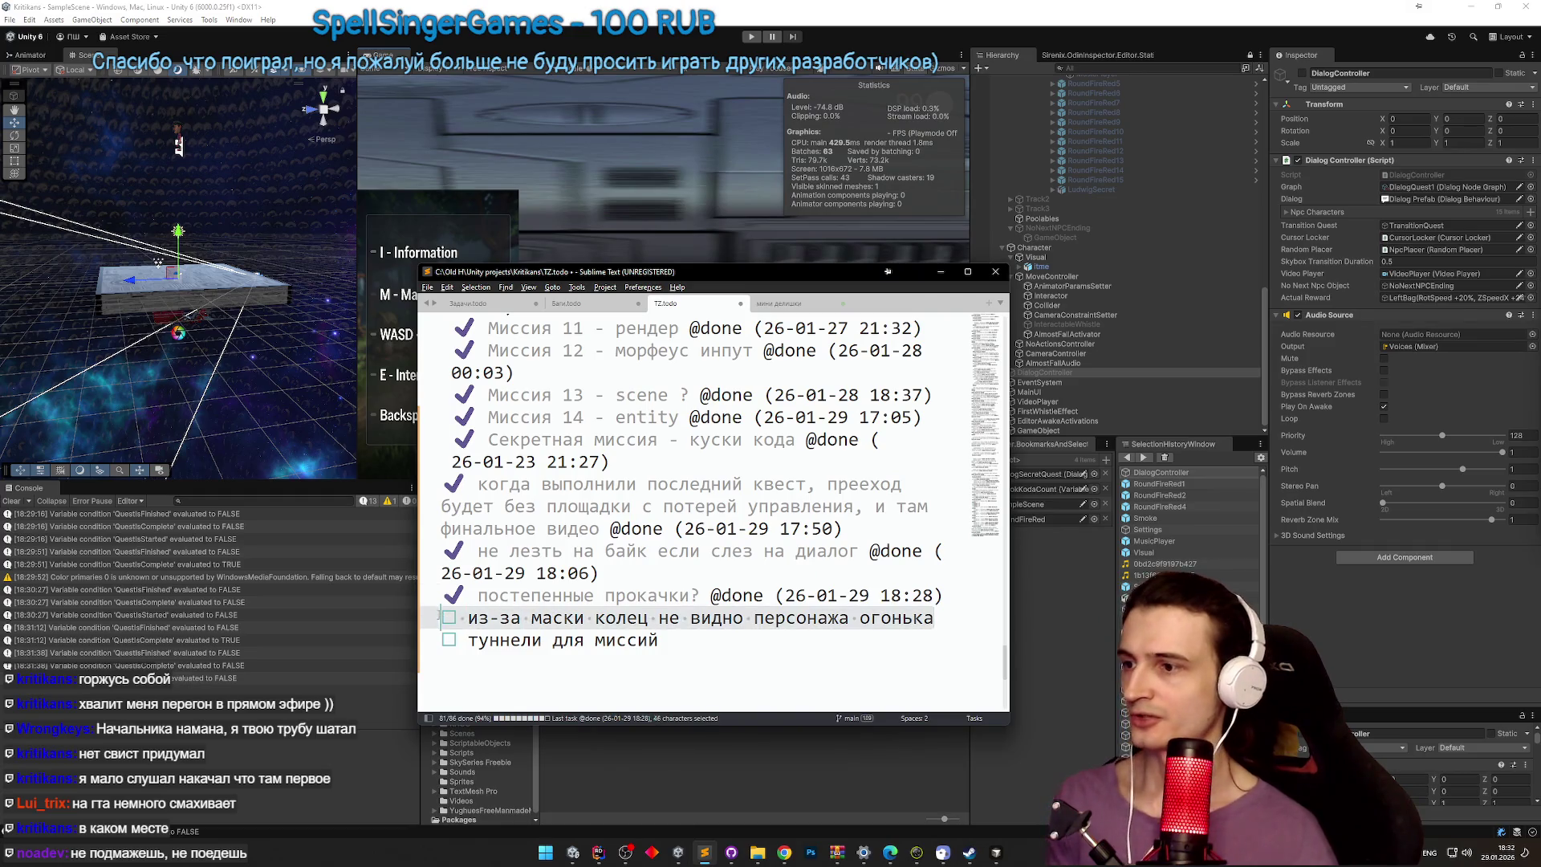
click(941, 274)
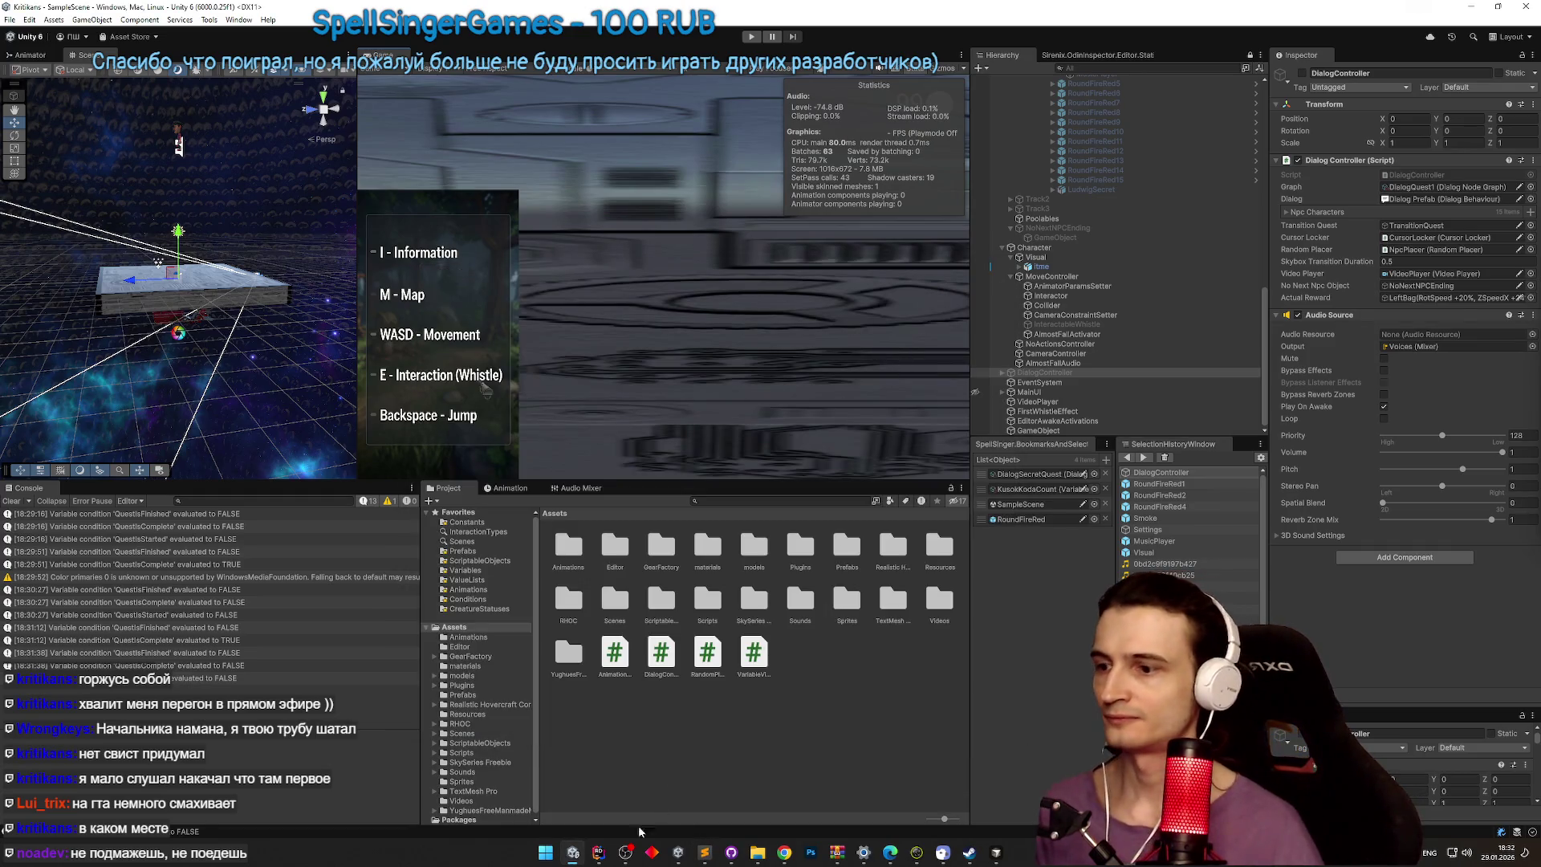
click(598, 852)
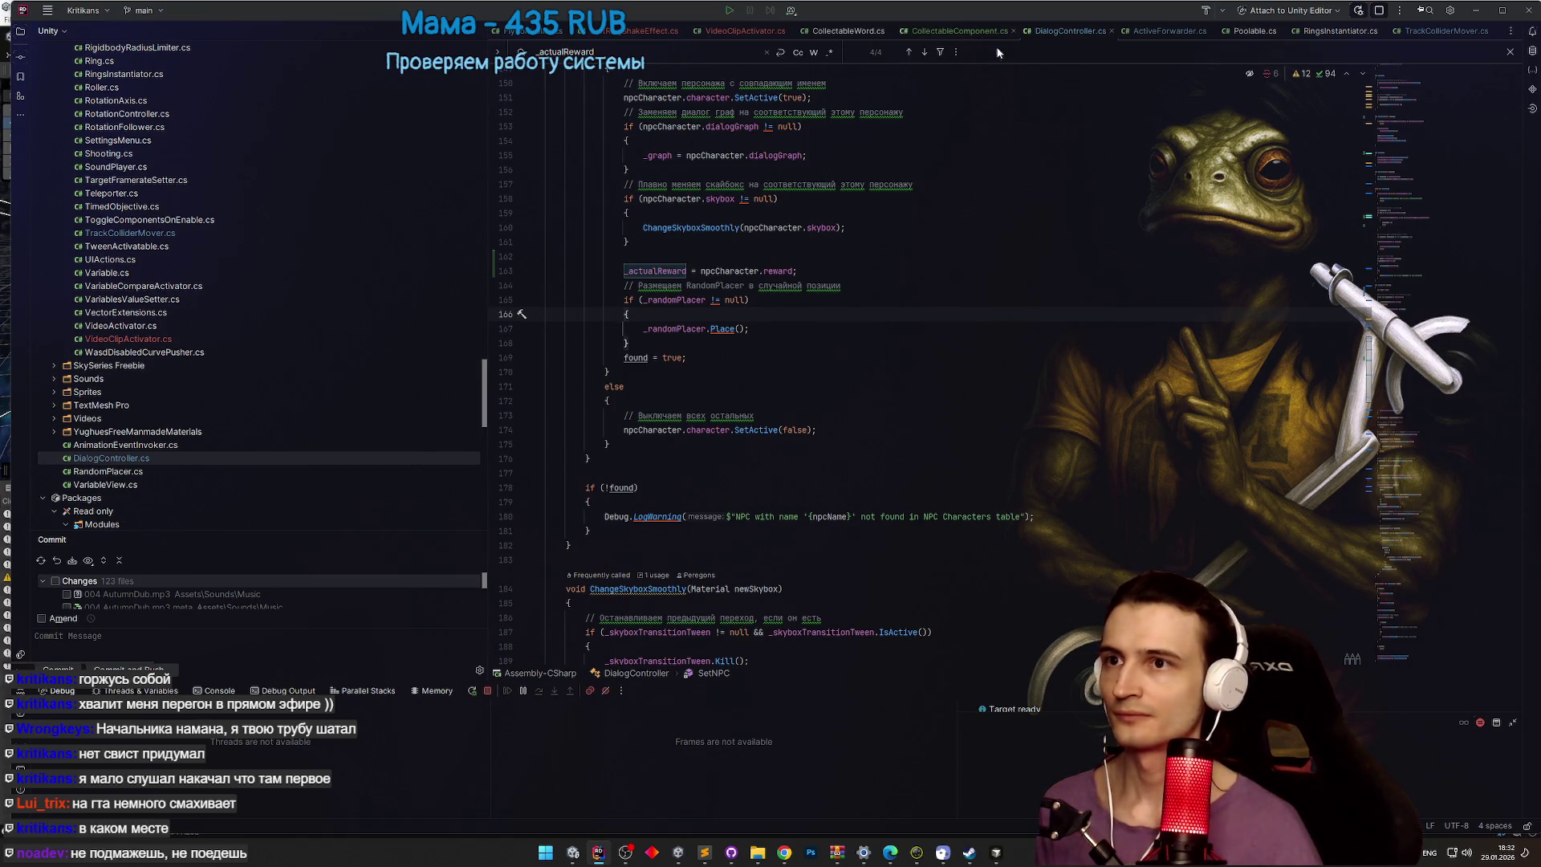
Step: Open RingsInstantiator.cs in Rider through the Go to File search for 'Rings'
key(ctrl+shift+n)
text(Rings)
key(Return)
Step: Search the file for 'mask' and step through the _ringMask and _ringMask2 SetActive matches
text(mask)
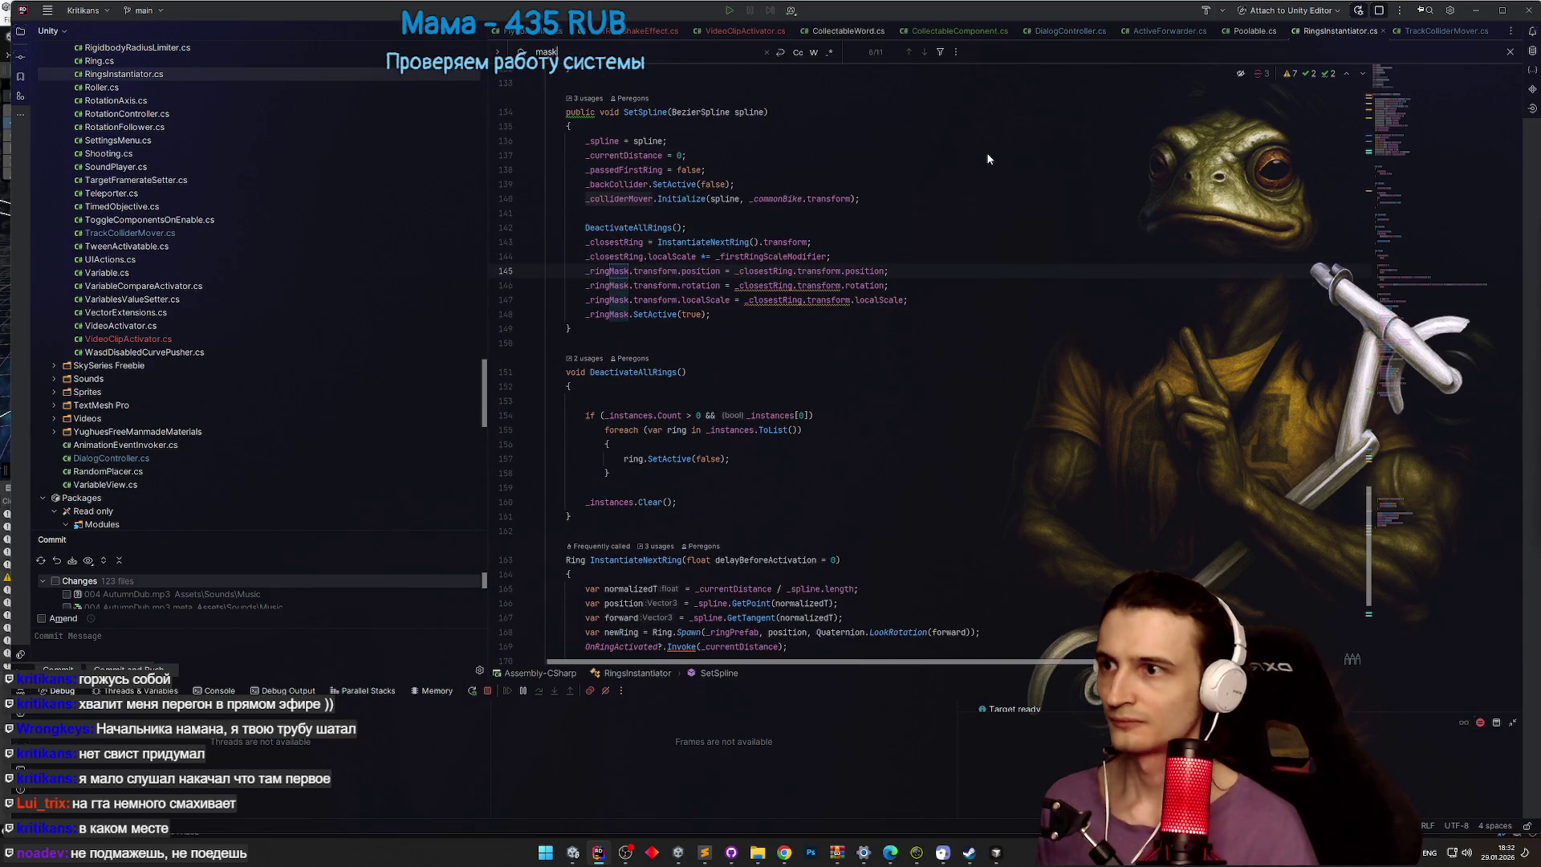
key(Return)
key(Return)
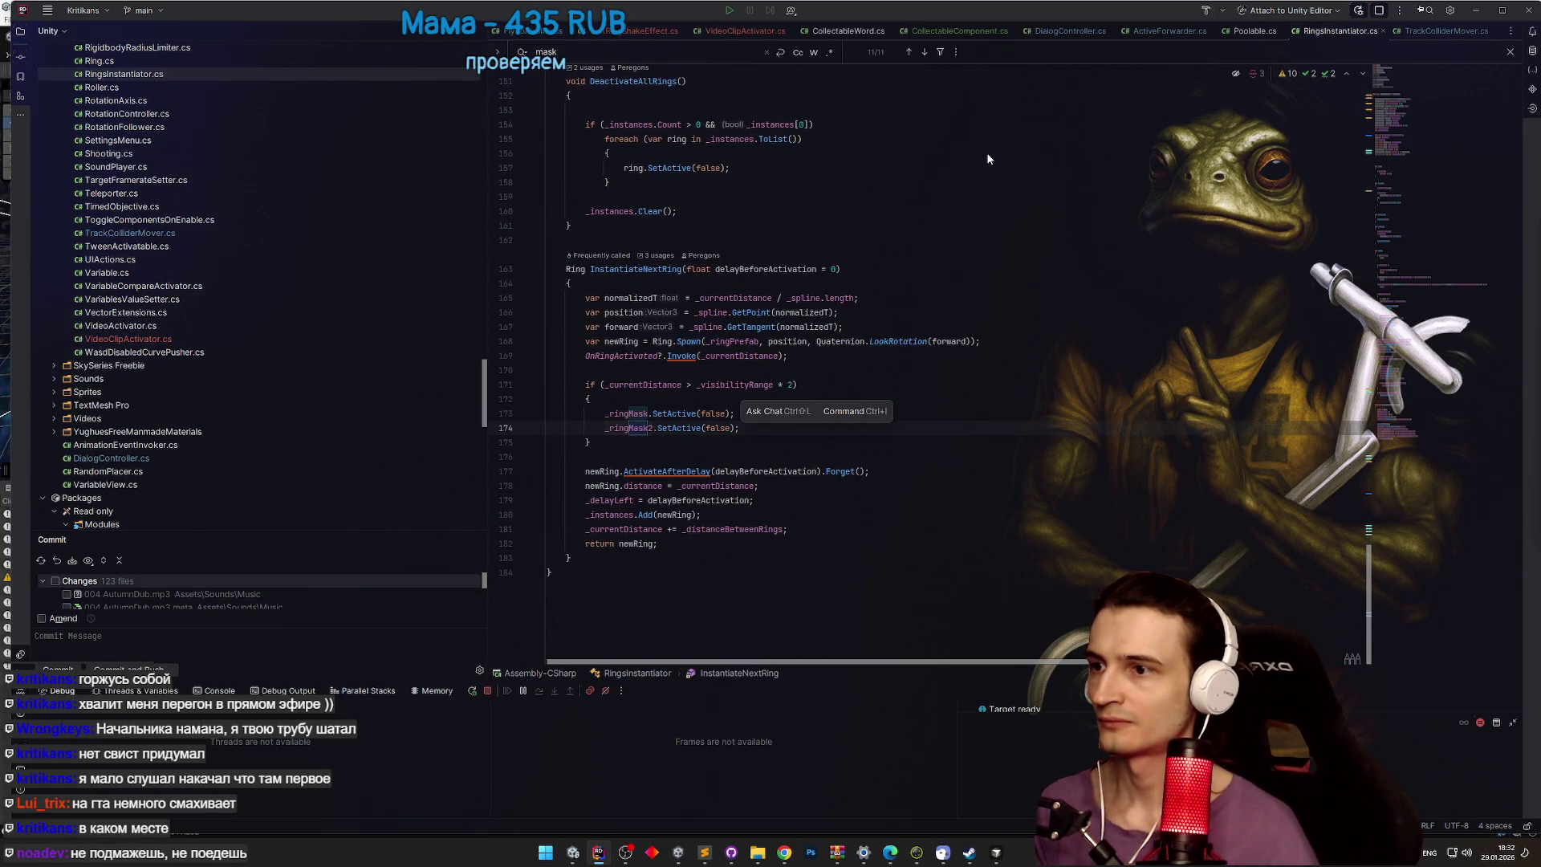
key(Return)
key(Return)
key(Return)
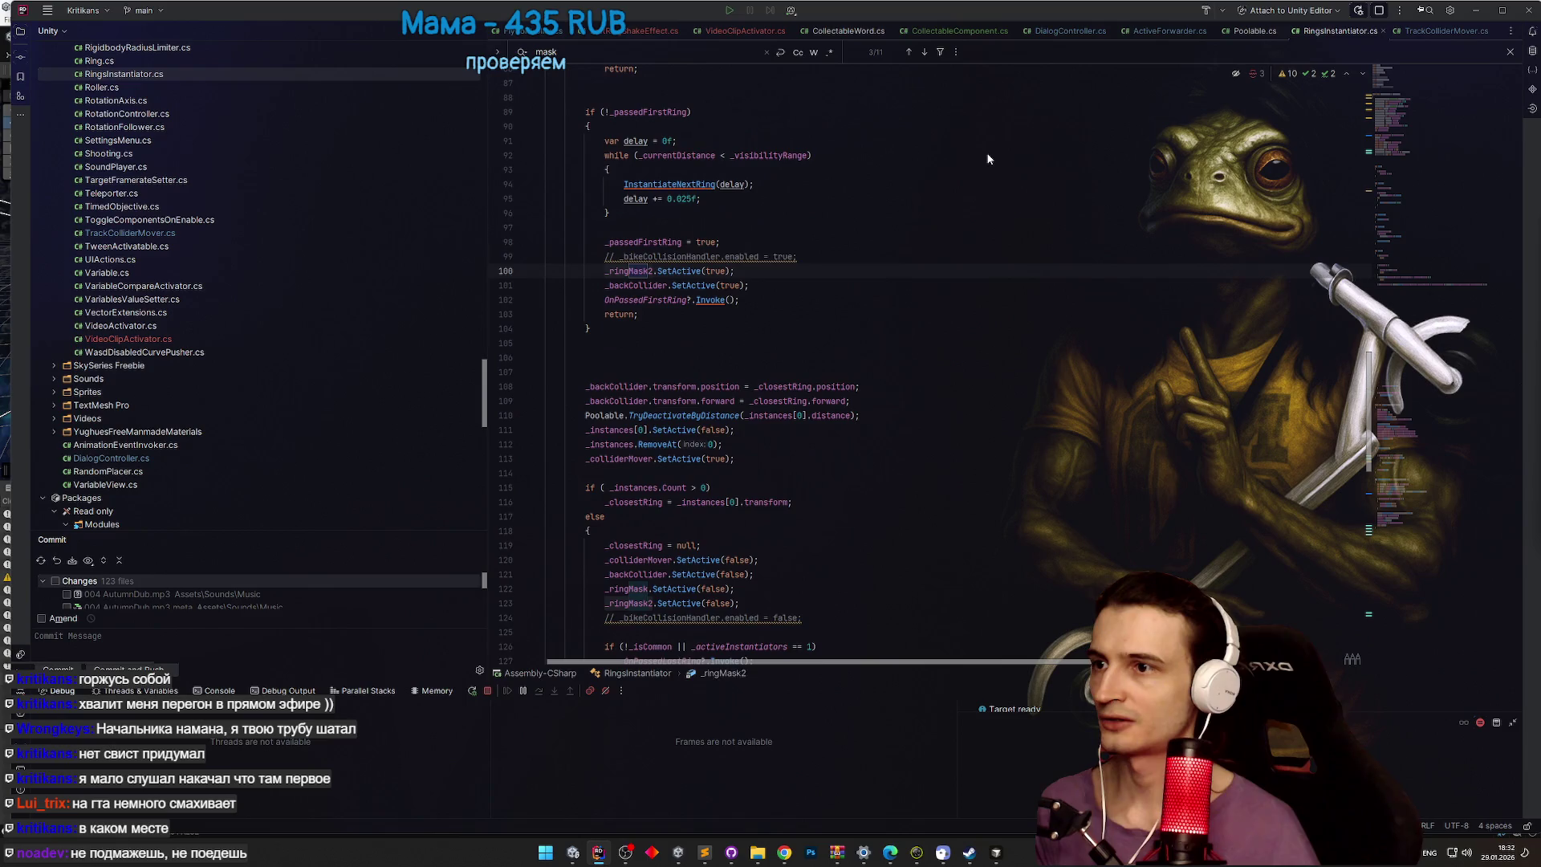
scroll(988, 159, up, 1)
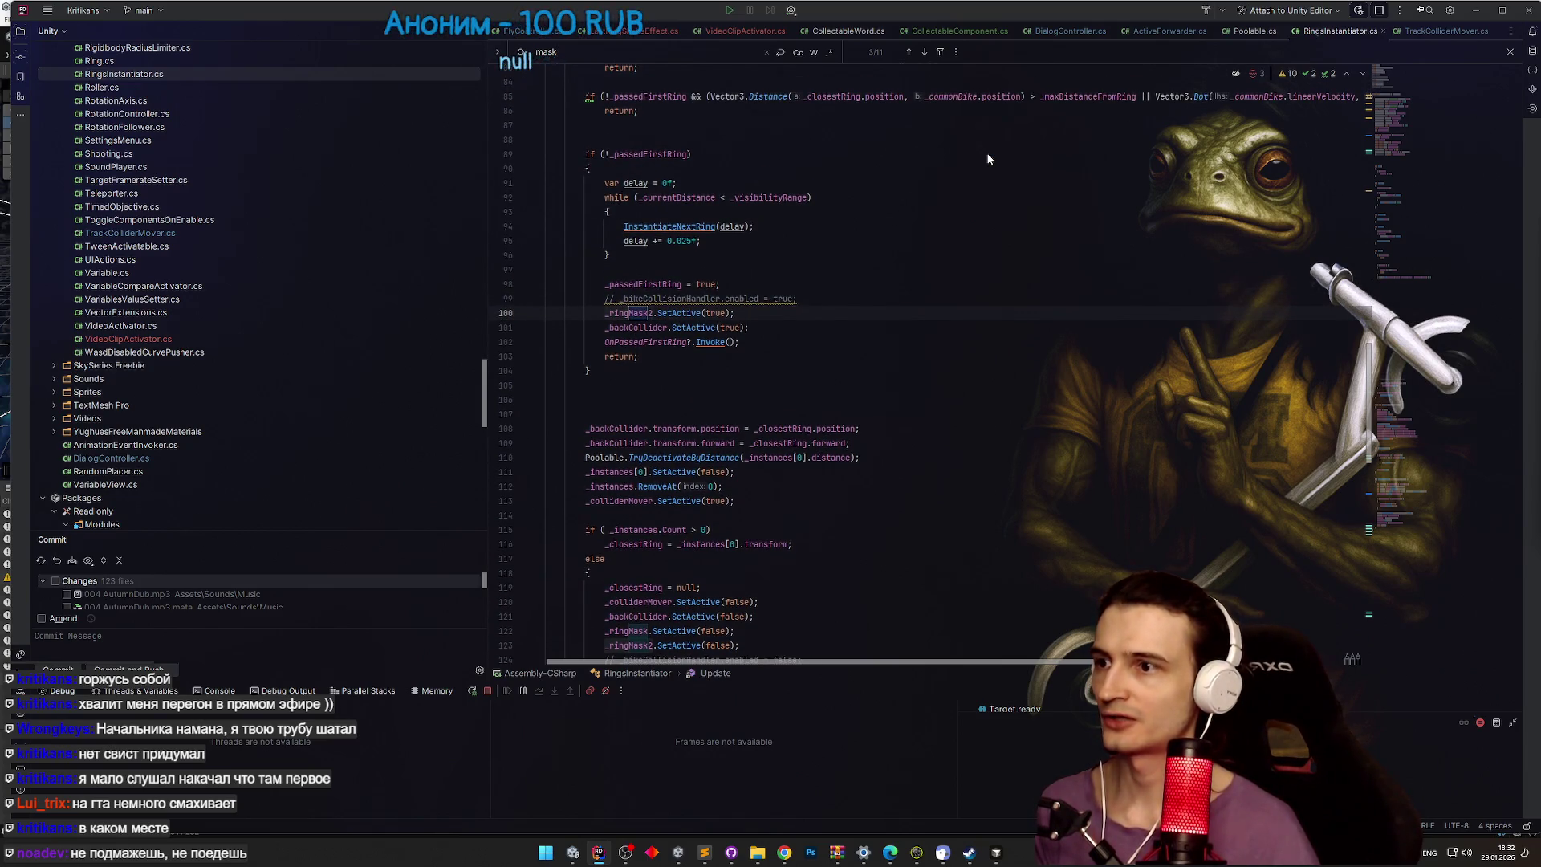
key(Return)
scroll(988, 159, up, 1)
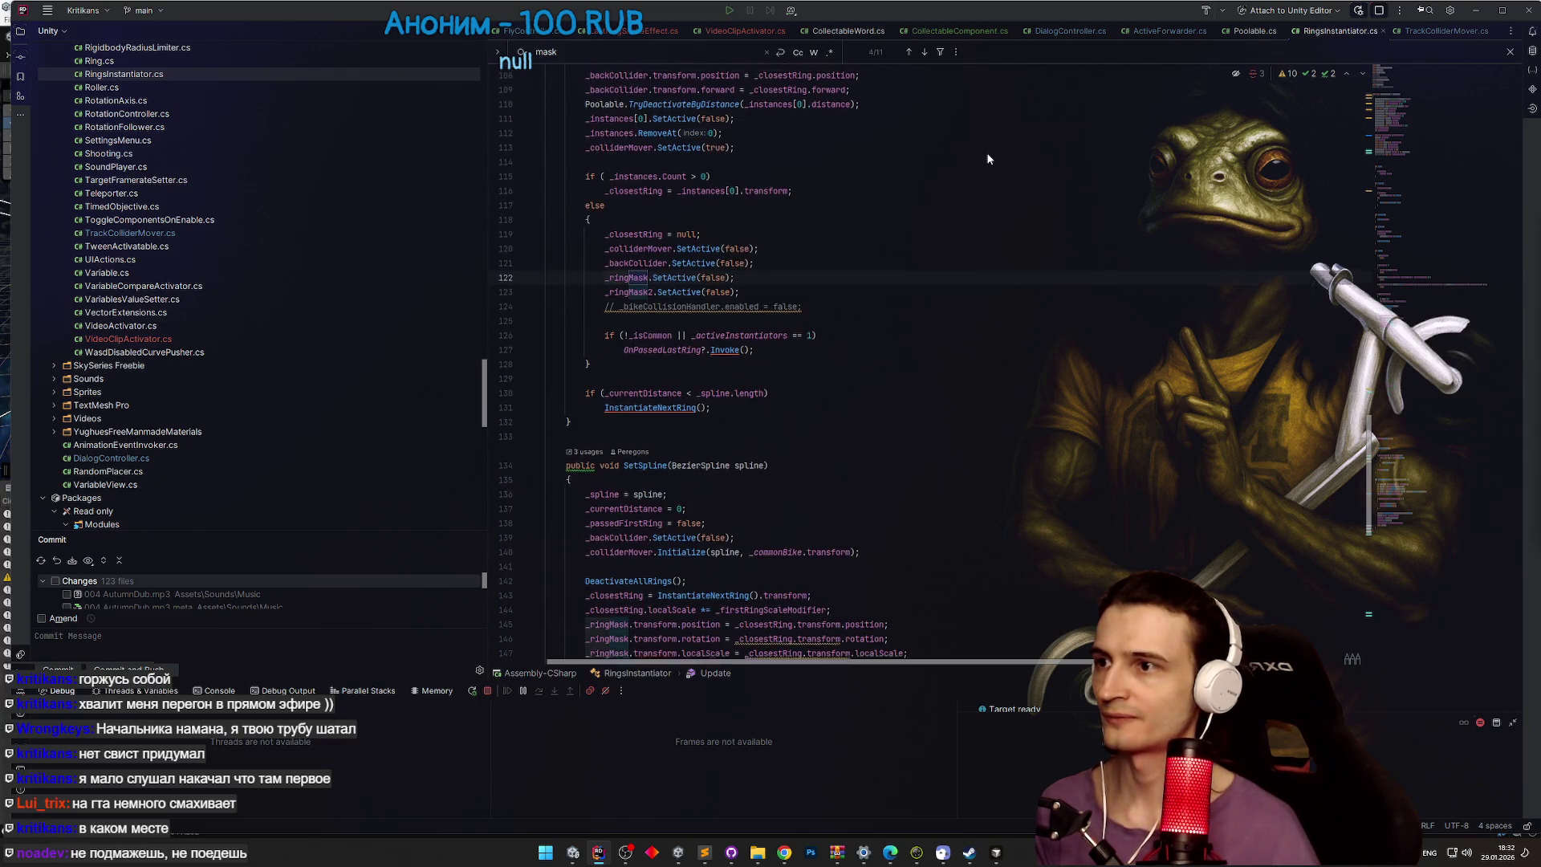
scroll(987, 159, up, 1)
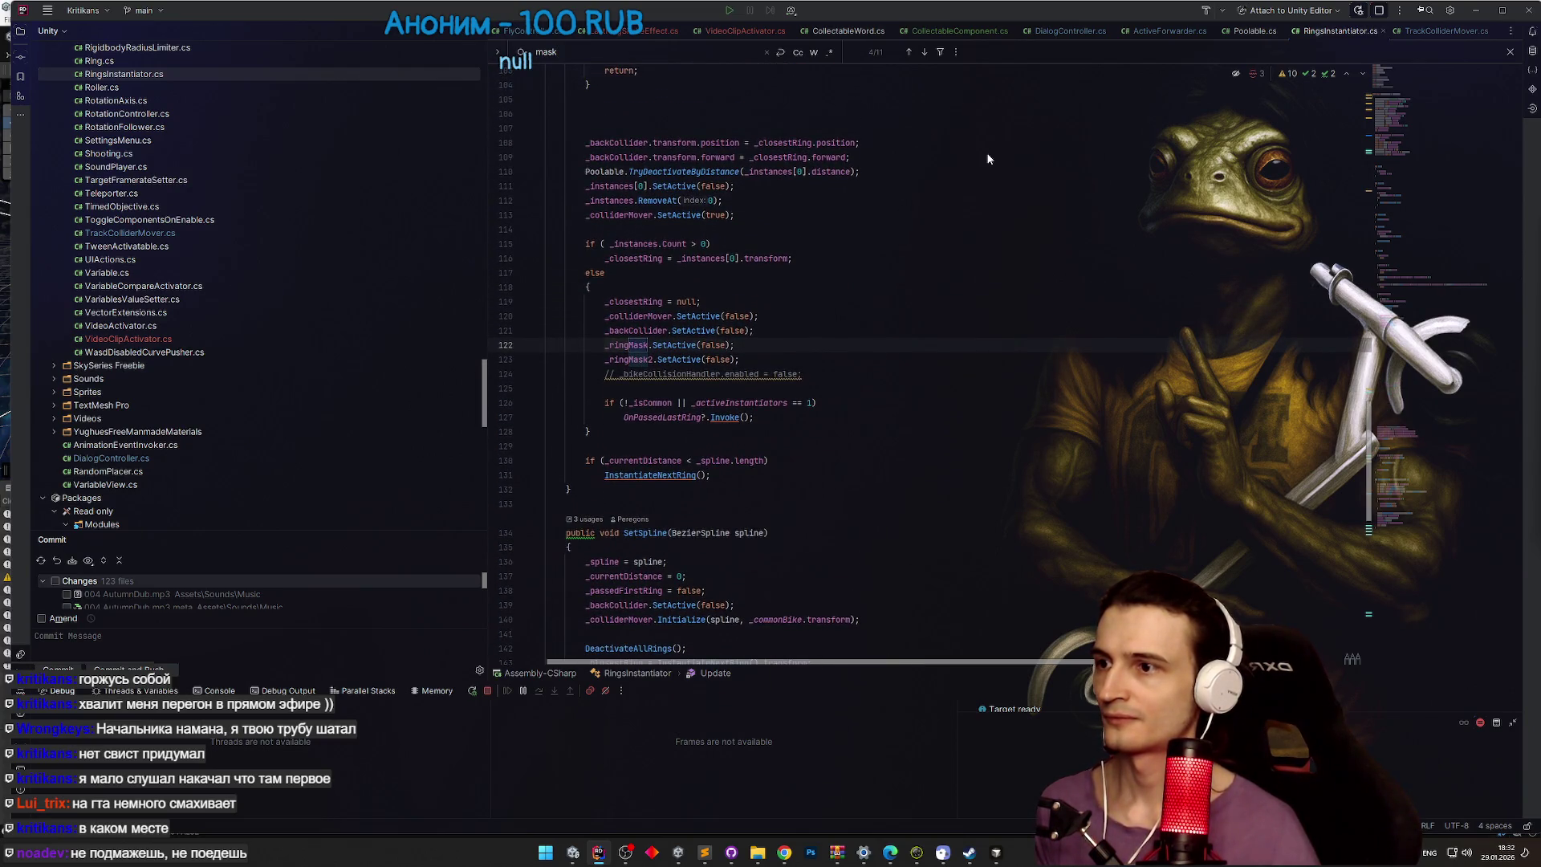